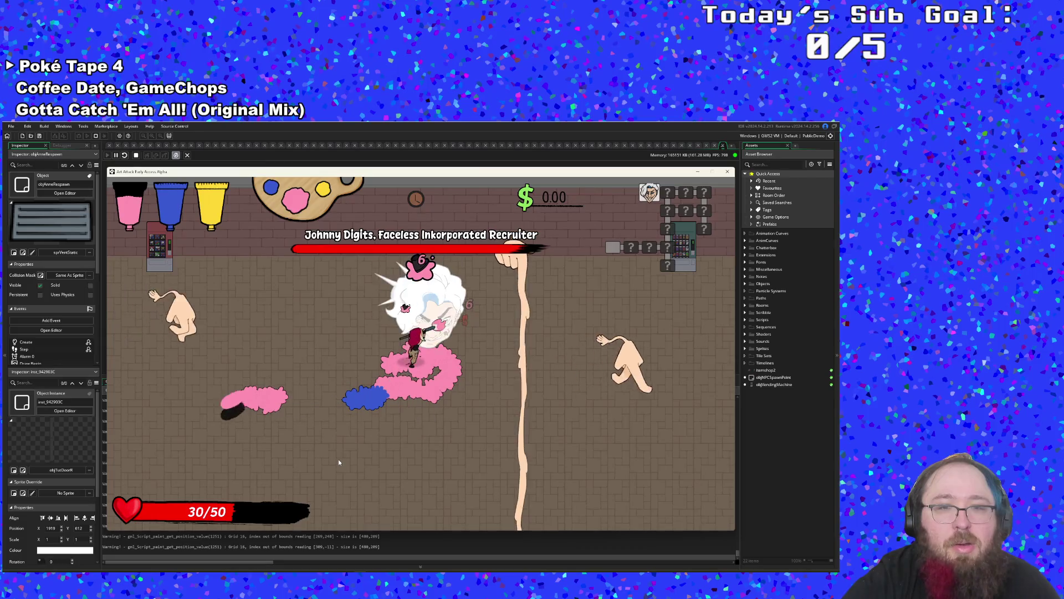
# - Steer the player around the boss with WASD, spreading pink paint until the game crashes
pyautogui.press('d')
pyautogui.press('w')
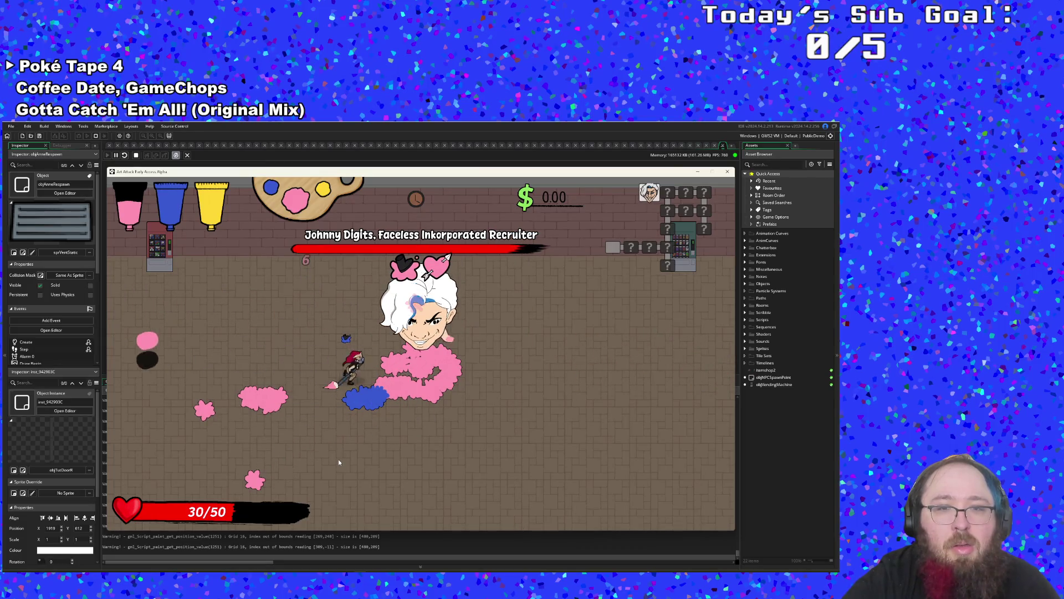
pyautogui.press('a')
pyautogui.press('s')
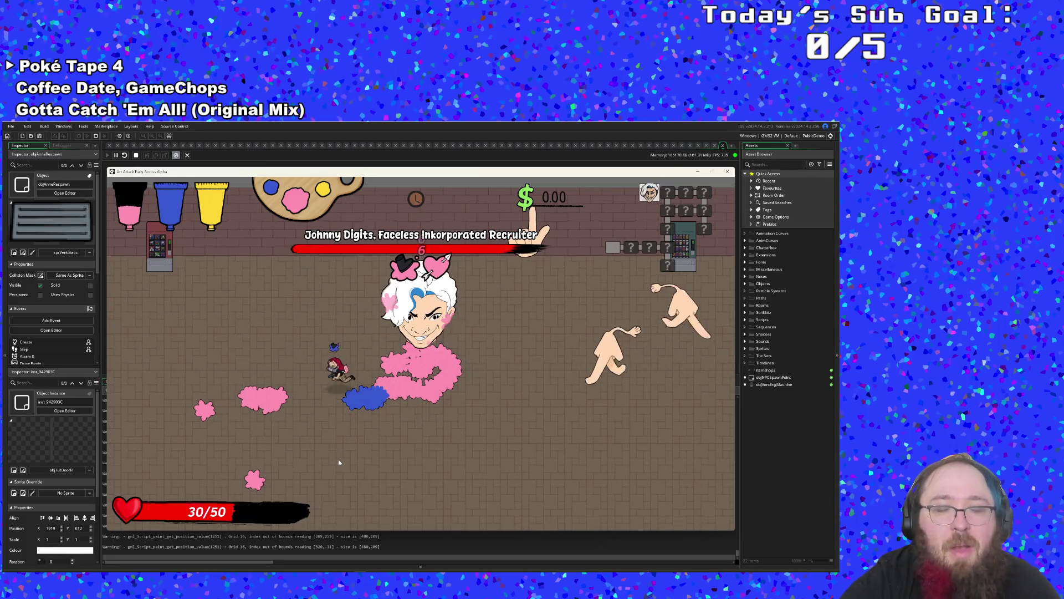
pyautogui.press('d')
pyautogui.press('w')
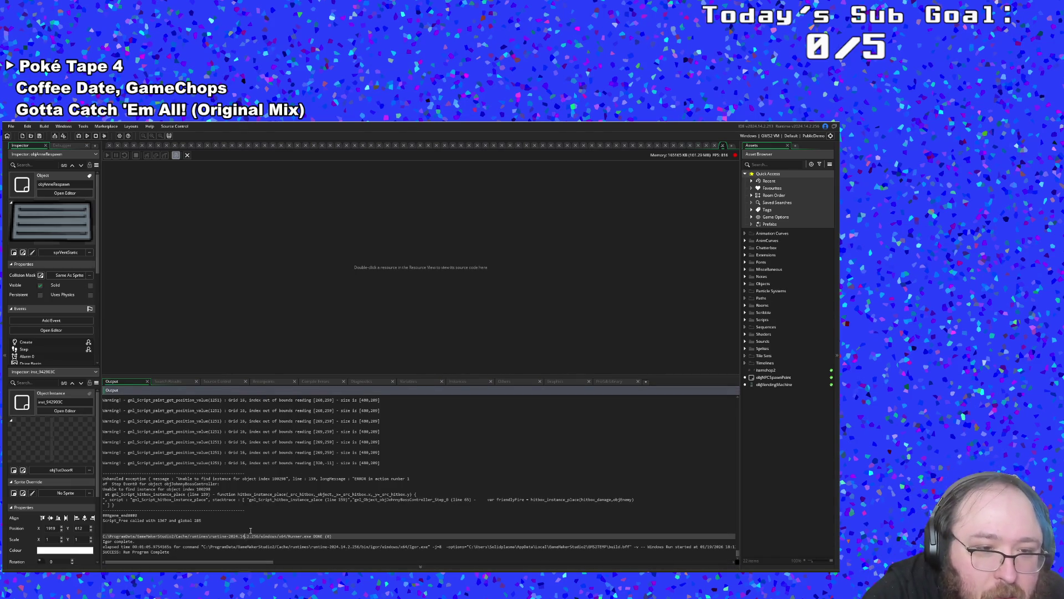
pyautogui.scroll(-1, 250, 531)
pyautogui.scroll(1, 251, 531)
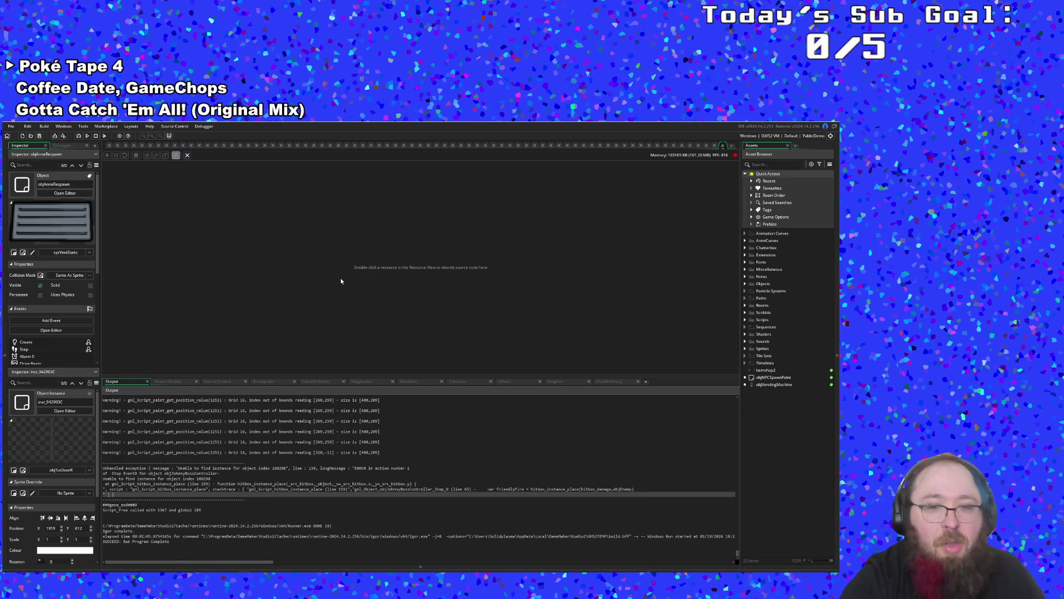
# - Find objJohnnyBossController with the Ctrl+T asset search and switch to its Step event
pyautogui.hotkey('ctrl', 't')
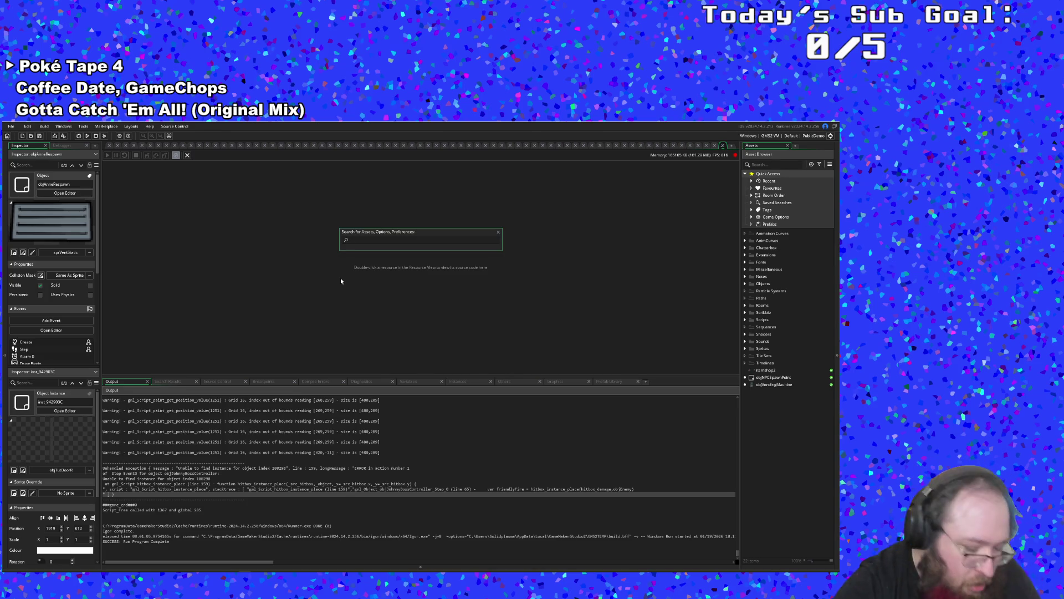
pyautogui.write('objjohnny')
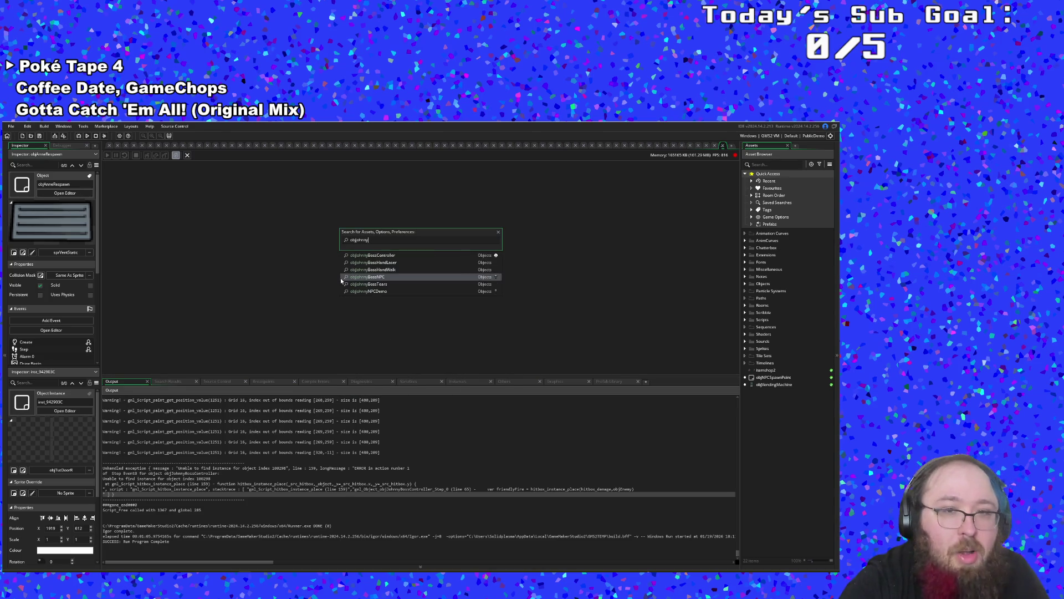
pyautogui.click(376, 255)
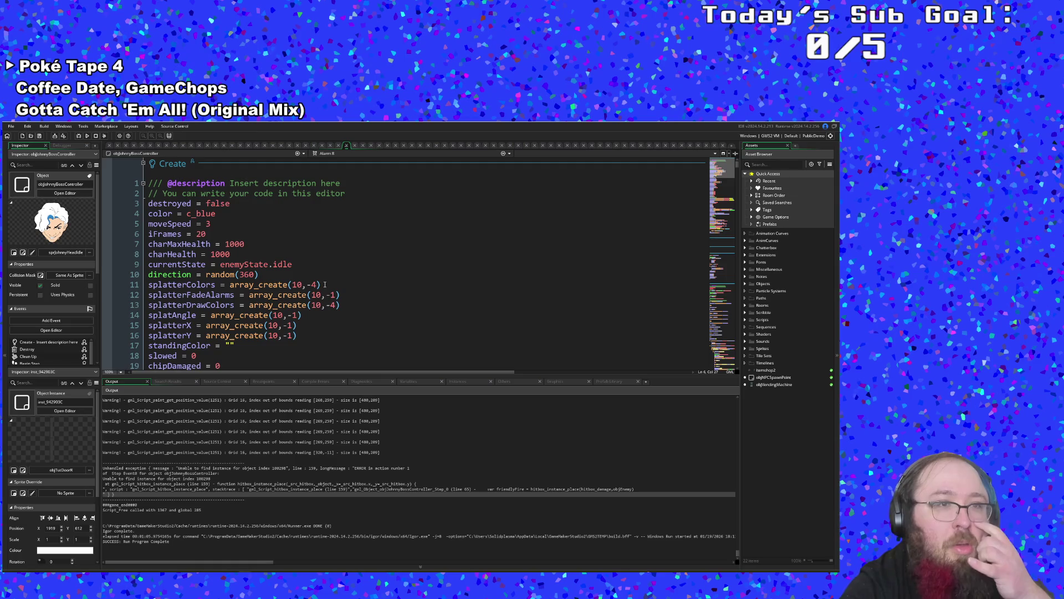
pyautogui.click(343, 155)
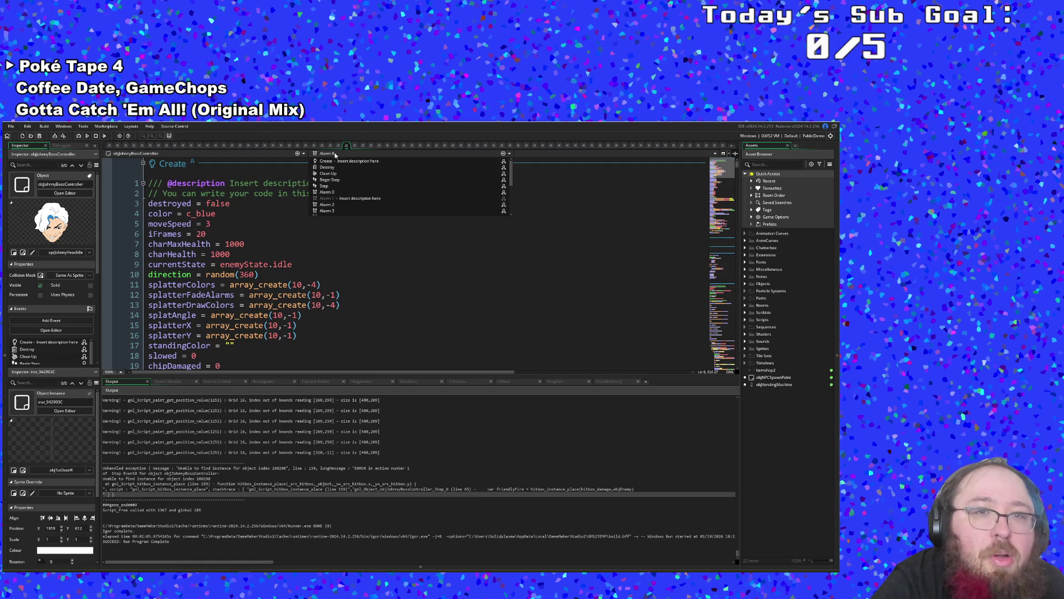
pyautogui.click(340, 187)
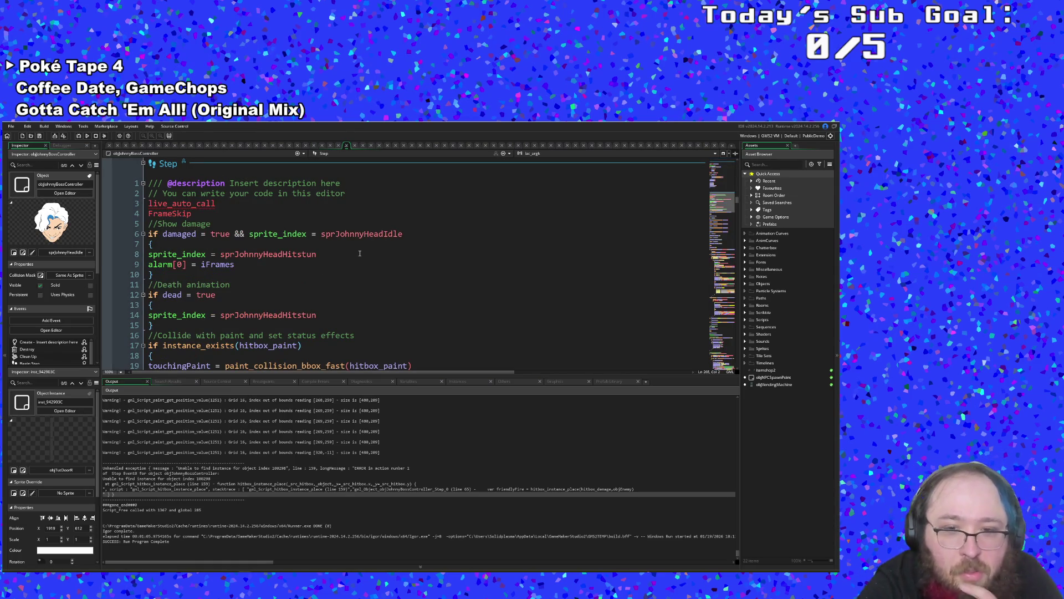
# - Review the friendlyFire lines 65–66 and place the cursor after the && on line 62
pyautogui.scroll(-20, 360, 254)
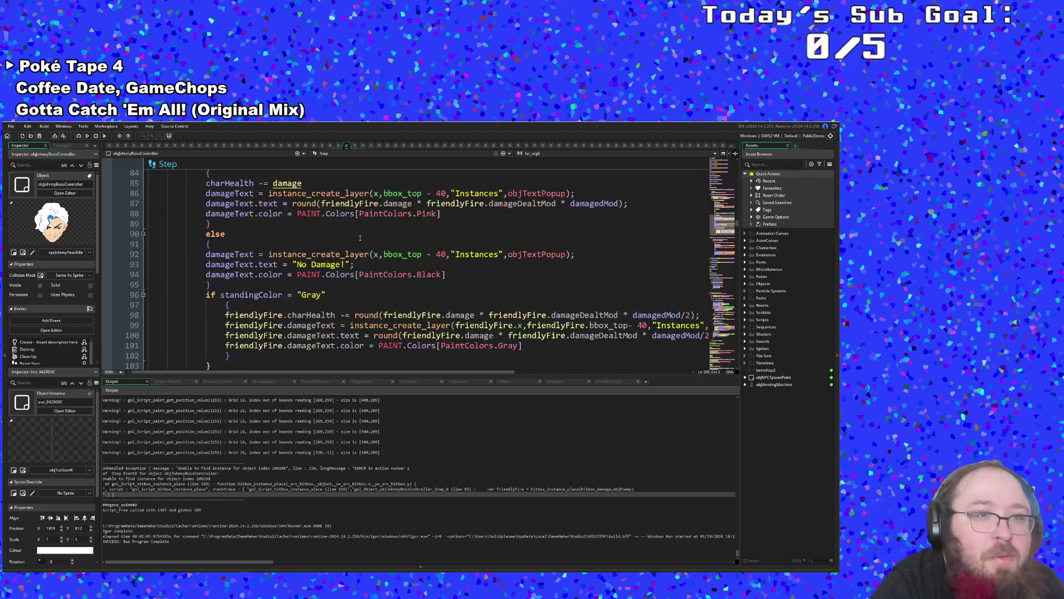
pyautogui.scroll(2, 360, 235)
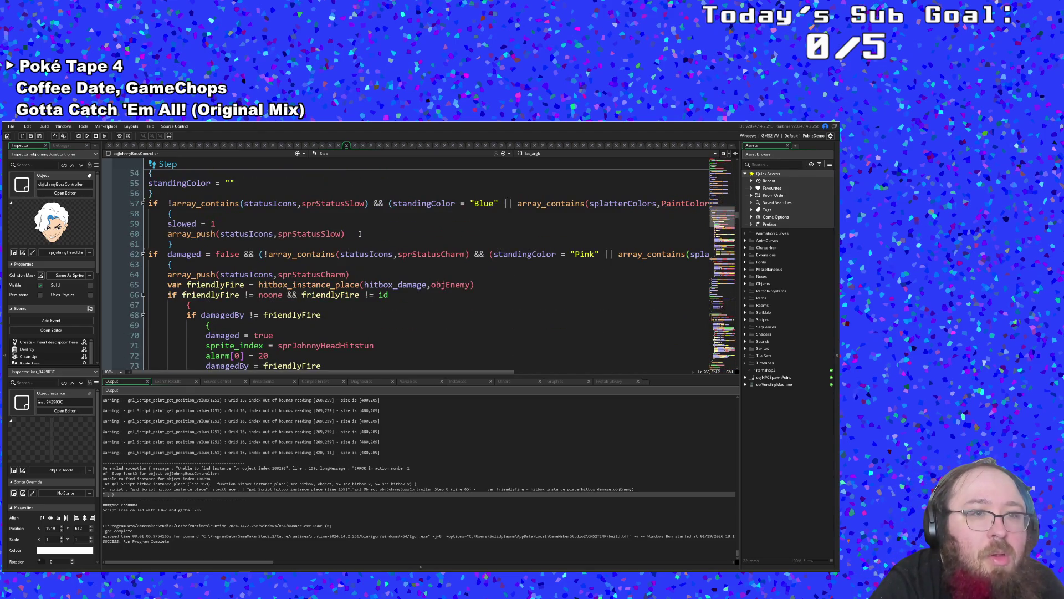
pyautogui.click(273, 294)
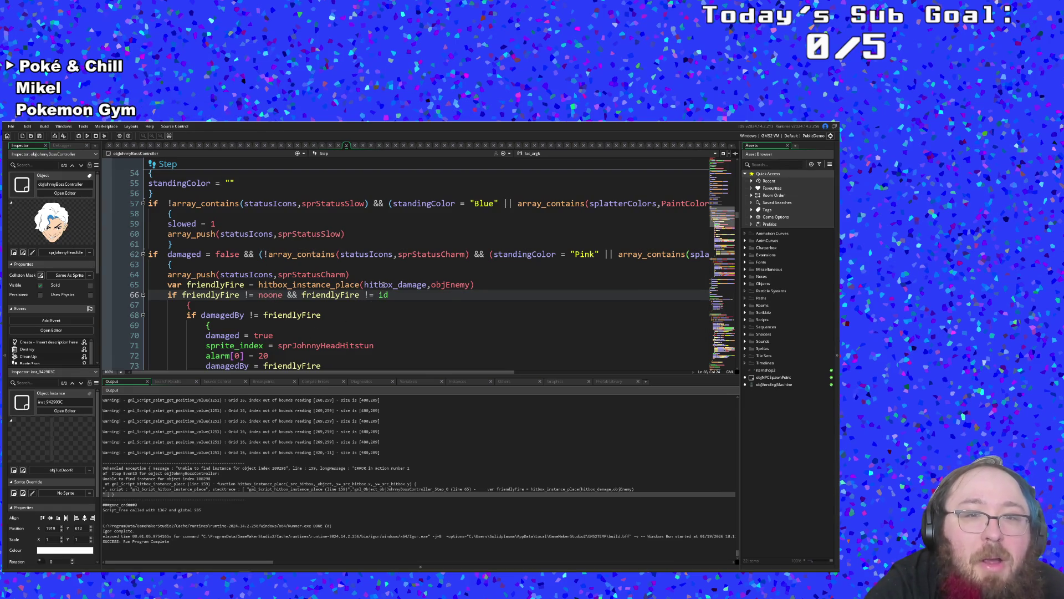
pyautogui.click(321, 284)
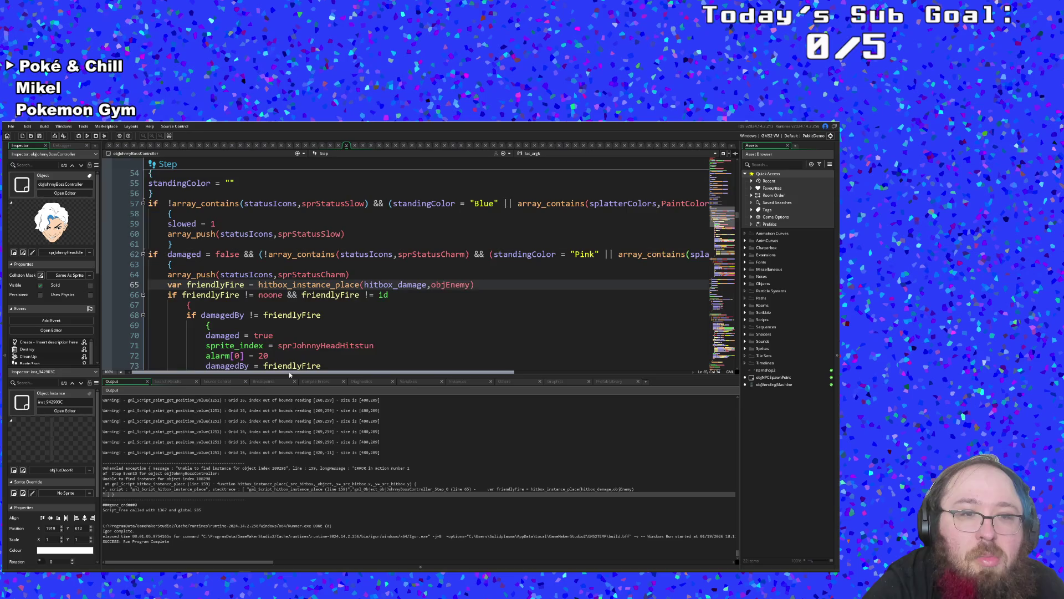
pyautogui.moveTo(288, 372)
pyautogui.mouseDown()
pyautogui.moveTo(431, 371)
pyautogui.moveTo(276, 360)
pyautogui.mouseUp()
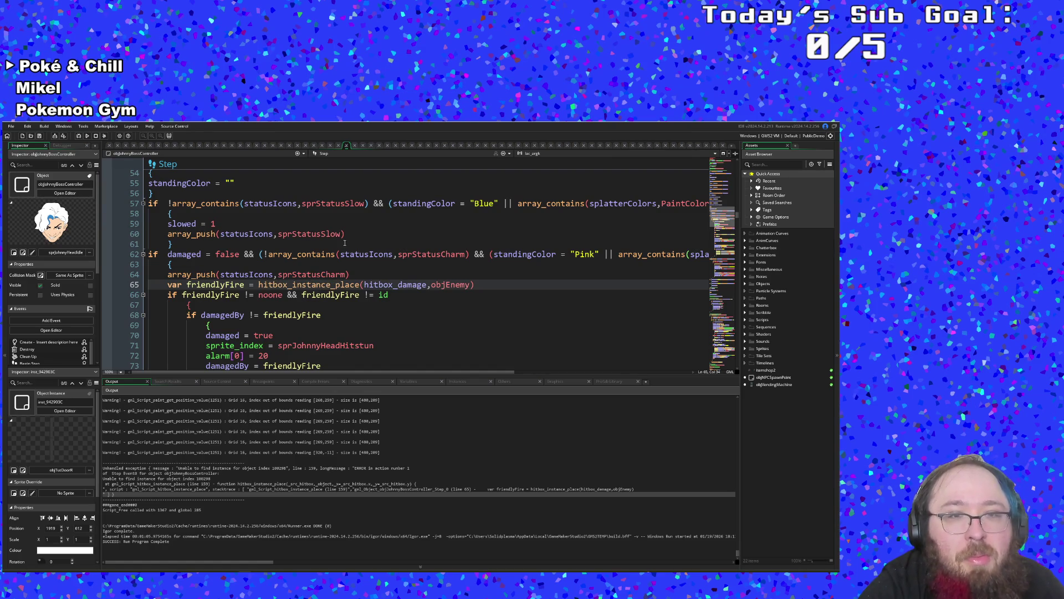
pyautogui.scroll(-2, 322, 257)
pyautogui.scroll(4, 312, 275)
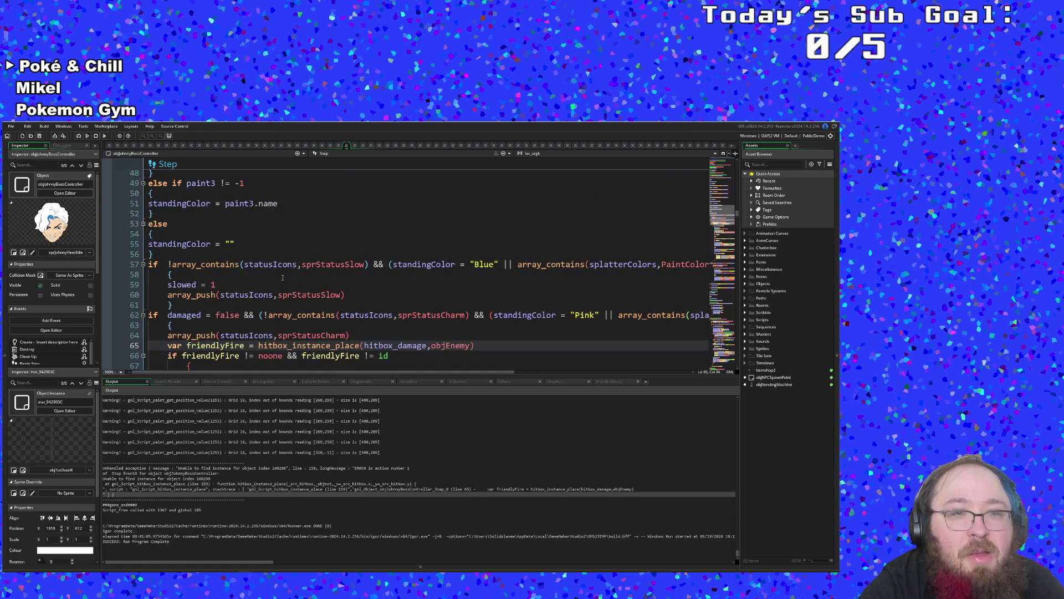
pyautogui.scroll(-2, 283, 277)
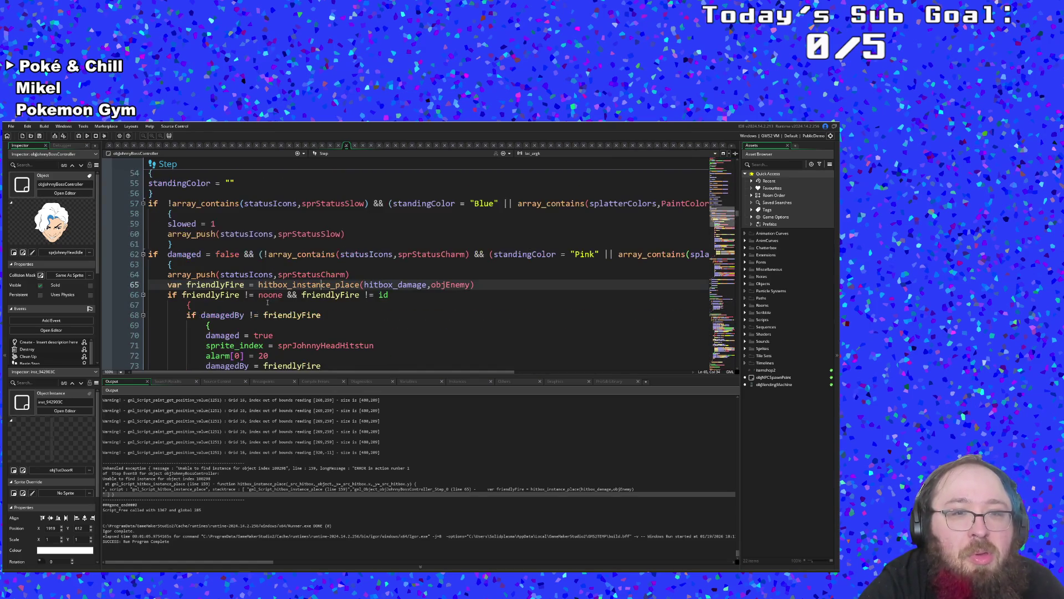
pyautogui.click(255, 254)
pyautogui.moveTo(333, 273)
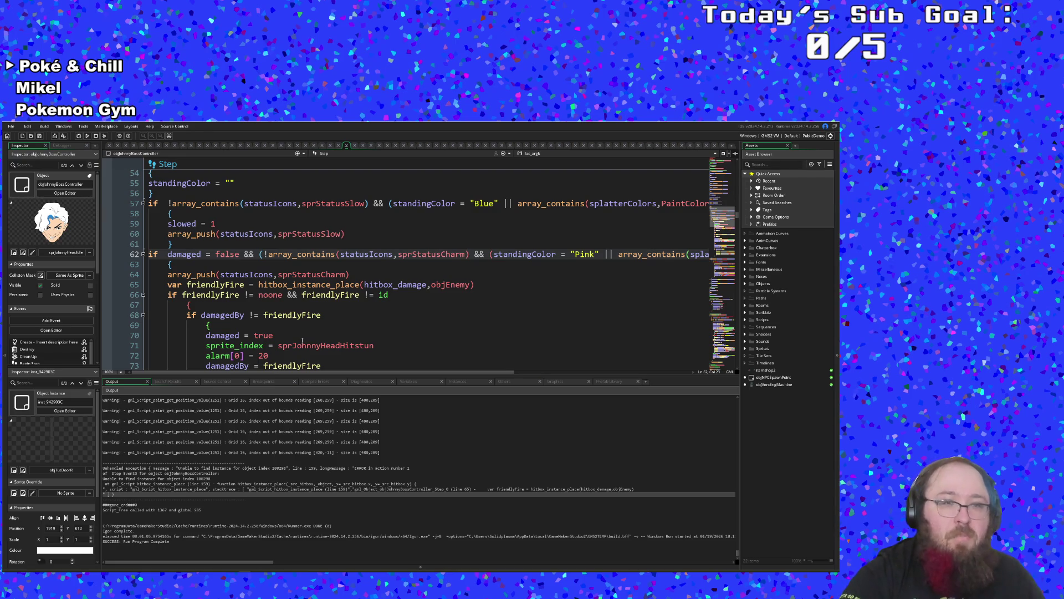
# - Add 'instance_exists(hitbox_damage) &&' to the line 62 charm check, then run in debug
pyautogui.write('in')
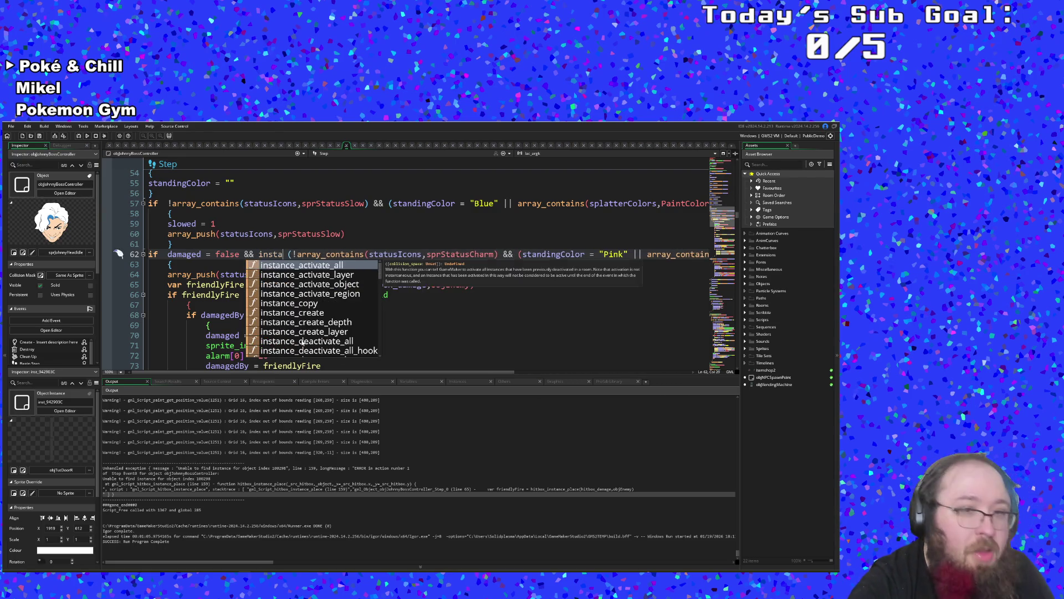
pyautogui.write('stance_exists(')
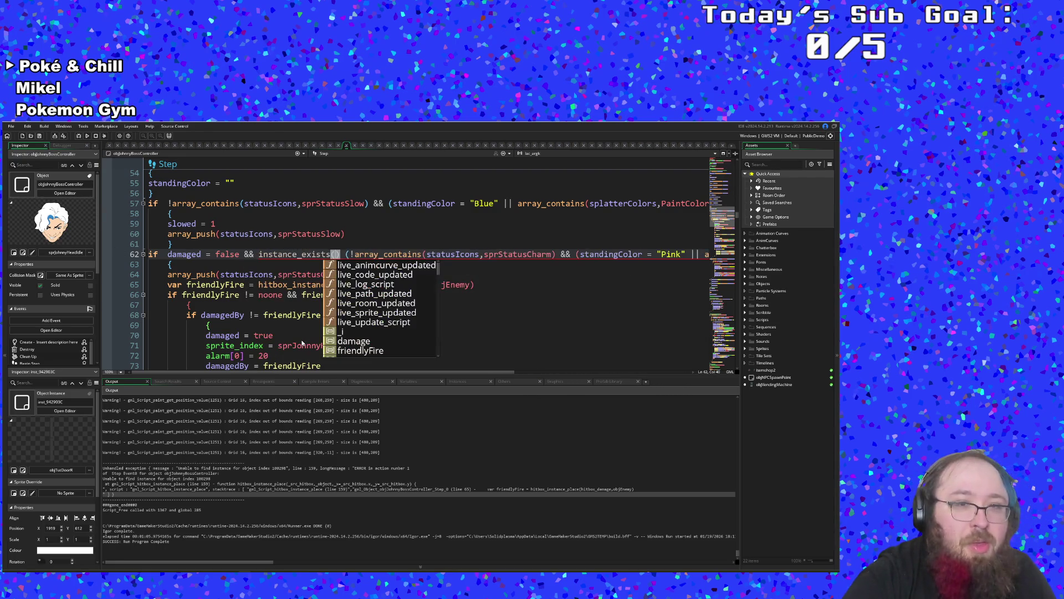
pyautogui.write('htib')
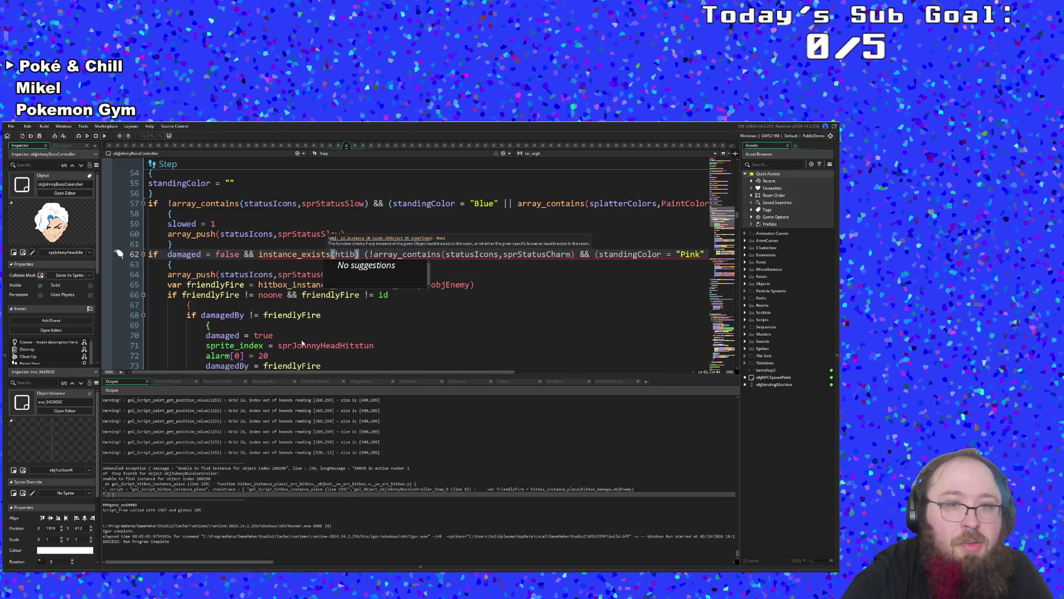
pyautogui.press('BackSpace')
pyautogui.press('BackSpace')
pyautogui.press('BackSpace')
pyautogui.write('itb')
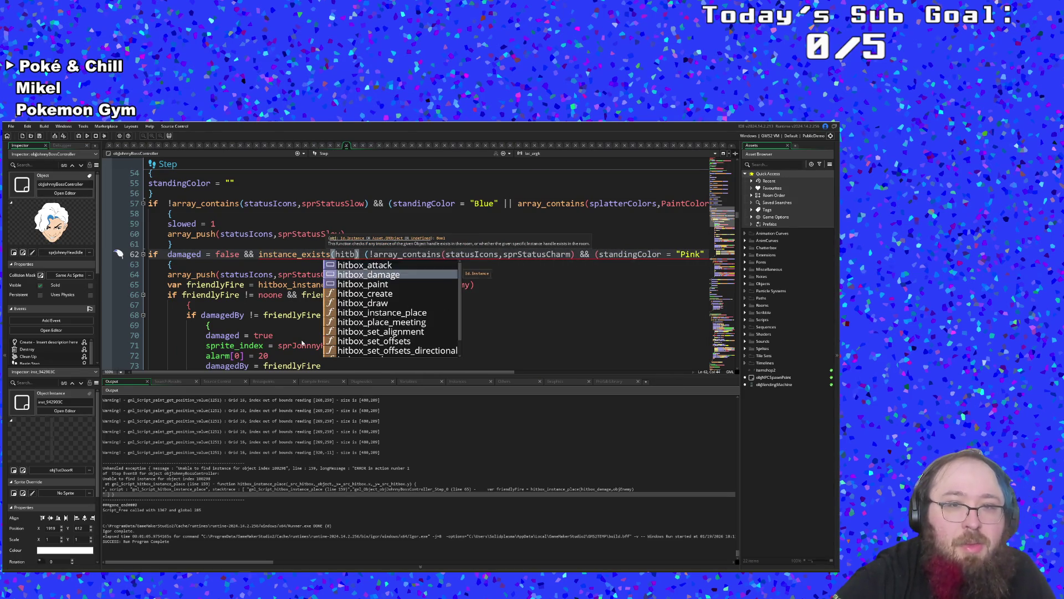
pyautogui.press('Return')
pyautogui.press('Right')
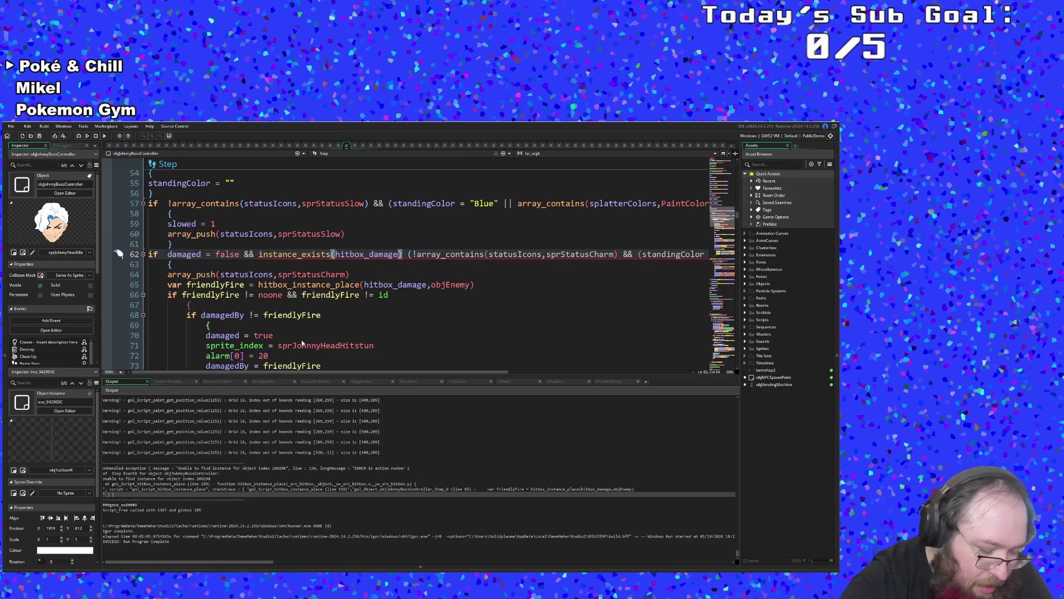
pyautogui.write('&&')
pyautogui.click(304, 315)
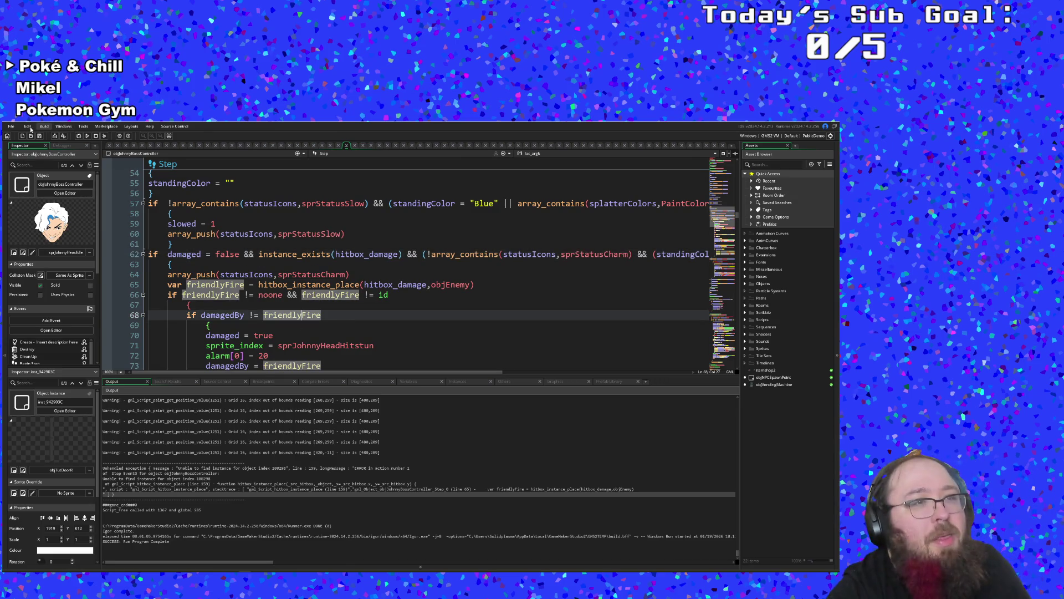
pyautogui.click(77, 137)
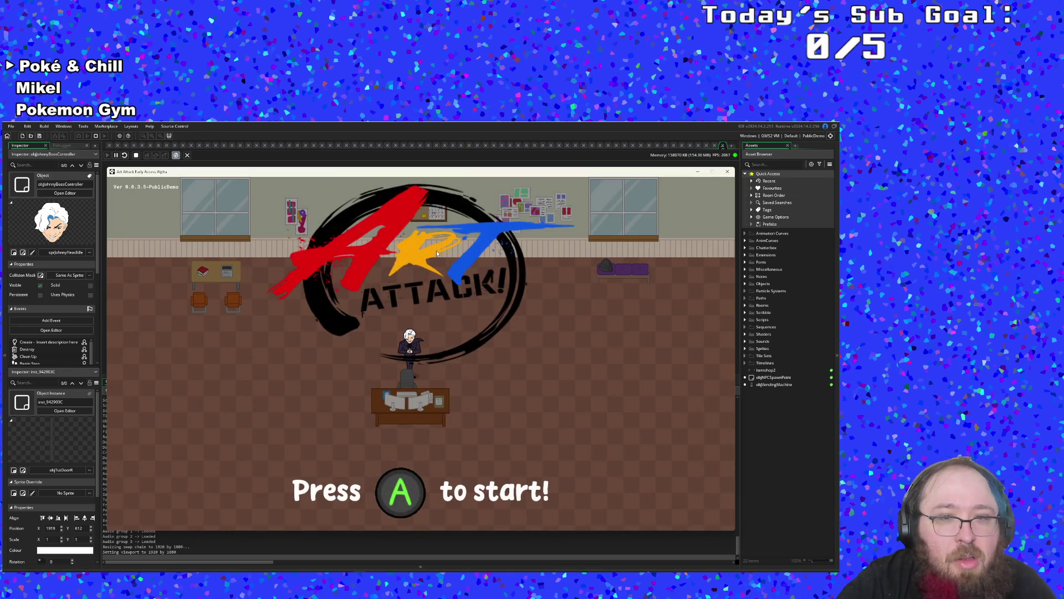
# - Start the game, set Color 1 to Pink in the F1 debug overlay, and Warp to Boss
pyautogui.press('Return')
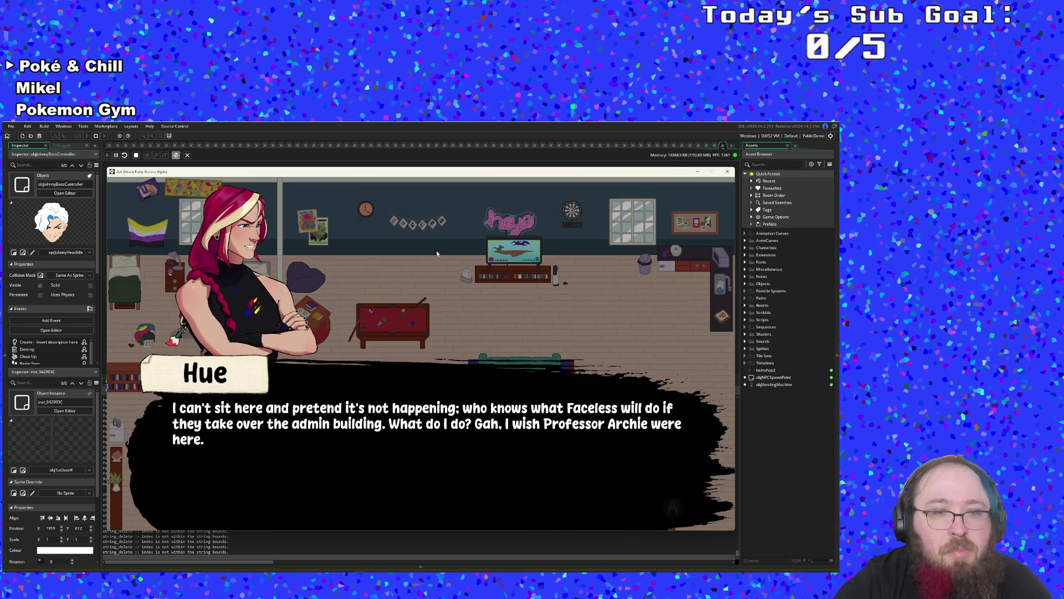
pyautogui.press('Return')
pyautogui.press('Return')
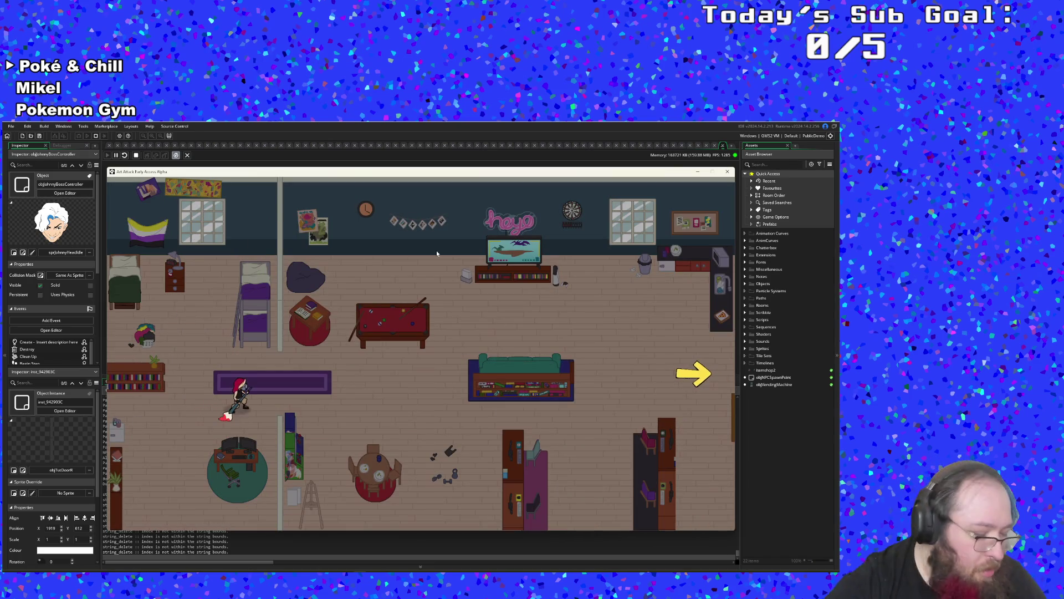
pyautogui.press('F1')
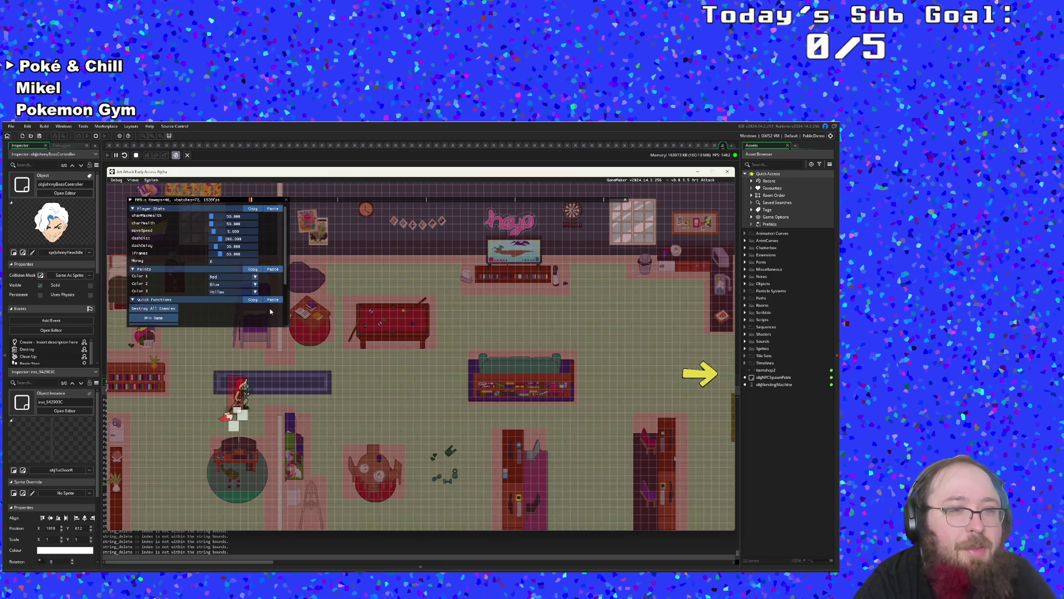
pyautogui.scroll(-1, 271, 312)
pyautogui.click(232, 255)
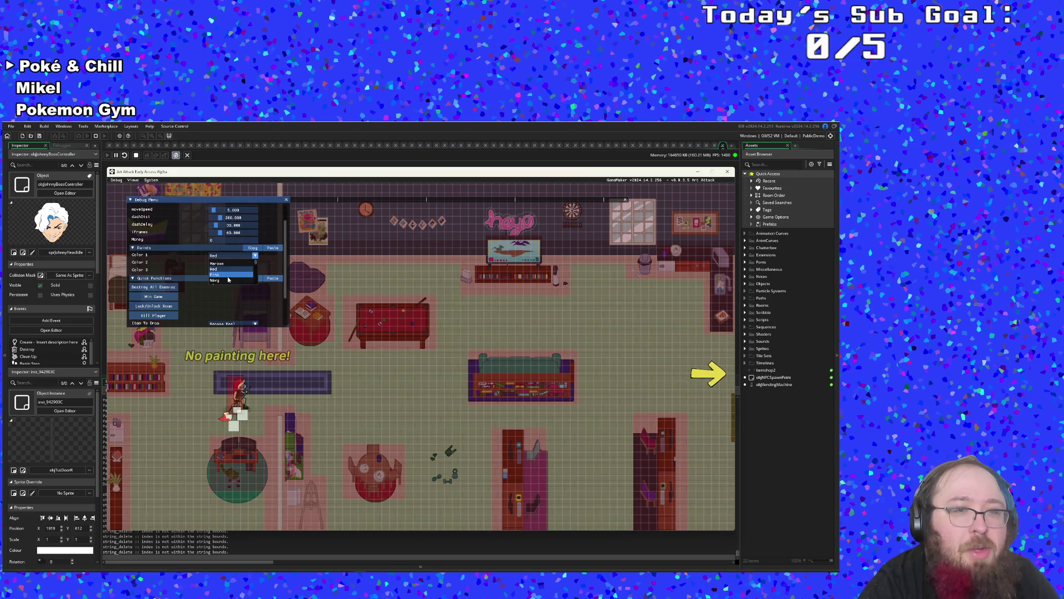
pyautogui.click(228, 276)
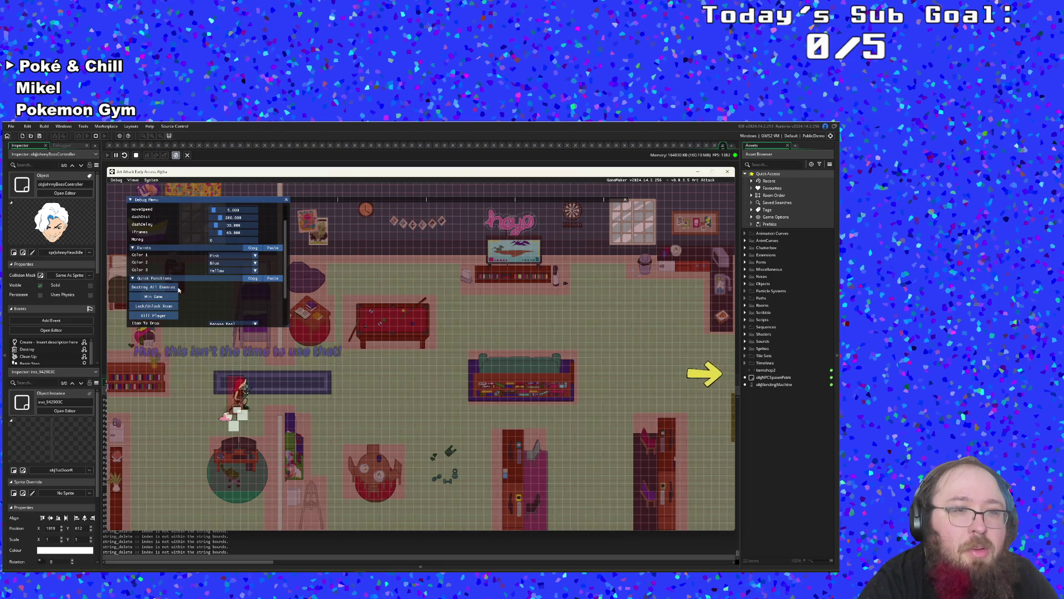
pyautogui.scroll(-2, 164, 305)
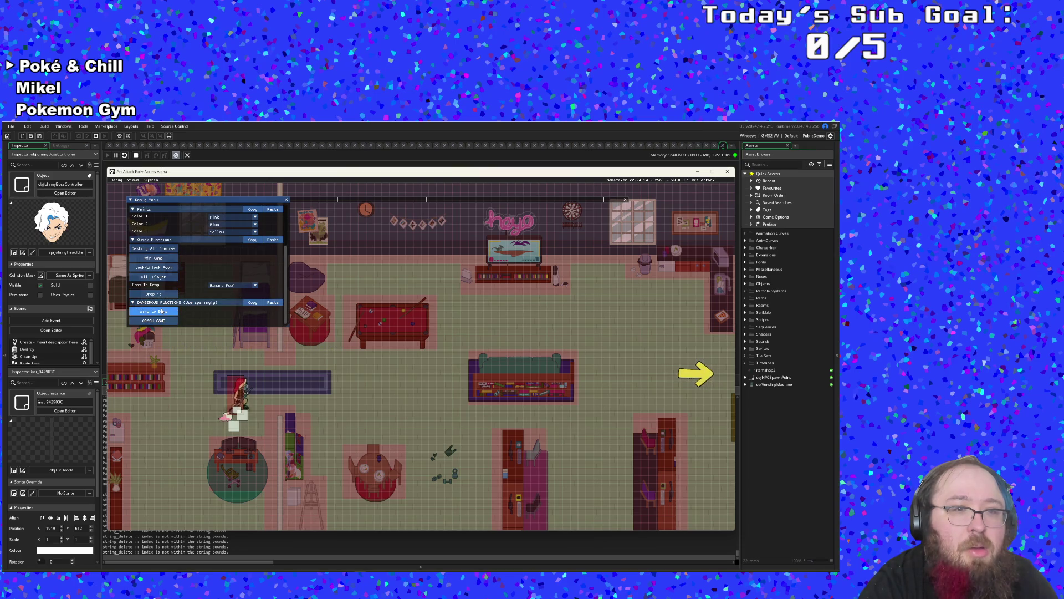
pyautogui.click(162, 312)
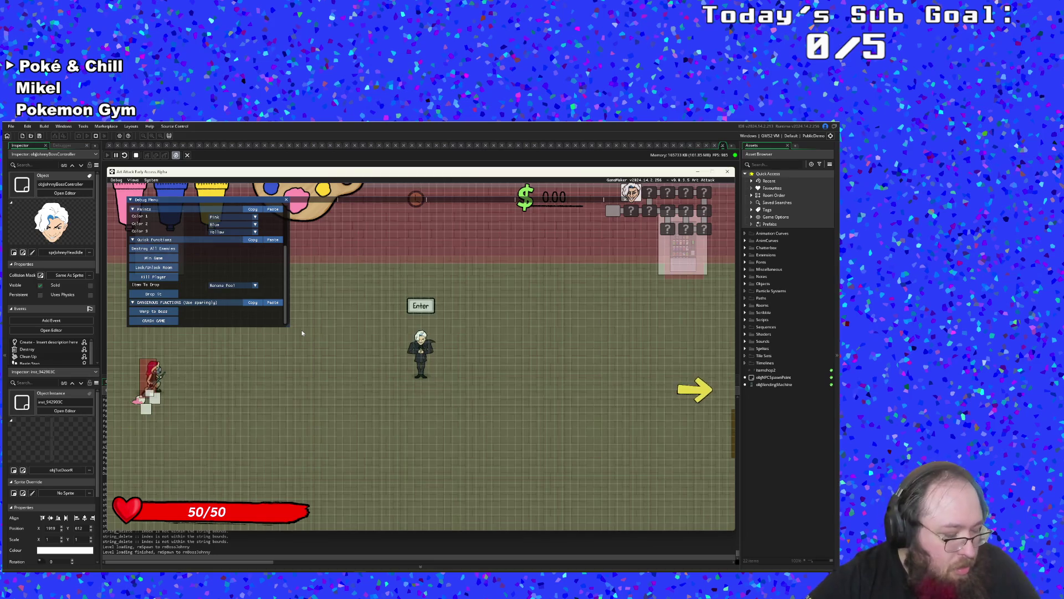
# - Resume play, walk right to the boss and advance through its dialogue
pyautogui.press('F1')
pyautogui.press('Right')
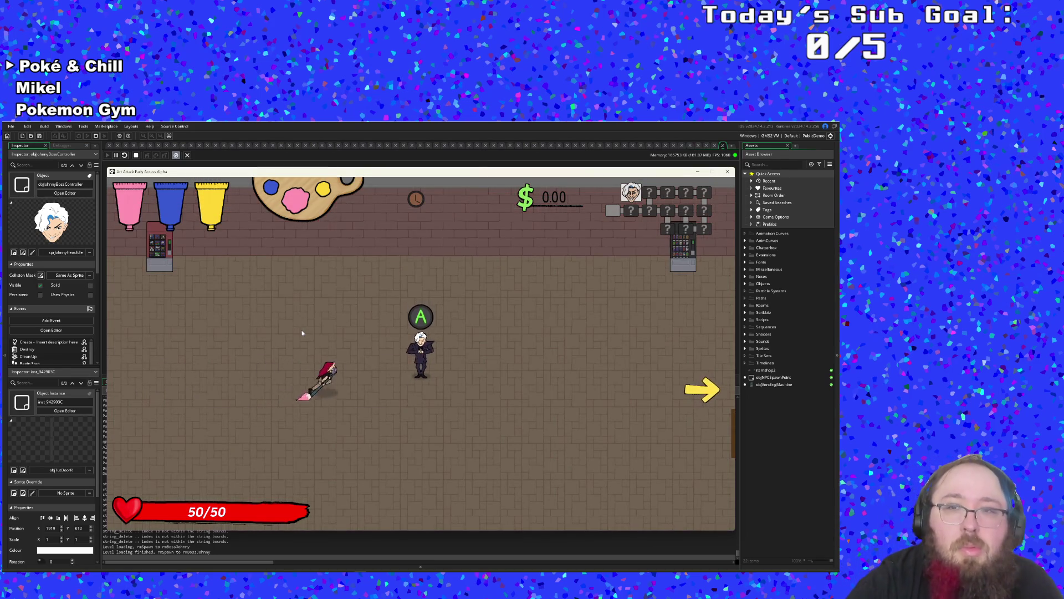
pyautogui.press('Right')
pyautogui.press('Return')
pyautogui.press('Return')
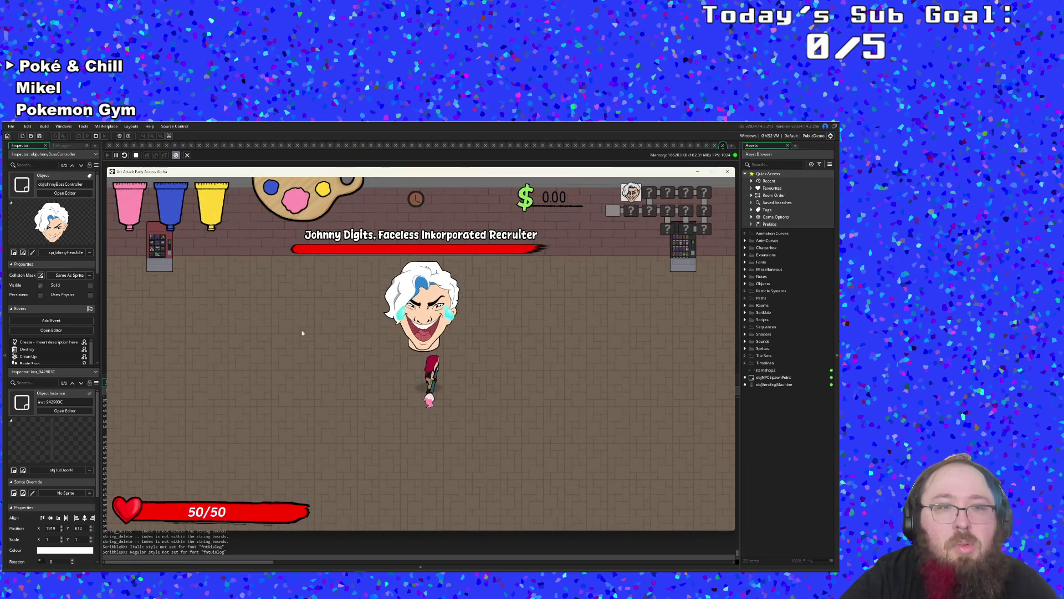
# - Dodge the giant hands and strike the boss with the brush, painting it pink
pyautogui.press('Left')
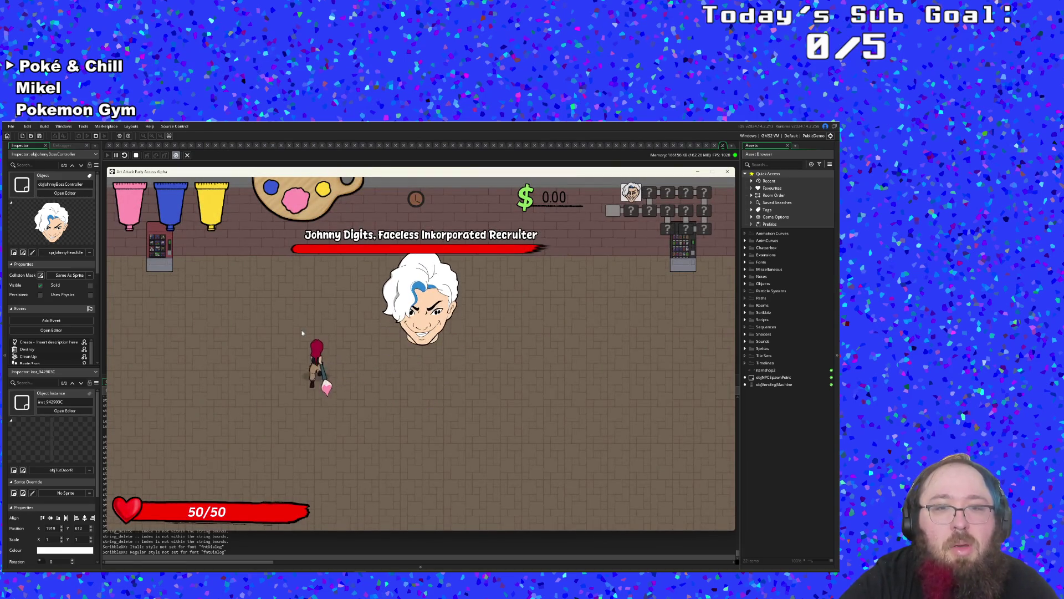
pyautogui.press('Up')
pyautogui.press('Left')
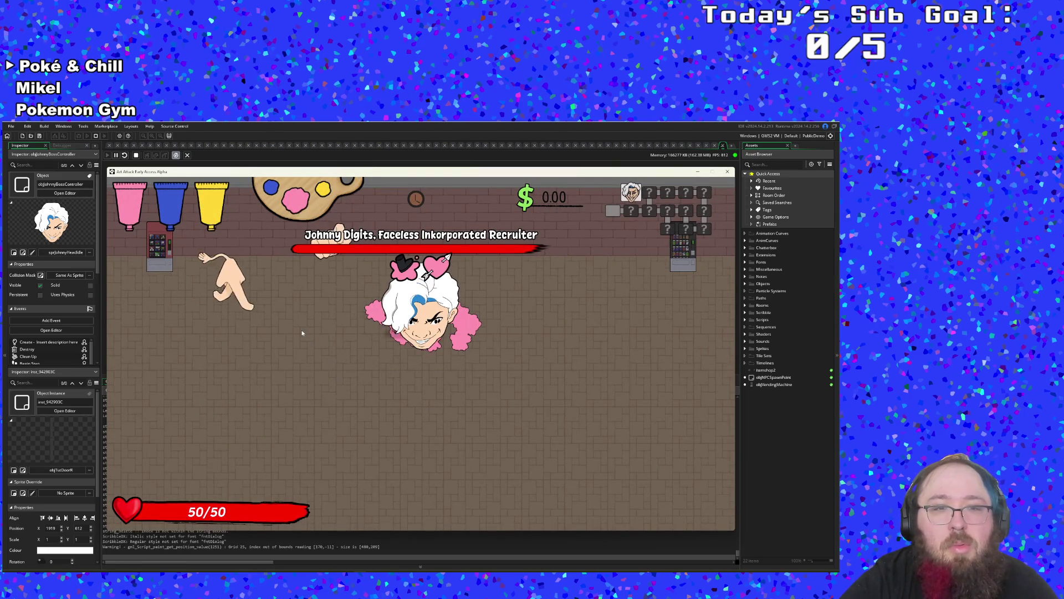
pyautogui.press('Right')
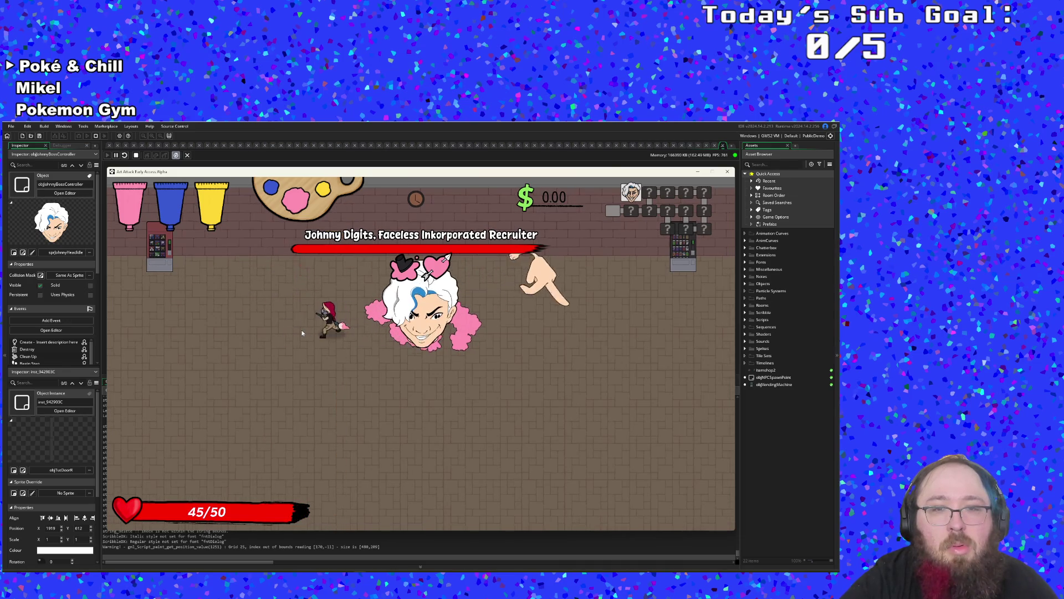
pyautogui.press('Down')
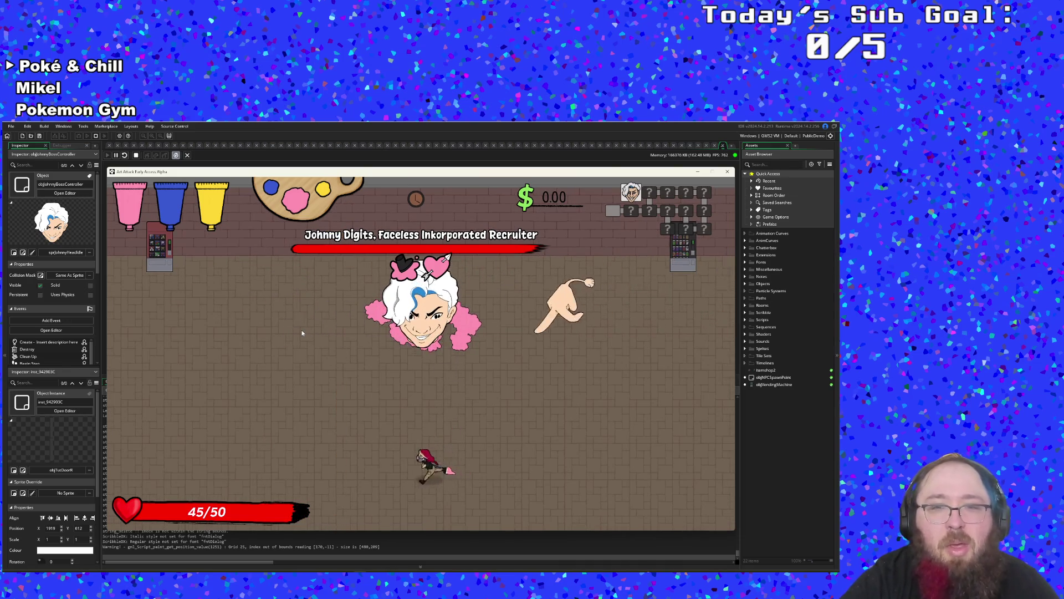
pyautogui.press('Up')
pyautogui.press('Left')
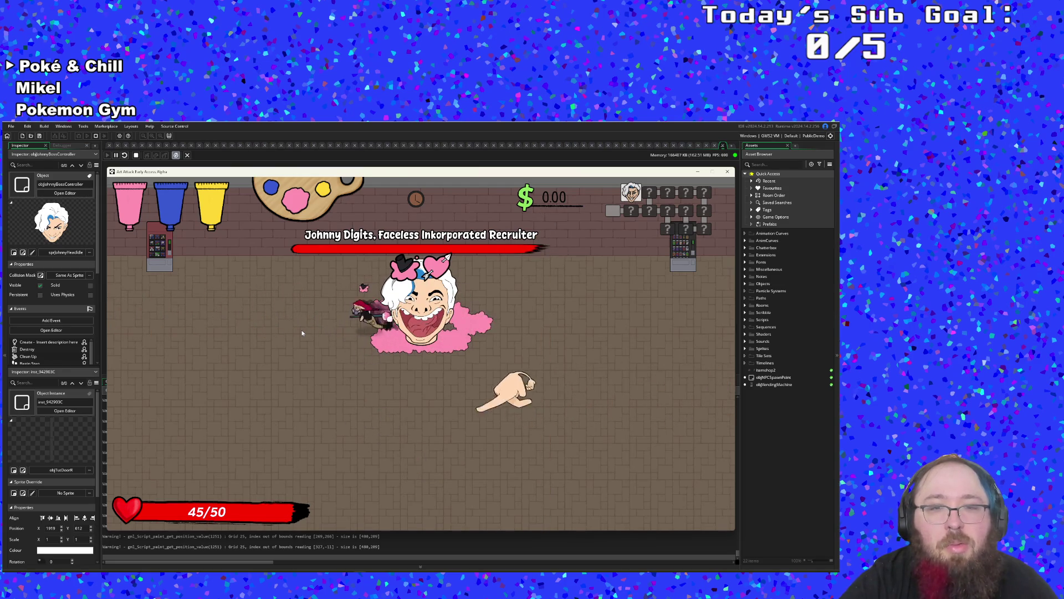
pyautogui.press('Down')
pyautogui.press('Right')
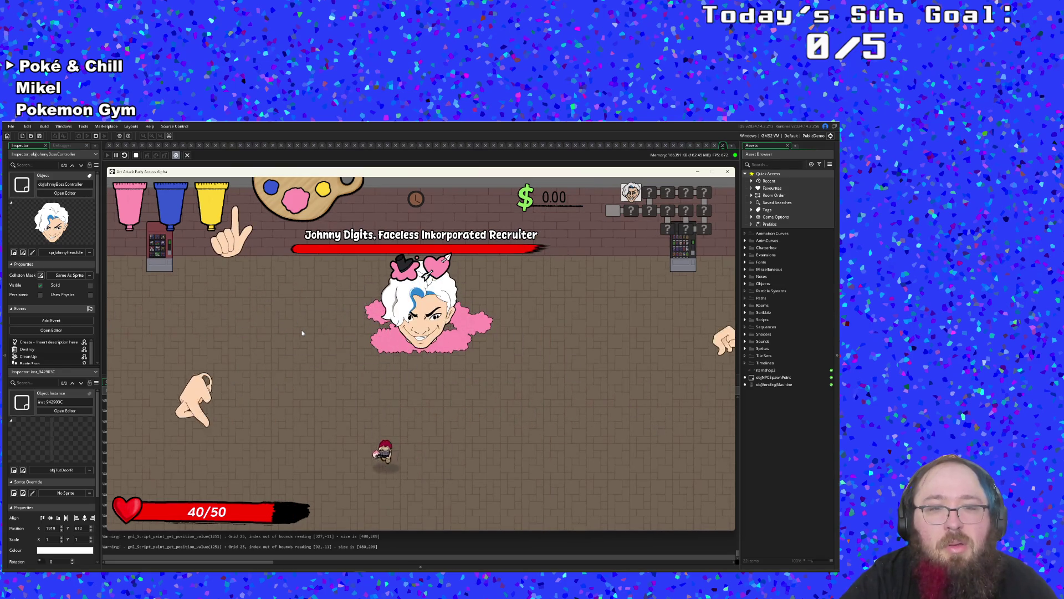
pyautogui.press('Up')
pyautogui.press('Right')
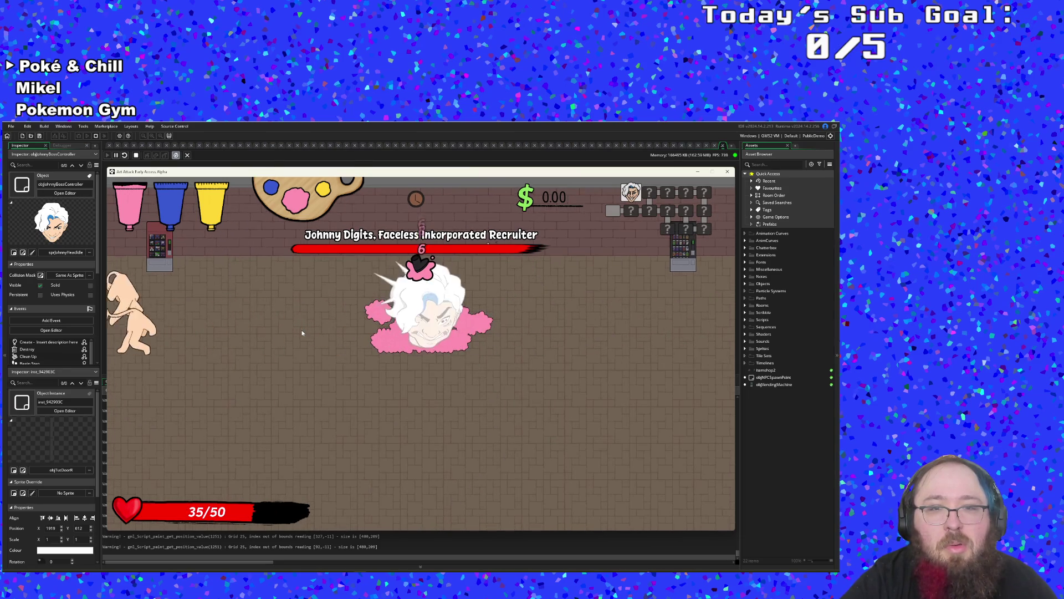
pyautogui.press('Down')
pyautogui.press('Up')
pyautogui.press('Right')
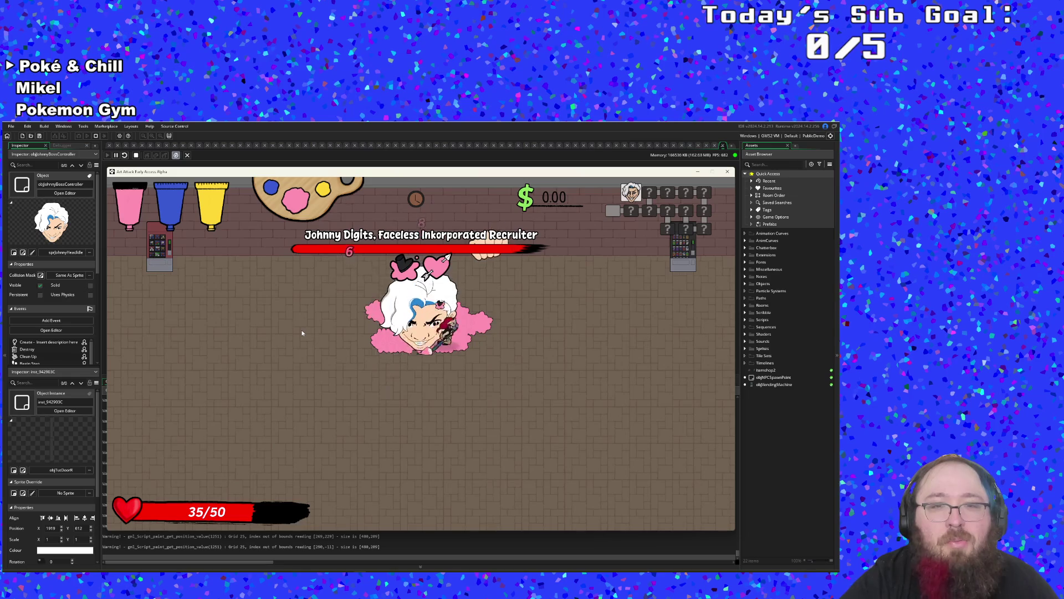
# - Keep dodging and attacking the relocating boss until it is coated pink and hearts appear
pyautogui.press('Left')
pyautogui.press('Down')
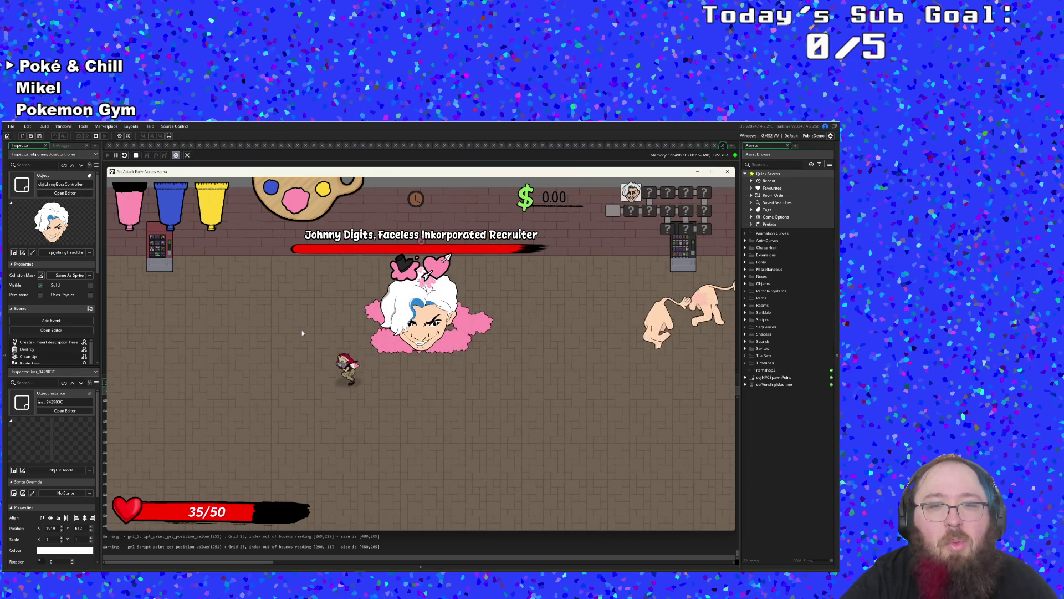
pyautogui.press('Down')
pyautogui.press('Right')
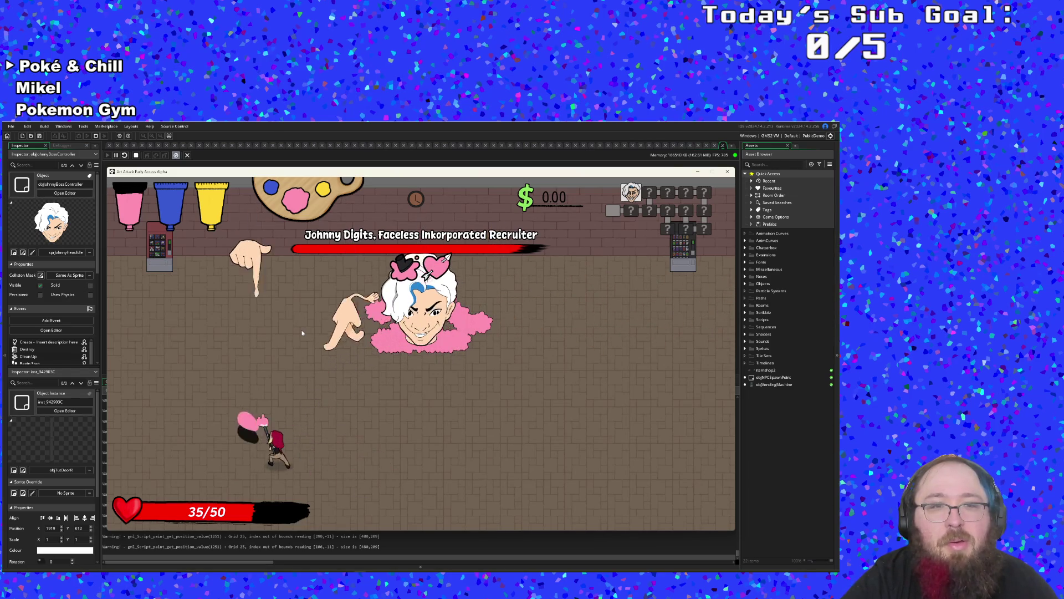
pyautogui.press('Up')
pyautogui.press('Left')
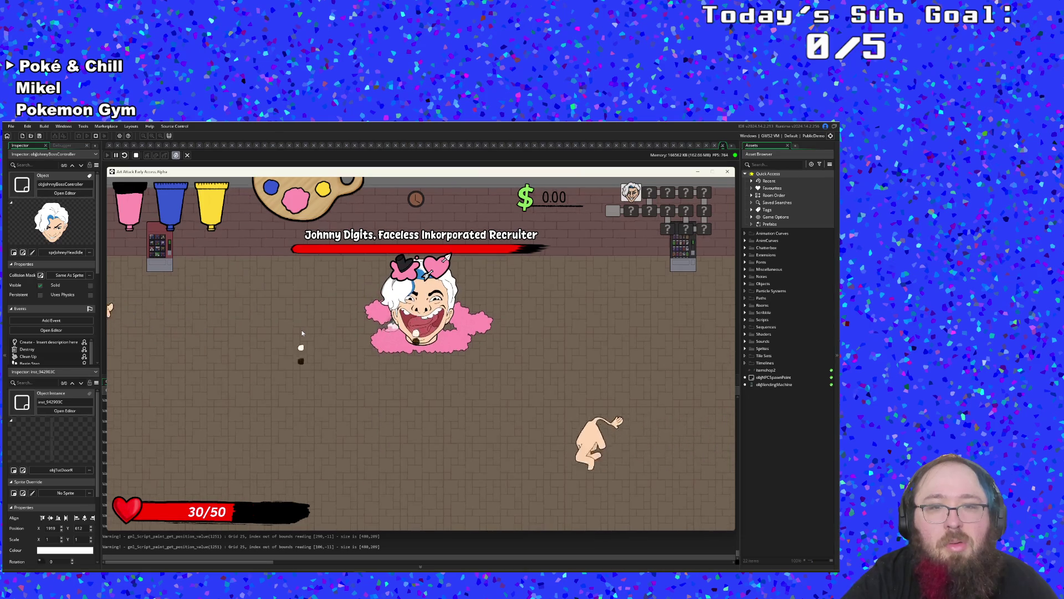
pyautogui.press('Up')
pyautogui.press('Left')
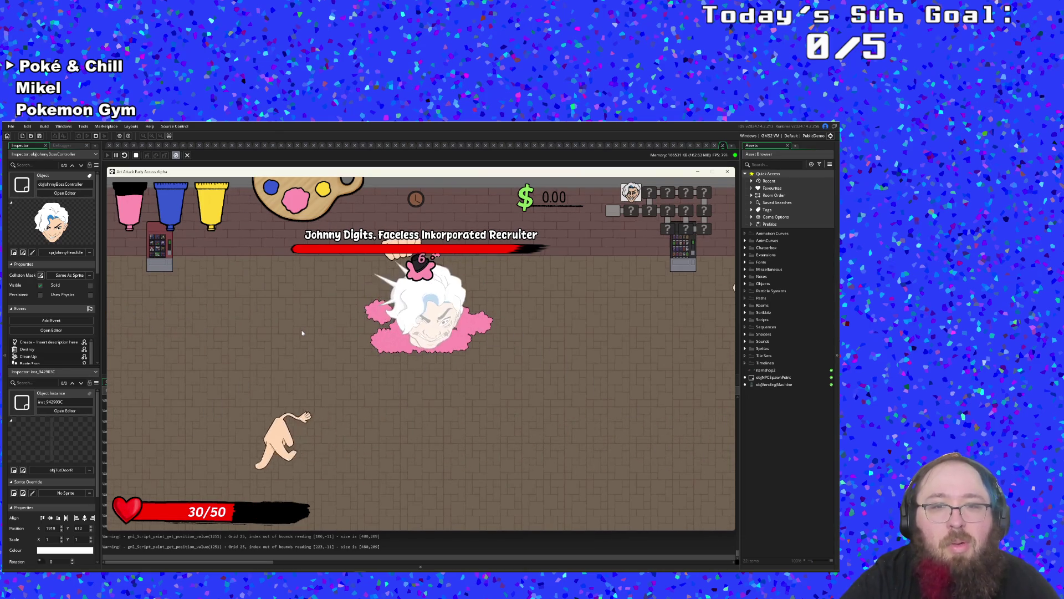
pyautogui.press('Left')
pyautogui.press('Right')
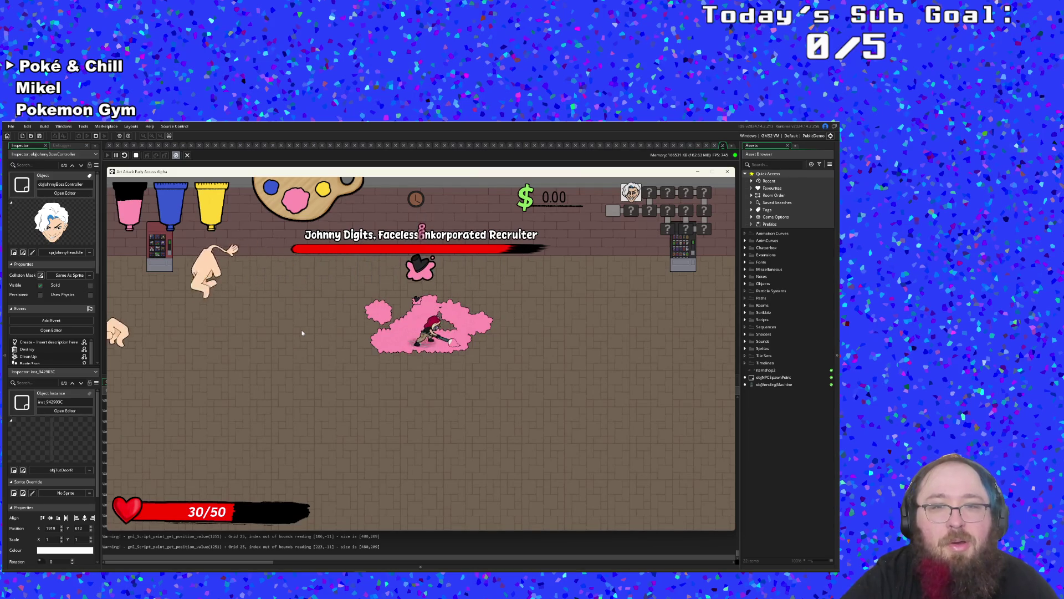
pyautogui.press('Left')
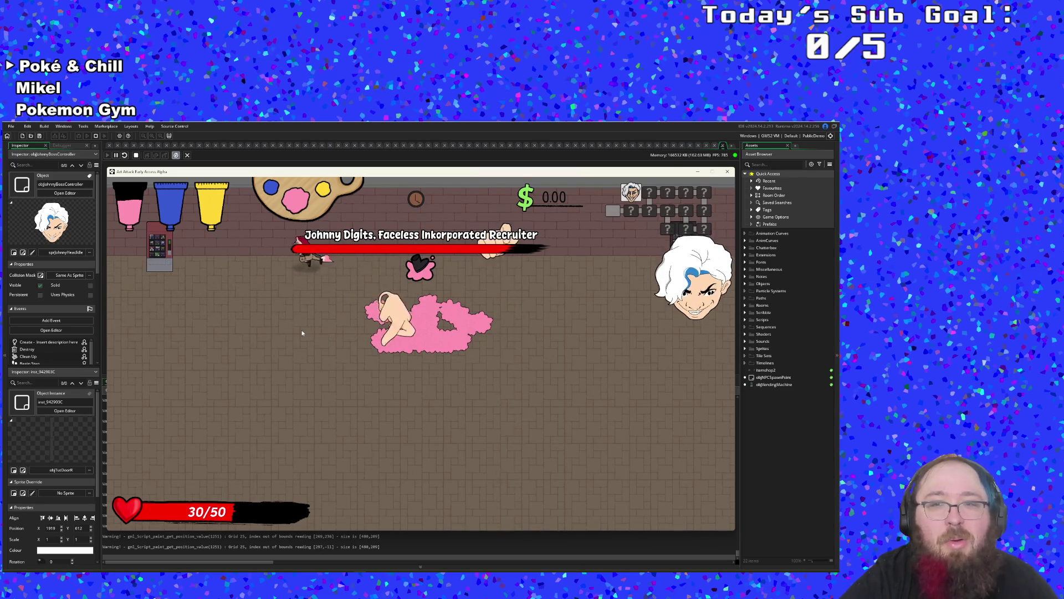
pyautogui.press('Down')
pyautogui.press('Down')
pyautogui.press('Right')
pyautogui.press('Up')
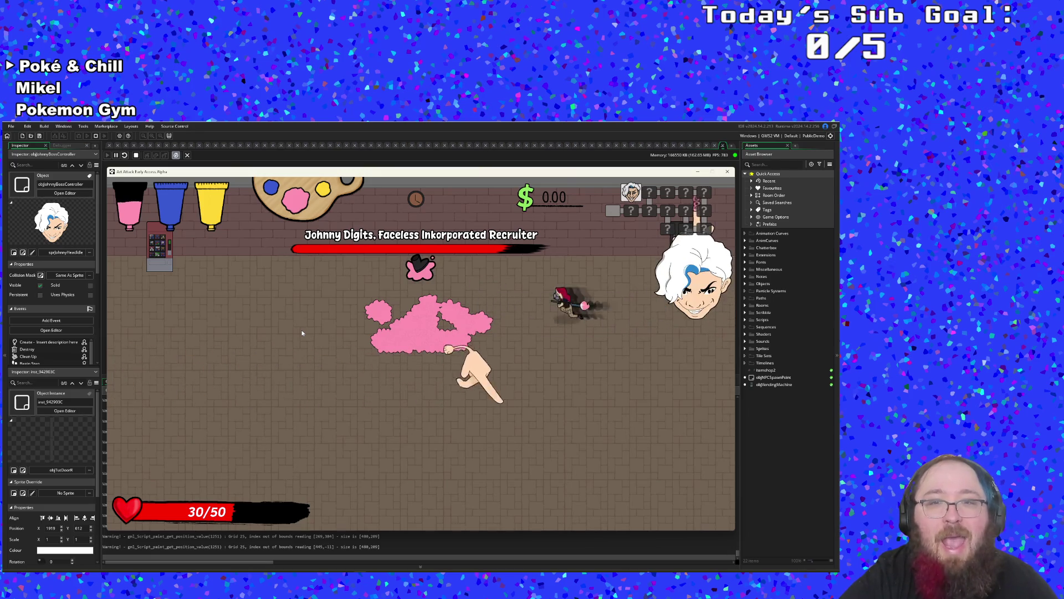
pyautogui.press('Left')
pyautogui.press('Left')
# - Pause the game and choose Quit to return to the title screen
pyautogui.press('Escape')
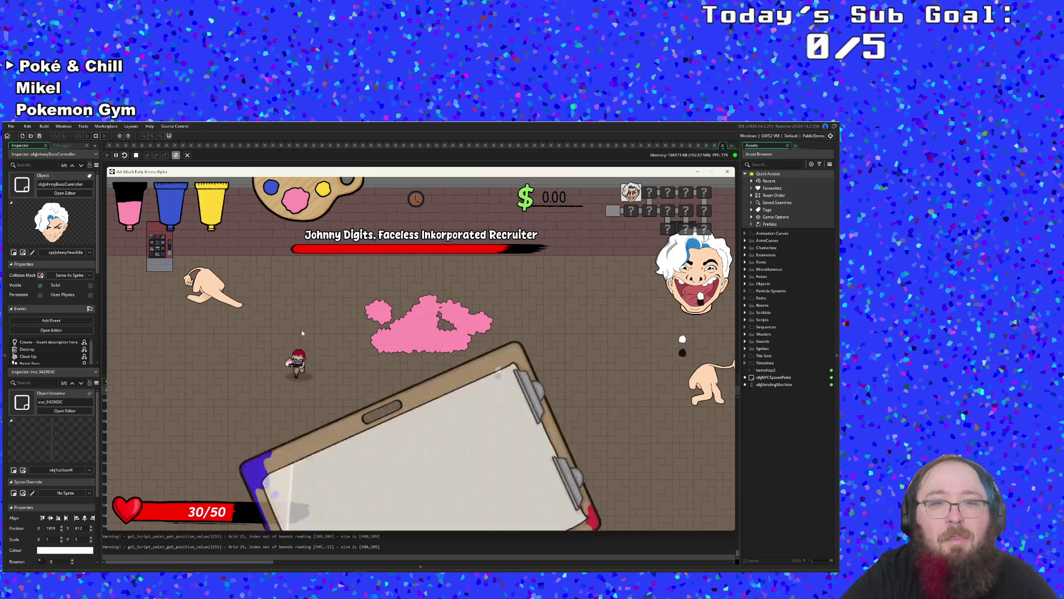
pyautogui.press('Up')
pyautogui.press('Return')
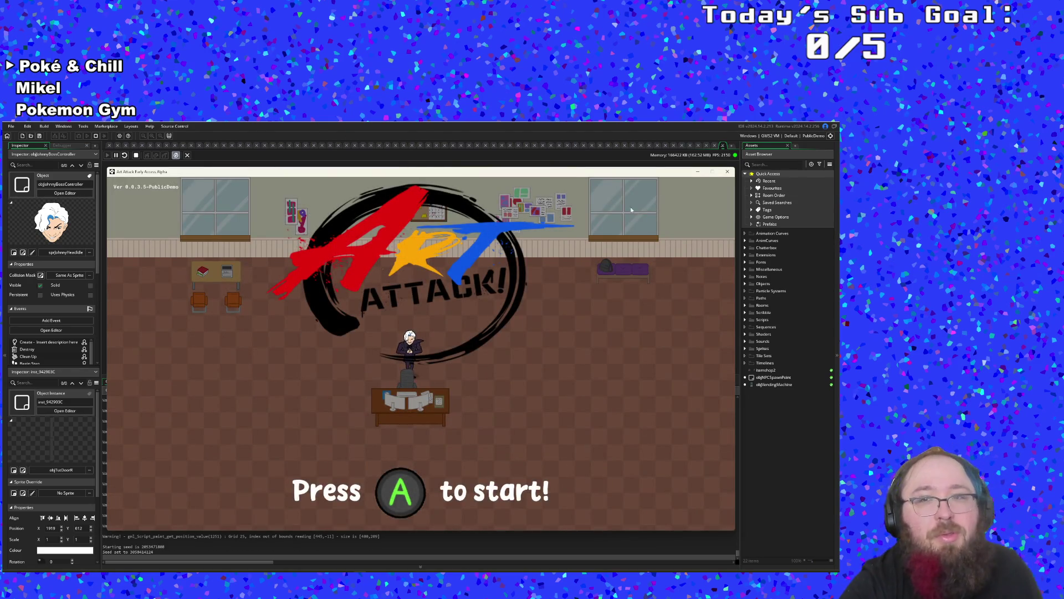
# - Stop the game and review the Step code's slow, charm and damage handling lines
pyautogui.click(727, 172)
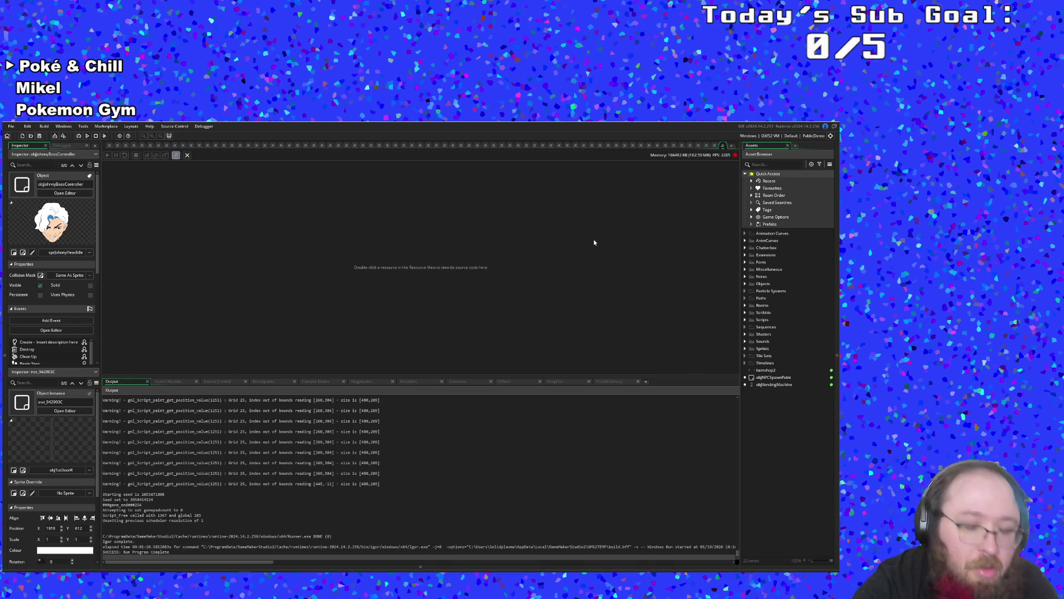
pyautogui.click(724, 145)
pyautogui.scroll(2, 536, 289)
pyautogui.click(535, 284)
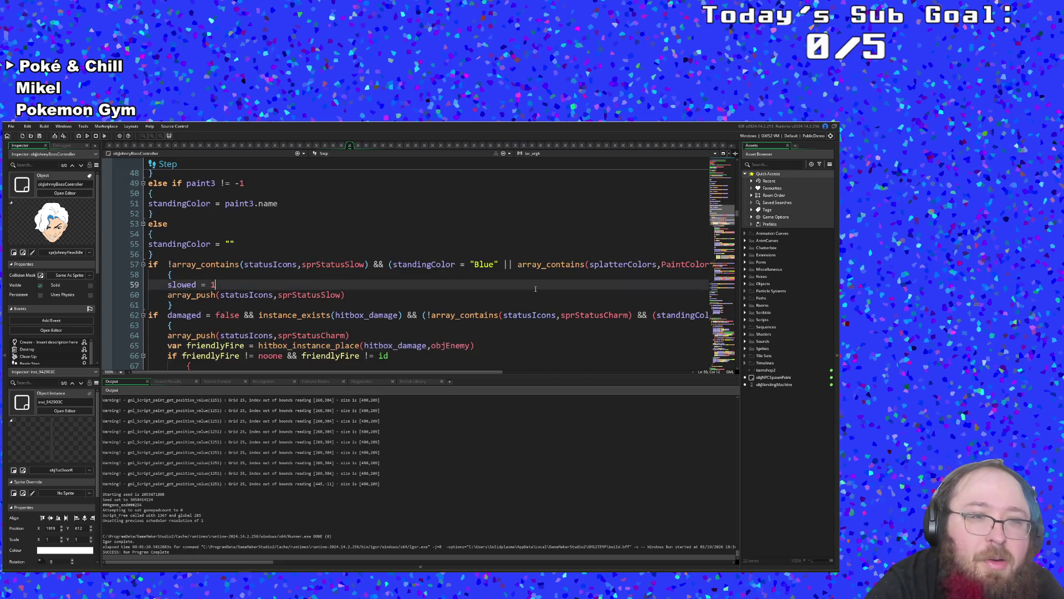
pyautogui.click(443, 315)
pyautogui.scroll(-2, 421, 316)
pyautogui.click(395, 327)
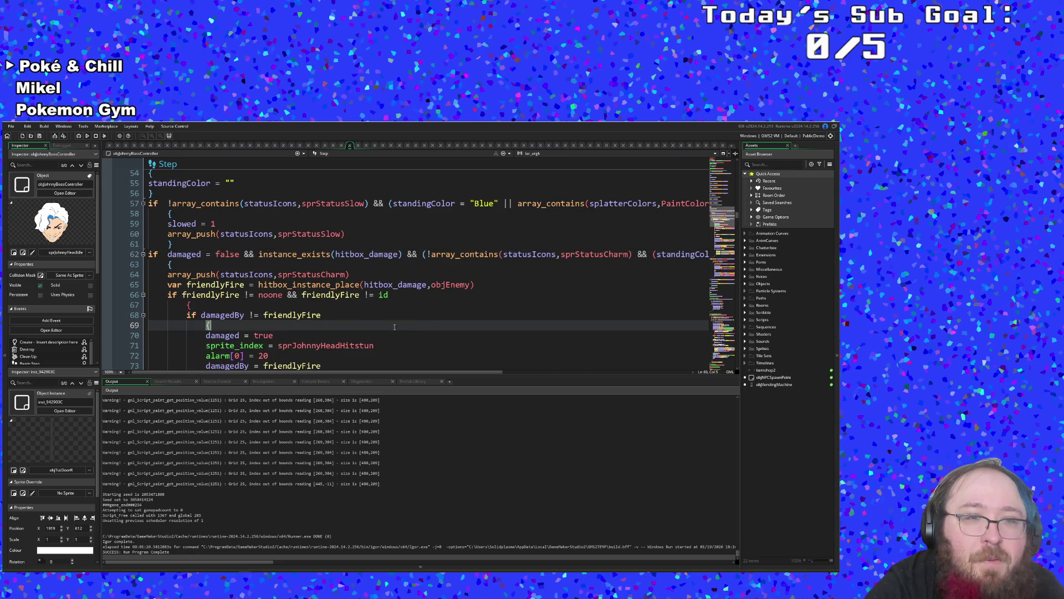
pyautogui.click(352, 336)
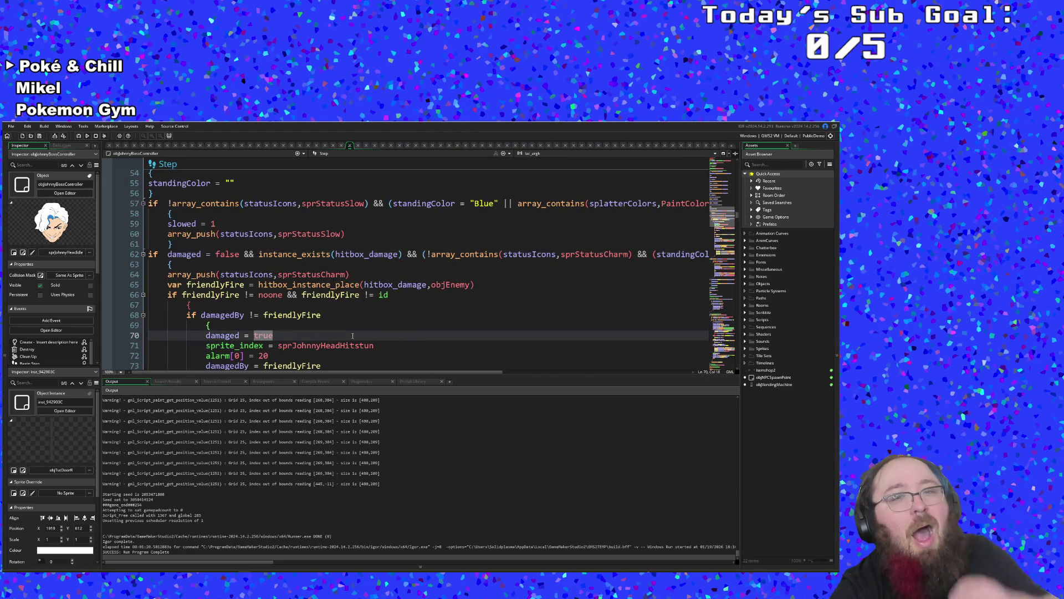
# - Inspect the friendlyFire lines 65–66, then start an asset search for 'obj'
pyautogui.press('Up')
pyautogui.press('Up')
pyautogui.press('Up')
pyautogui.click(316, 295)
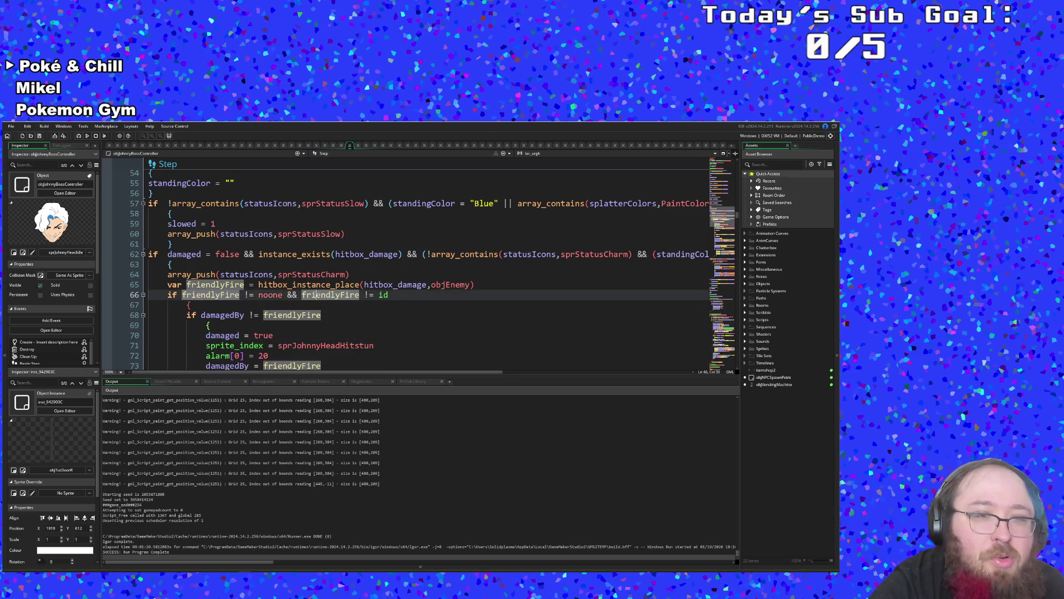
pyautogui.click(310, 284)
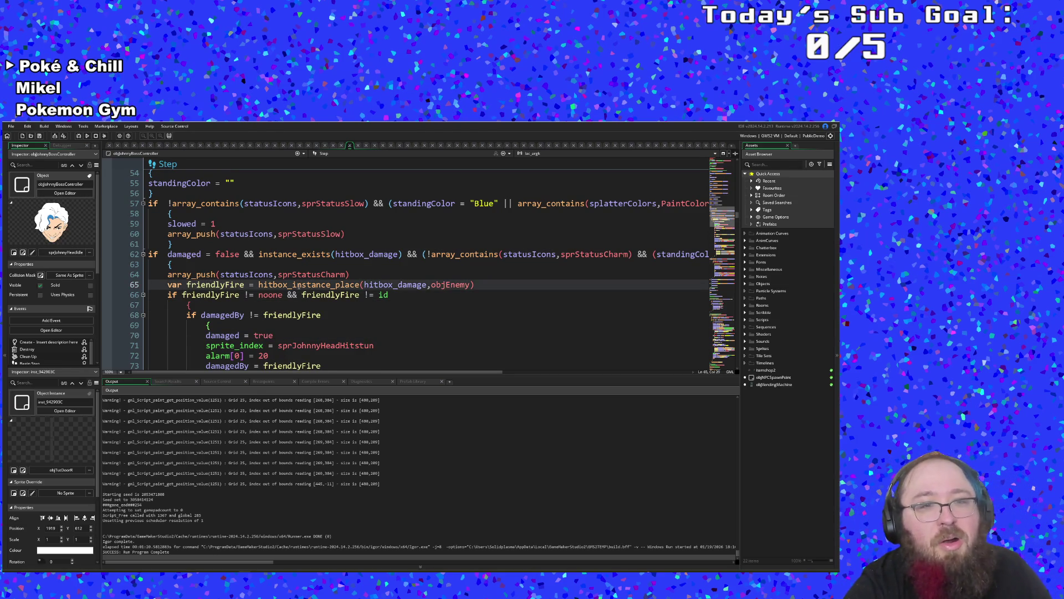
pyautogui.hotkey('ctrl', 't')
pyautogui.write('objBr')
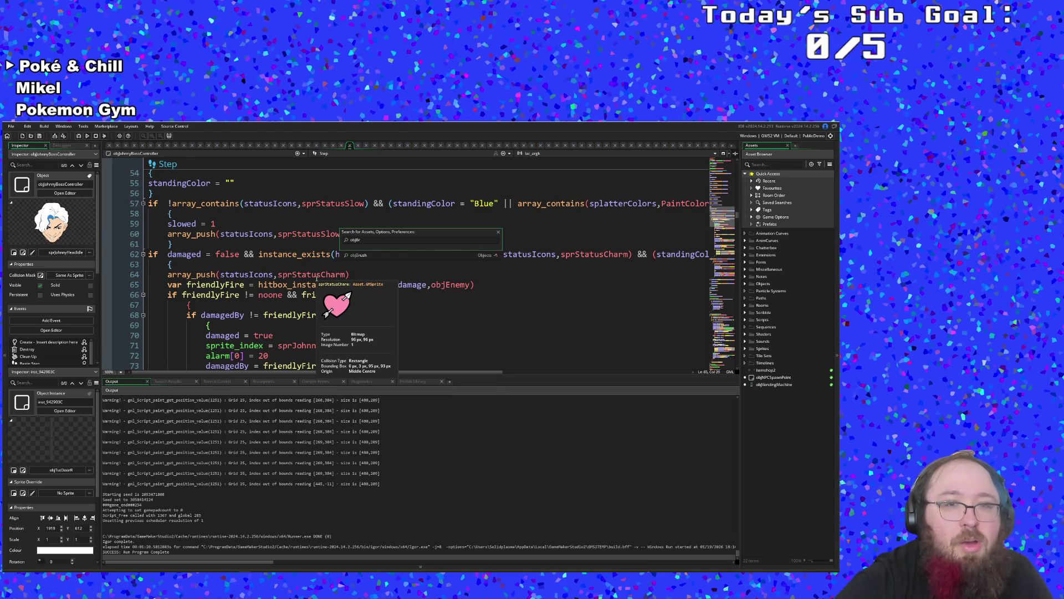
# - Open objBrush and switch to its Step event
pyautogui.press('Return')
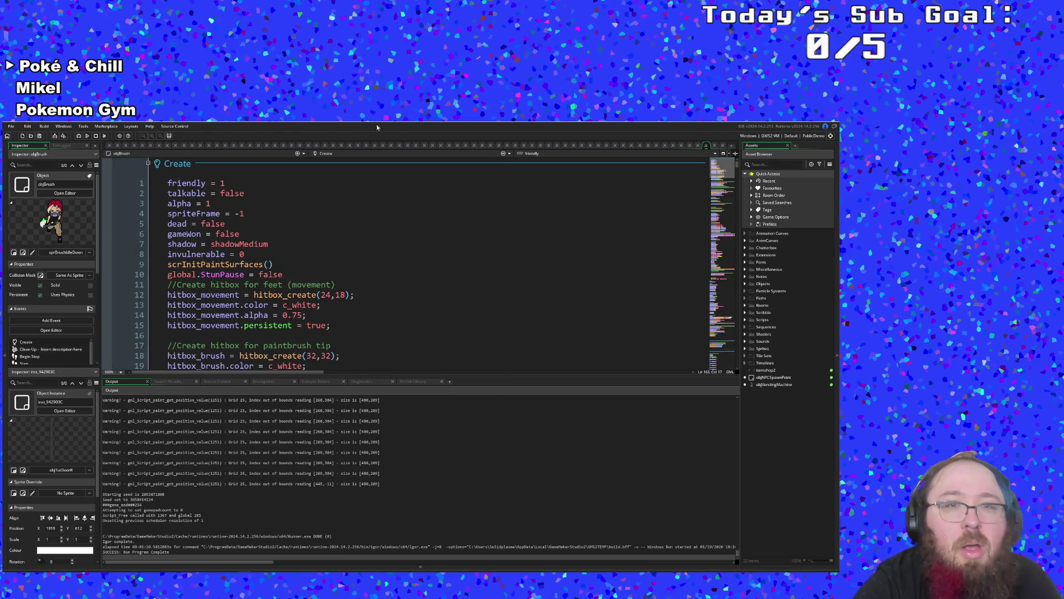
pyautogui.click(449, 155)
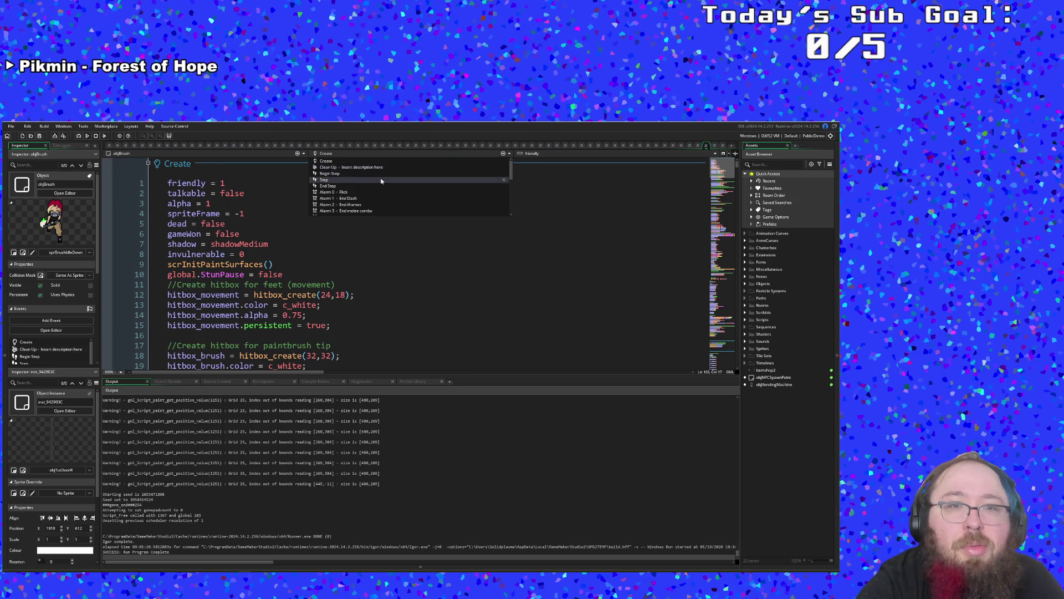
pyautogui.click(324, 179)
# - Jump to the melee assignment through the code editor's symbol dropdown
pyautogui.click(523, 155)
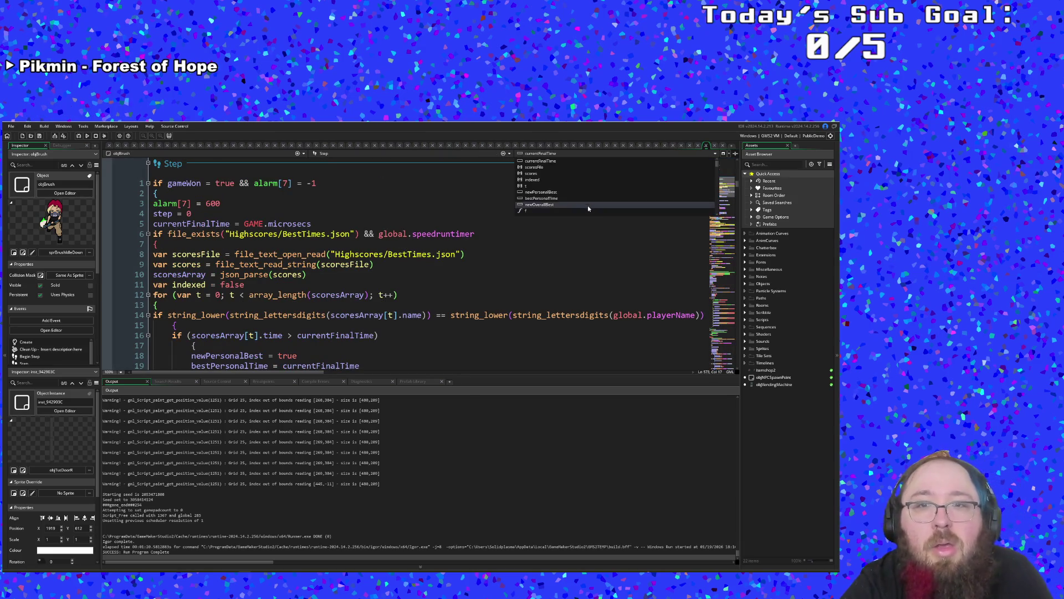
pyautogui.scroll(-5, 587, 204)
pyautogui.scroll(-3, 588, 204)
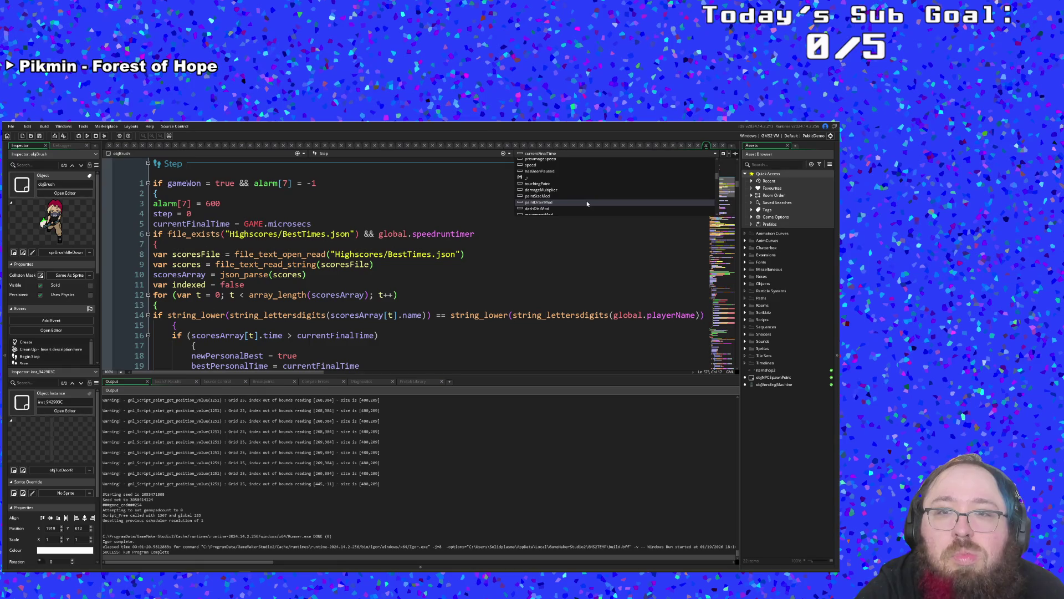
pyautogui.scroll(-1, 587, 202)
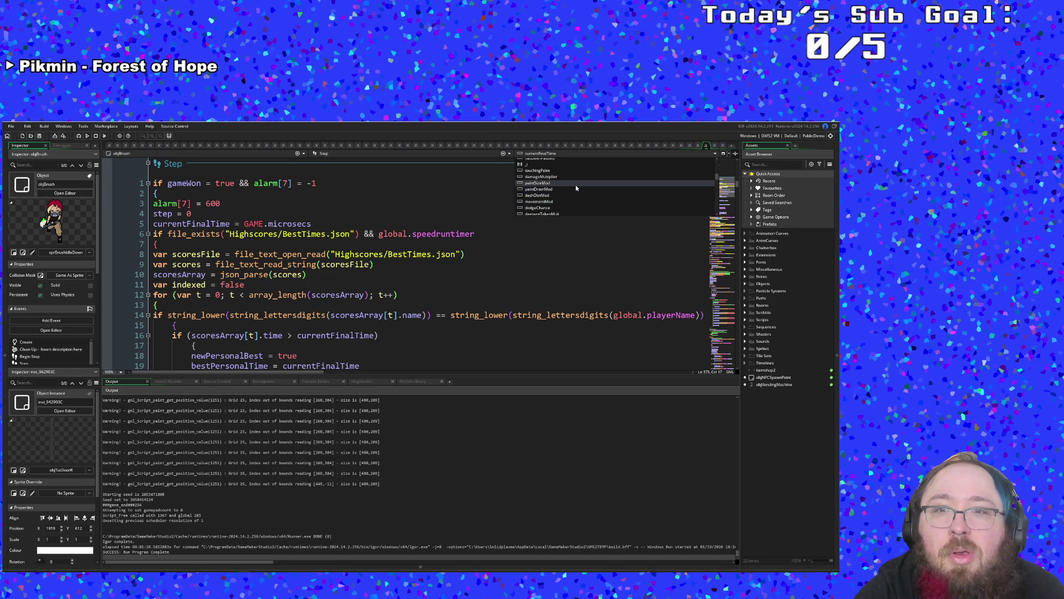
pyautogui.scroll(-3, 575, 185)
pyautogui.scroll(-4, 575, 186)
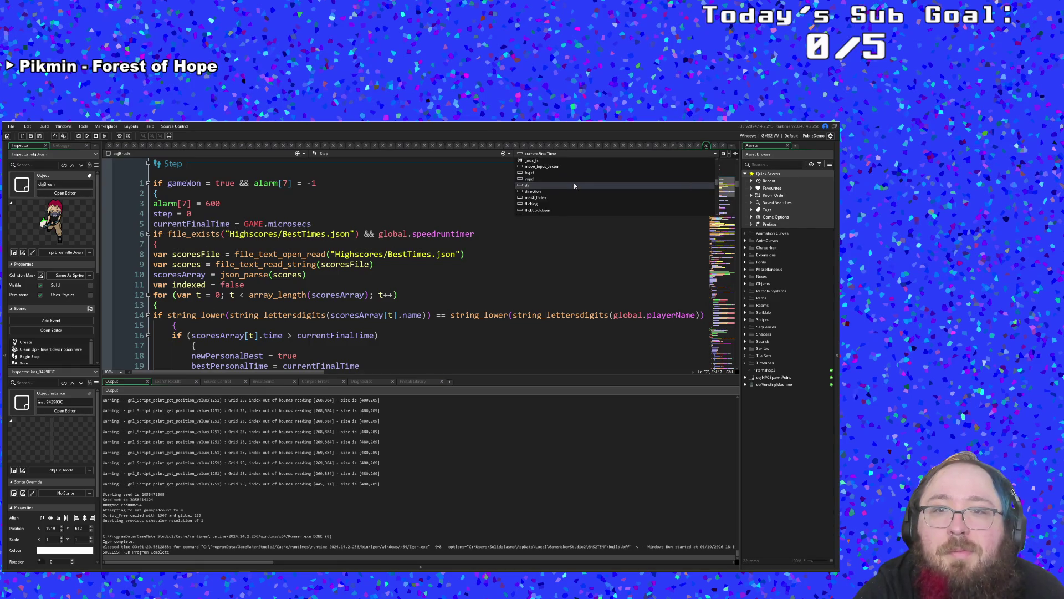
pyautogui.scroll(-1, 575, 186)
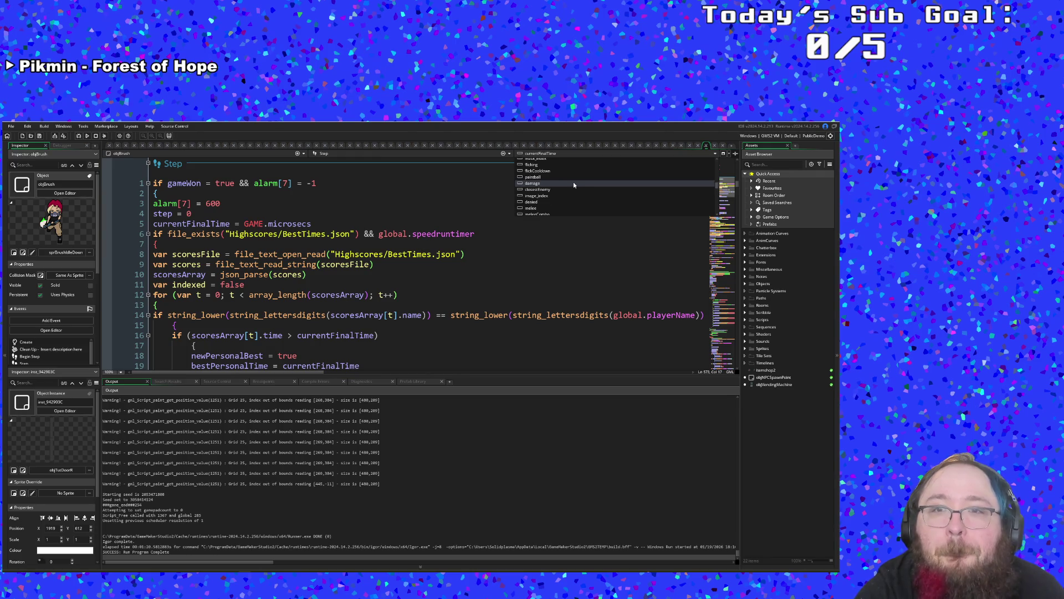
pyautogui.scroll(-2, 573, 184)
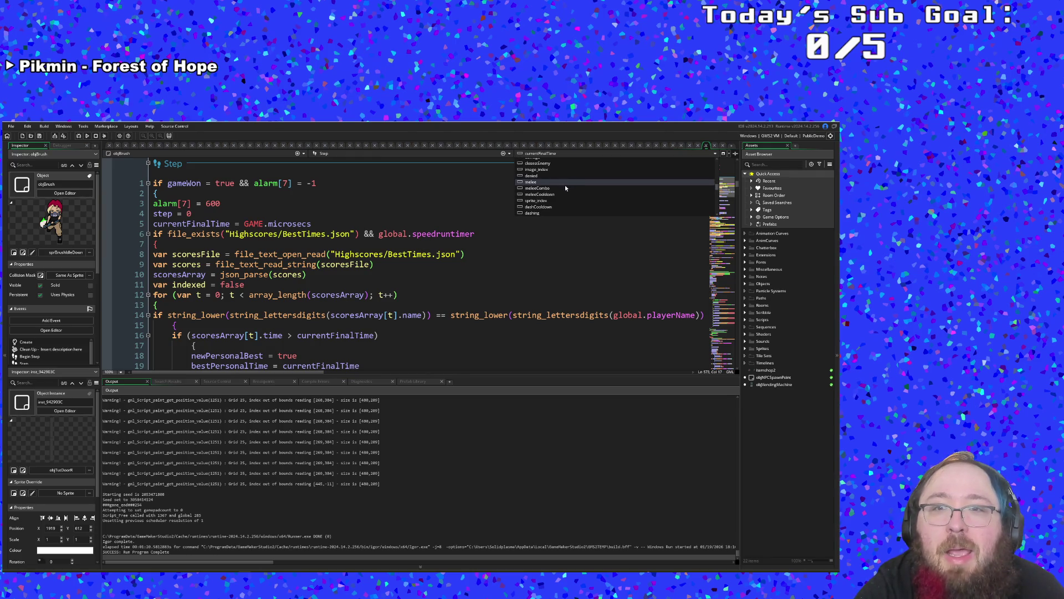
pyautogui.click(564, 183)
# - Browse the melee combo and dash code around lines 418–437 and reopen the dropdown list
pyautogui.scroll(-5, 487, 262)
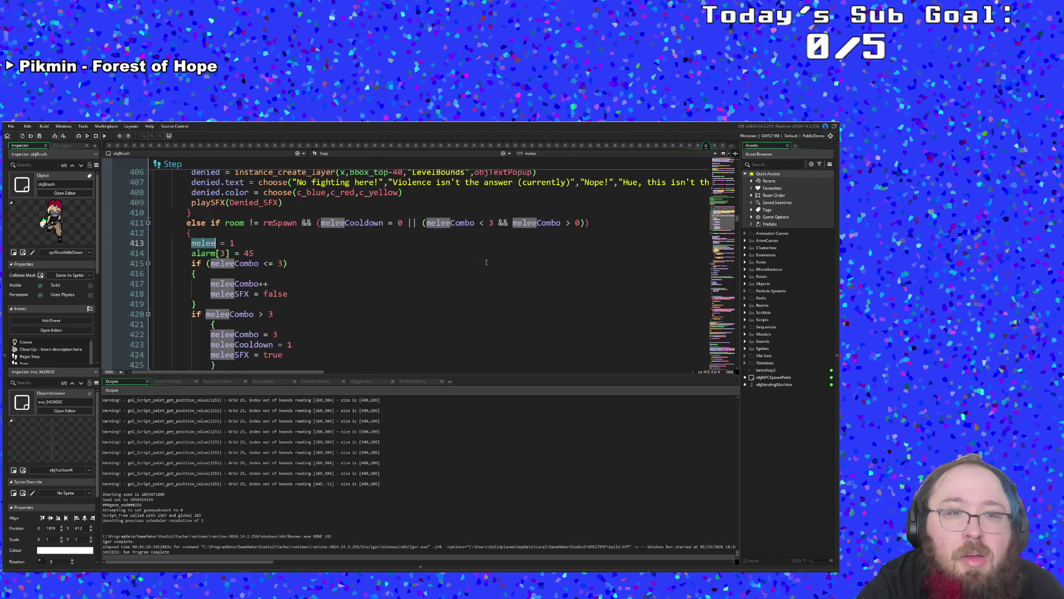
pyautogui.click(548, 155)
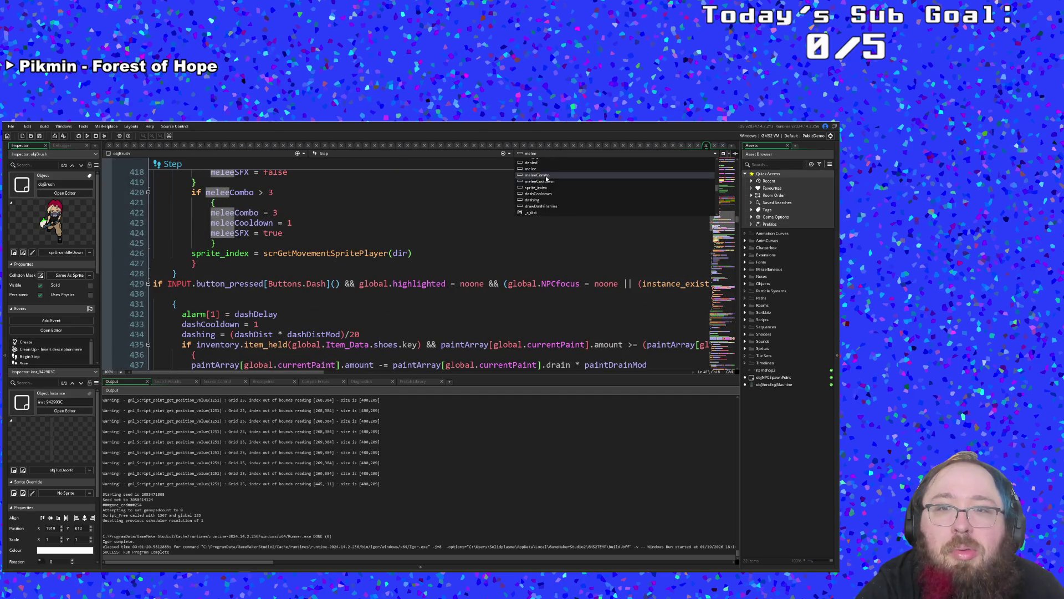
pyautogui.scroll(-5, 546, 178)
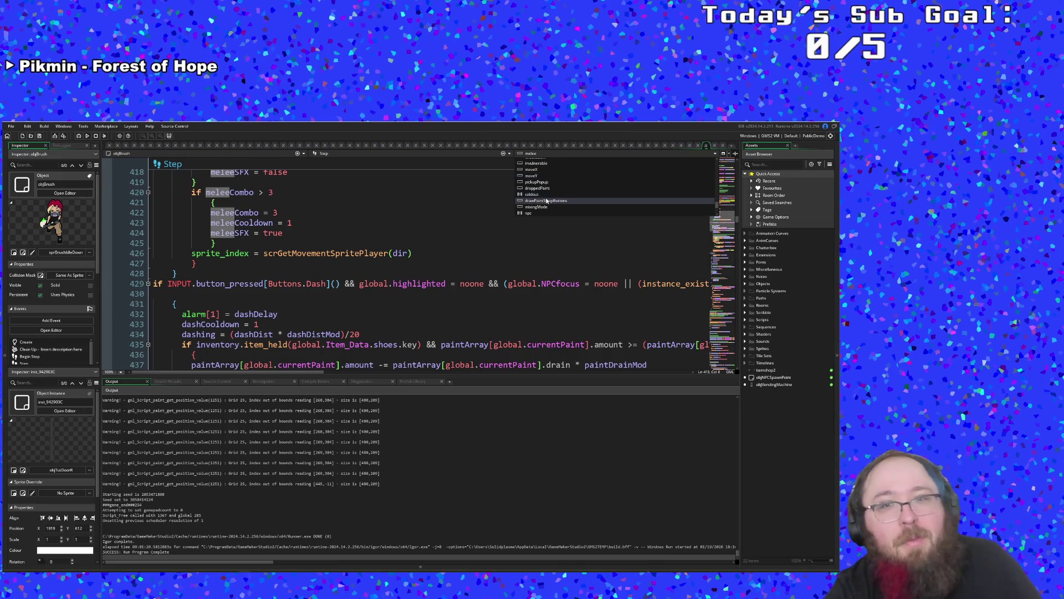
pyautogui.scroll(2, 547, 200)
pyautogui.scroll(2, 547, 201)
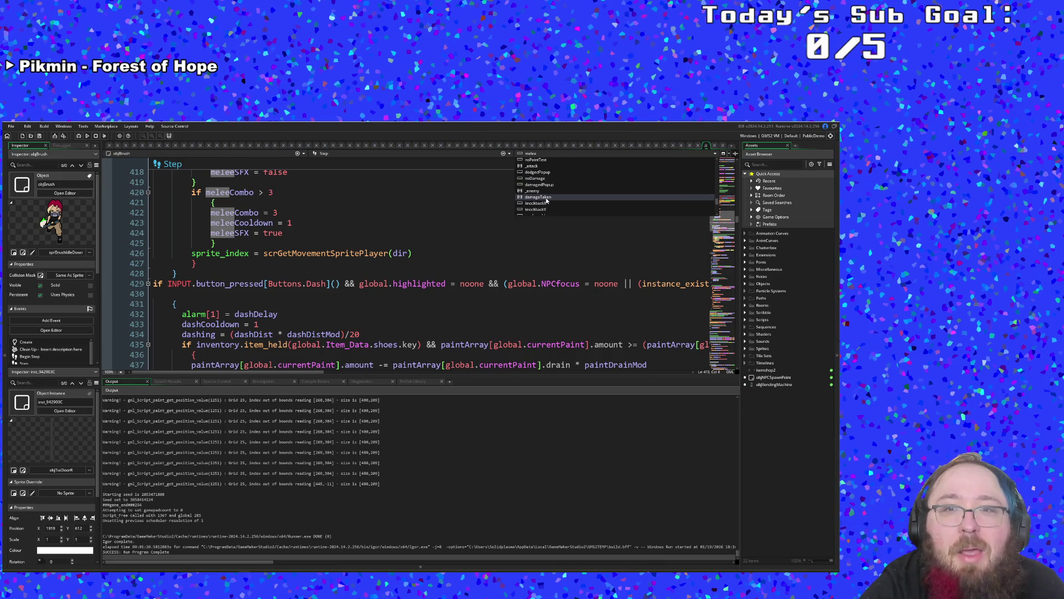
pyautogui.scroll(1, 542, 184)
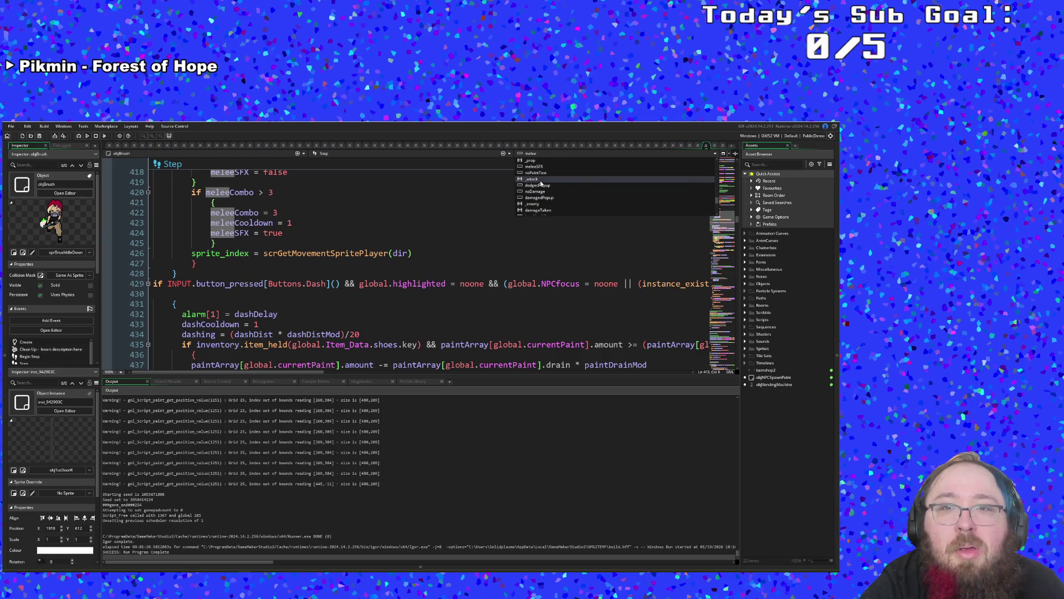
# - Jump to _attack at line 803, then scroll up to the hitbox_attack enemy check near line 590
pyautogui.click(541, 179)
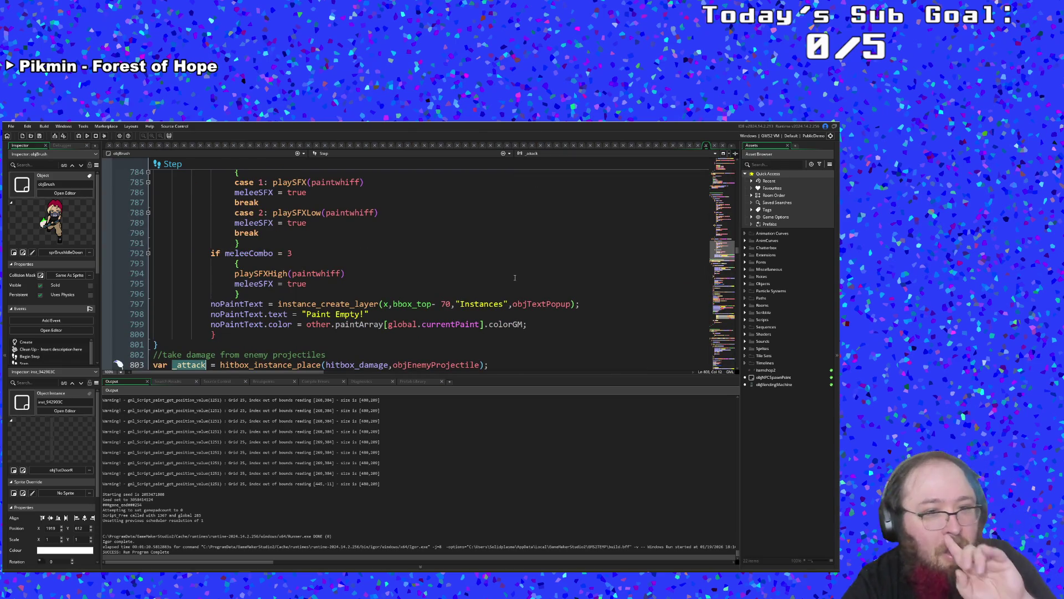
pyautogui.click(458, 294)
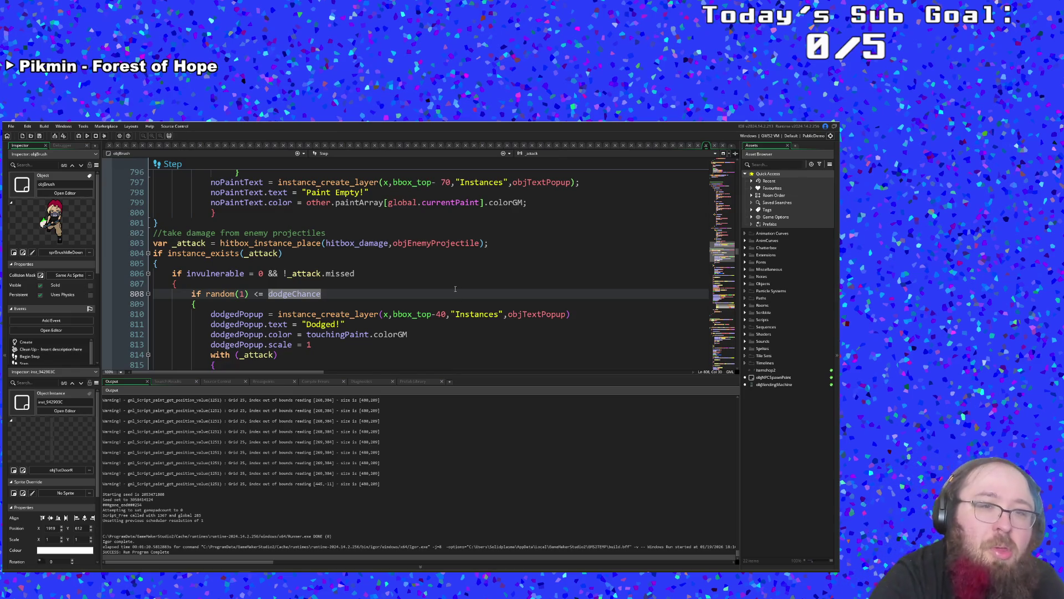
pyautogui.scroll(20, 423, 293)
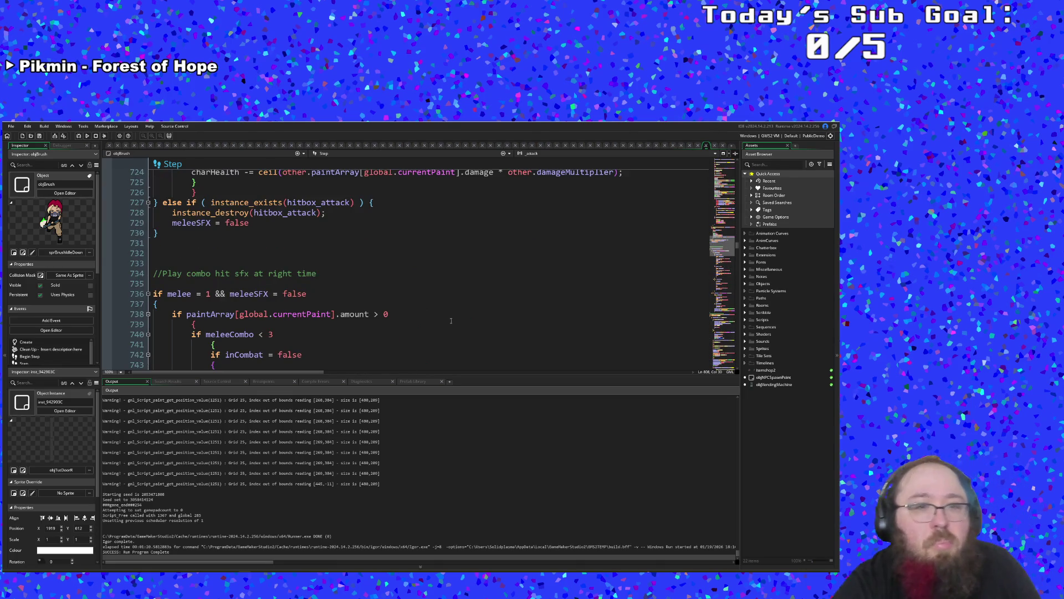
pyautogui.scroll(18, 446, 357)
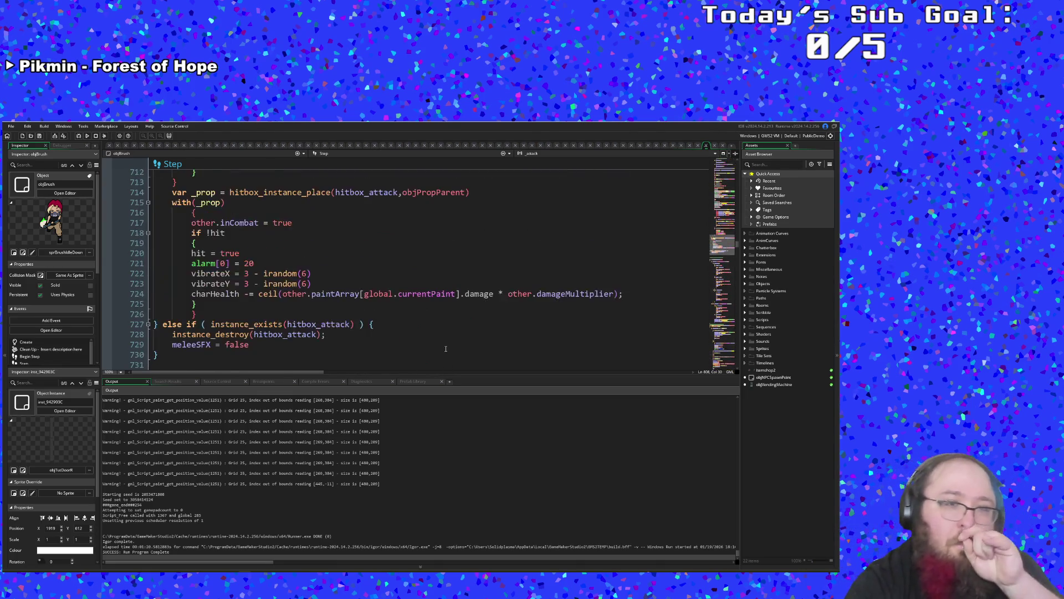
pyautogui.scroll(20, 432, 301)
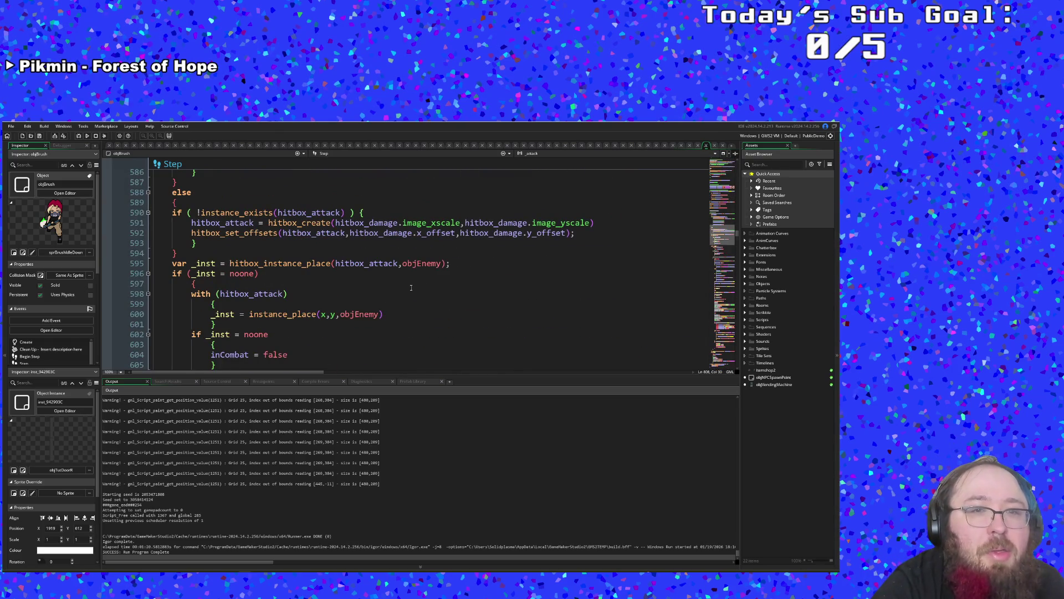
# - Trace the uses of _inst and return the cursor to the if (_inst = noone) line 596
pyautogui.click(383, 283)
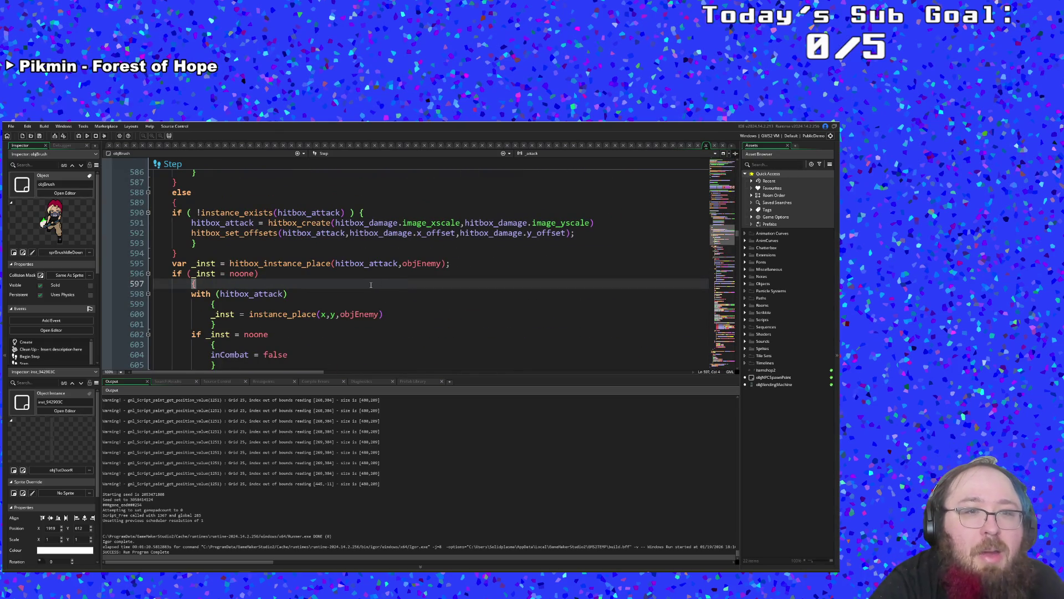
pyautogui.click(277, 314)
pyautogui.scroll(-2, 277, 314)
pyautogui.click(239, 274)
pyautogui.click(233, 253)
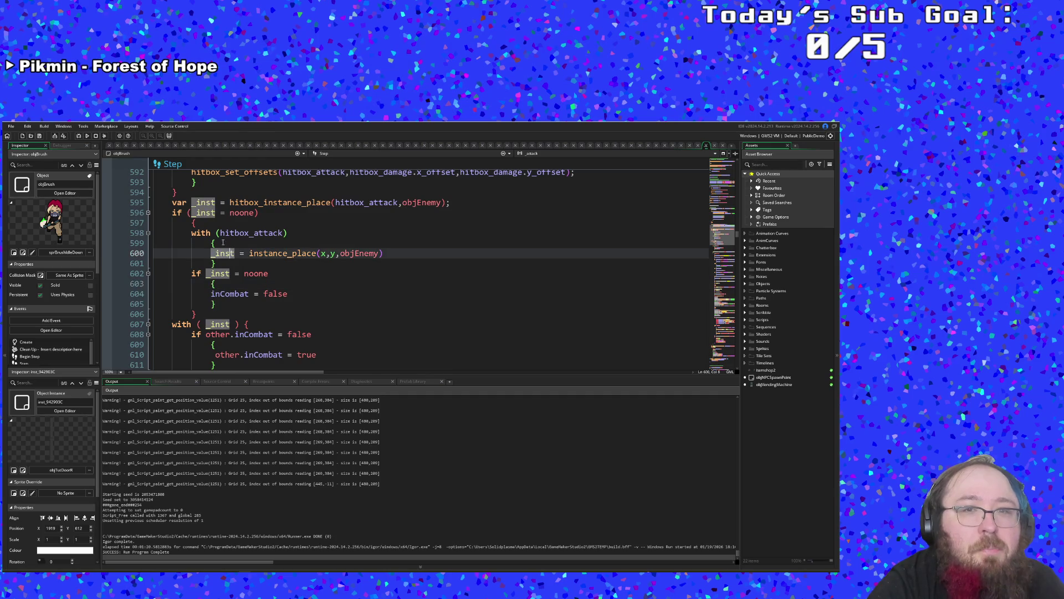
pyautogui.click(223, 242)
pyautogui.click(179, 221)
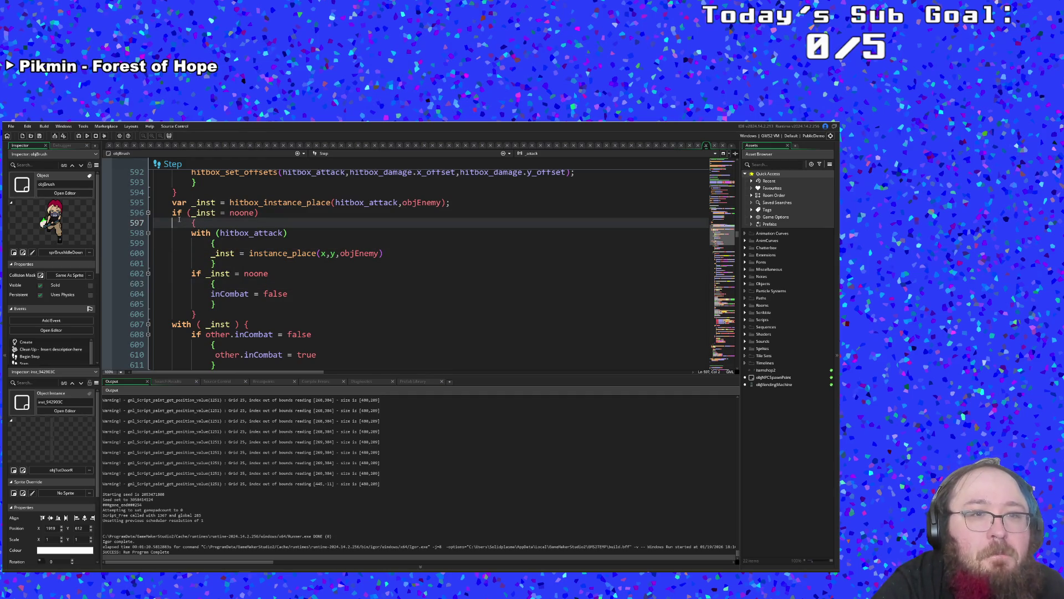
pyautogui.press('Up')
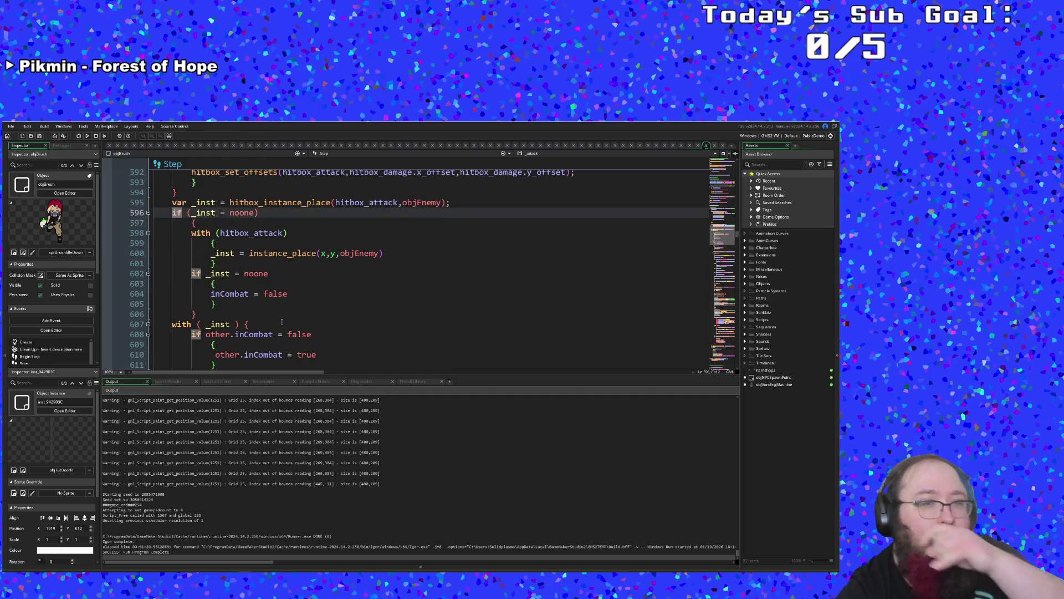
pyautogui.click(281, 321)
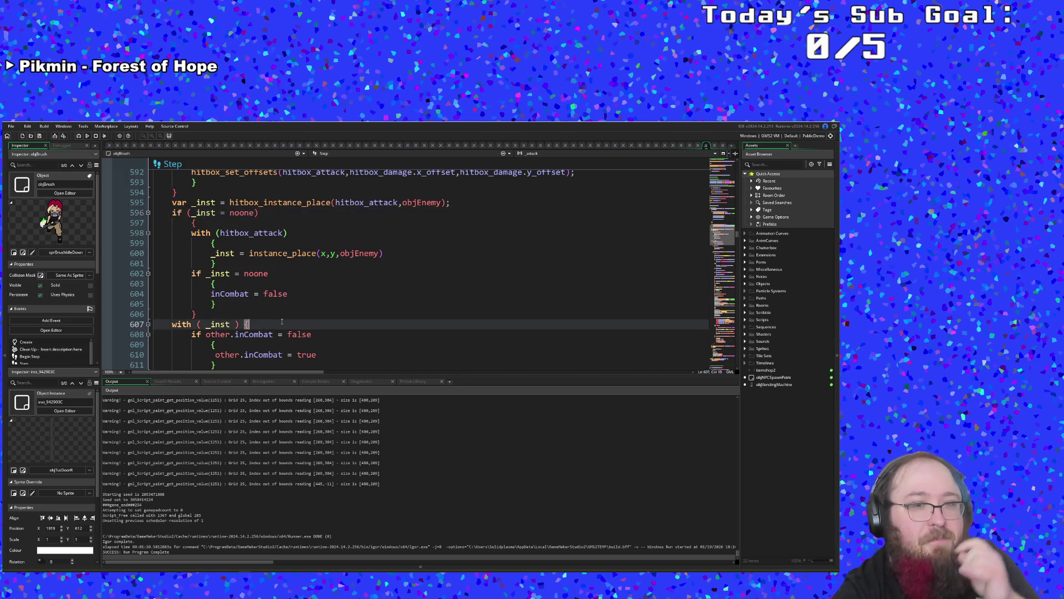
pyautogui.scroll(-2, 266, 300)
pyautogui.scroll(2, 266, 300)
pyautogui.click(237, 274)
pyautogui.click(225, 253)
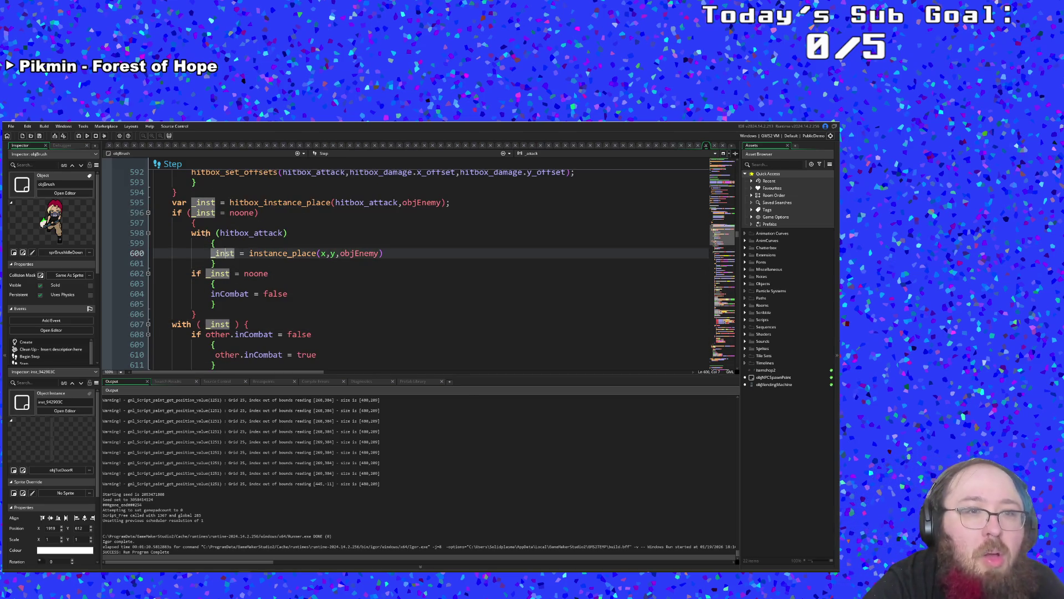
pyautogui.click(200, 233)
pyautogui.click(174, 214)
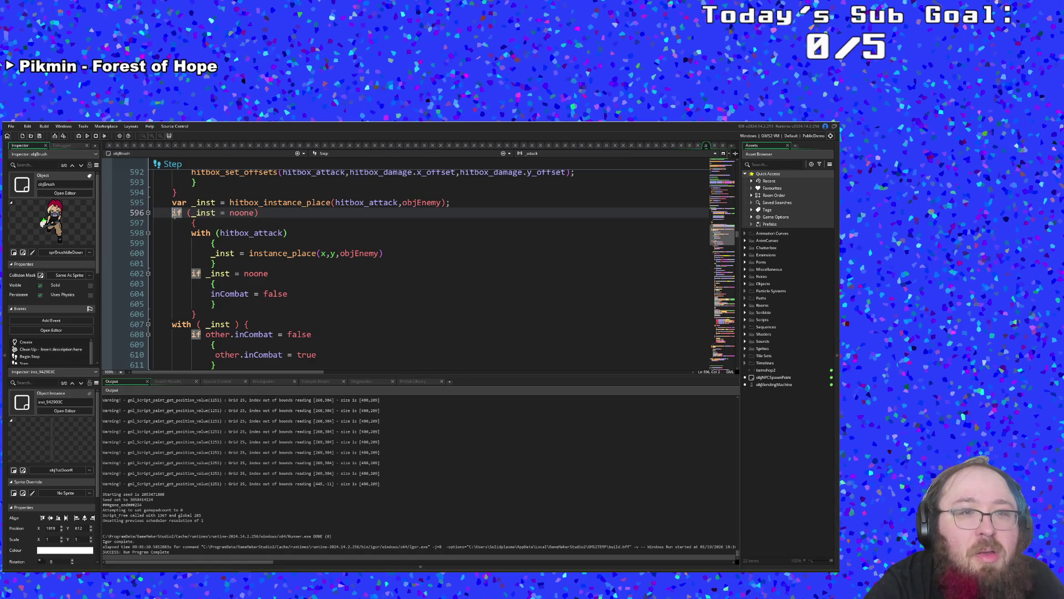
# - Select lines 596–616 starting at if (_inst = noone), copy them, and deselect
pyautogui.moveTo(173, 213)
pyautogui.mouseDown()
pyautogui.moveTo(285, 234)
pyautogui.moveTo(199, 316)
pyautogui.moveTo(238, 183)
pyautogui.moveTo(264, 314)
pyautogui.moveTo(245, 284)
pyautogui.moveTo(237, 293)
pyautogui.mouseUp()
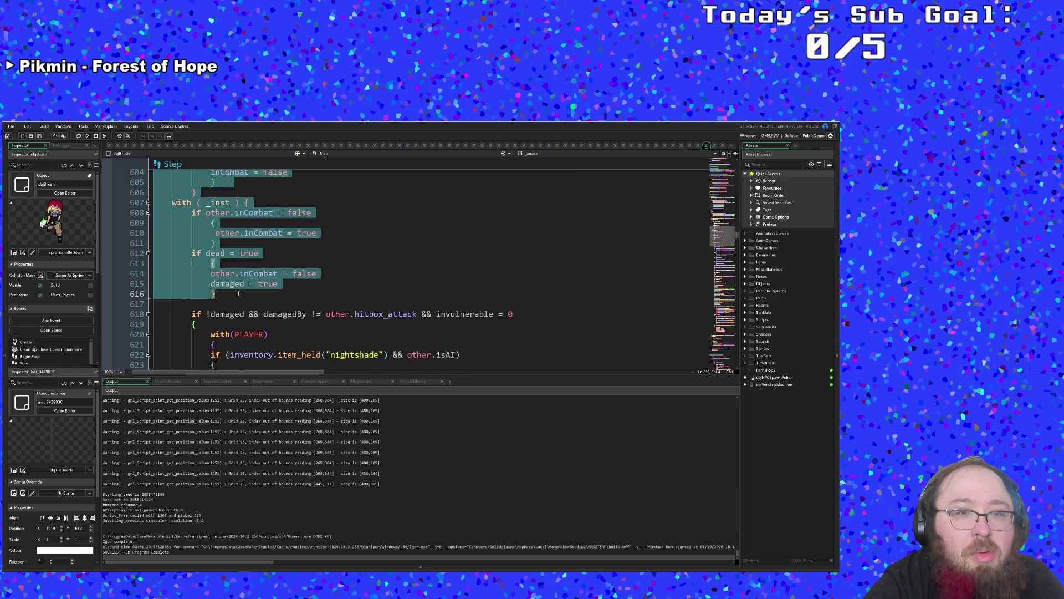
pyautogui.rightClick(201, 246)
pyautogui.click(211, 256)
pyautogui.scroll(7, 241, 292)
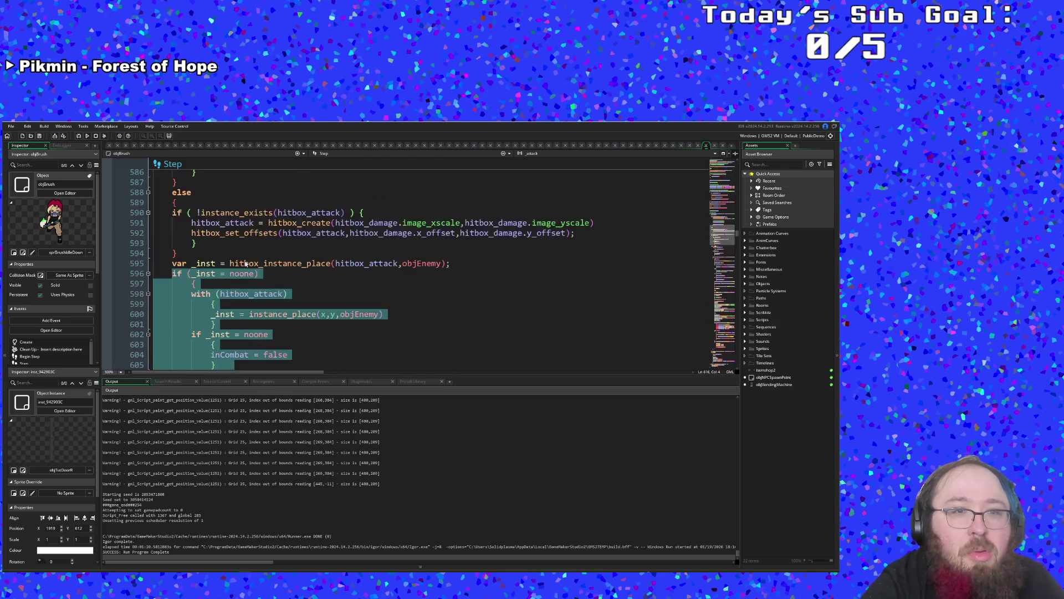
pyautogui.scroll(-1, 241, 292)
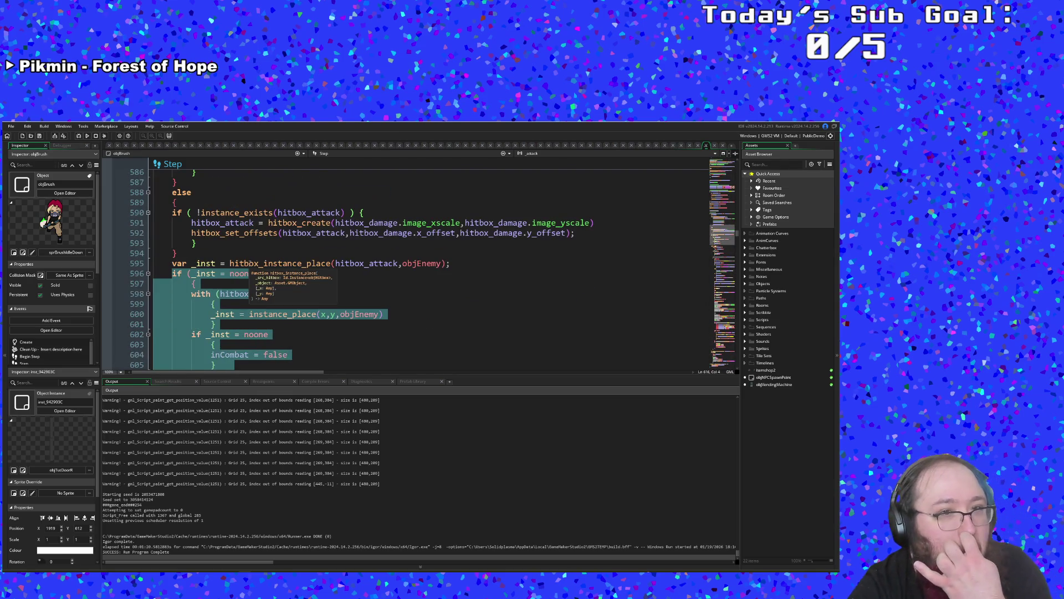
pyautogui.rightClick(188, 277)
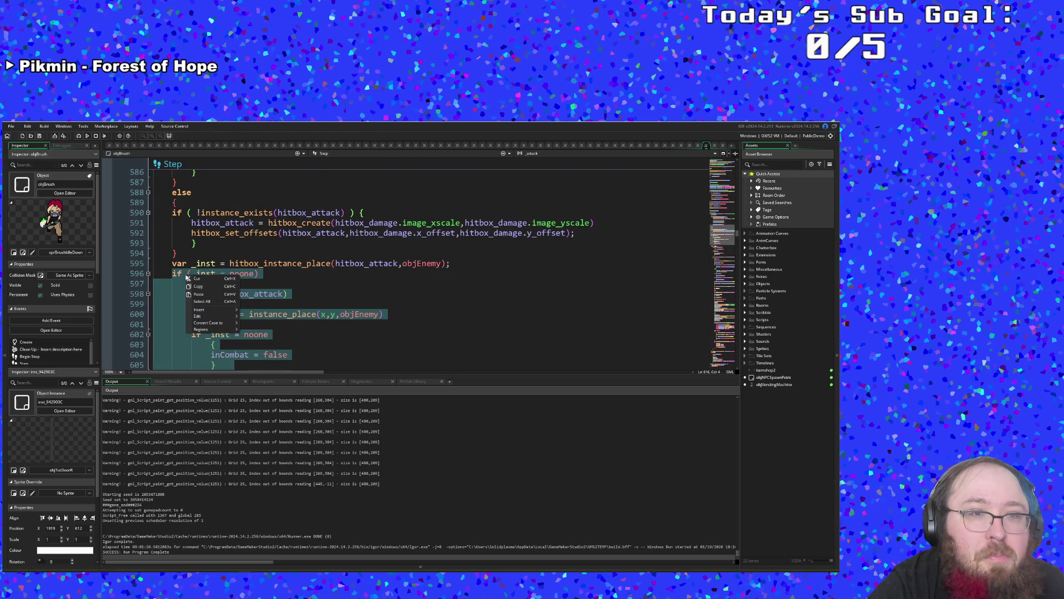
pyautogui.click(195, 286)
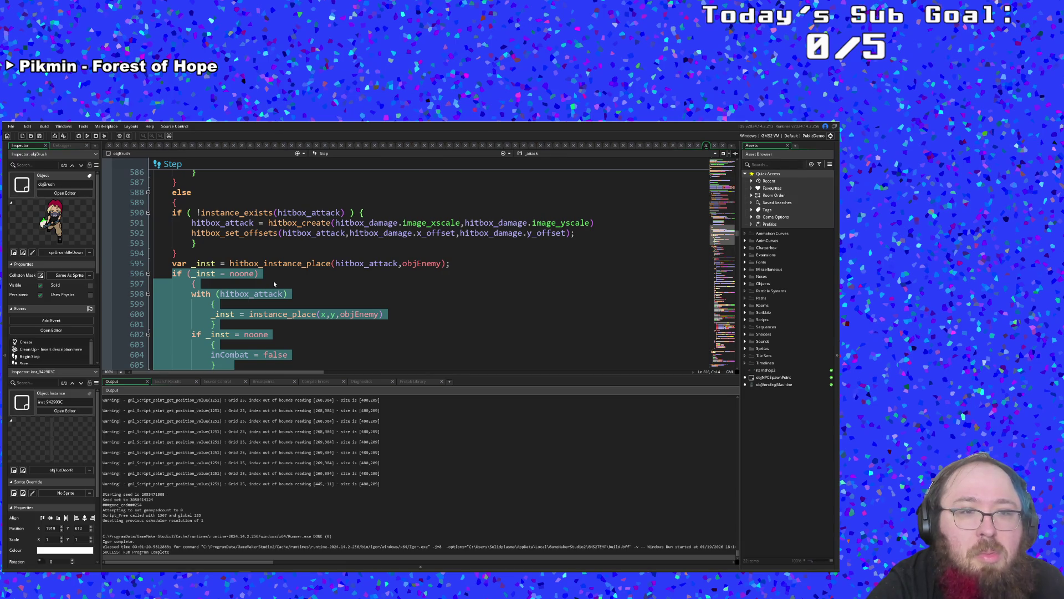
pyautogui.click(274, 280)
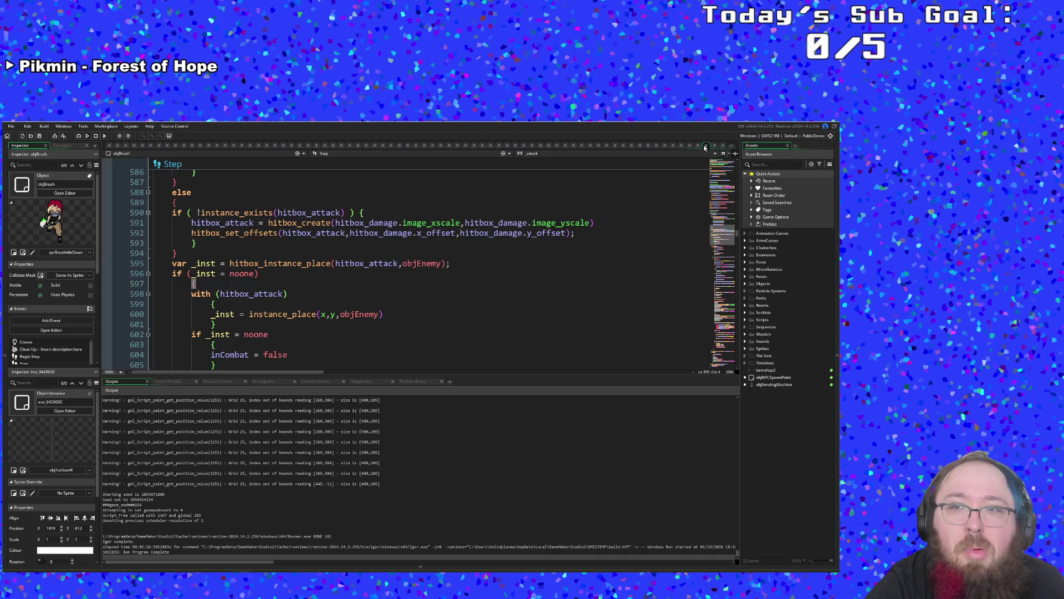
# - Paste the enemy-hit block after the friendlyFire declaration and make its noone check use friendlyFire
pyautogui.click(353, 145)
pyautogui.click(430, 297)
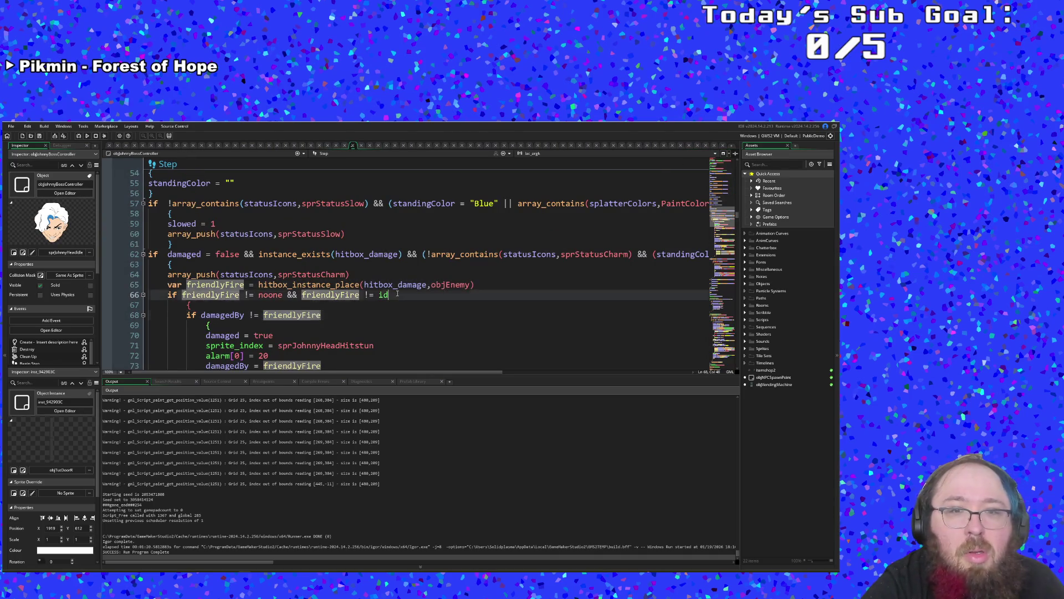
pyautogui.click(484, 282)
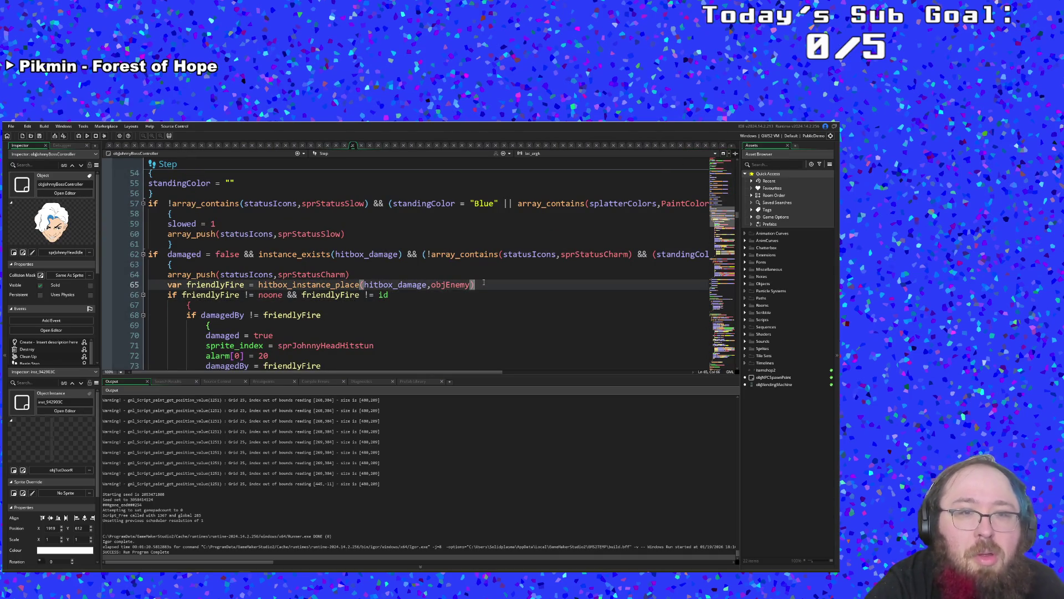
pyautogui.press('Return')
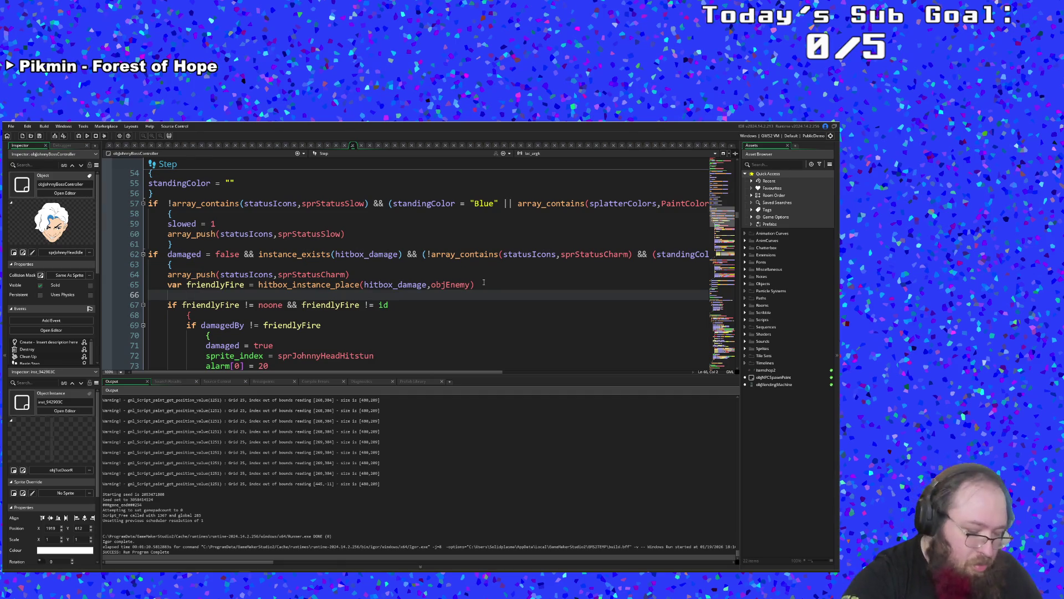
pyautogui.press('pagedown')
pyautogui.scroll(6, 484, 282)
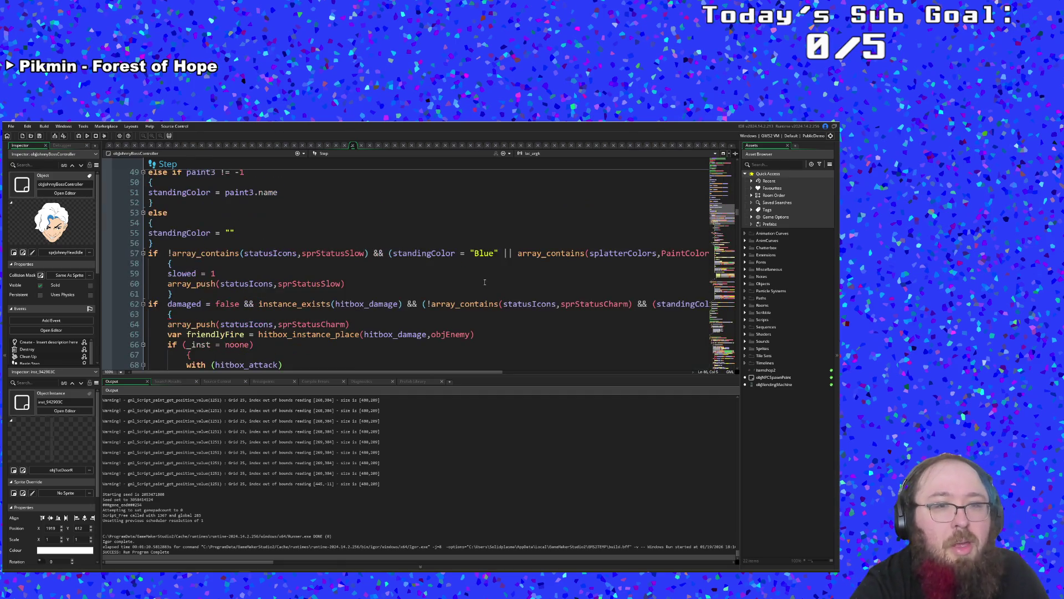
pyautogui.scroll(-2, 443, 288)
pyautogui.click(423, 295)
pyautogui.press('Up')
pyautogui.press('End')
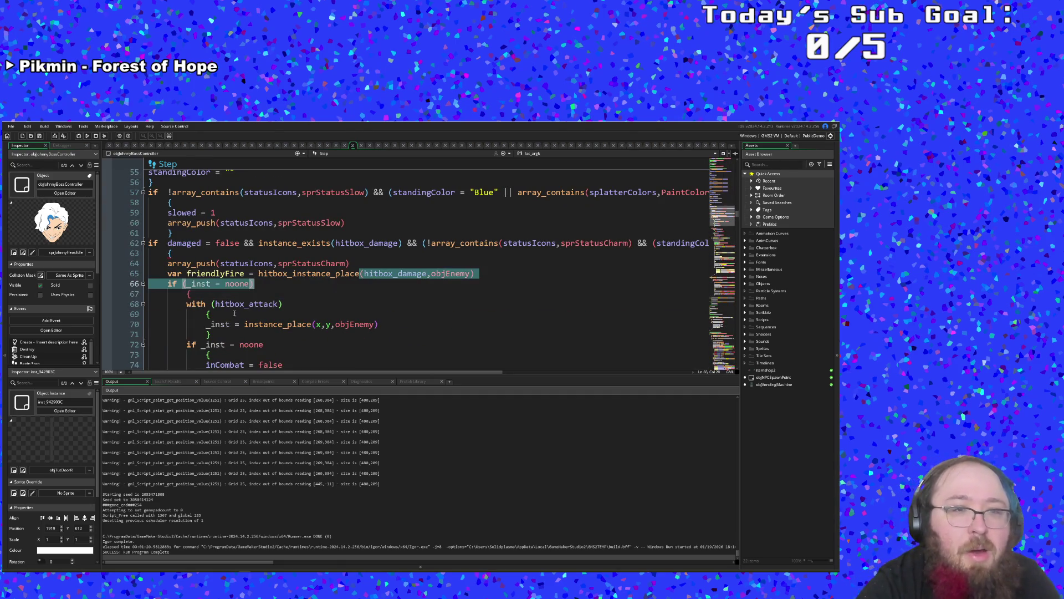
pyautogui.click(188, 284)
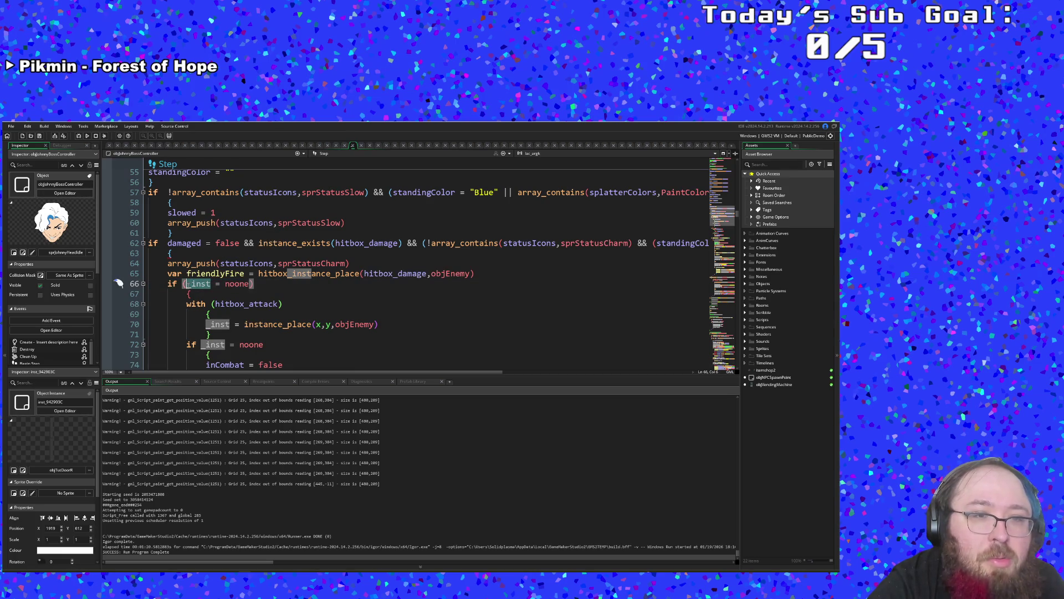
pyautogui.write('friendlyFire')
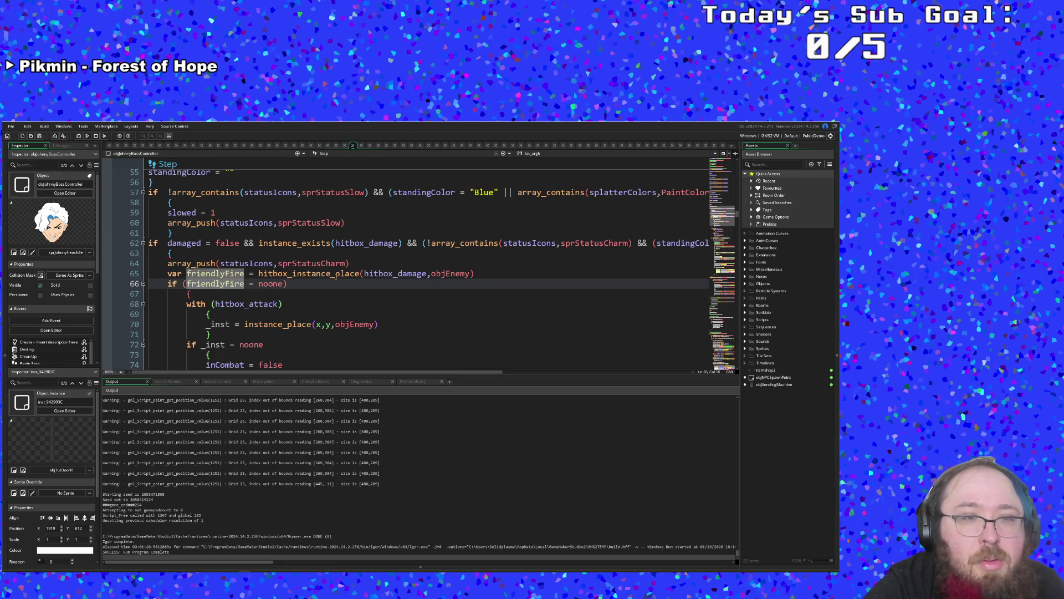
pyautogui.click(314, 283)
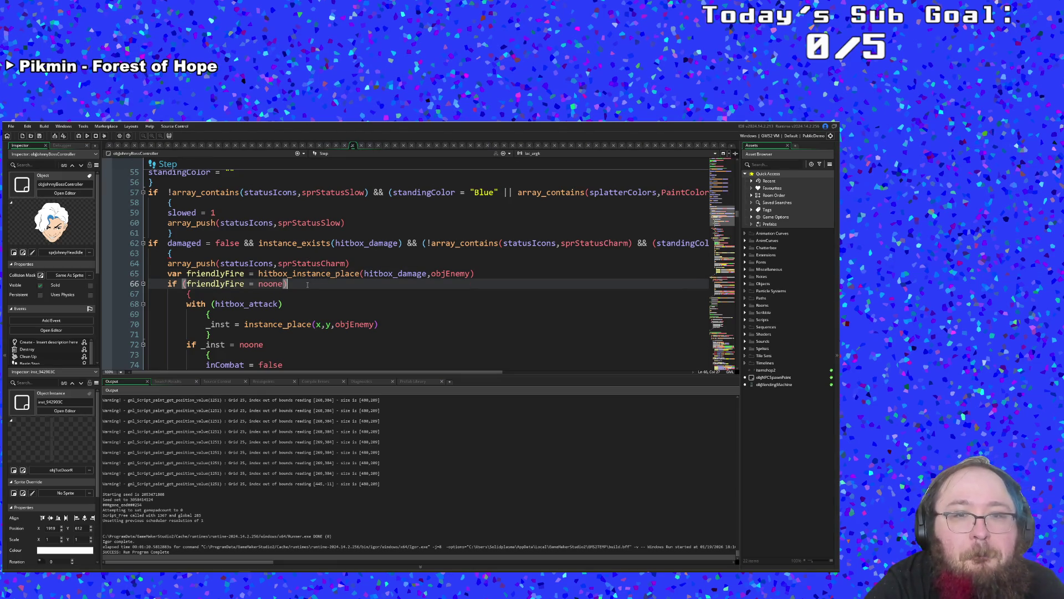
# - Change objEnemy to objJohnnyBossController in the line 65 hitbox check
pyautogui.click(452, 274)
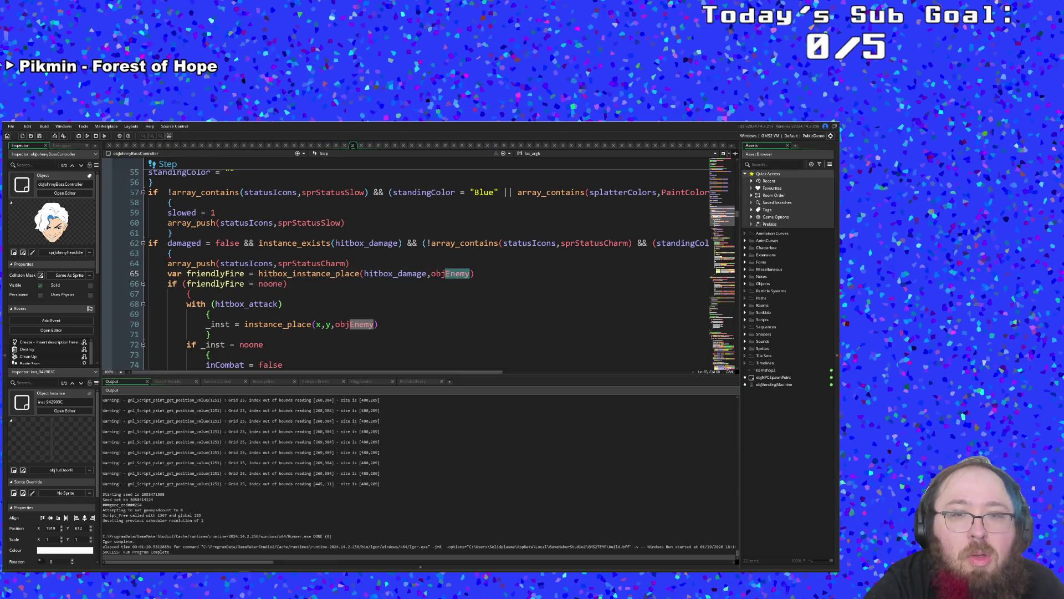
pyautogui.moveTo(452, 275)
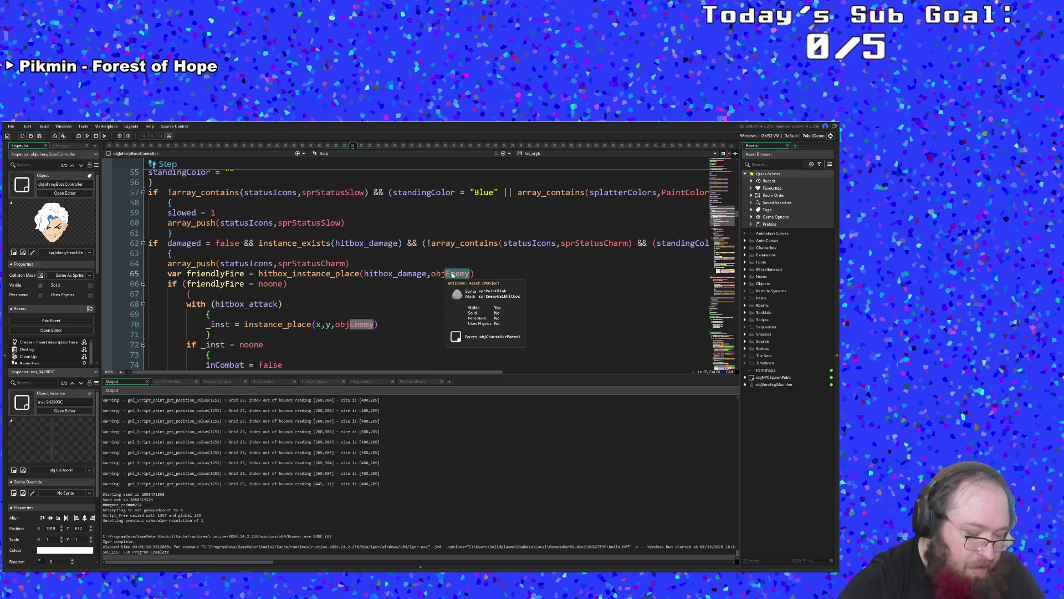
pyautogui.write('Joh')
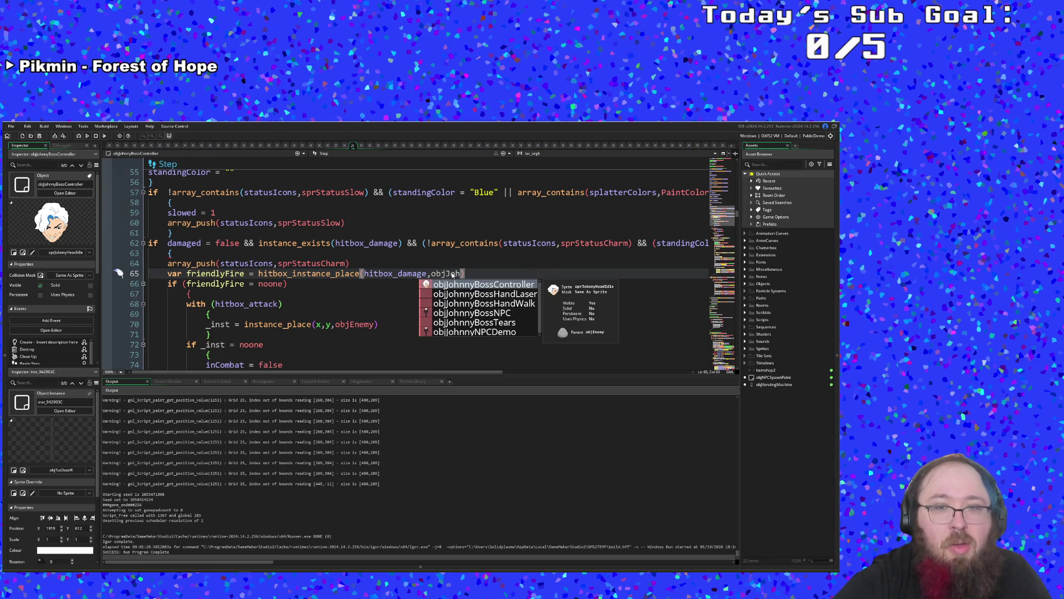
pyautogui.press('Down')
pyautogui.press('Down')
pyautogui.press('Down')
pyautogui.press('Down')
pyautogui.press('Up')
pyautogui.press('Up')
pyautogui.press('Down')
pyautogui.press('Down')
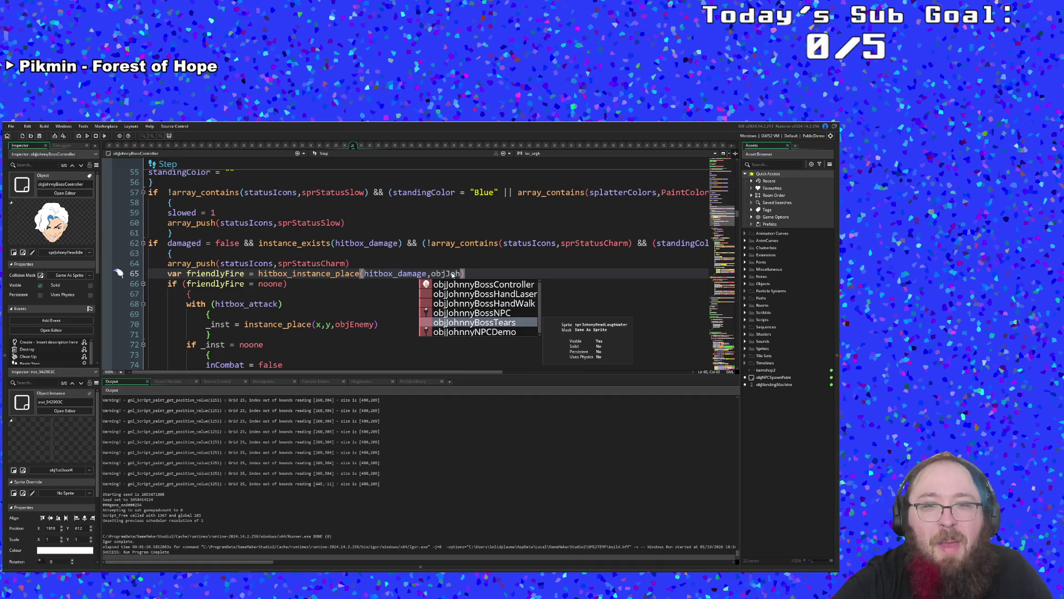
pyautogui.press('Up')
pyautogui.press('Up')
pyautogui.press('Up')
pyautogui.press('Up')
pyautogui.press('Return')
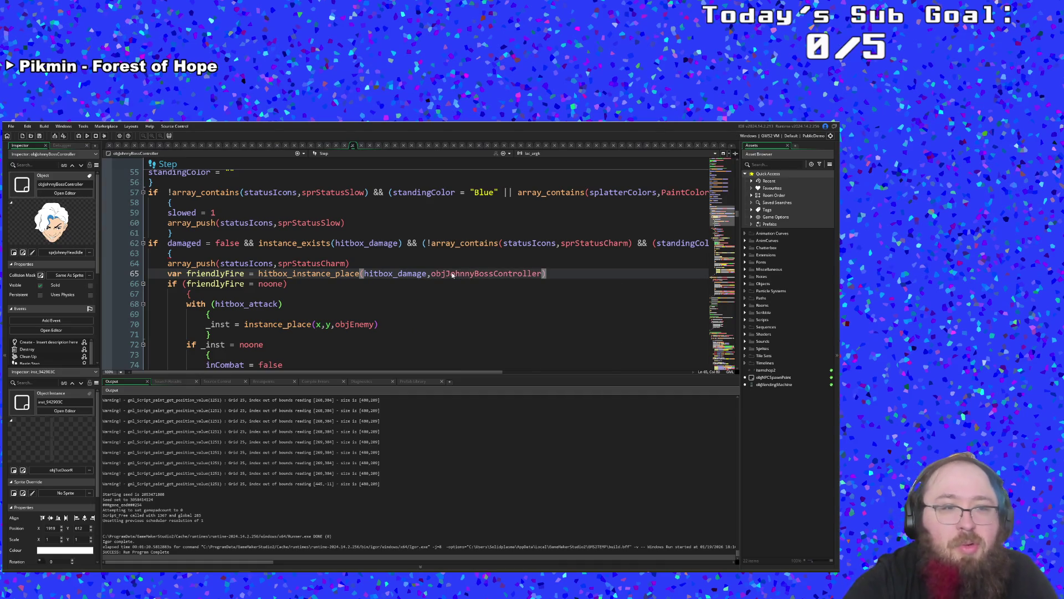
# - Expand the Inspector's Parent section to show that the boss controller inherits from objEnemy
pyautogui.scroll(-3, 50, 351)
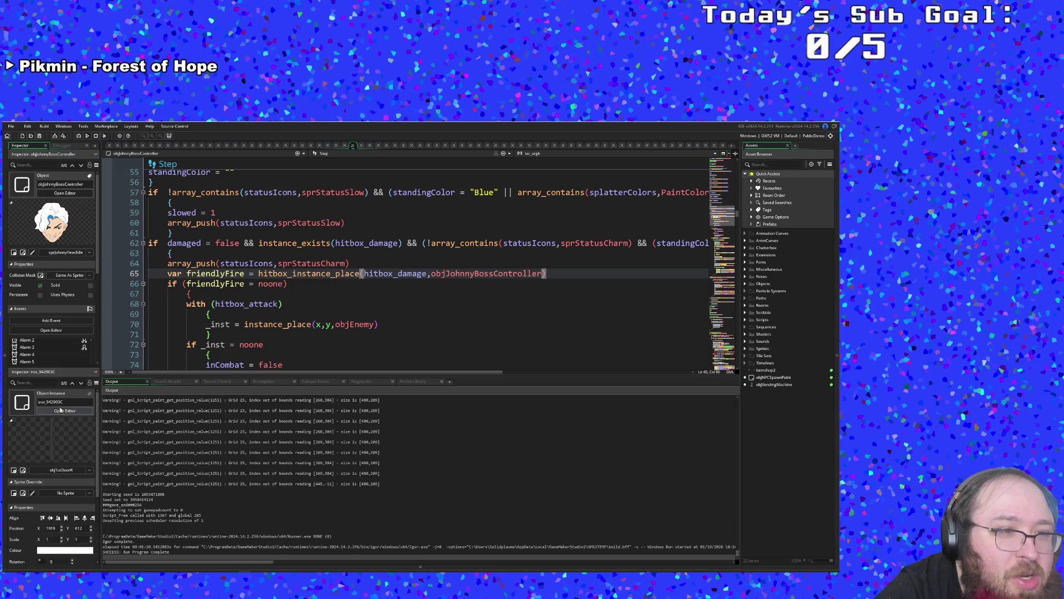
pyautogui.scroll(-1, 60, 361)
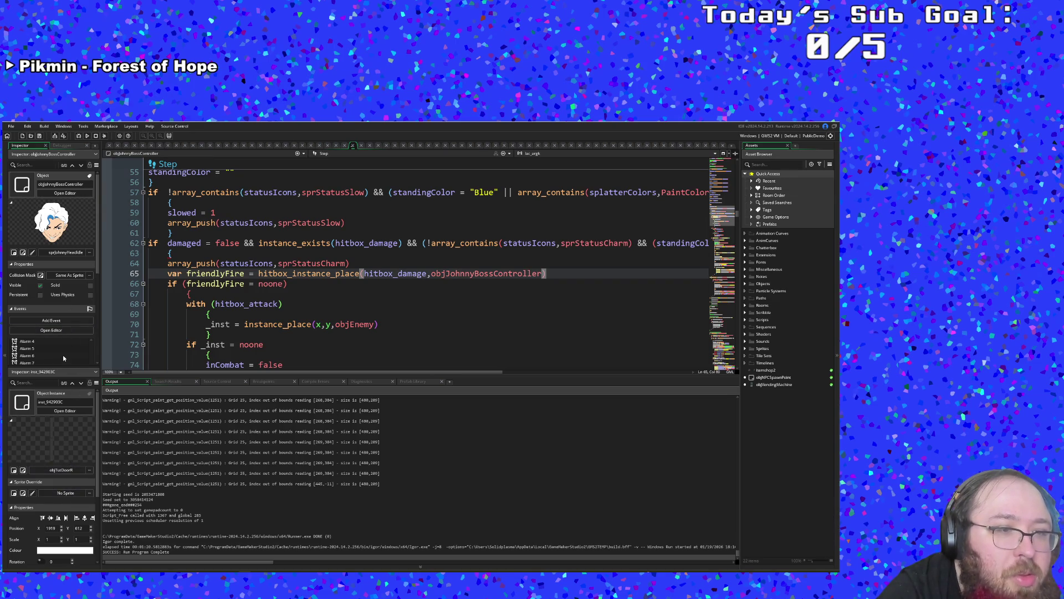
pyautogui.scroll(-5, 62, 310)
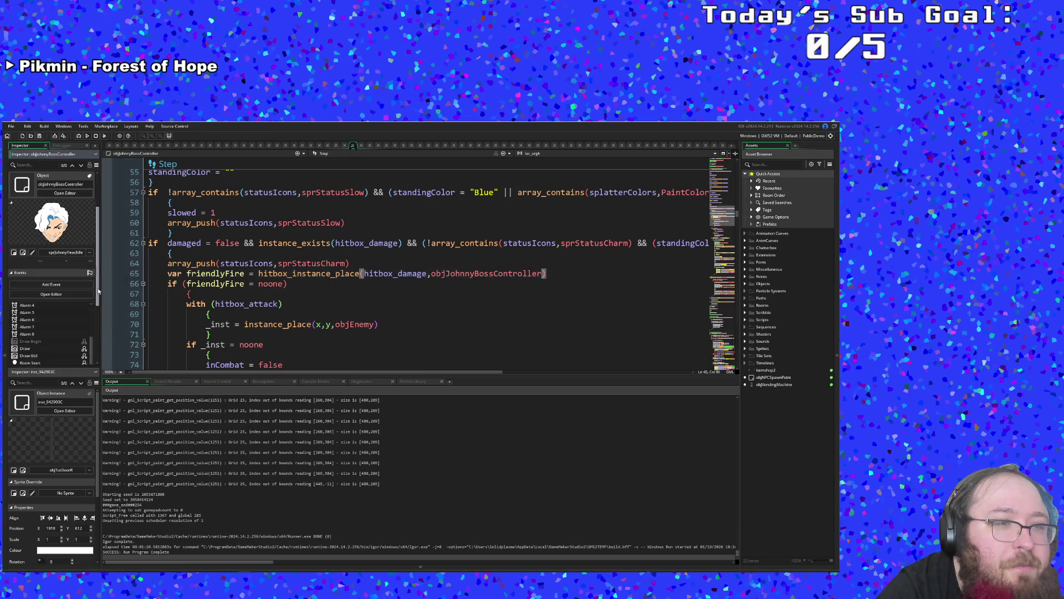
pyautogui.click(15, 329)
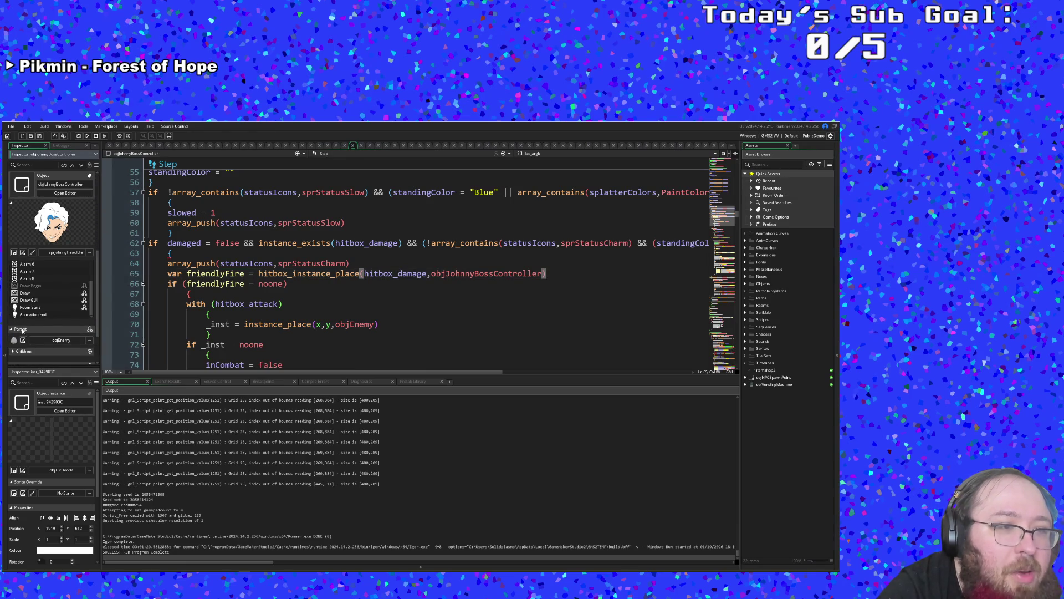
pyautogui.click(15, 330)
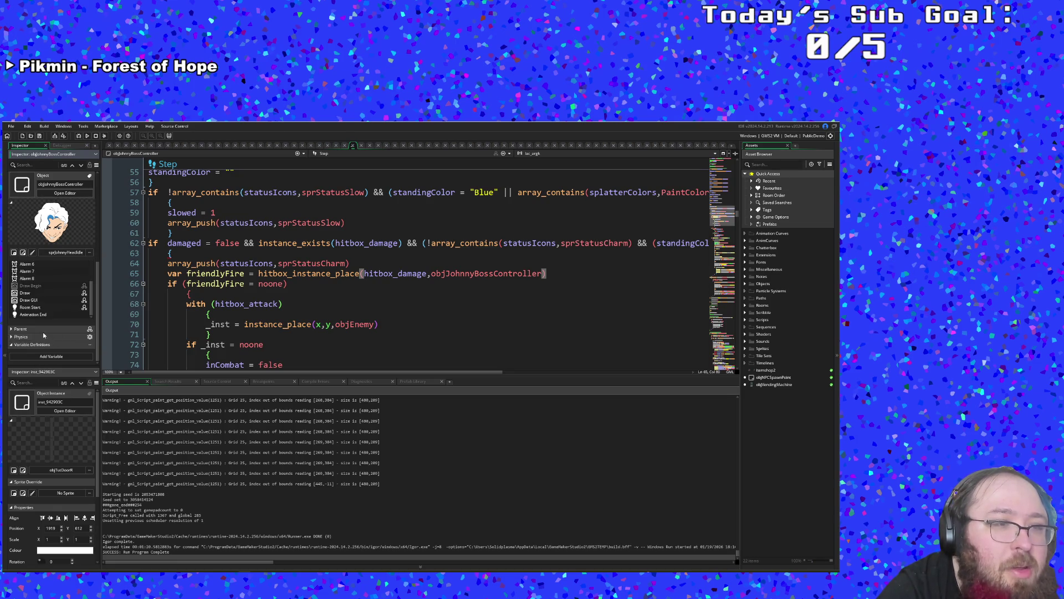
pyautogui.click(25, 329)
pyautogui.scroll(-1, 34, 331)
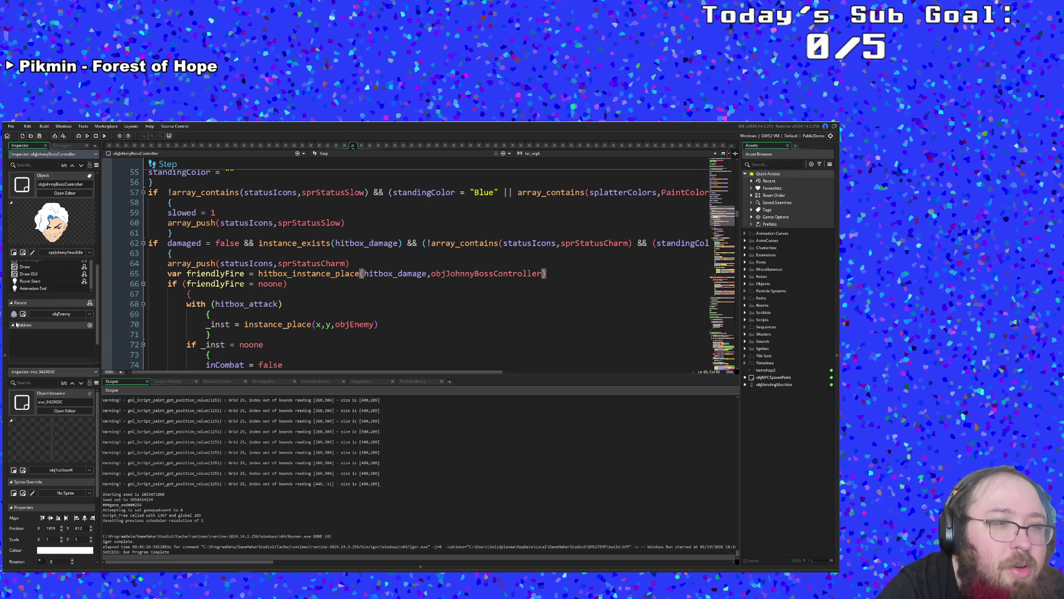
pyautogui.scroll(1, 46, 341)
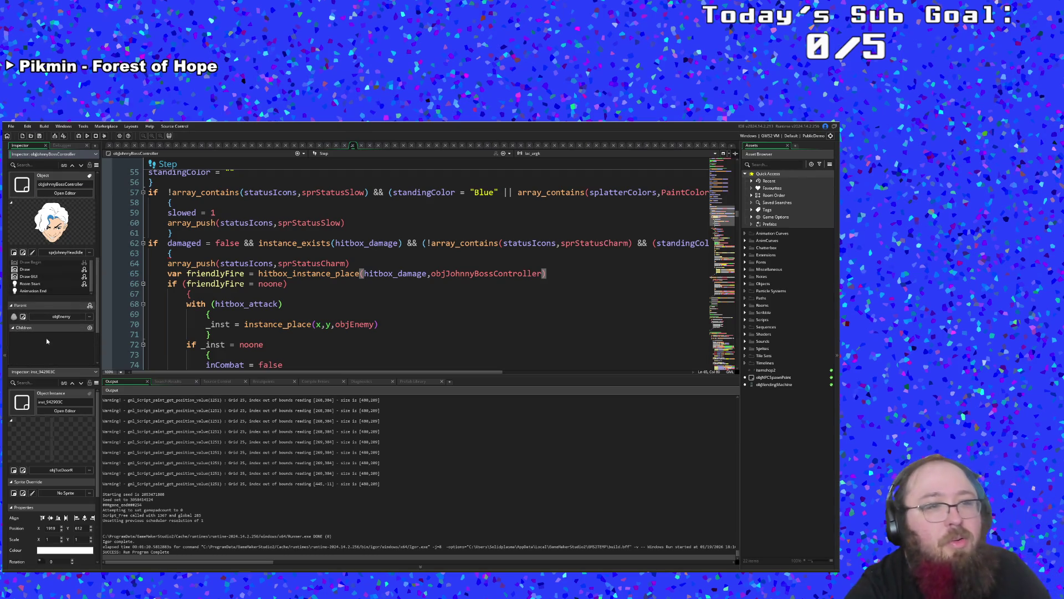
pyautogui.click(277, 304)
# - Change the line 65 hitbox check's object from objJohnnyBossController to objJohnnyBossHandLaser
pyautogui.click(278, 324)
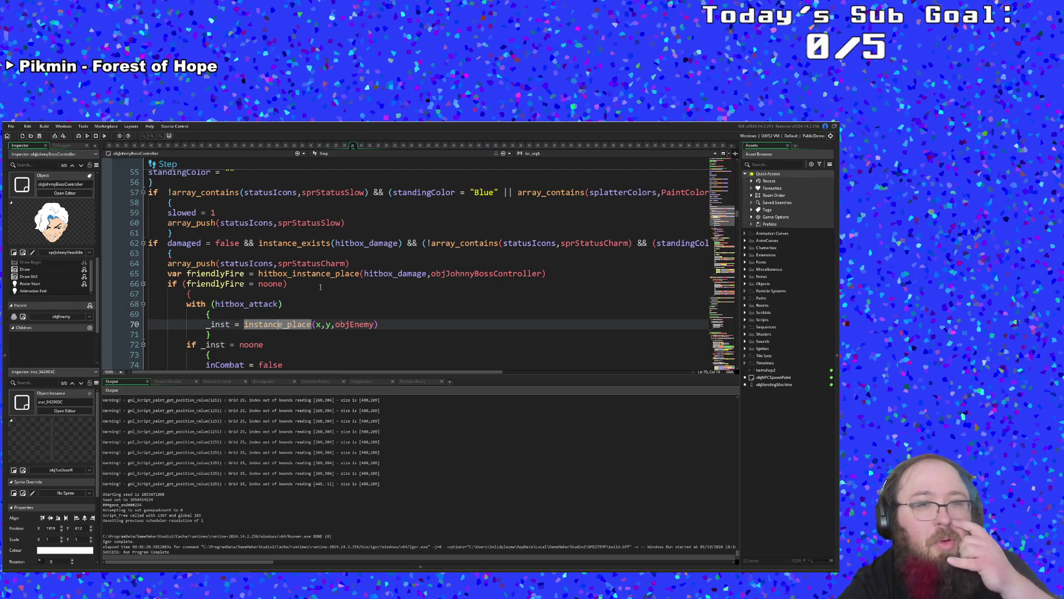
pyautogui.click(320, 285)
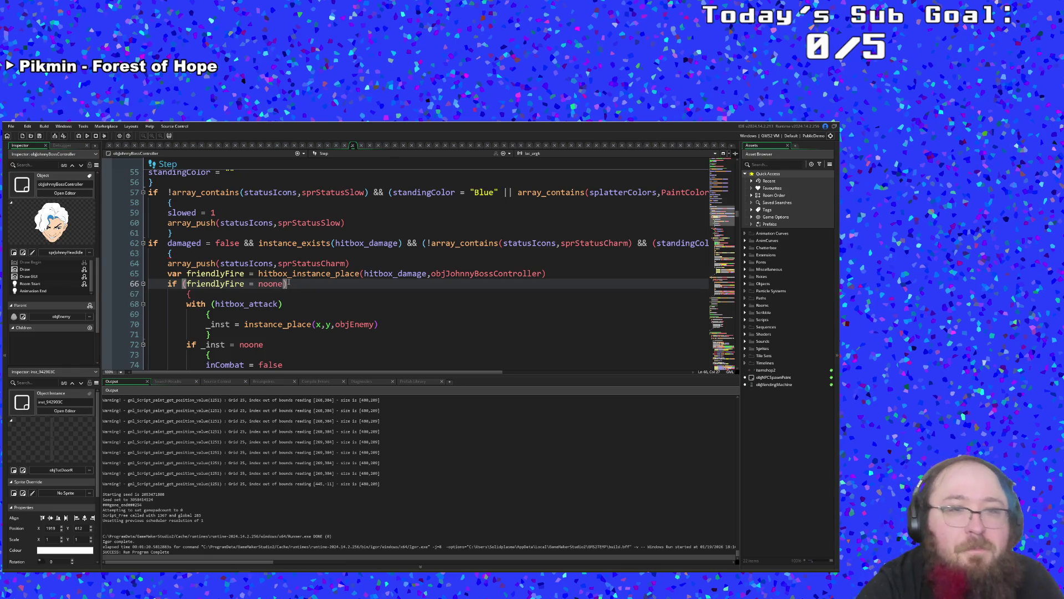
pyautogui.click(272, 284)
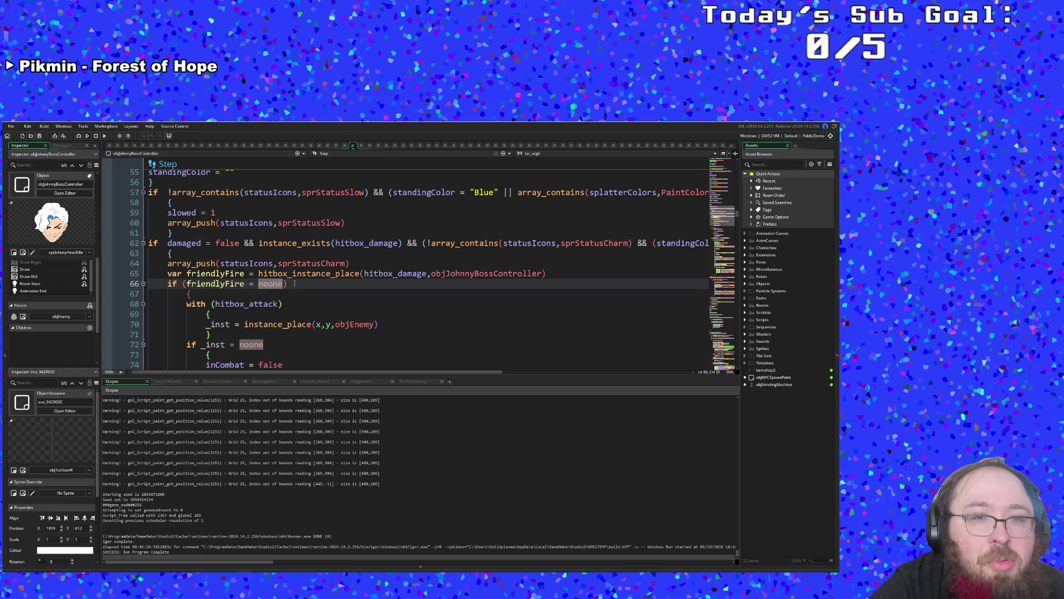
pyautogui.moveTo(445, 273); pyautogui.dragTo(546, 274)
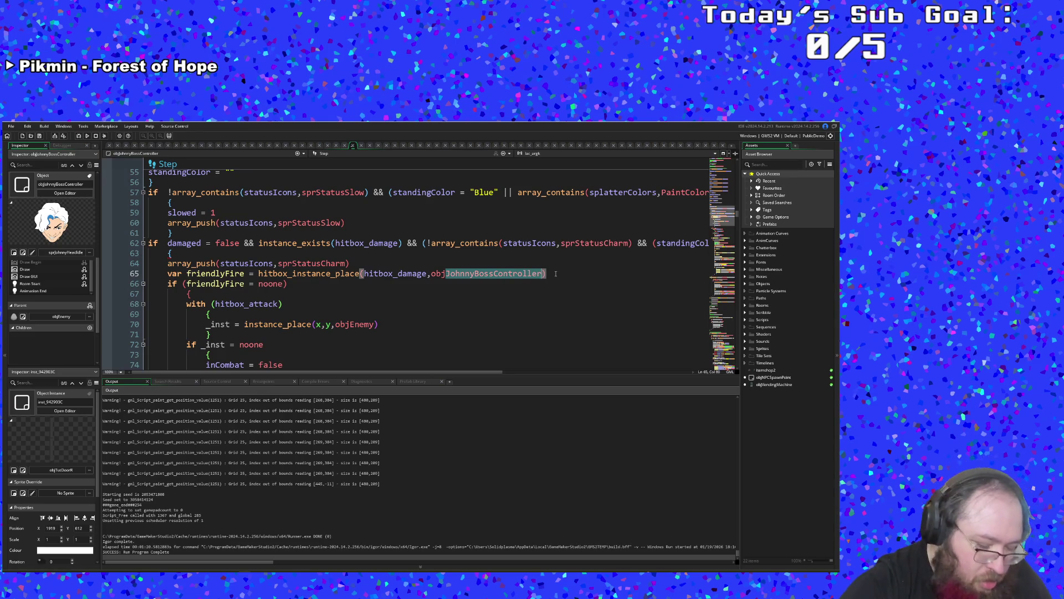
pyautogui.write('John')
pyautogui.press('Down')
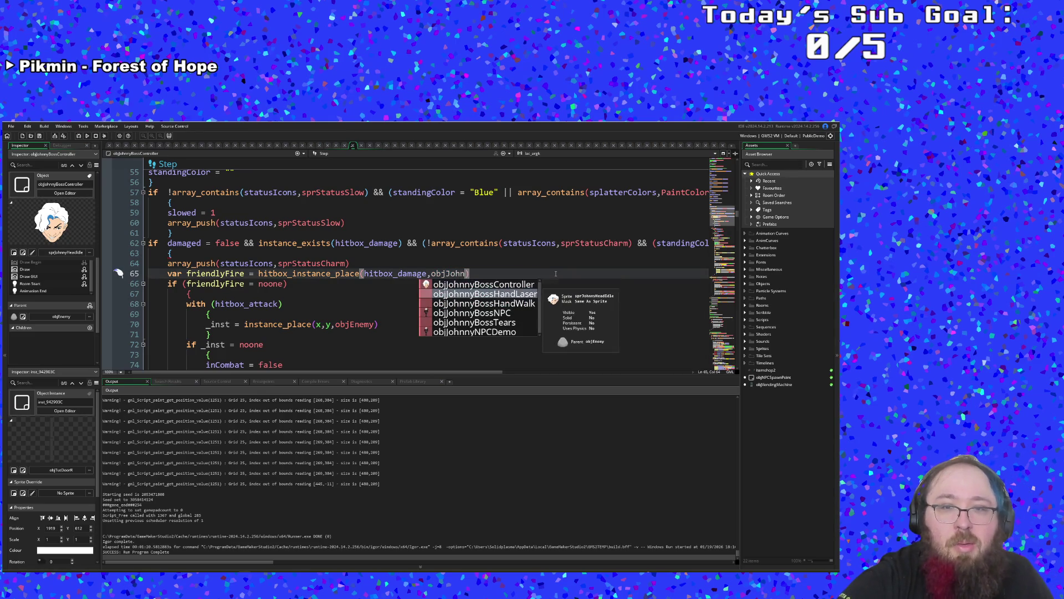
pyautogui.press('Return')
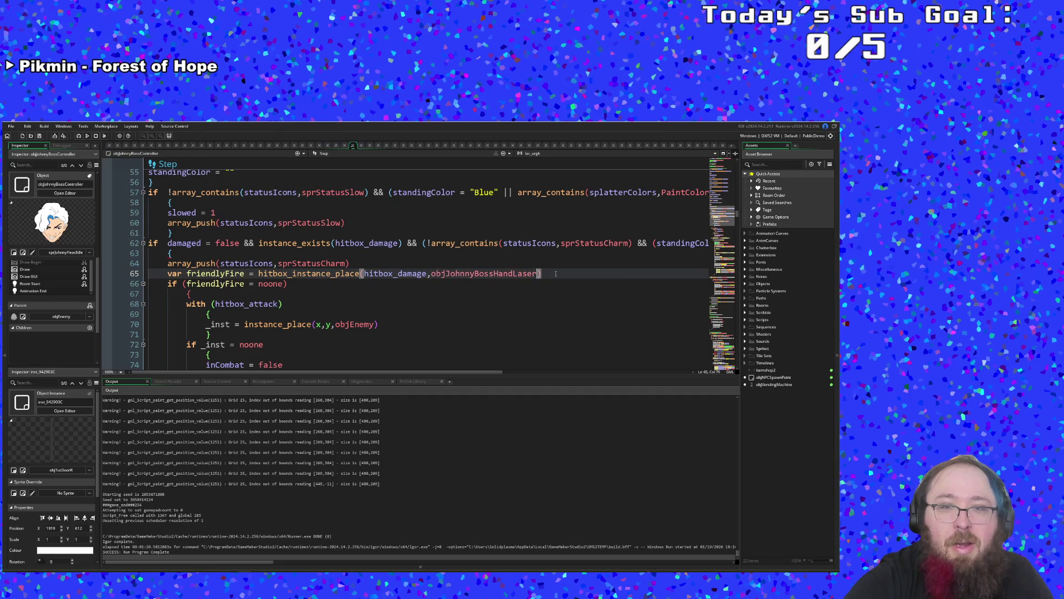
# - Rewrite line 70 as friendlyFire = instance_place(x,y,objJohnnyBossHandWalk)
pyautogui.click(274, 325)
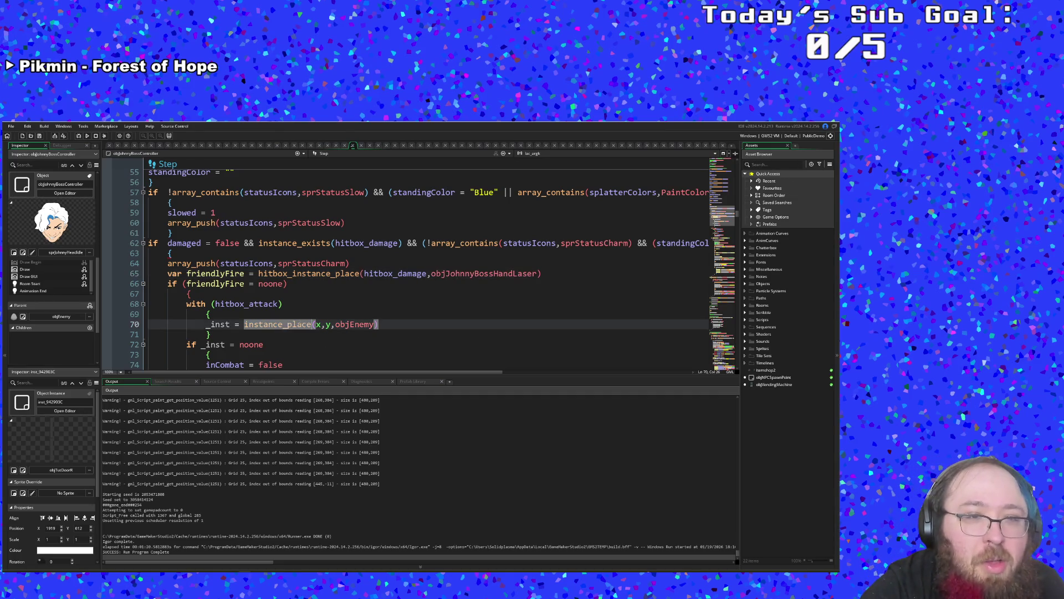
pyautogui.click(274, 332)
pyautogui.click(375, 327)
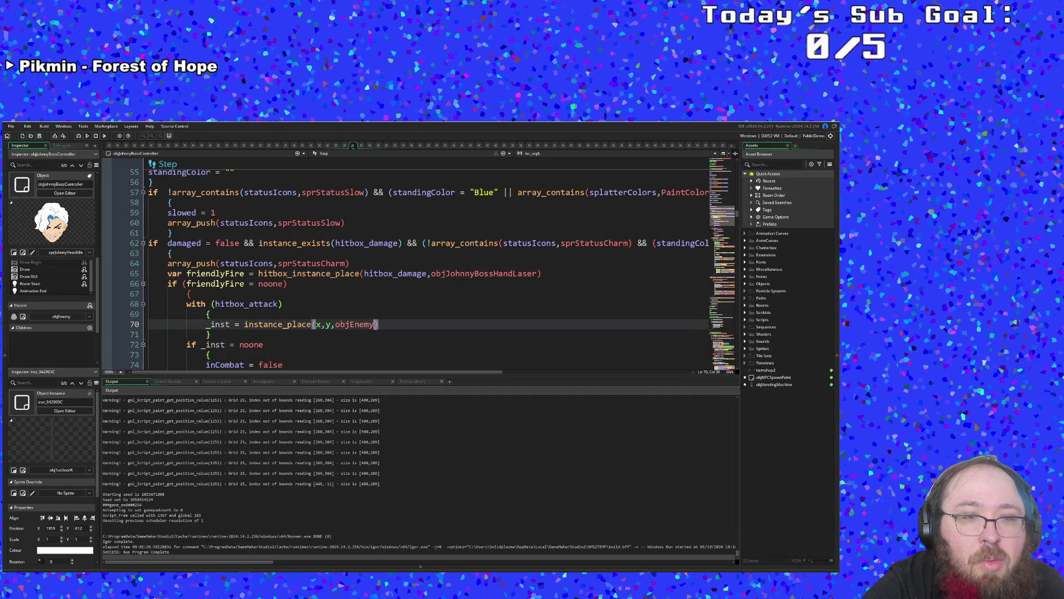
pyautogui.doubleClick(229, 325)
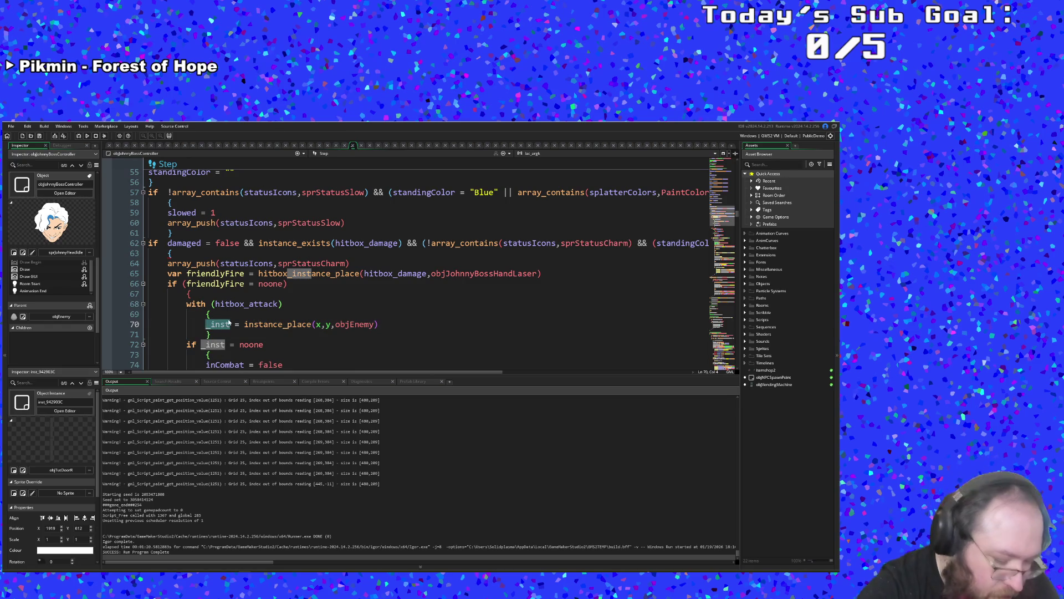
pyautogui.write('fri')
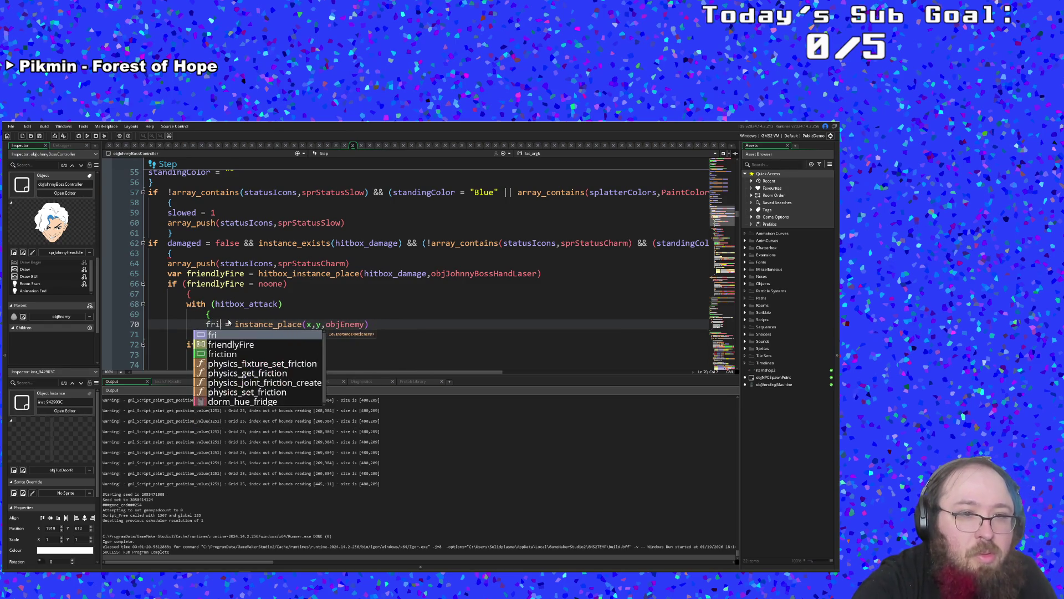
pyautogui.press('Down')
pyautogui.press('Return')
pyautogui.hotkey('ctrl', 'Right')
pyautogui.hotkey('ctrl', 'Right')
pyautogui.hotkey('ctrl', 'Right')
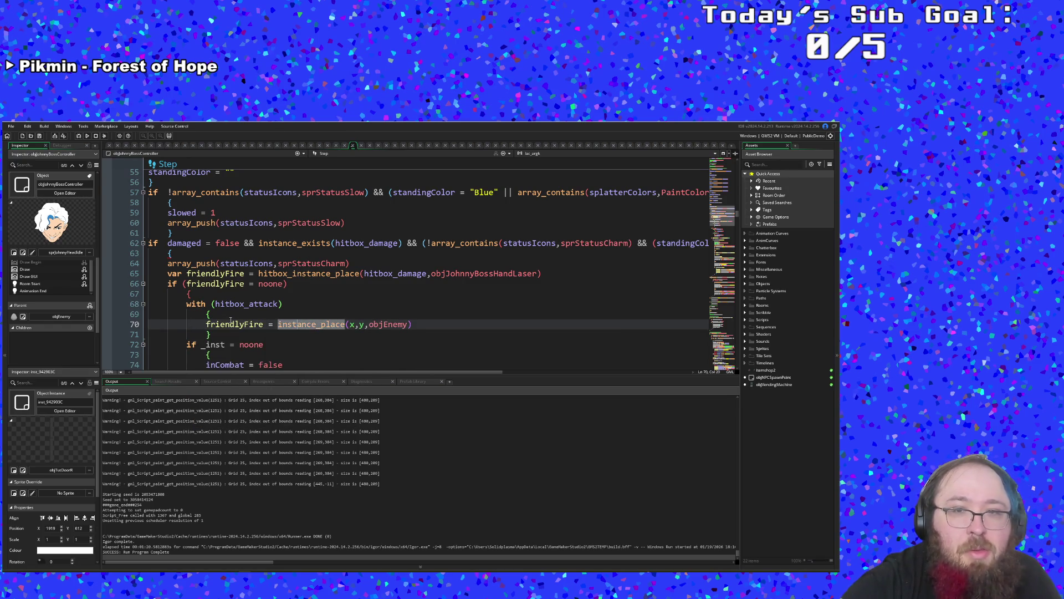
pyautogui.press('Right')
pyautogui.press('Right')
pyautogui.press('BackSpace')
pyautogui.press('BackSpace')
pyautogui.press('BackSpace')
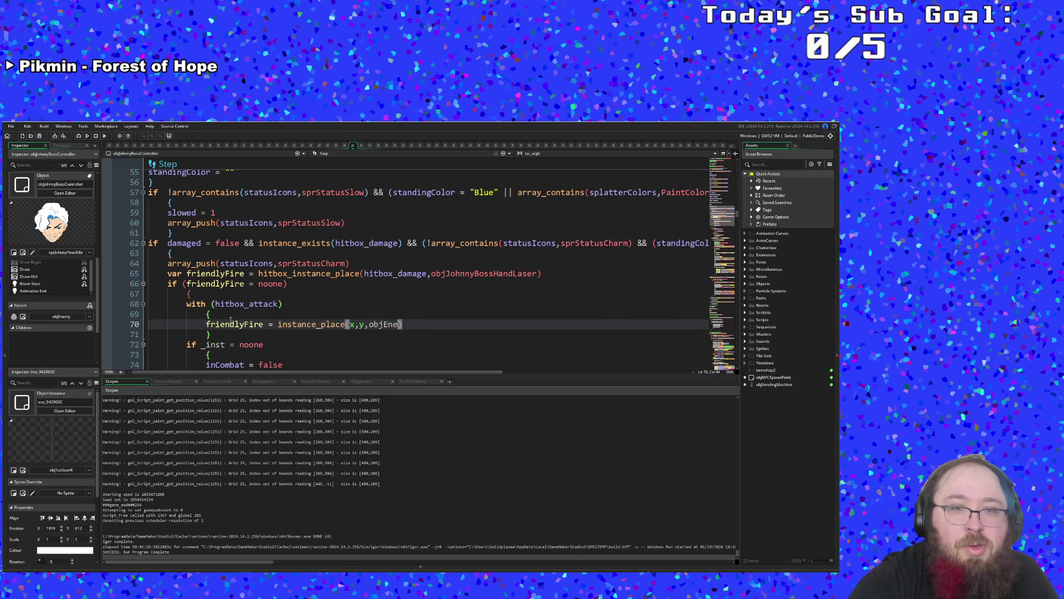
pyautogui.write('Johnn')
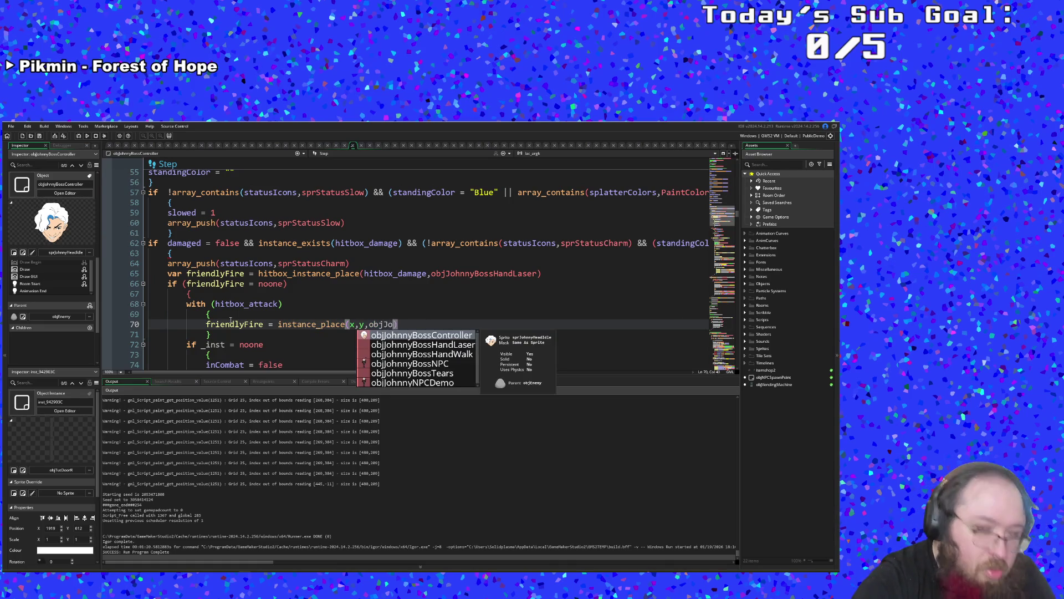
pyautogui.press('Down')
pyautogui.press('Down')
pyautogui.press('Return')
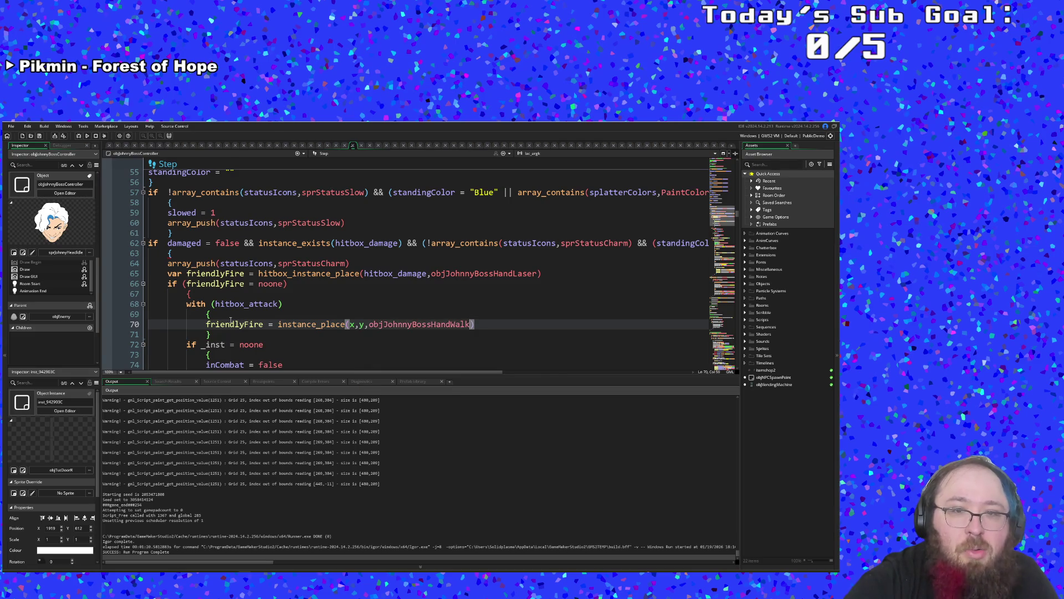
pyautogui.scroll(-2, 230, 319)
# - Delete the if (_inst = noone) block on lines 72–75
pyautogui.click(224, 324)
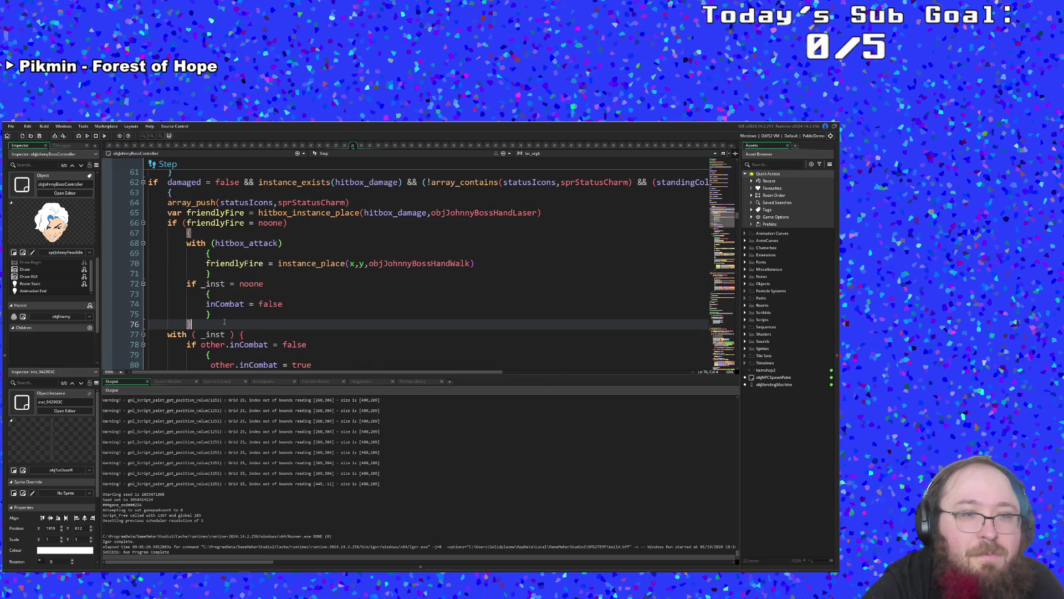
pyautogui.click(214, 313)
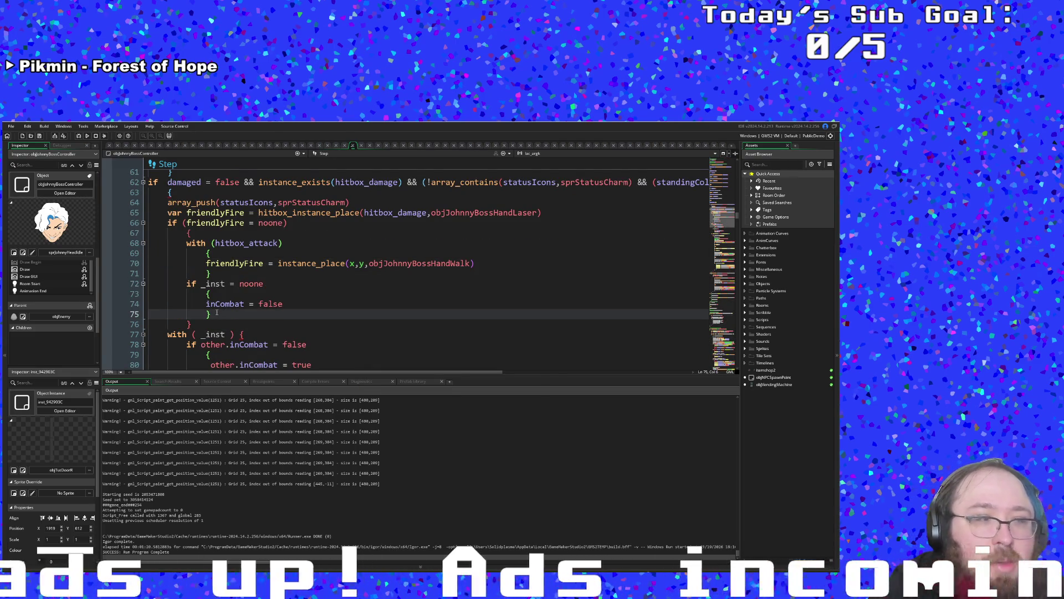
pyautogui.click(214, 313)
pyautogui.moveTo(212, 313)
pyautogui.mouseDown()
pyautogui.moveTo(186, 284)
pyautogui.moveTo(148, 283)
pyautogui.mouseUp()
pyautogui.press('Delete')
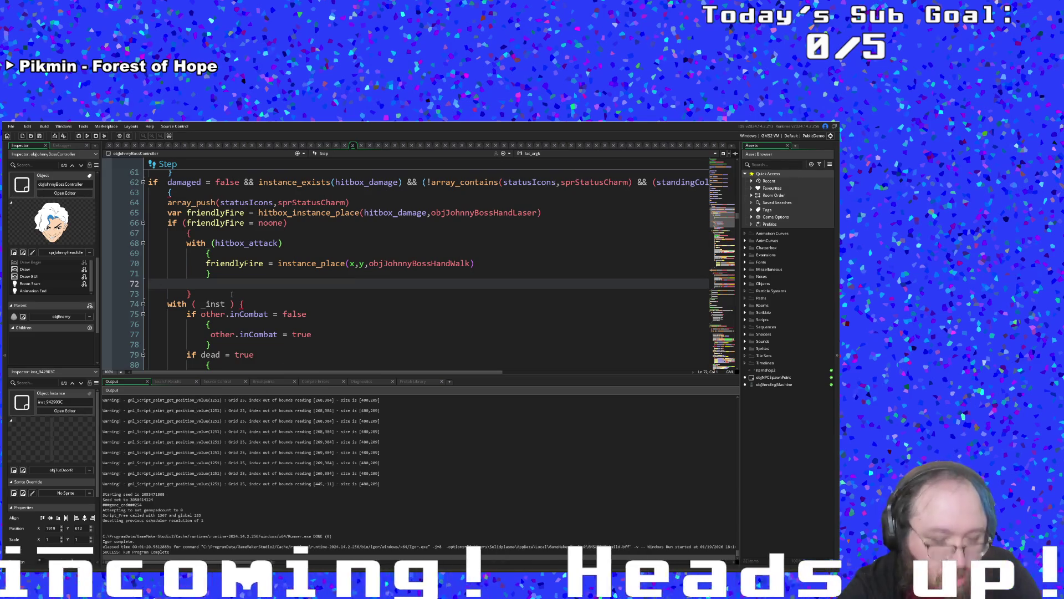
pyautogui.press('BackSpace')
pyautogui.press('Down')
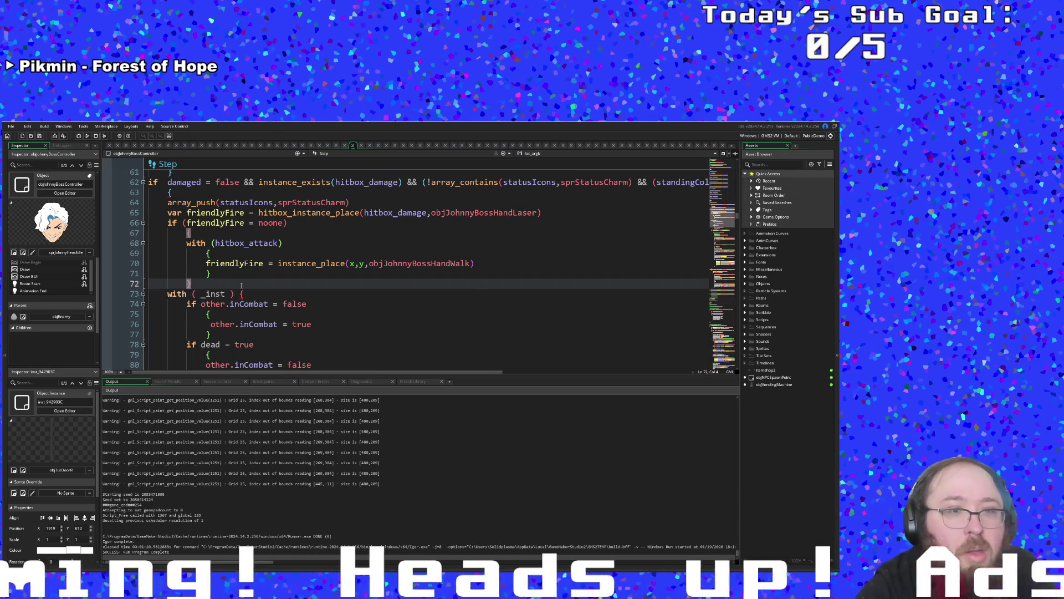
# - Delete the with (_inst) block and the leftover empty line 73
pyautogui.scroll(-2, 241, 285)
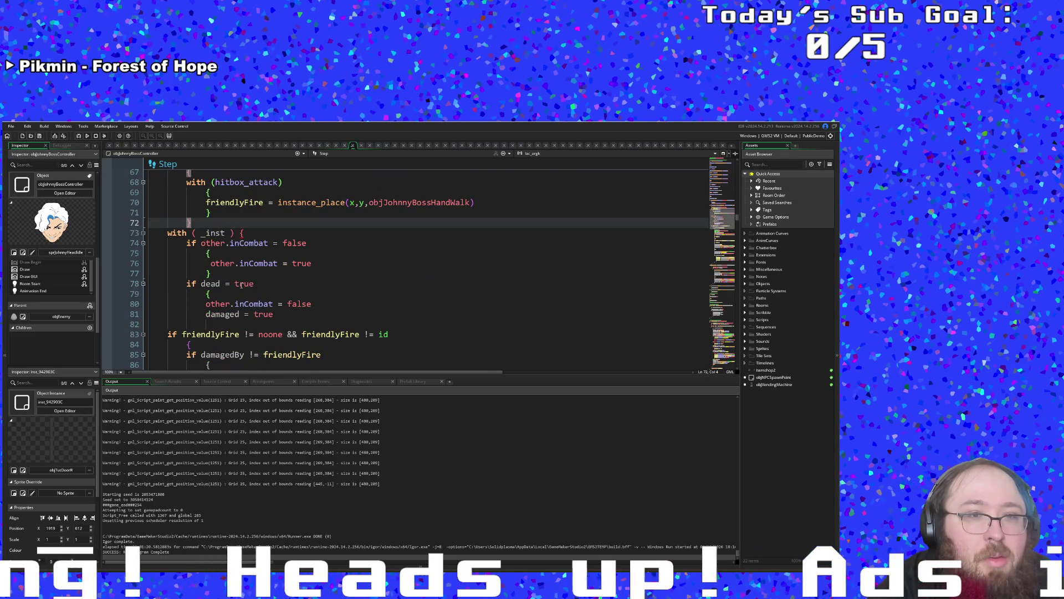
pyautogui.click(225, 233)
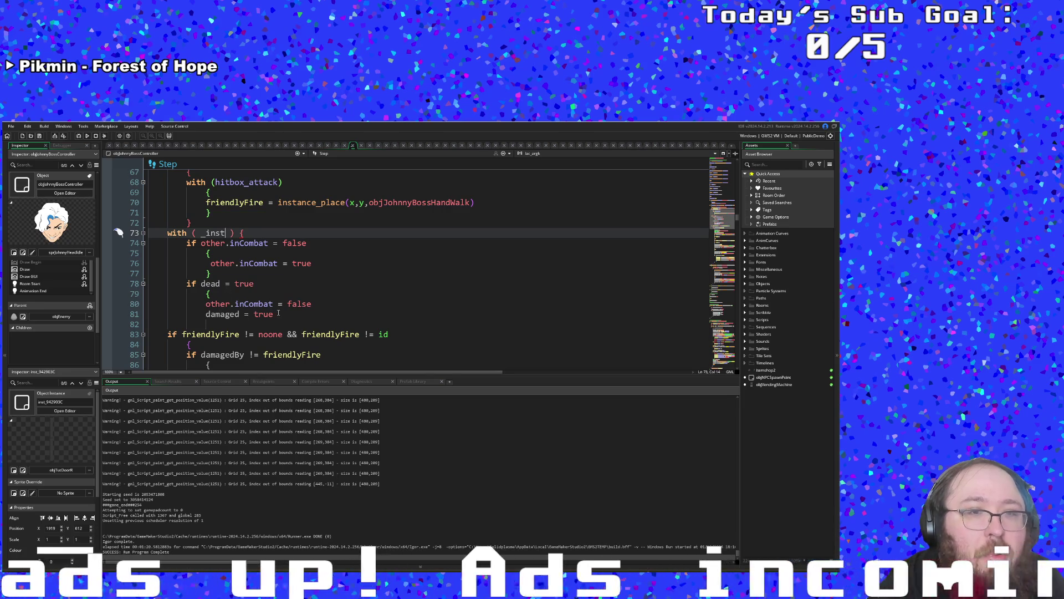
pyautogui.moveTo(279, 314); pyautogui.dragTo(156, 239)
pyautogui.press('Delete')
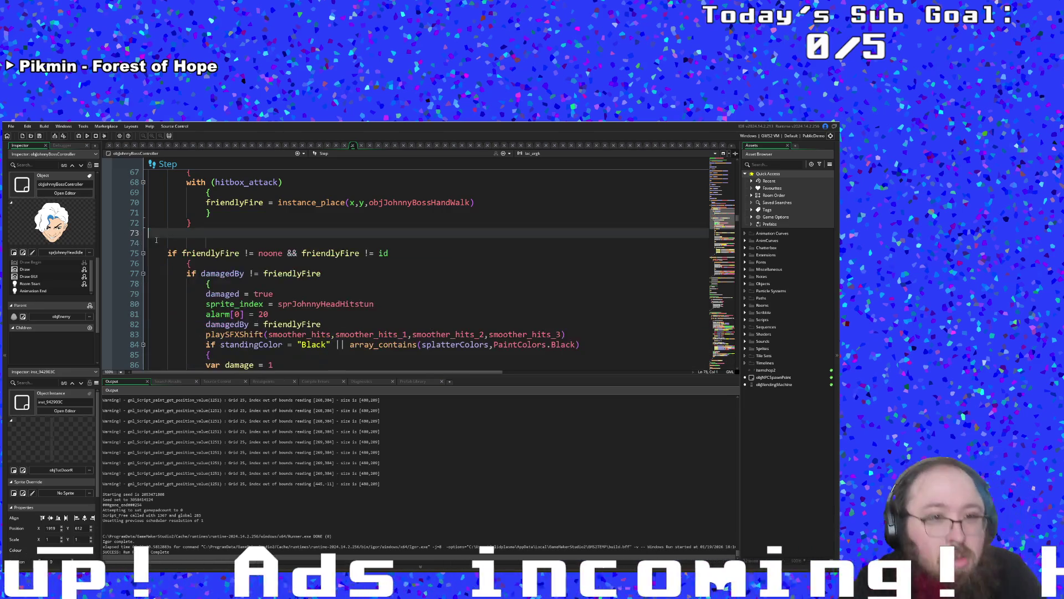
pyautogui.press('BackSpace')
pyautogui.scroll(2, 230, 274)
pyautogui.click(231, 292)
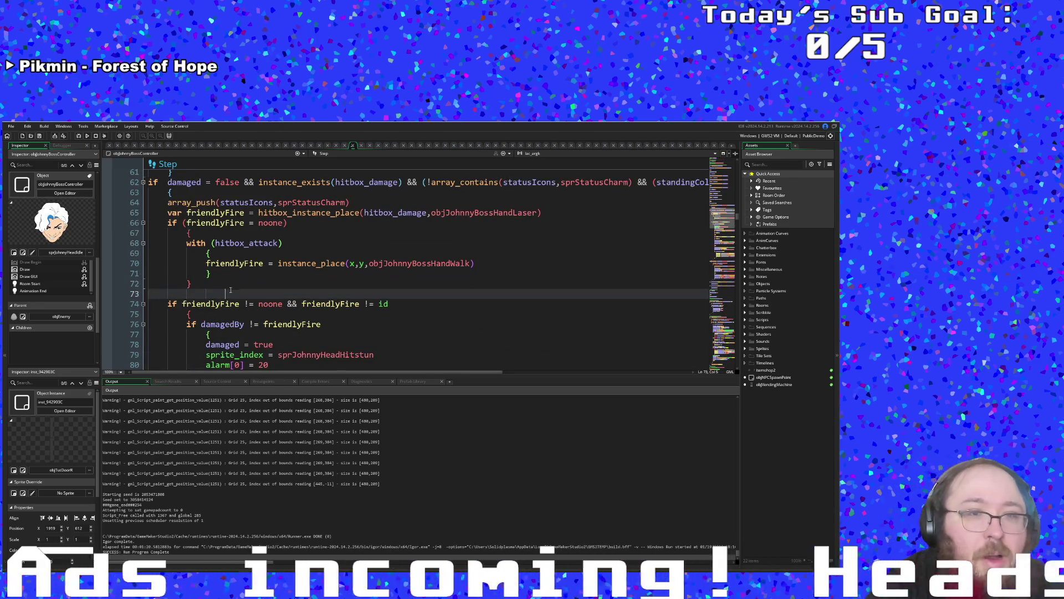
pyautogui.click(220, 287)
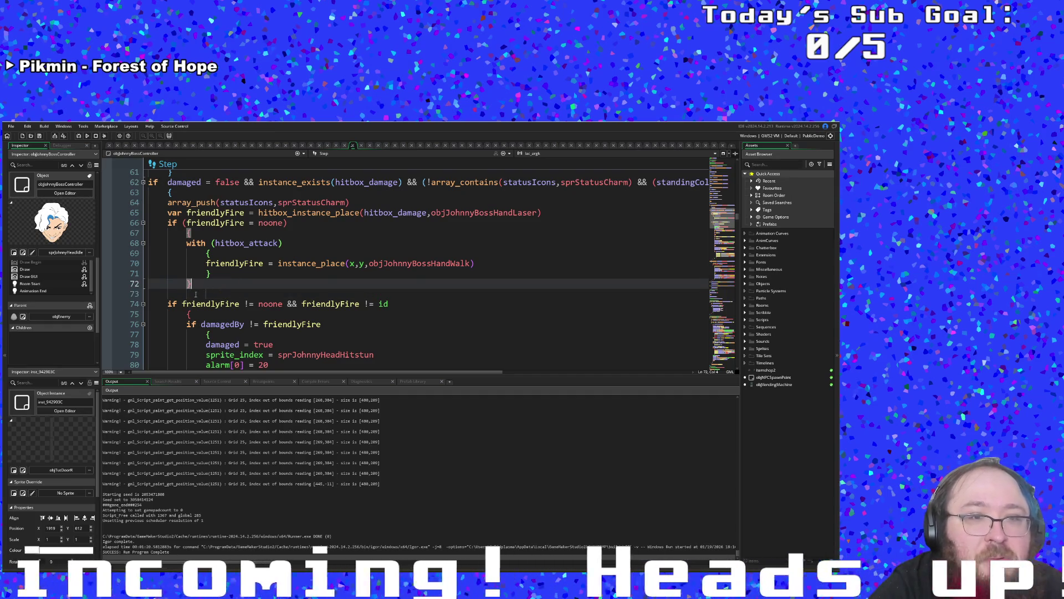
pyautogui.doubleClick(196, 295)
pyautogui.press('End')
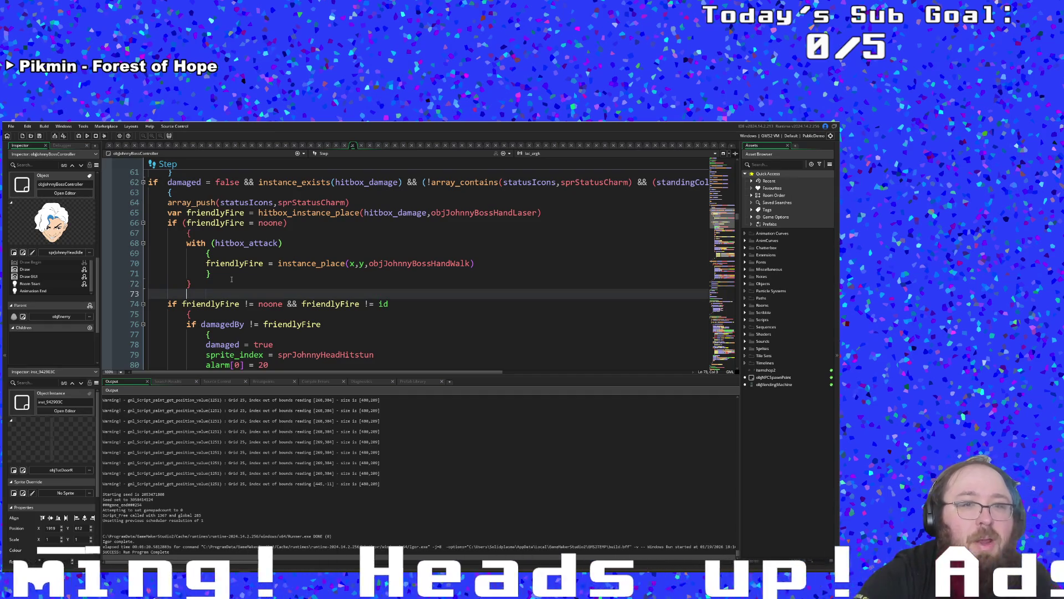
pyautogui.press('BackSpace')
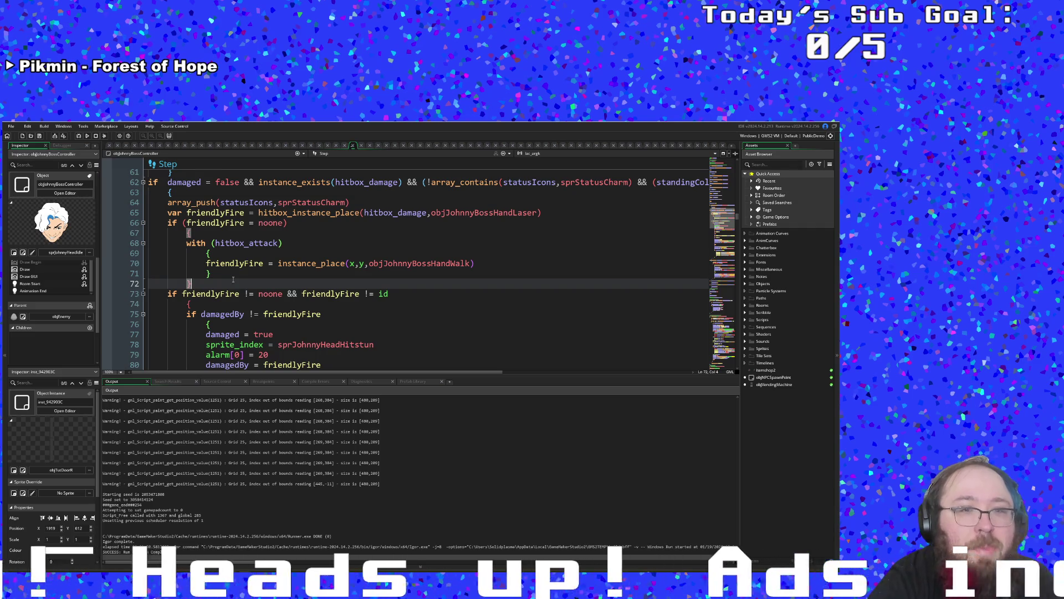
pyautogui.scroll(2, 234, 279)
# - Change the hitstun alarm on line 79 from alarm[0] = 20 to alarm[0] = 60
pyautogui.click(304, 293)
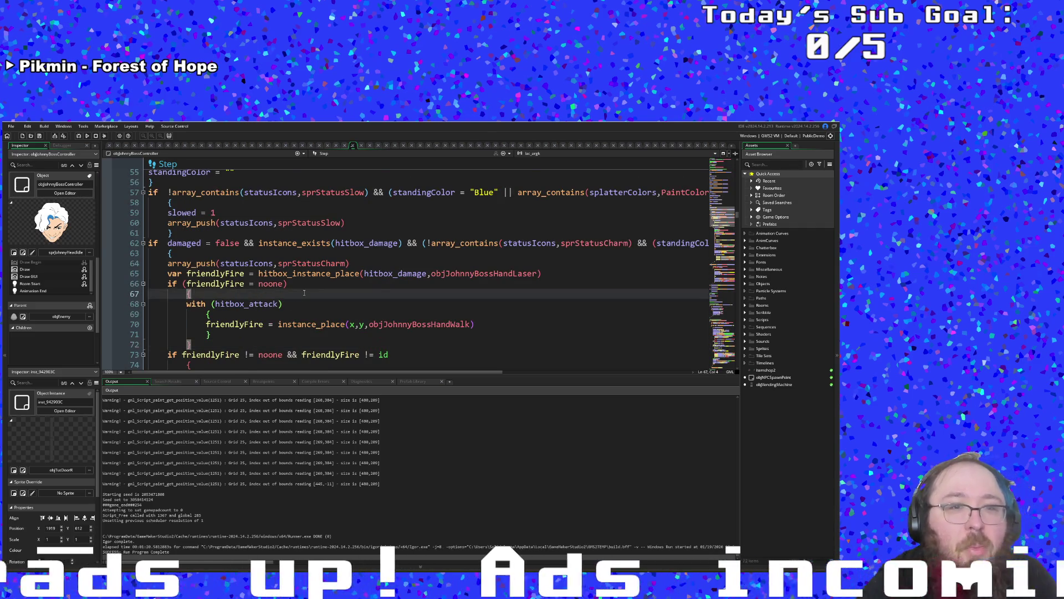
pyautogui.scroll(-4, 304, 293)
pyautogui.scroll(-5, 307, 303)
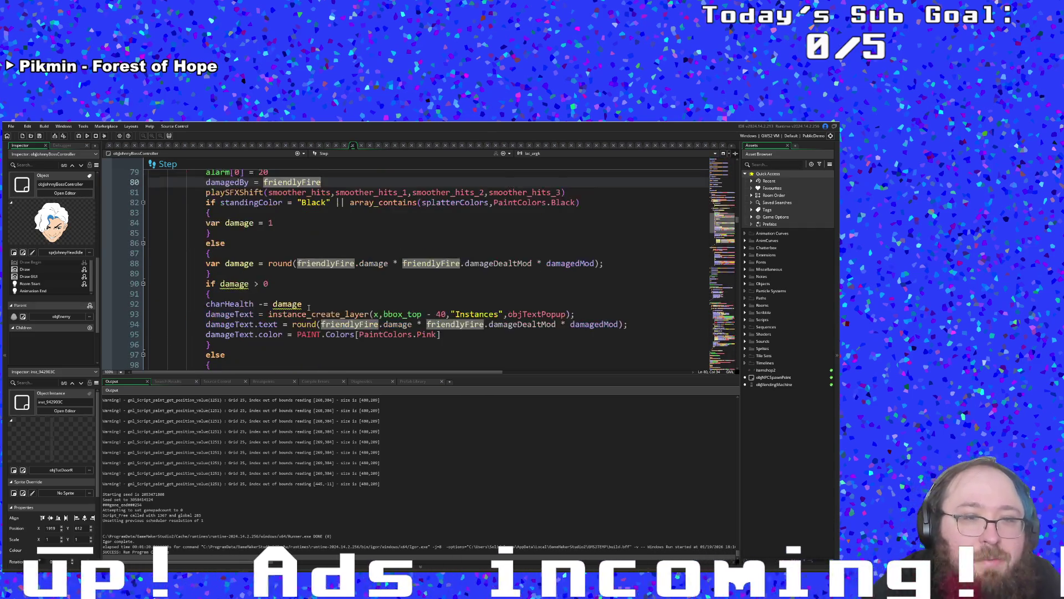
pyautogui.scroll(9, 309, 308)
pyautogui.click(293, 324)
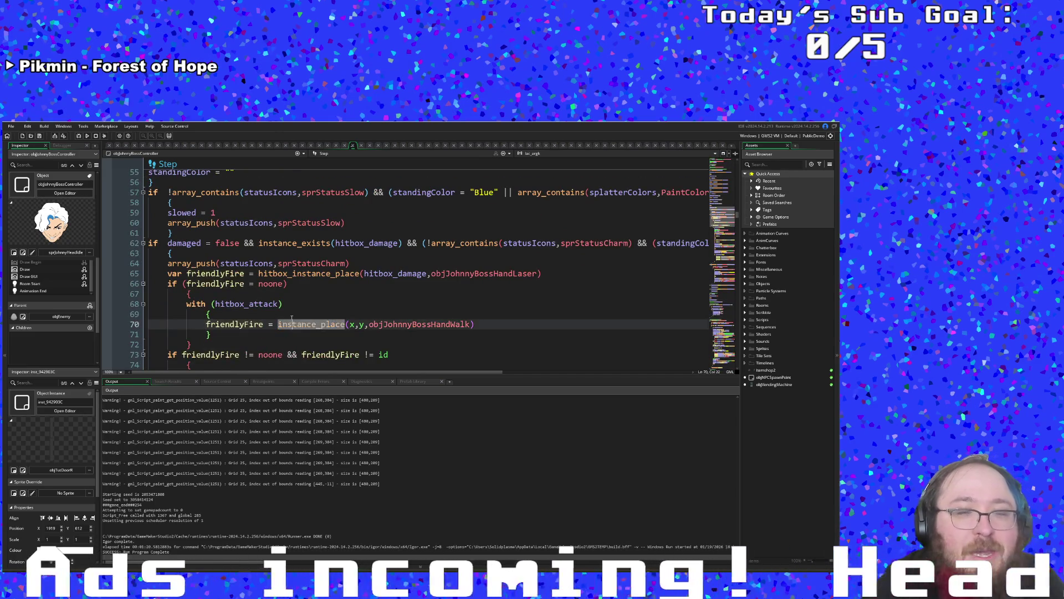
pyautogui.scroll(-6, 292, 315)
pyautogui.click(288, 243)
pyautogui.click(269, 233)
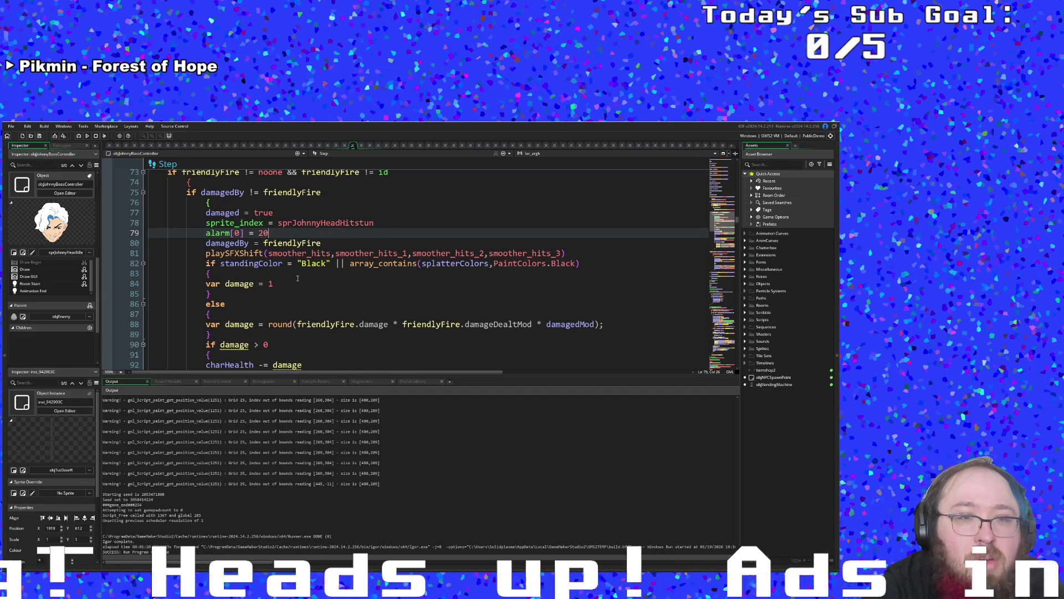
pyautogui.scroll(2, 297, 279)
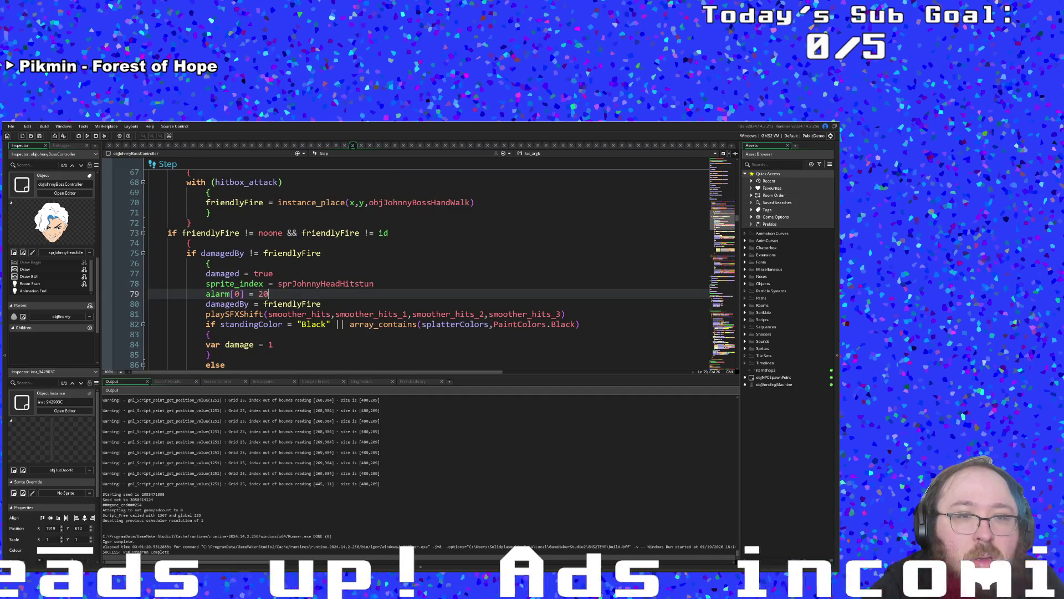
pyautogui.hotkey('shift', 'Left')
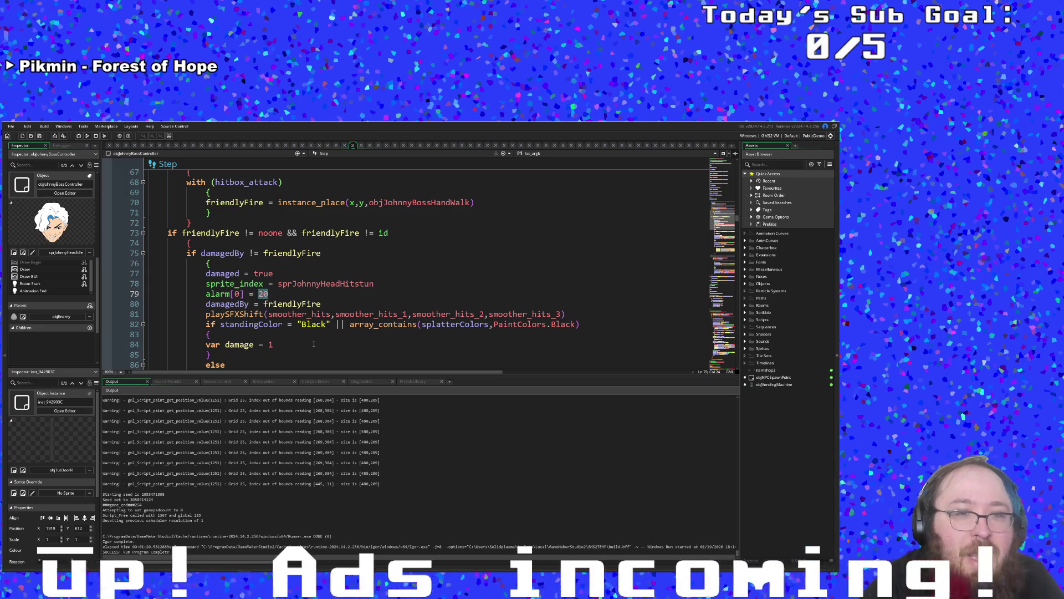
pyautogui.write('60')
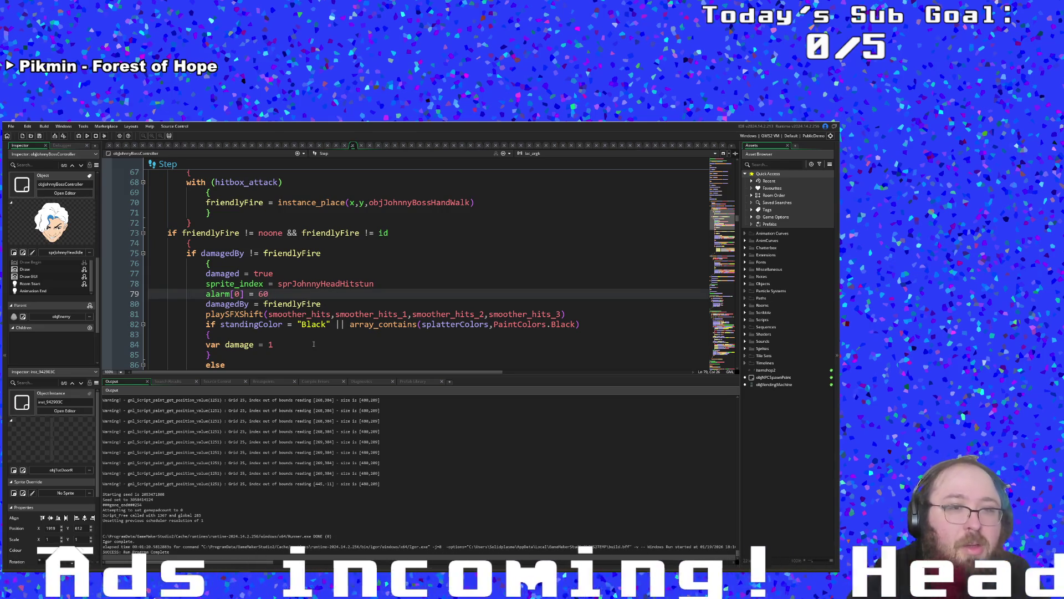
pyautogui.click(316, 324)
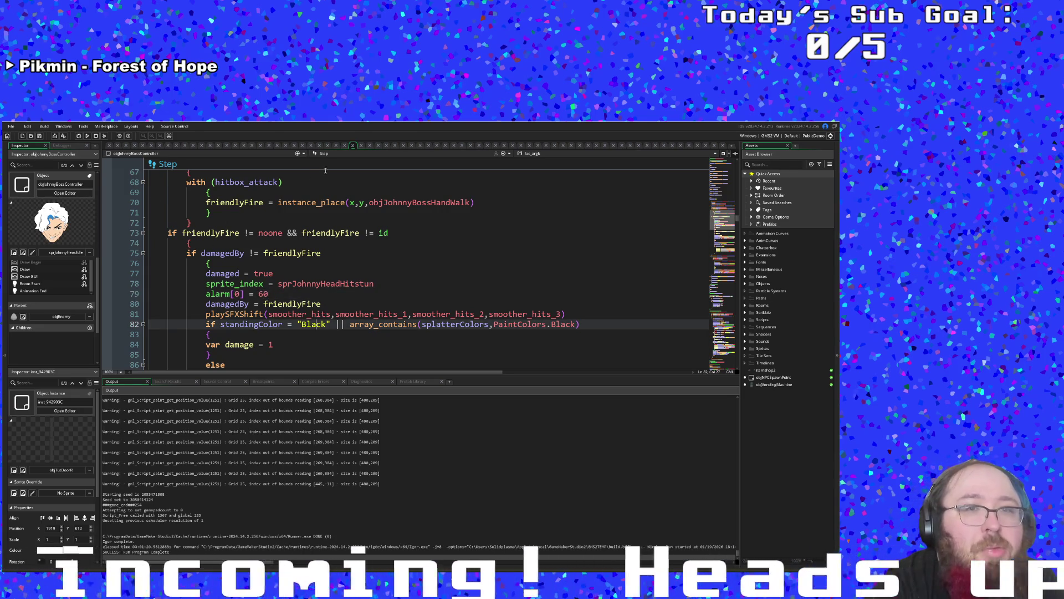
pyautogui.click(337, 154)
# - View the Alarm 0 event code, then build and run Art Attack from the file menu
pyautogui.click(327, 192)
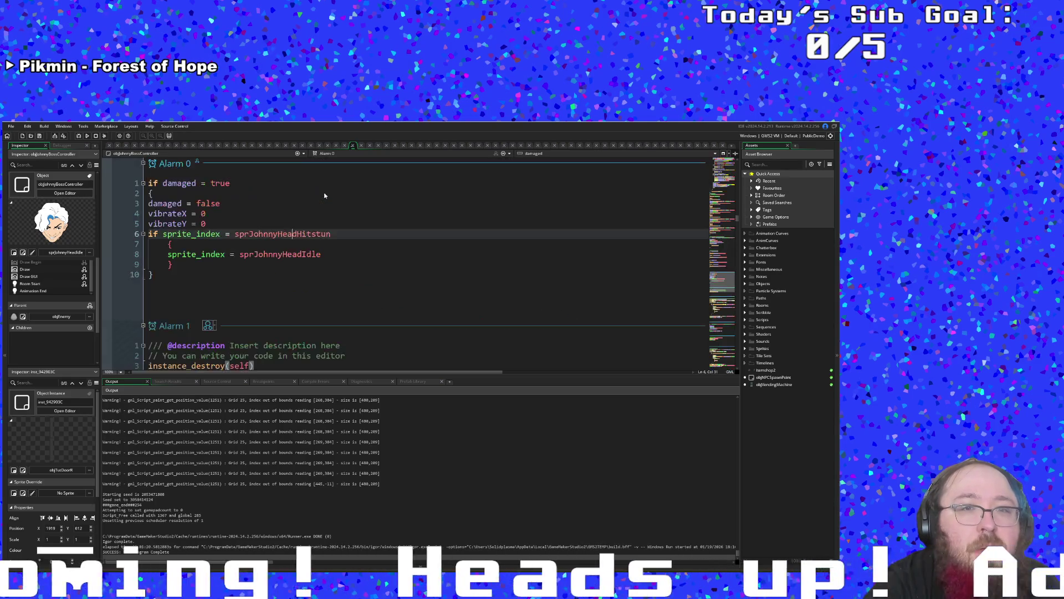
pyautogui.press('Down')
pyautogui.press('Down')
pyautogui.press('Down')
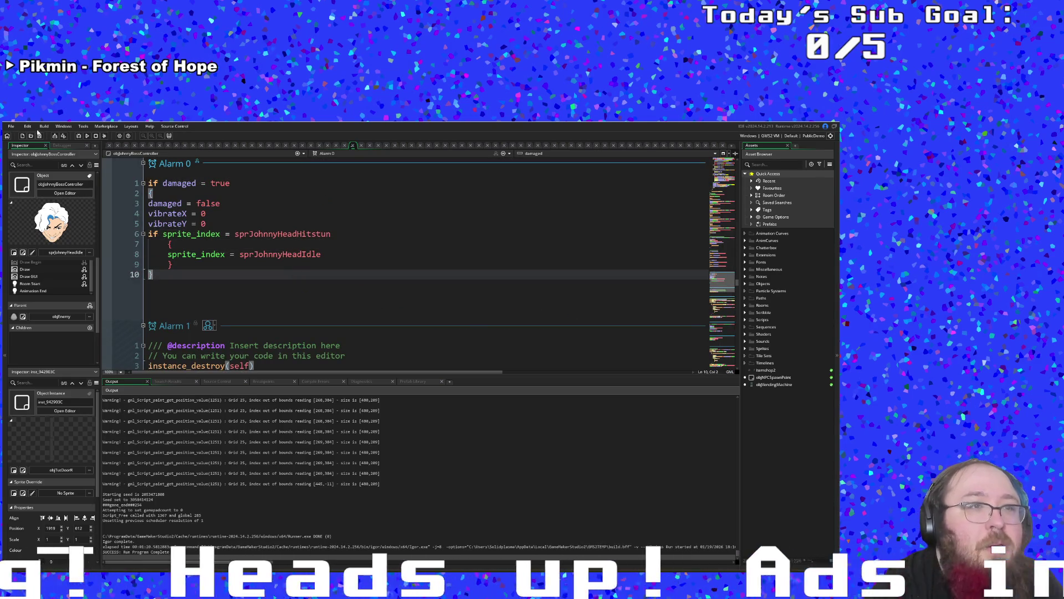
pyautogui.click(11, 127)
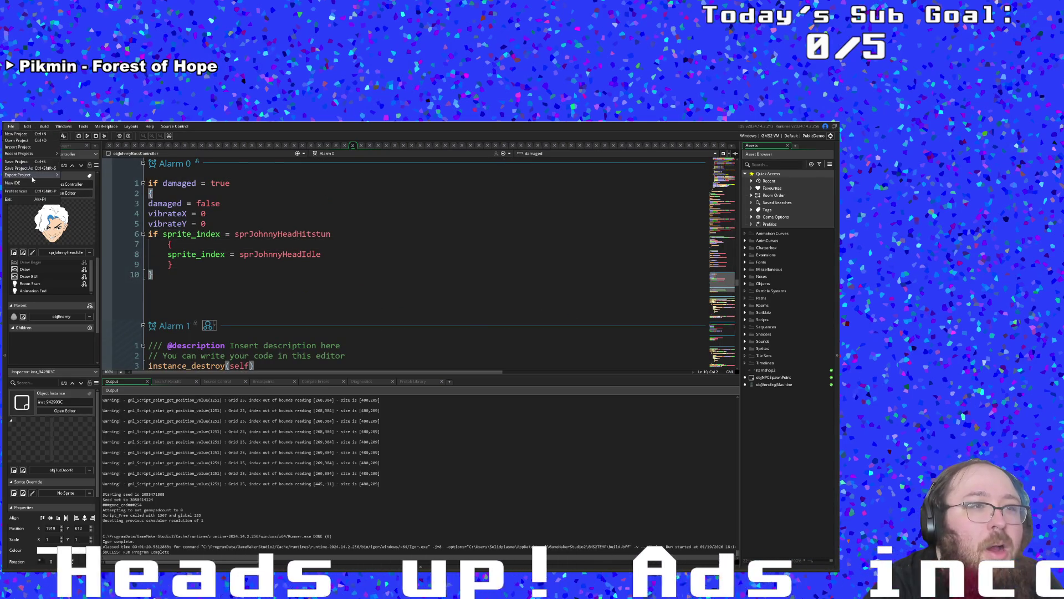
pyautogui.click(75, 137)
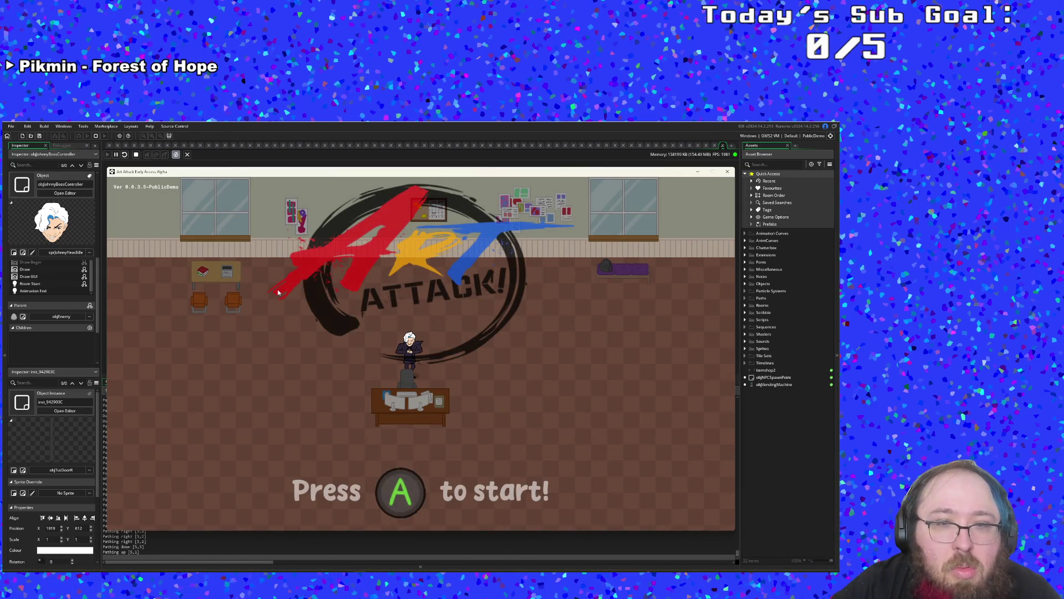
# - Start the game, set the debug Color 1 paint to Pink, and warp to the Johnny Digits boss
pyautogui.press('Return')
pyautogui.press('Return')
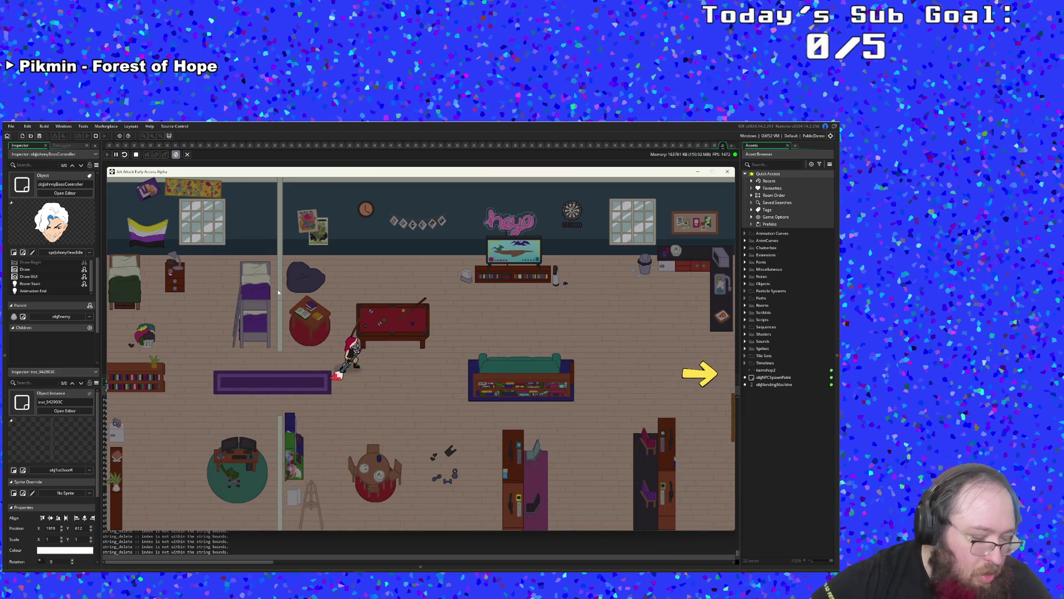
pyautogui.press('F1')
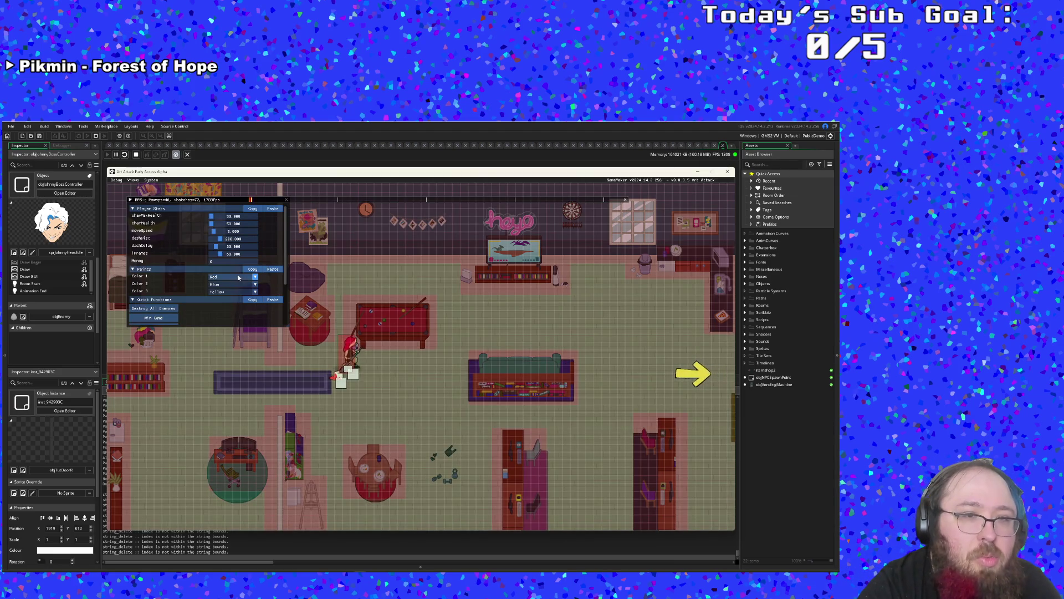
pyautogui.click(238, 278)
pyautogui.click(230, 302)
pyautogui.scroll(-3, 207, 316)
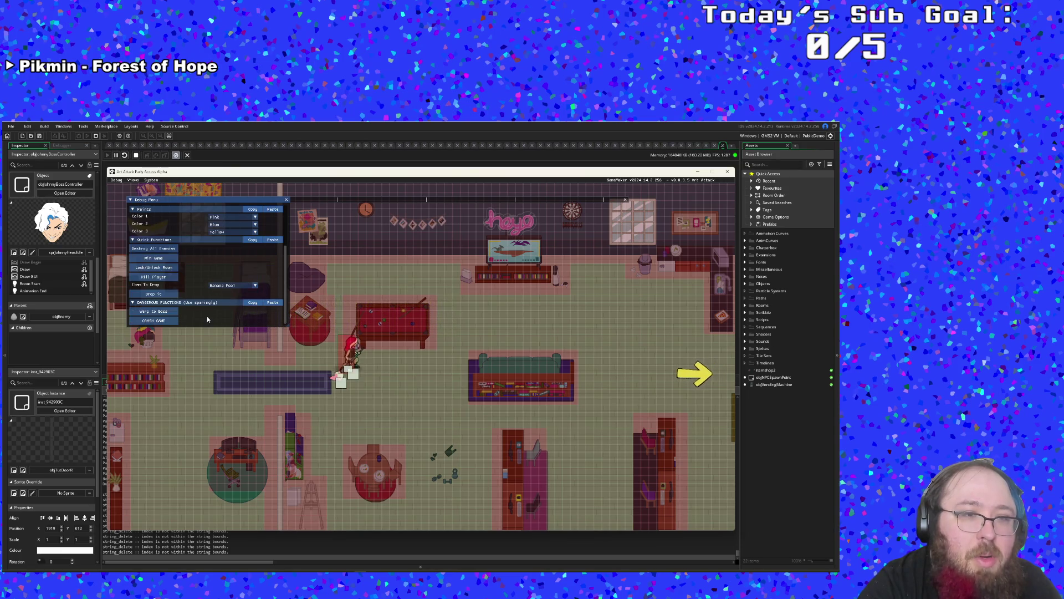
pyautogui.click(154, 311)
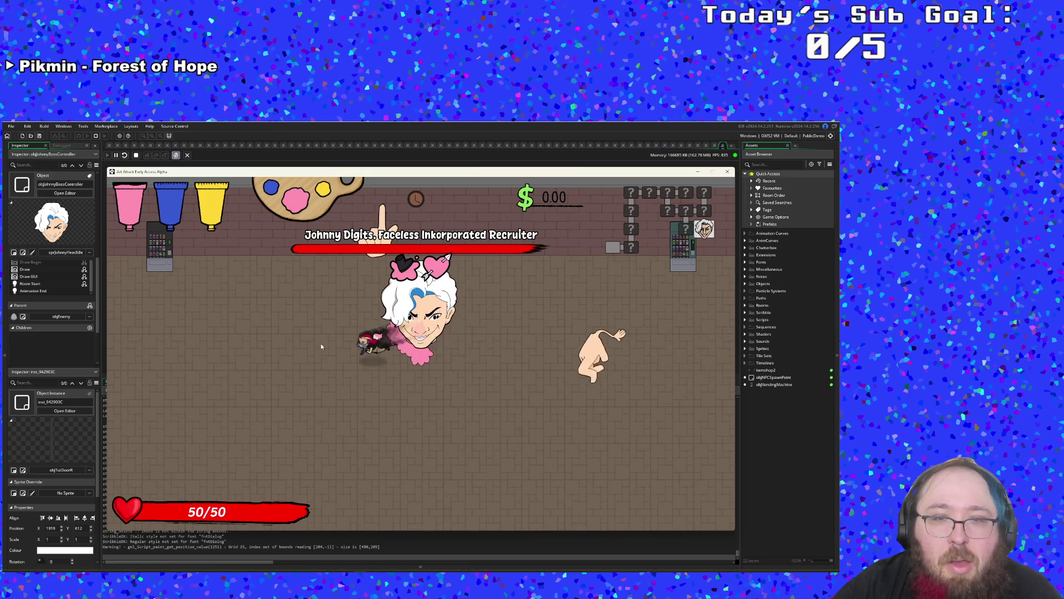
# - Run the player around the boss arena with WASD, spreading pink paint around and onto the boss
pyautogui.press('a')
pyautogui.press('s')
pyautogui.press('w')
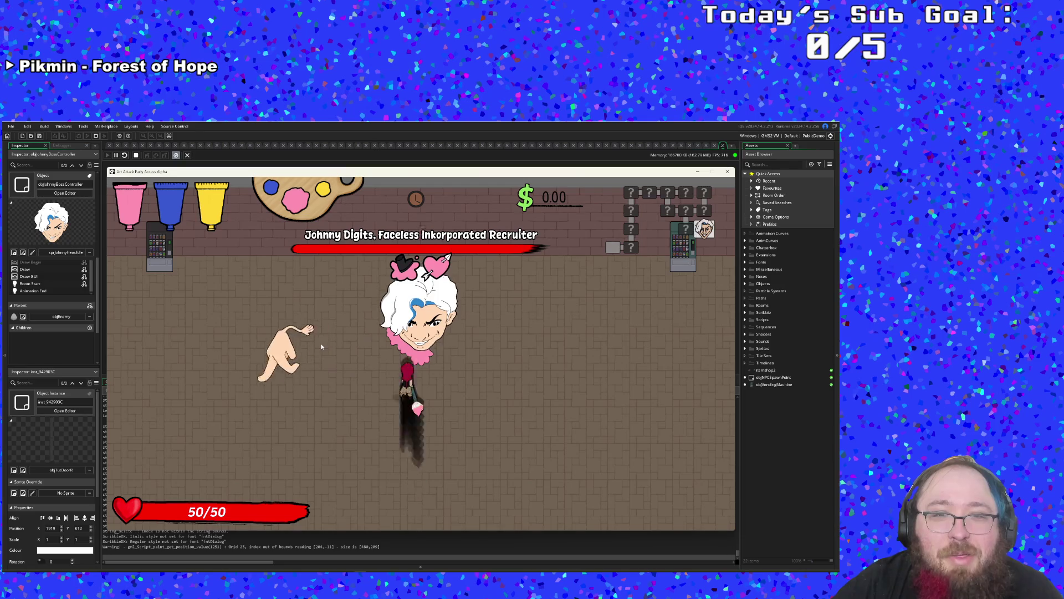
pyautogui.press('a')
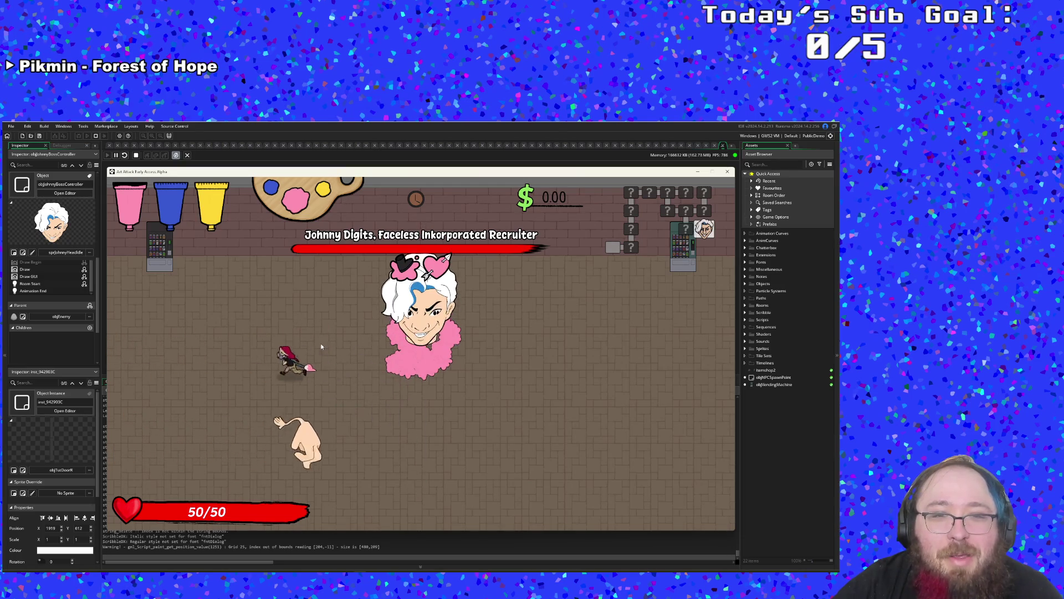
pyautogui.press('d')
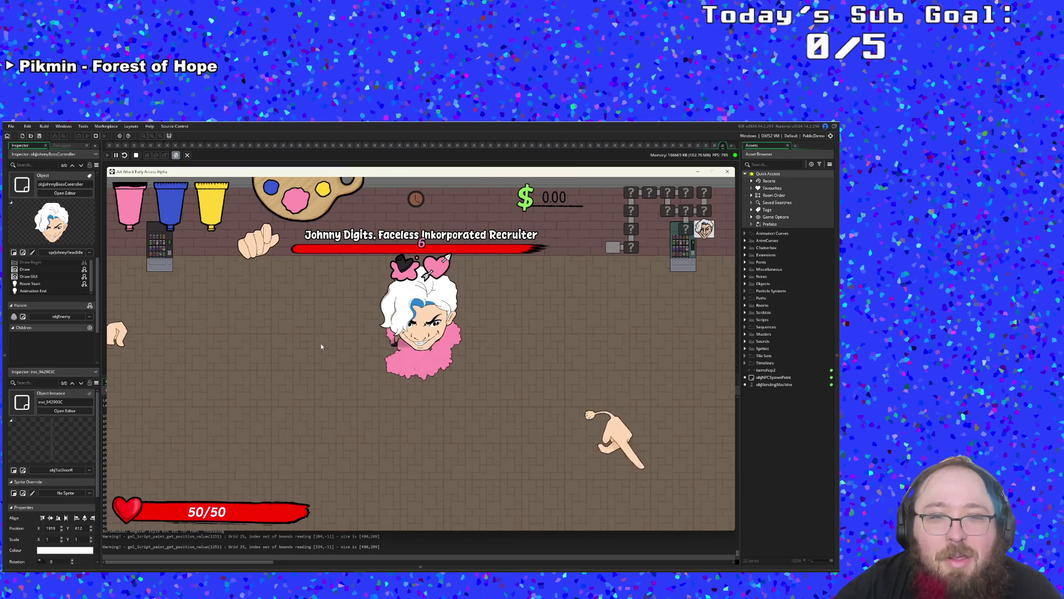
pyautogui.press('a')
pyautogui.press('d')
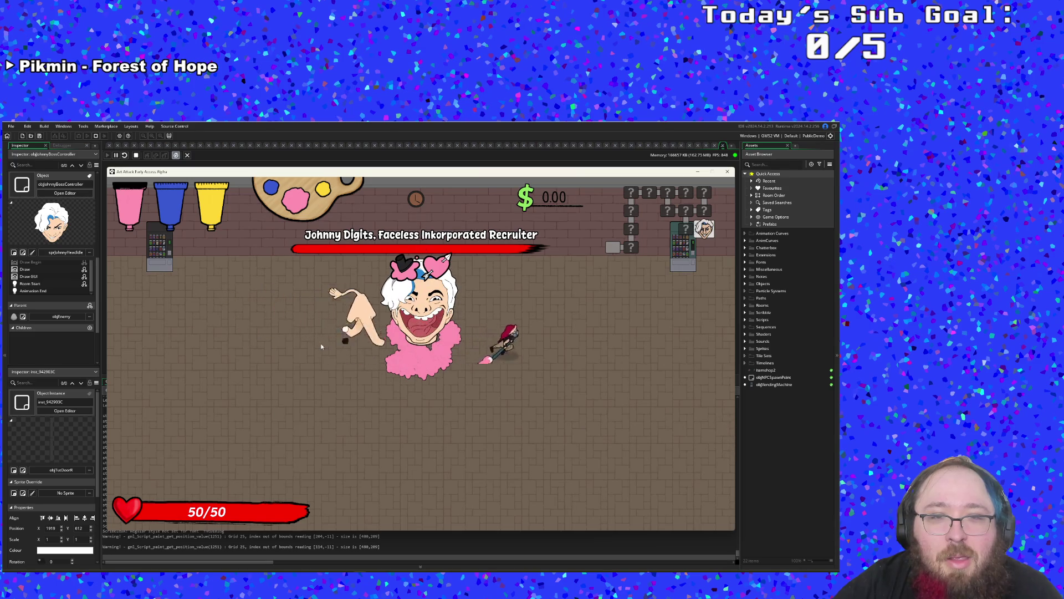
pyautogui.press('a')
pyautogui.press('w')
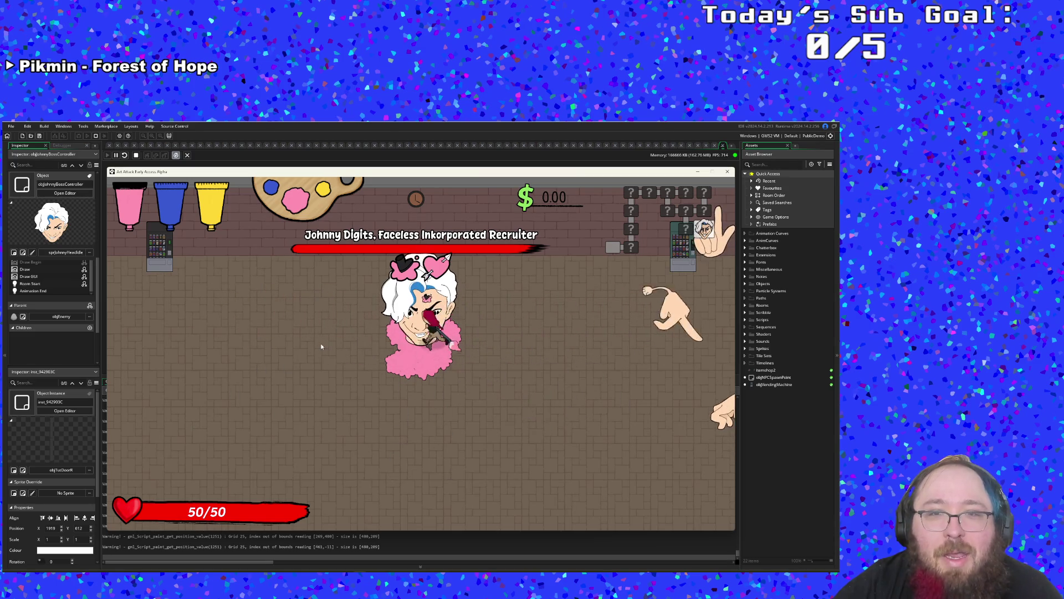
pyautogui.press('d')
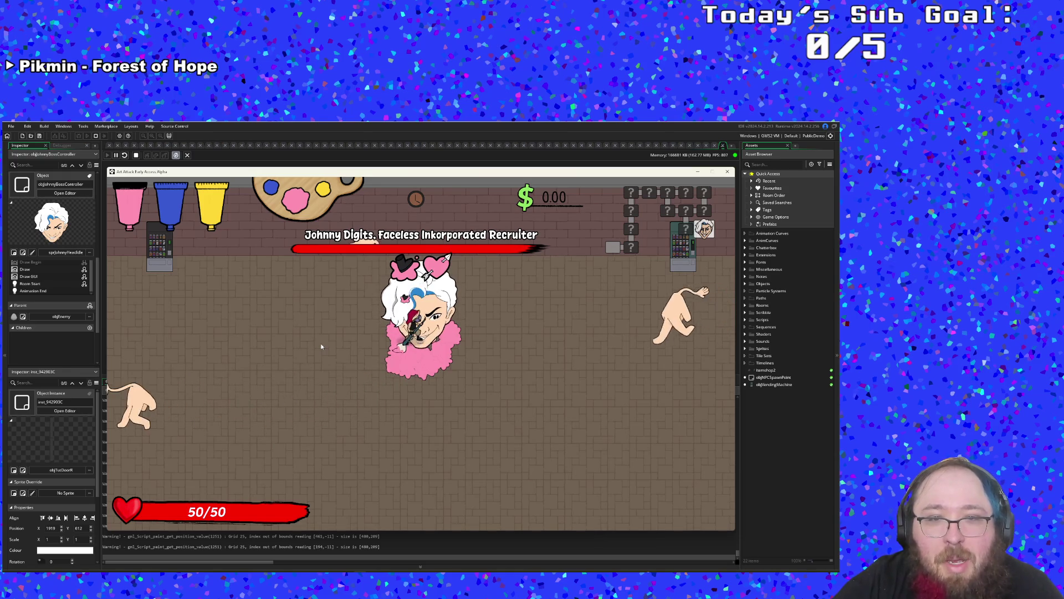
pyautogui.press('a')
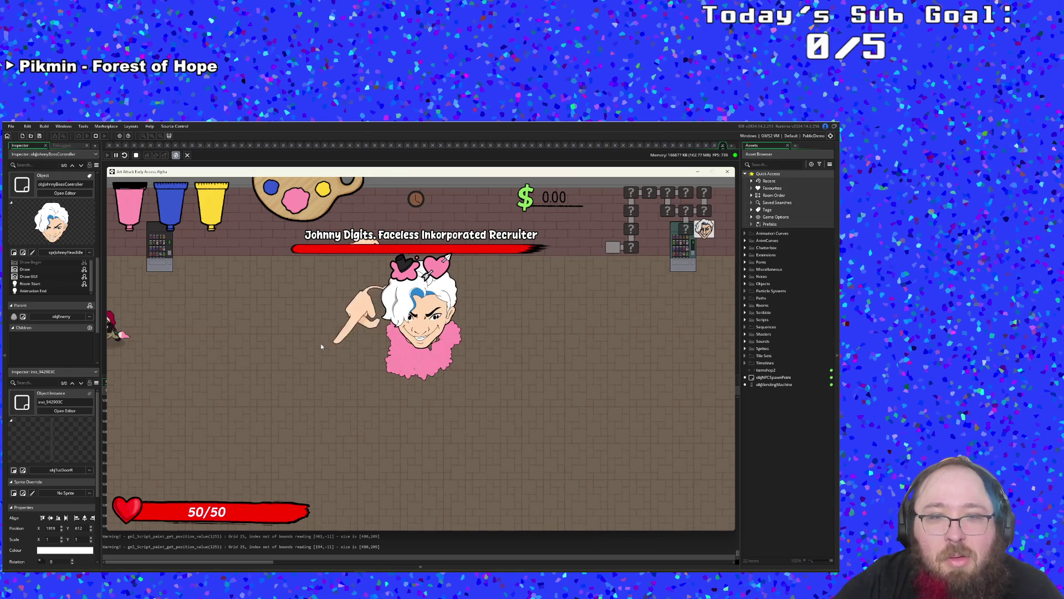
pyautogui.press('d')
pyautogui.press('s')
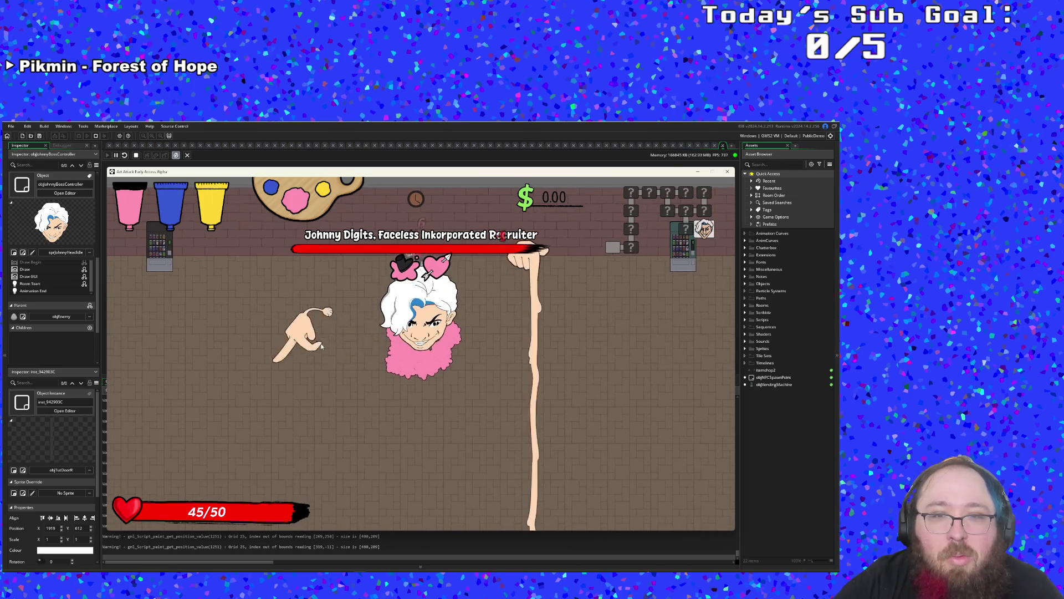
pyautogui.press('d')
pyautogui.press('s')
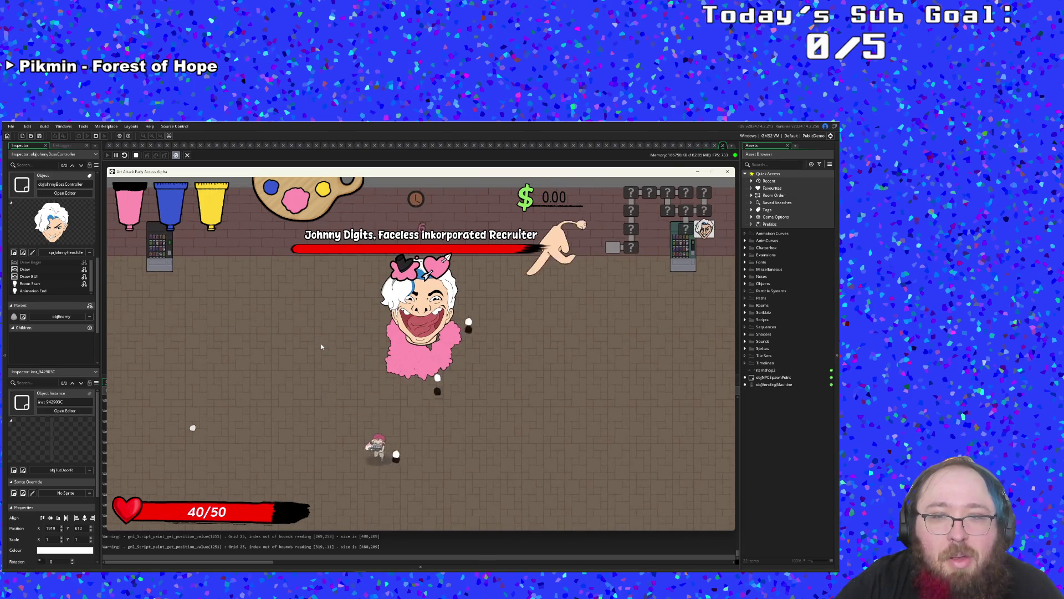
pyautogui.press('w')
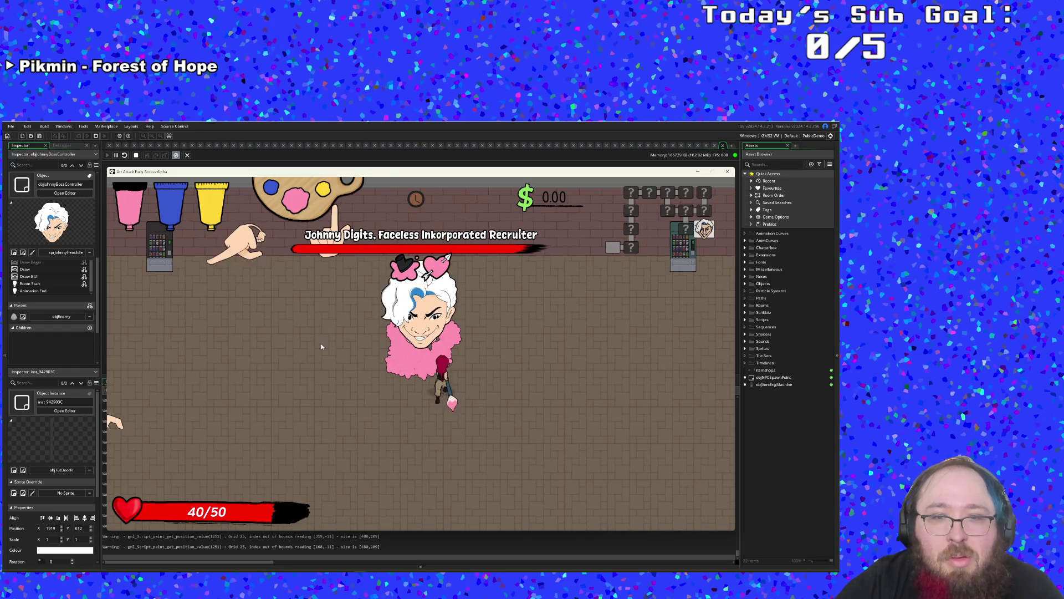
pyautogui.press('a')
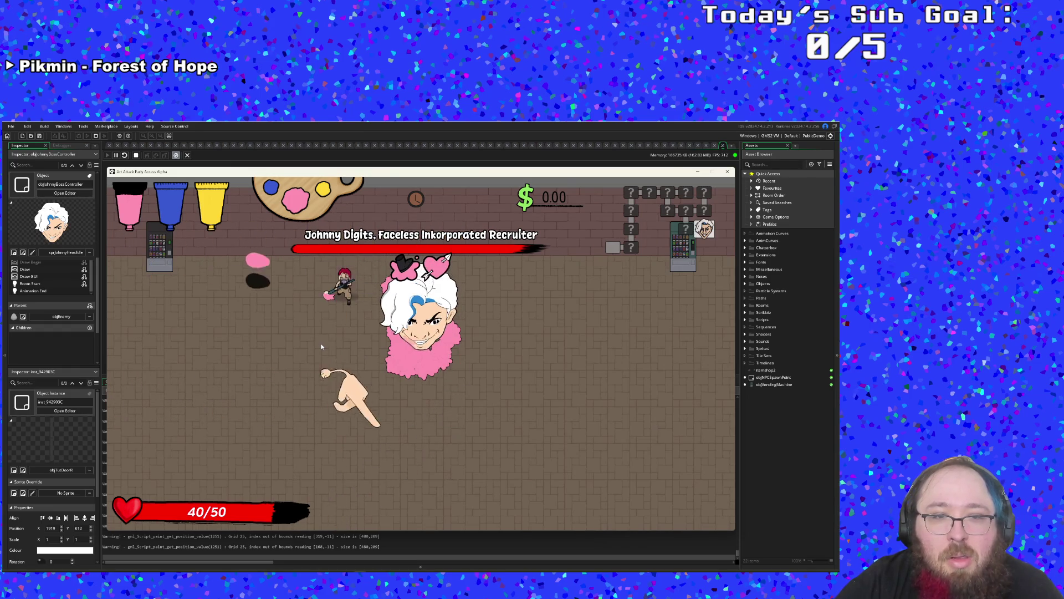
pyautogui.press('s')
pyautogui.press('d')
pyautogui.press('d')
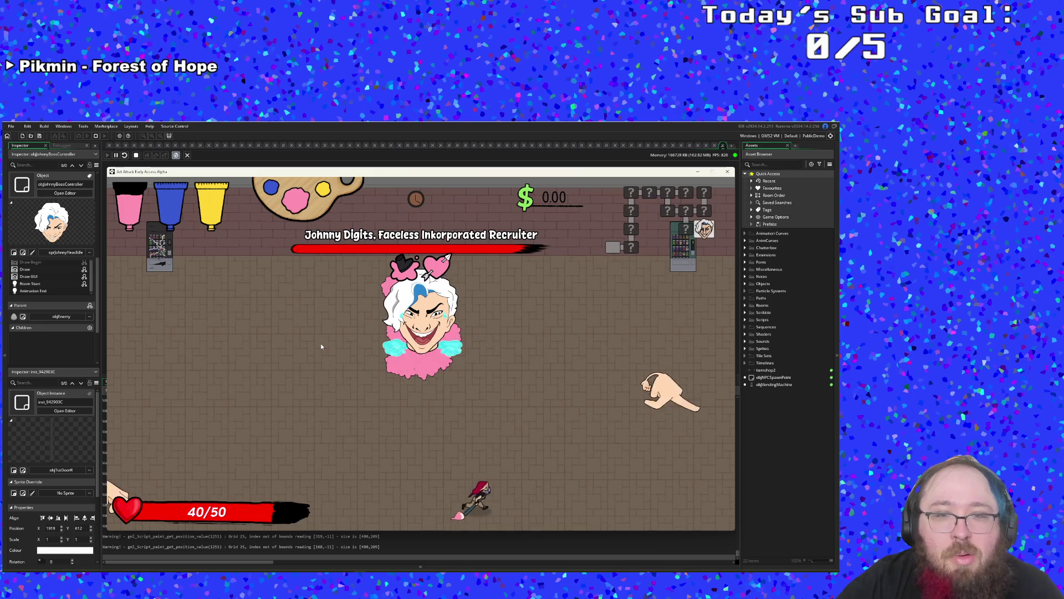
pyautogui.press('a')
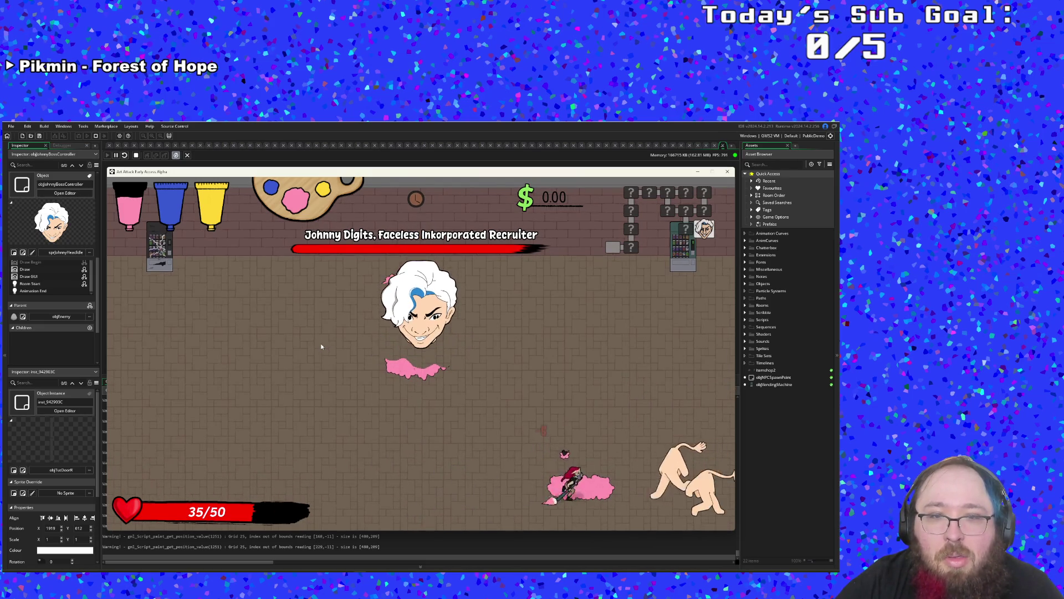
pyautogui.press('w')
pyautogui.press('d')
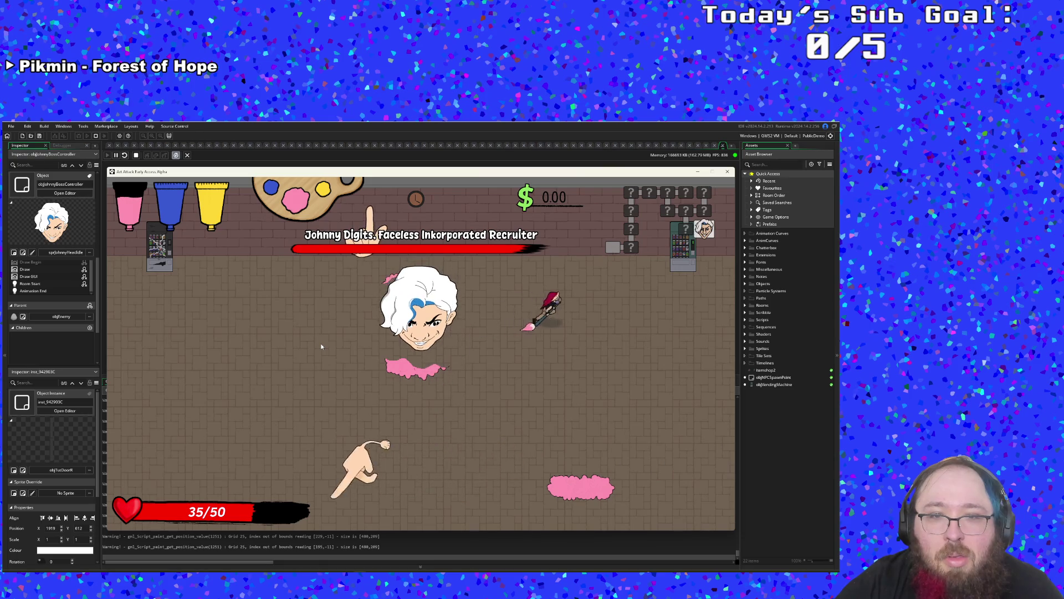
pyautogui.press('s')
pyautogui.press('a')
pyautogui.press('a')
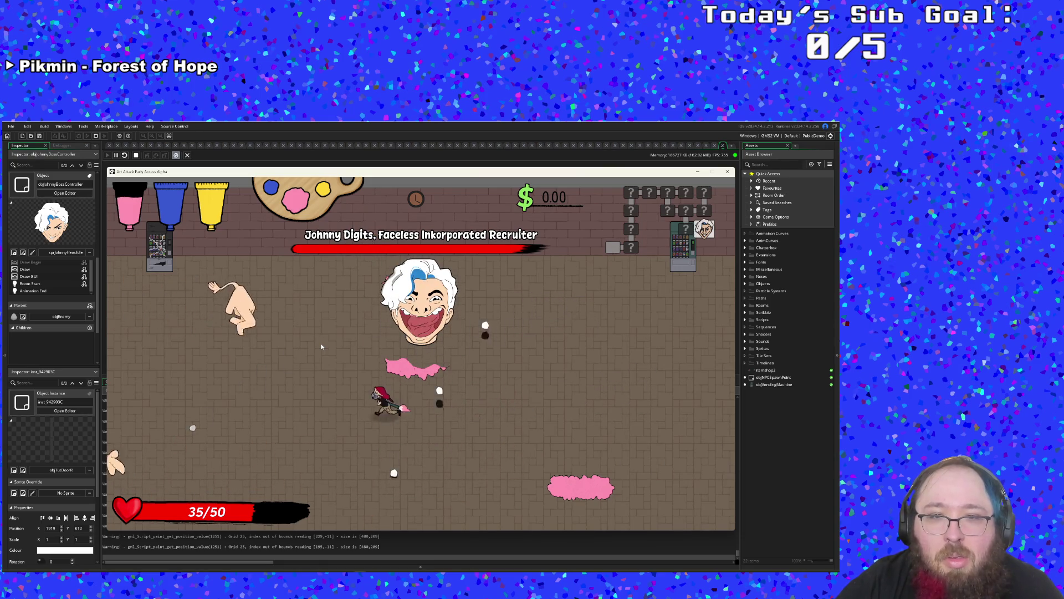
# - Warp to the boss room again, play until the game over screen, then close the game window
pyautogui.press('d')
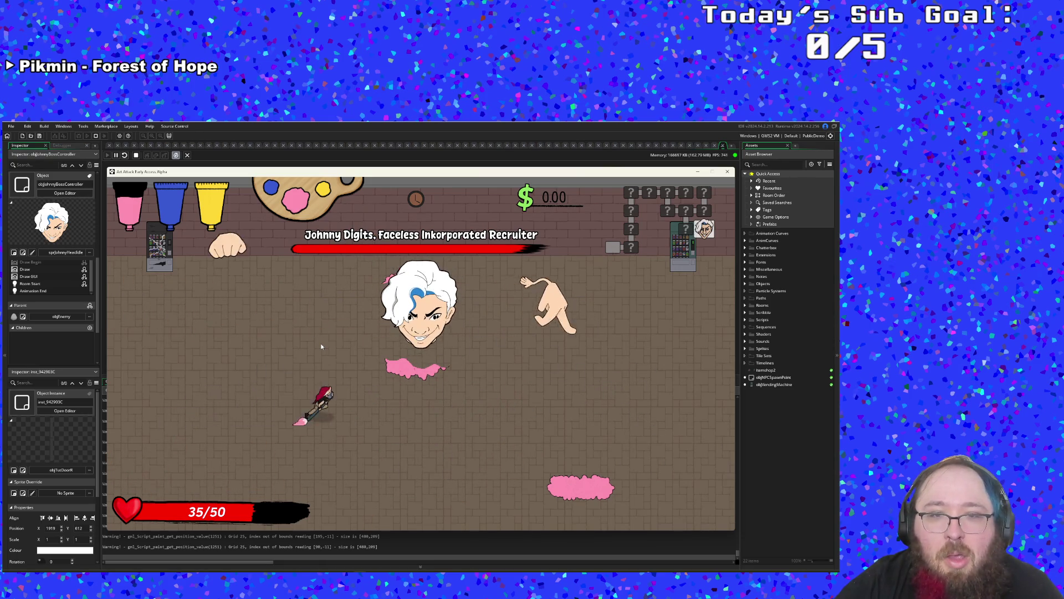
pyautogui.press('s')
pyautogui.press('a')
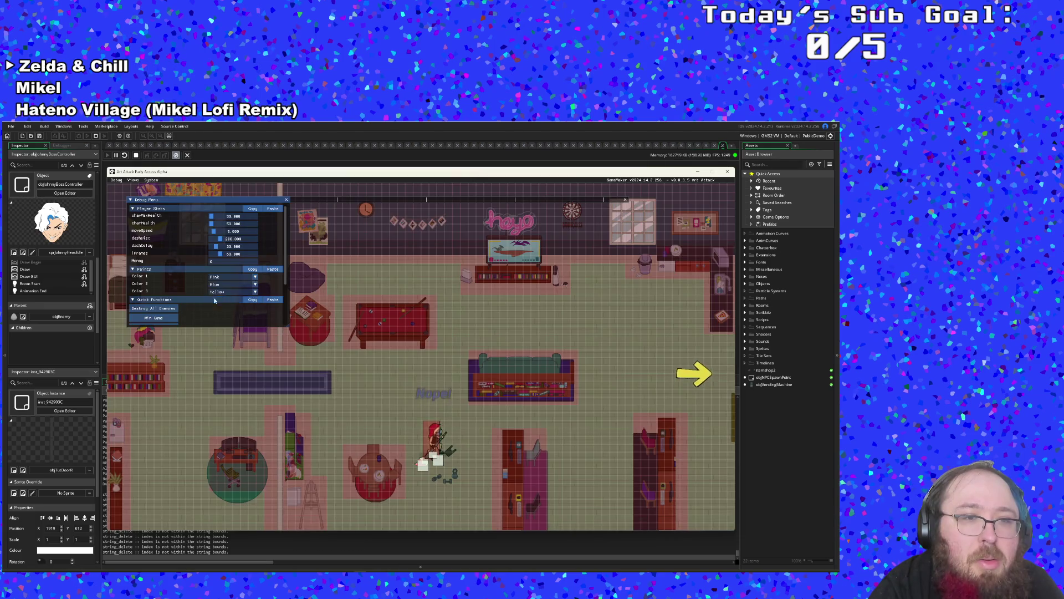
pyautogui.scroll(-3, 171, 315)
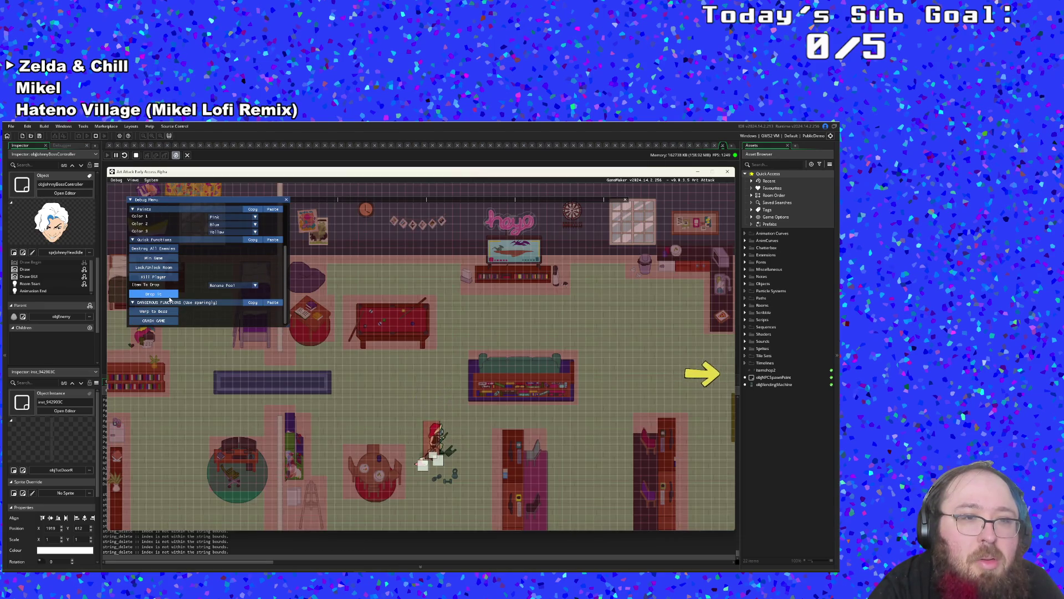
pyautogui.click(166, 312)
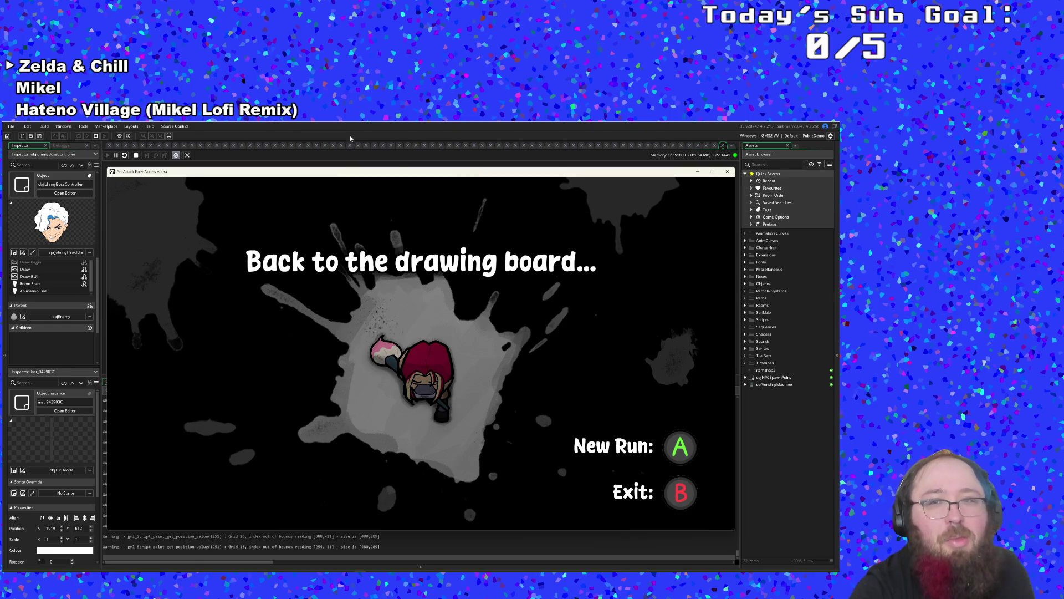
pyautogui.click(727, 173)
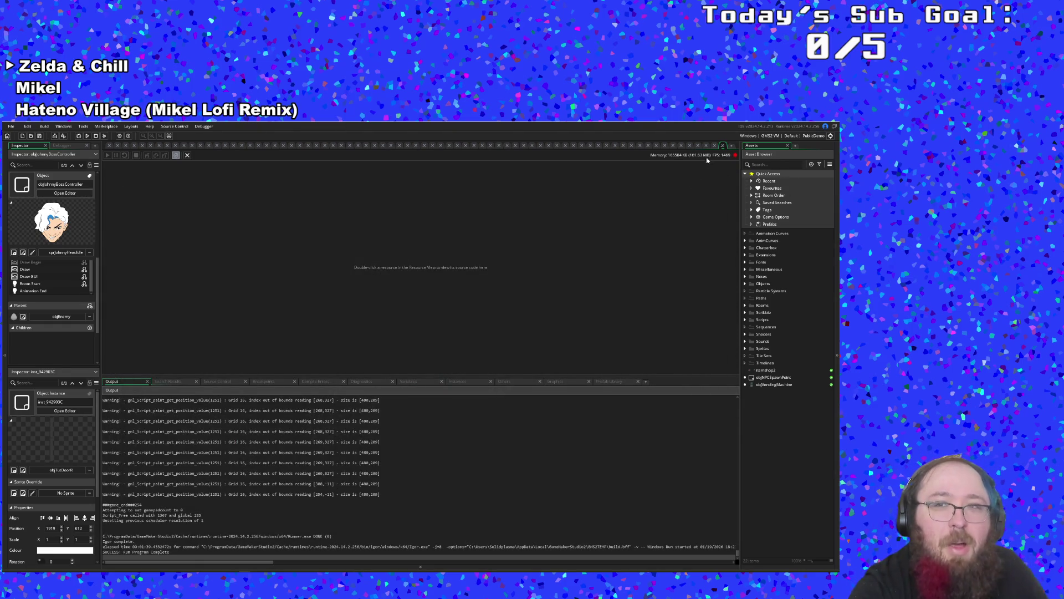
# - Find objJohnnyBossHandLaser with the Ctrl+T asset search and open its Create code
pyautogui.click(724, 145)
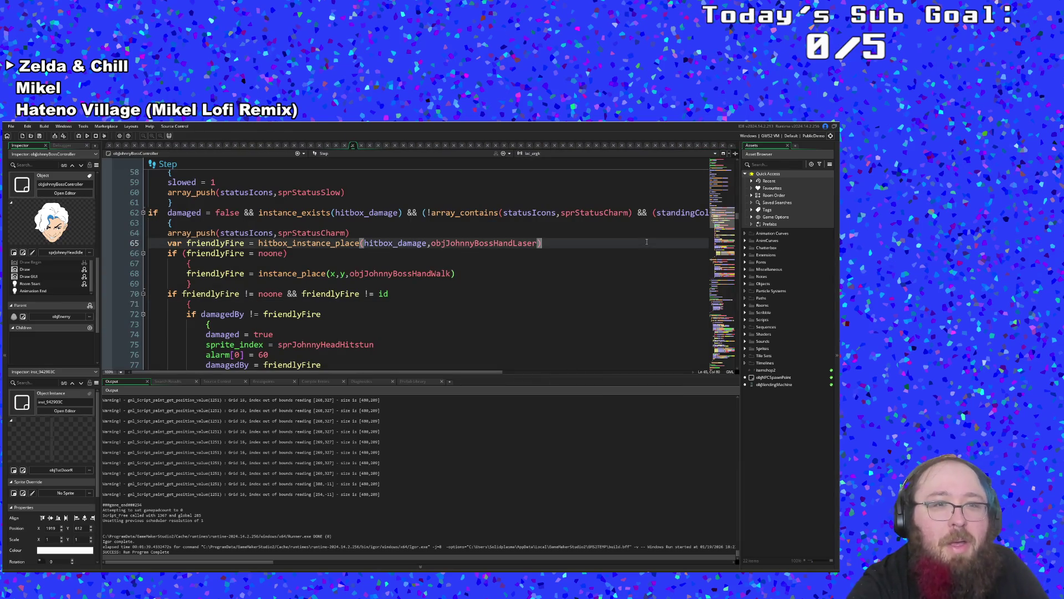
pyautogui.scroll(5, 646, 242)
pyautogui.scroll(10, 647, 242)
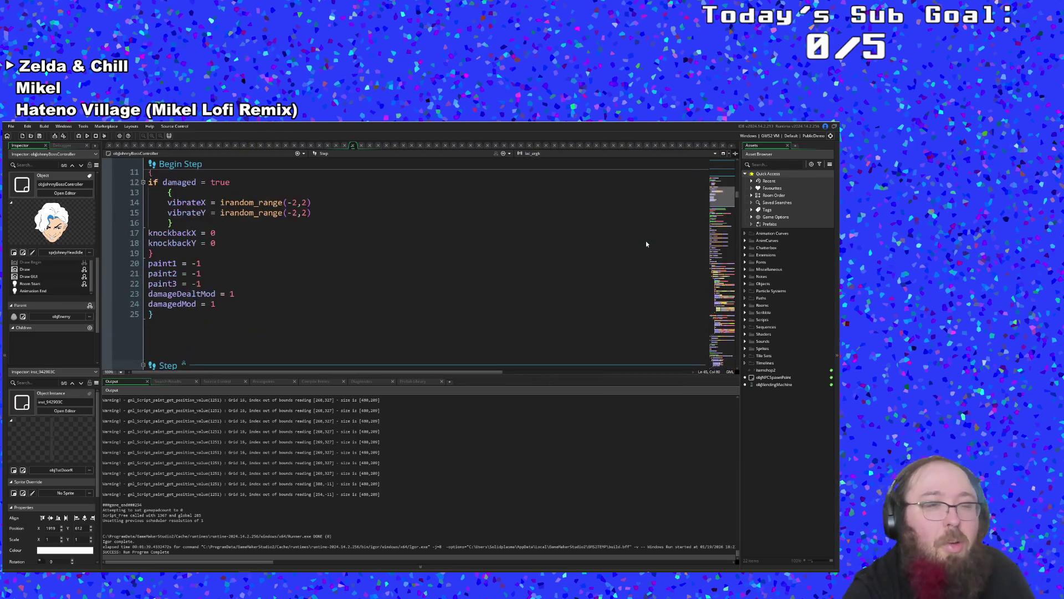
pyautogui.click(566, 277)
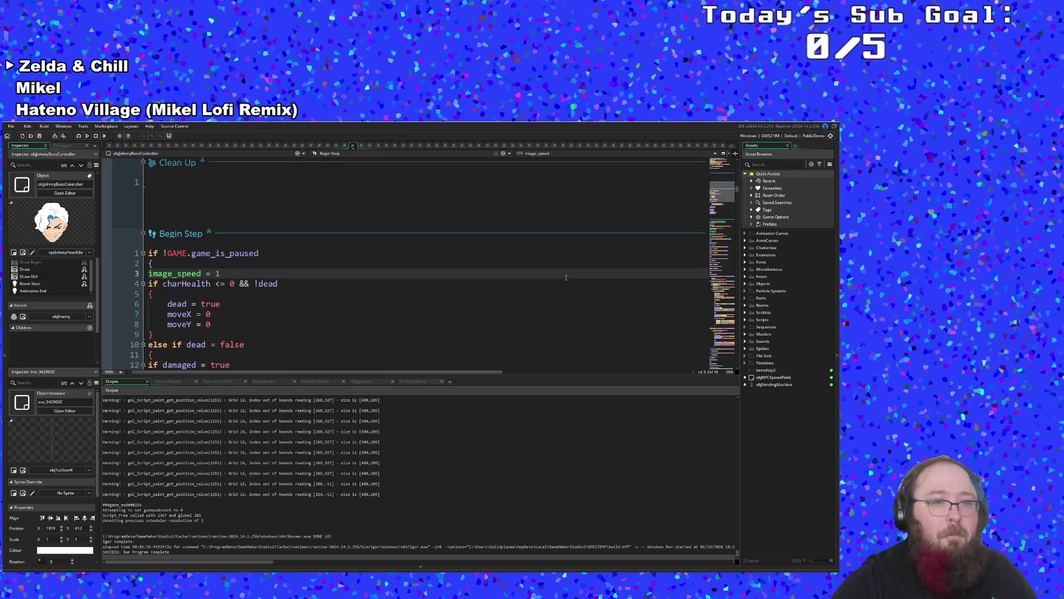
pyautogui.hotkey('ctrl', 't')
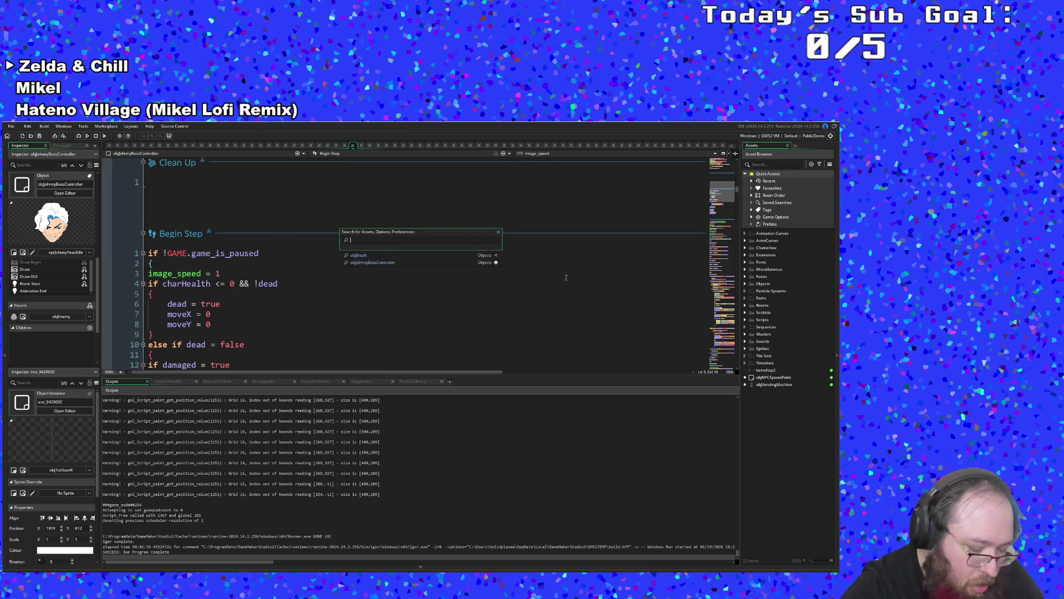
pyautogui.write('objhand')
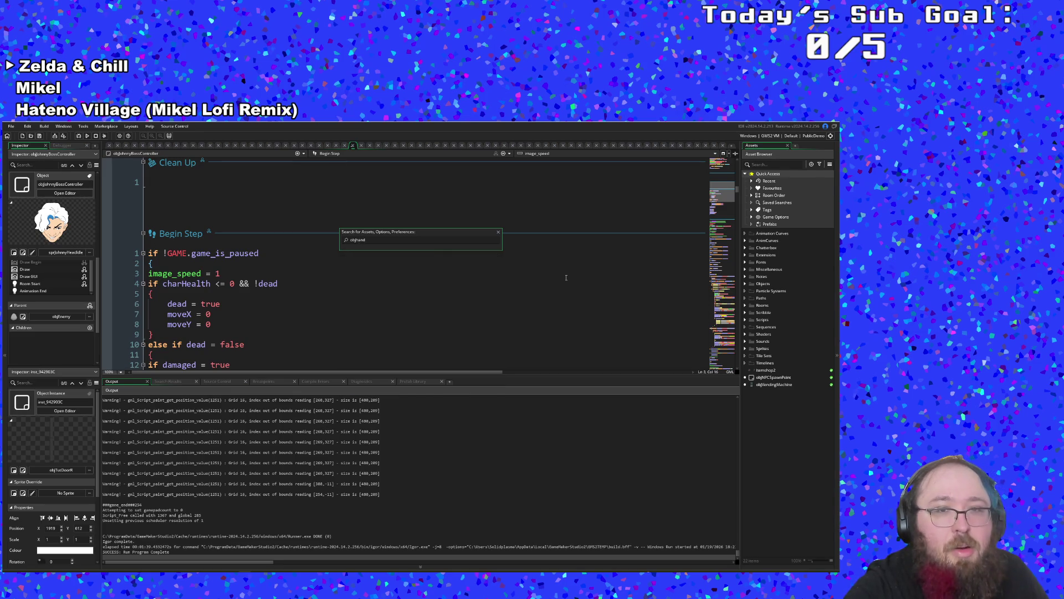
pyautogui.press('BackSpace')
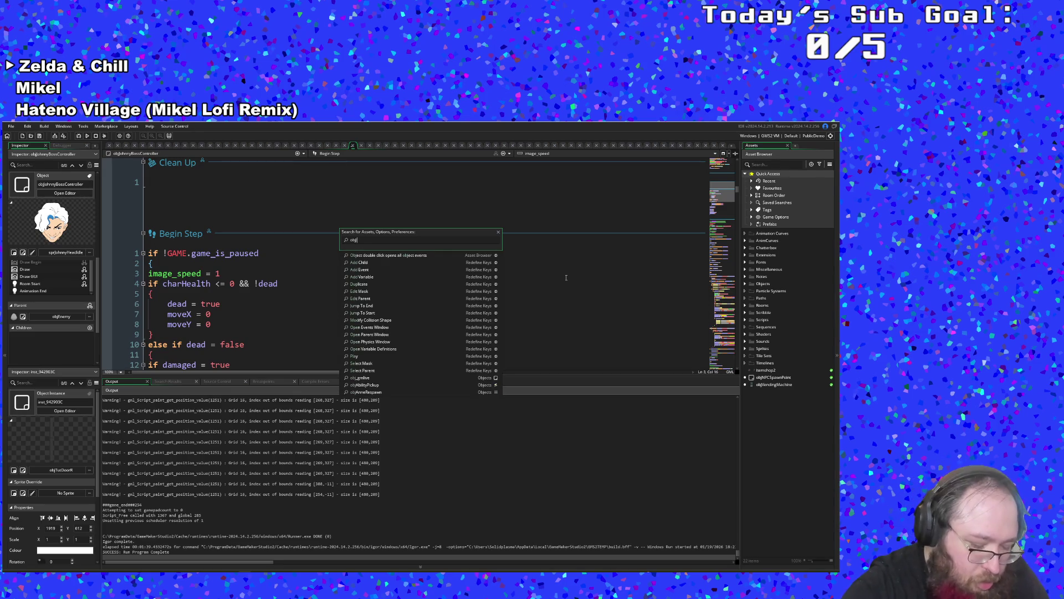
pyautogui.write('Johnny')
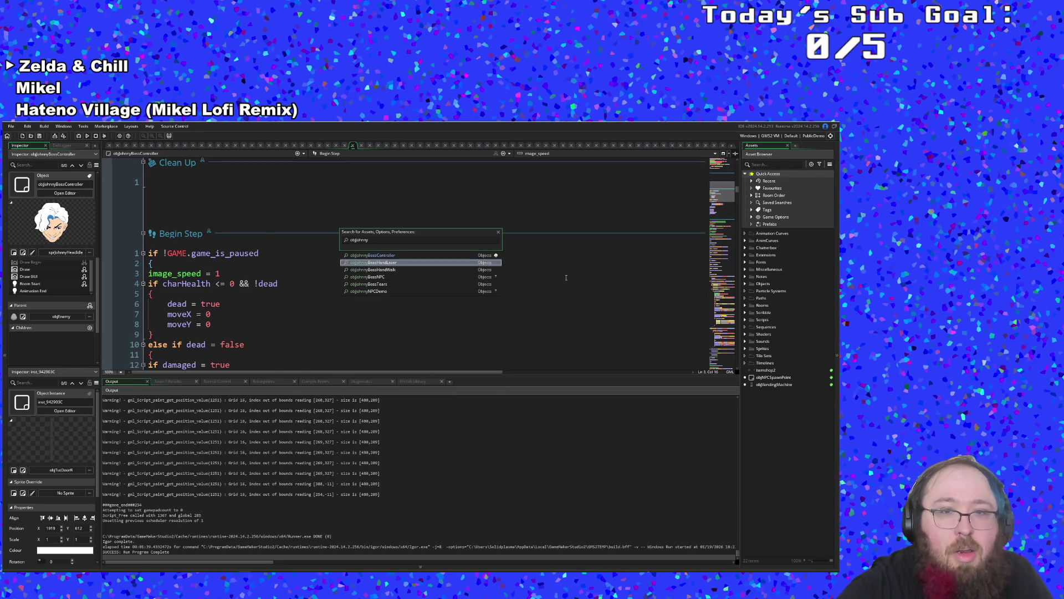
pyautogui.press('Return')
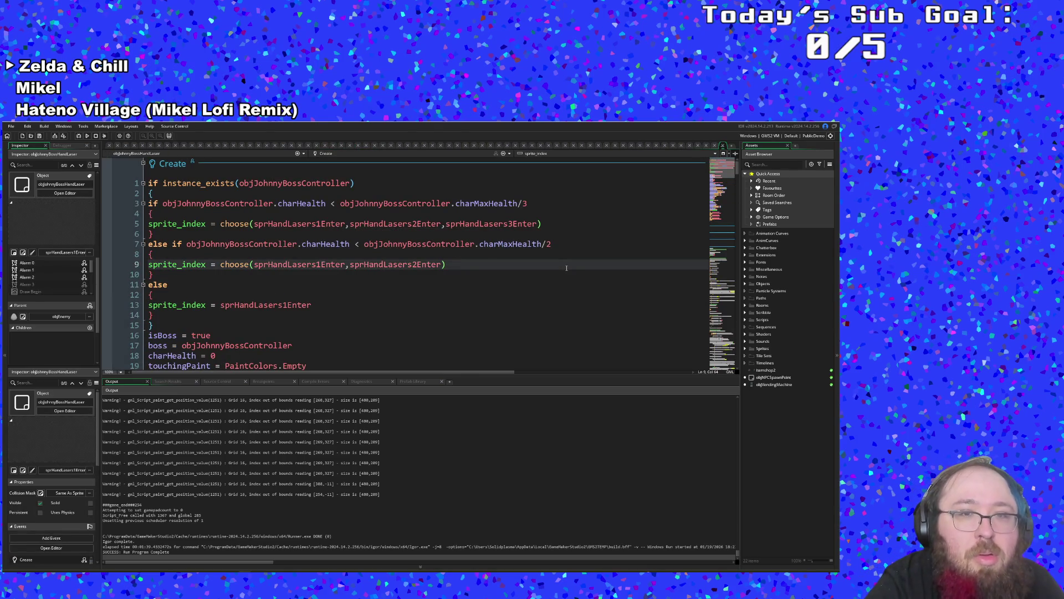
# - Review the hand laser's boss.paint3 and boss.slowed checks and highlight every statusIcons use
pyautogui.scroll(-15, 566, 269)
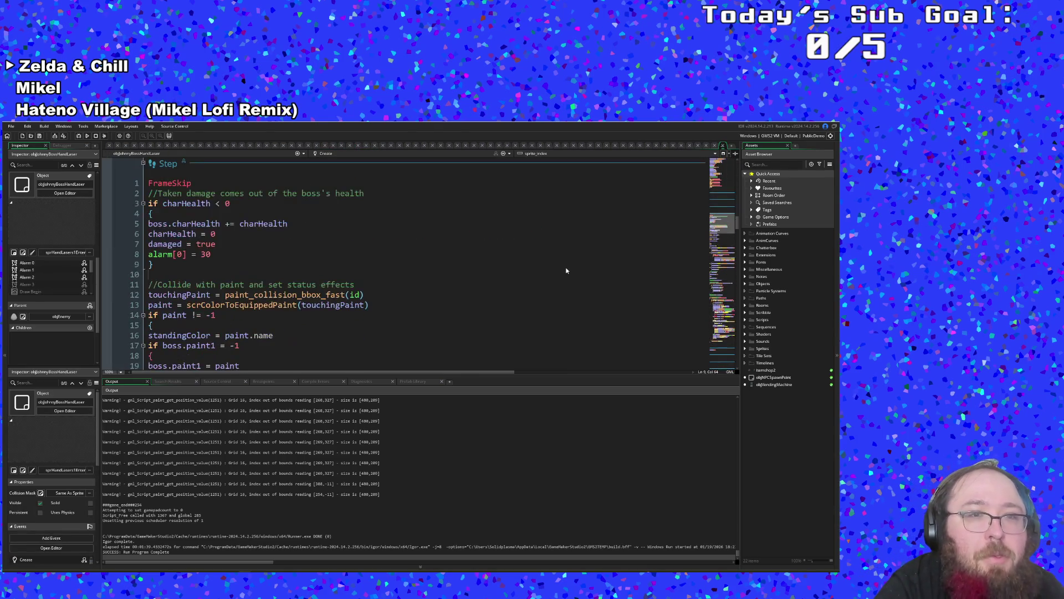
pyautogui.scroll(-5, 566, 271)
pyautogui.scroll(-4, 522, 280)
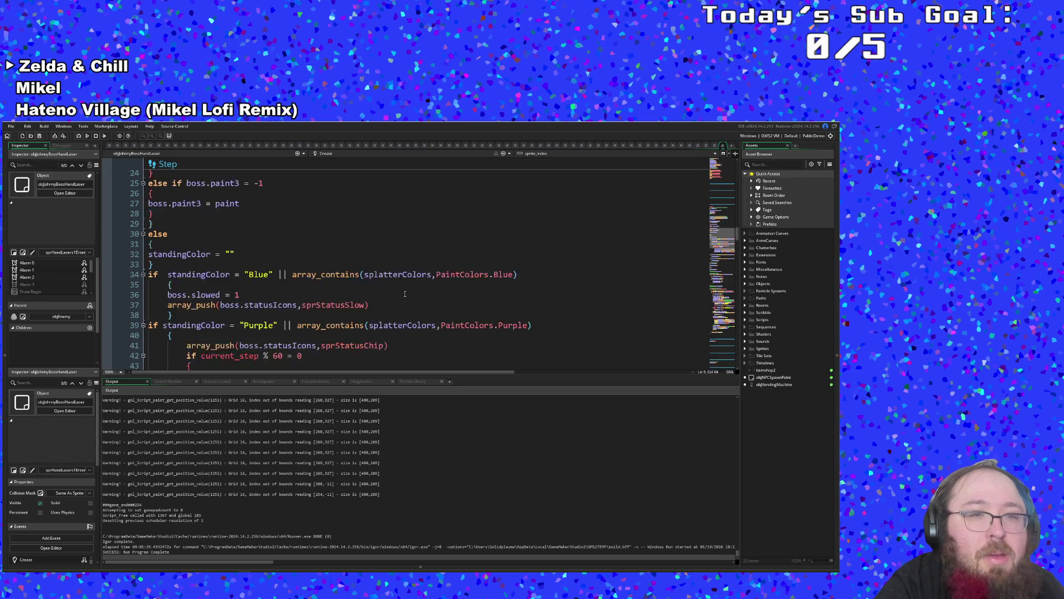
pyautogui.scroll(6, 404, 289)
pyautogui.click(366, 298)
pyautogui.click(315, 301)
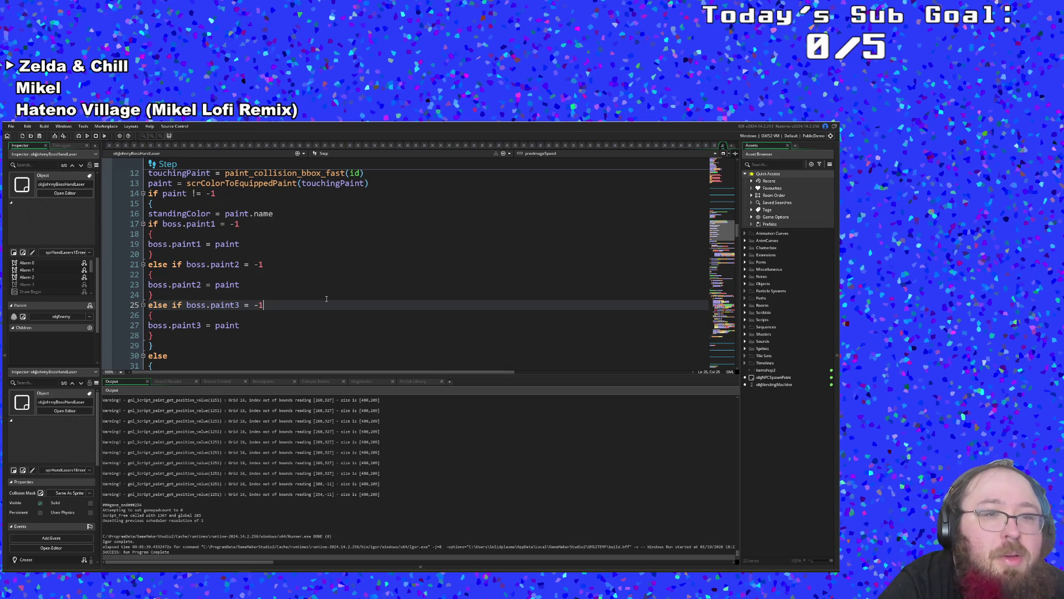
pyautogui.scroll(-4, 327, 299)
pyautogui.click(320, 305)
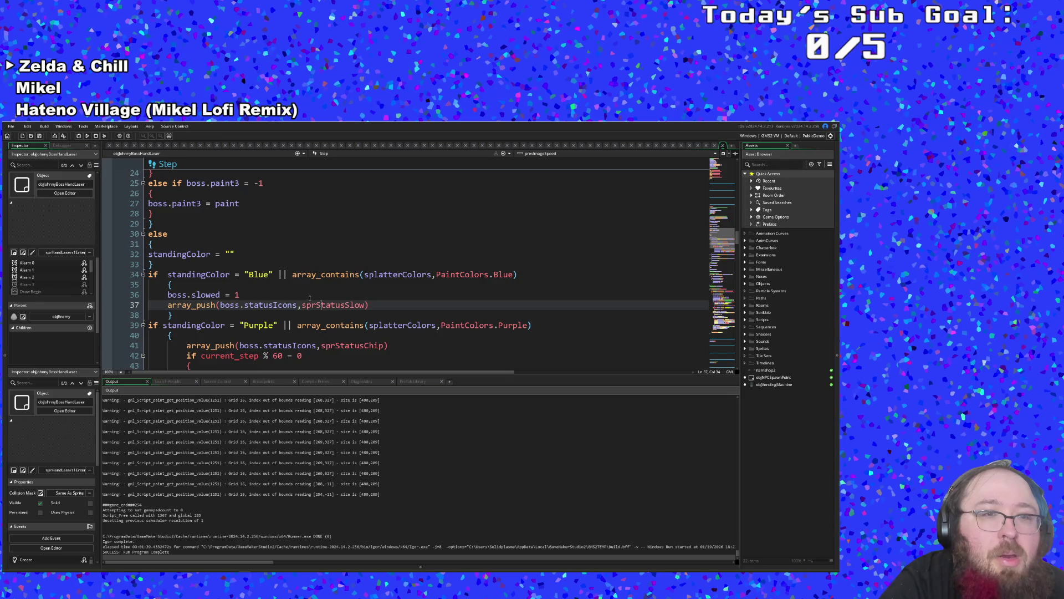
pyautogui.click(305, 292)
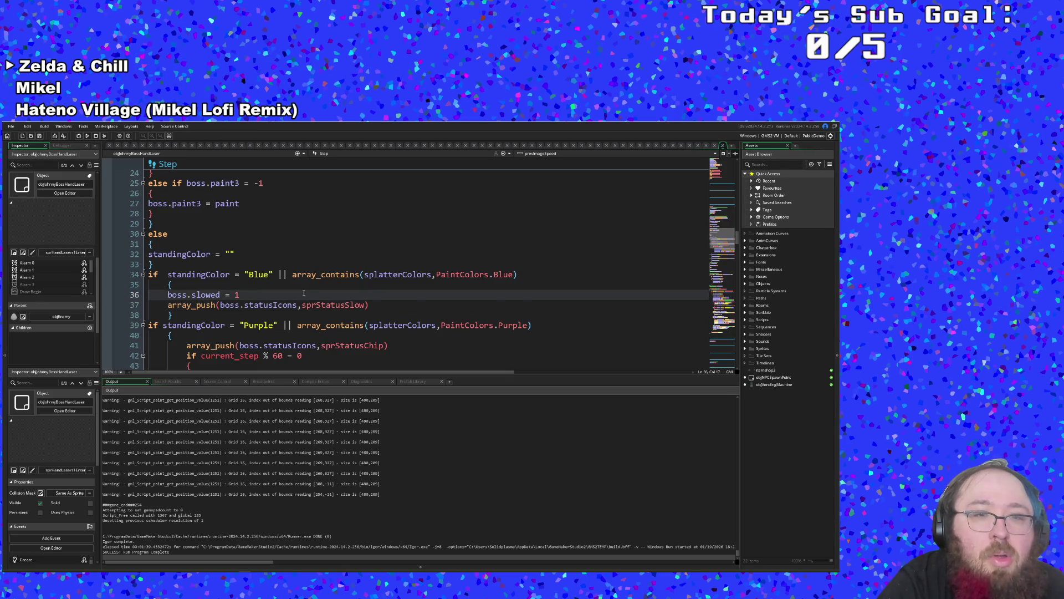
pyautogui.click(266, 305)
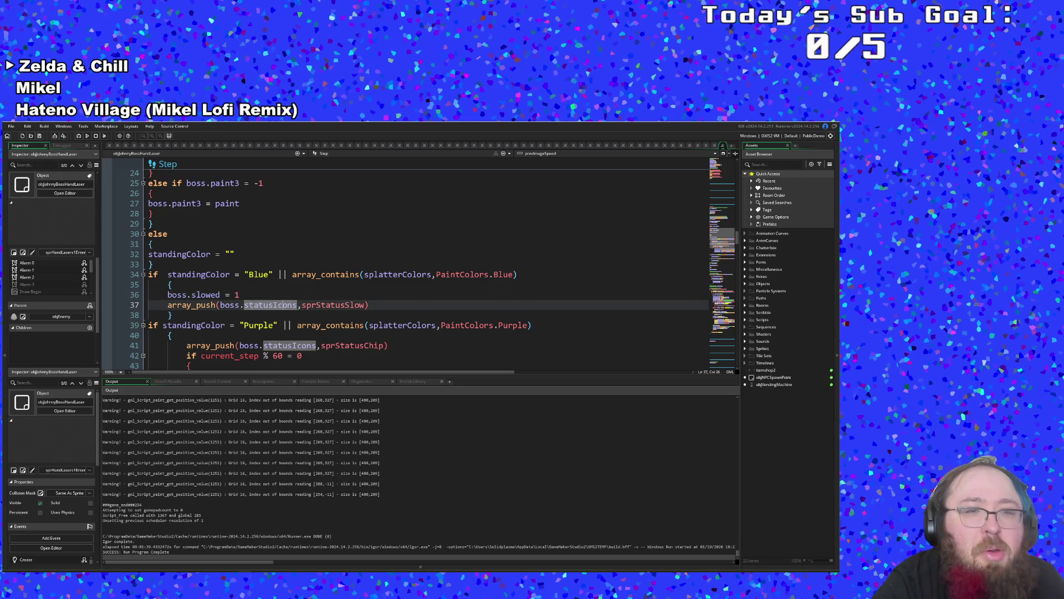
pyautogui.press('Down')
pyautogui.press('Up')
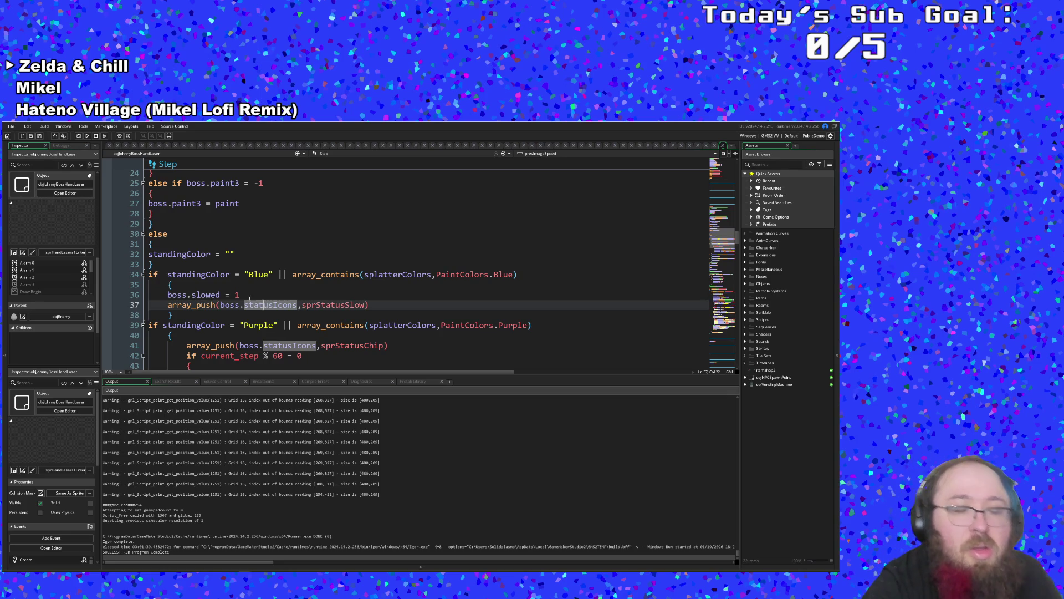
pyautogui.click(250, 298)
# - Scroll through the Apply paint status section and highlight every use of boss
pyautogui.scroll(-2, 249, 298)
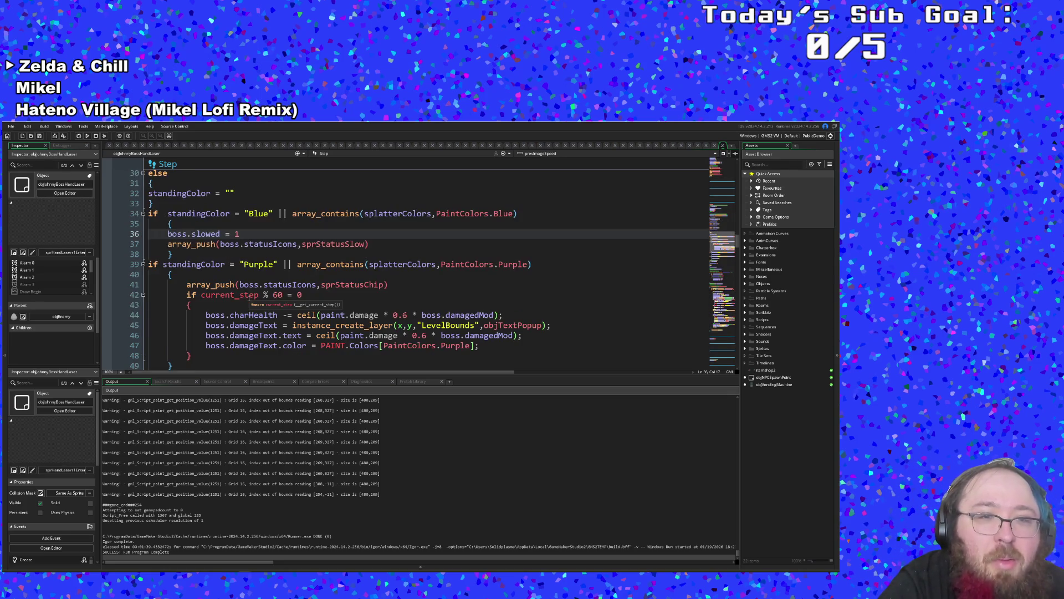
pyautogui.scroll(-6, 249, 300)
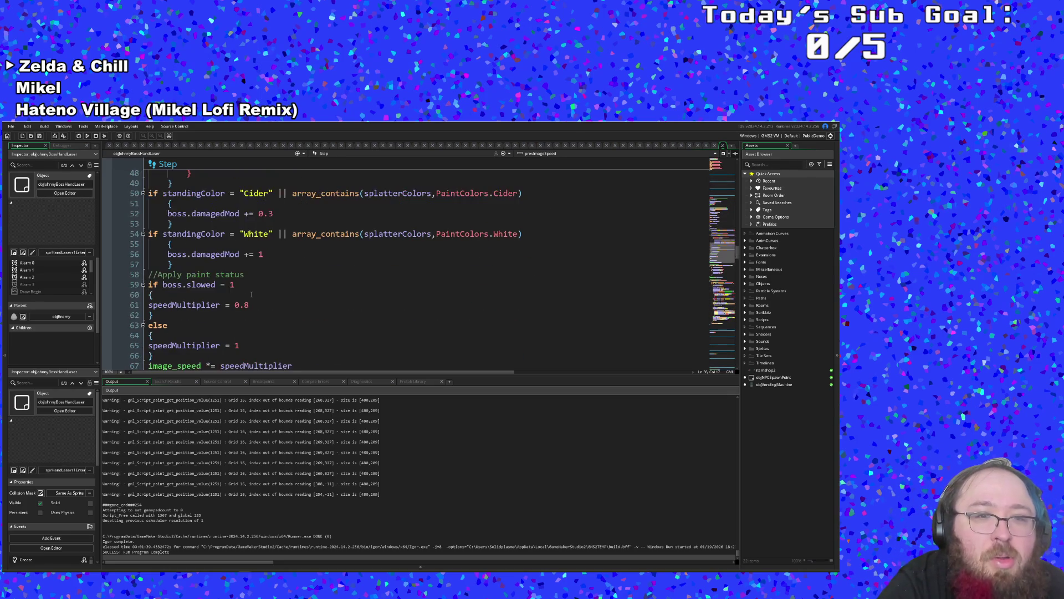
pyautogui.scroll(8, 251, 294)
pyautogui.scroll(-6, 257, 287)
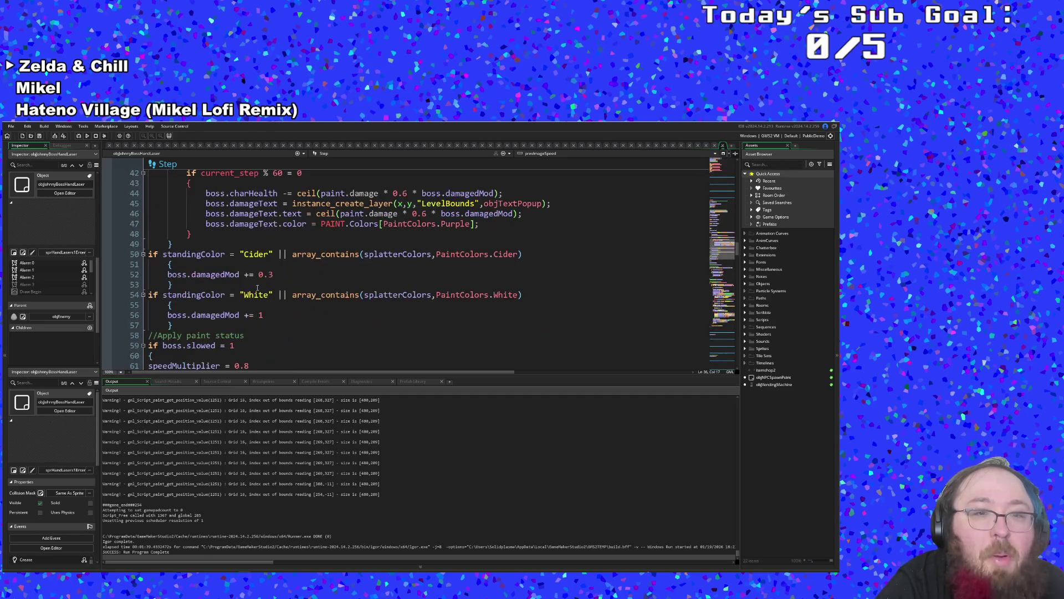
pyautogui.scroll(-6, 257, 287)
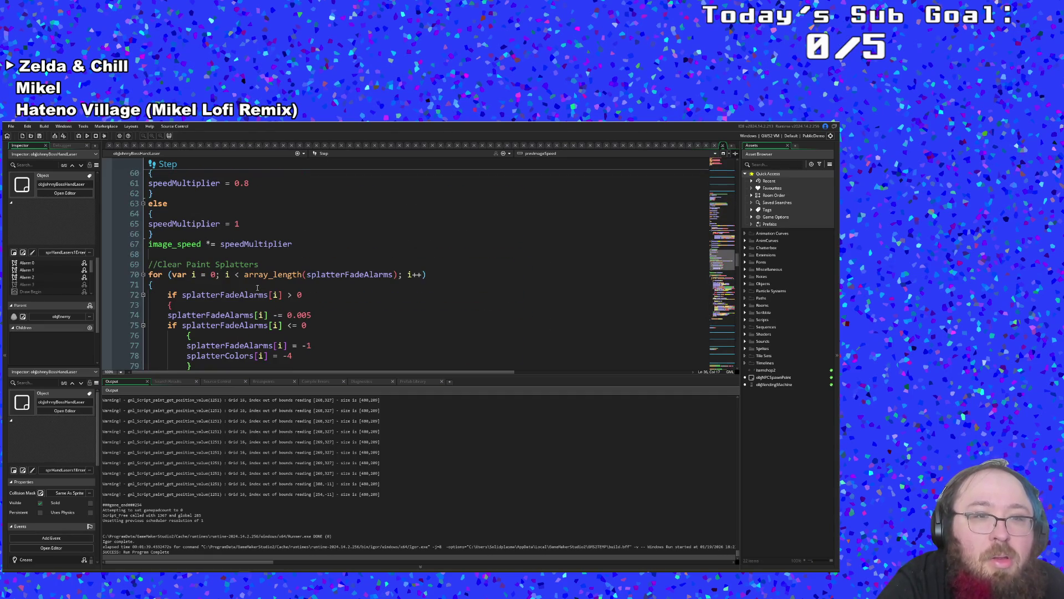
pyautogui.scroll(2, 258, 288)
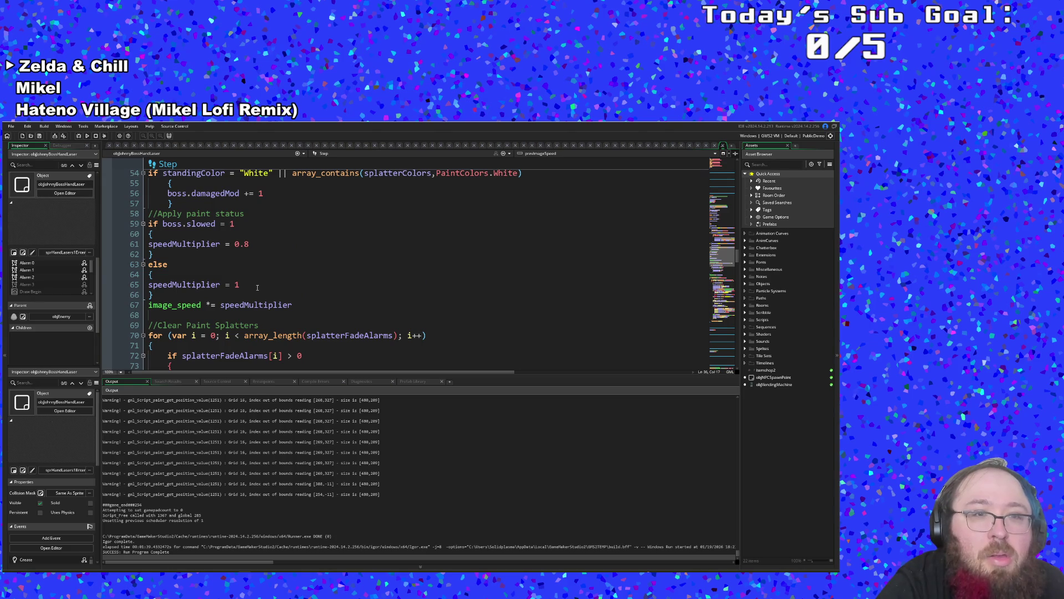
pyautogui.scroll(6, 257, 287)
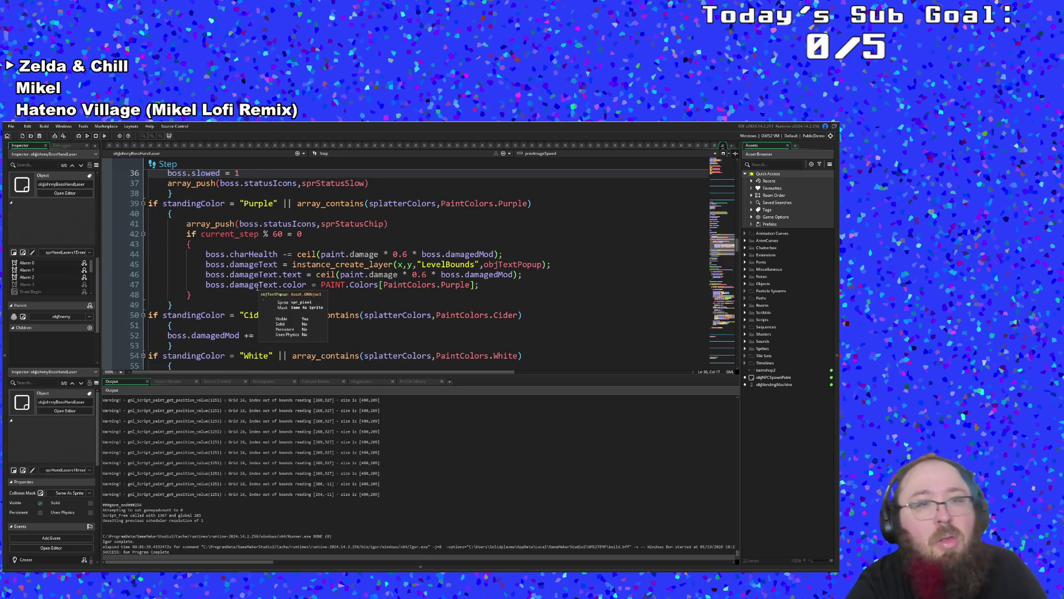
pyautogui.scroll(-2, 257, 288)
pyautogui.click(218, 333)
pyautogui.scroll(4, 218, 331)
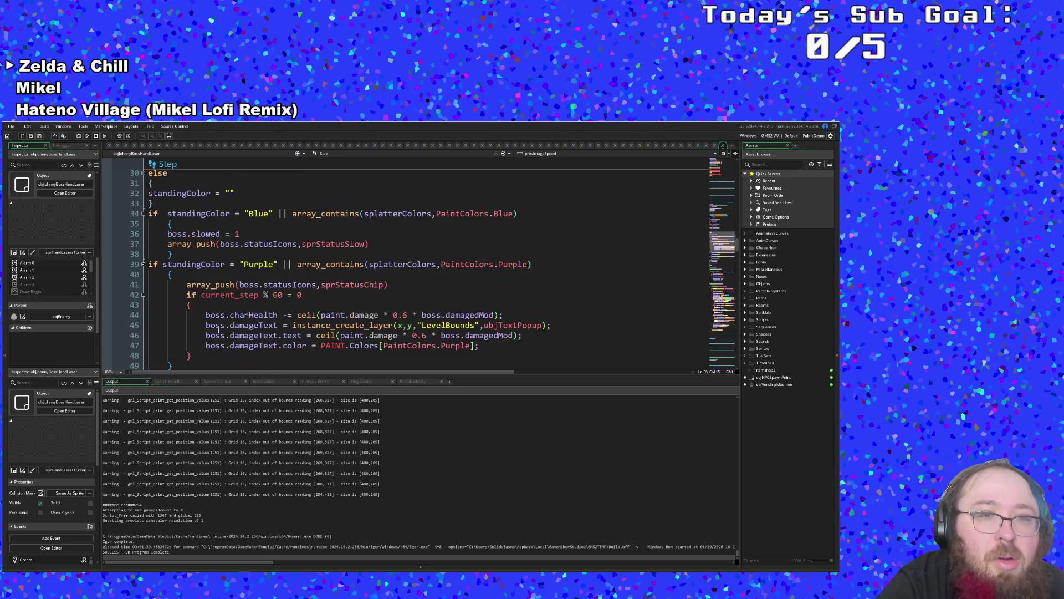
pyautogui.click(220, 345)
pyautogui.scroll(2, 222, 335)
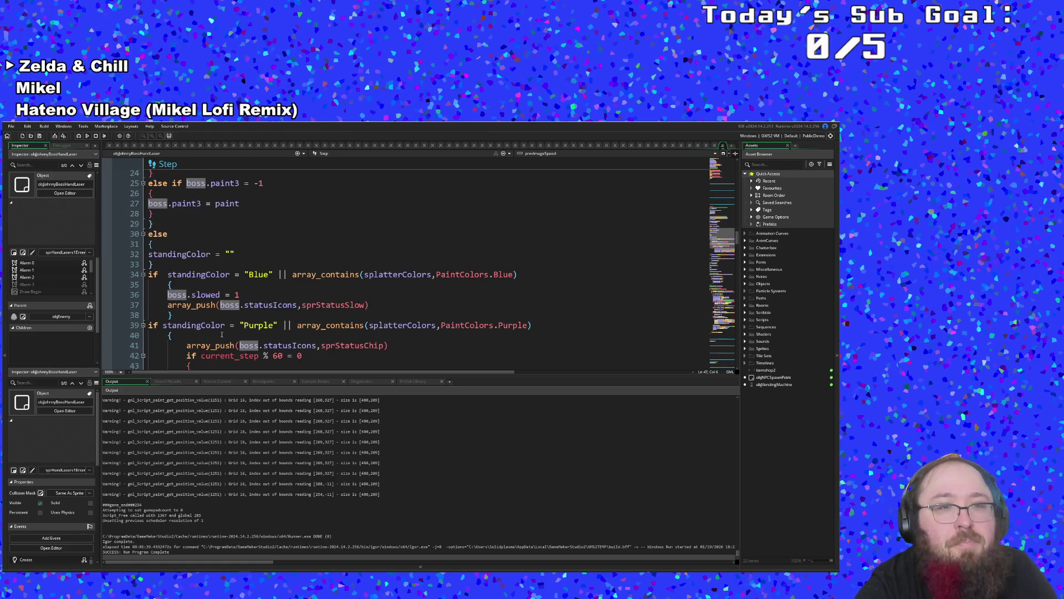
pyautogui.scroll(-2, 222, 335)
pyautogui.scroll(-2, 208, 332)
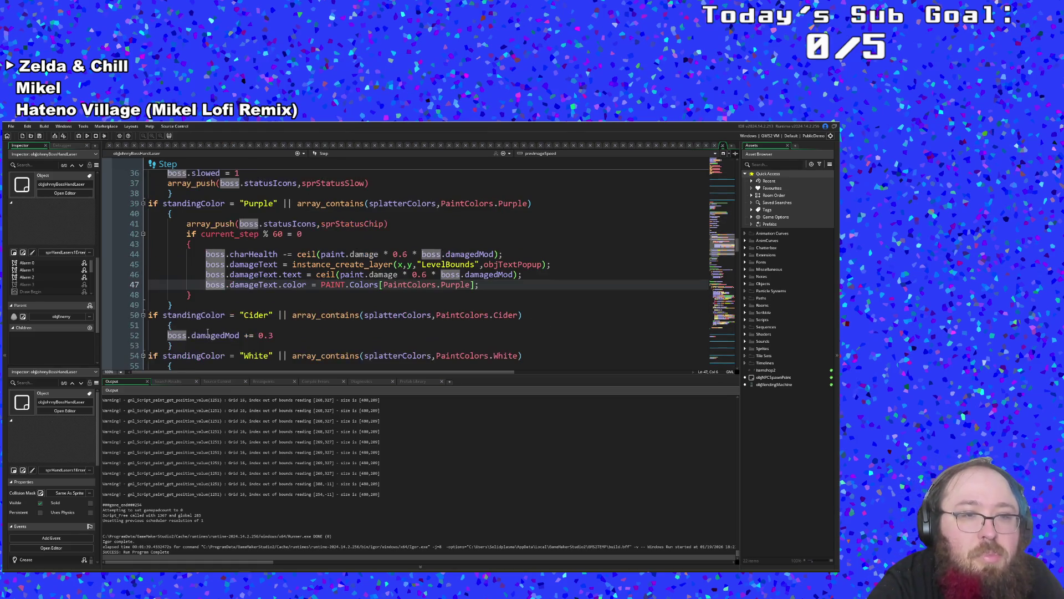
pyautogui.scroll(2, 188, 245)
# - Copy the Blue slowing block (lines 34–38) and paste a duplicate directly below it
pyautogui.moveTo(174, 254); pyautogui.dragTo(148, 215)
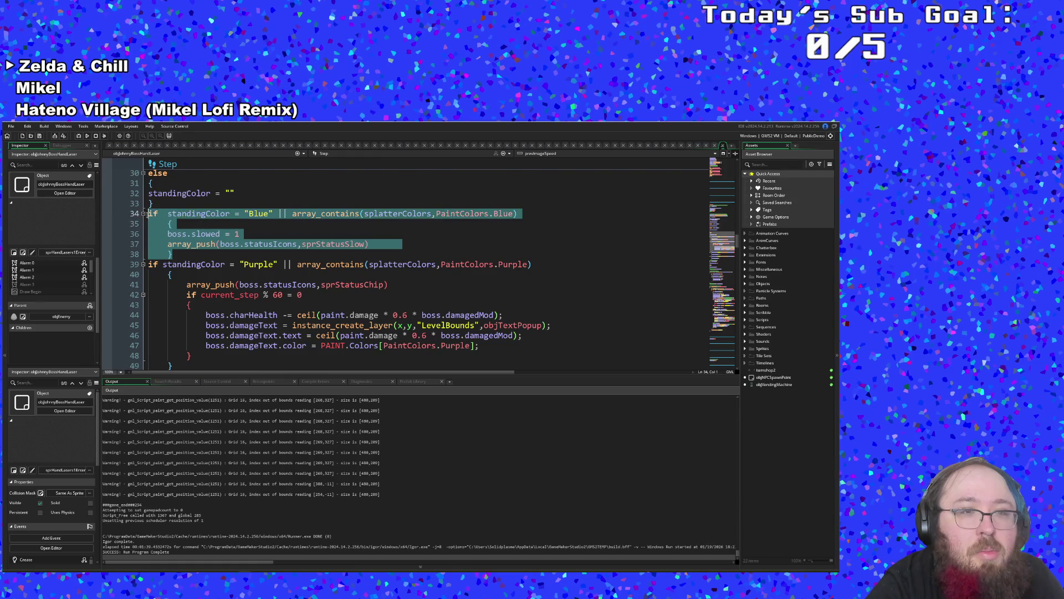
pyautogui.rightClick(162, 227)
pyautogui.click(182, 252)
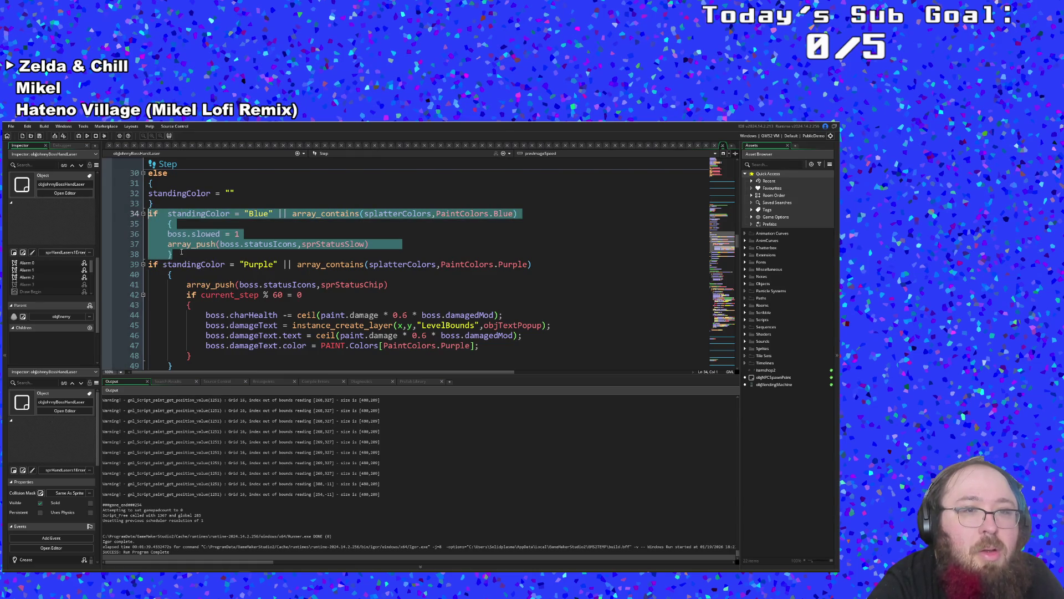
pyautogui.click(184, 252)
pyautogui.press('Return')
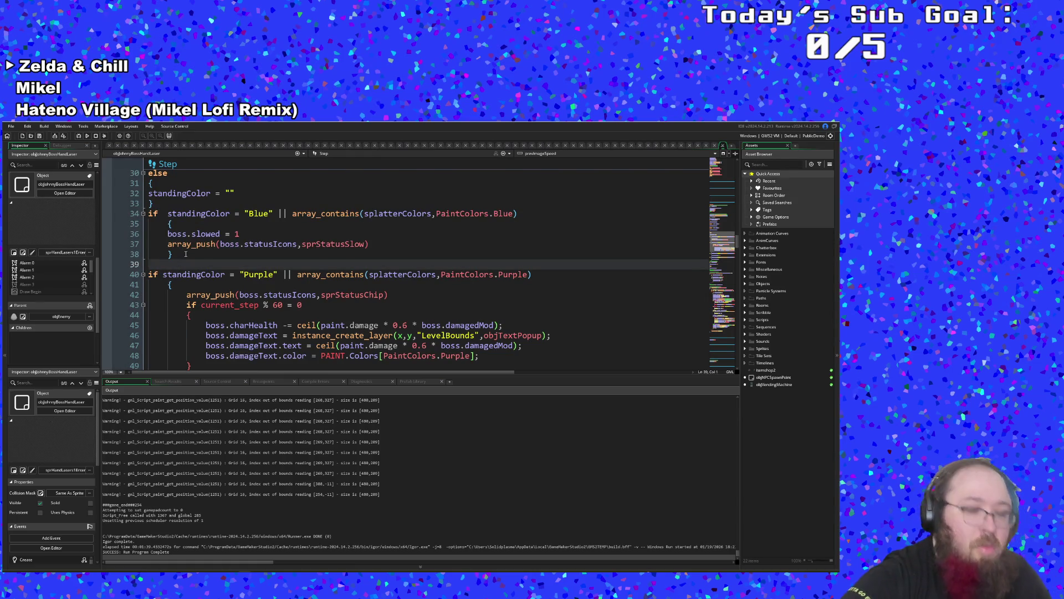
pyautogui.hotkey('ctrl', 'v')
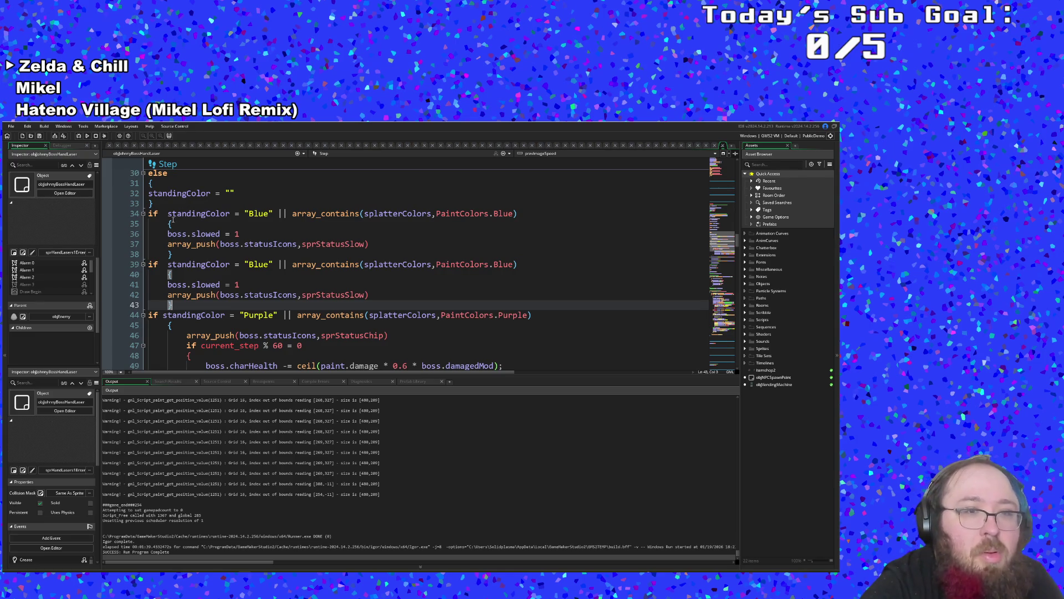
# - Remove the doubled spaces and change the copied condition from Blue to Pink, including PaintColors.Pink
pyautogui.click(167, 214)
pyautogui.press('BackSpace')
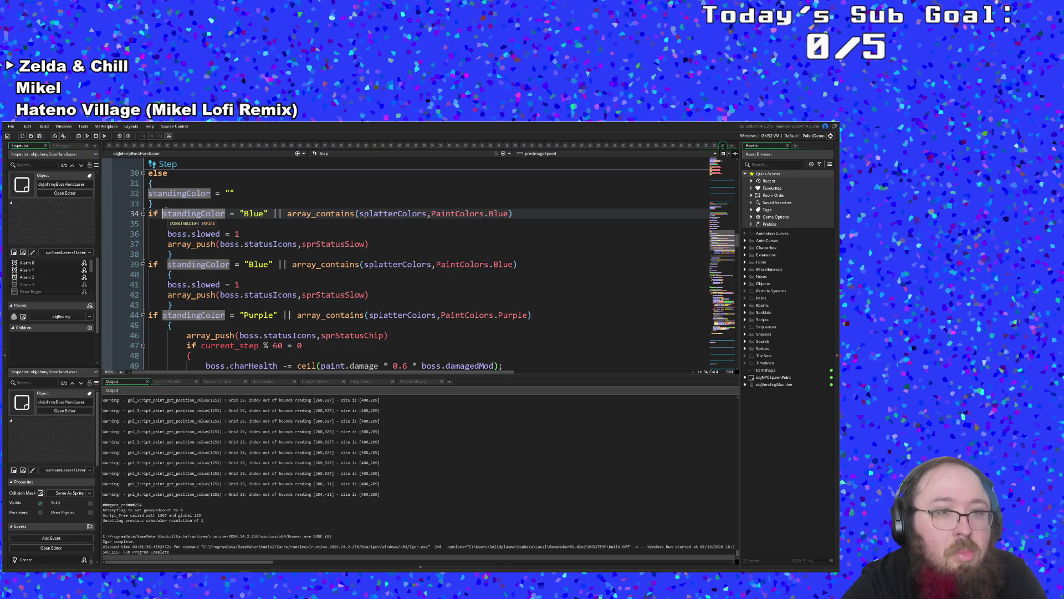
pyautogui.click(164, 264)
pyautogui.press('BackSpace')
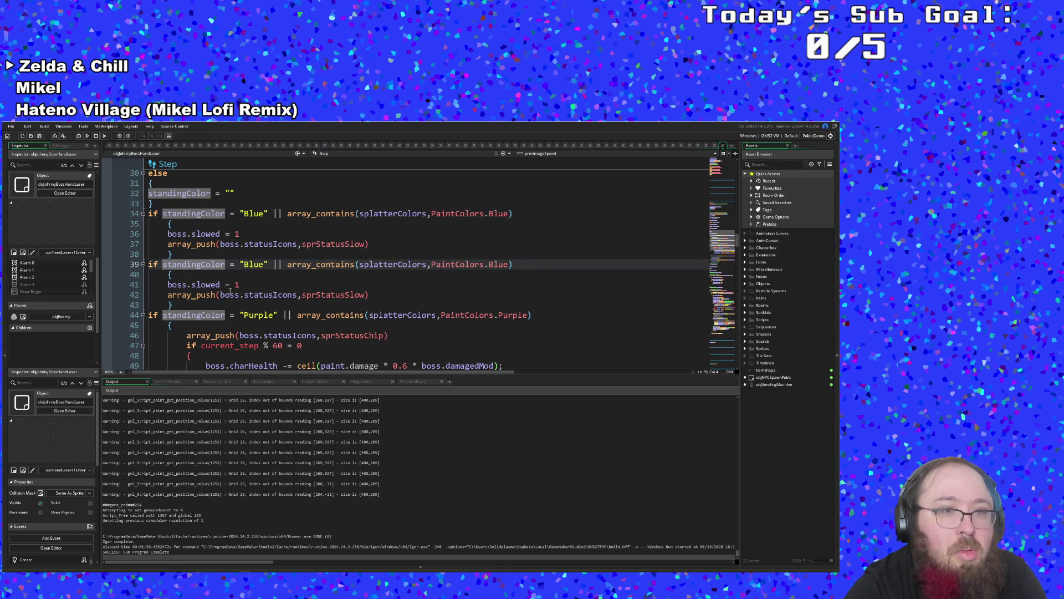
pyautogui.click(245, 264)
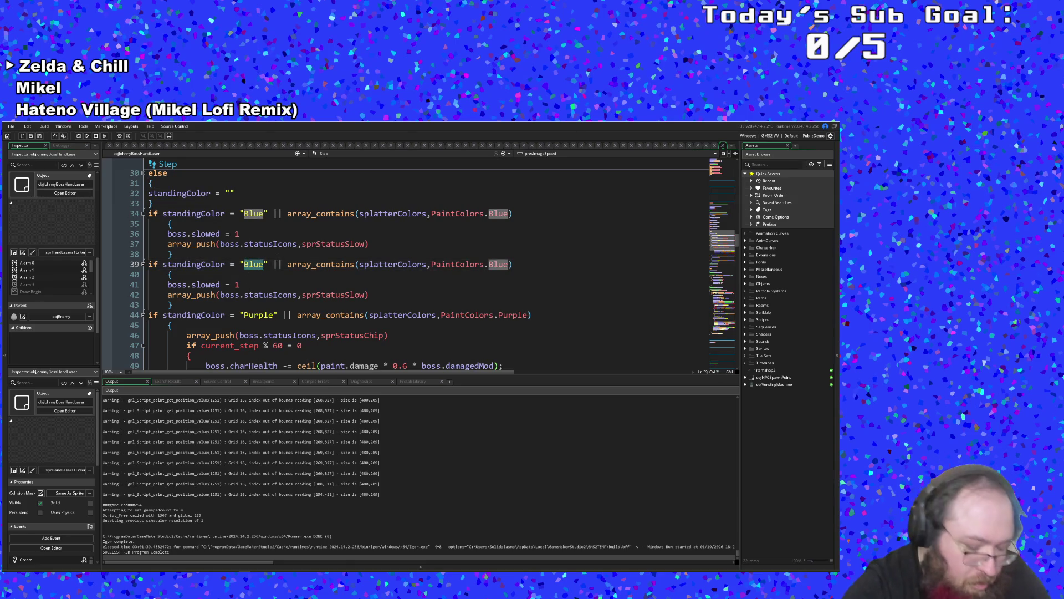
pyautogui.press('Delete')
pyautogui.press('Delete')
pyautogui.press('Delete')
pyautogui.write('Pink')
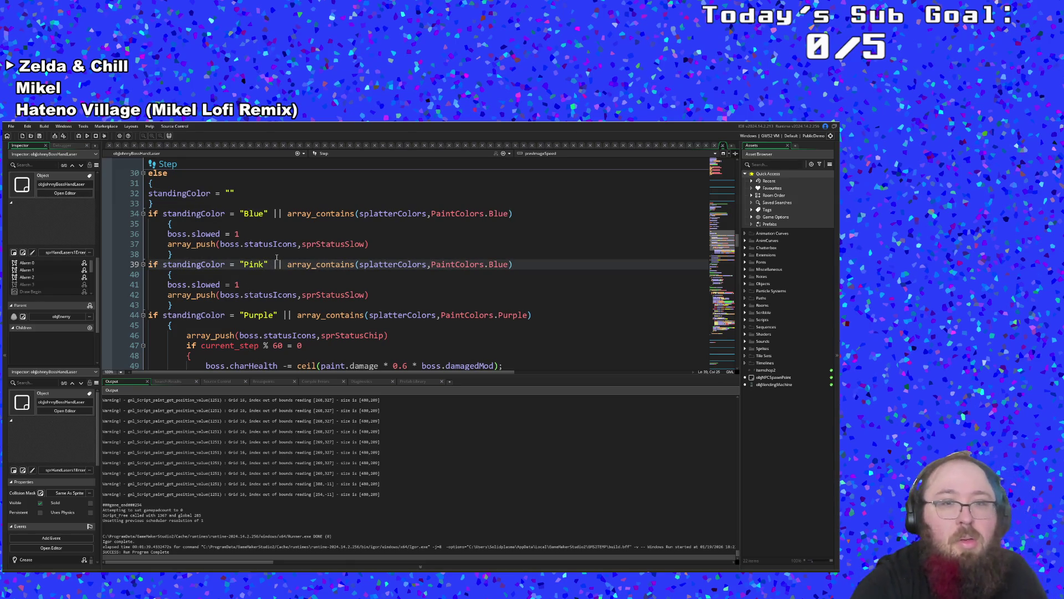
pyautogui.click(489, 264)
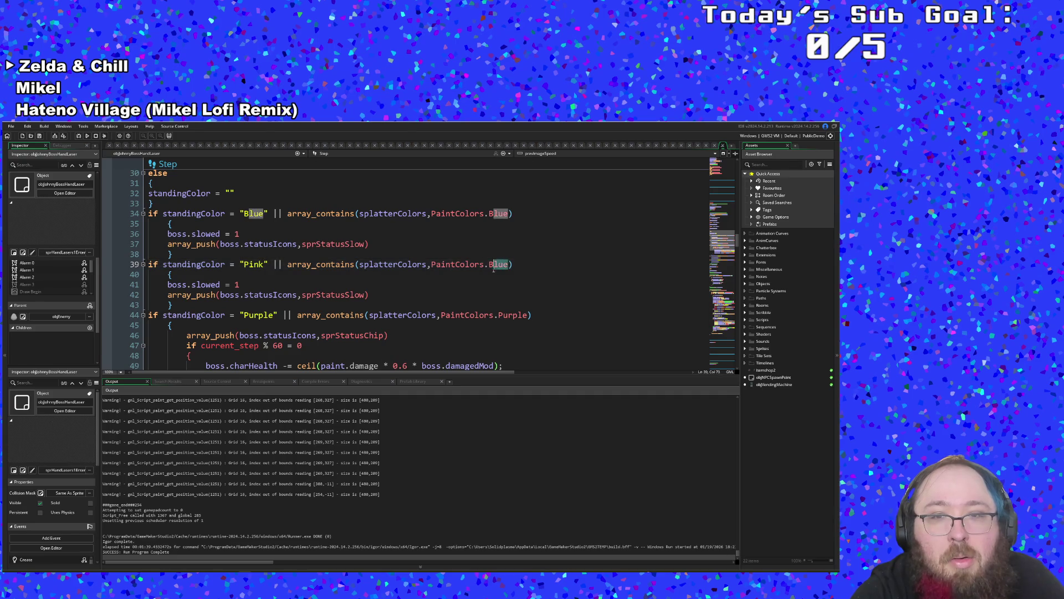
pyautogui.press('Delete')
pyautogui.press('Delete')
pyautogui.press('Delete')
pyautogui.write('Pink')
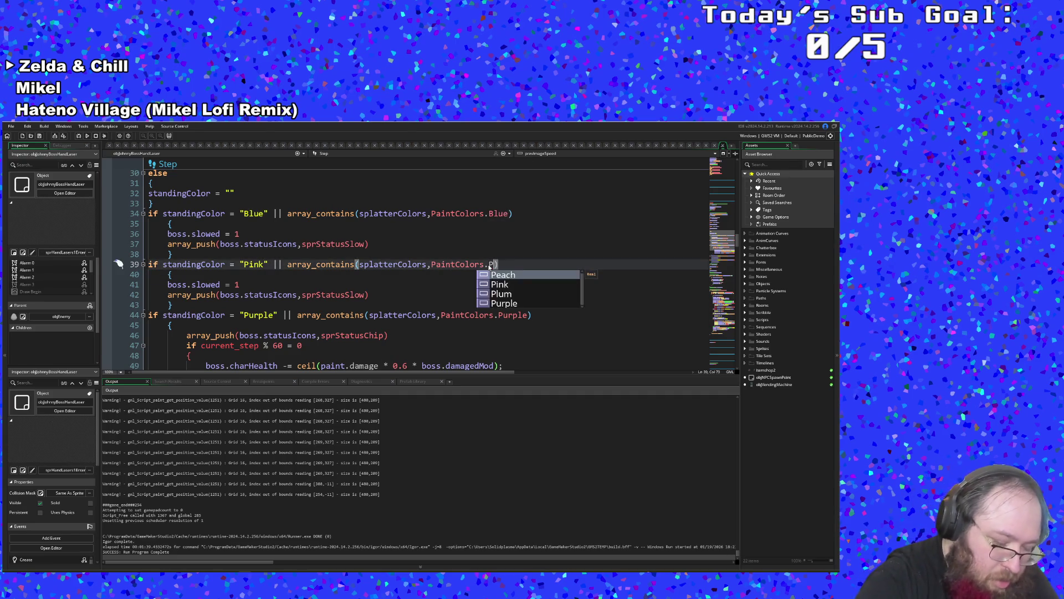
# - Change the copied status sprite to sprStatusCharm and delete slowed from line 41
pyautogui.click(367, 295)
pyautogui.moveTo(365, 295); pyautogui.dragTo(347, 296)
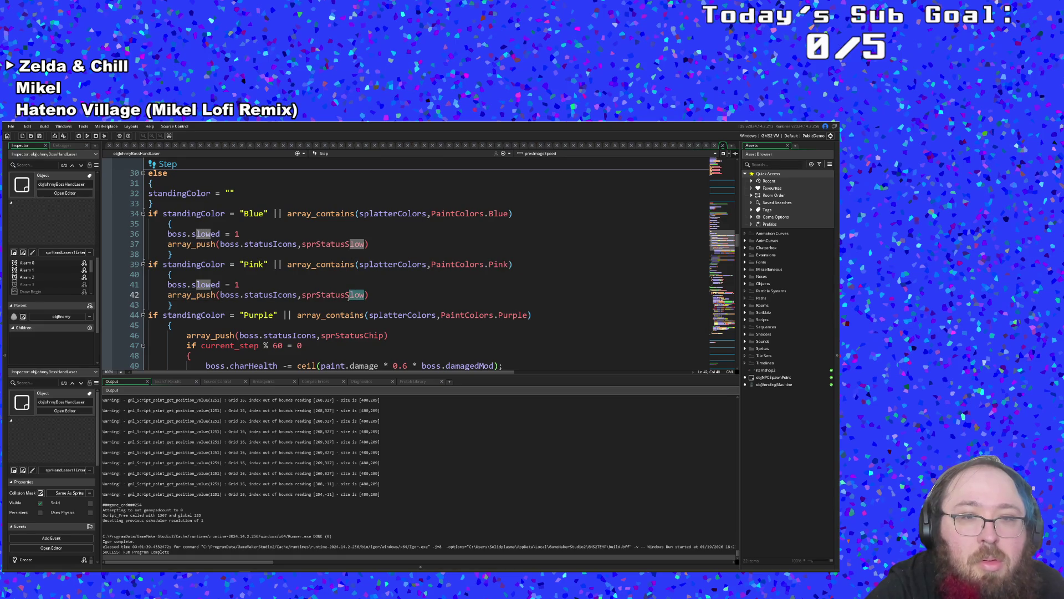
pyautogui.write('Charm')
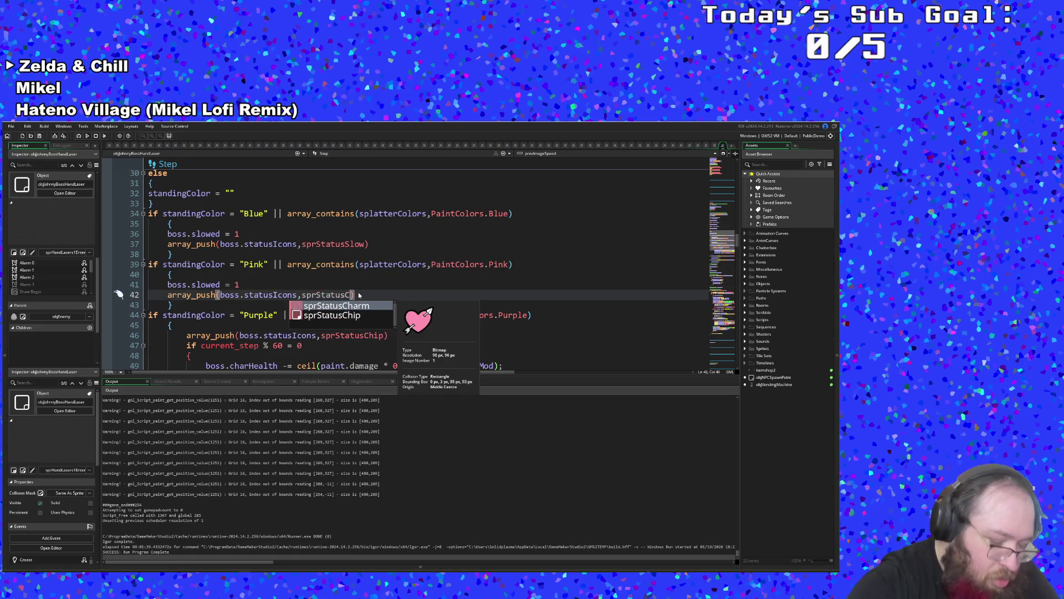
pyautogui.click(270, 287)
pyautogui.doubleClick(216, 284)
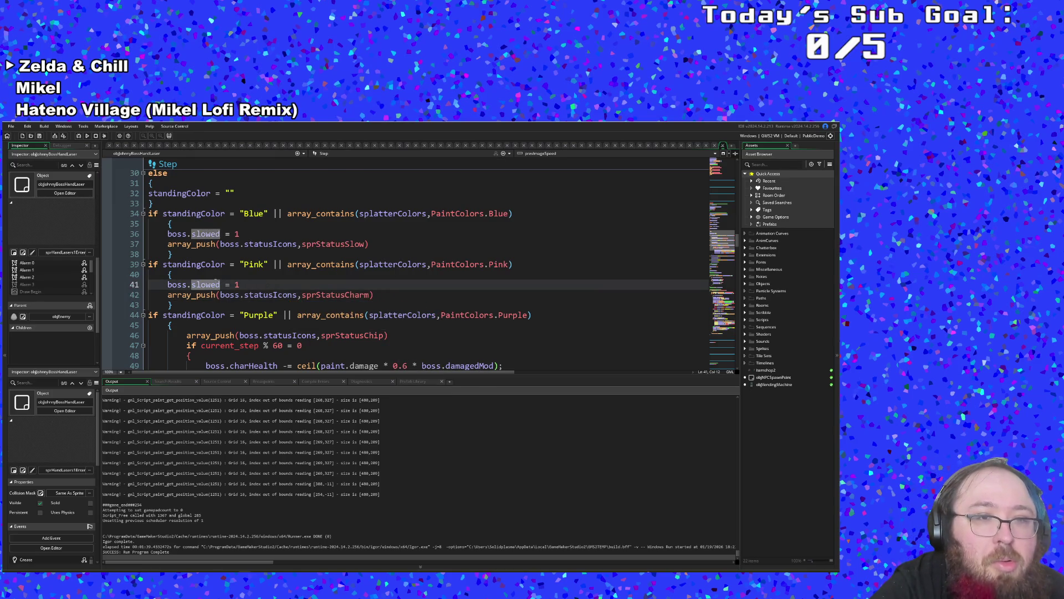
pyautogui.moveTo(225, 285); pyautogui.dragTo(193, 285)
pyautogui.press('BackSpace')
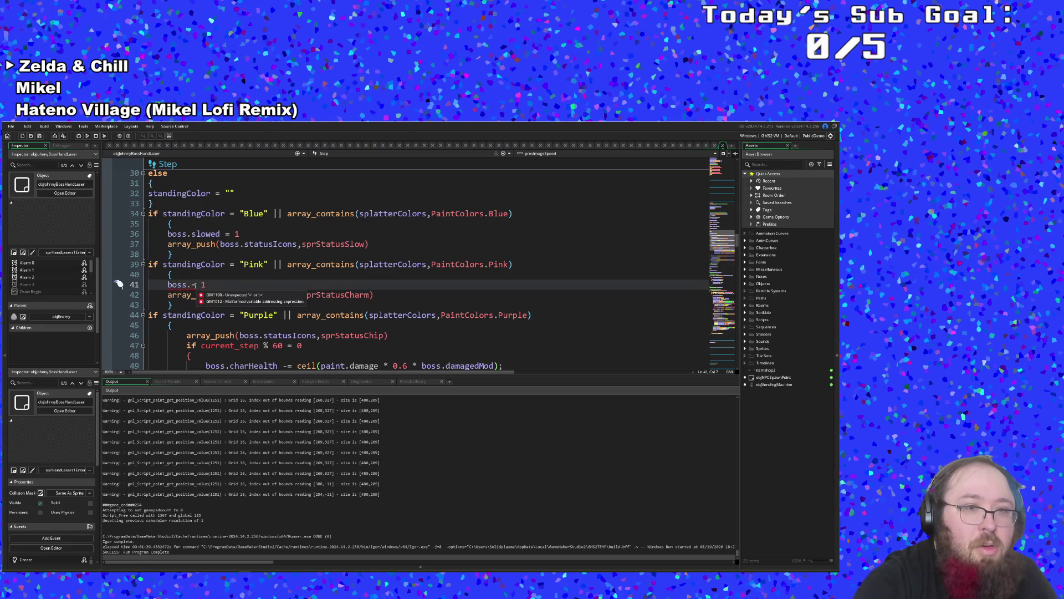
pyautogui.write('c')
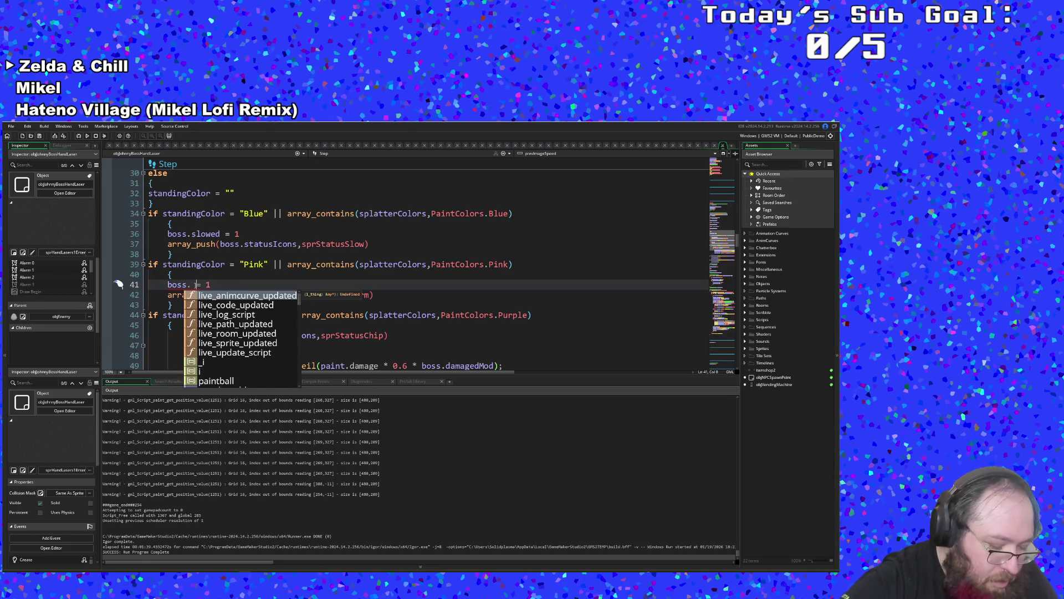
pyautogui.write('har')
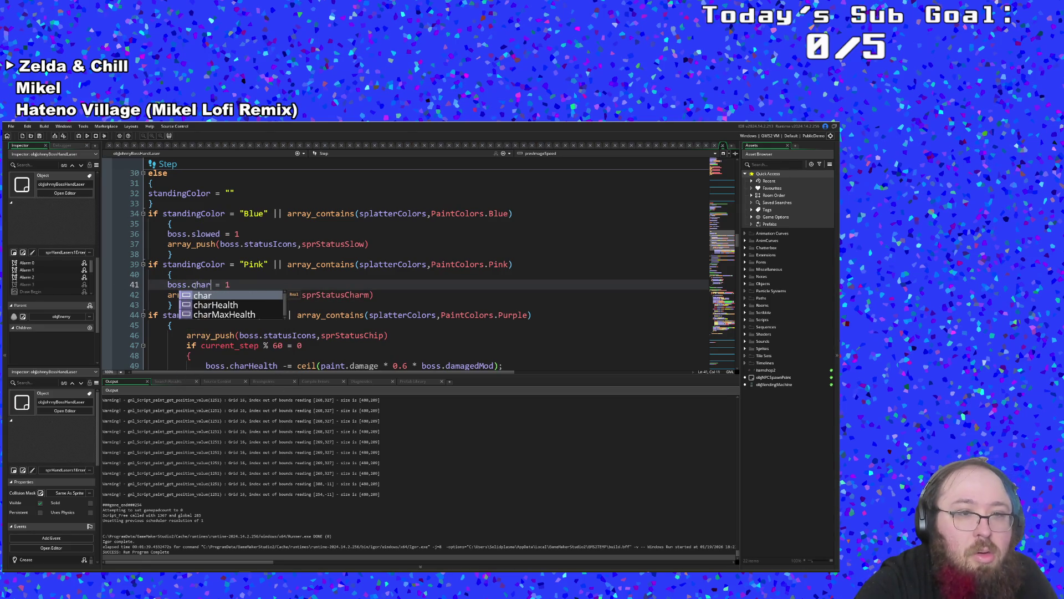
pyautogui.press('BackSpace')
pyautogui.press('BackSpace')
pyautogui.press('BackSpace')
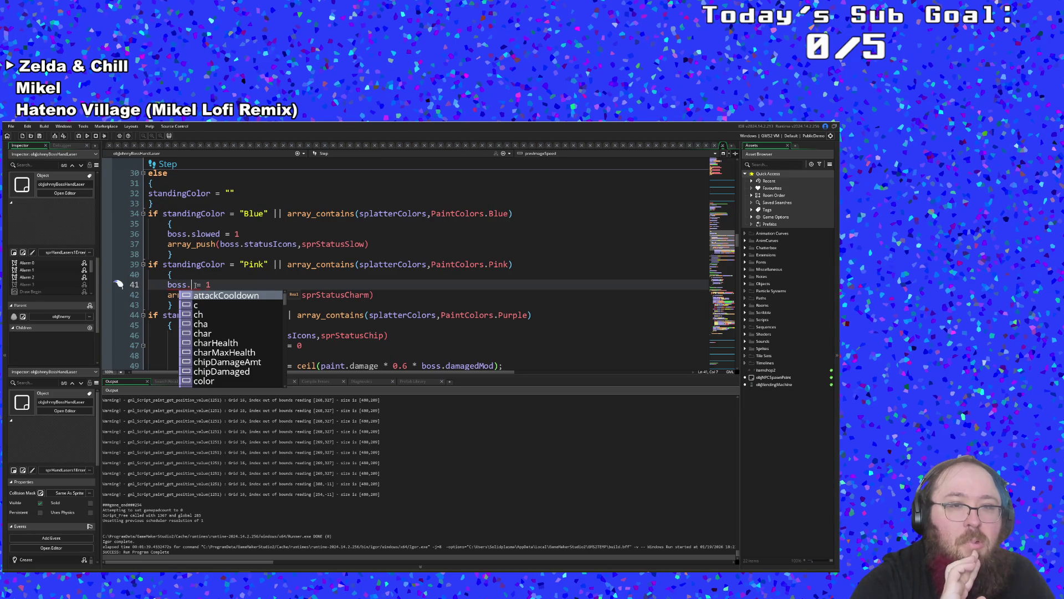
pyautogui.click(233, 286)
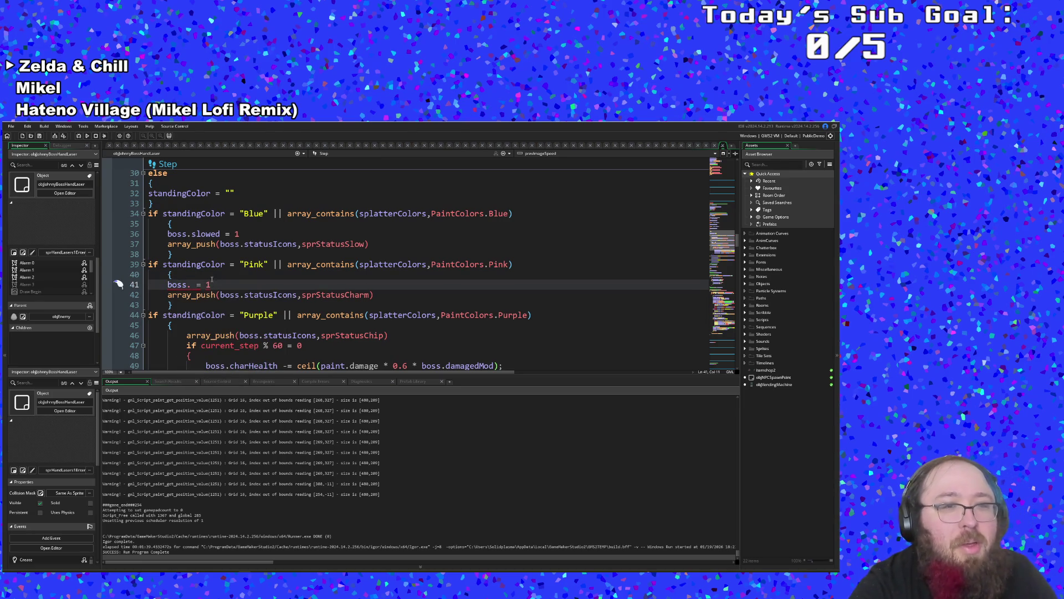
# - Make line 41 set boss.charmed = true
pyautogui.click(209, 285)
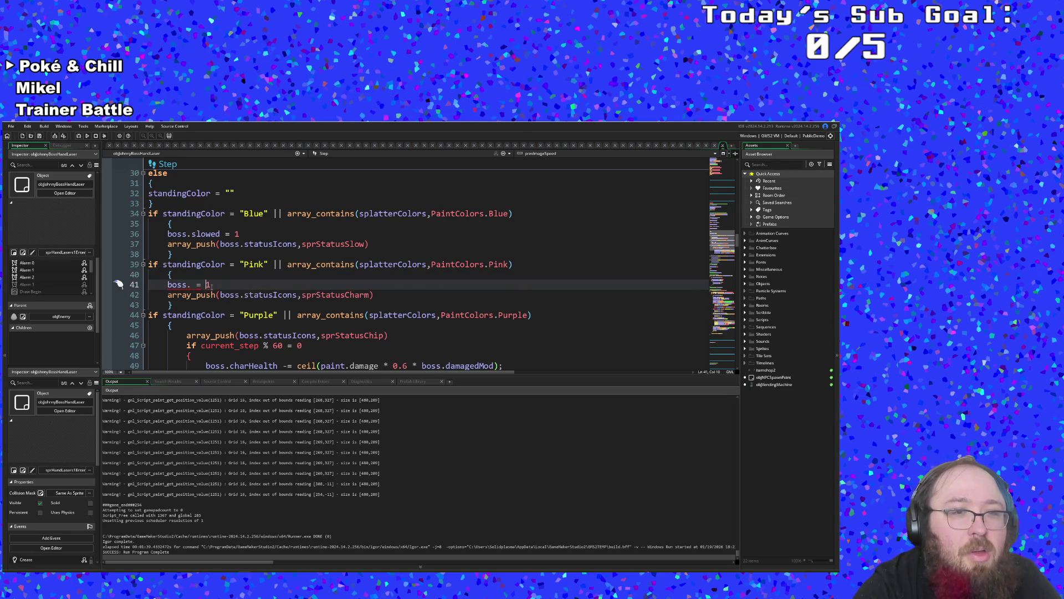
pyautogui.click(189, 286)
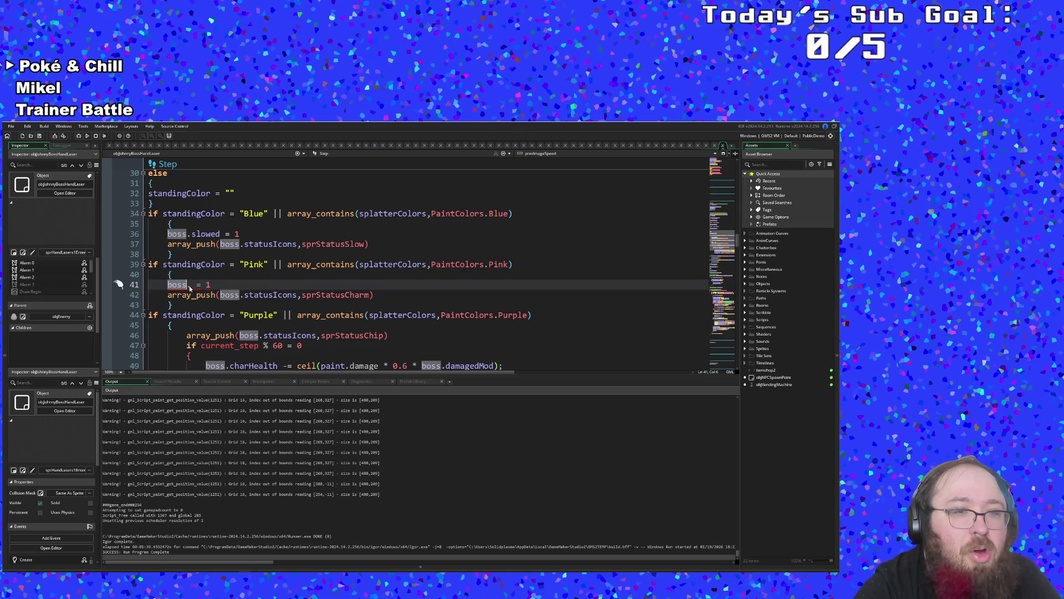
pyautogui.write('.')
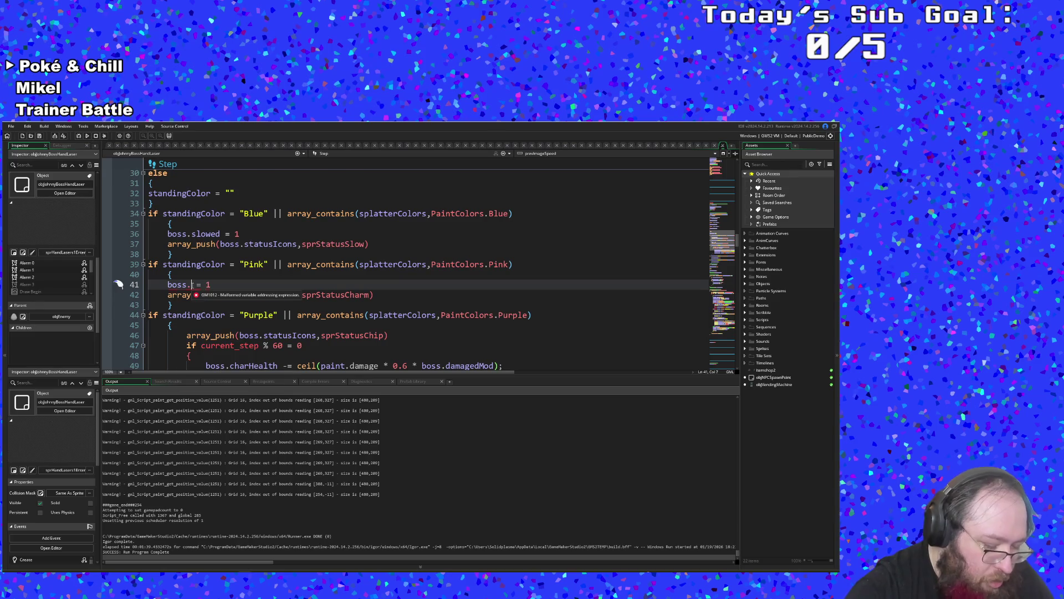
pyautogui.write('cahrmed')
pyautogui.press('BackSpace')
pyautogui.press('BackSpace')
pyautogui.press('BackSpace')
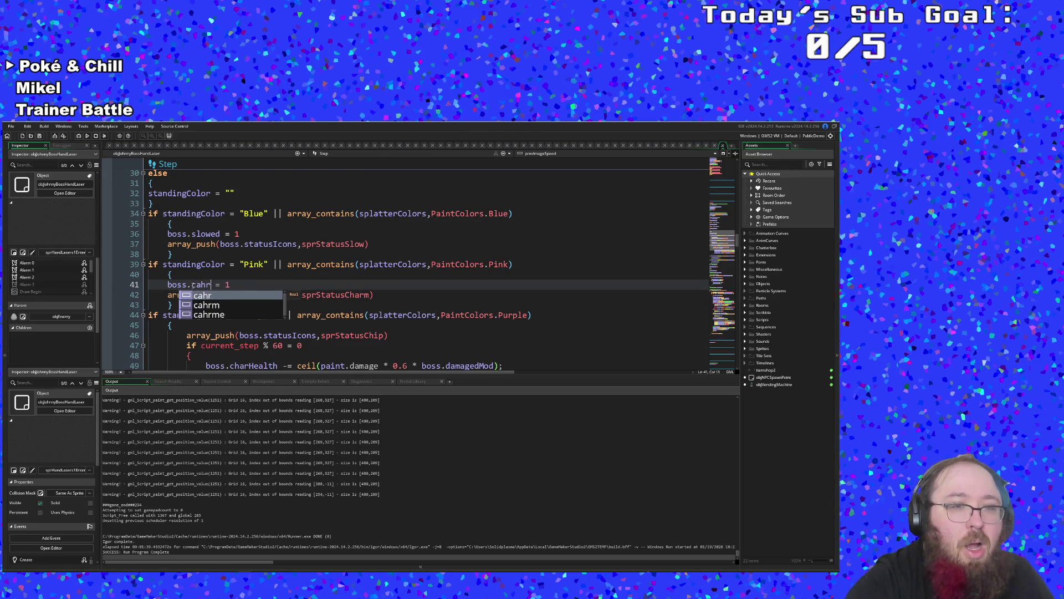
pyautogui.write('harmed')
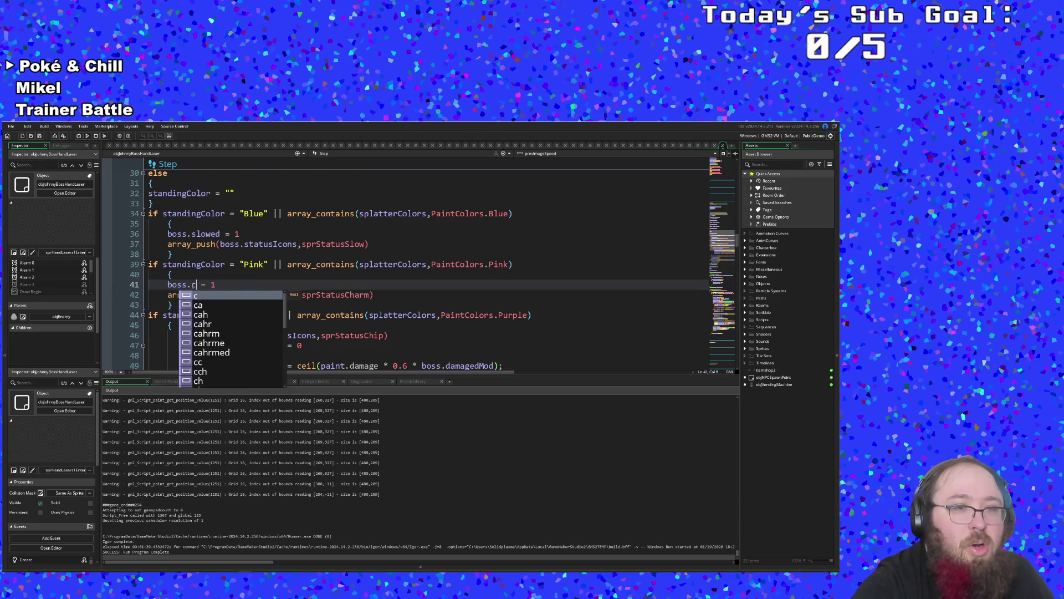
pyautogui.press('End')
pyautogui.press('BackSpace')
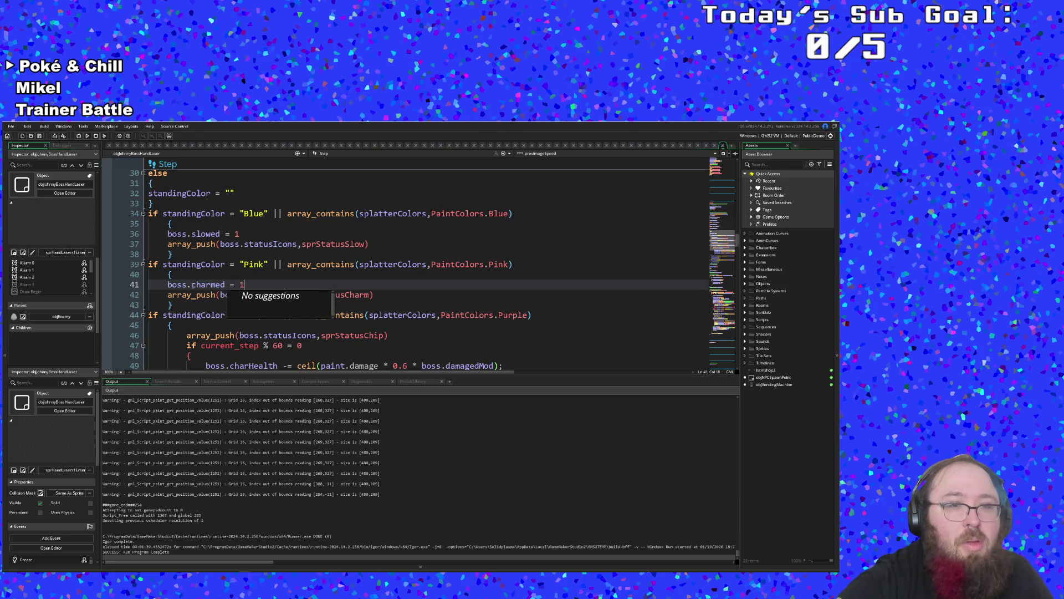
pyautogui.write('true')
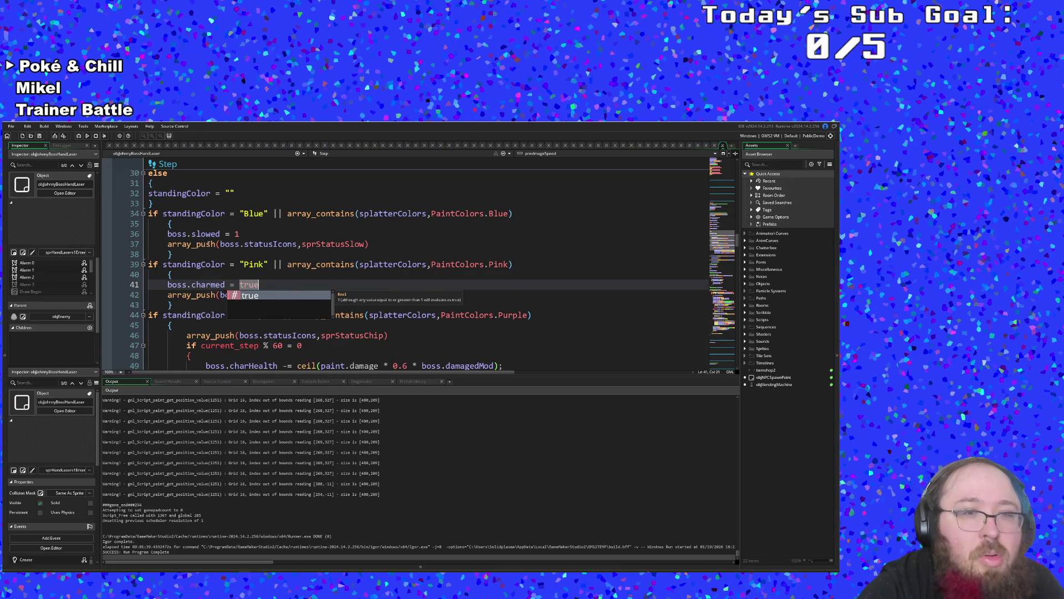
# - Change the value on line 36 from 1 to true
pyautogui.click(244, 234)
pyautogui.press('BackSpace')
pyautogui.write('true')
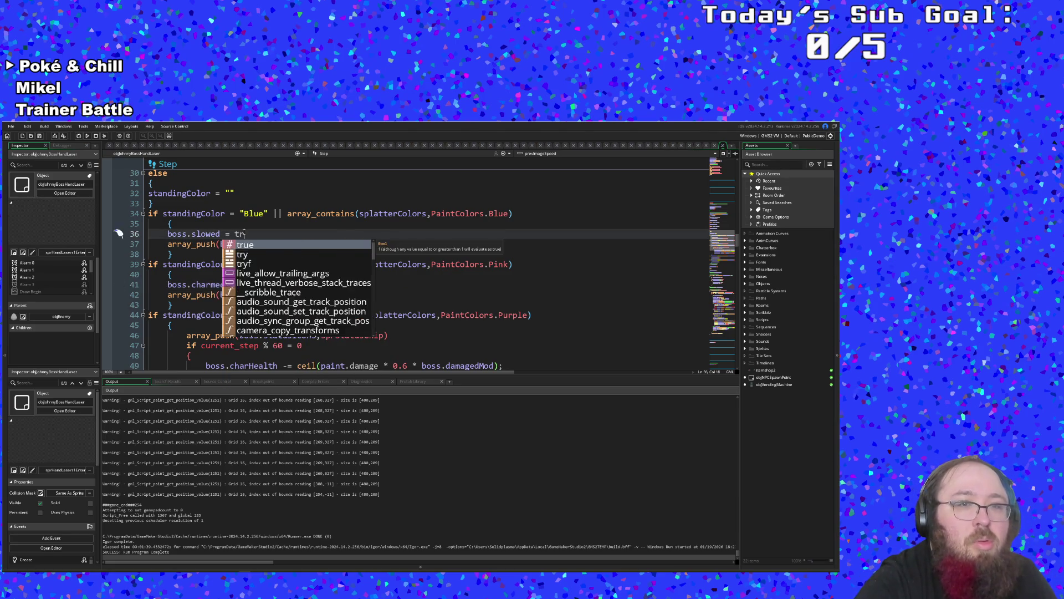
pyautogui.click(262, 284)
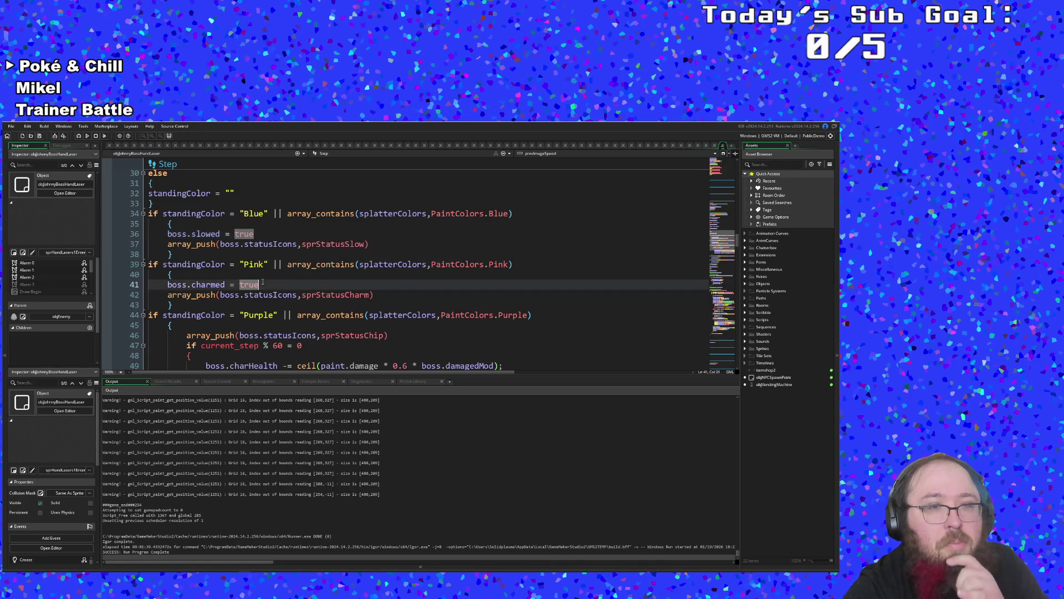
# - Scroll up to the Create code and select the objJohnnyBossController name
pyautogui.click(251, 264)
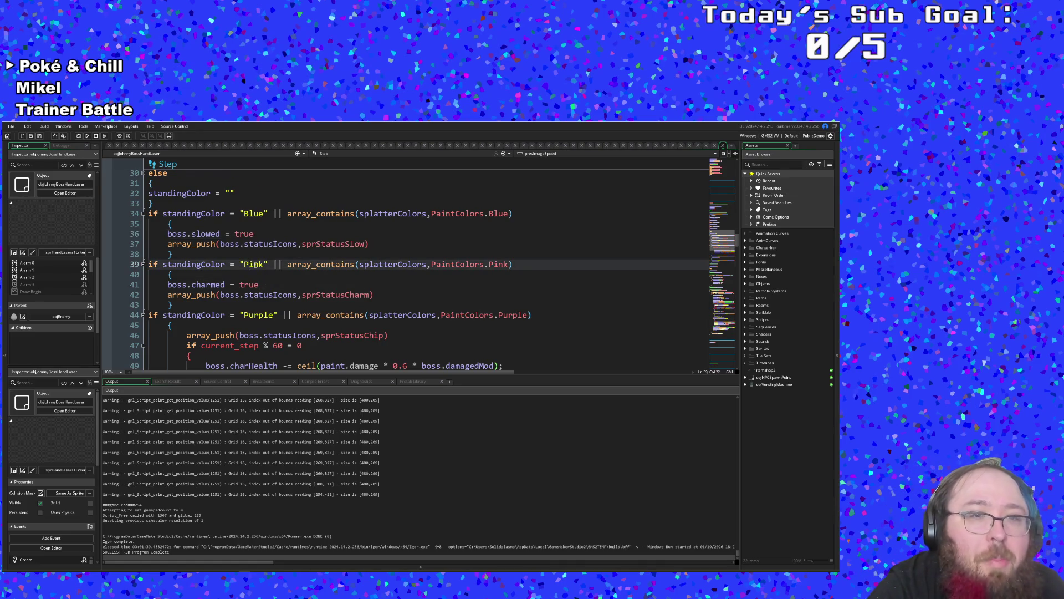
pyautogui.scroll(8, 253, 265)
pyautogui.scroll(-5, 256, 272)
pyautogui.scroll(7, 259, 277)
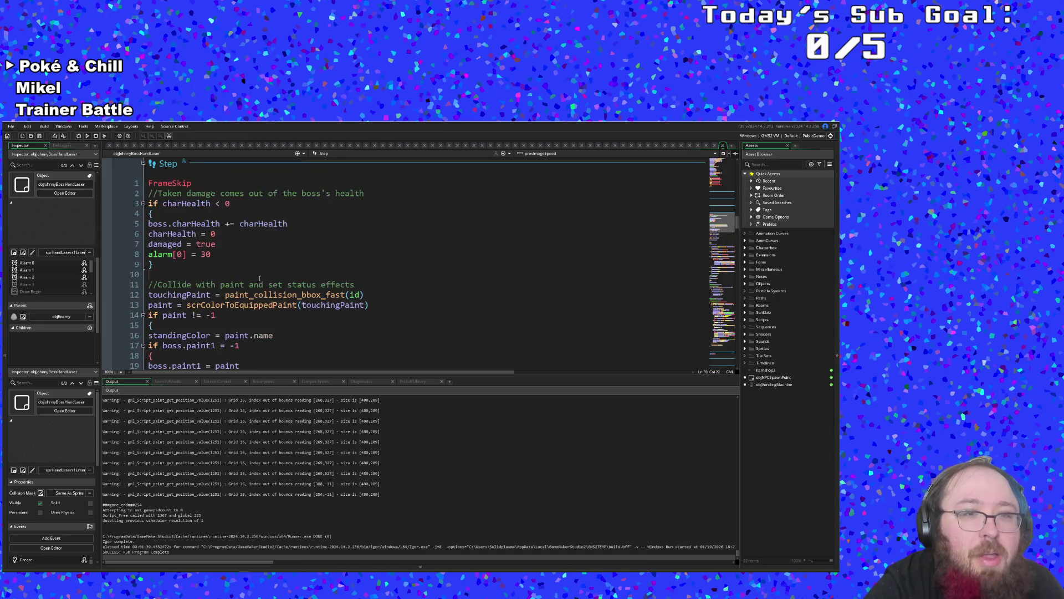
pyautogui.scroll(10, 261, 282)
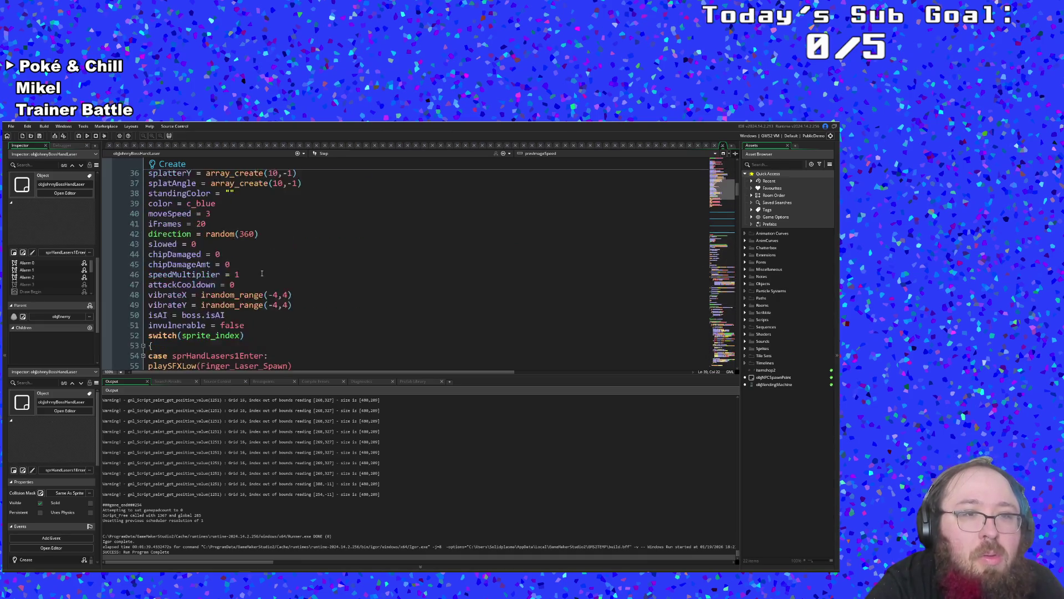
pyautogui.scroll(6, 262, 272)
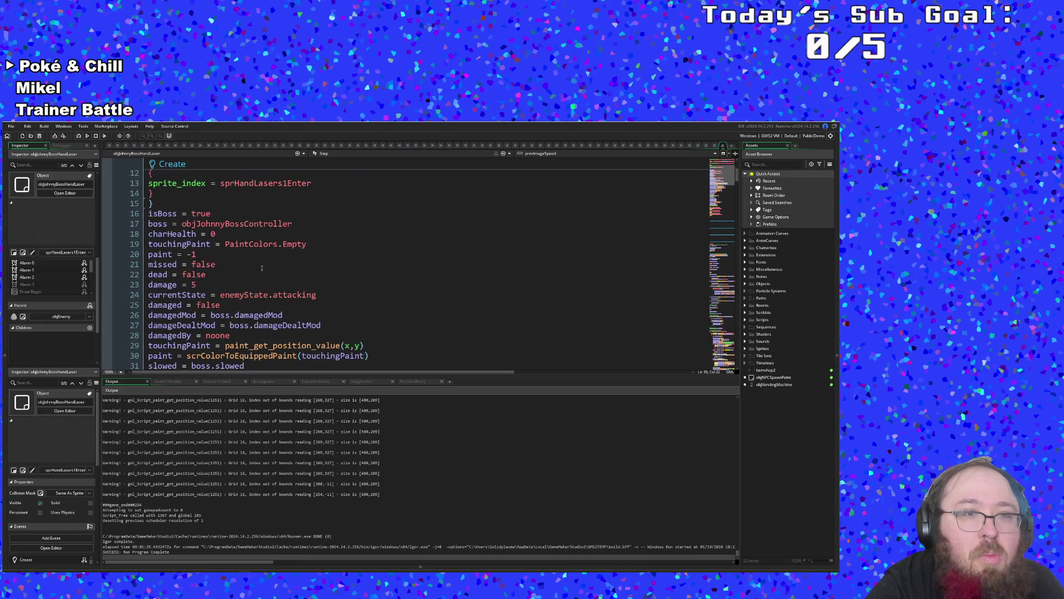
pyautogui.doubleClick(219, 222)
# - Open objJohnnyBossController and look over its Begin Step code
pyautogui.middleClick(219, 222)
pyautogui.scroll(-3, 221, 233)
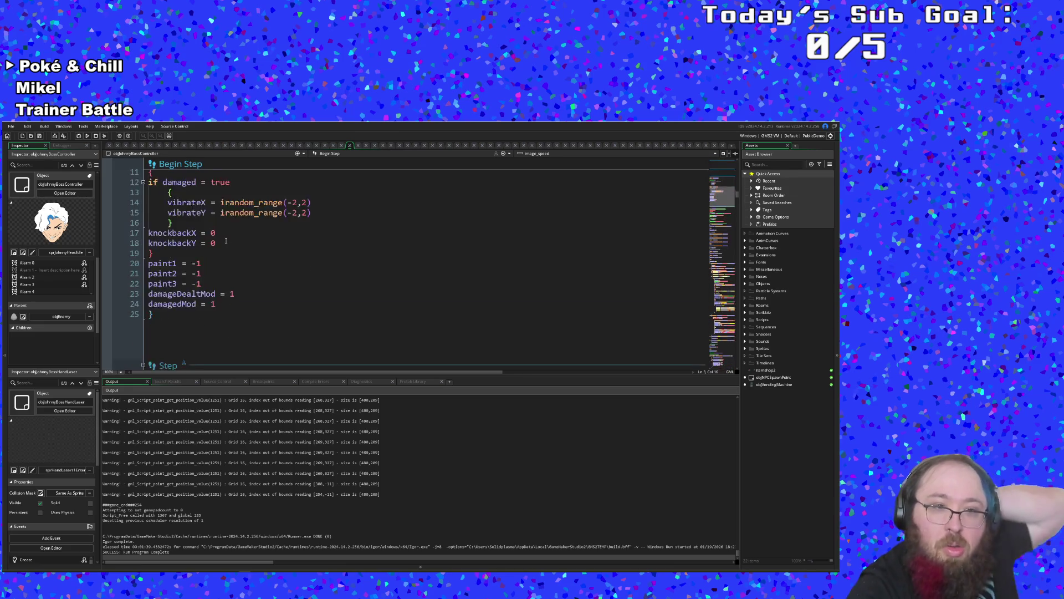
pyautogui.scroll(-5, 226, 241)
pyautogui.scroll(5, 231, 229)
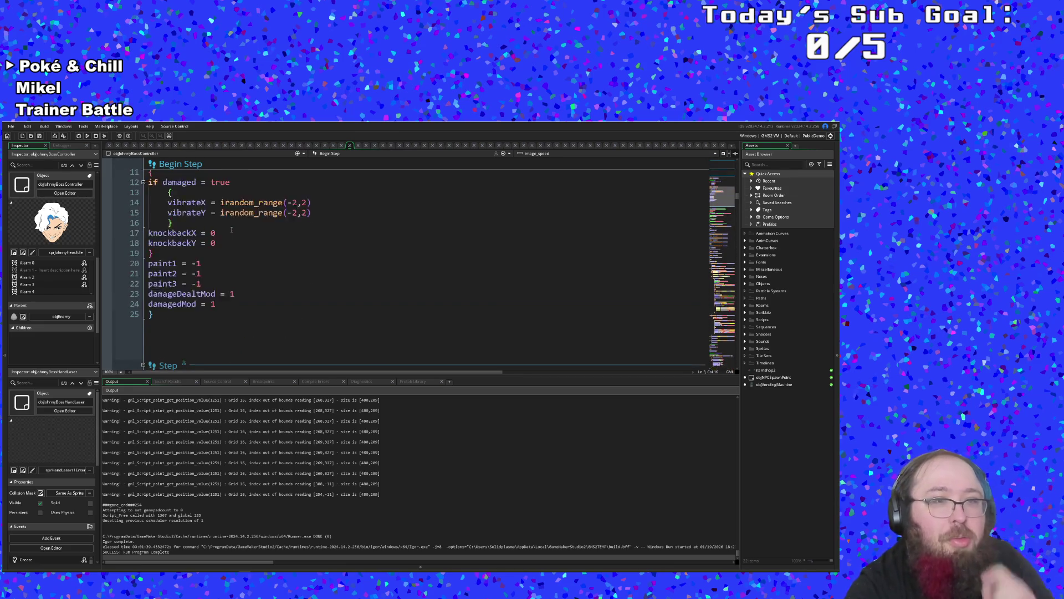
pyautogui.scroll(2, 231, 229)
pyautogui.scroll(-5, 233, 232)
pyautogui.scroll(8, 241, 250)
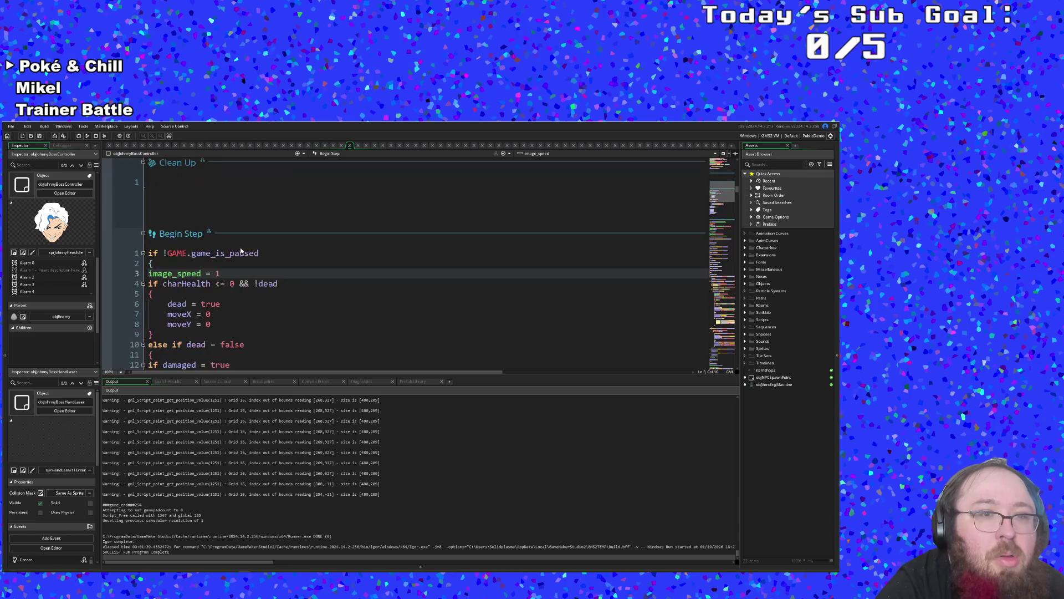
pyautogui.scroll(-10, 240, 251)
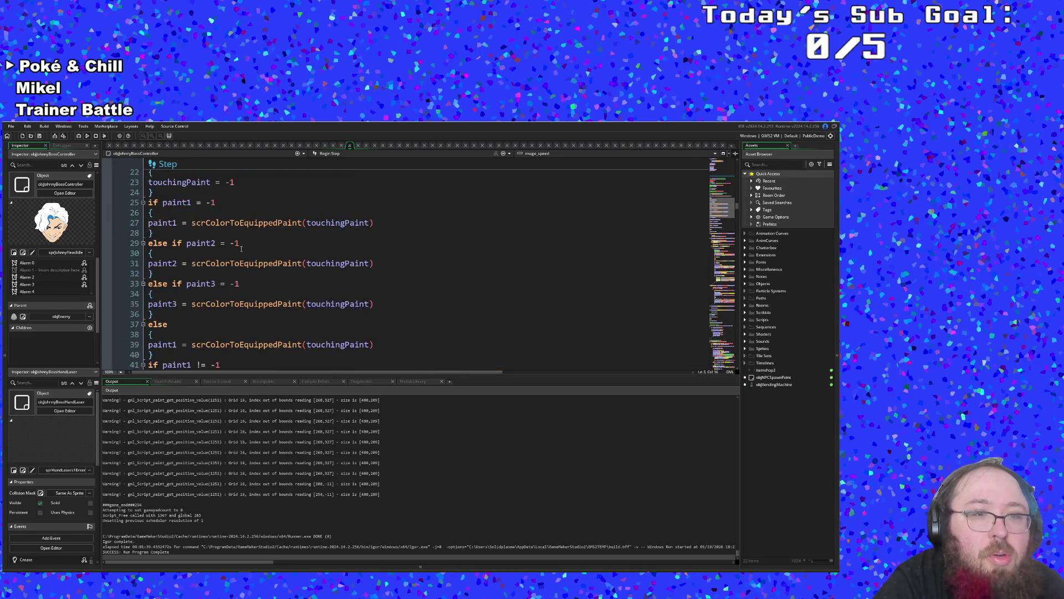
pyautogui.scroll(-10, 241, 249)
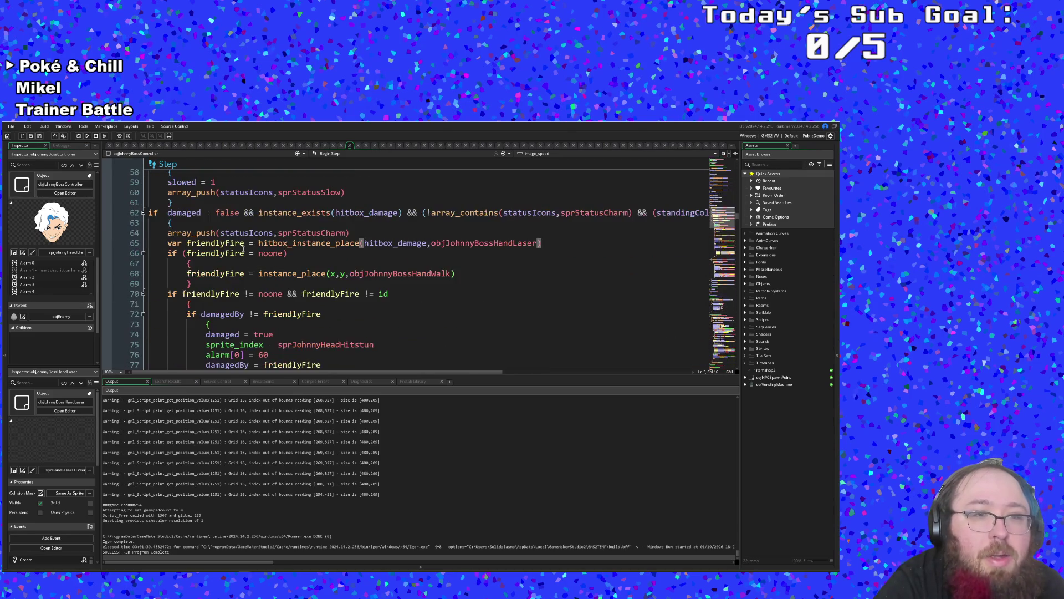
pyautogui.scroll(-12, 244, 255)
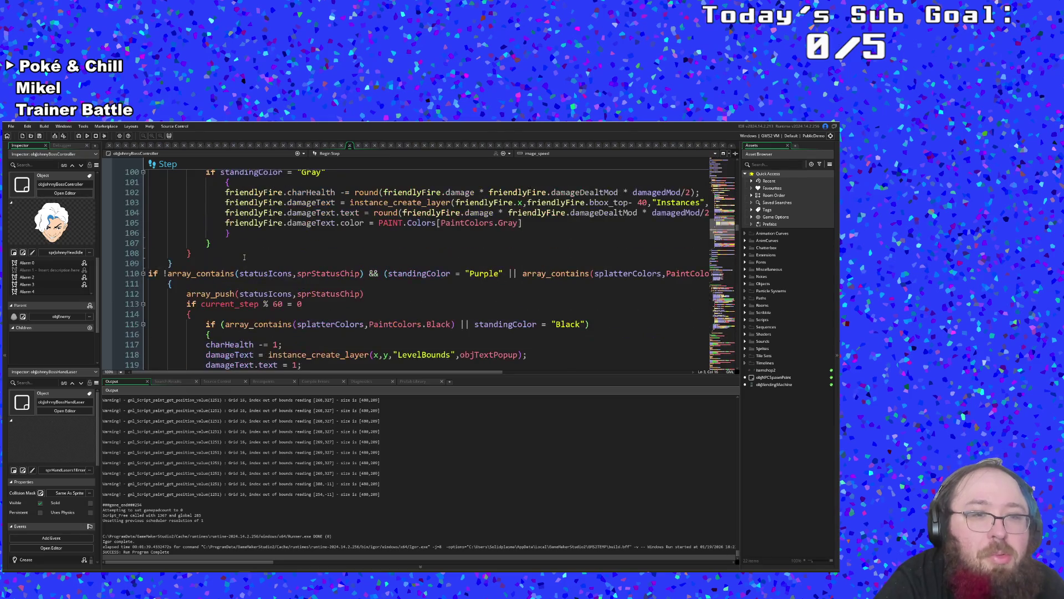
pyautogui.scroll(10, 249, 282)
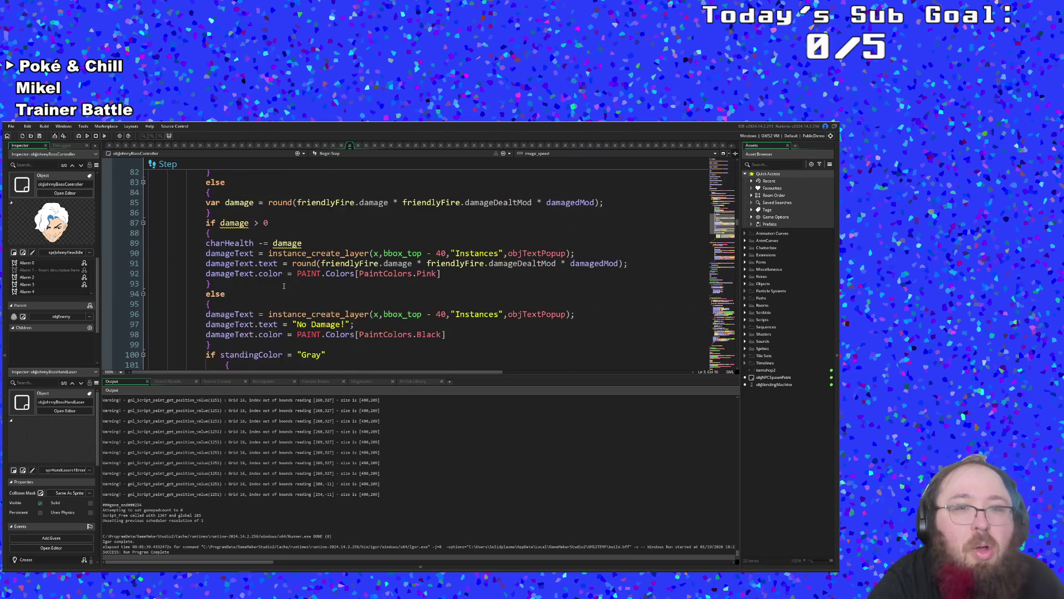
pyautogui.scroll(4, 285, 288)
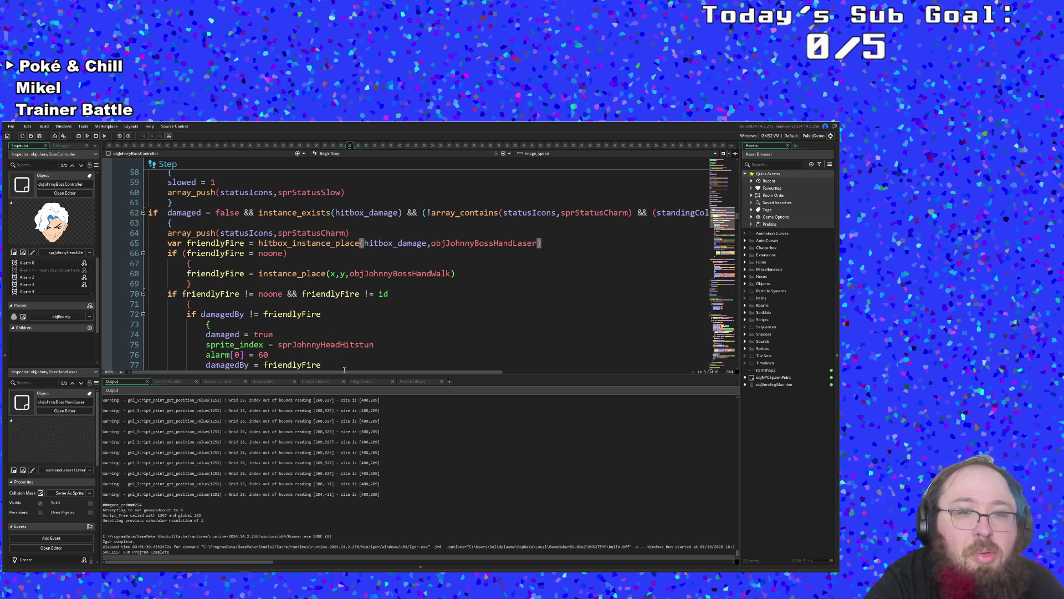
pyautogui.moveTo(345, 370)
pyautogui.mouseDown()
pyautogui.moveTo(495, 368)
pyautogui.moveTo(541, 354)
pyautogui.moveTo(352, 360)
pyautogui.mouseUp()
# - Scroll through the Step and Alarm 0 events to the charm status check on lines 62–65
pyautogui.scroll(-8, 295, 273)
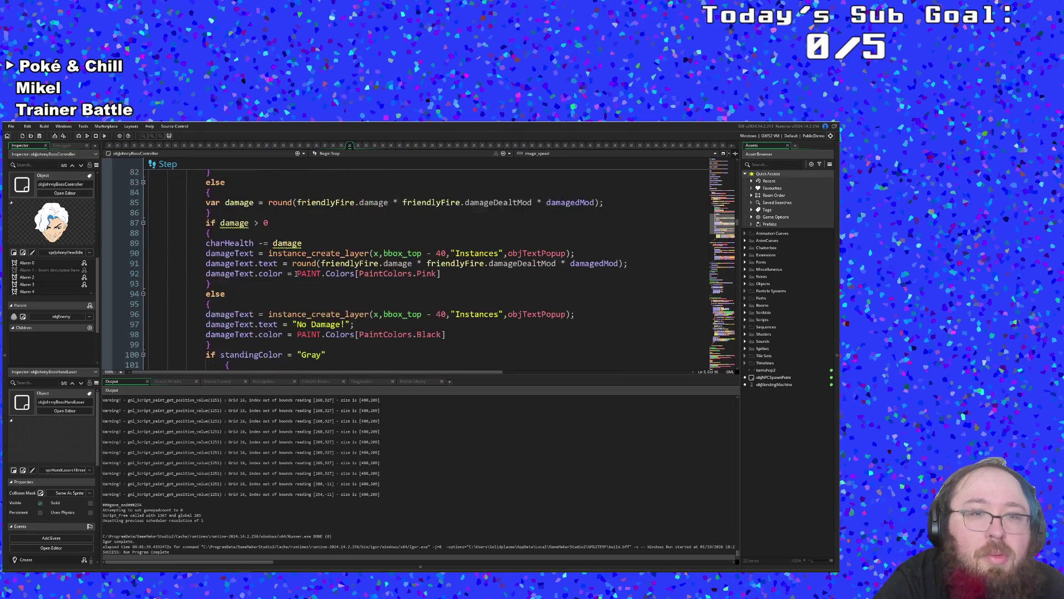
pyautogui.scroll(-6, 295, 274)
pyautogui.scroll(-8, 339, 309)
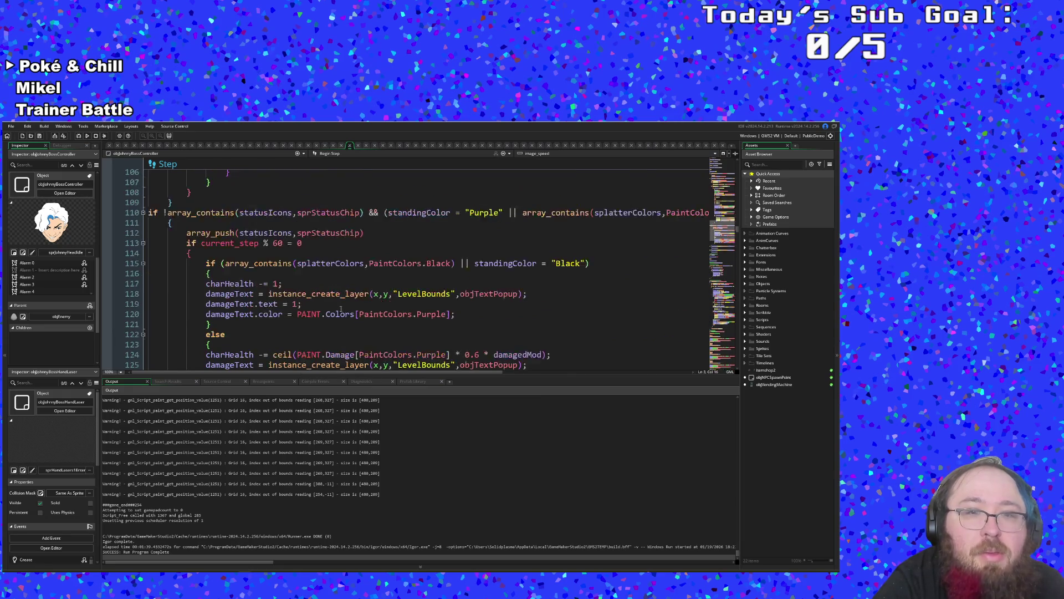
pyautogui.scroll(-10, 342, 306)
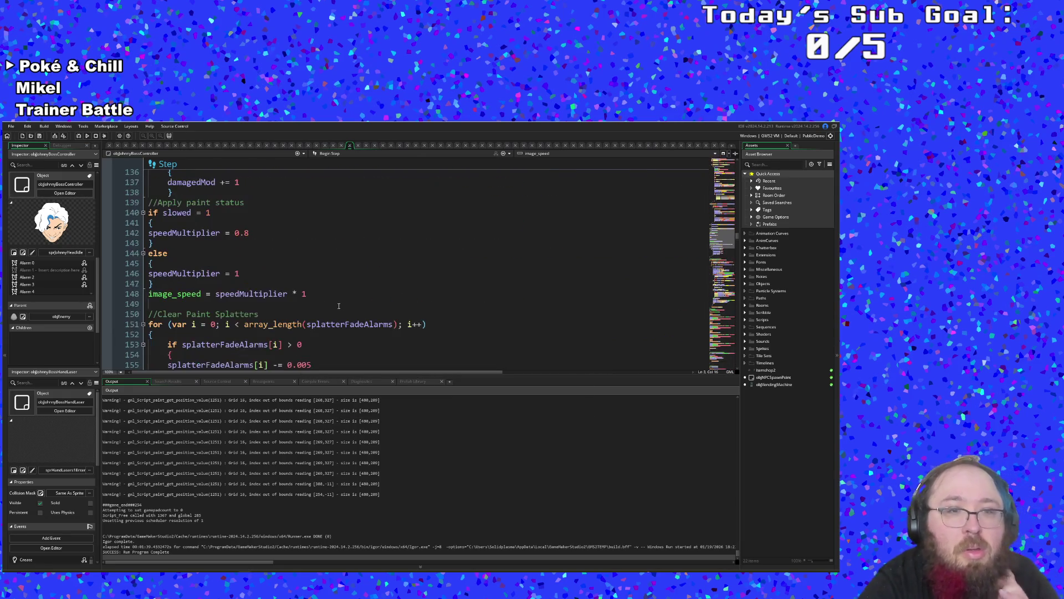
pyautogui.scroll(-18, 337, 300)
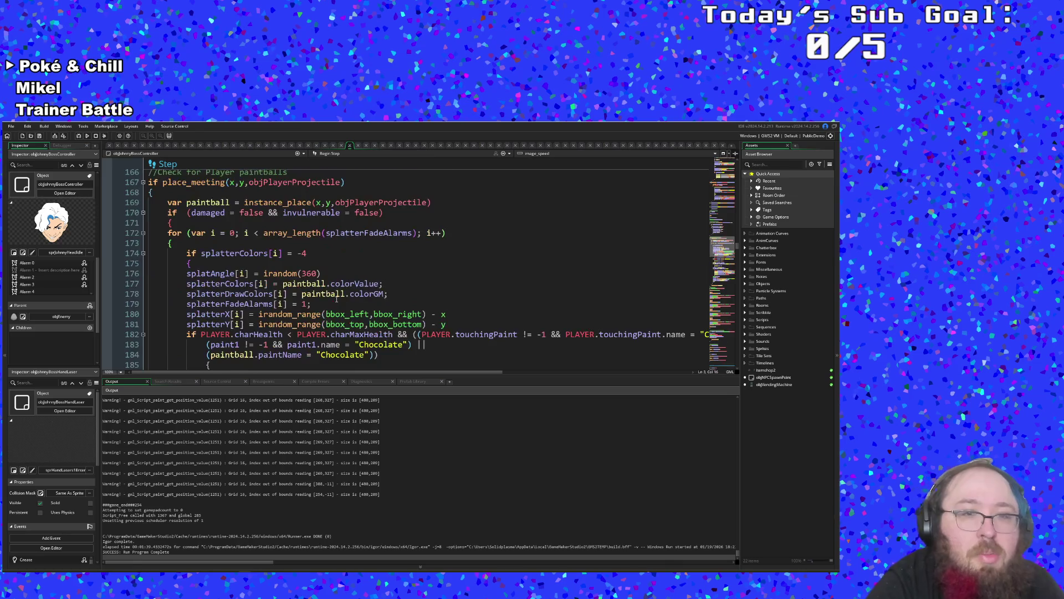
pyautogui.scroll(-12, 336, 299)
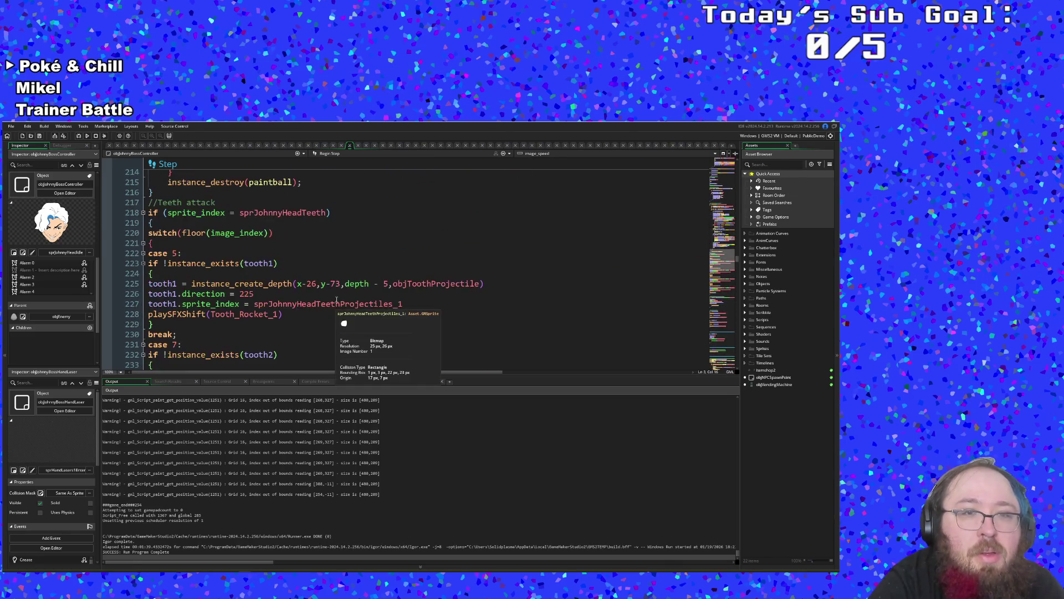
pyautogui.scroll(-2, 337, 300)
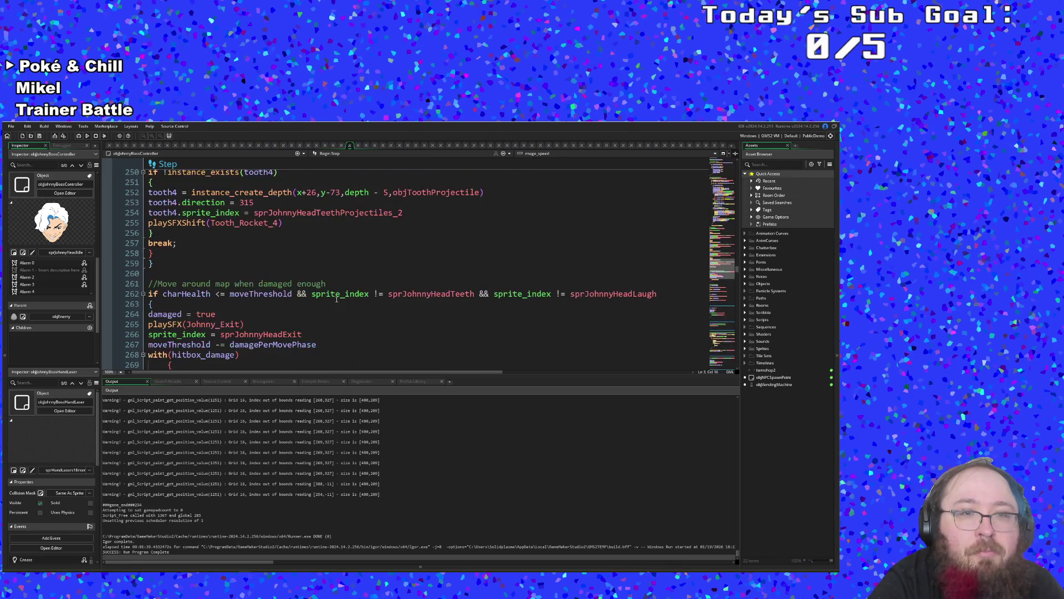
pyautogui.scroll(-2, 337, 299)
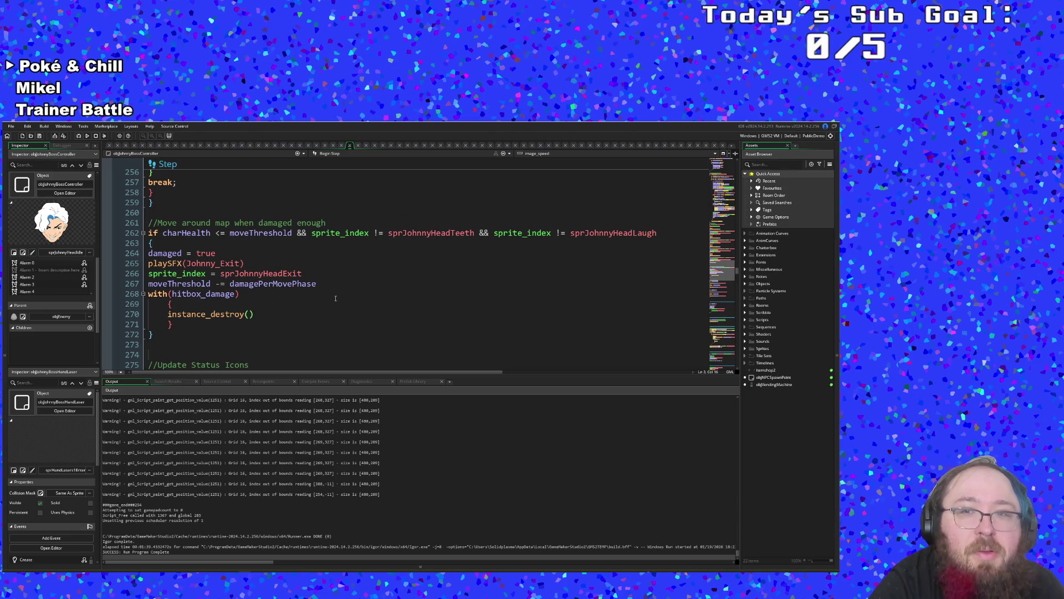
pyautogui.scroll(-12, 335, 299)
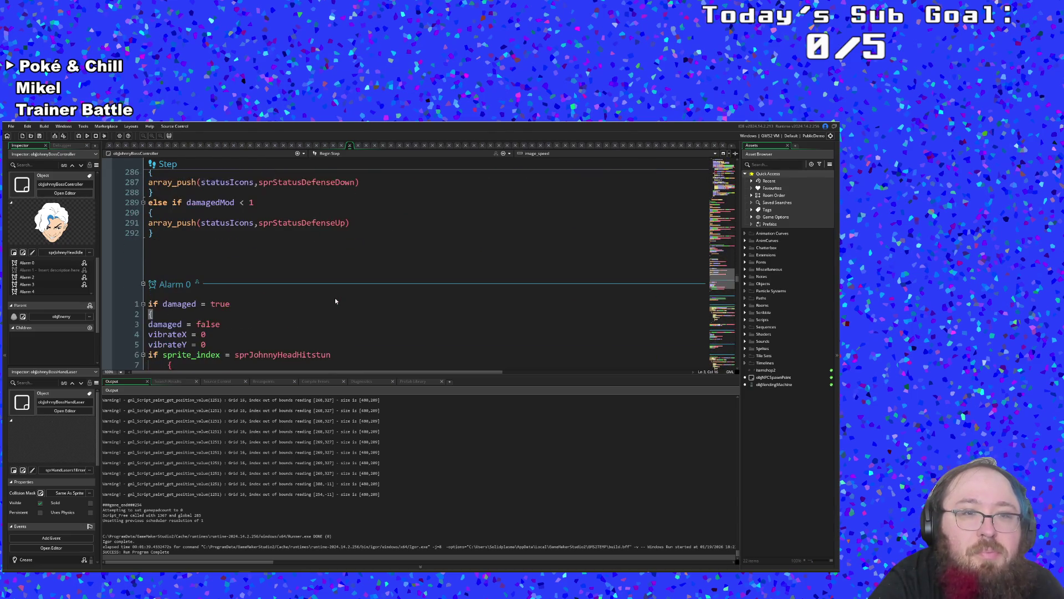
pyautogui.scroll(20, 334, 301)
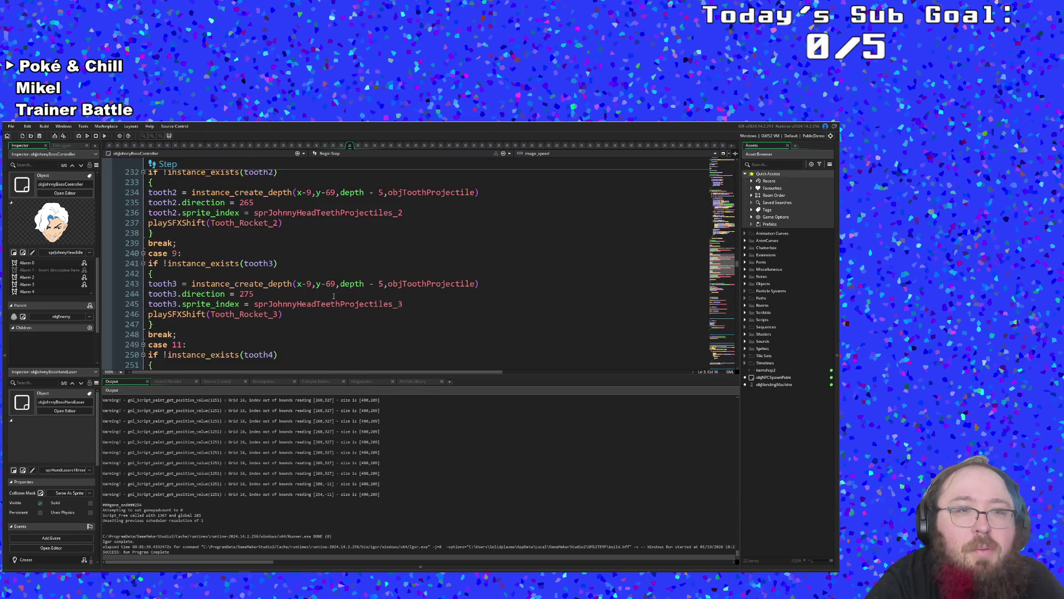
pyautogui.scroll(16, 334, 296)
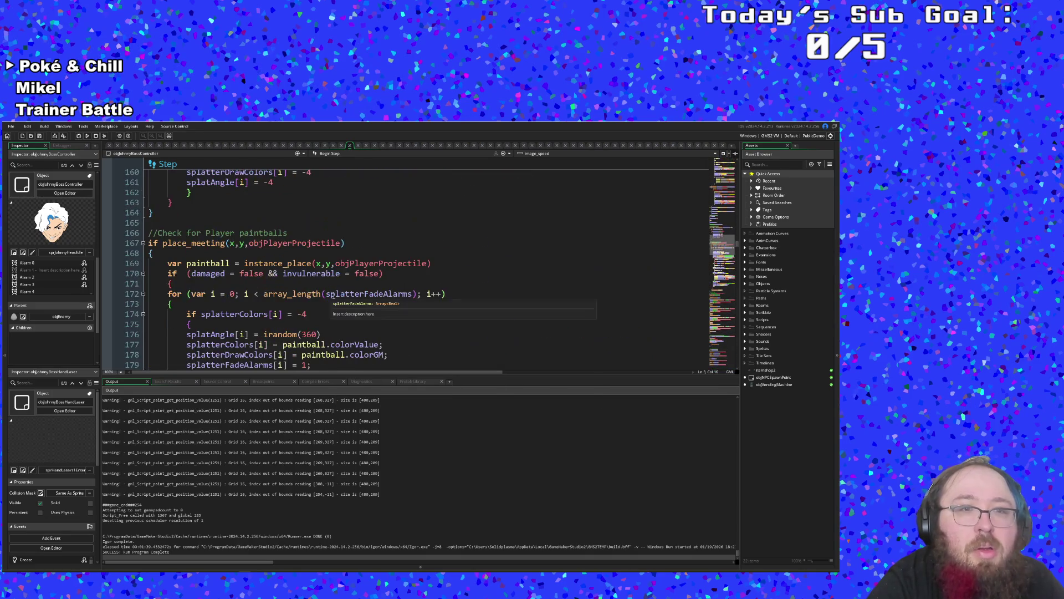
pyautogui.scroll(16, 326, 300)
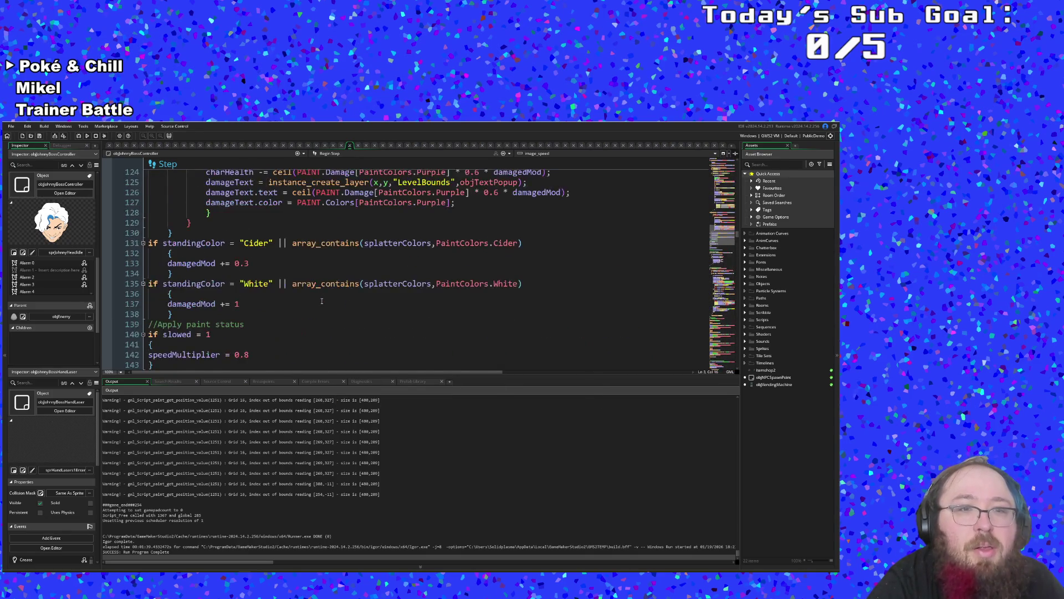
pyautogui.scroll(4, 321, 301)
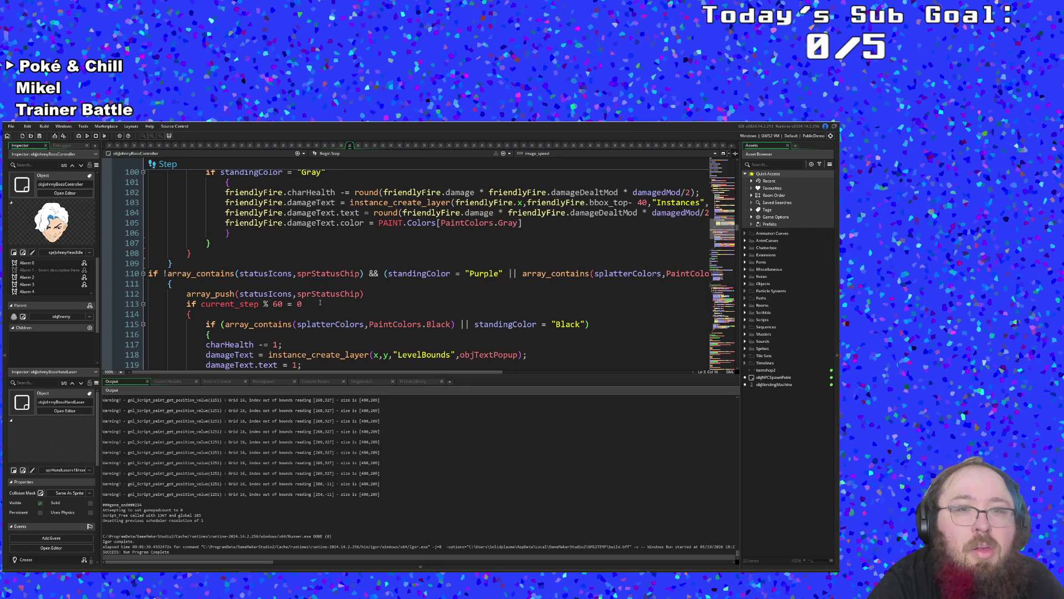
pyautogui.scroll(14, 320, 303)
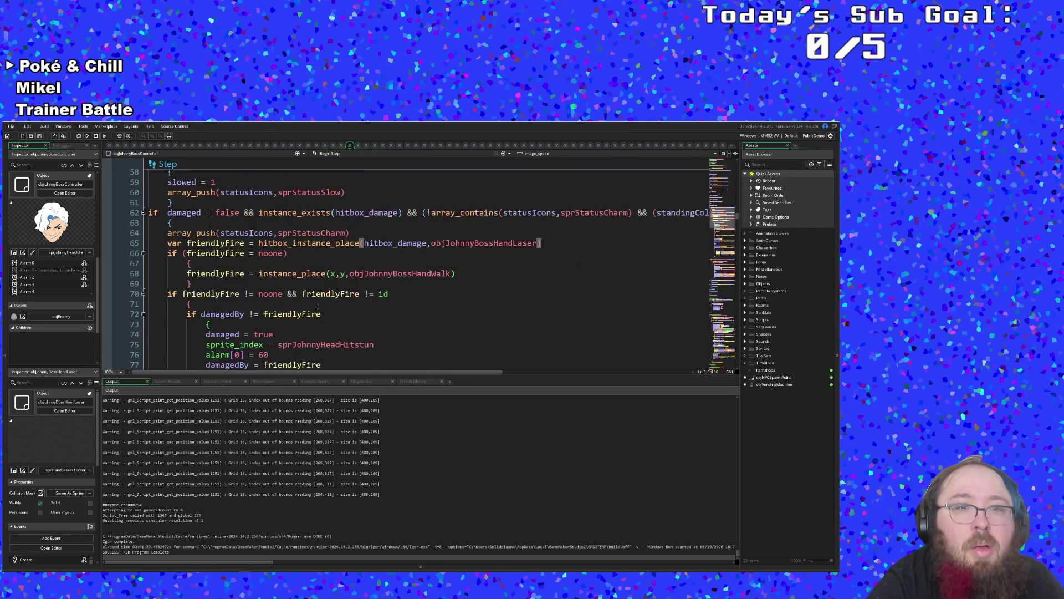
pyautogui.scroll(2, 318, 306)
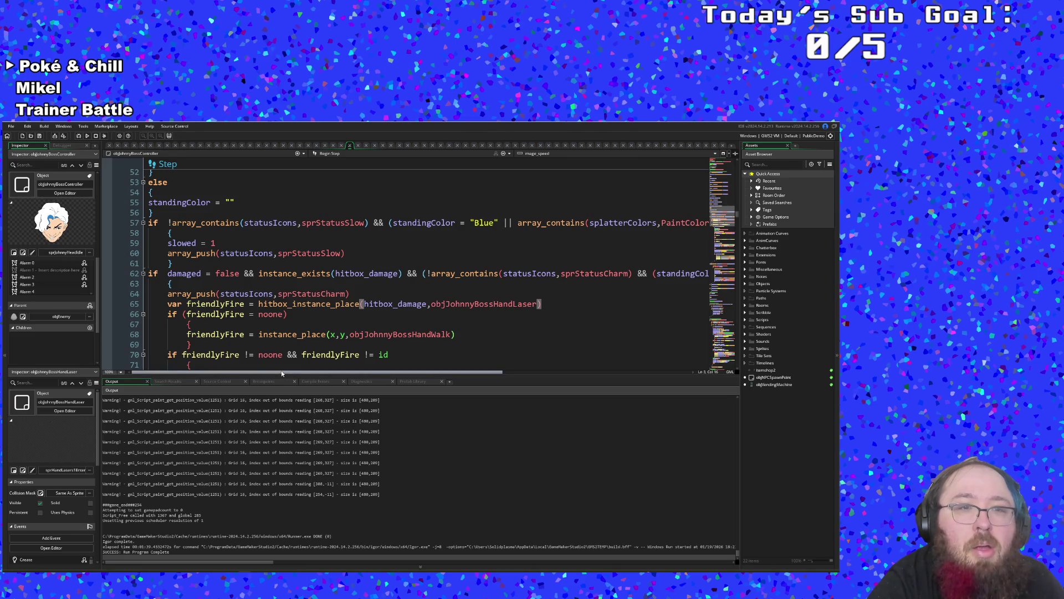
pyautogui.moveTo(284, 374); pyautogui.dragTo(287, 373)
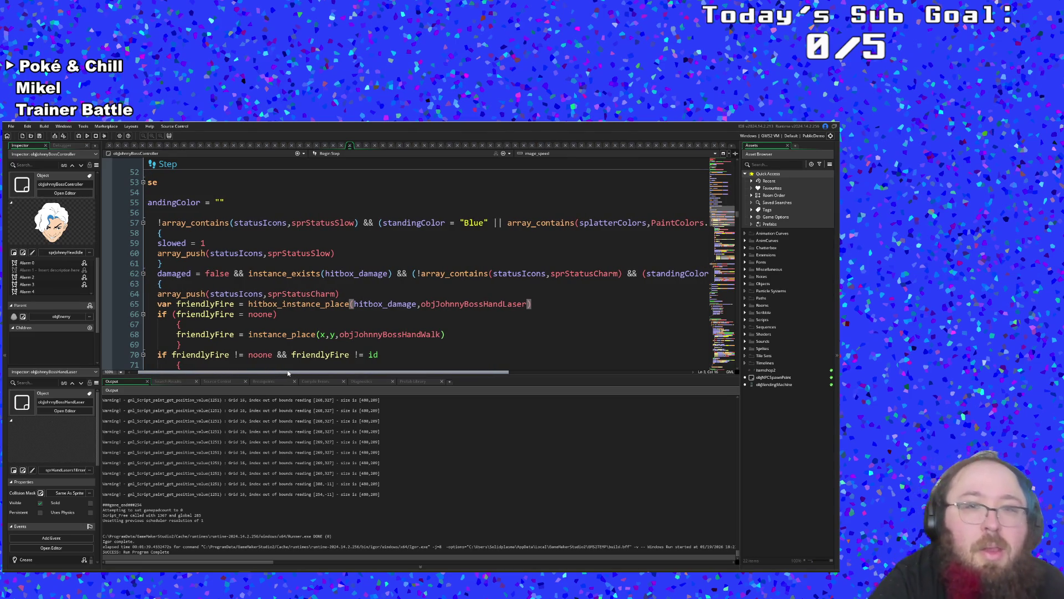
pyautogui.moveTo(288, 372)
pyautogui.mouseDown()
pyautogui.moveTo(351, 358)
pyautogui.moveTo(281, 369)
pyautogui.mouseUp()
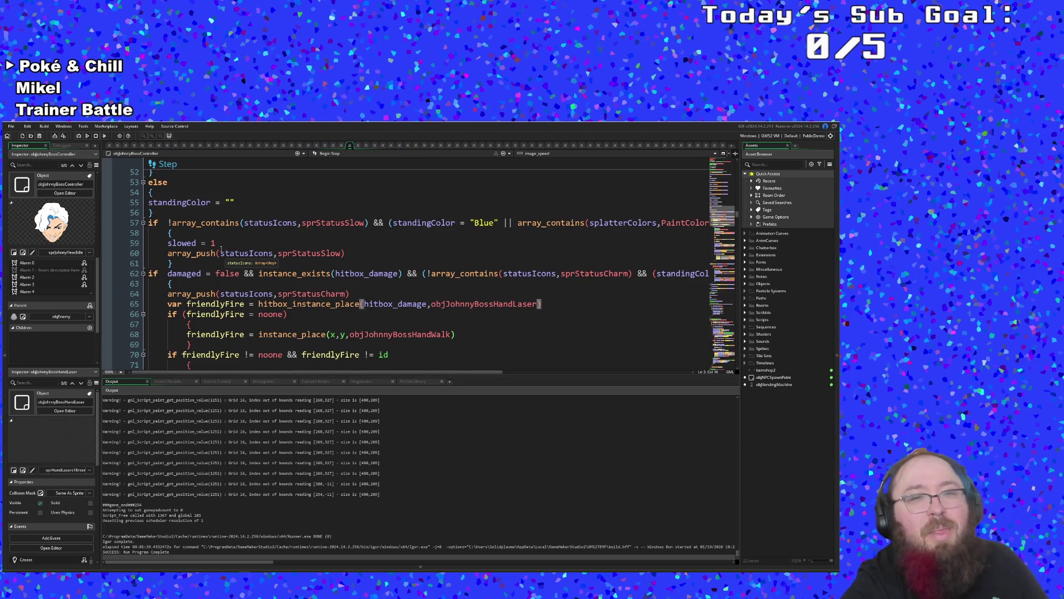
pyautogui.click(228, 235)
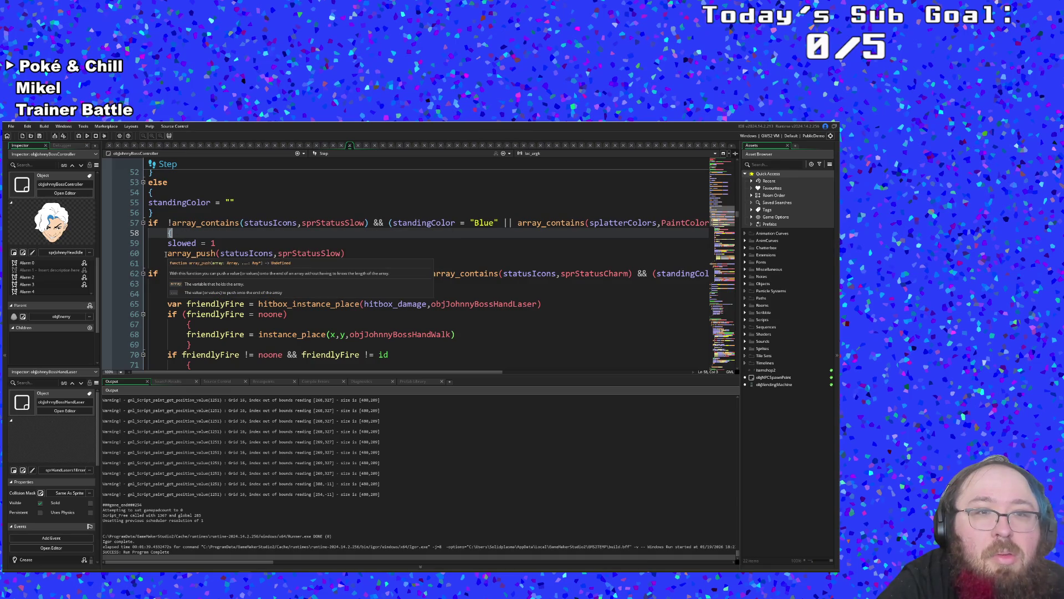
pyautogui.click(196, 254)
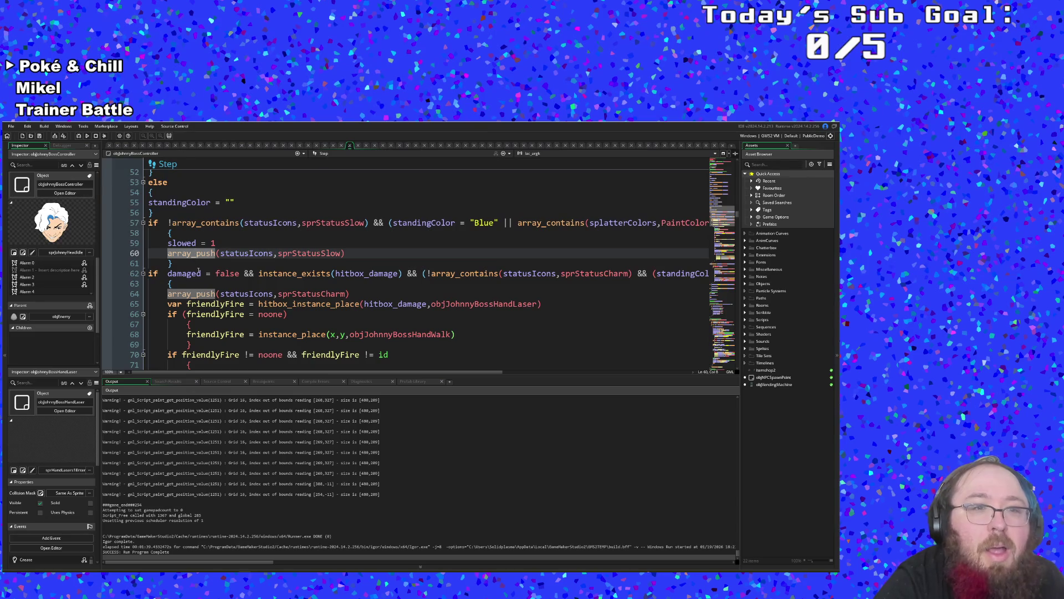
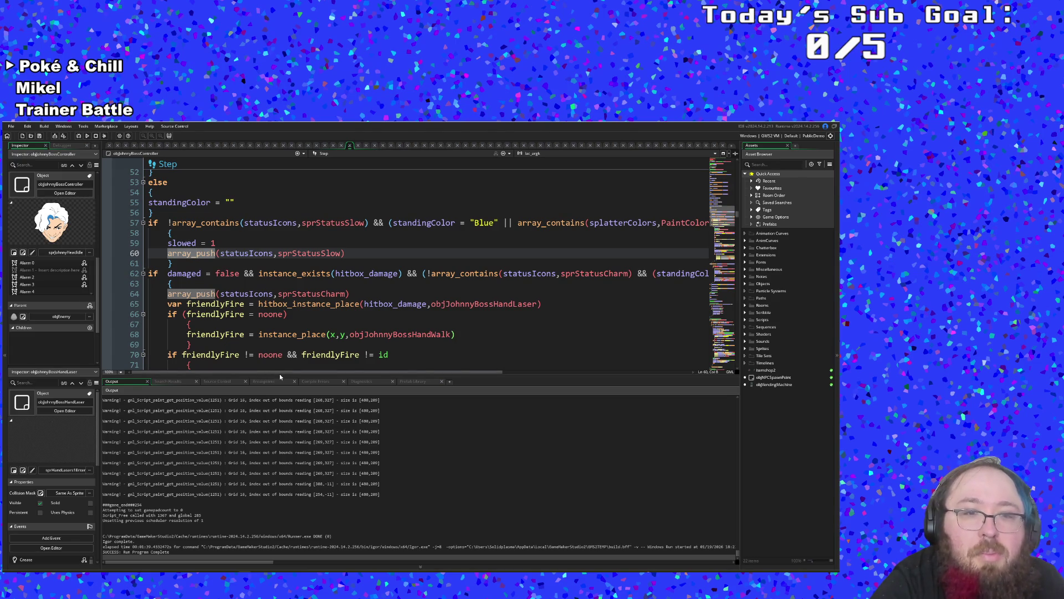
# - Change line 59 so slowed is assigned true instead of 1
pyautogui.moveTo(280, 373)
pyautogui.mouseDown()
pyautogui.moveTo(439, 375)
pyautogui.moveTo(267, 388)
pyautogui.mouseUp()
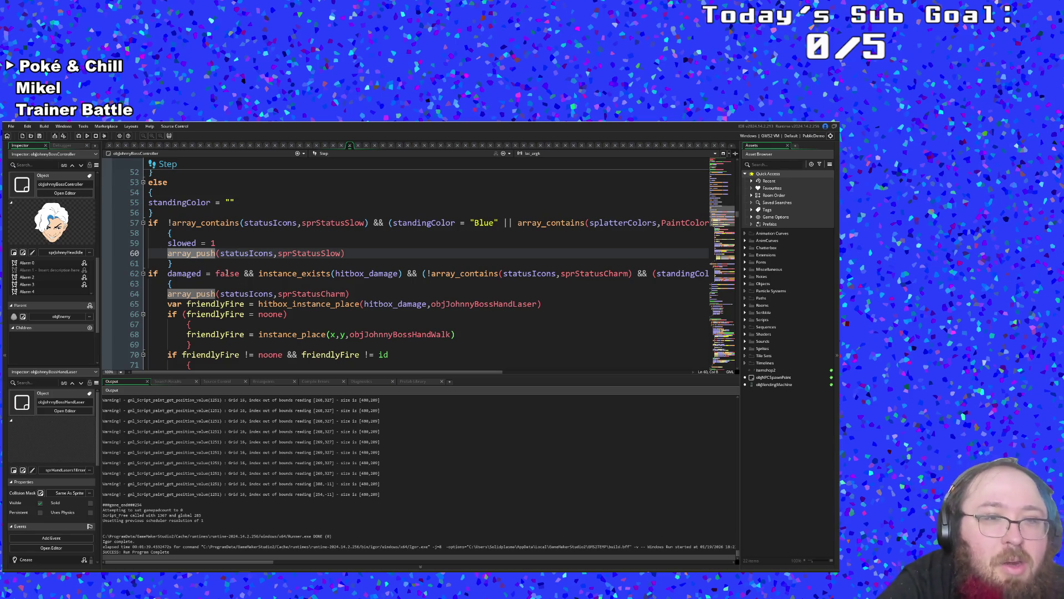
pyautogui.click(171, 222)
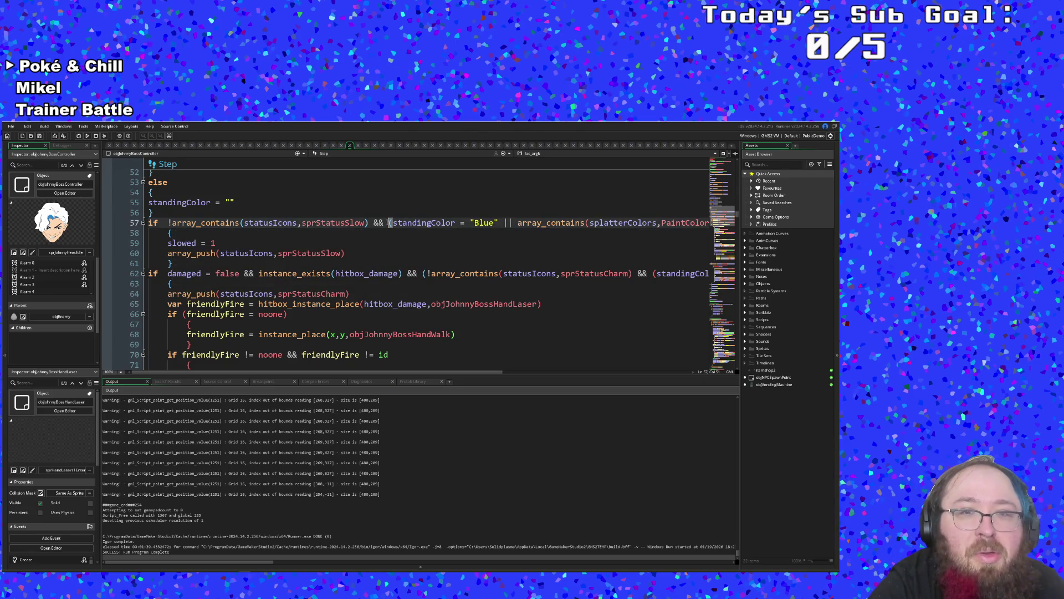
pyautogui.moveTo(388, 222)
pyautogui.mouseDown()
pyautogui.moveTo(169, 232)
pyautogui.moveTo(145, 223)
pyautogui.moveTo(183, 220)
pyautogui.mouseUp()
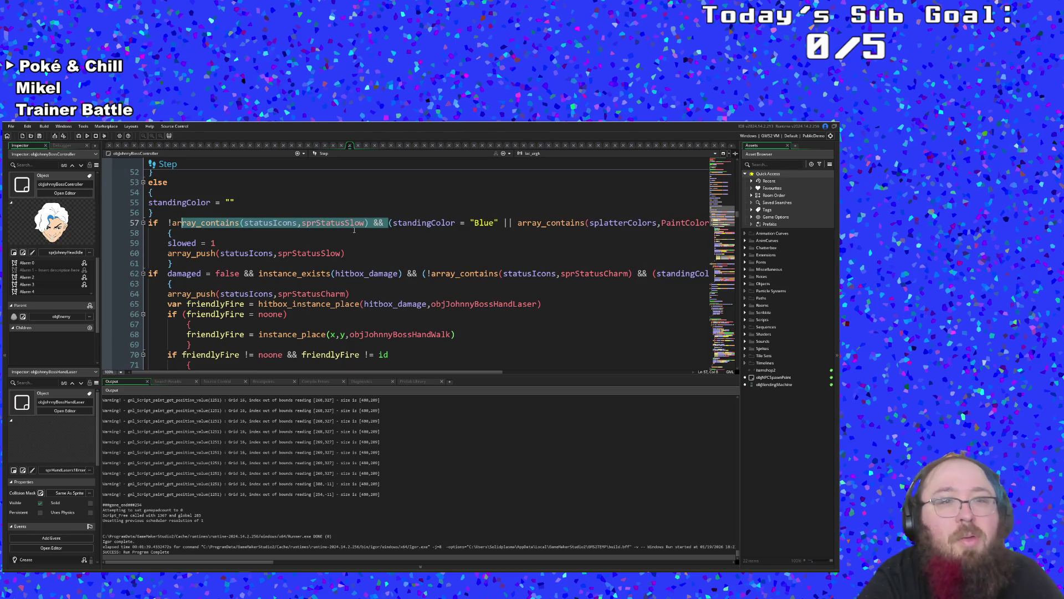
pyautogui.doubleClick(355, 228)
pyautogui.click(289, 242)
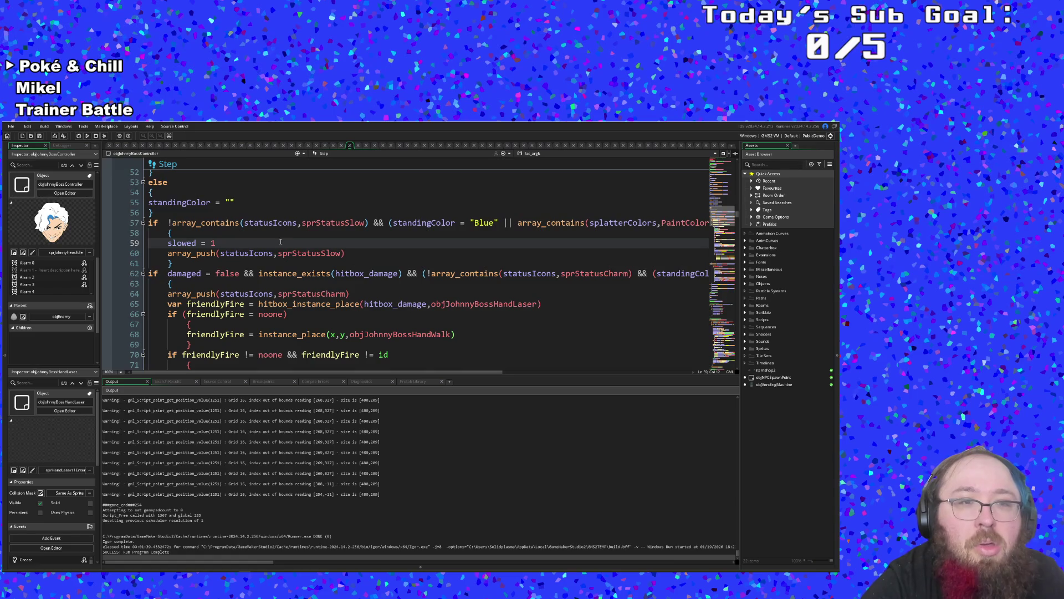
pyautogui.press('BackSpace')
pyautogui.write('true')
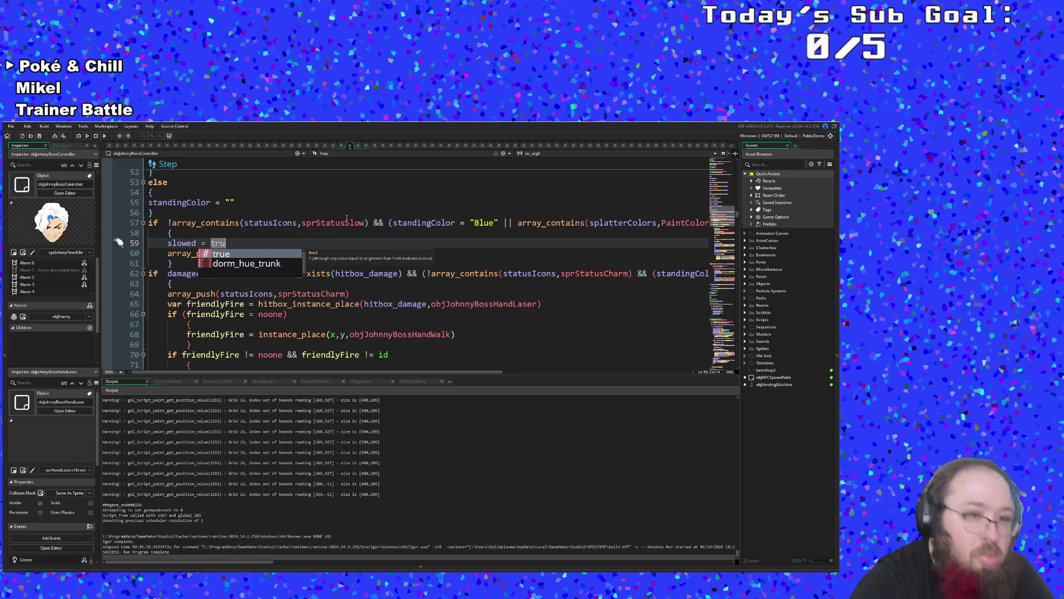
pyautogui.press('Escape')
# - Replace the !array_contains slow check on line 57 with slowed = false
pyautogui.moveTo(368, 222); pyautogui.dragTo(171, 218)
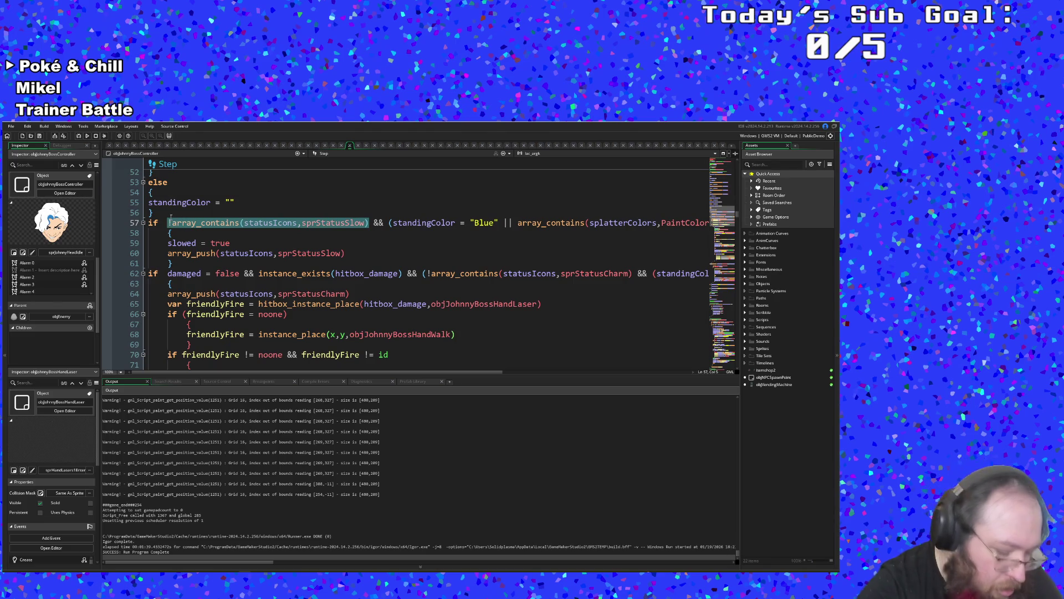
pyautogui.write('slowed =')
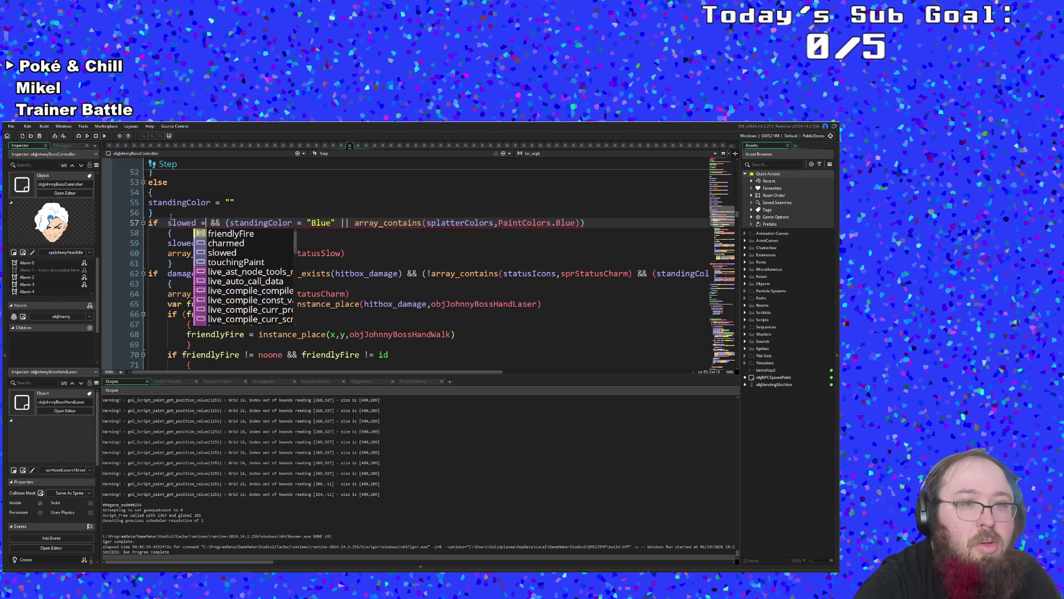
pyautogui.write(' false')
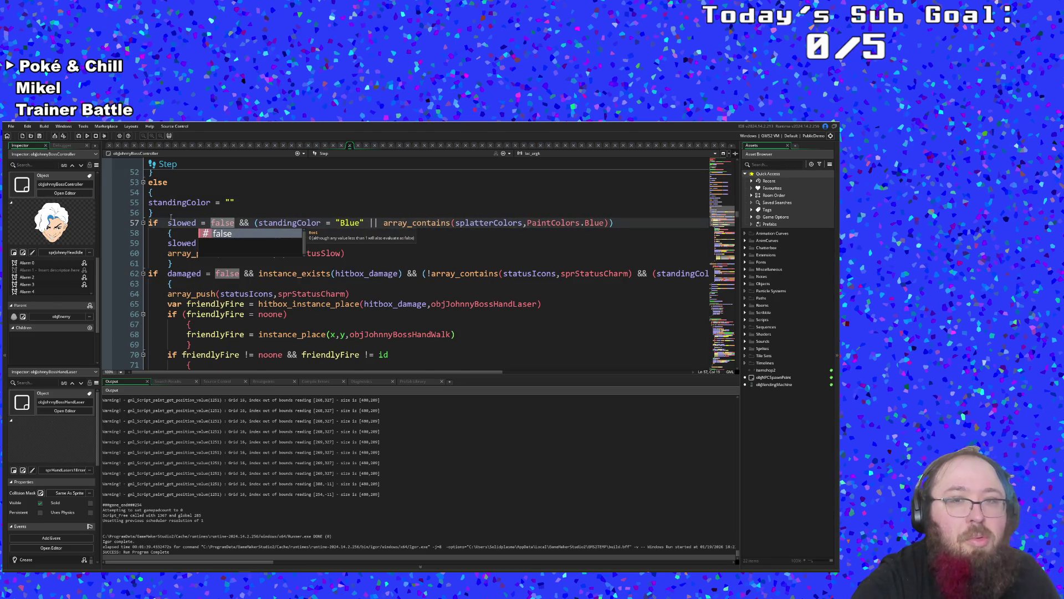
pyautogui.click(230, 243)
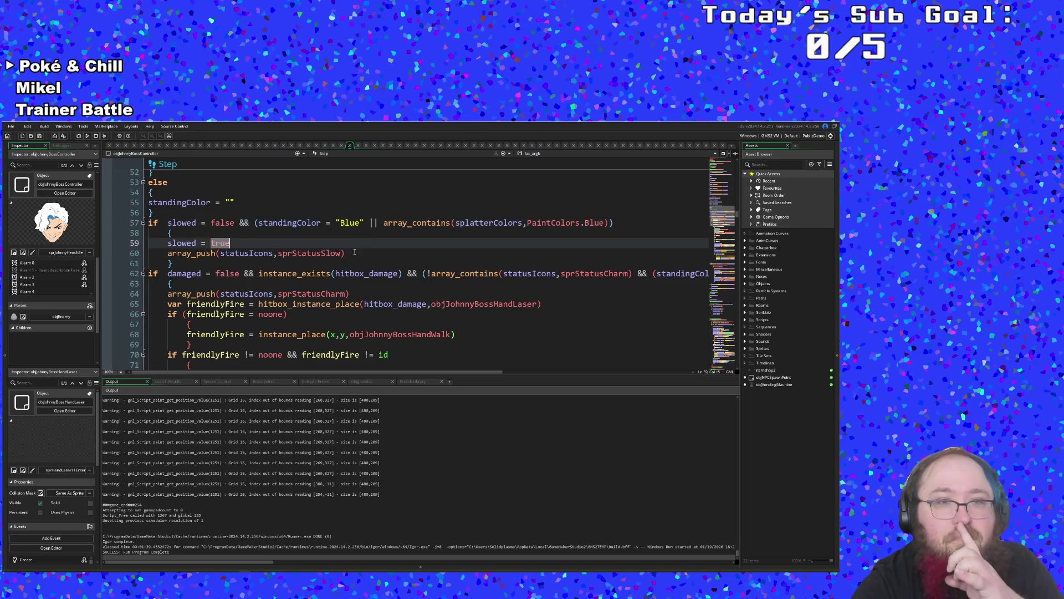
pyautogui.click(336, 253)
pyautogui.doubleClick(239, 242)
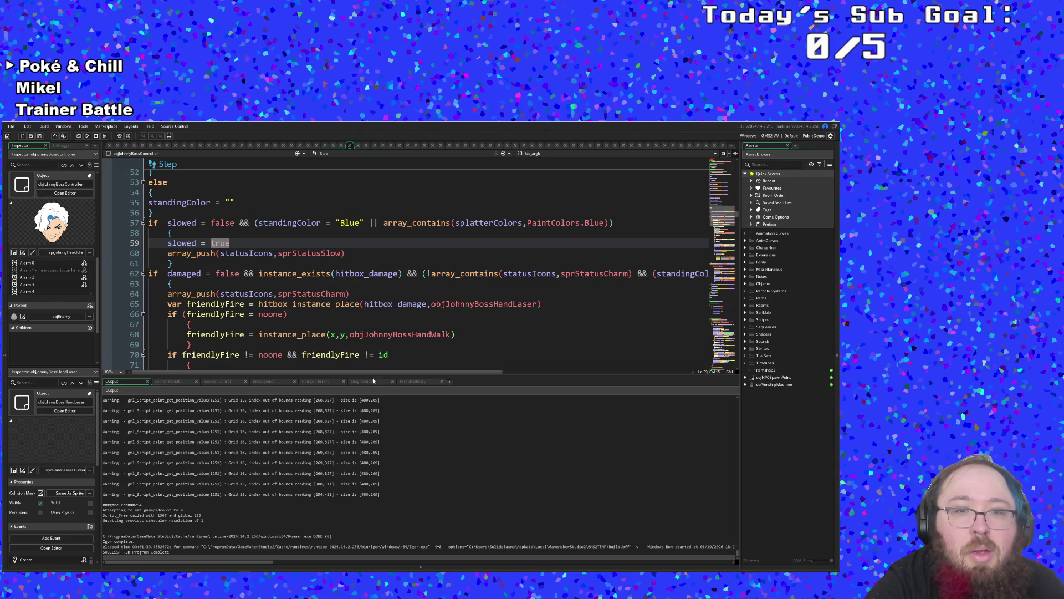
pyautogui.moveTo(366, 371)
pyautogui.mouseDown()
pyautogui.moveTo(571, 370)
pyautogui.moveTo(382, 370)
pyautogui.mouseUp()
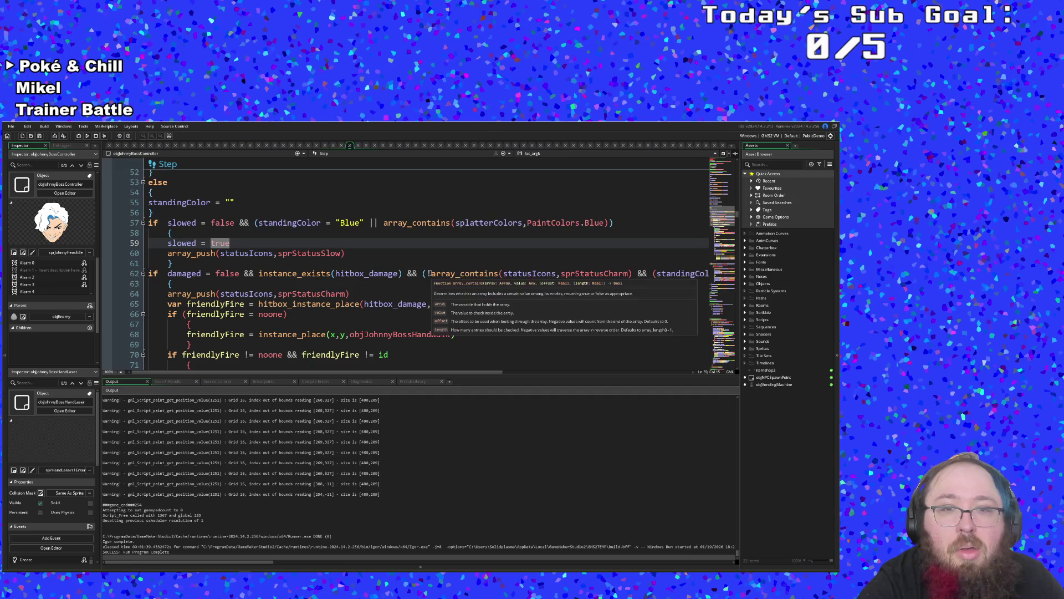
# - Replace the !array_contains charm check on line 62 with charmed = false
pyautogui.click(434, 273)
pyautogui.moveTo(422, 274); pyautogui.dragTo(633, 273)
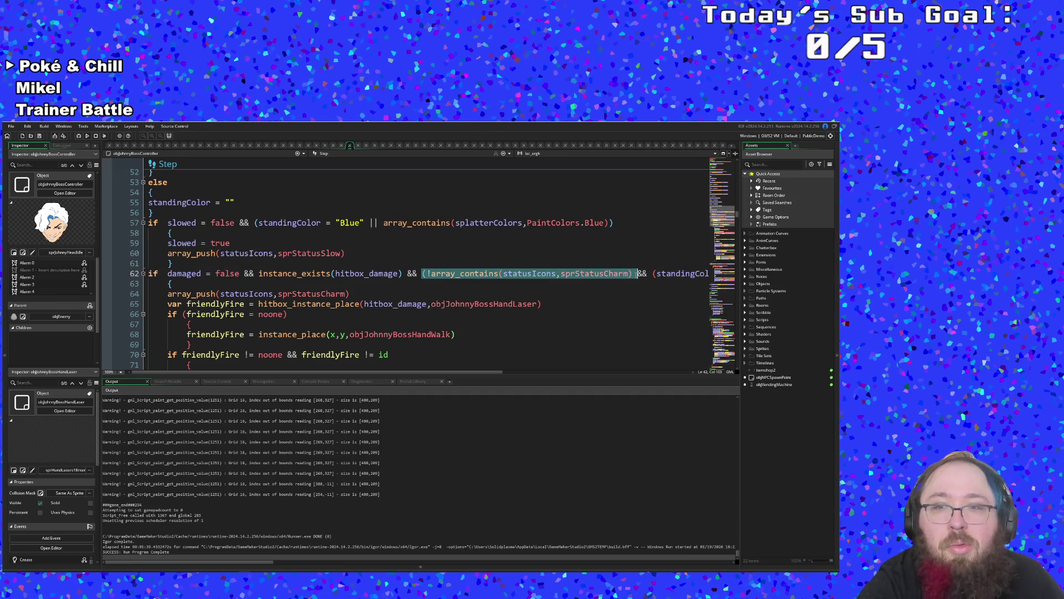
pyautogui.write('charmed = f')
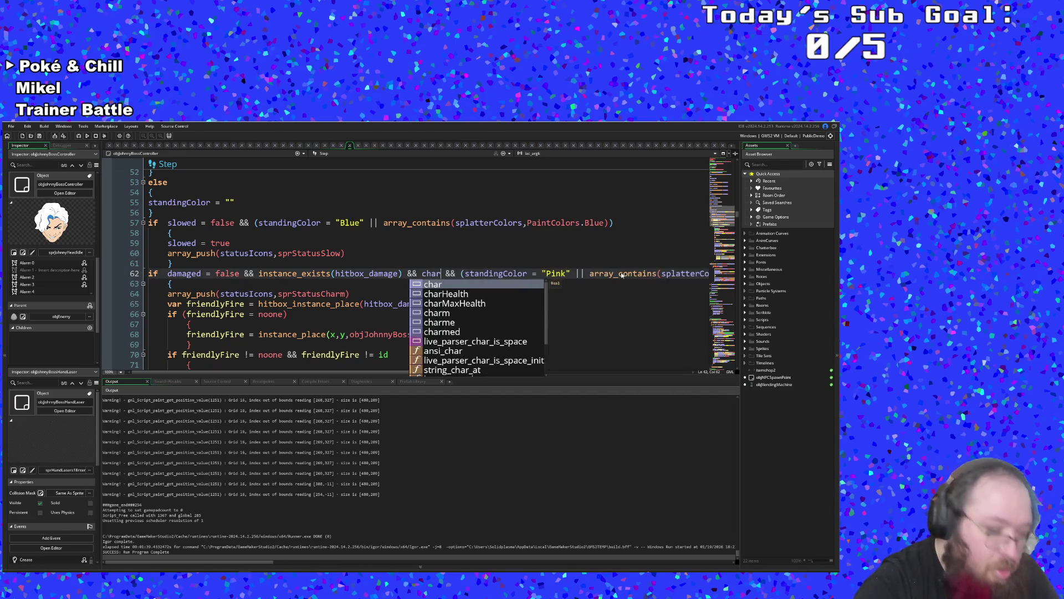
pyautogui.write('alse')
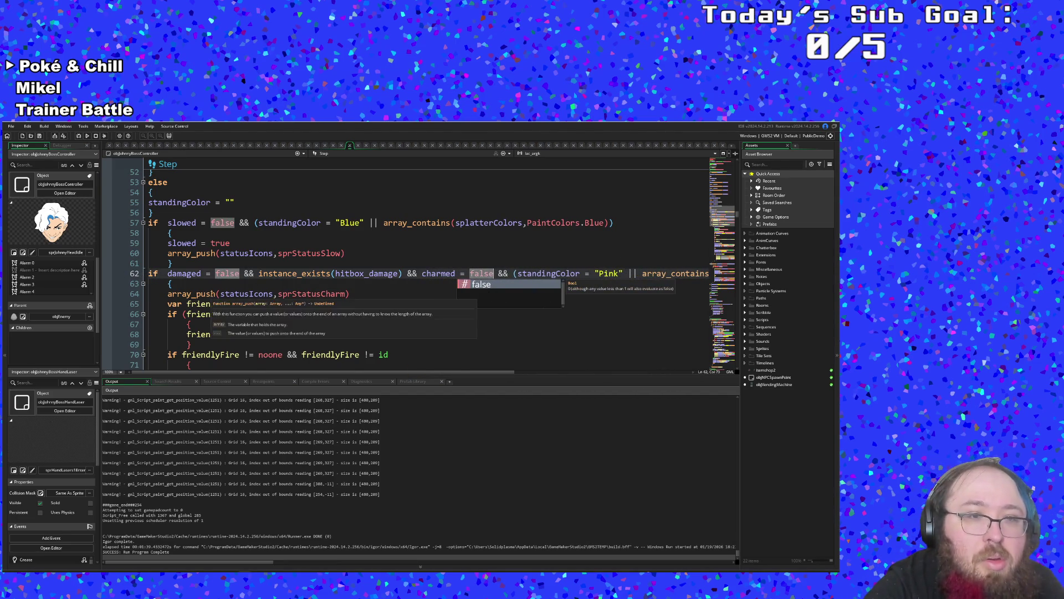
# - Add a charmed = true line right after the charm block's opening brace
pyautogui.click(207, 282)
pyautogui.press('Return')
pyautogui.write('charm')
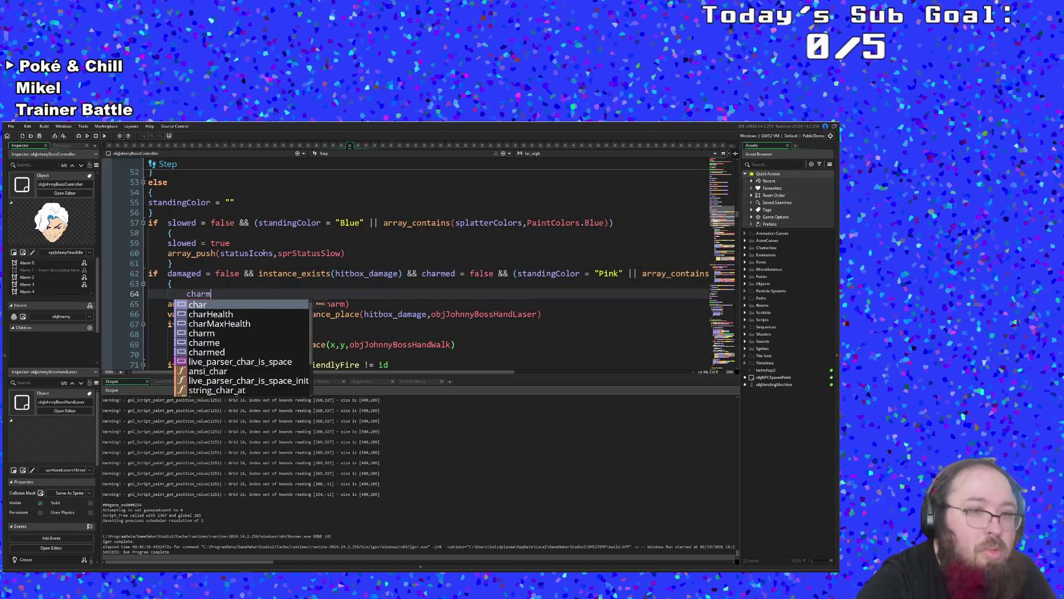
pyautogui.press('BackSpace')
pyautogui.press('BackSpace')
pyautogui.press('BackSpace')
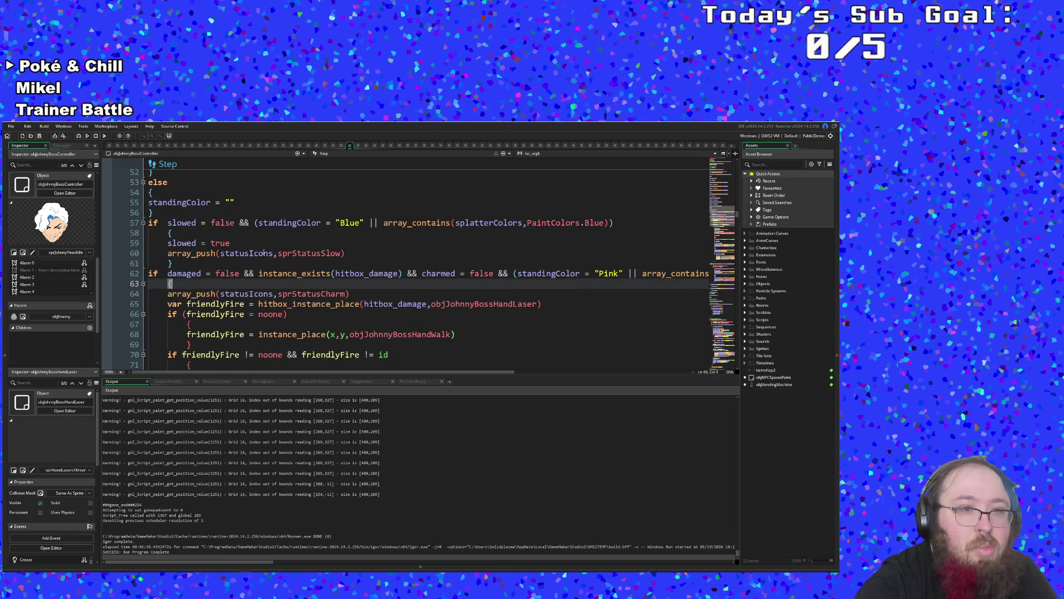
pyautogui.write('charmed')
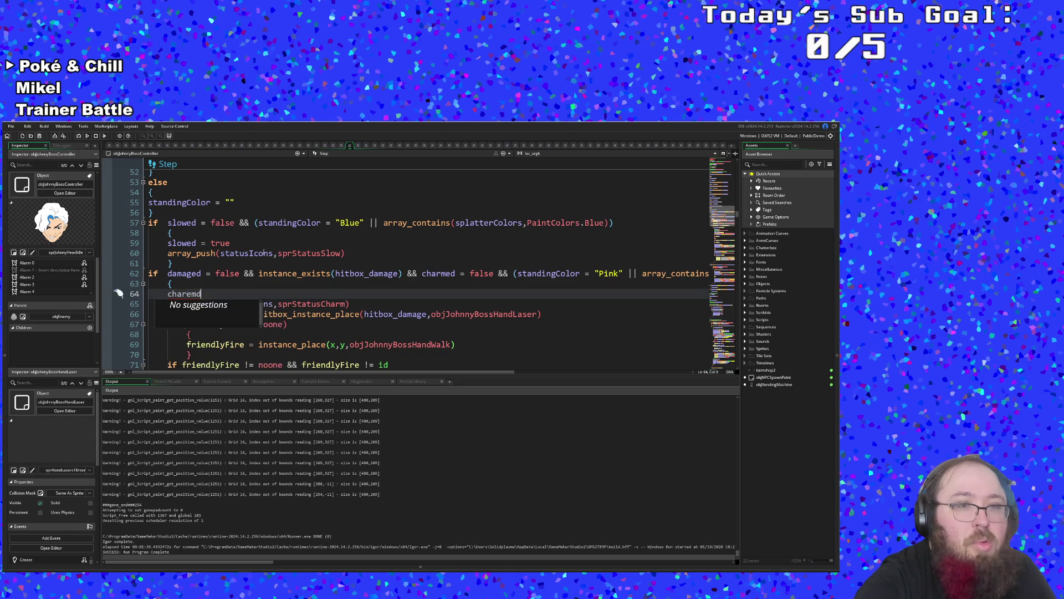
pyautogui.press('BackSpace')
pyautogui.press('BackSpace')
pyautogui.press('BackSpace')
pyautogui.write('med ')
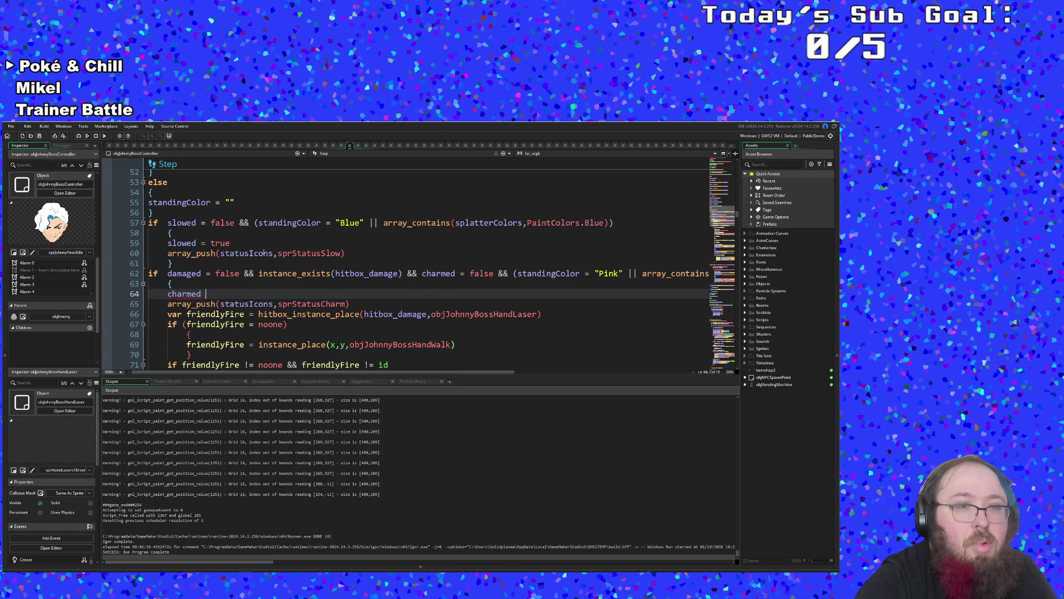
pyautogui.write('= true')
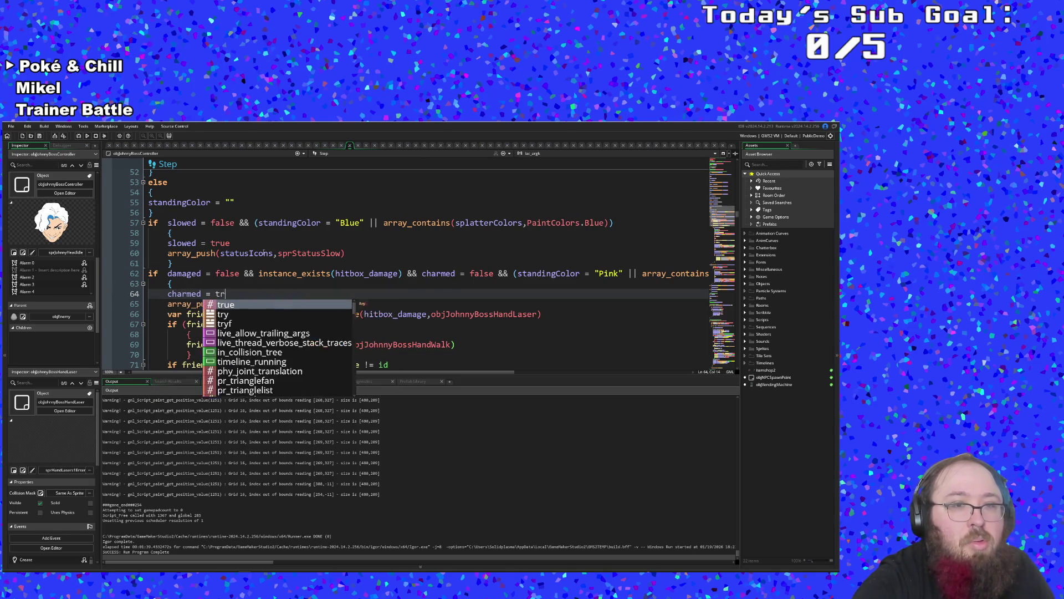
pyautogui.scroll(-2, 328, 264)
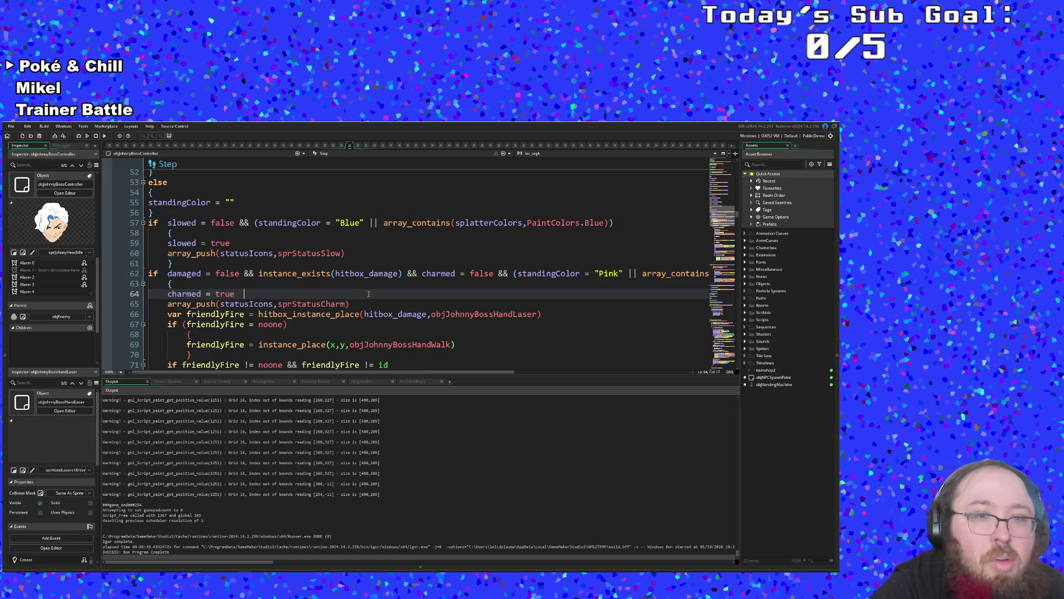
pyautogui.click(358, 304)
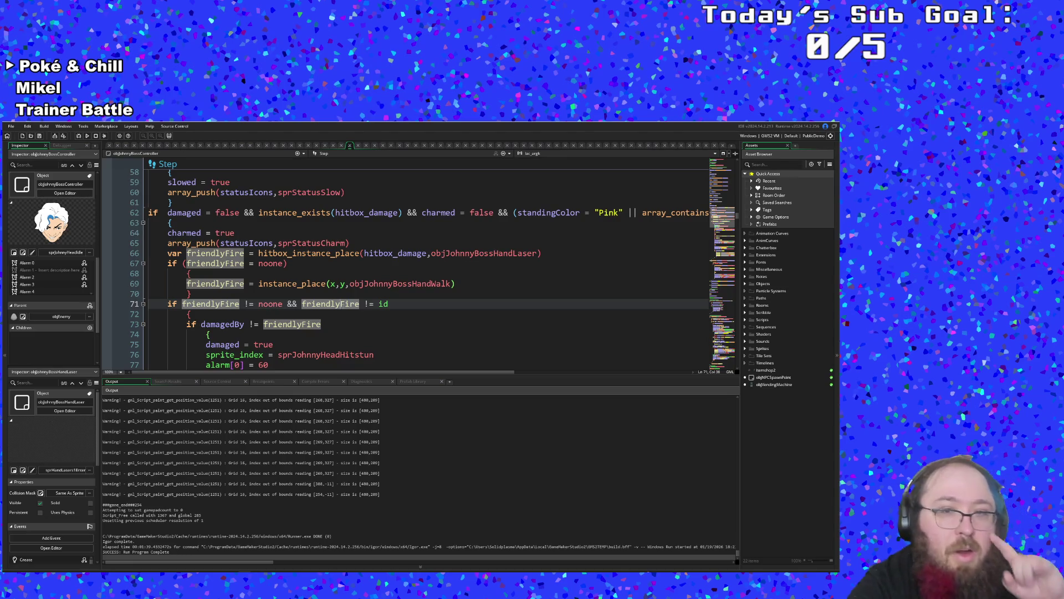
pyautogui.scroll(-2, 343, 306)
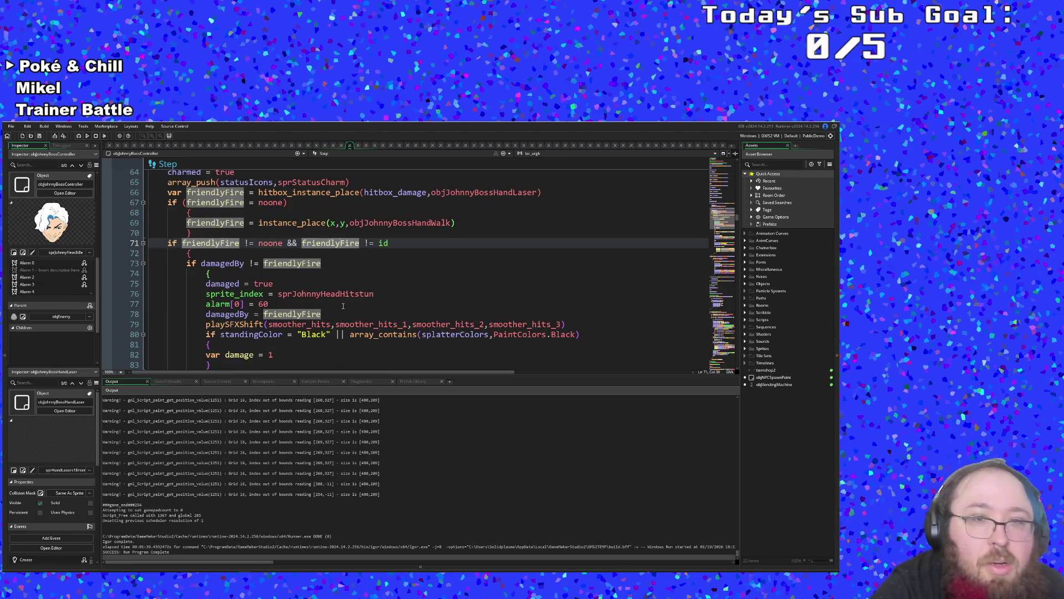
pyautogui.scroll(4, 343, 306)
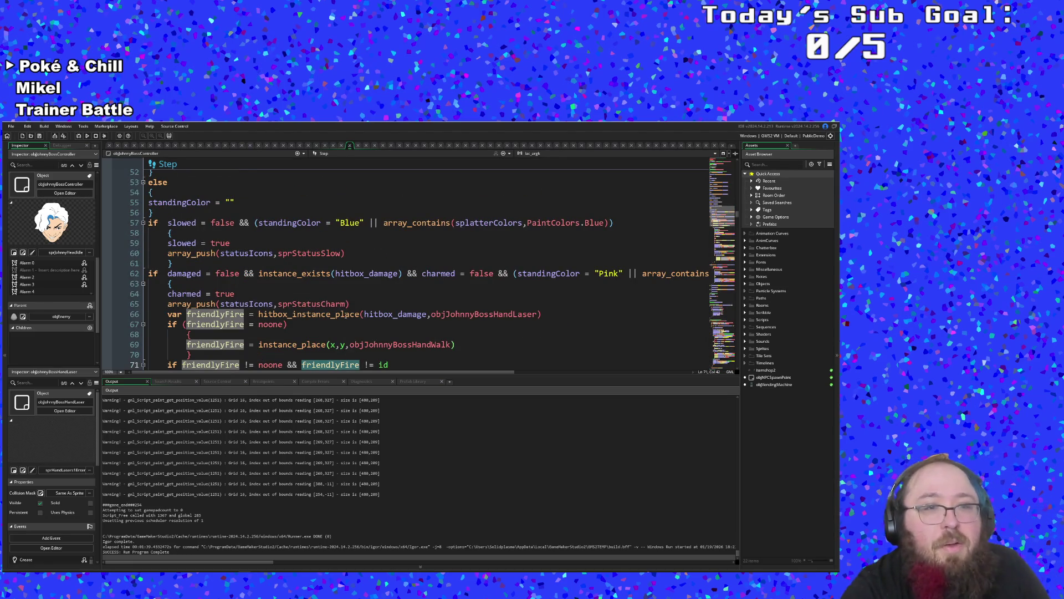
pyautogui.click(332, 323)
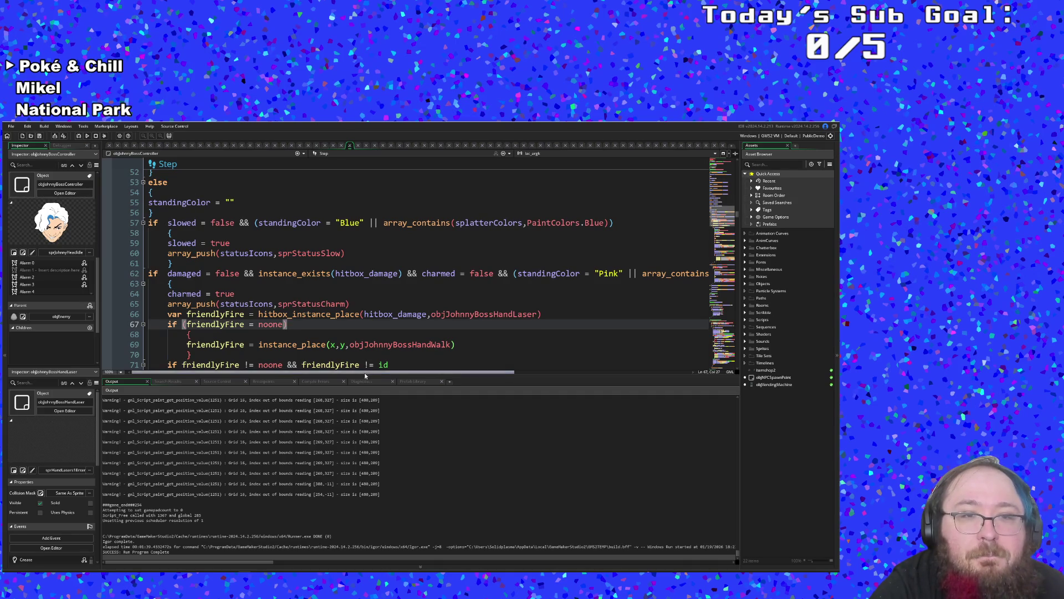
pyautogui.moveTo(365, 371)
pyautogui.mouseDown()
pyautogui.moveTo(469, 369)
pyautogui.moveTo(557, 350)
pyautogui.mouseUp()
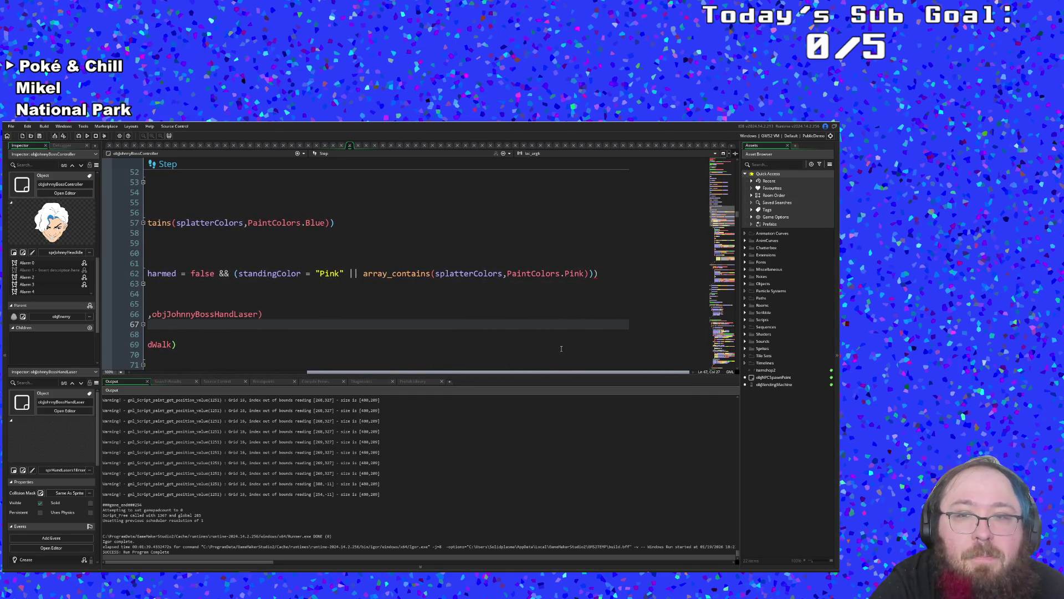
pyautogui.click(610, 273)
pyautogui.press('Left')
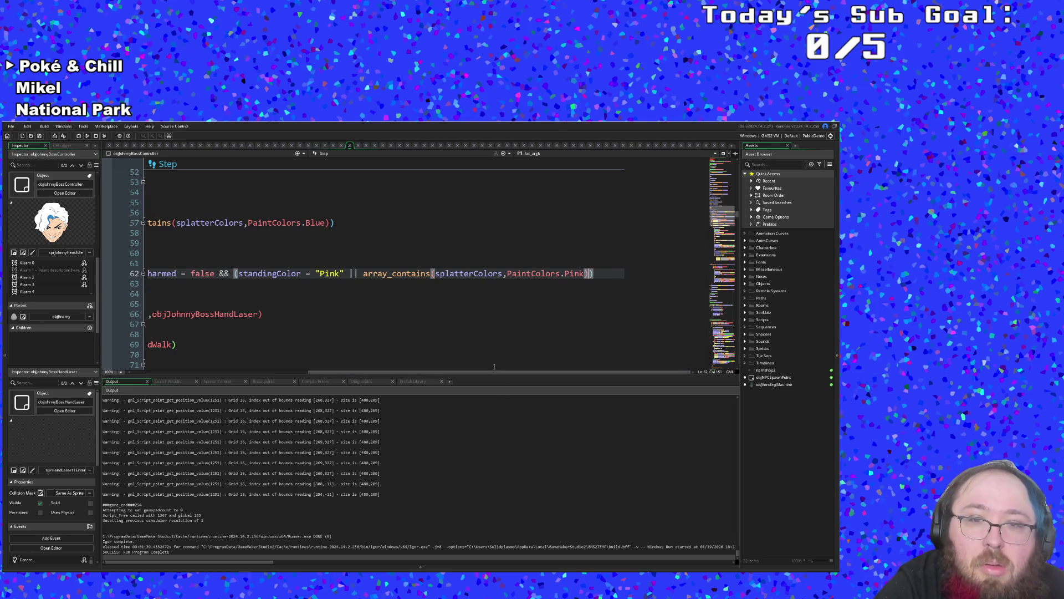
pyautogui.moveTo(490, 373); pyautogui.dragTo(296, 373)
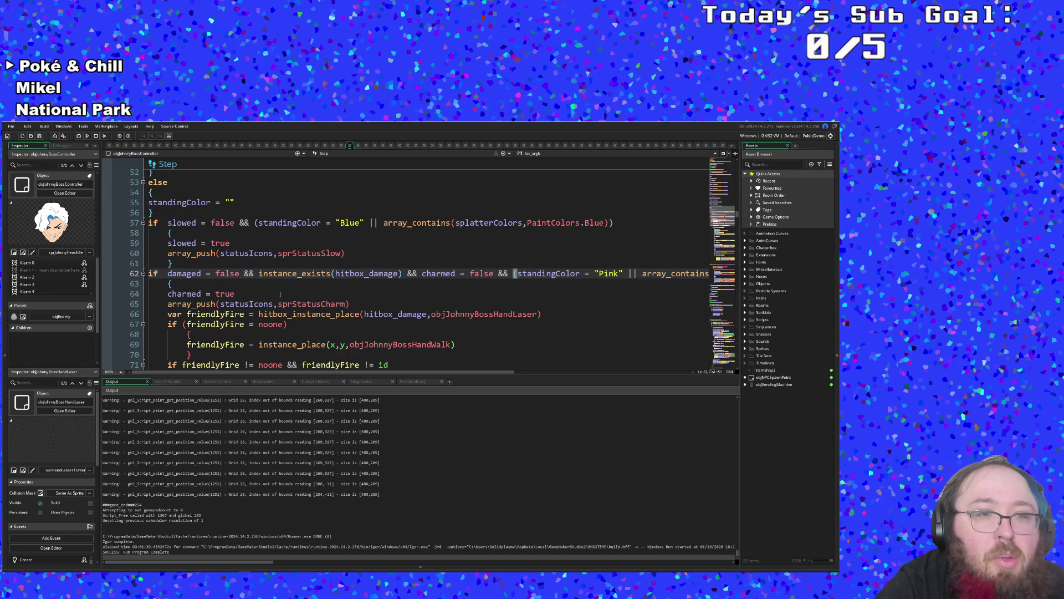
pyautogui.scroll(-6, 280, 294)
pyautogui.scroll(-4, 280, 293)
pyautogui.scroll(10, 281, 294)
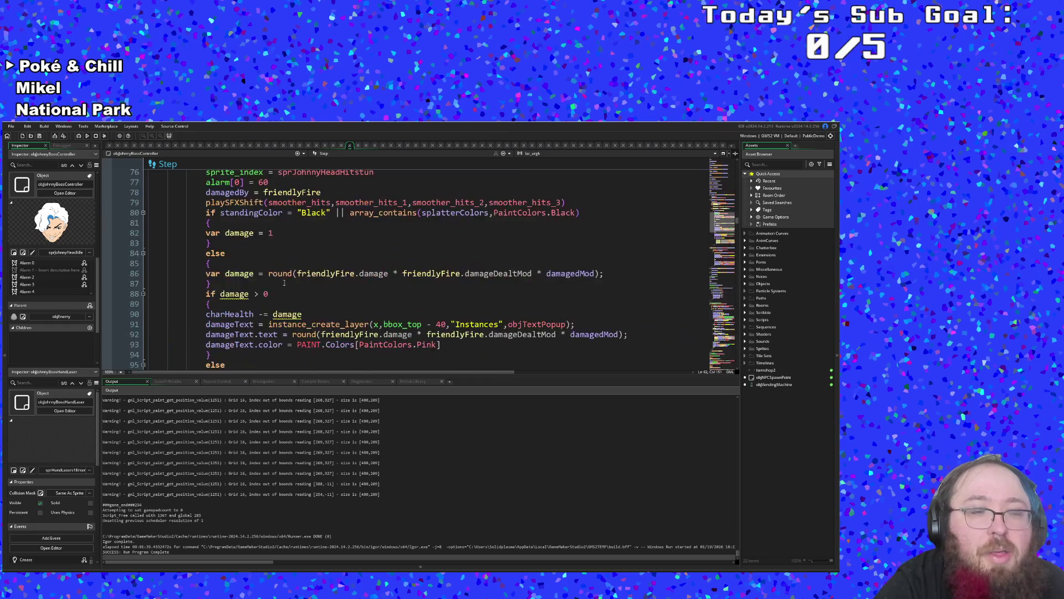
pyautogui.click(271, 304)
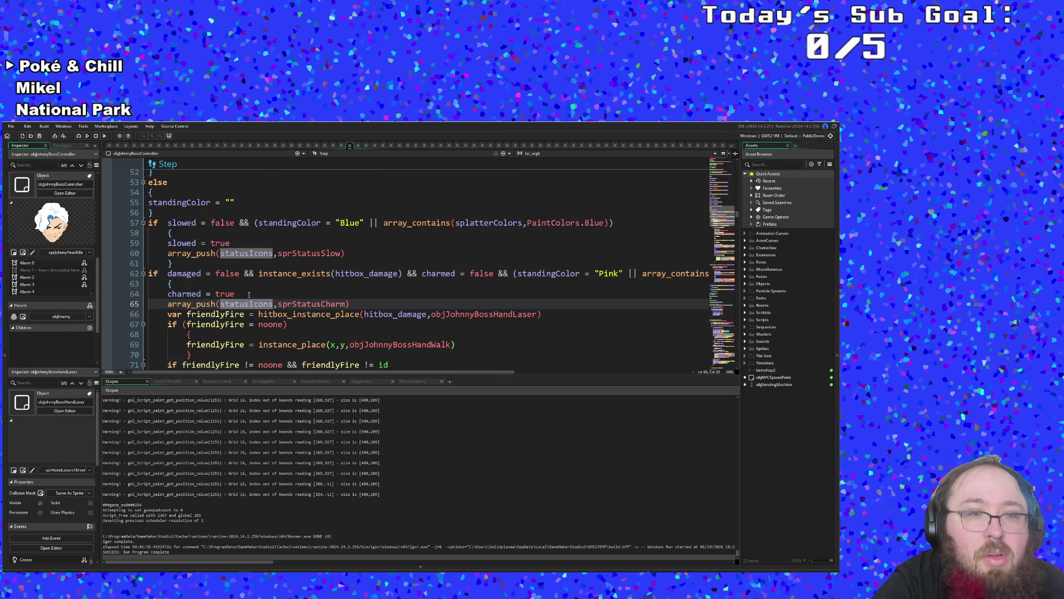
pyautogui.click(249, 295)
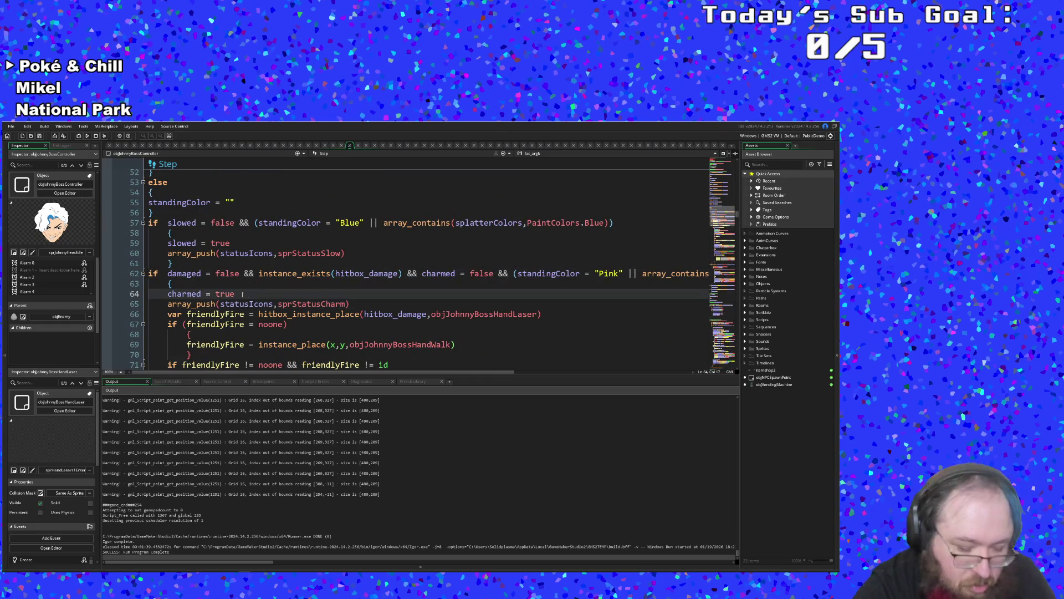
pyautogui.press('BackSpace')
pyautogui.scroll(-2, 278, 284)
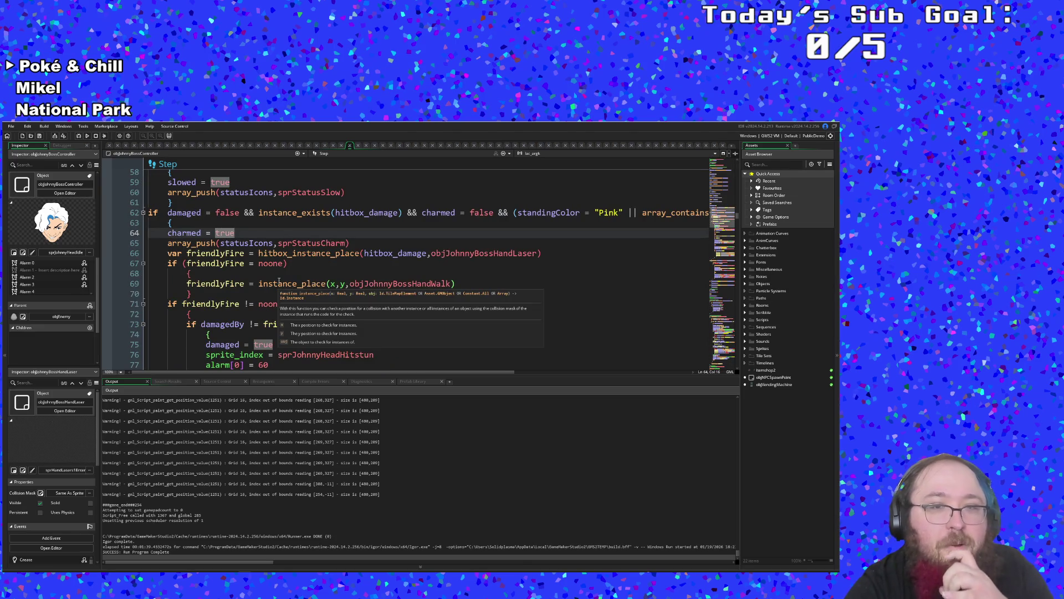
pyautogui.click(273, 283)
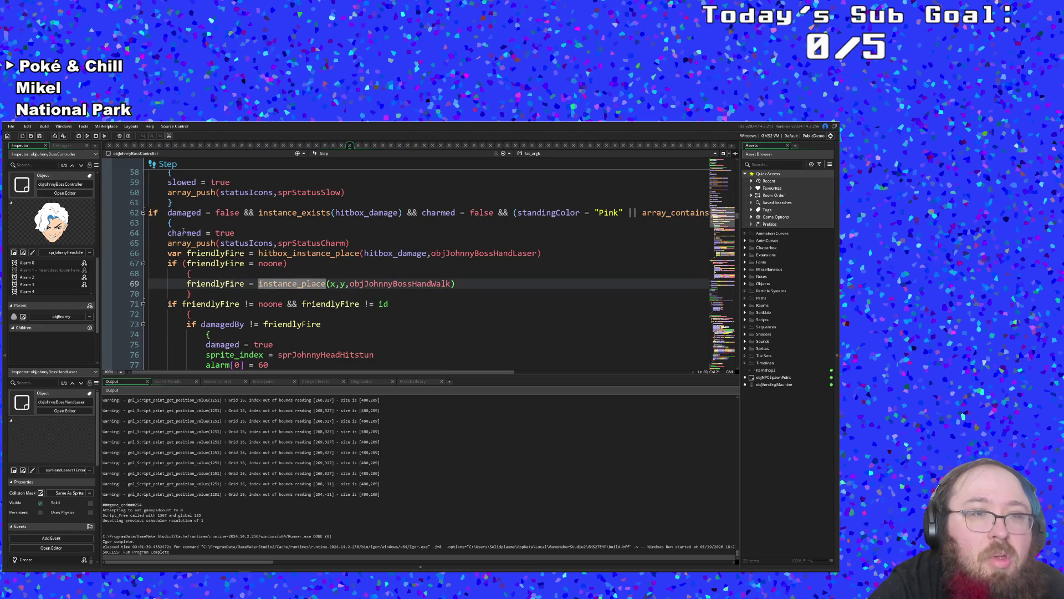
pyautogui.click(259, 212)
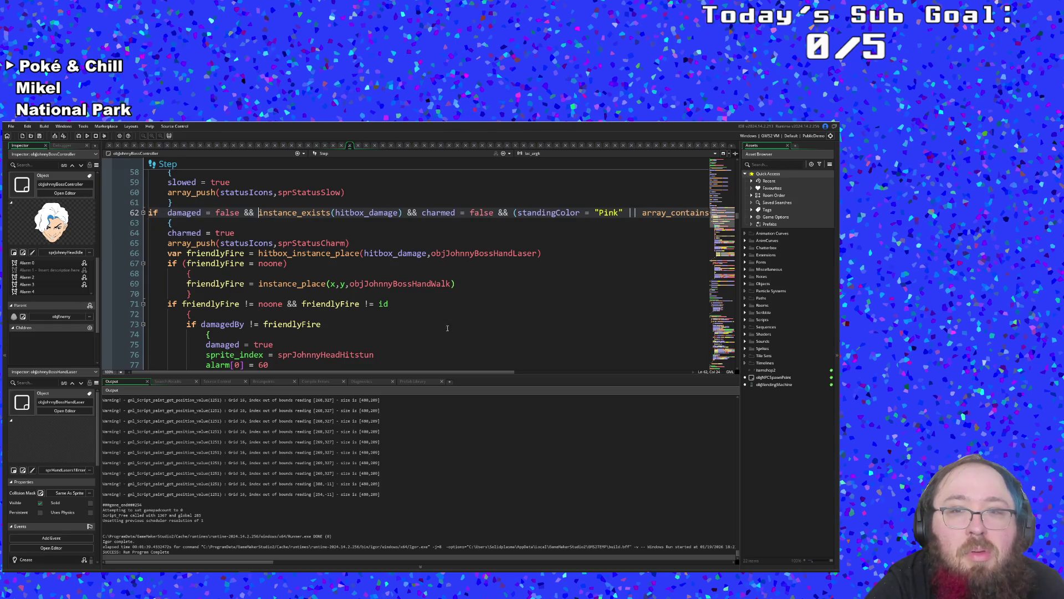
pyautogui.scroll(-14, 422, 351)
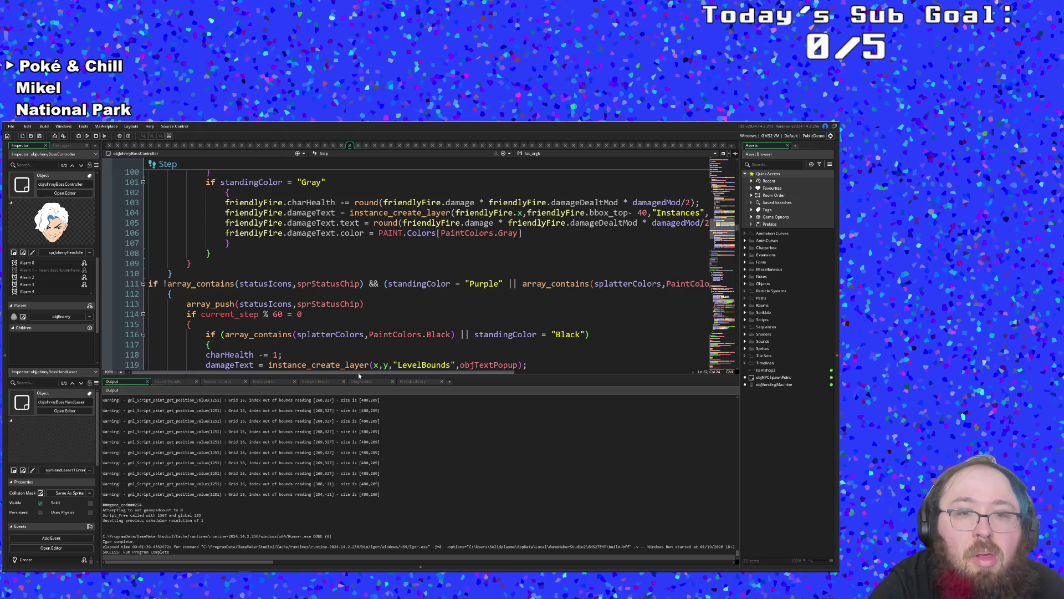
pyautogui.moveTo(358, 373)
pyautogui.mouseDown()
pyautogui.moveTo(457, 377)
pyautogui.moveTo(343, 376)
pyautogui.mouseUp()
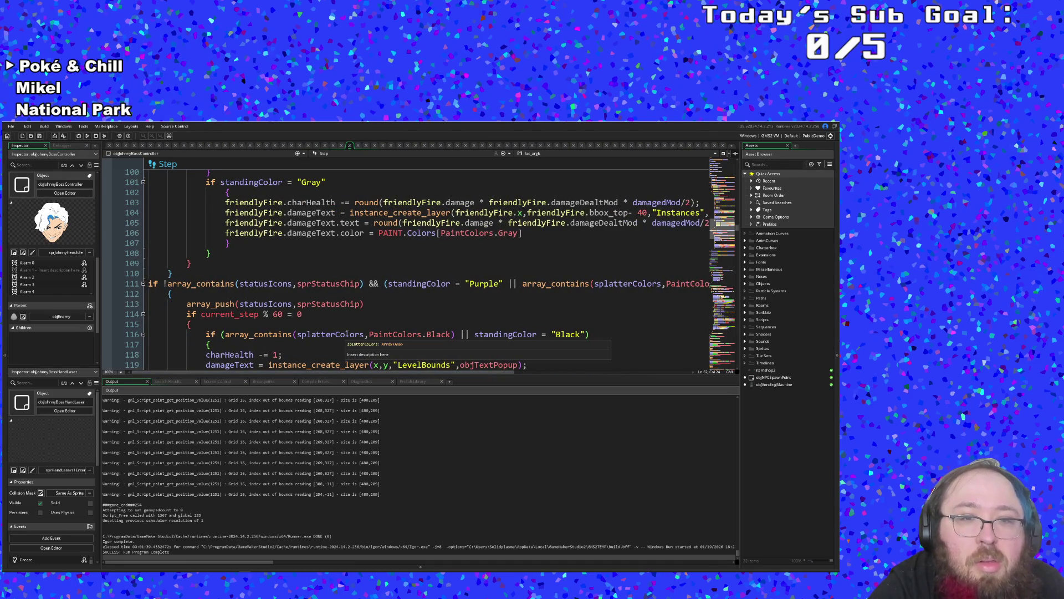
pyautogui.scroll(14, 347, 334)
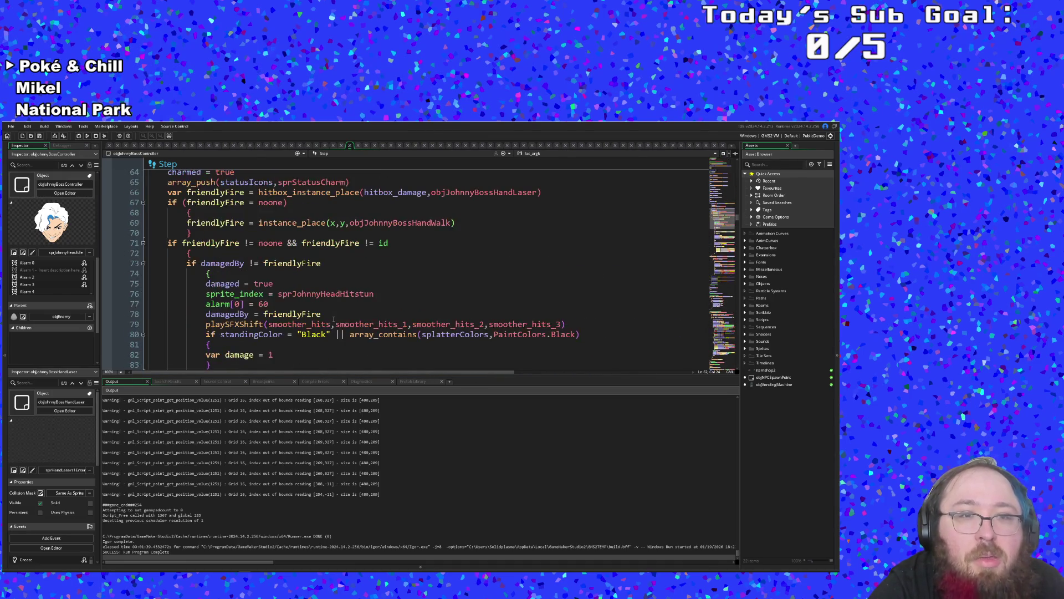
pyautogui.scroll(-14, 334, 319)
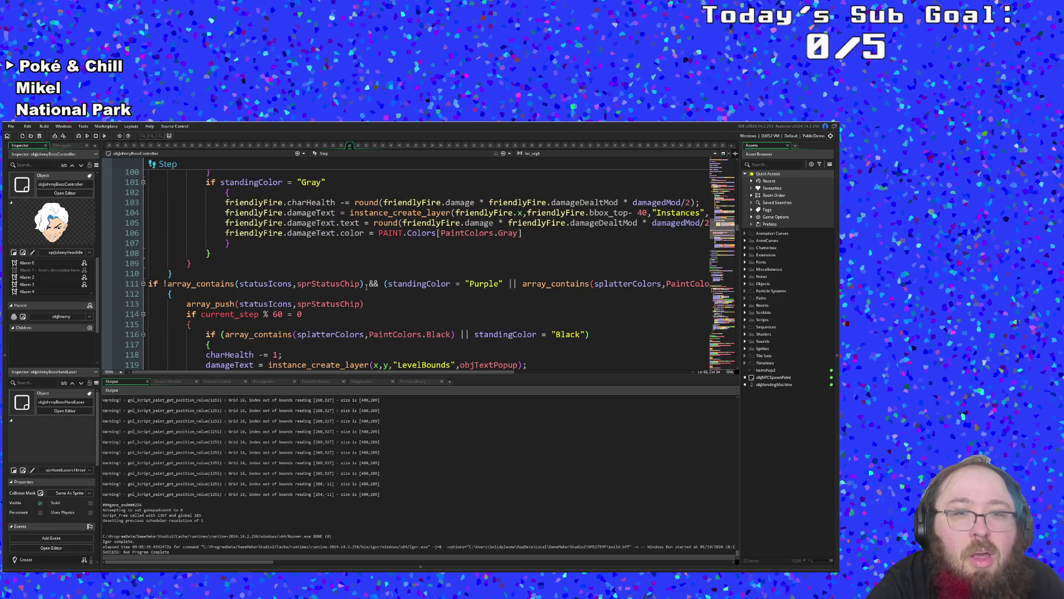
pyautogui.moveTo(367, 286); pyautogui.dragTo(164, 285)
pyautogui.write('chip')
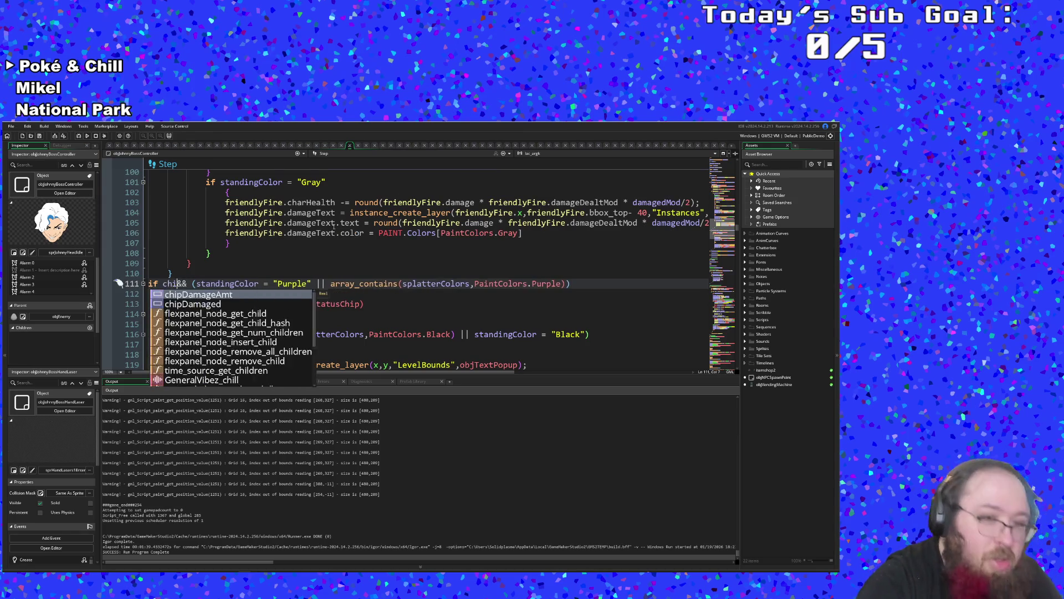
pyautogui.press('Down')
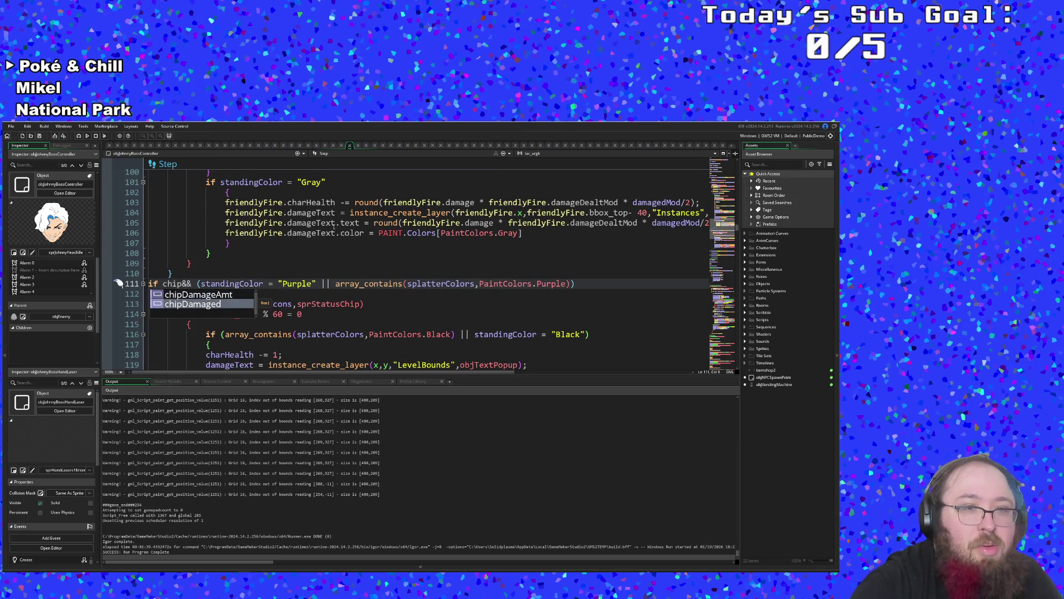
pyautogui.press('Return')
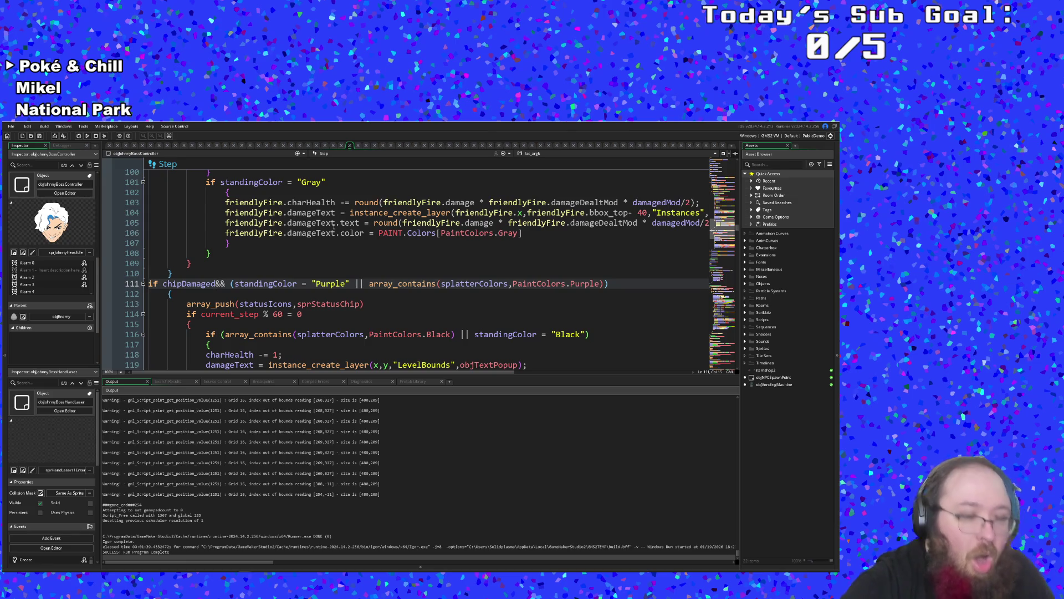
pyautogui.hotkey('ctrl', 'z')
pyautogui.hotkey('ctrl', 'z')
pyautogui.hotkey('ctrl', 'z')
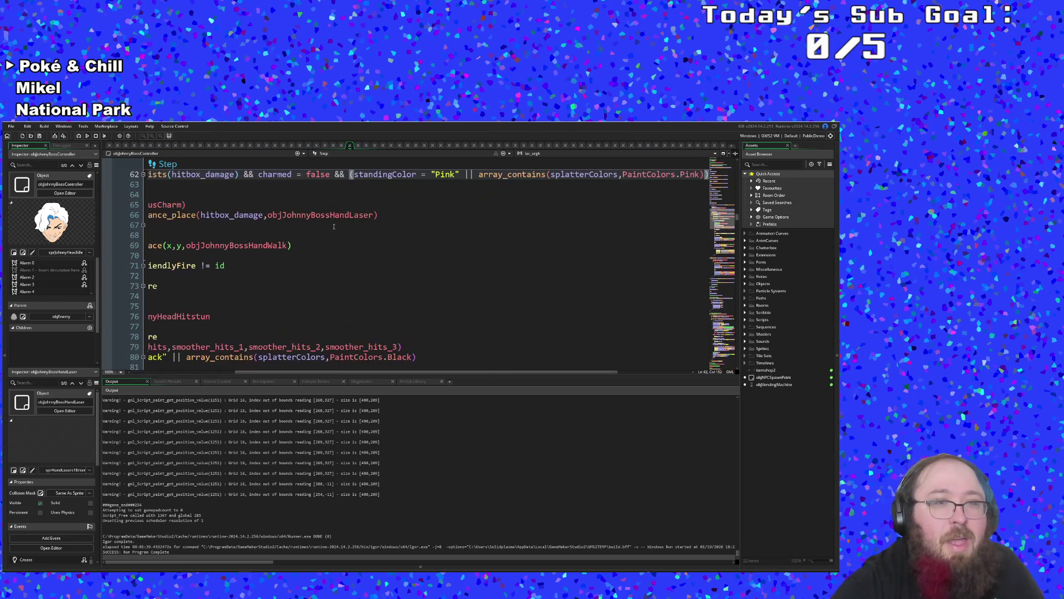
pyautogui.hotkey('ctrl', 'z')
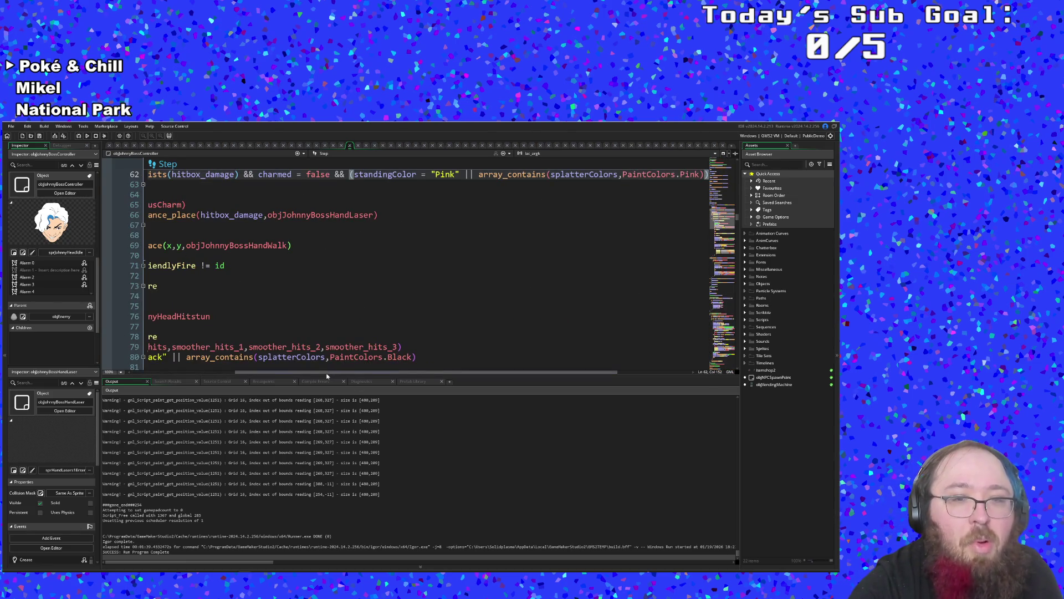
# - Delete the charmed = true line from the charm block
pyautogui.moveTo(308, 371); pyautogui.dragTo(208, 382)
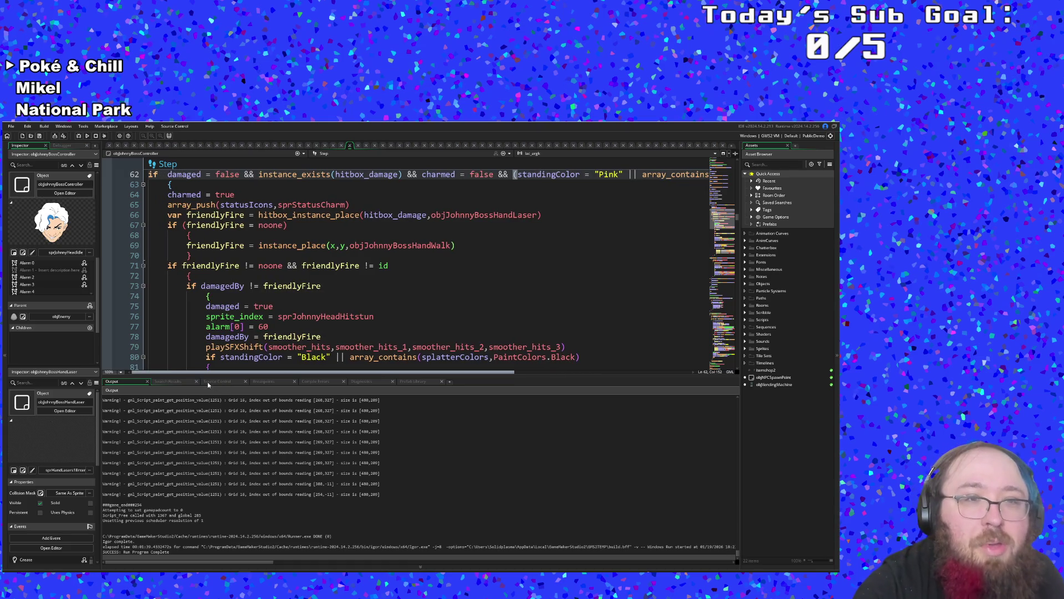
pyautogui.click(252, 233)
pyautogui.scroll(2, 252, 227)
pyautogui.click(235, 255)
pyautogui.press('BackSpace')
pyautogui.press('BackSpace')
pyautogui.press('BackSpace')
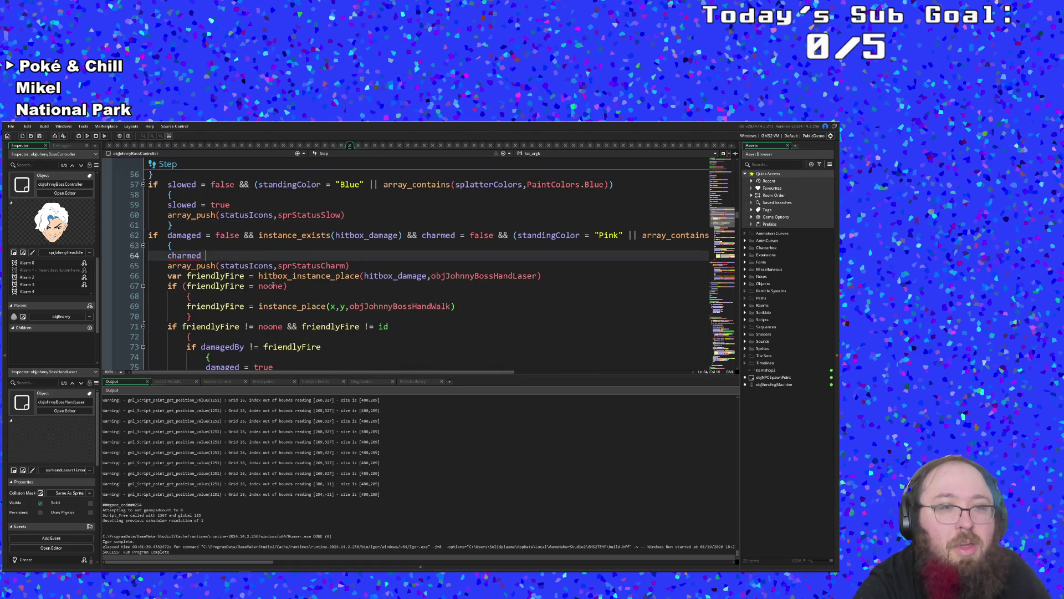
pyautogui.press('BackSpace')
pyautogui.press('BackSpace')
pyautogui.press('BackSpace')
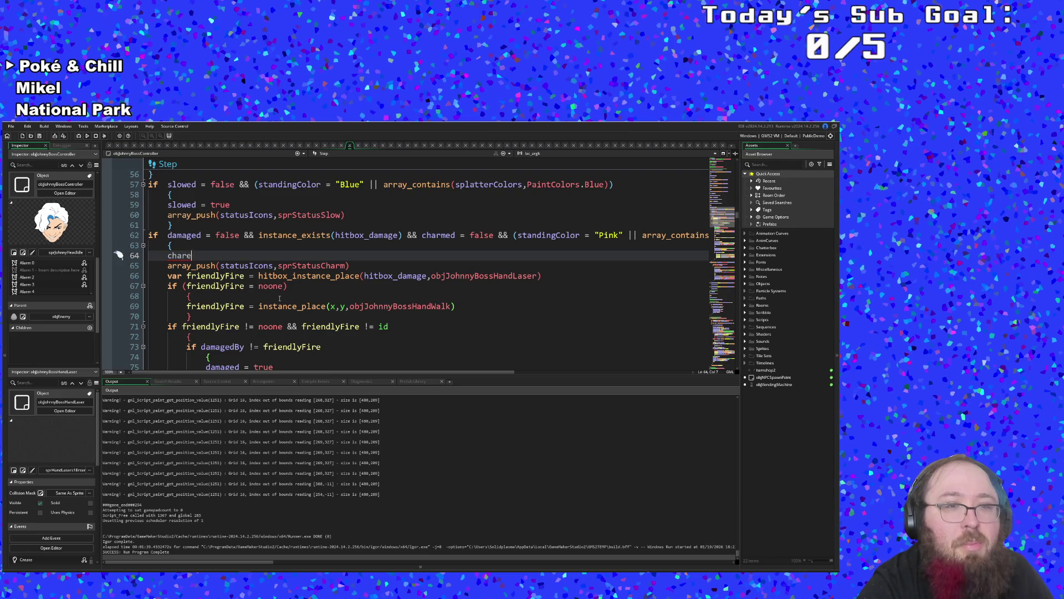
pyautogui.press('BackSpace')
pyautogui.press('BackSpace')
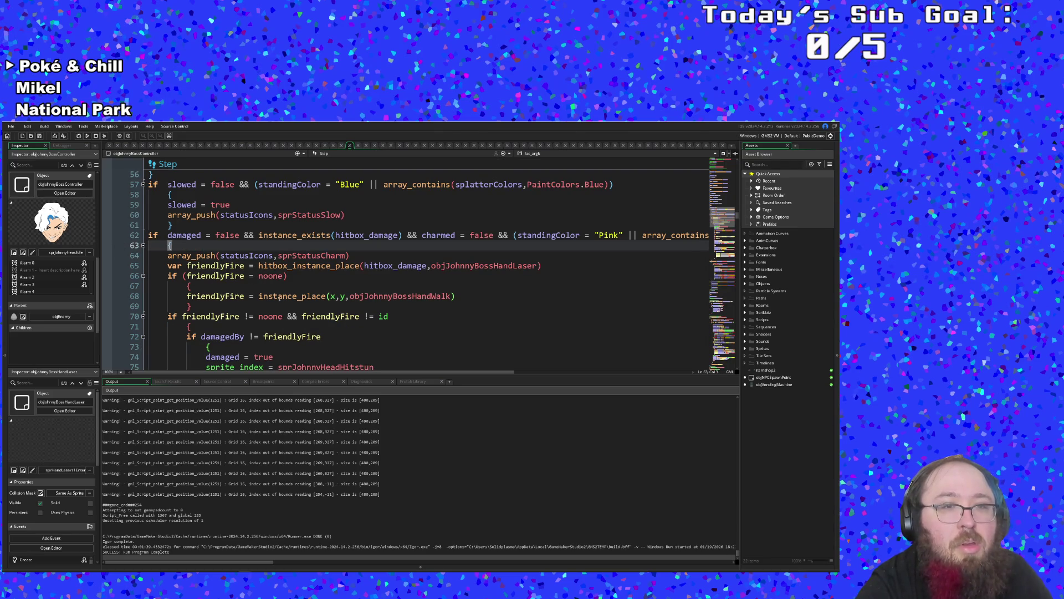
pyautogui.press('Return')
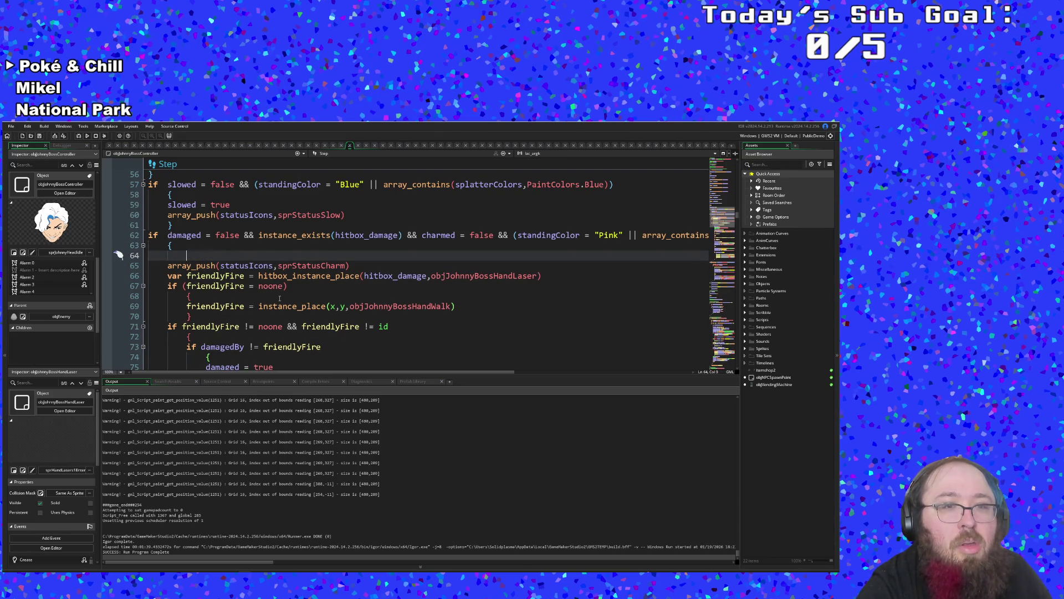
# - Restore the !array_contains(statusIcons, …) checks on lines 57 and 62 with two undos
pyautogui.hotkey('ctrl', 'z')
pyautogui.hotkey('ctrl', 'z')
pyautogui.hotkey('ctrl', 'z')
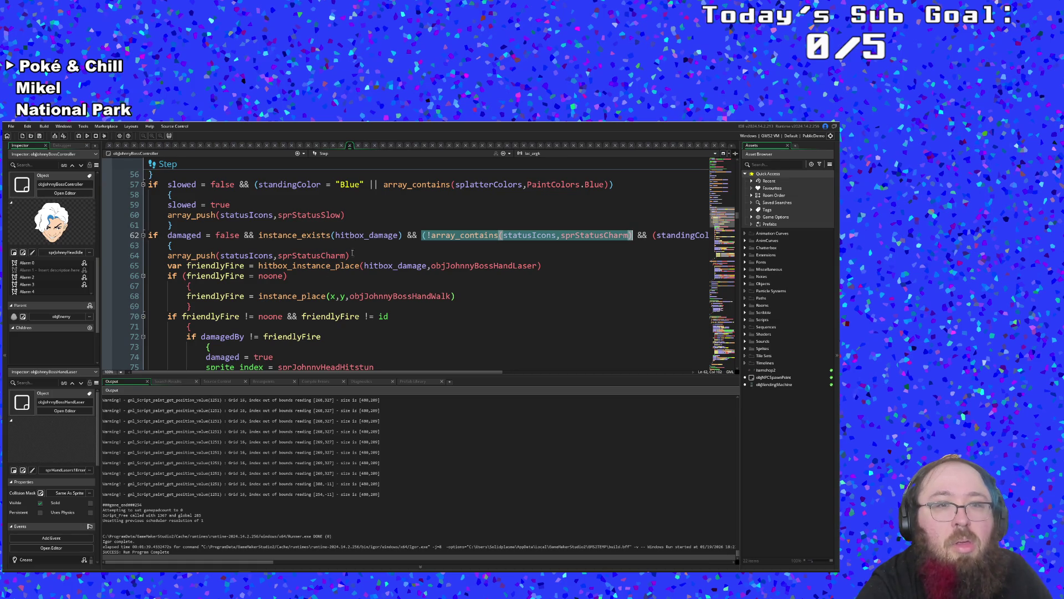
pyautogui.hotkey('ctrl', 'z')
pyautogui.hotkey('ctrl', 'z')
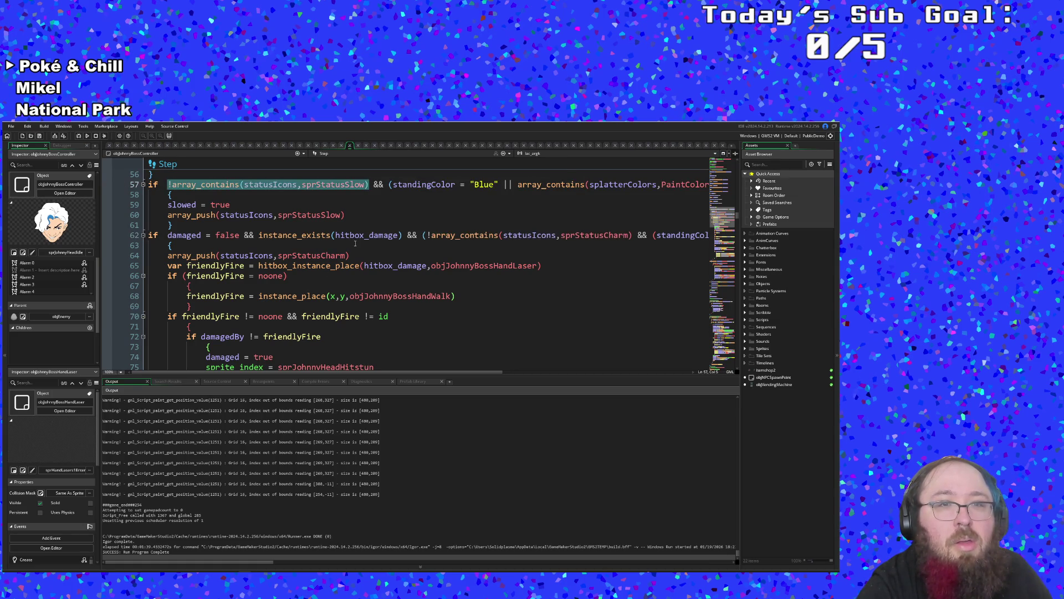
pyautogui.click(355, 245)
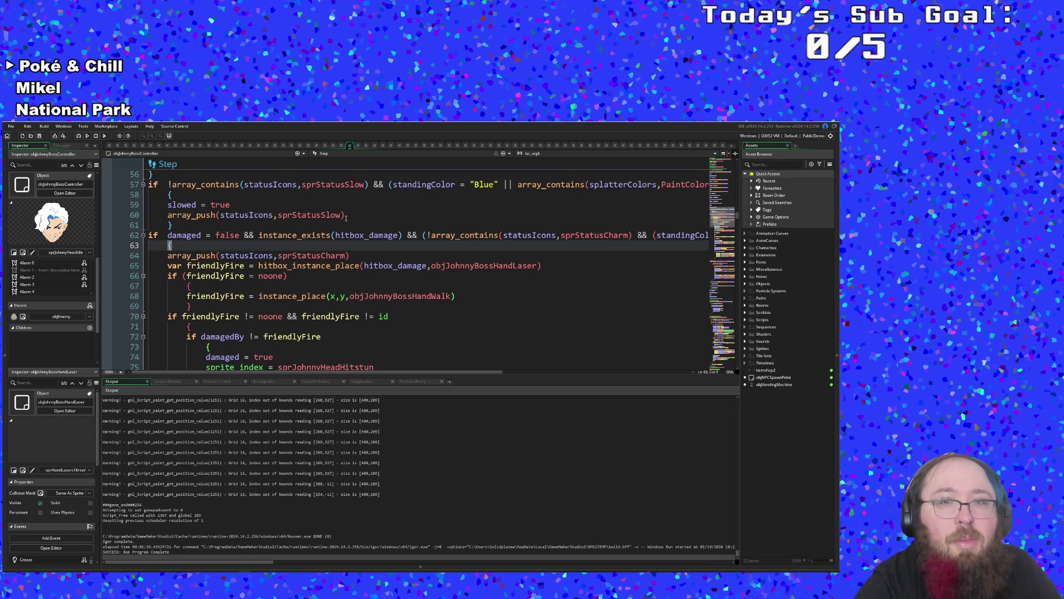
pyautogui.click(346, 217)
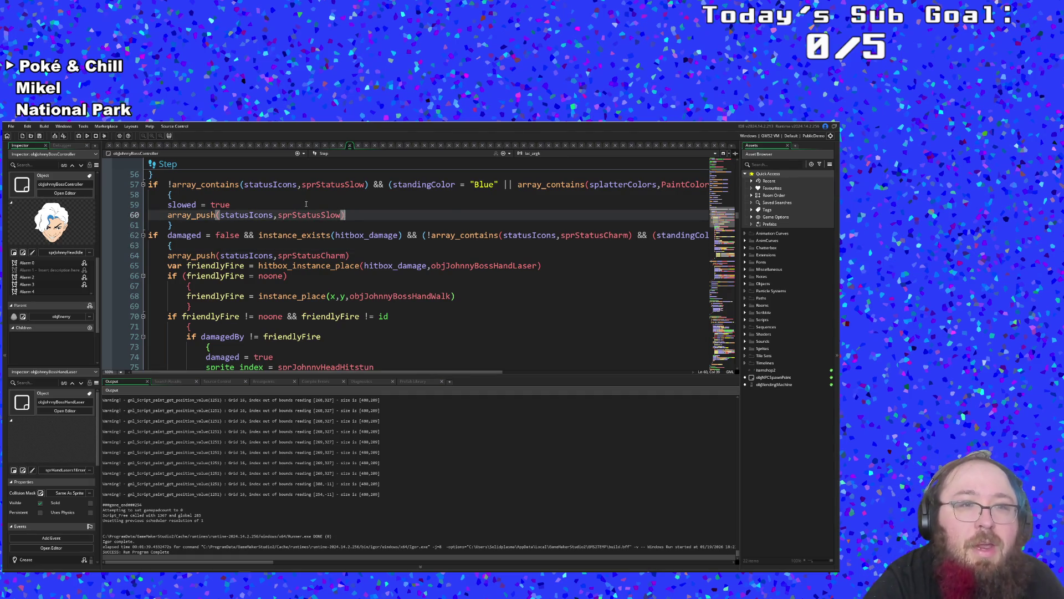
pyautogui.click(258, 203)
pyautogui.scroll(-2, 297, 273)
pyautogui.scroll(2, 305, 274)
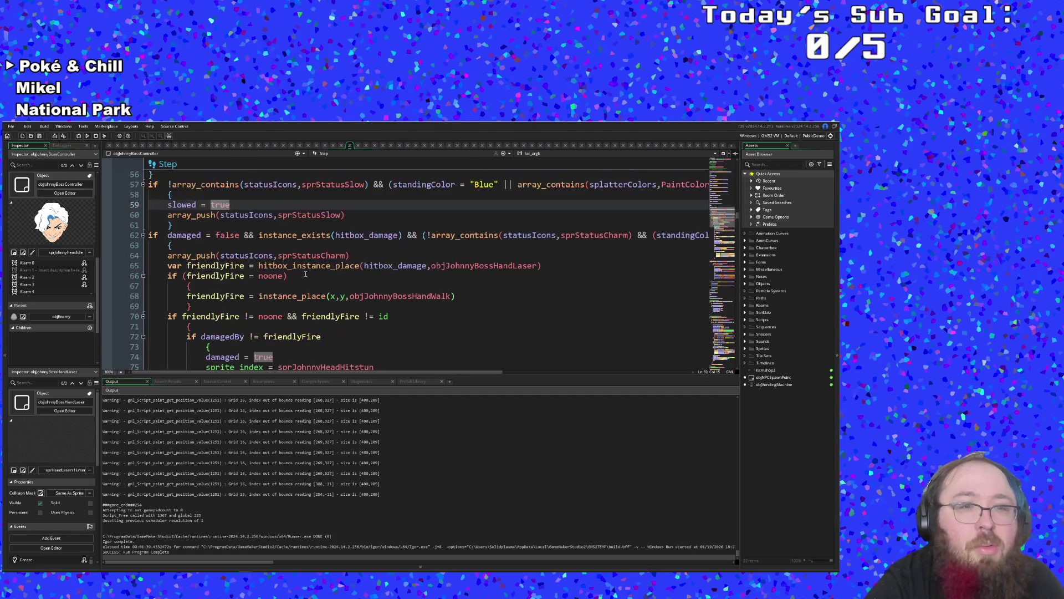
pyautogui.click(236, 247)
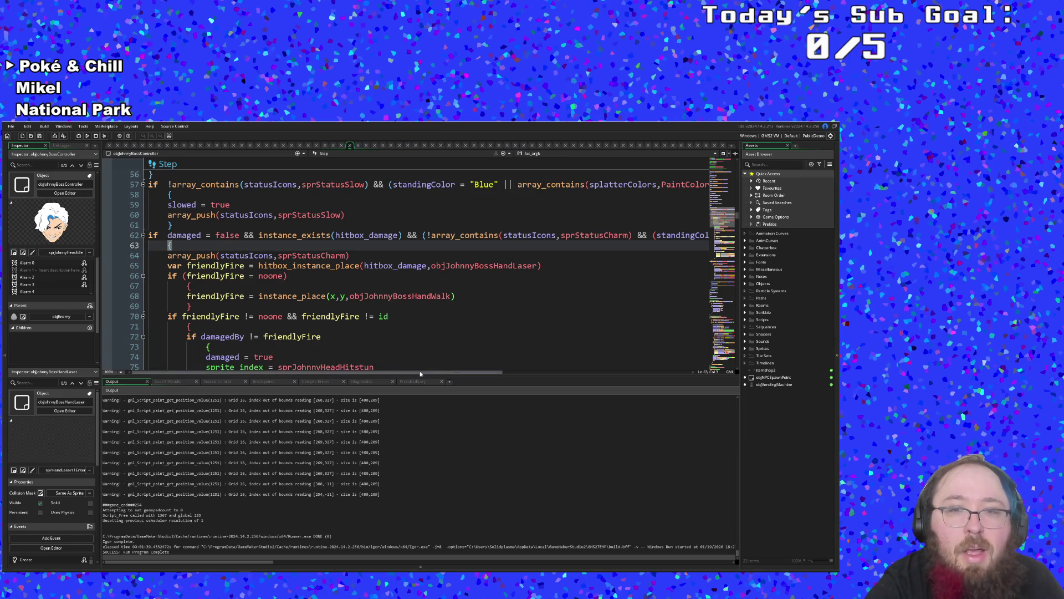
pyautogui.moveTo(420, 371)
pyautogui.mouseDown()
pyautogui.moveTo(614, 360)
pyautogui.moveTo(471, 366)
pyautogui.moveTo(632, 369)
pyautogui.moveTo(446, 370)
pyautogui.mouseUp()
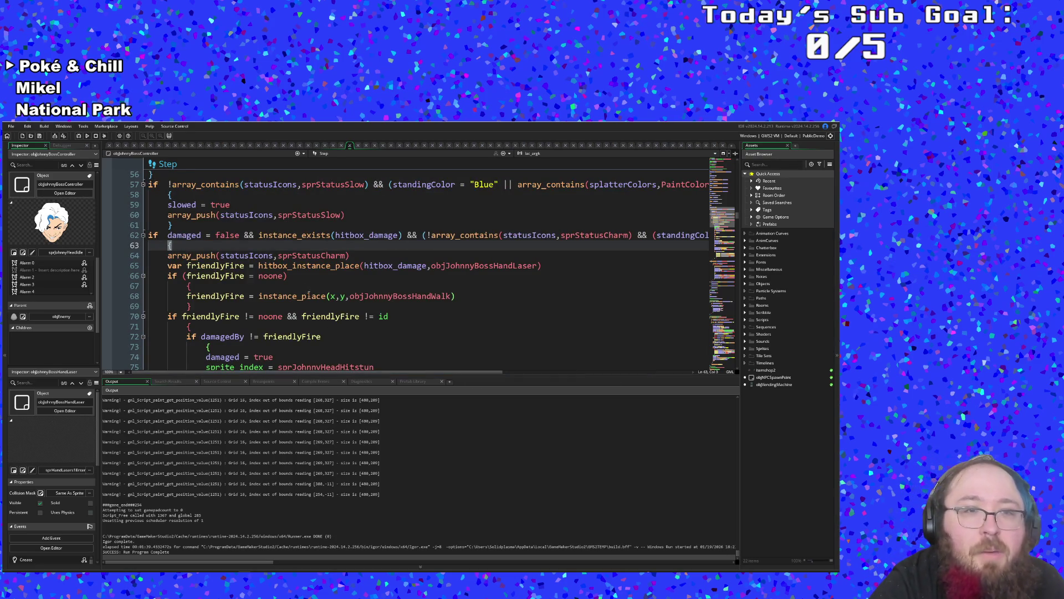
pyautogui.click(296, 284)
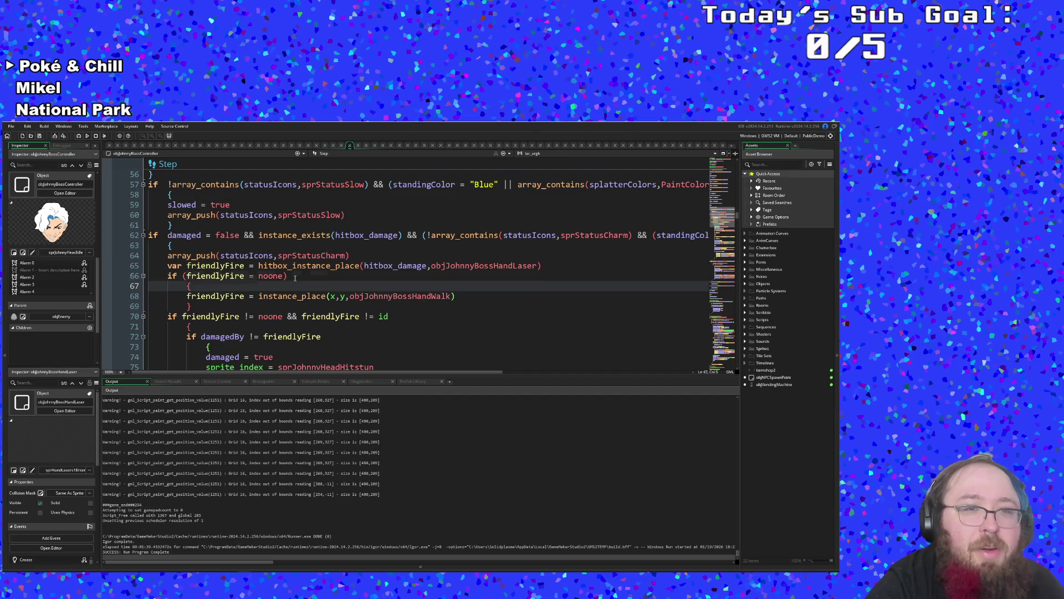
pyautogui.click(293, 272)
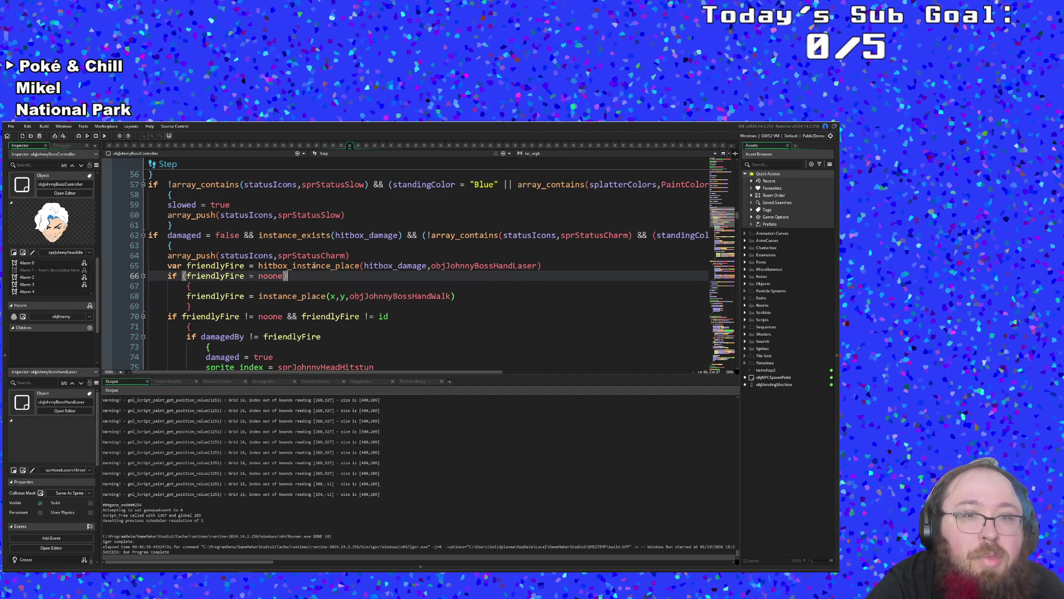
# - Restore the charm block's opening brace after an aborted charmed line
pyautogui.press('Up')
pyautogui.press('Up')
pyautogui.press('Up')
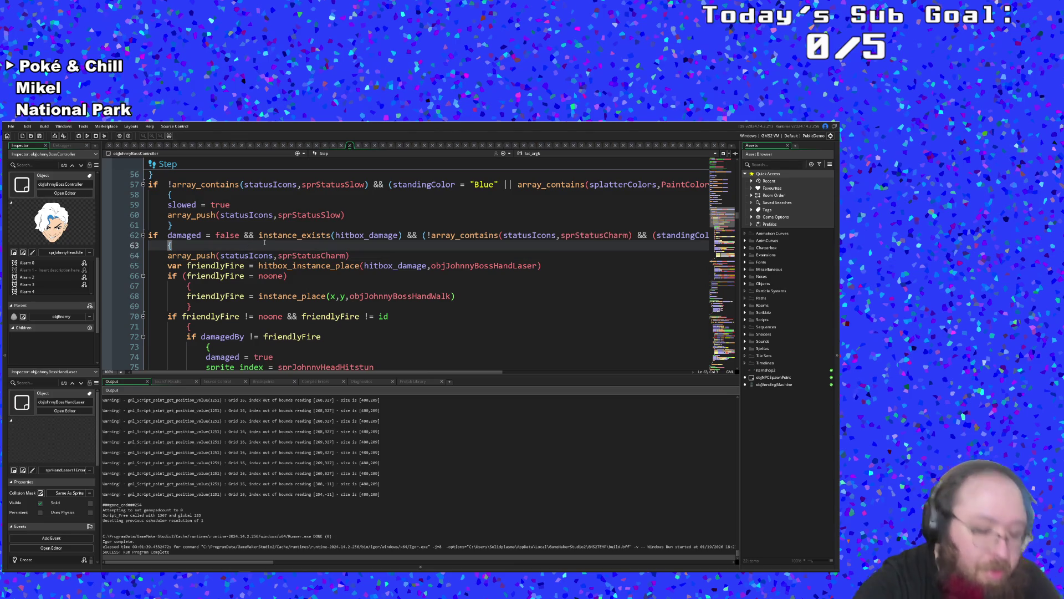
pyautogui.press('Return')
pyautogui.write('charemd')
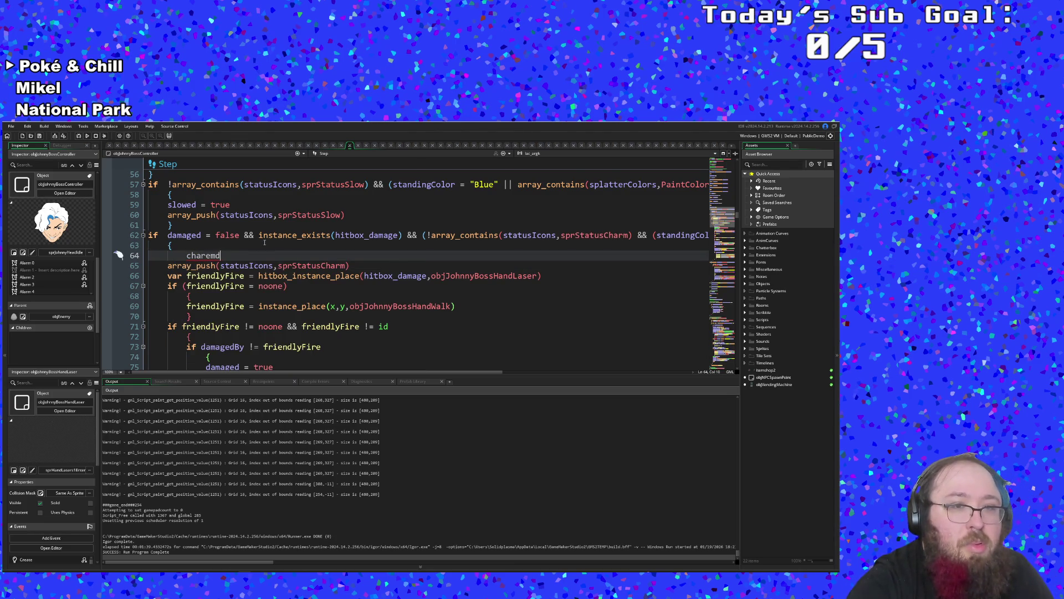
pyautogui.press('BackSpace')
pyautogui.press('BackSpace')
pyautogui.press('BackSpace')
pyautogui.write('med -')
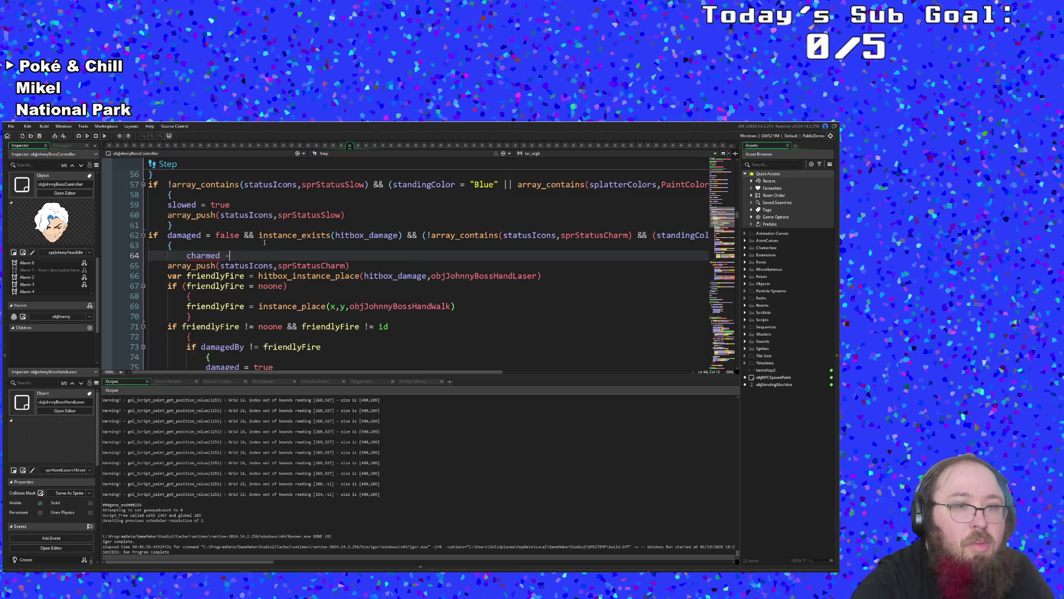
pyautogui.press('BackSpace')
pyautogui.press('BackSpace')
pyautogui.press('BackSpace')
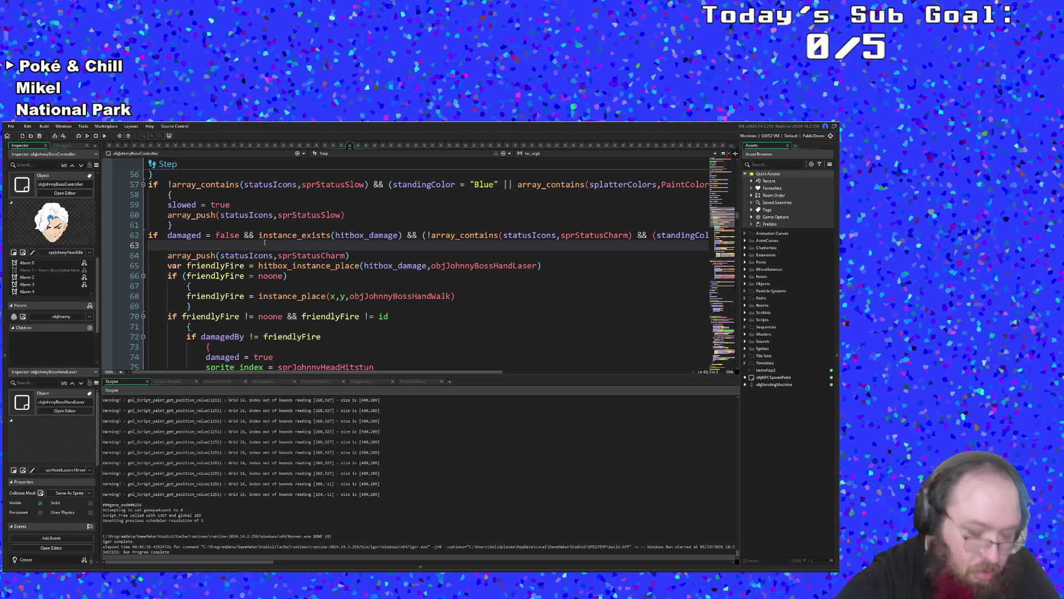
pyautogui.write('{')
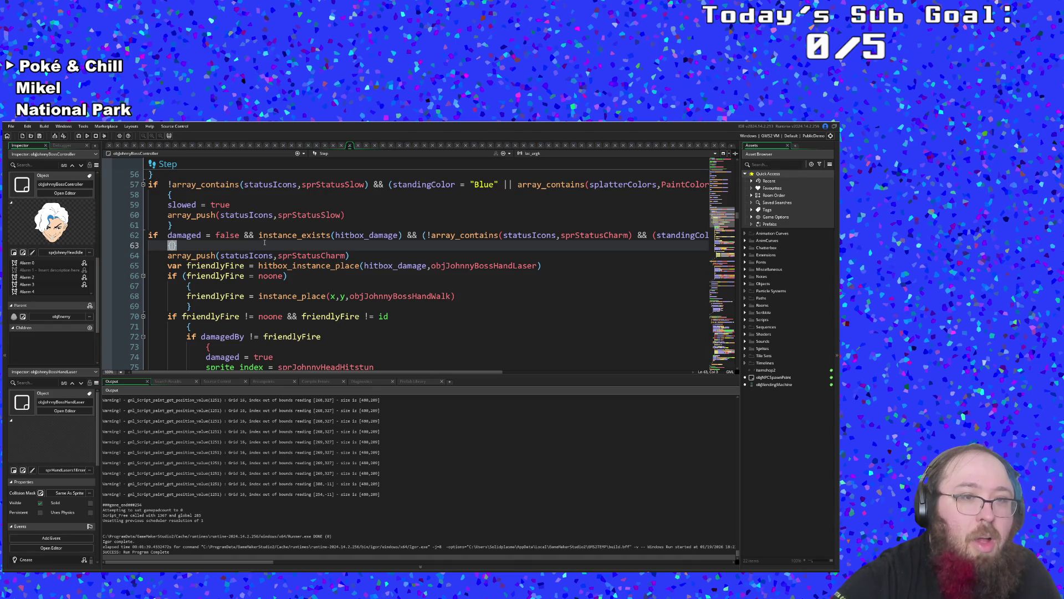
pyautogui.press('Delete')
# - Write charmed = true as the first line inside the charm block
pyautogui.press('Return')
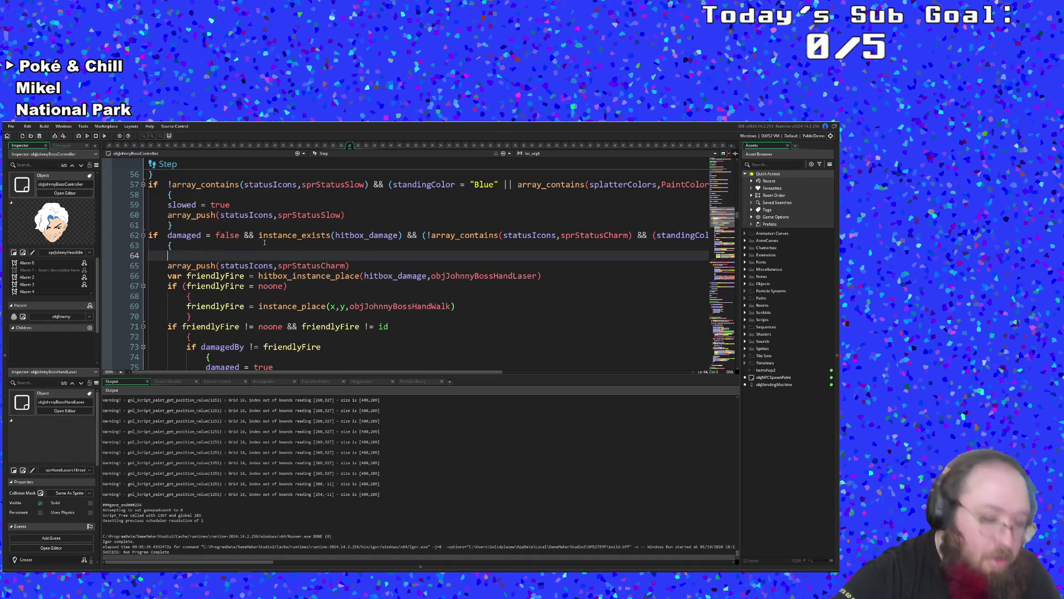
pyautogui.write('chare')
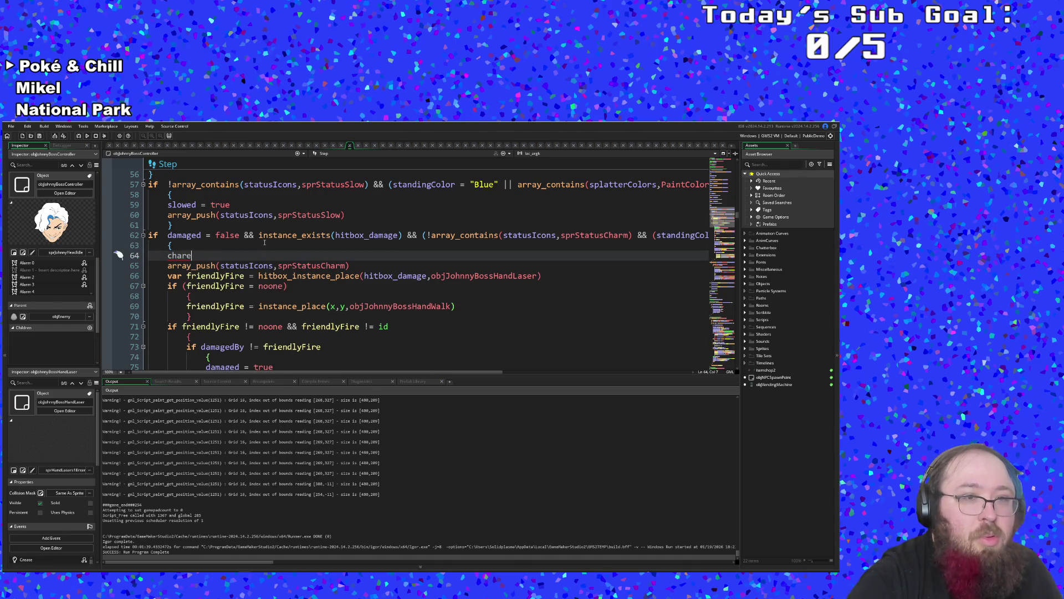
pyautogui.press('BackSpace')
pyautogui.write('med = tr')
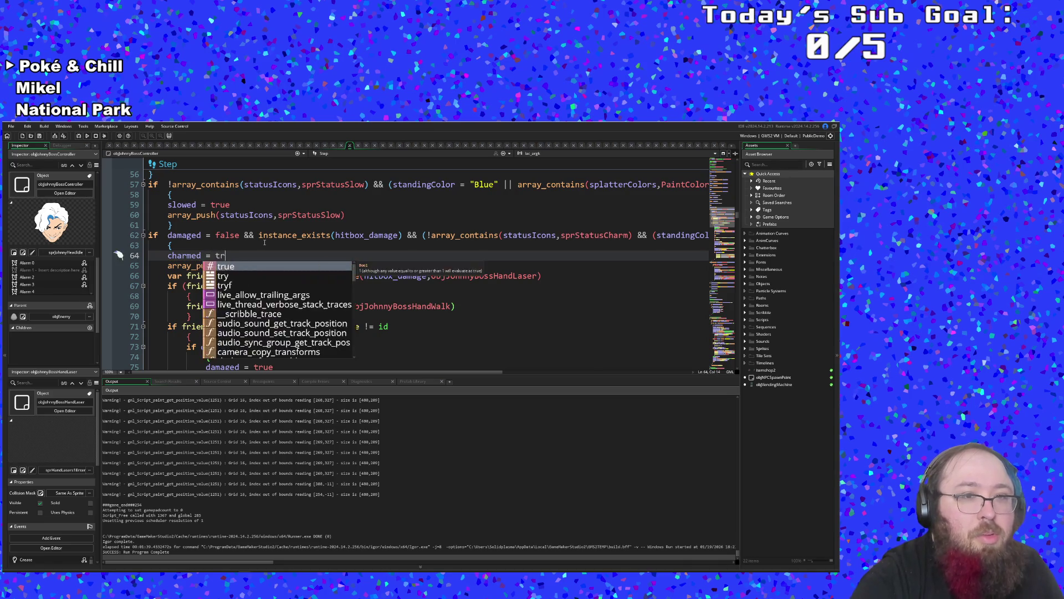
pyautogui.press('Return')
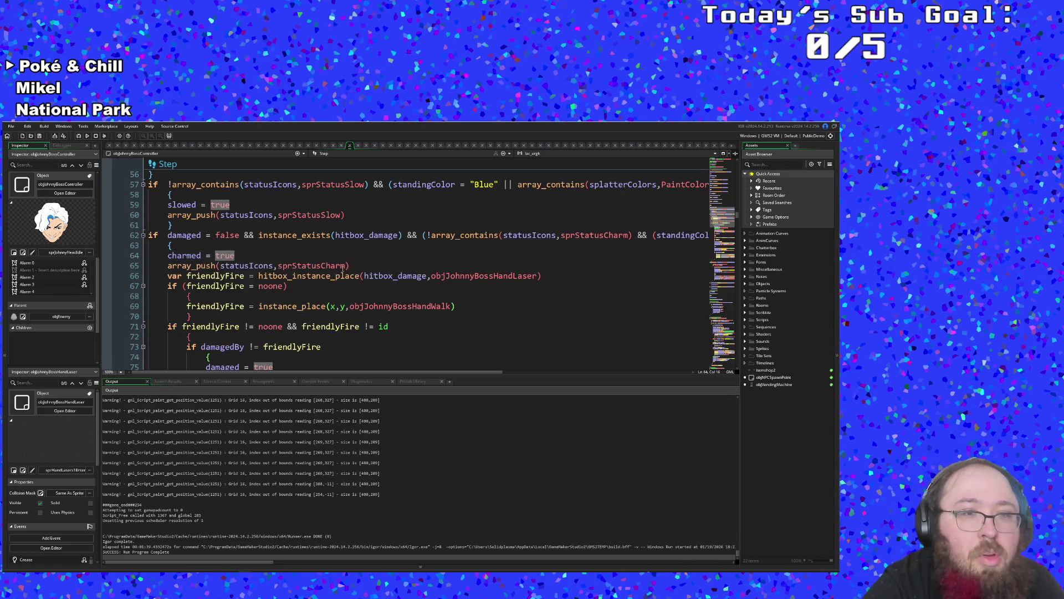
pyautogui.scroll(2, 359, 306)
pyautogui.click(329, 309)
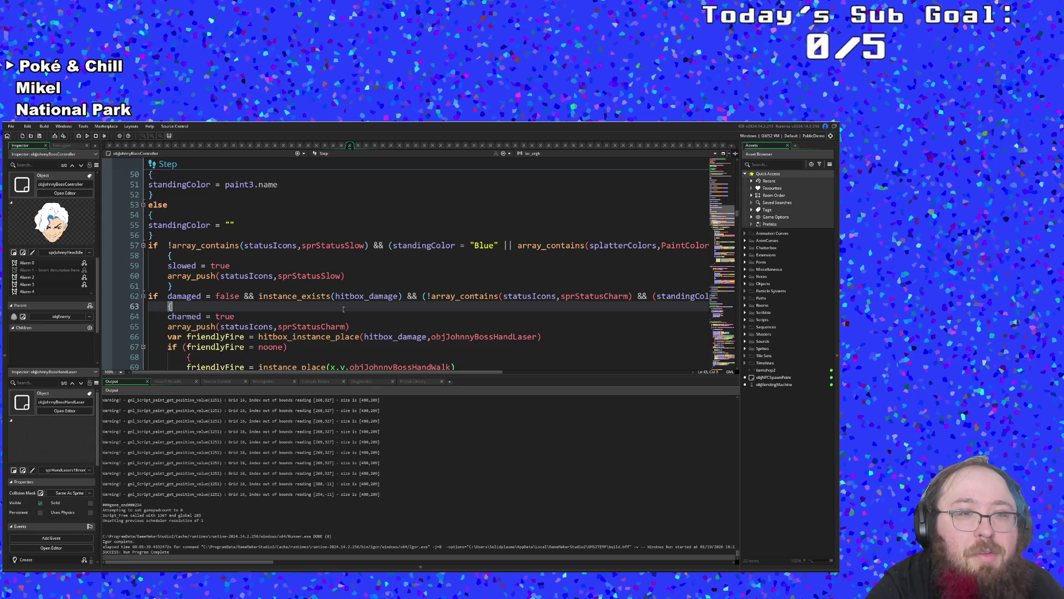
pyautogui.scroll(-4, 329, 316)
pyautogui.scroll(-14, 330, 316)
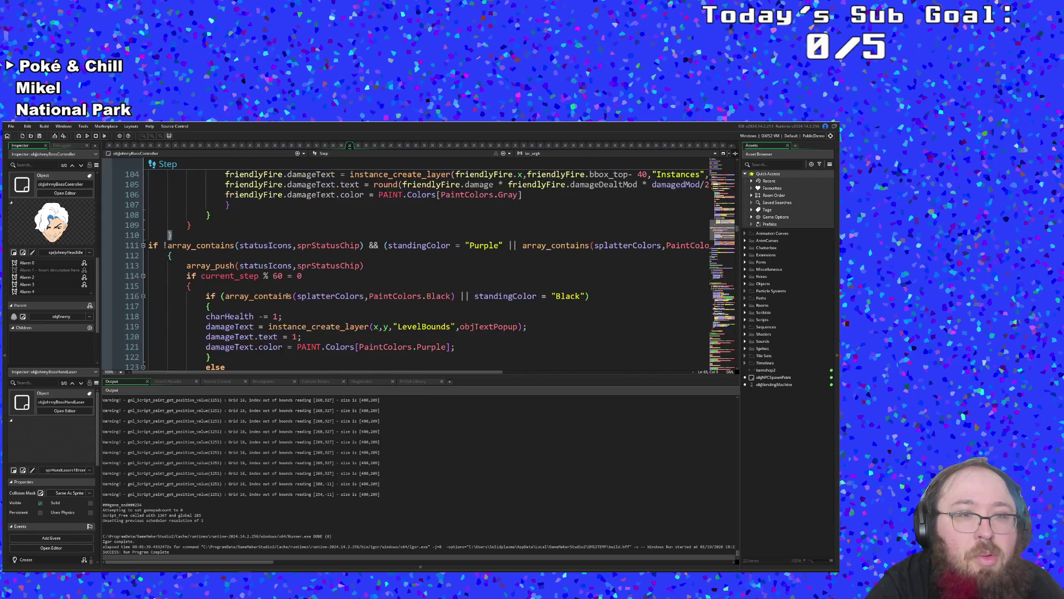
pyautogui.click(256, 265)
pyautogui.click(243, 256)
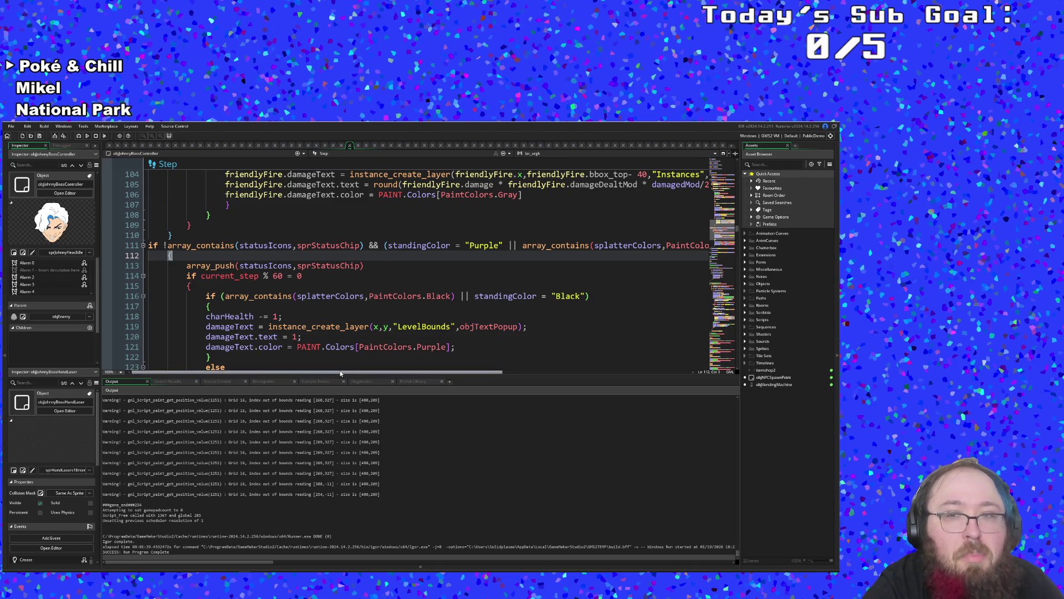
pyautogui.moveTo(342, 371)
pyautogui.mouseDown()
pyautogui.moveTo(422, 377)
pyautogui.moveTo(330, 384)
pyautogui.mouseUp()
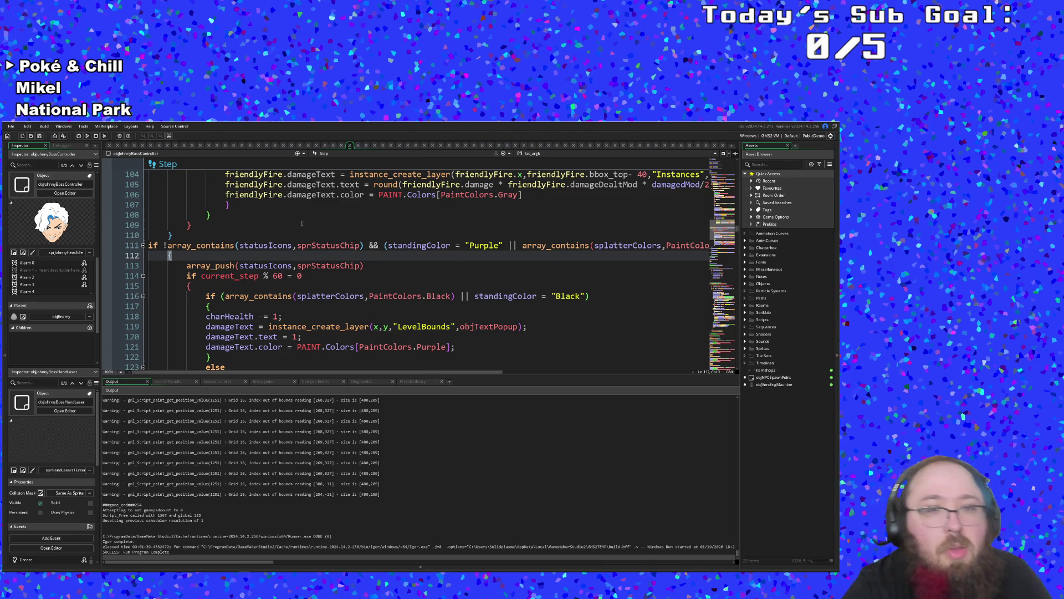
pyautogui.click(385, 245)
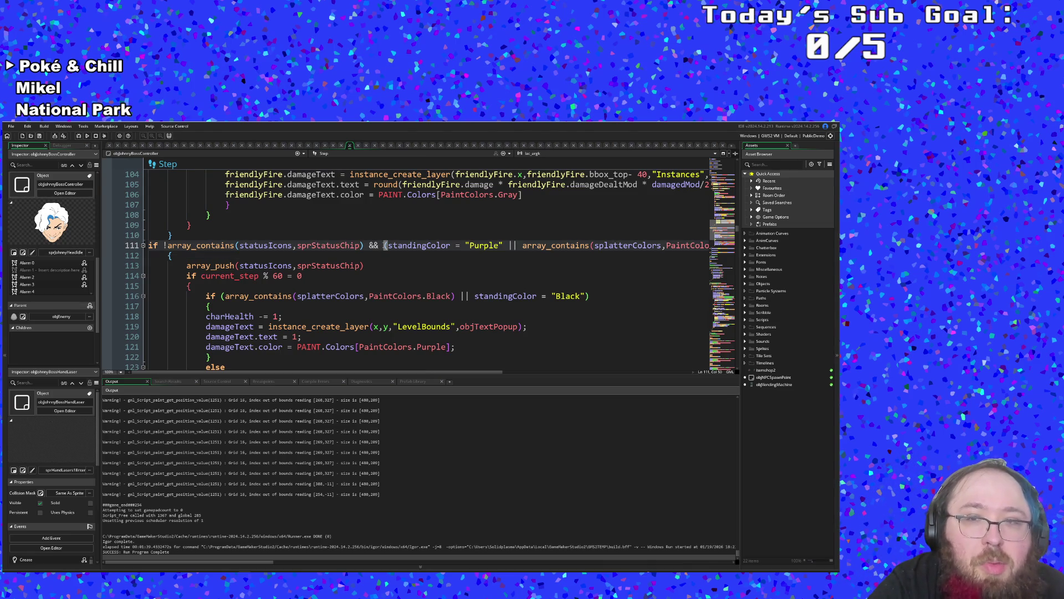
pyautogui.scroll(18, 218, 266)
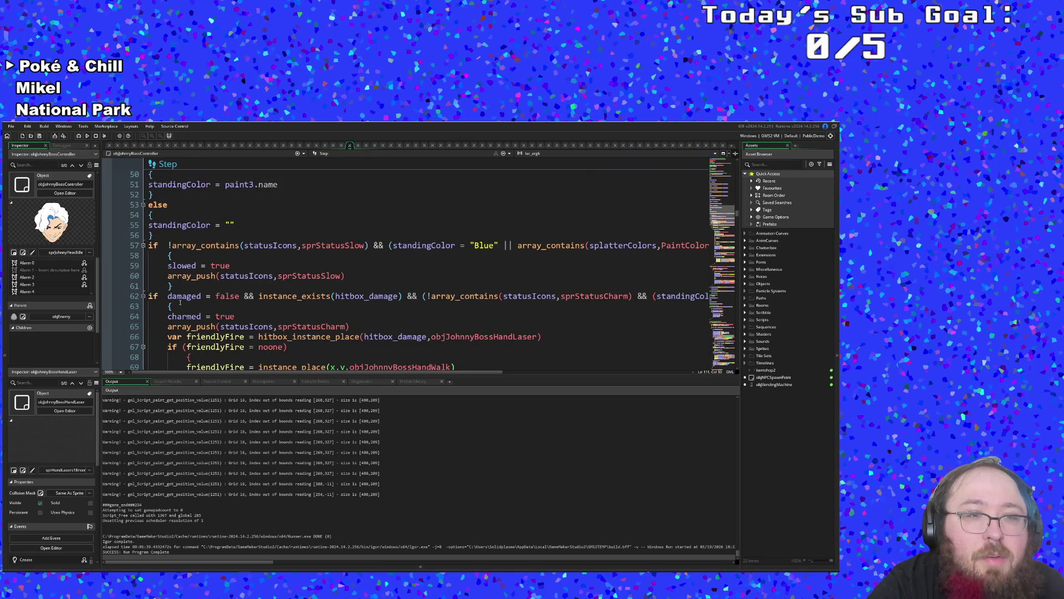
# - Insert ((charmed = true) || before the charm status check on line 62
pyautogui.doubleClick(184, 296)
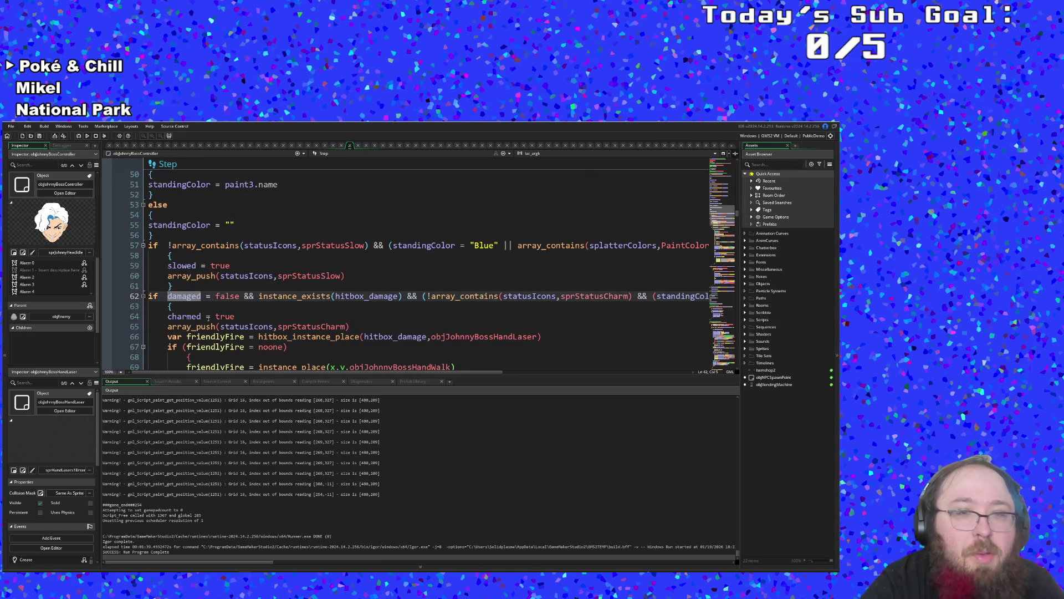
pyautogui.click(400, 308)
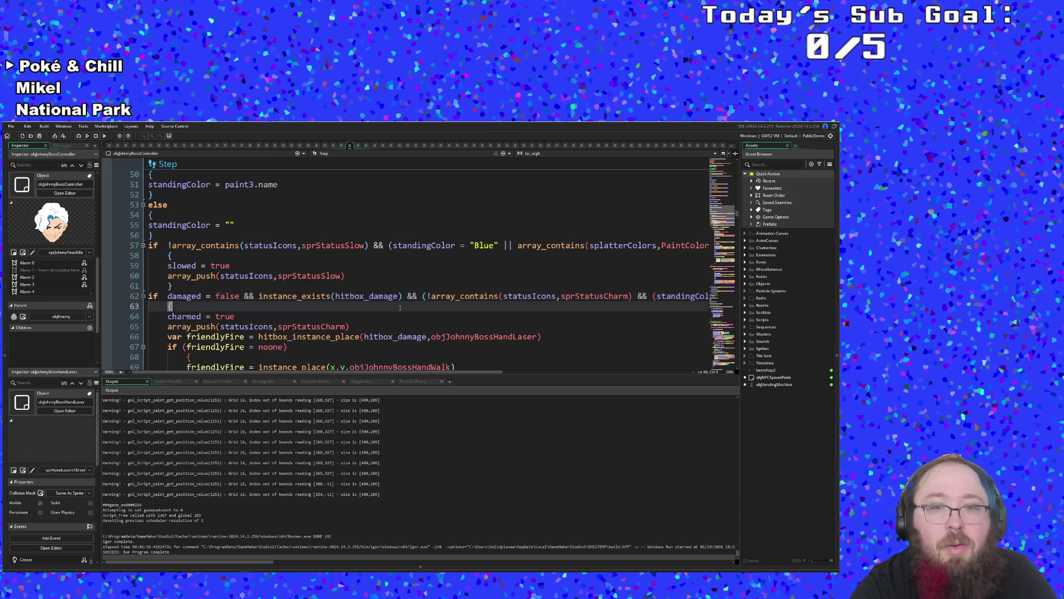
pyautogui.click(411, 300)
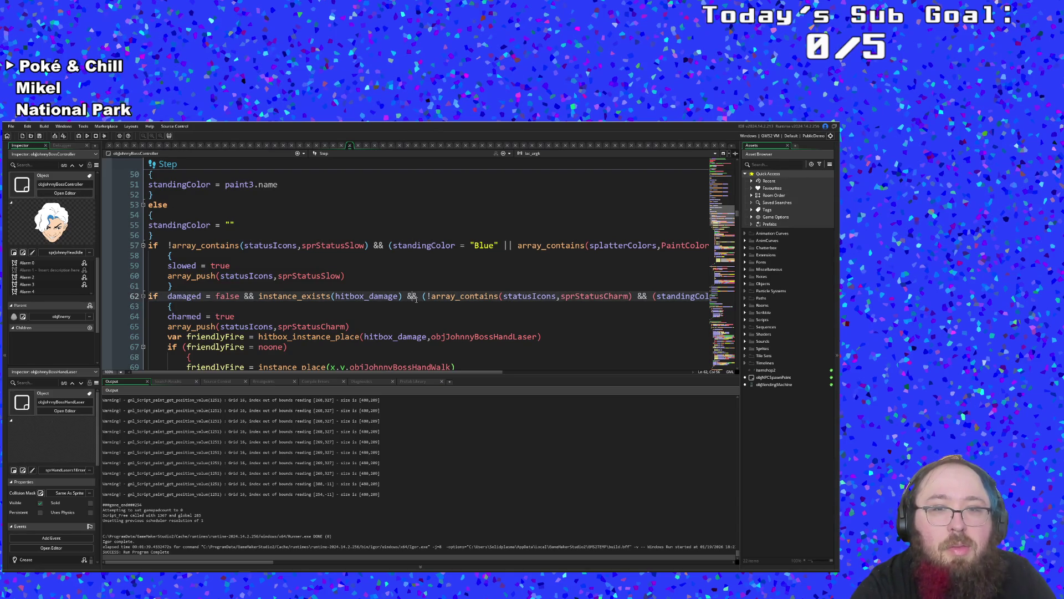
pyautogui.click(421, 298)
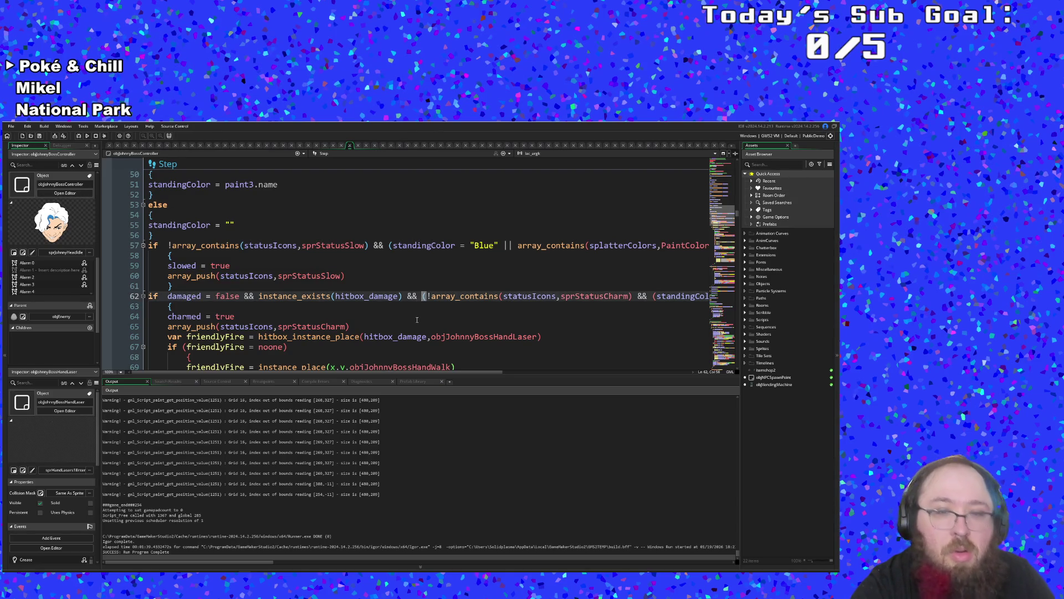
pyautogui.write('(')
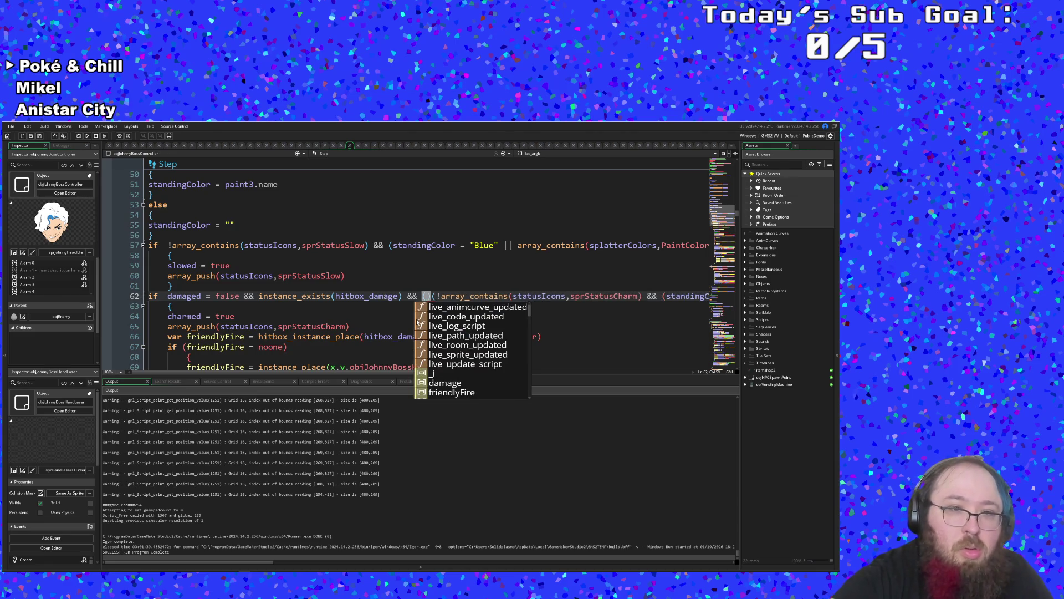
pyautogui.write('charmed =')
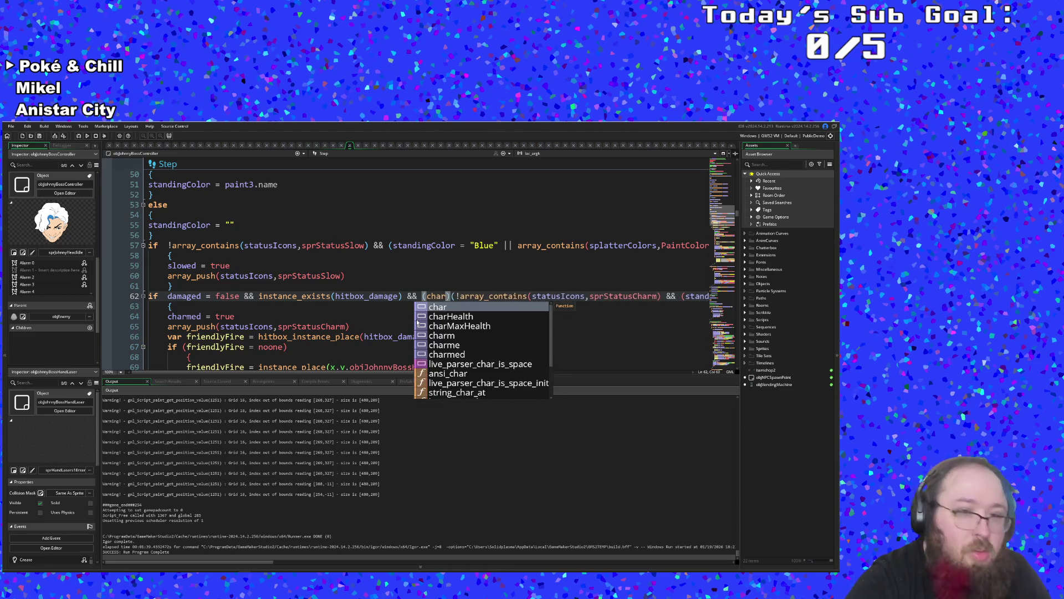
pyautogui.write(' true')
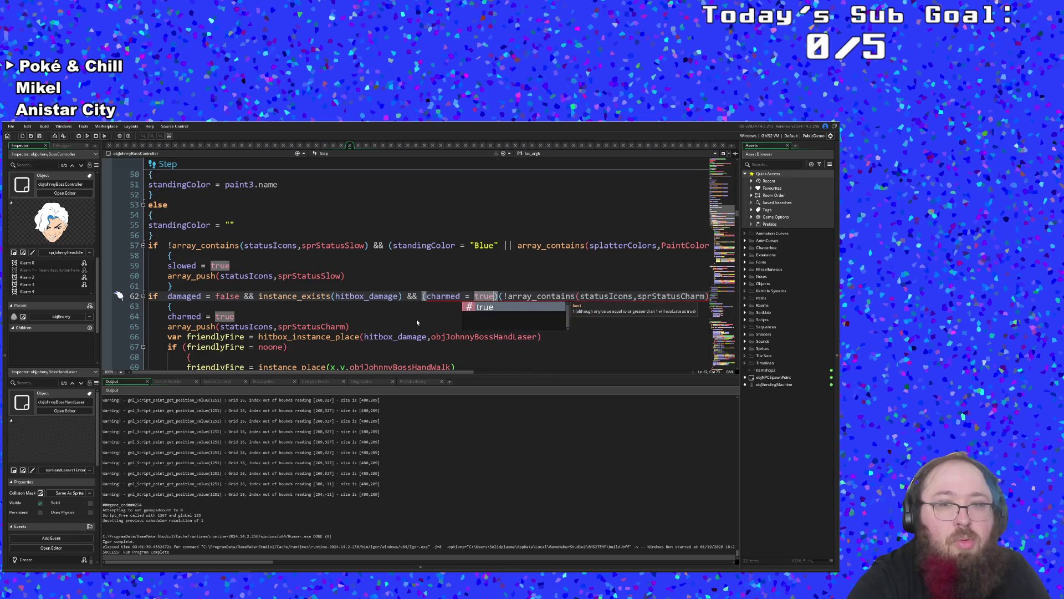
pyautogui.write(') ||')
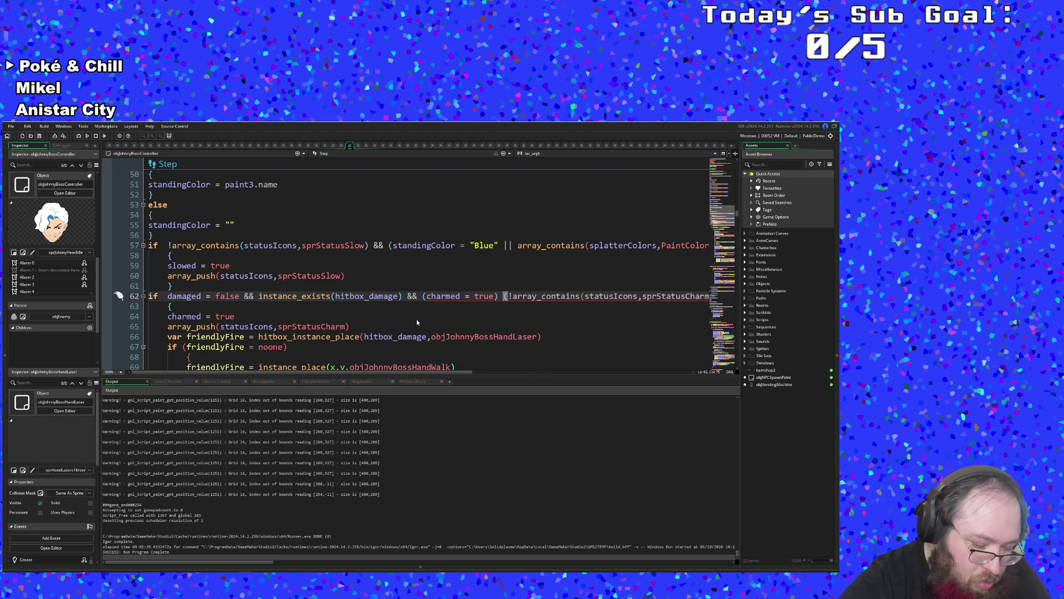
pyautogui.hotkey('ctrl', 'Left')
pyautogui.hotkey('ctrl', 'Left')
pyautogui.hotkey('ctrl', 'Left')
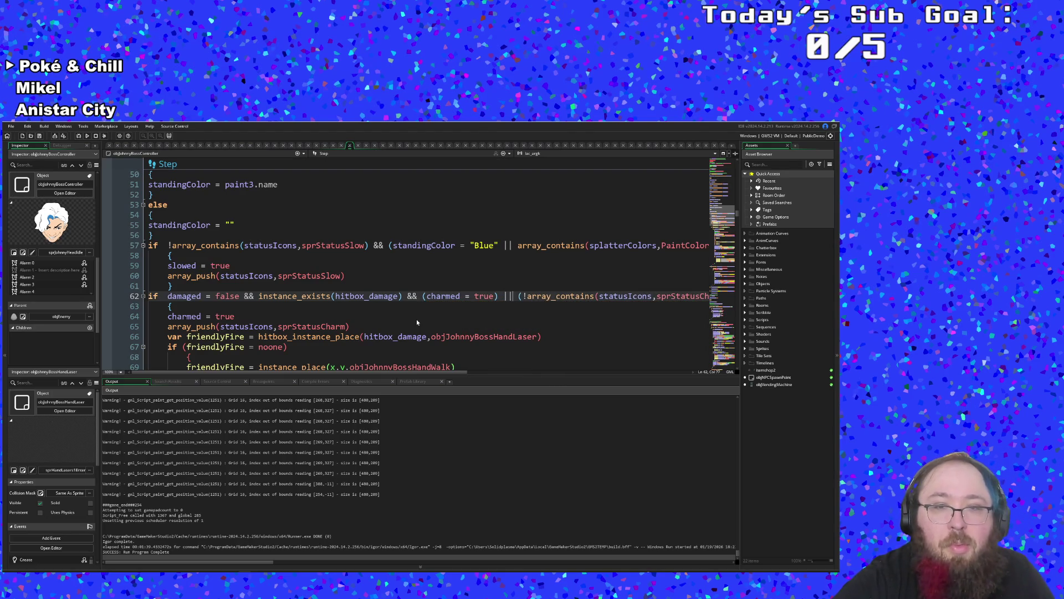
pyautogui.hotkey('ctrl', 'Left')
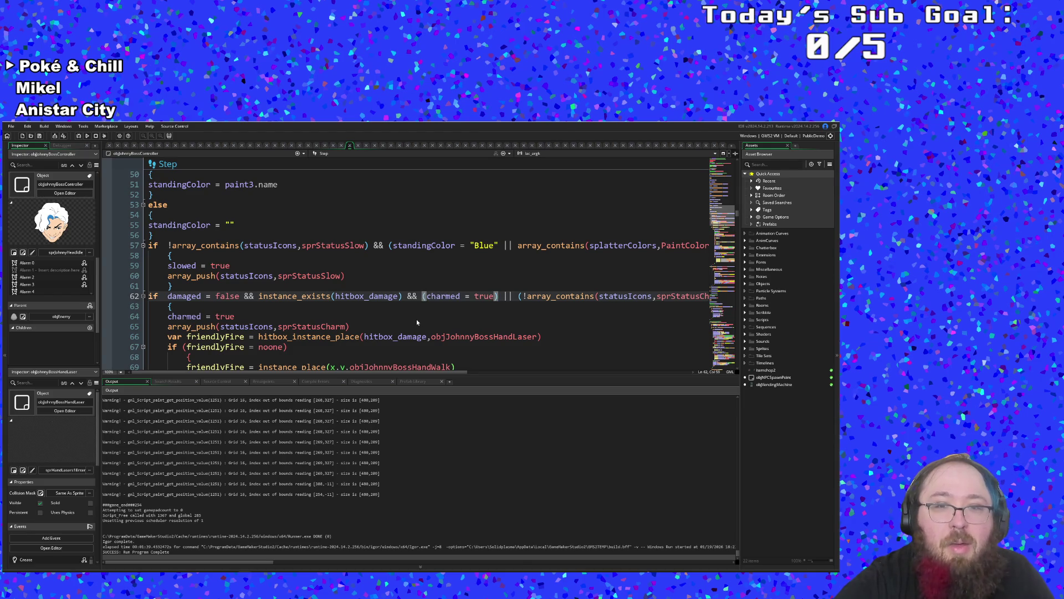
pyautogui.write('(')
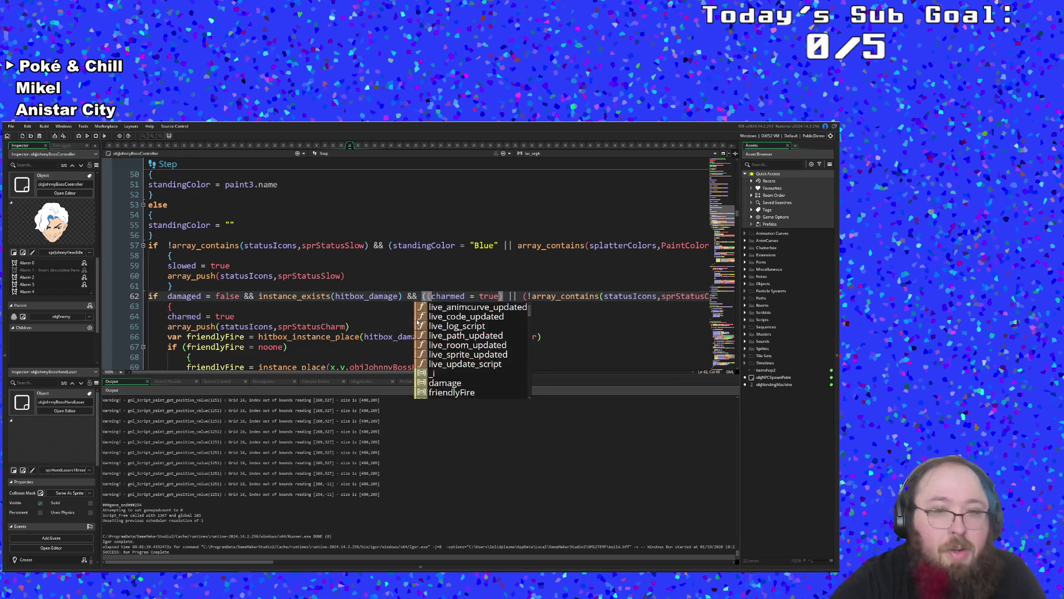
# - Append && (standingColor = "Pink" || array_contains(splatterColors,PaintColors.Pink)) and close the grouped condition
pyautogui.hotkey('ctrl', 'Right')
pyautogui.hotkey('ctrl', 'Right')
pyautogui.hotkey('ctrl', 'Right')
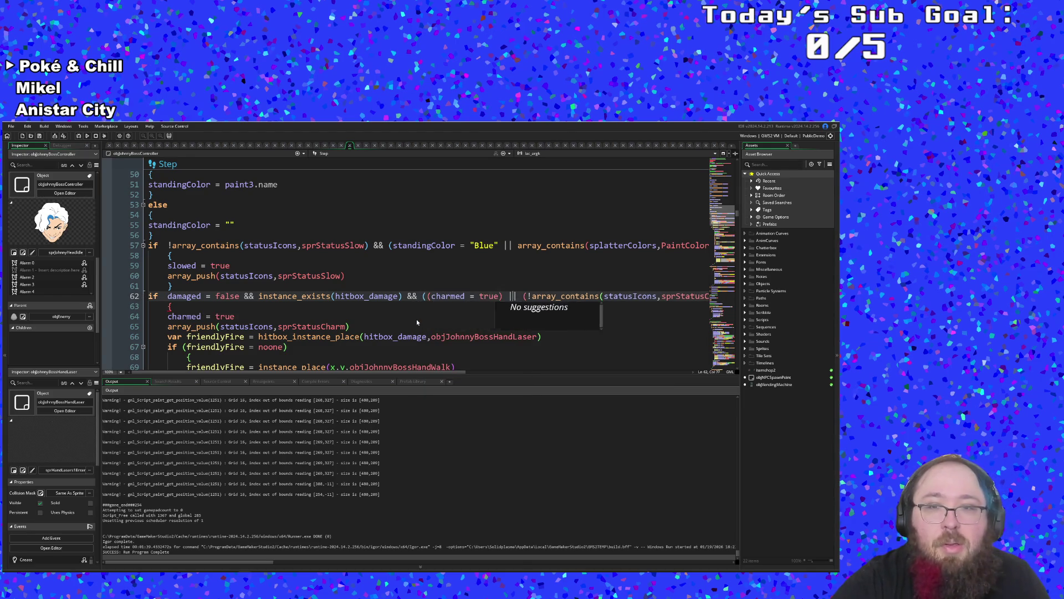
pyautogui.hotkey('ctrl', 'Right')
pyautogui.hotkey('ctrl', 'Right')
pyautogui.write('&& (standingC')
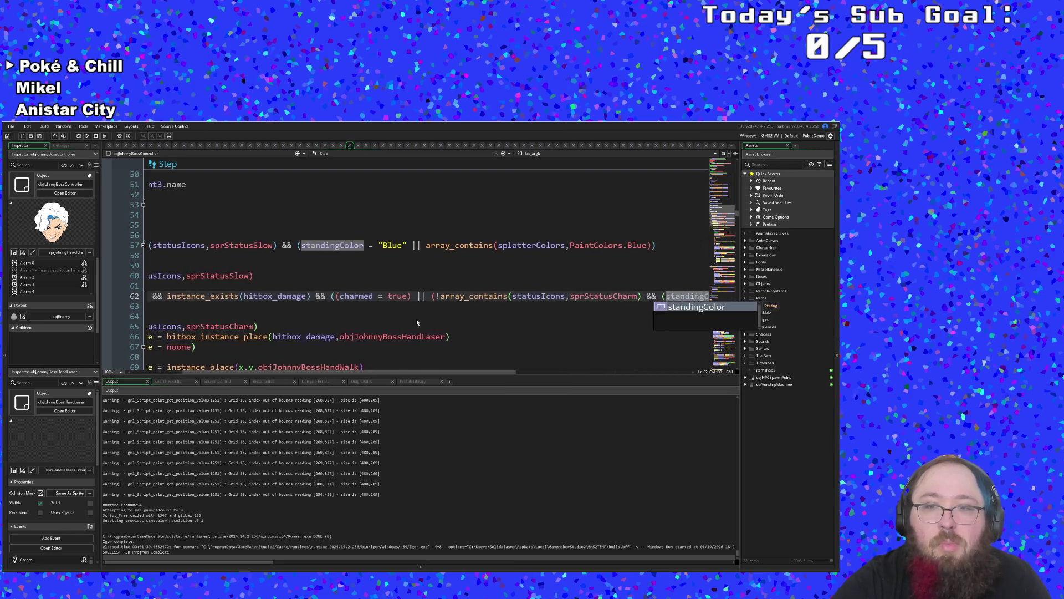
pyautogui.write('olor = "Pink" || array_contains(splatt')
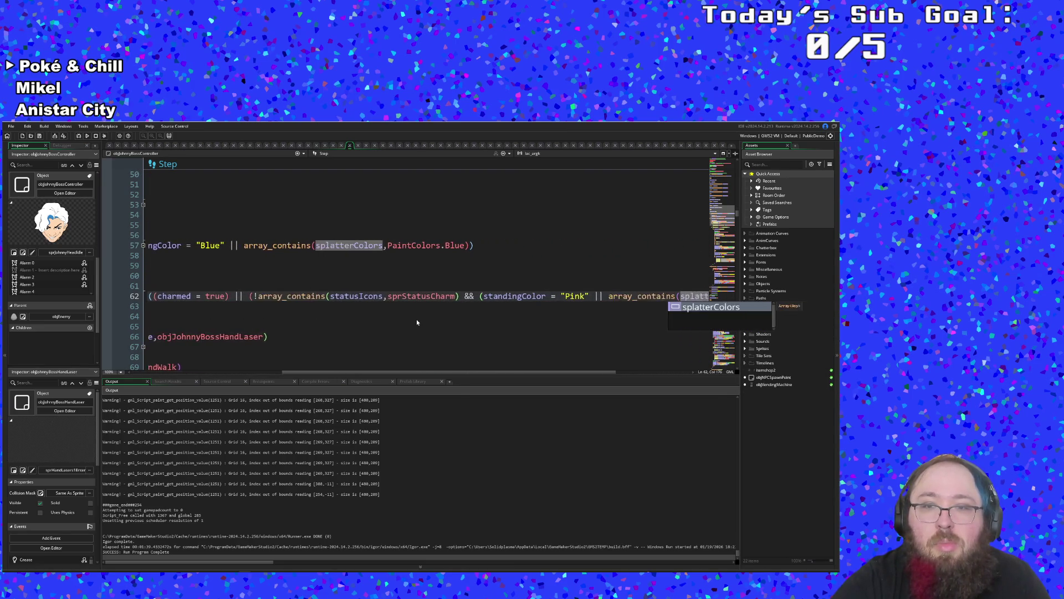
pyautogui.write('erColors,PaintColors.Pink))')
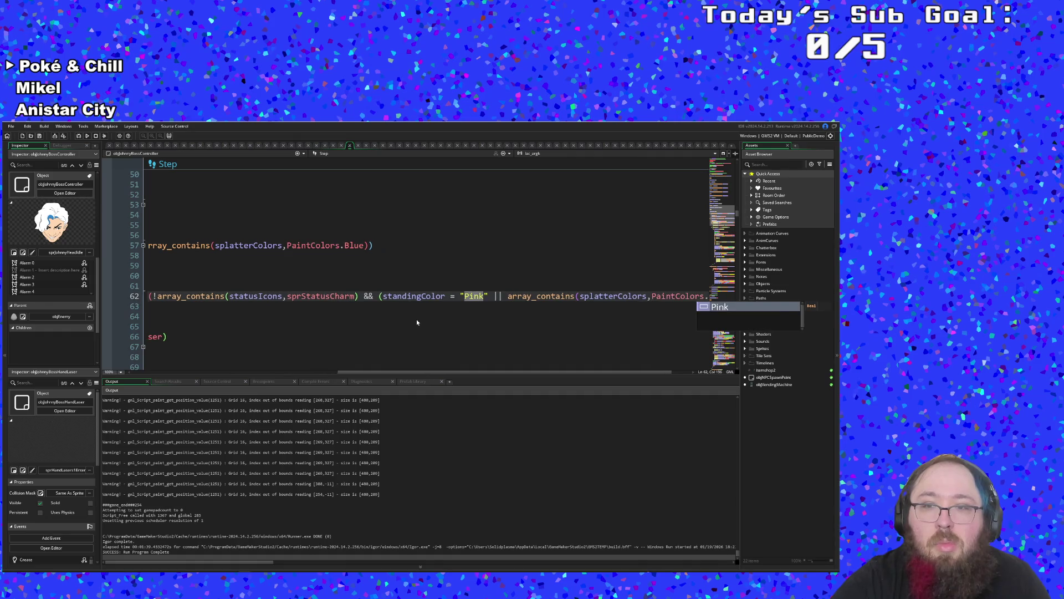
pyautogui.press('Home')
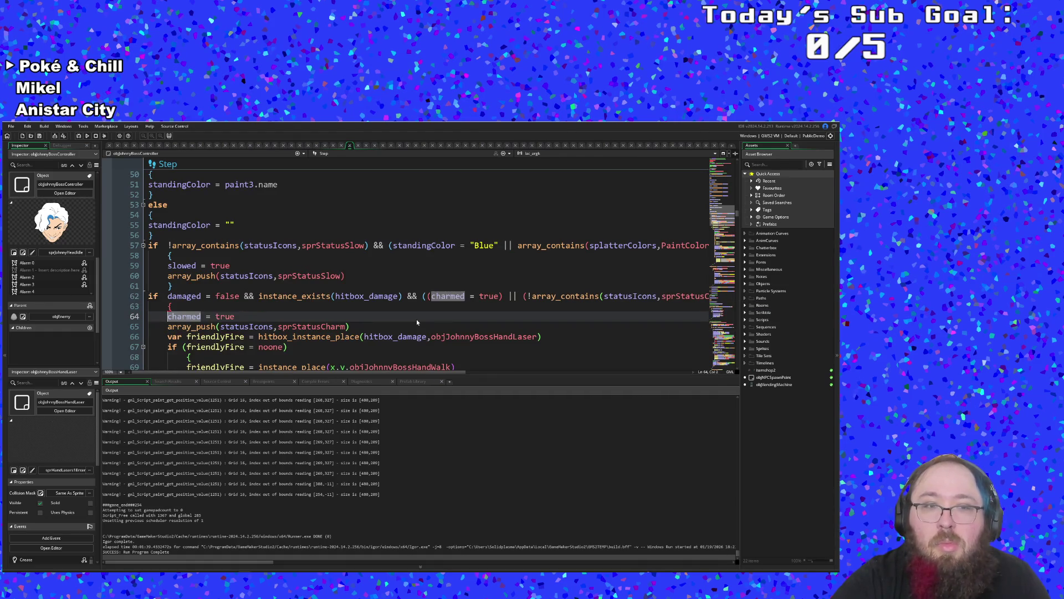
pyautogui.press('End')
pyautogui.write('))')
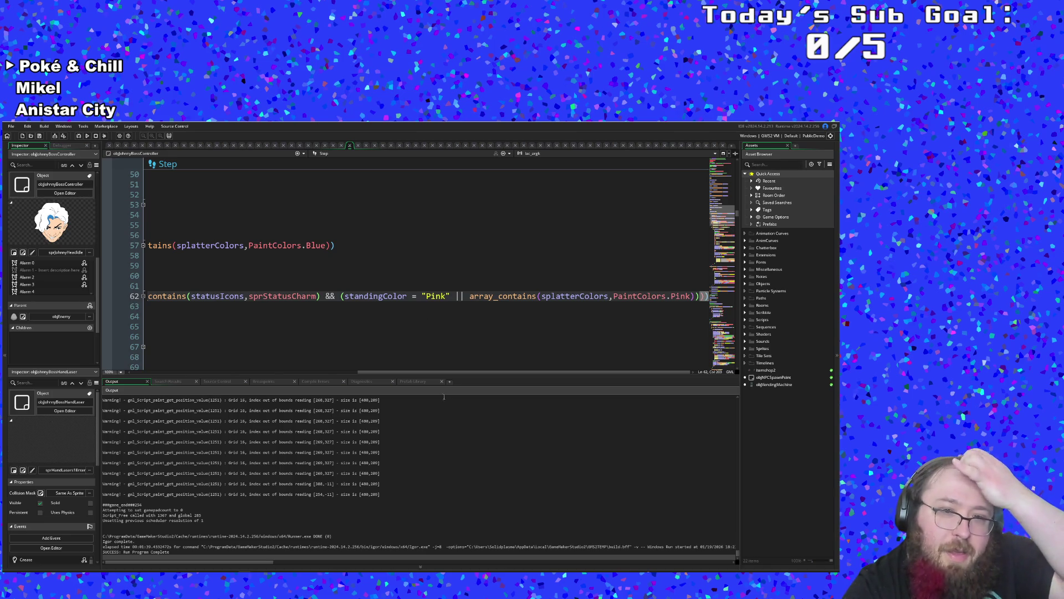
pyautogui.moveTo(434, 373); pyautogui.dragTo(209, 372)
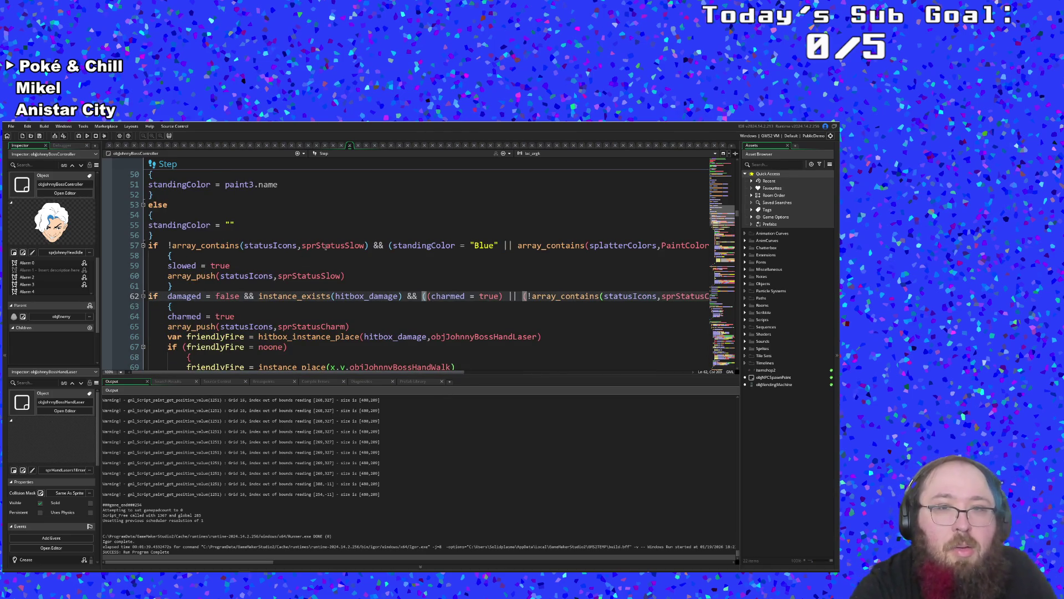
pyautogui.doubleClick(403, 245)
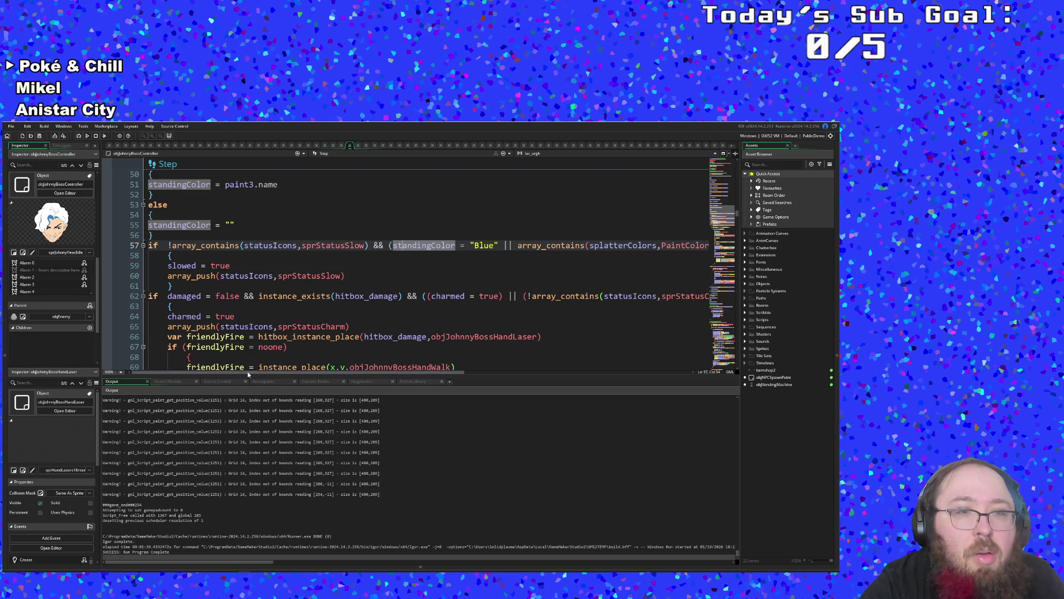
pyautogui.moveTo(248, 373)
pyautogui.mouseDown()
pyautogui.moveTo(309, 375)
pyautogui.moveTo(248, 374)
pyautogui.mouseUp()
pyautogui.click(207, 306)
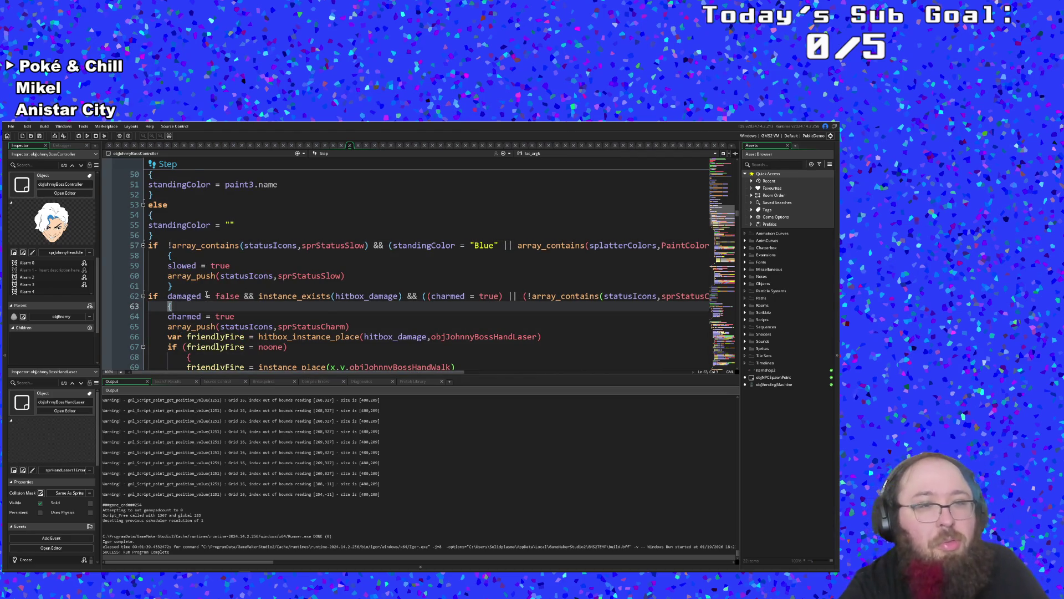
# - Change line 141's check from if slowed = 1 to if slowed = true
pyautogui.click(206, 296)
pyautogui.scroll(-20, 207, 288)
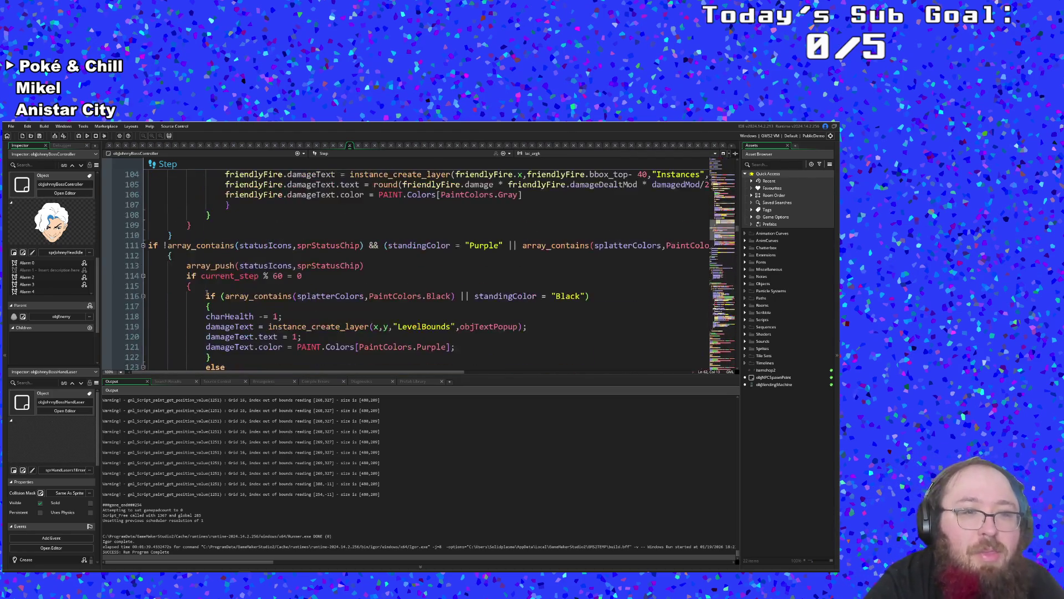
pyautogui.scroll(-6, 206, 286)
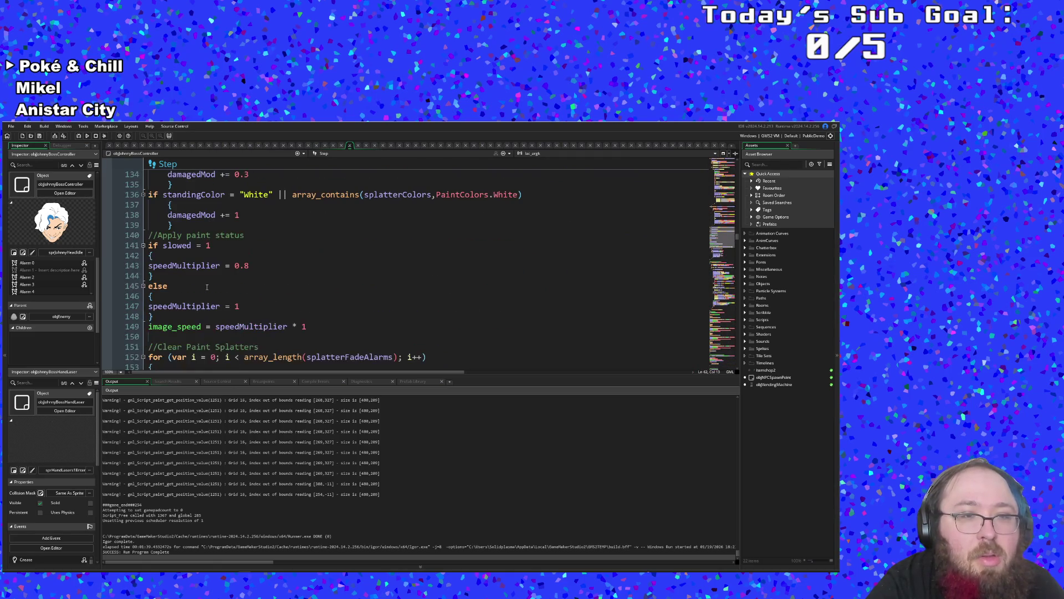
pyautogui.click(207, 287)
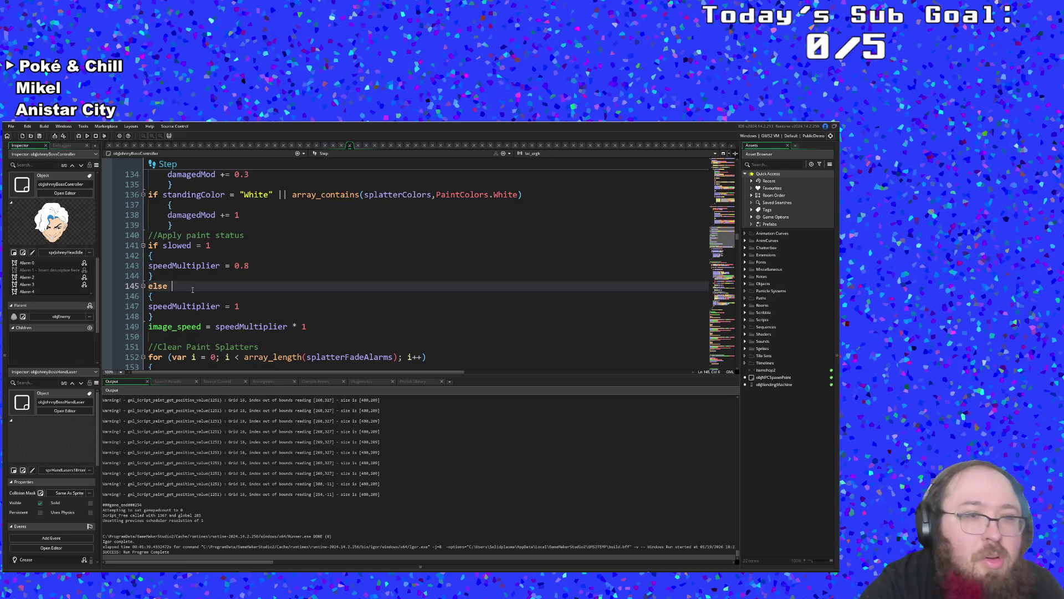
pyautogui.scroll(-2, 193, 289)
pyautogui.scroll(2, 194, 287)
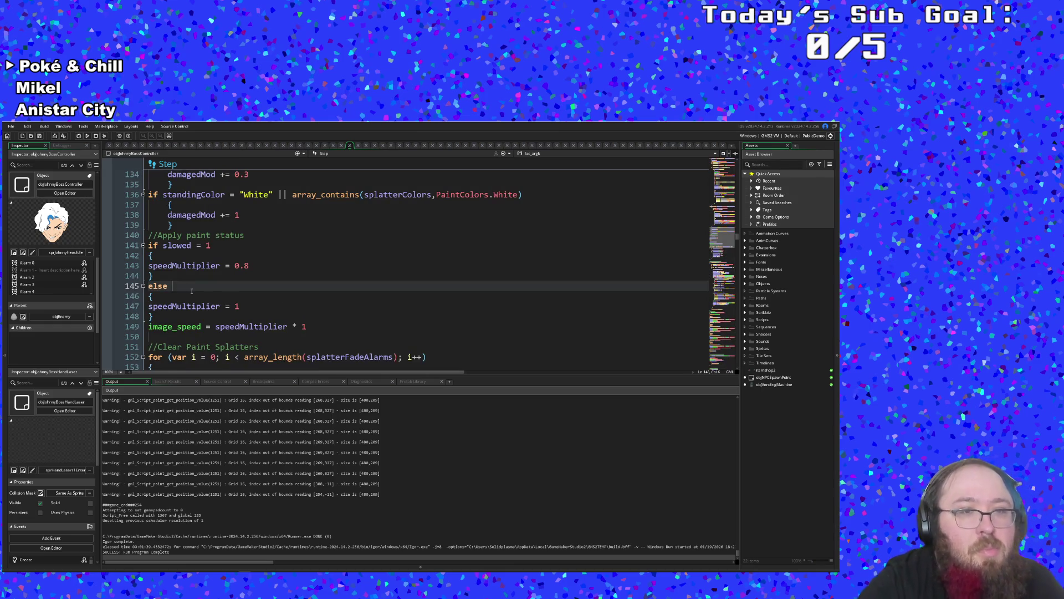
pyautogui.click(212, 245)
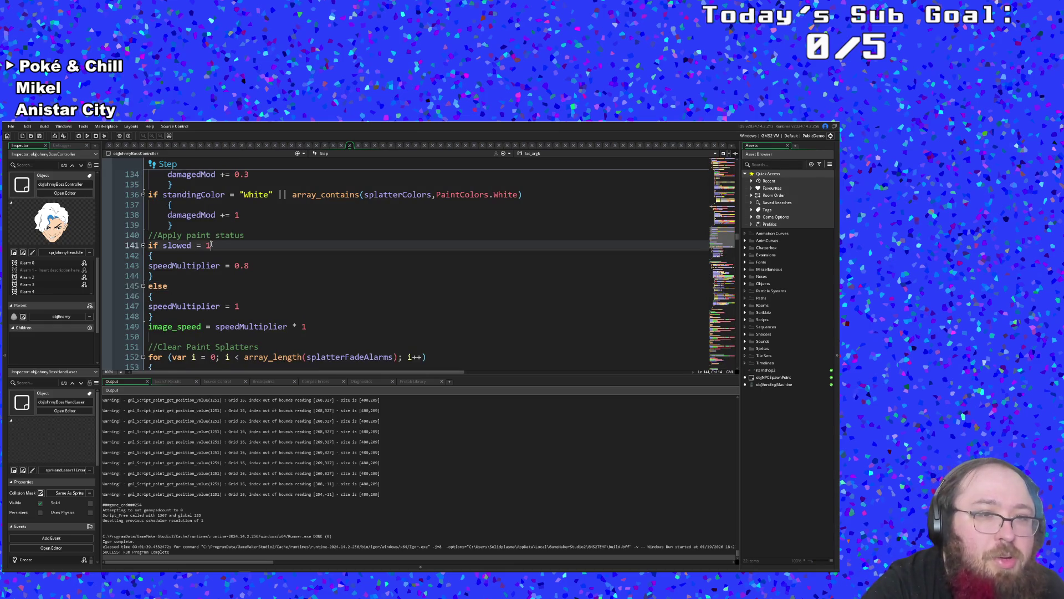
pyautogui.press('BackSpace')
pyautogui.write('true')
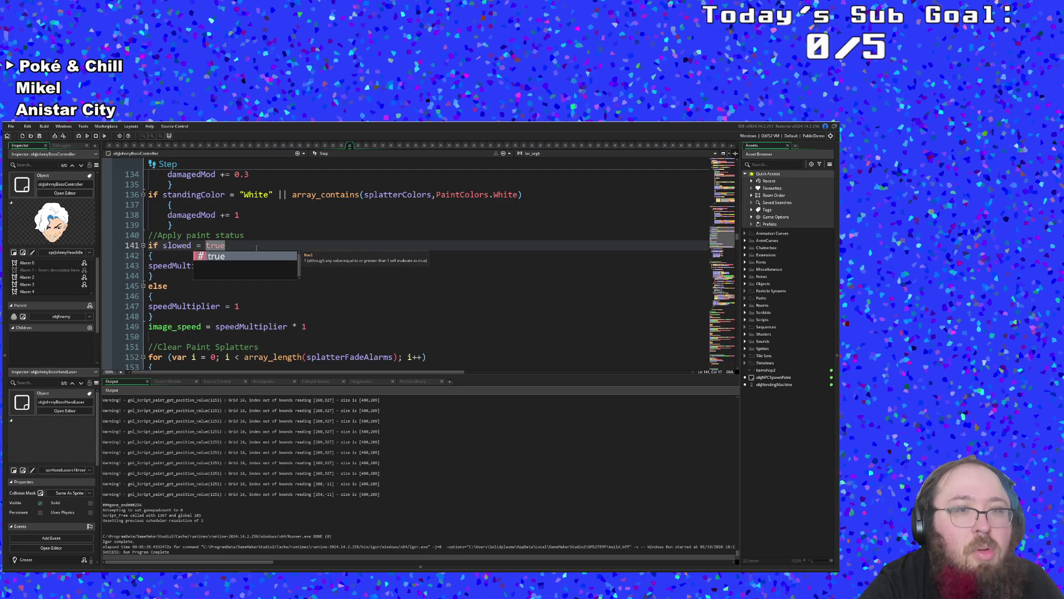
pyautogui.press('Return')
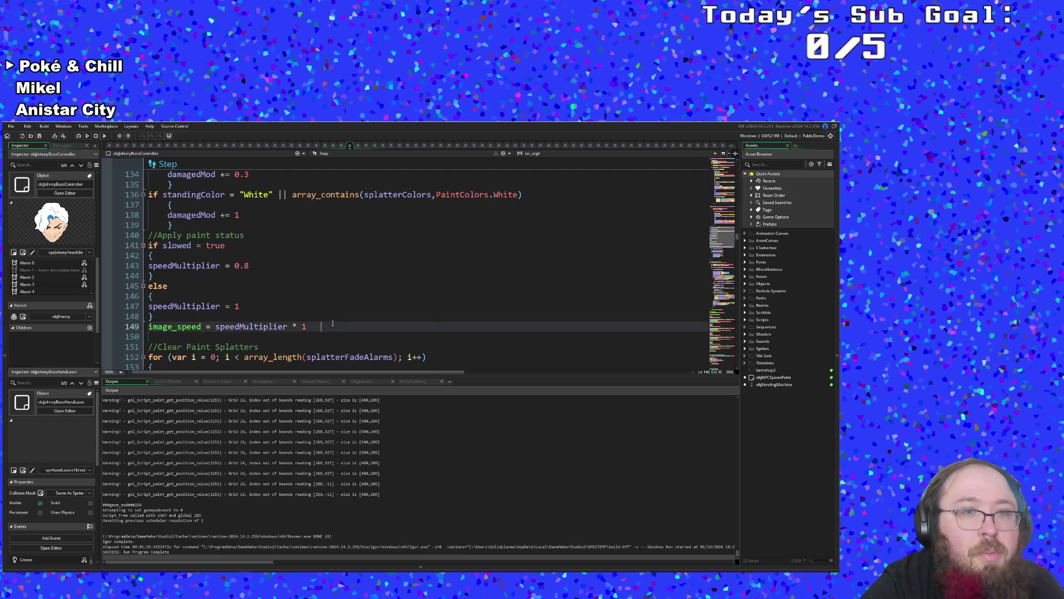
pyautogui.scroll(8, 333, 324)
pyautogui.scroll(20, 332, 325)
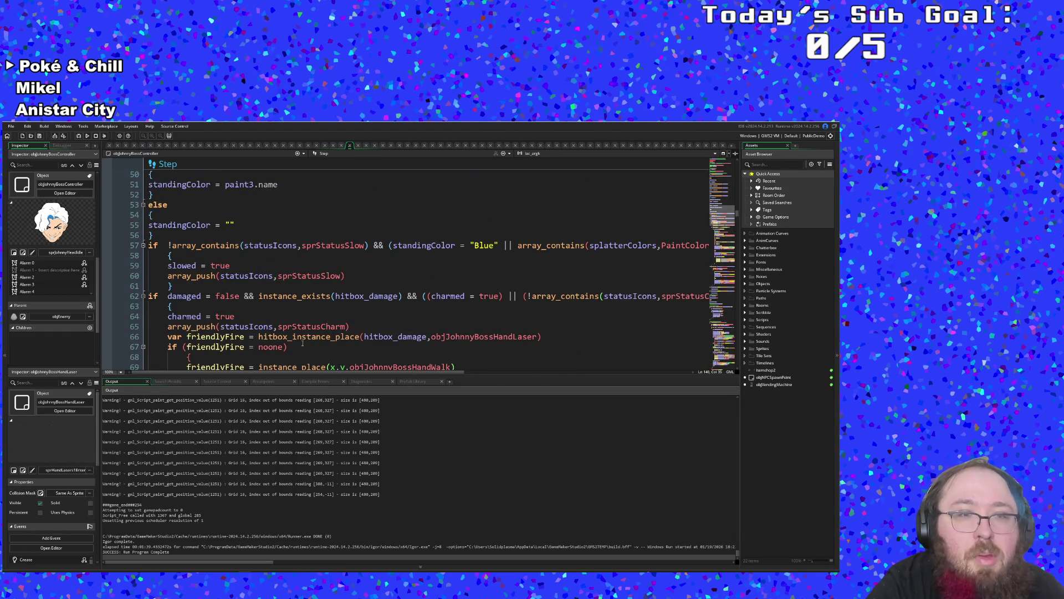
# - Search the Create event code for slowed
pyautogui.scroll(-16, 299, 339)
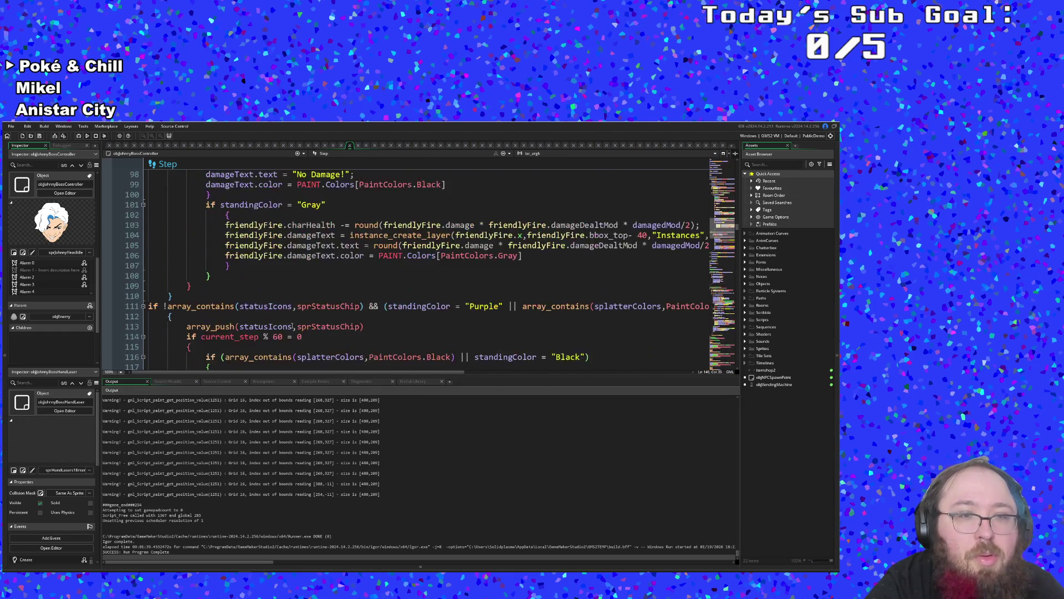
pyautogui.scroll(20, 293, 327)
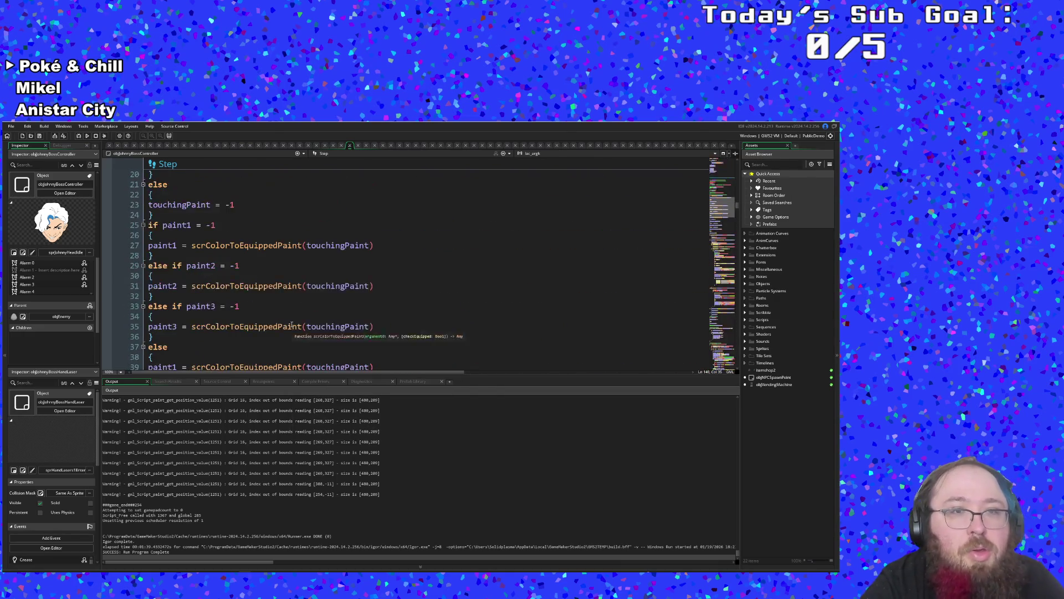
pyautogui.scroll(20, 292, 327)
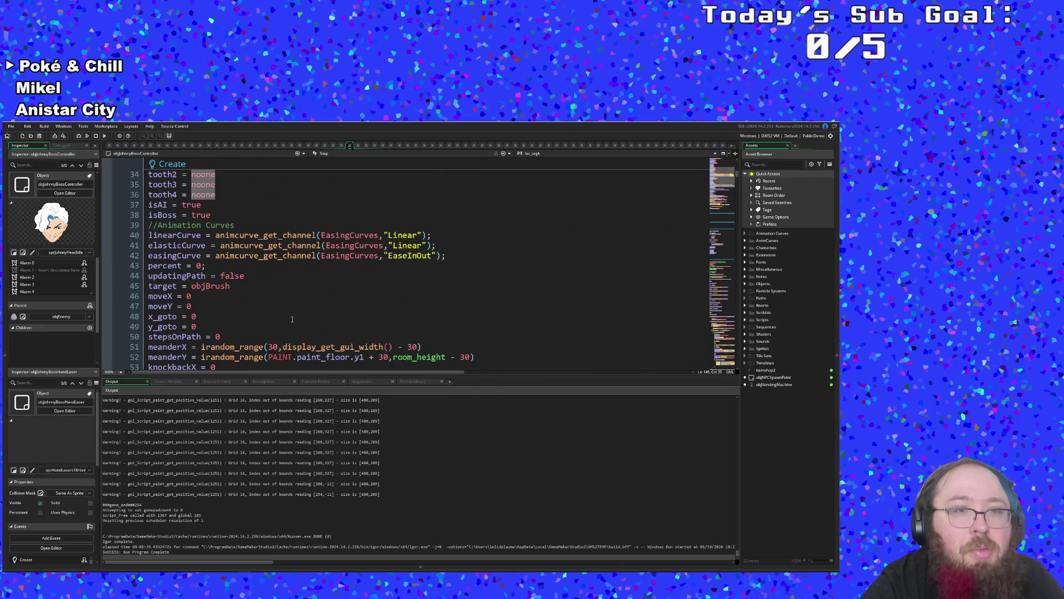
pyautogui.scroll(-4, 267, 314)
pyautogui.scroll(15, 264, 308)
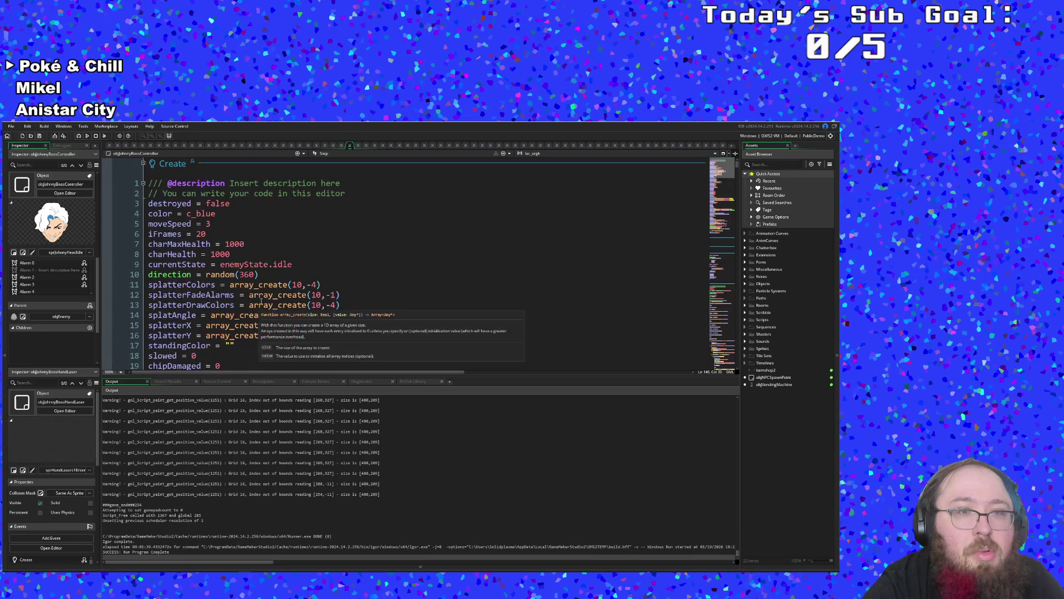
pyautogui.scroll(-8, 253, 287)
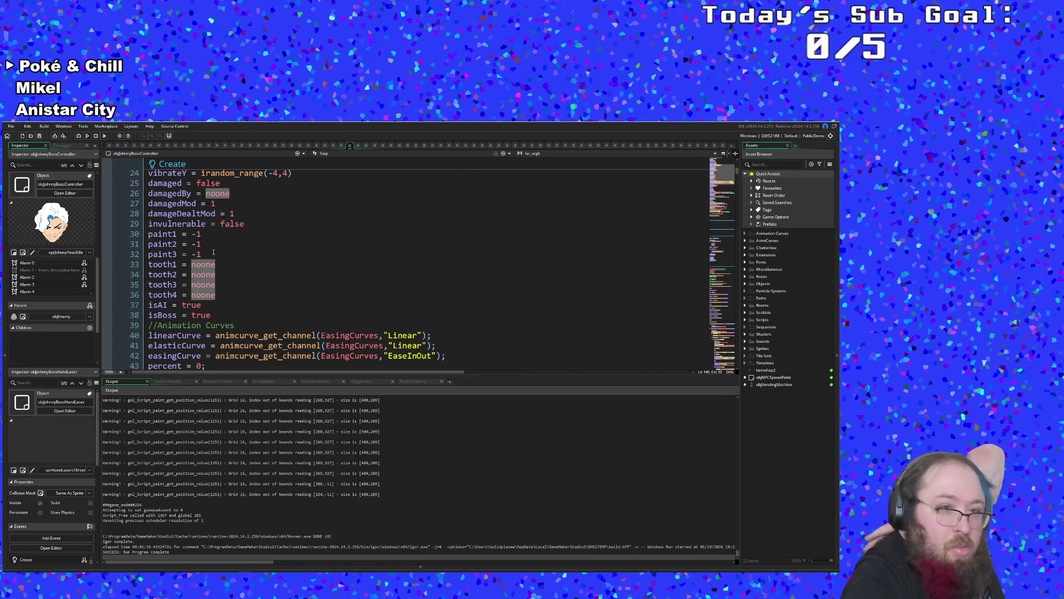
pyautogui.scroll(-4, 231, 236)
pyautogui.scroll(-6, 232, 237)
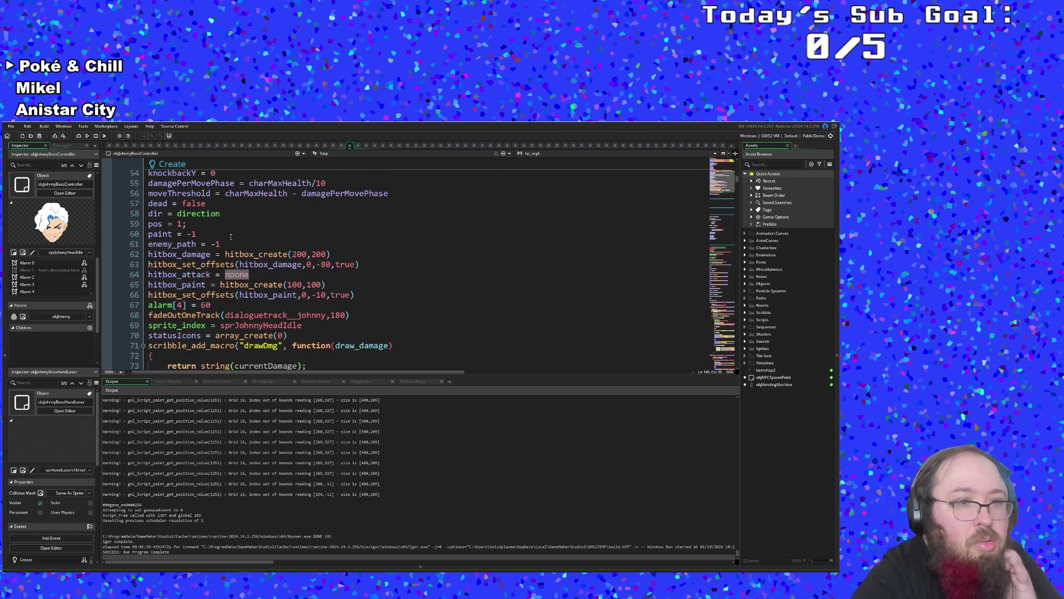
pyautogui.scroll(10, 231, 236)
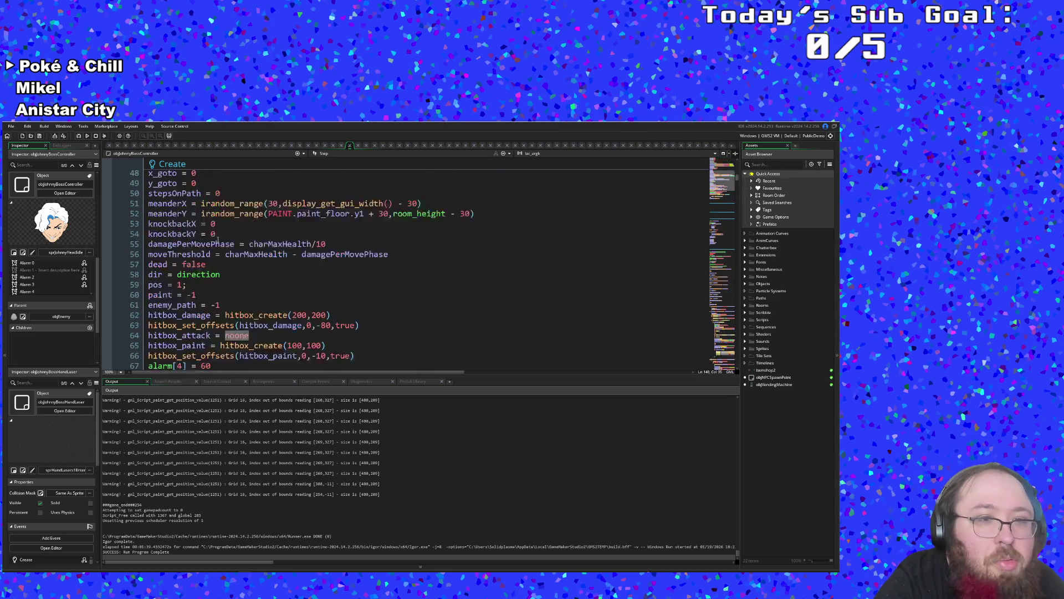
pyautogui.scroll(8, 222, 221)
pyautogui.click(225, 225)
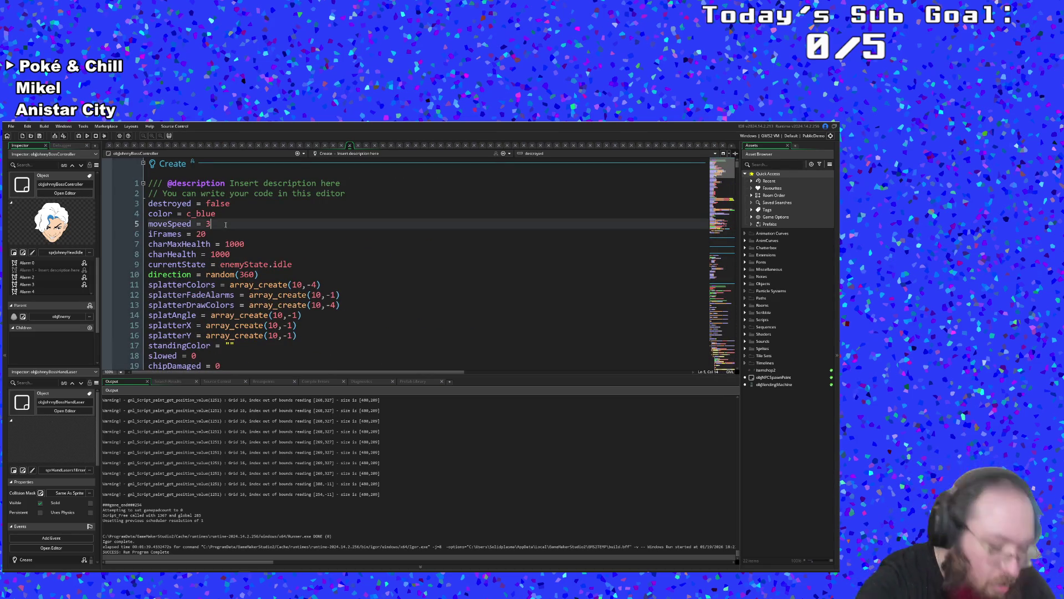
pyautogui.hotkey('ctrl', 'f')
pyautogui.write('slowed')
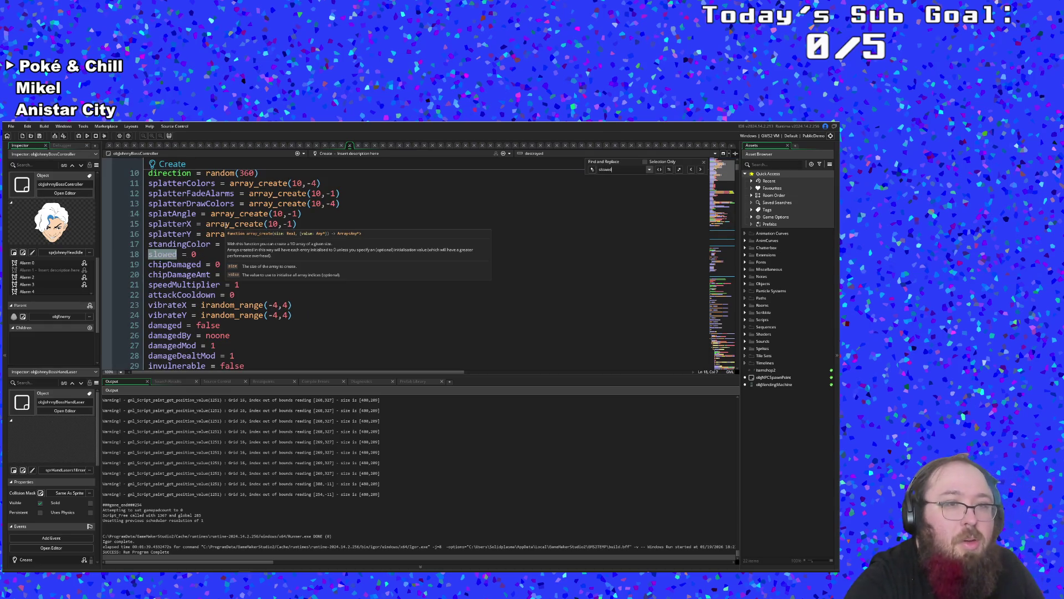
# - Initialise slowed to false and add charmed = false on the line below
pyautogui.click(202, 254)
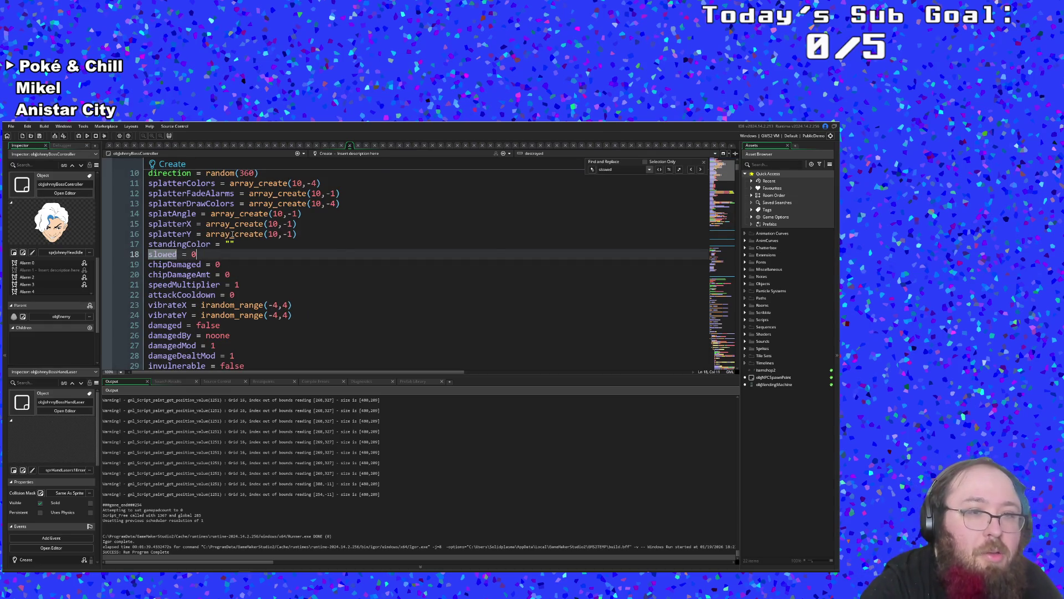
pyautogui.write('false')
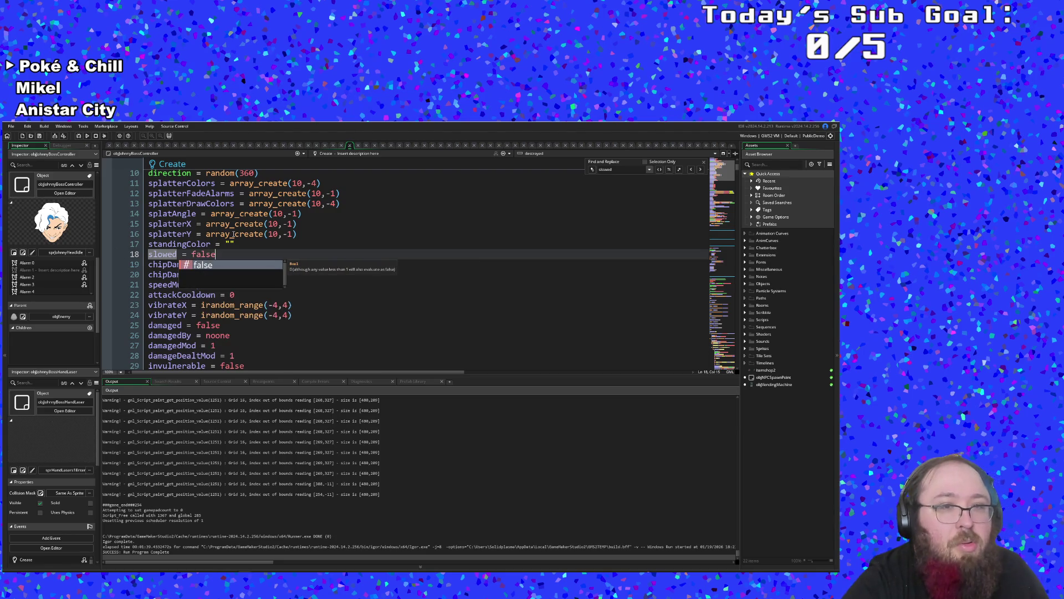
pyautogui.press('Return')
pyautogui.write('charmed')
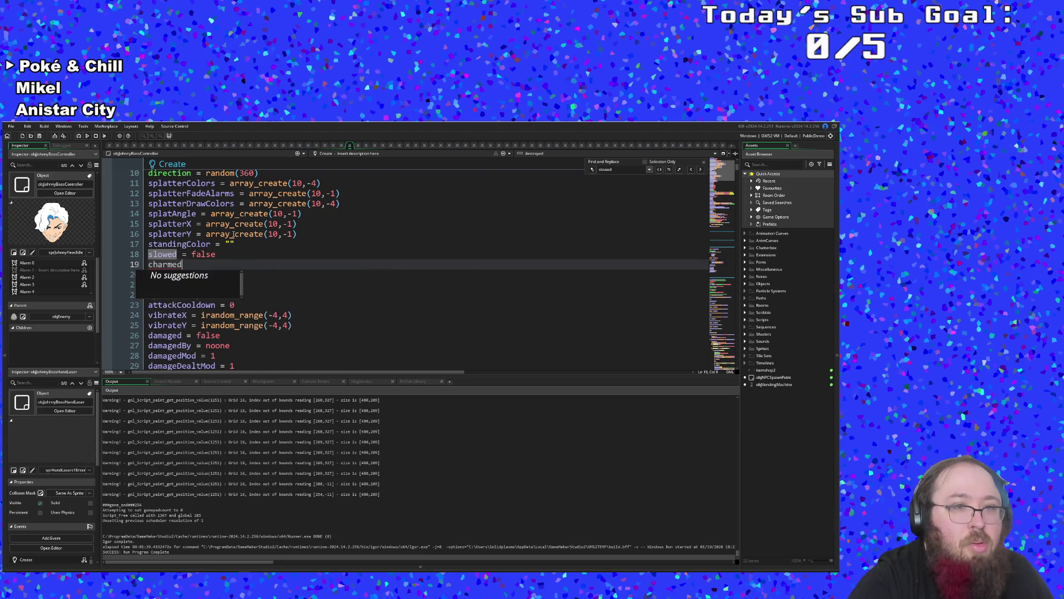
pyautogui.write(' = false')
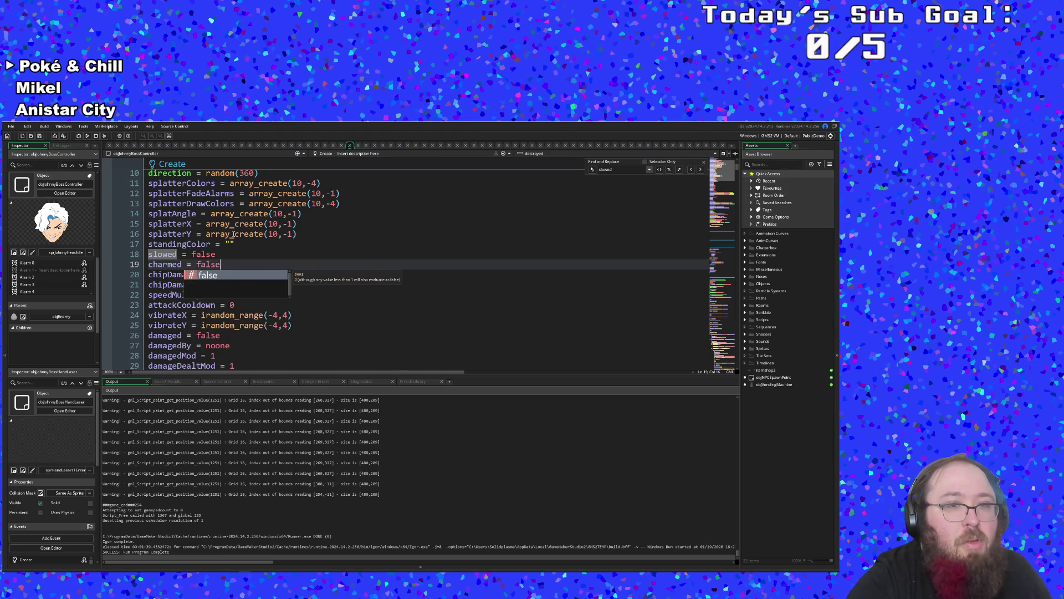
pyautogui.click(255, 304)
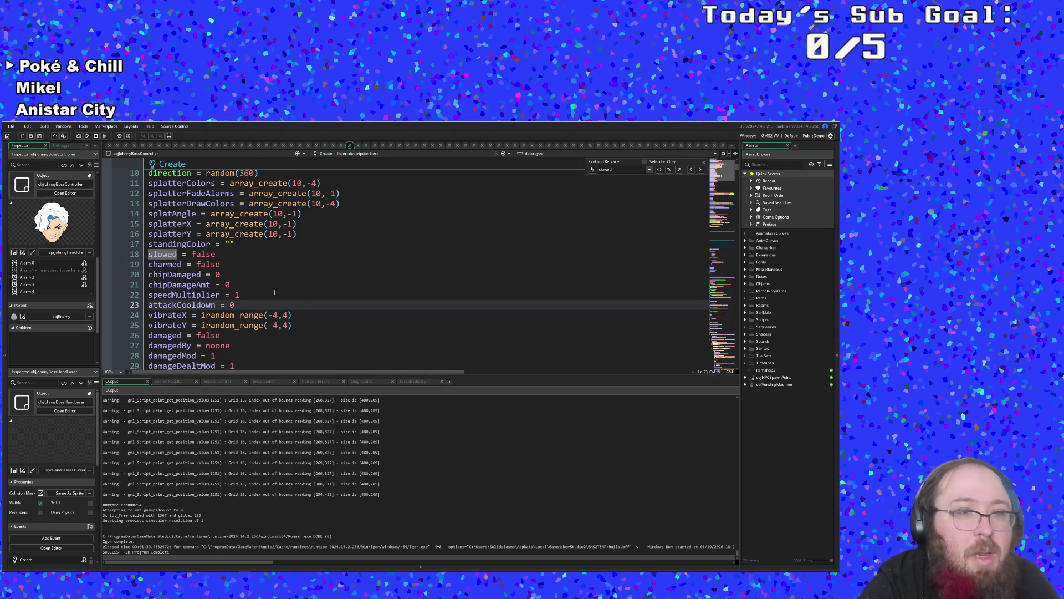
pyautogui.click(259, 285)
pyautogui.scroll(-15, 259, 284)
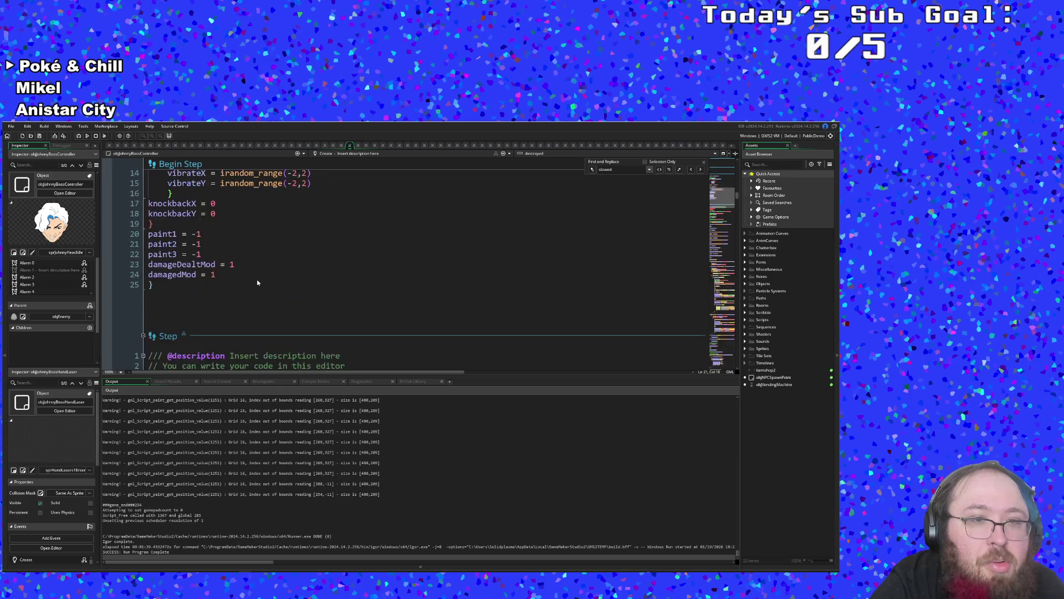
pyautogui.scroll(-18, 258, 283)
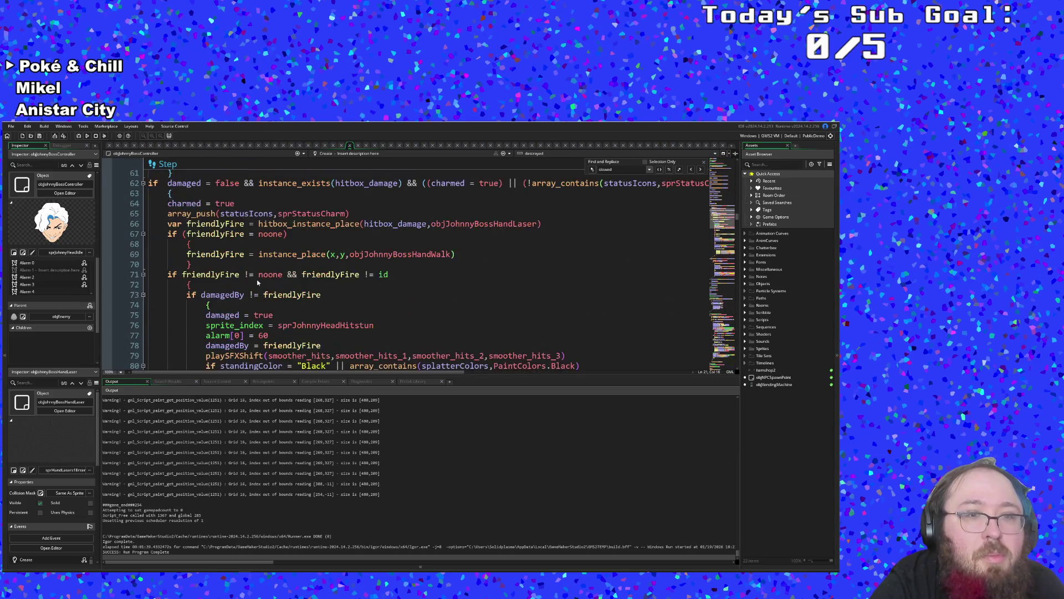
pyautogui.scroll(-16, 258, 282)
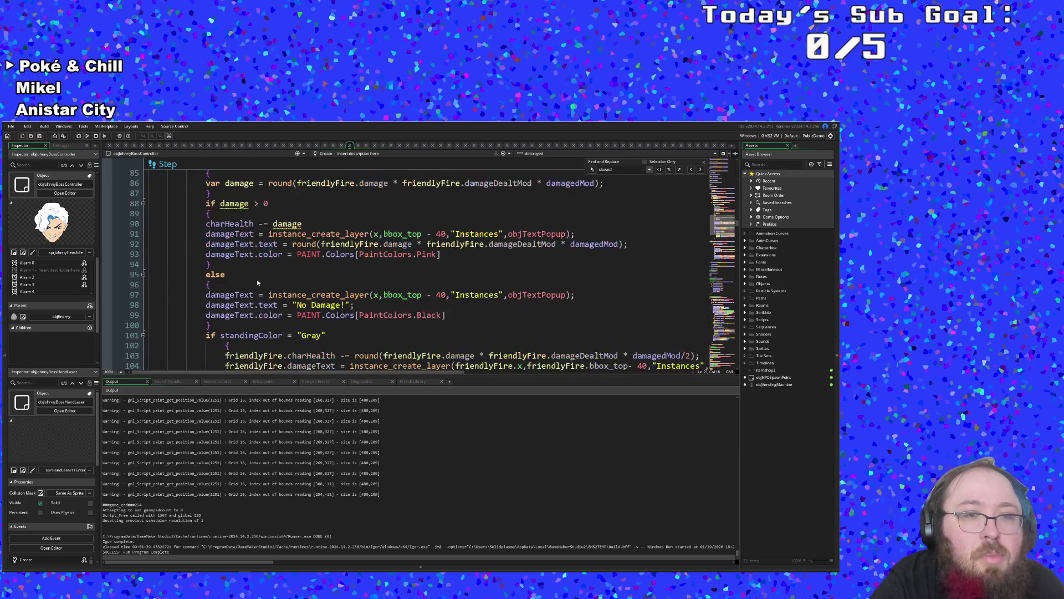
pyautogui.click(359, 206)
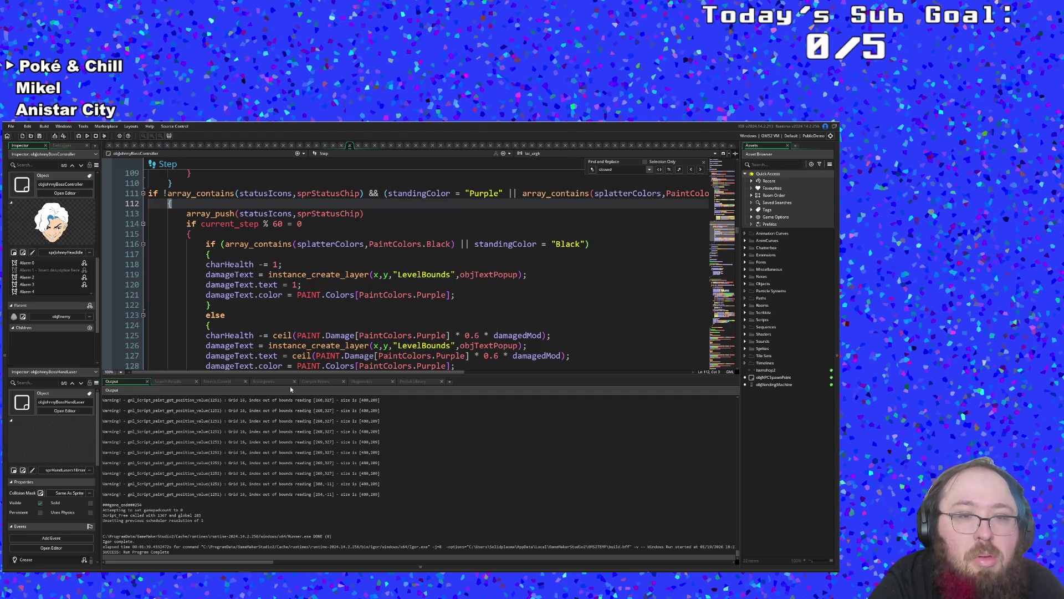
pyautogui.hscroll(5, 390, 355)
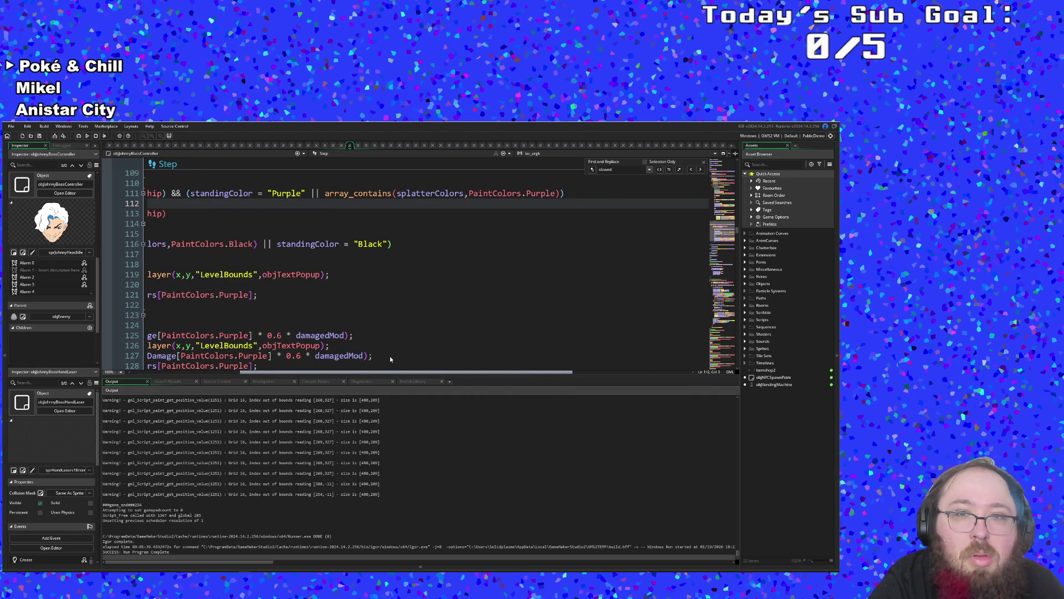
pyautogui.hscroll(-5, 390, 356)
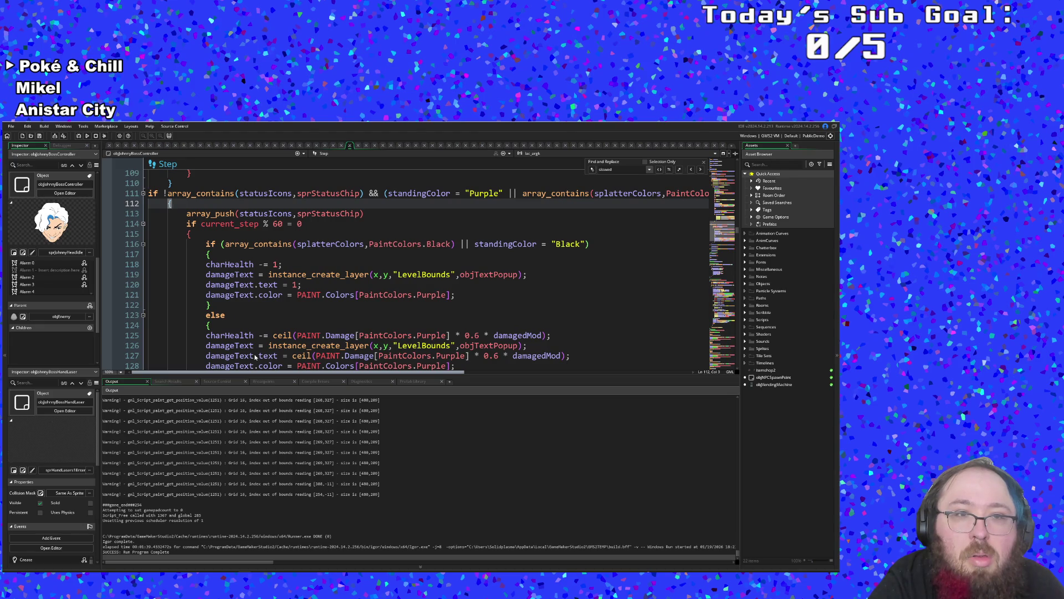
pyautogui.scroll(2, 246, 339)
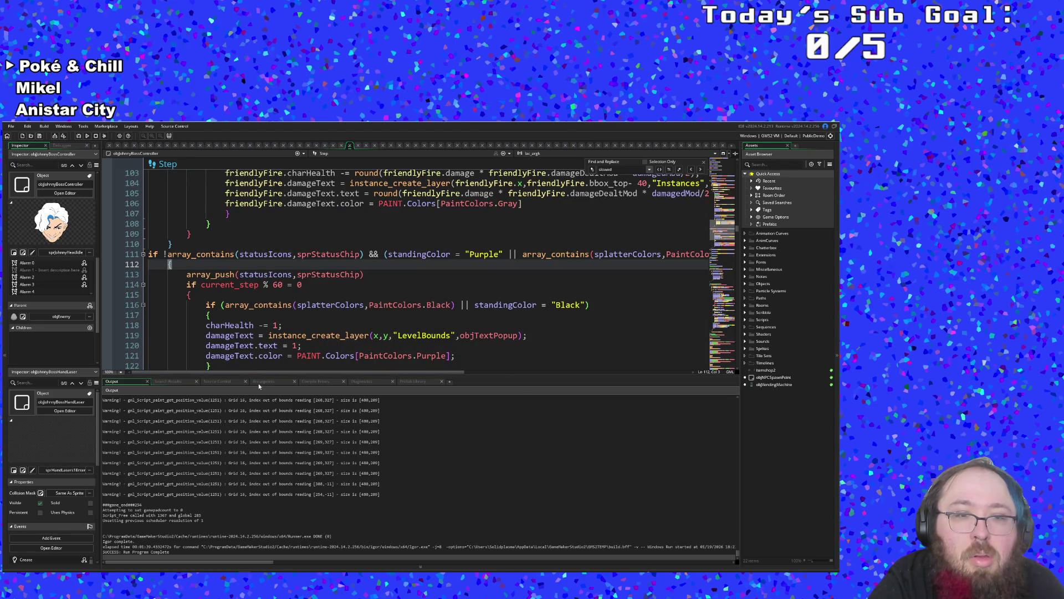
pyautogui.moveTo(251, 372)
pyautogui.mouseDown()
pyautogui.moveTo(325, 377)
pyautogui.moveTo(248, 391)
pyautogui.moveTo(332, 398)
pyautogui.moveTo(242, 400)
pyautogui.mouseUp()
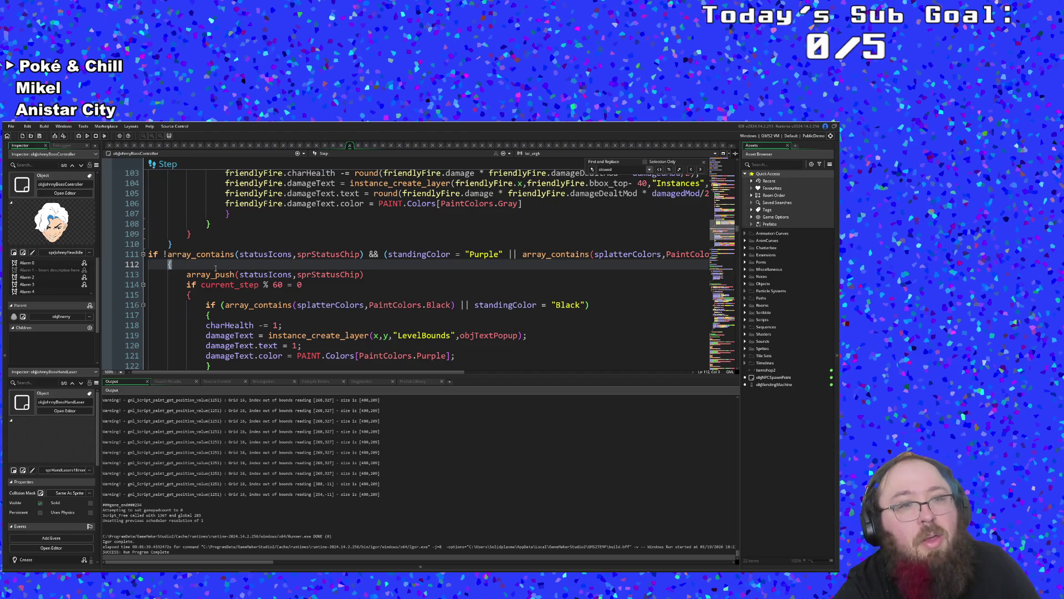
pyautogui.press('Return')
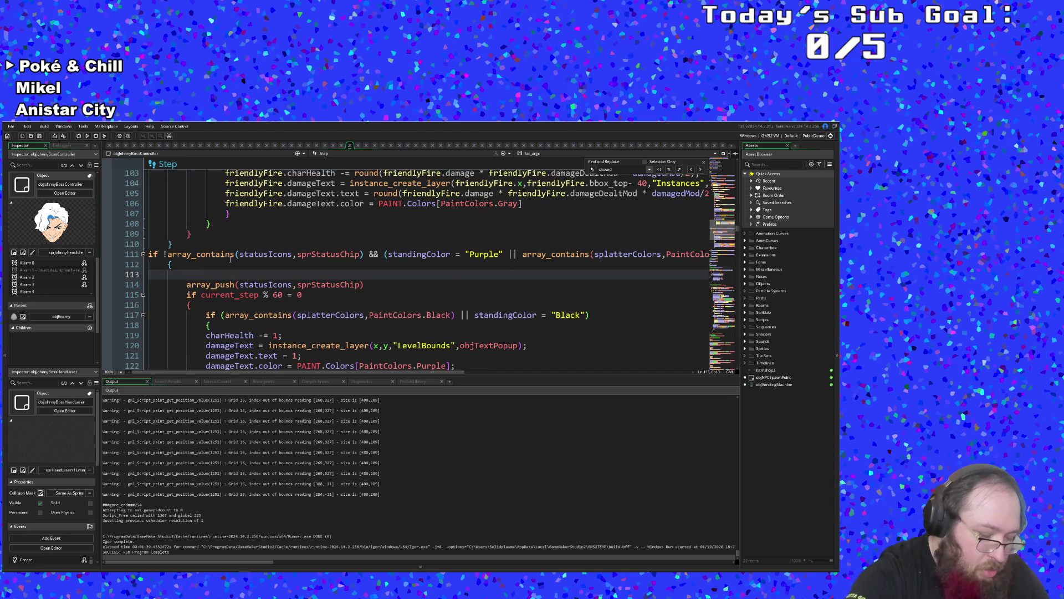
pyautogui.write('chip')
pyautogui.press('Down')
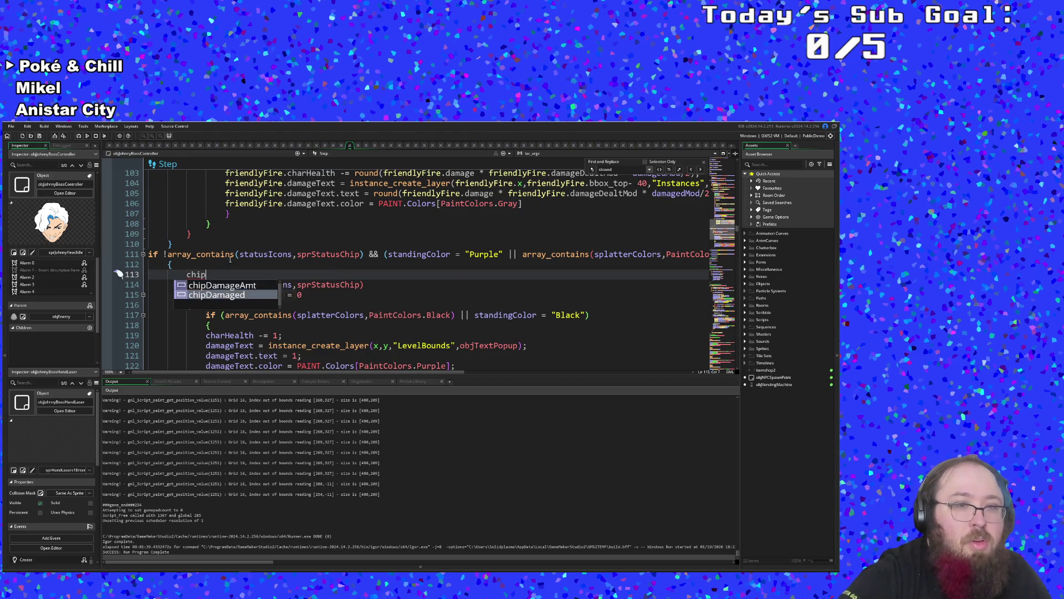
pyautogui.press('Return')
pyautogui.write('trie')
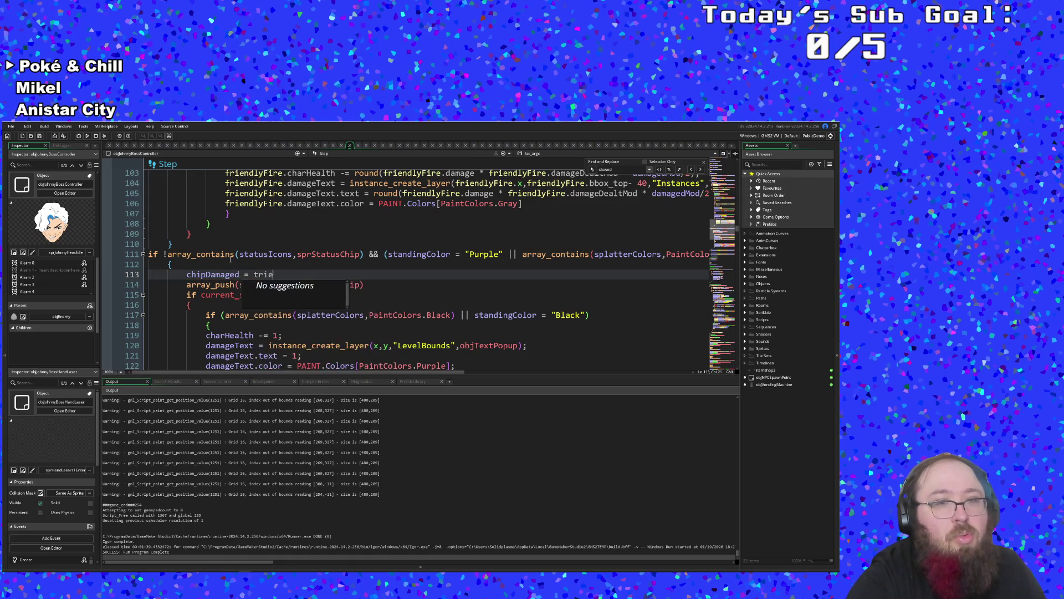
pyautogui.press('BackSpace')
pyautogui.press('BackSpace')
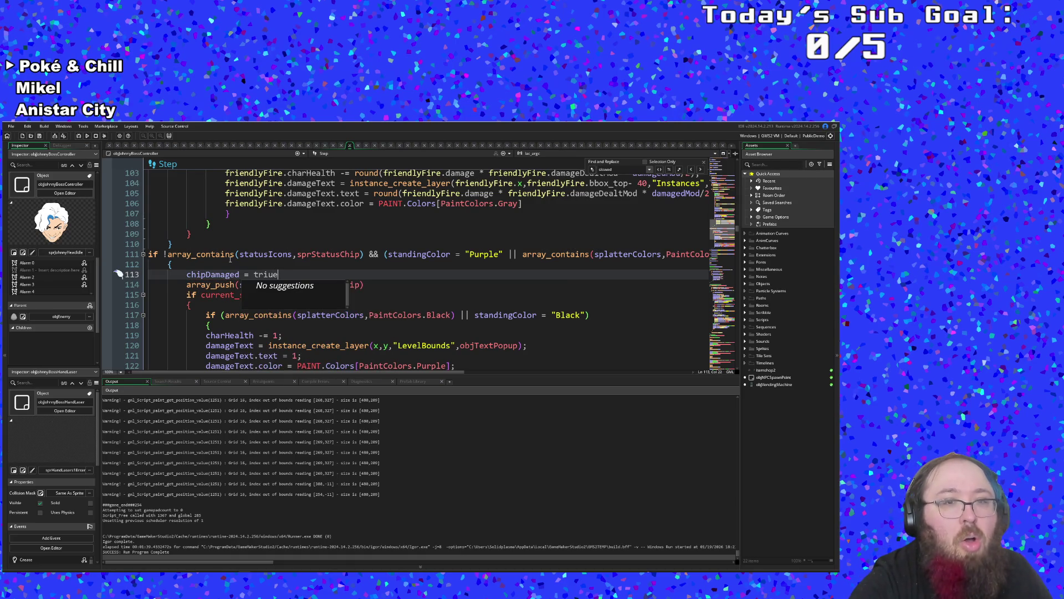
pyautogui.write('ue')
pyautogui.click(230, 259)
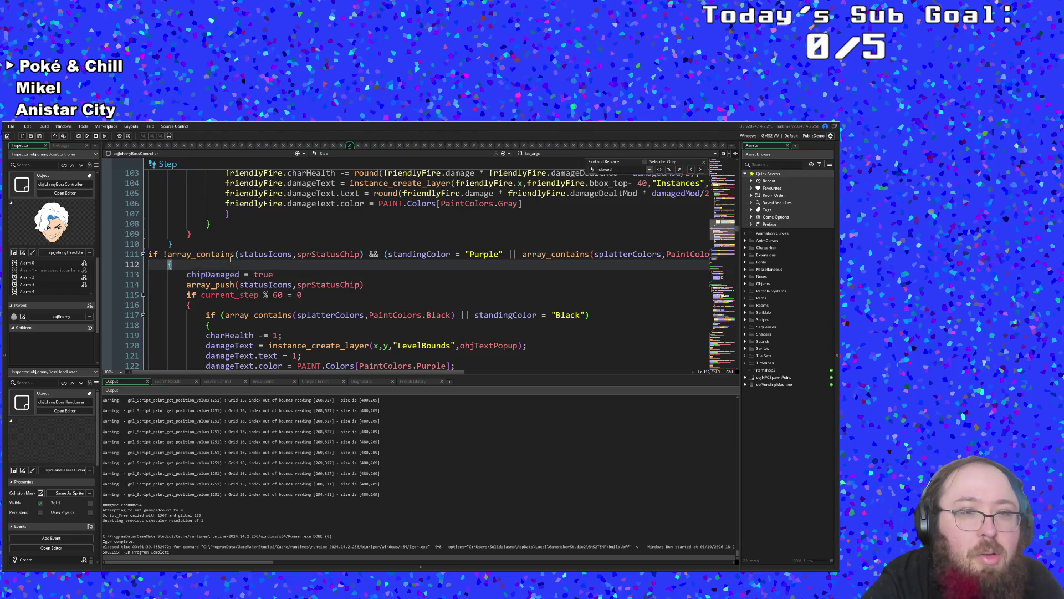
pyautogui.scroll(14, 233, 259)
pyautogui.scroll(4, 233, 259)
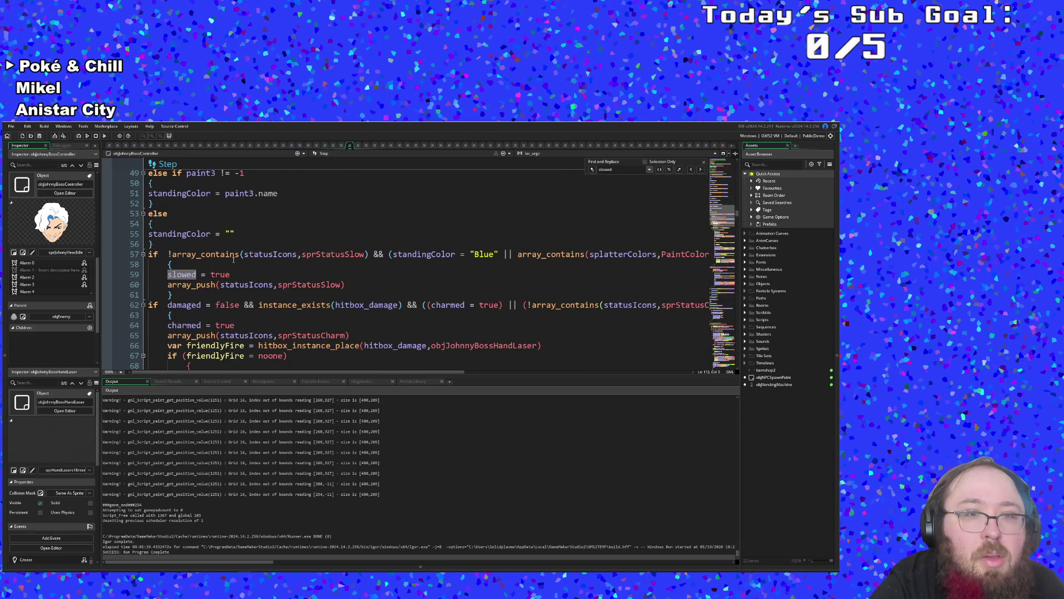
pyautogui.scroll(14, 233, 258)
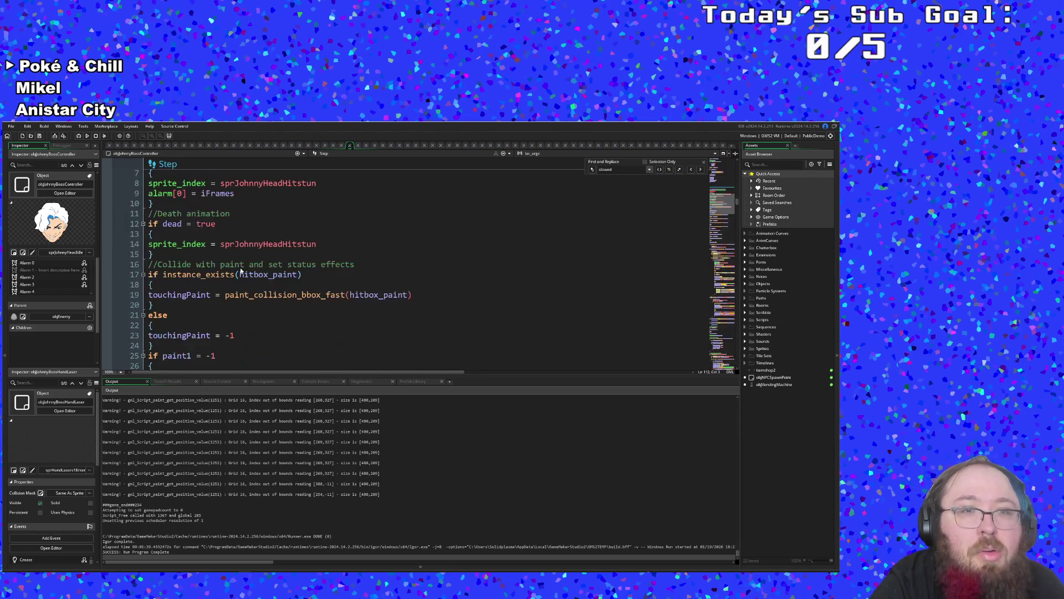
pyautogui.scroll(-18, 240, 269)
pyautogui.scroll(4, 240, 267)
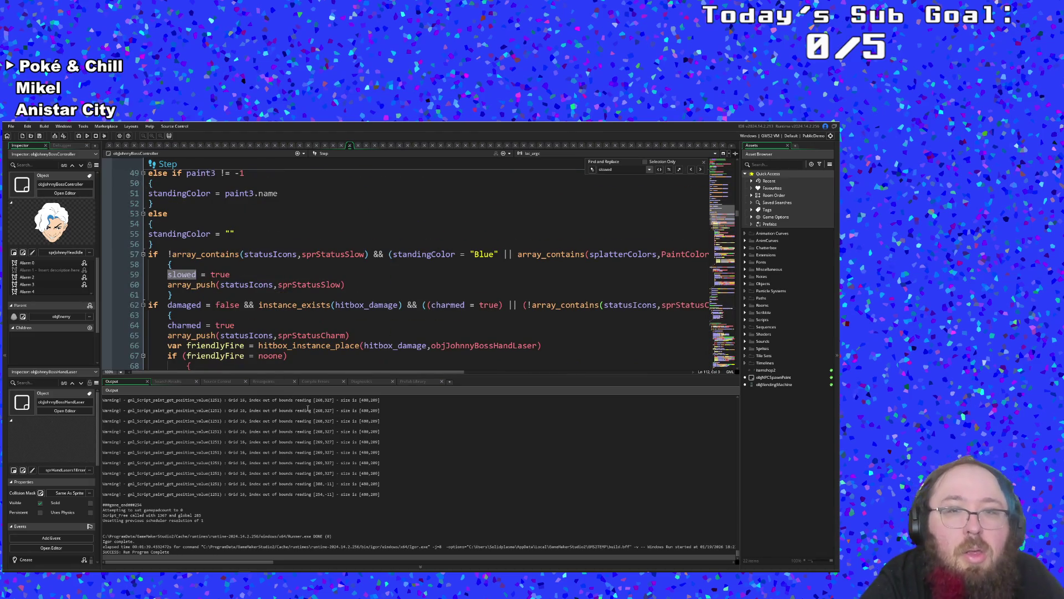
pyautogui.scroll(-4, 327, 344)
pyautogui.scroll(4, 327, 344)
pyautogui.moveTo(329, 336)
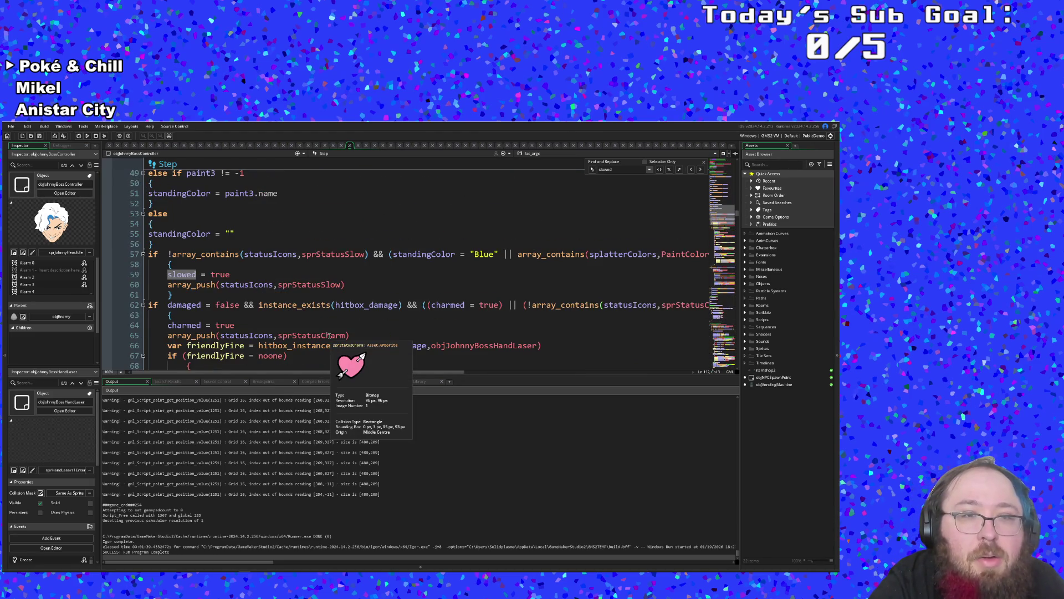
pyautogui.click(295, 369)
pyautogui.moveTo(290, 371)
pyautogui.mouseDown()
pyautogui.moveTo(555, 361)
pyautogui.moveTo(157, 361)
pyautogui.mouseUp()
pyautogui.scroll(-18, 182, 299)
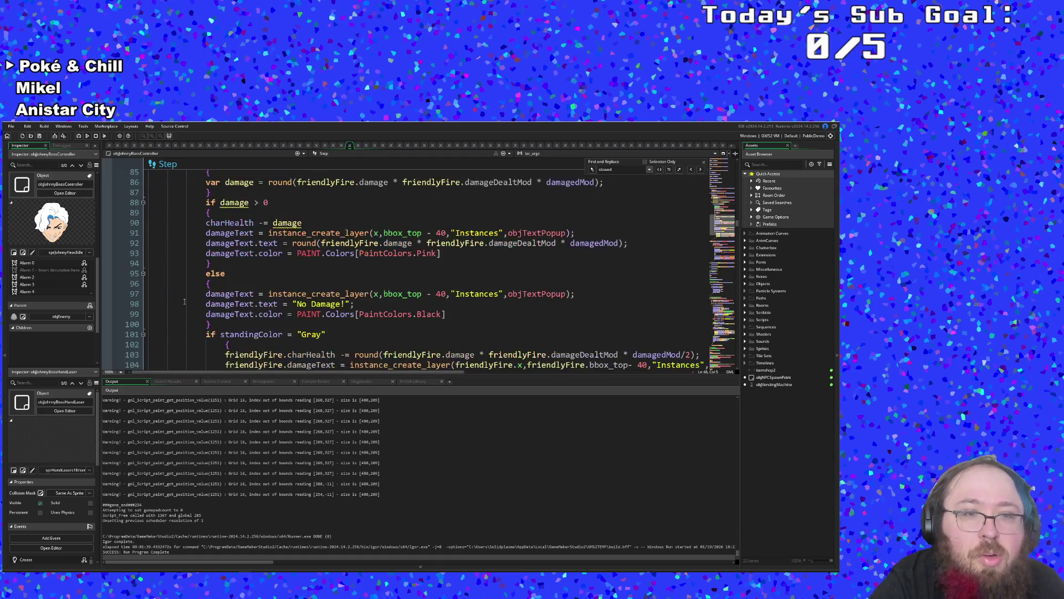
pyautogui.moveTo(227, 319)
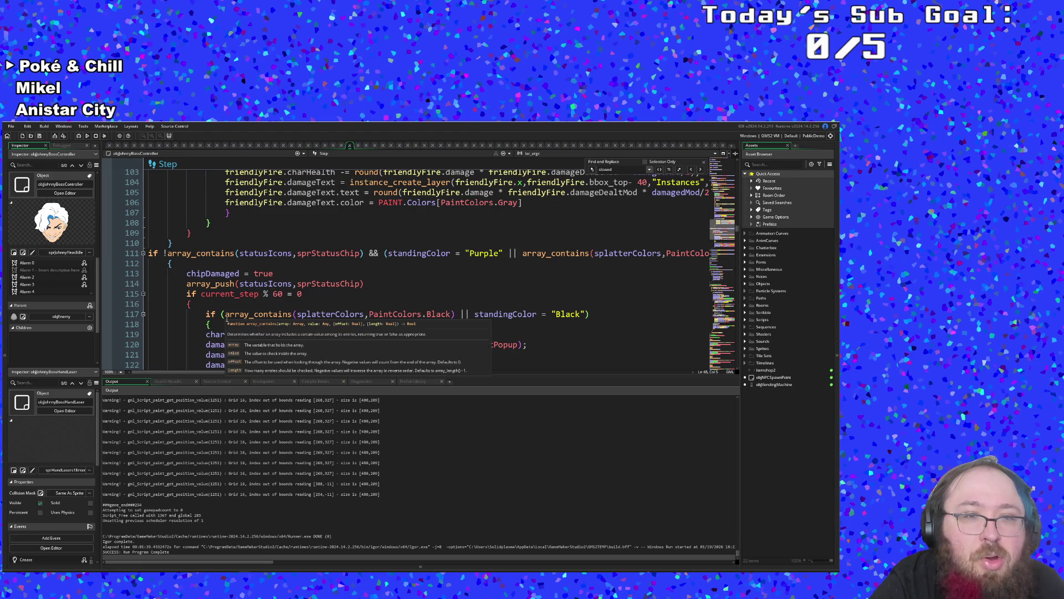
pyautogui.click(274, 274)
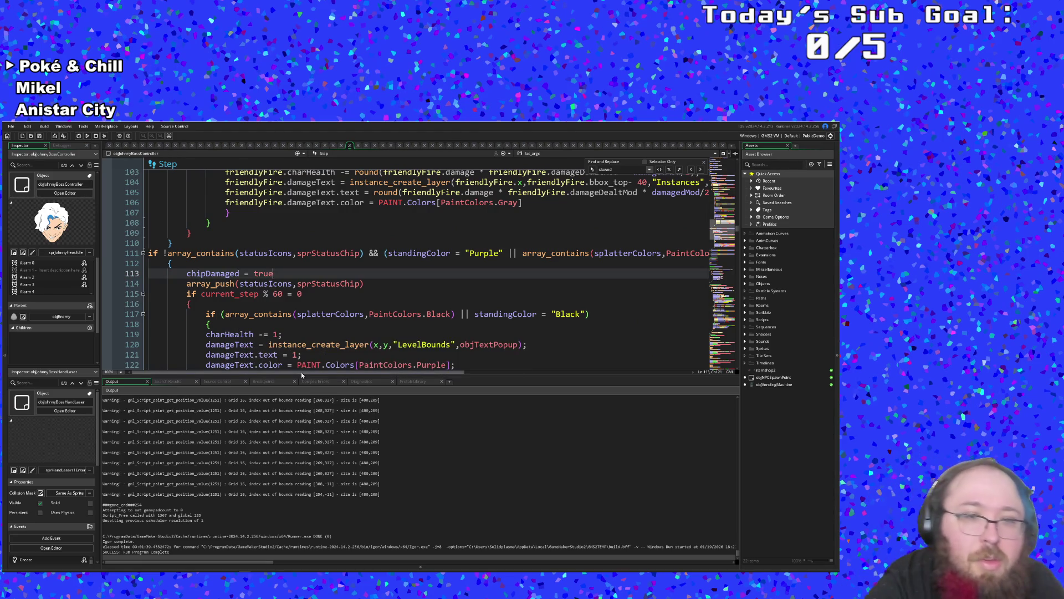
pyautogui.moveTo(301, 373); pyautogui.dragTo(362, 372)
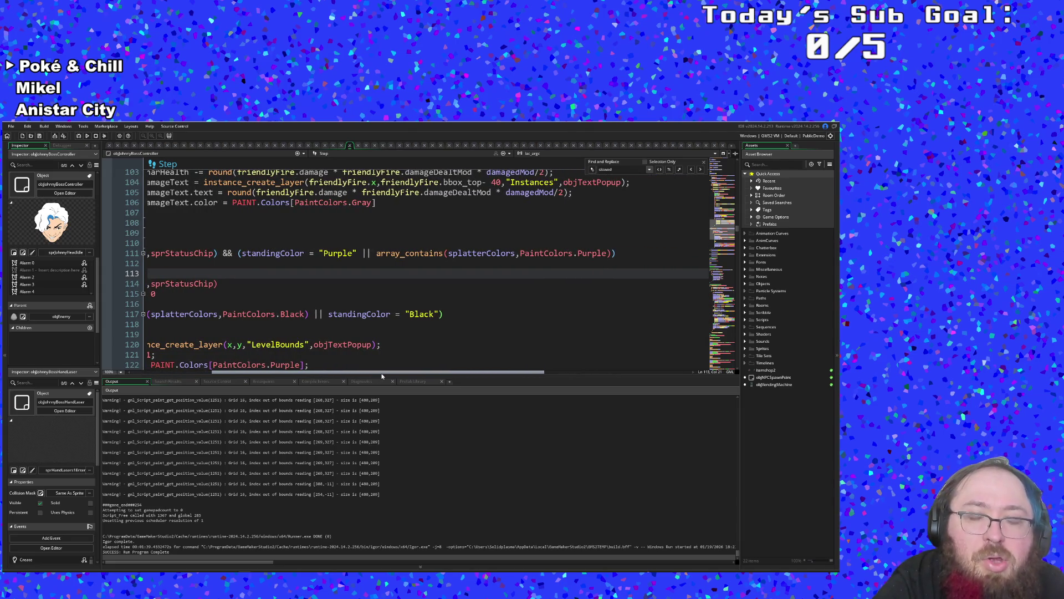
pyautogui.hscroll(-5, 382, 372)
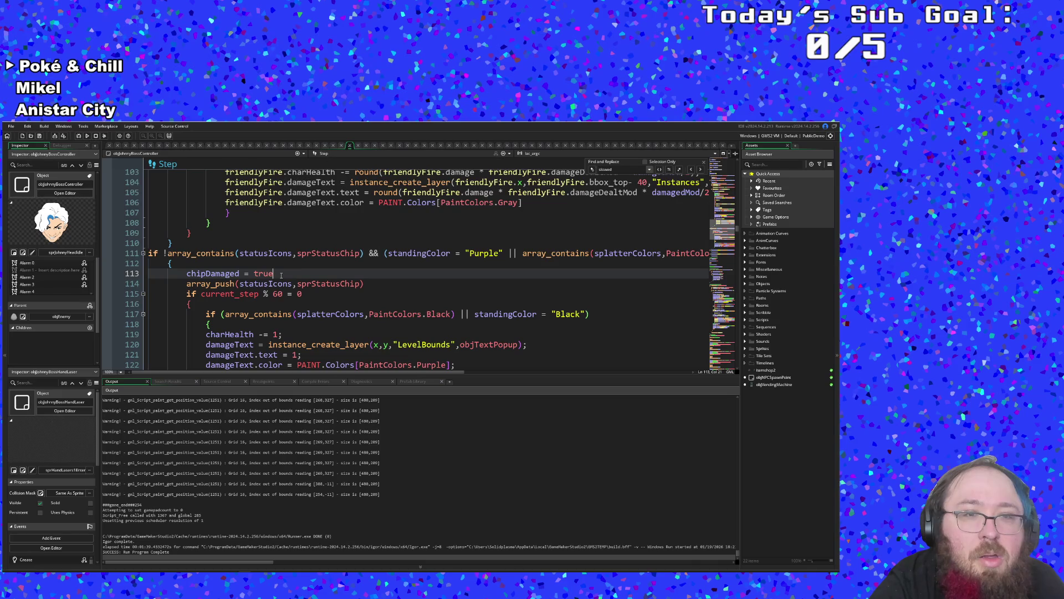
pyautogui.scroll(-6, 281, 275)
pyautogui.scroll(9, 281, 274)
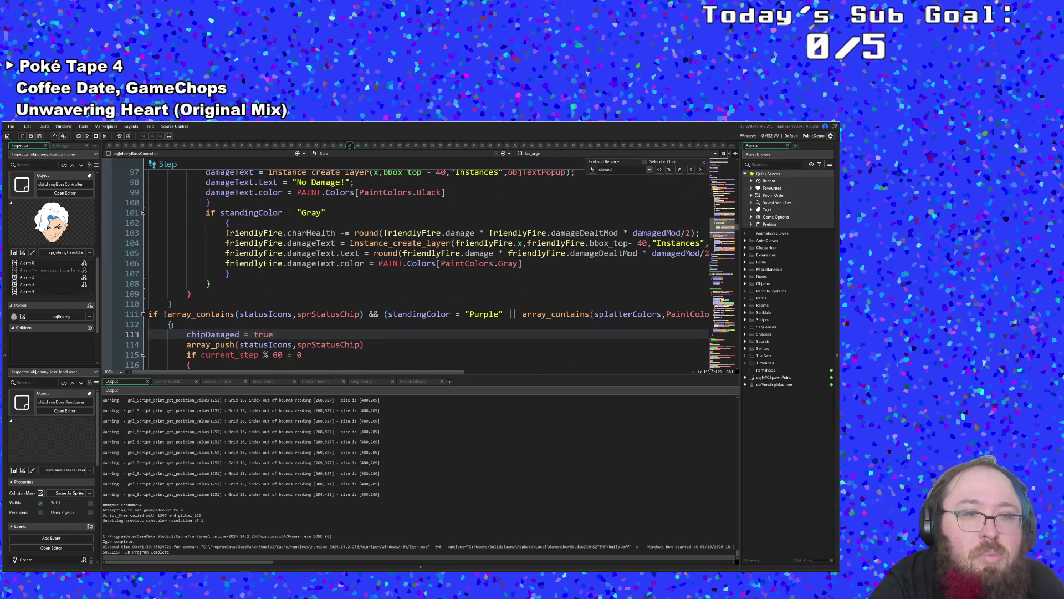
pyautogui.click(168, 325)
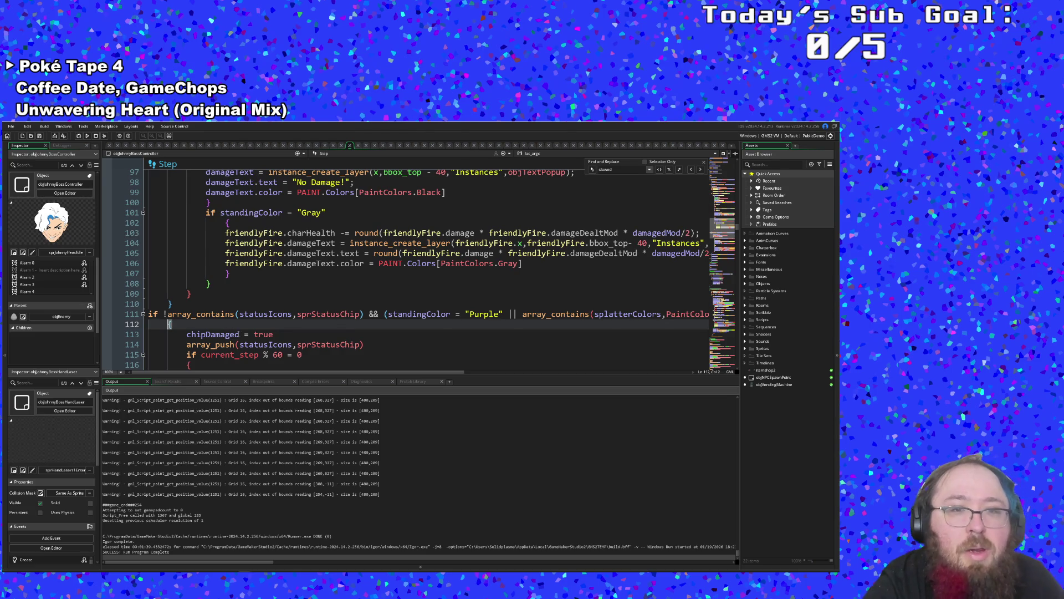
pyautogui.scroll(-2, 244, 326)
pyautogui.scroll(-2, 245, 325)
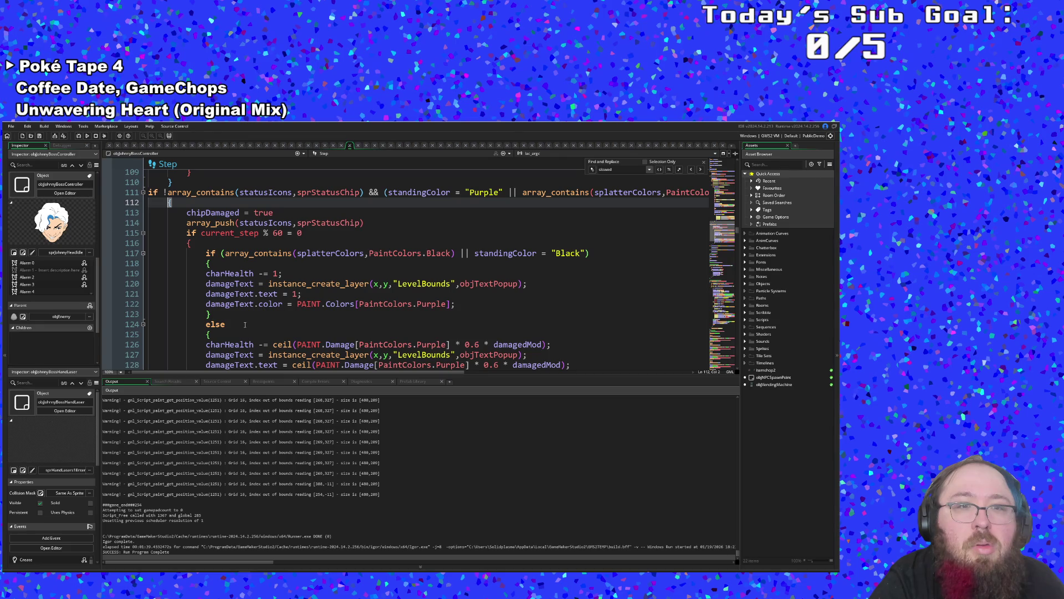
pyautogui.scroll(-8, 244, 325)
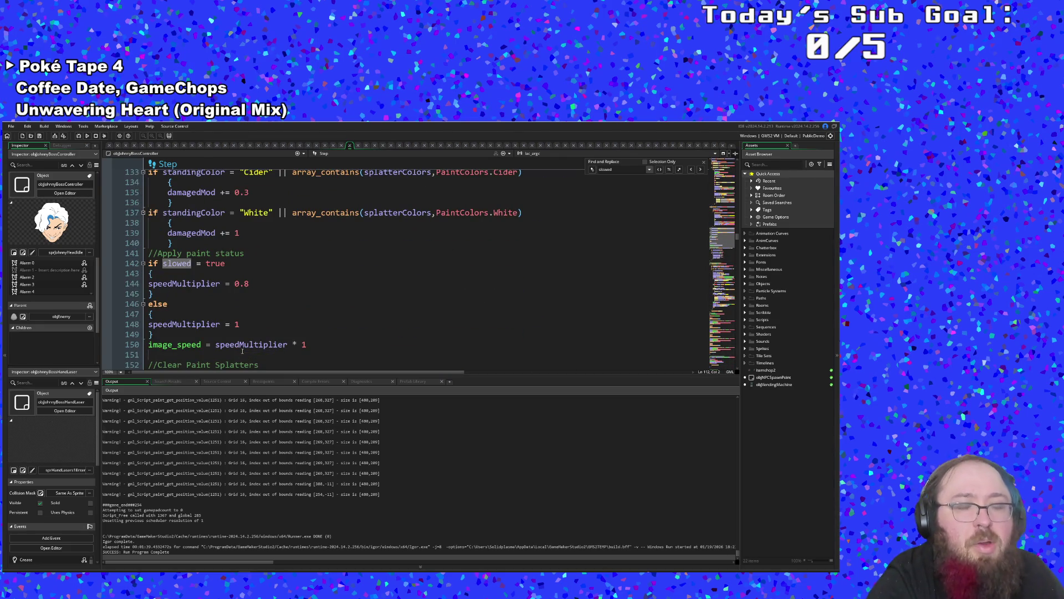
pyautogui.click(244, 334)
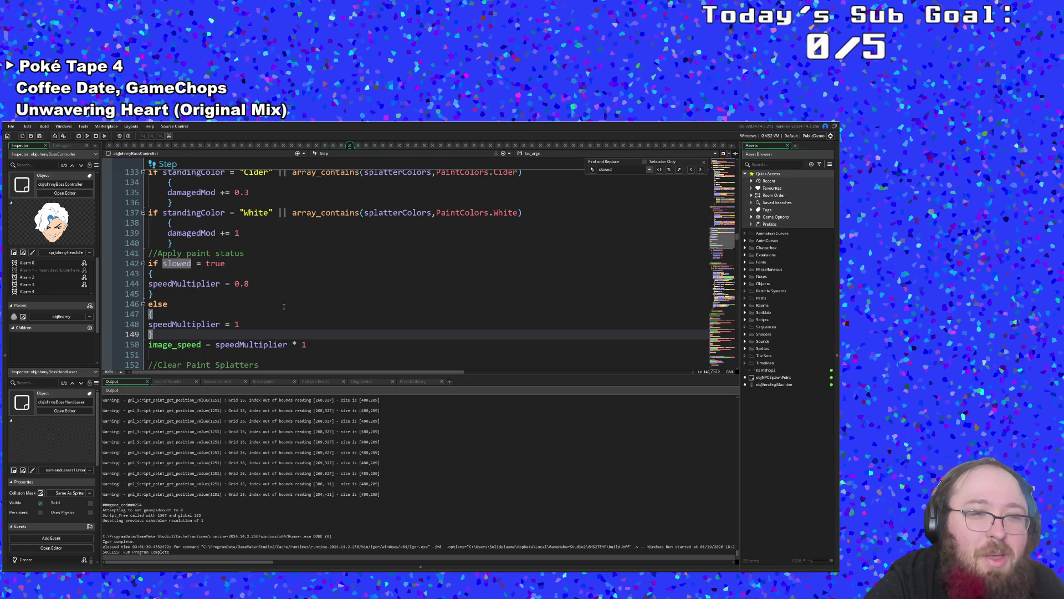
pyautogui.click(244, 298)
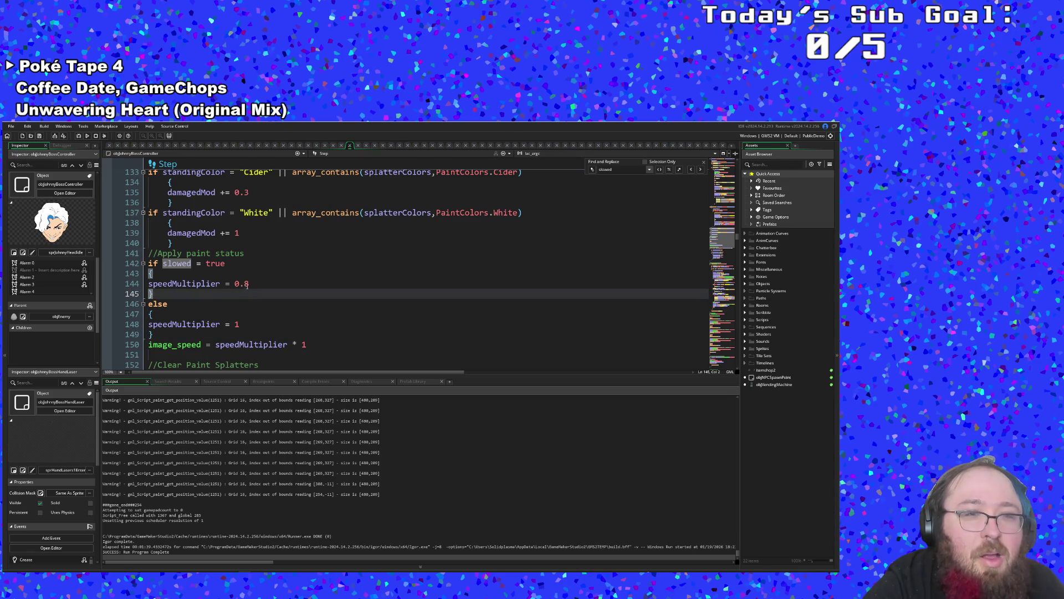
pyautogui.click(248, 284)
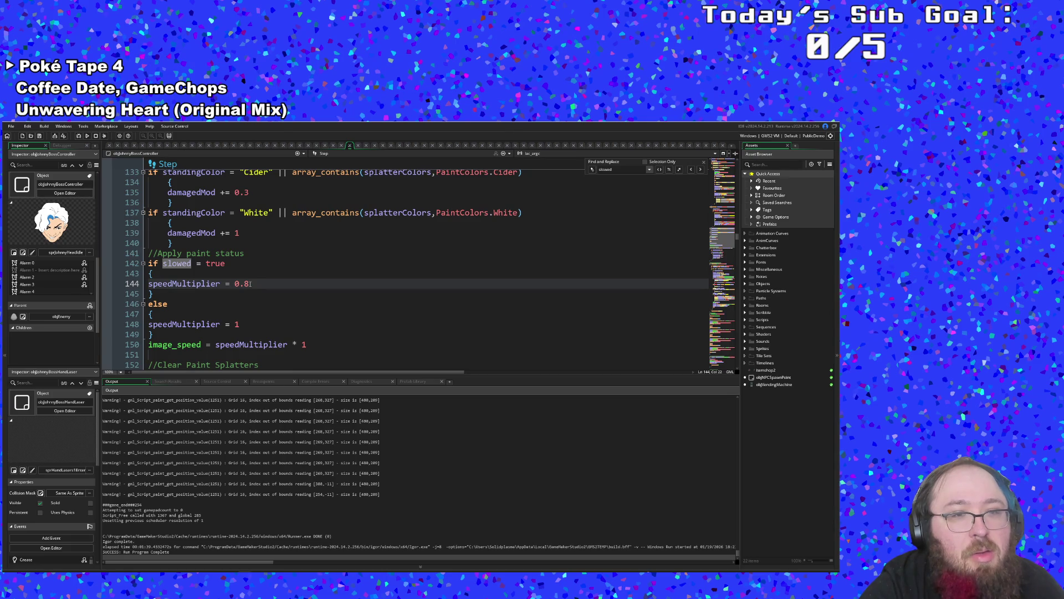
pyautogui.click(204, 272)
pyautogui.press('Return')
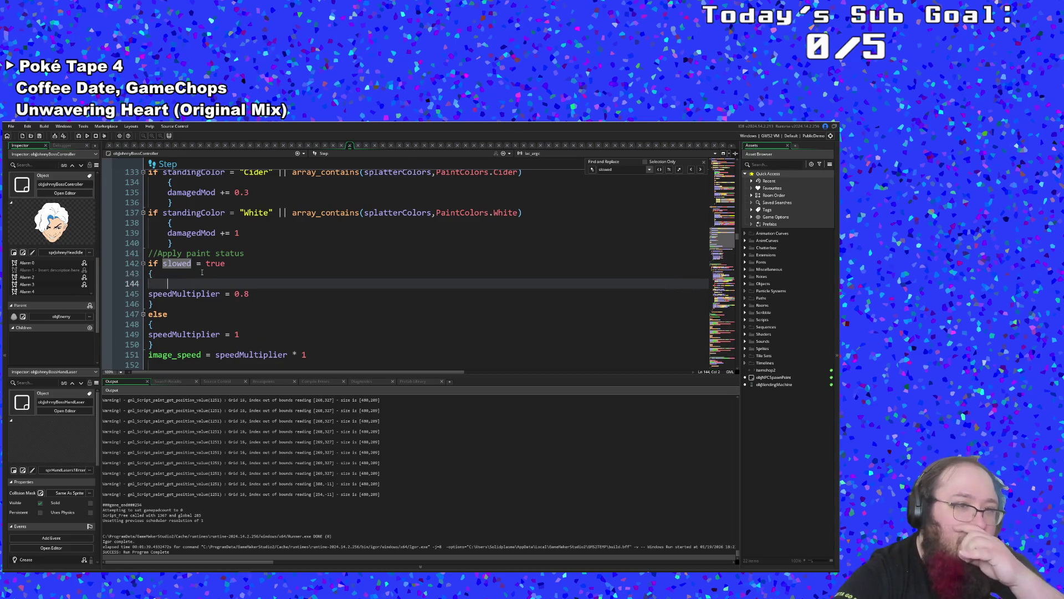
pyautogui.write('with obj')
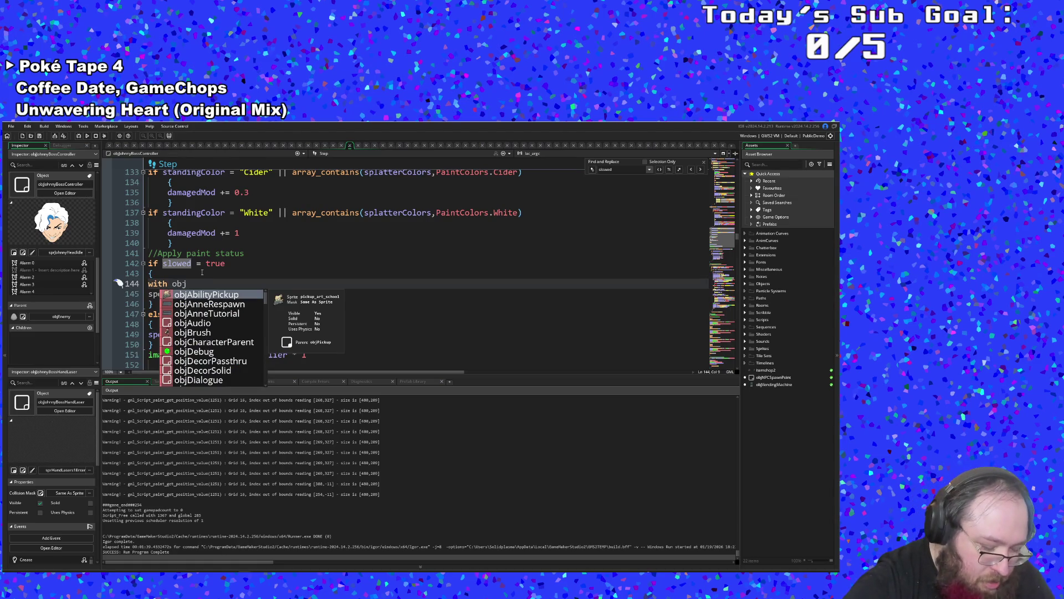
pyautogui.write('Enemy')
pyautogui.press('Return')
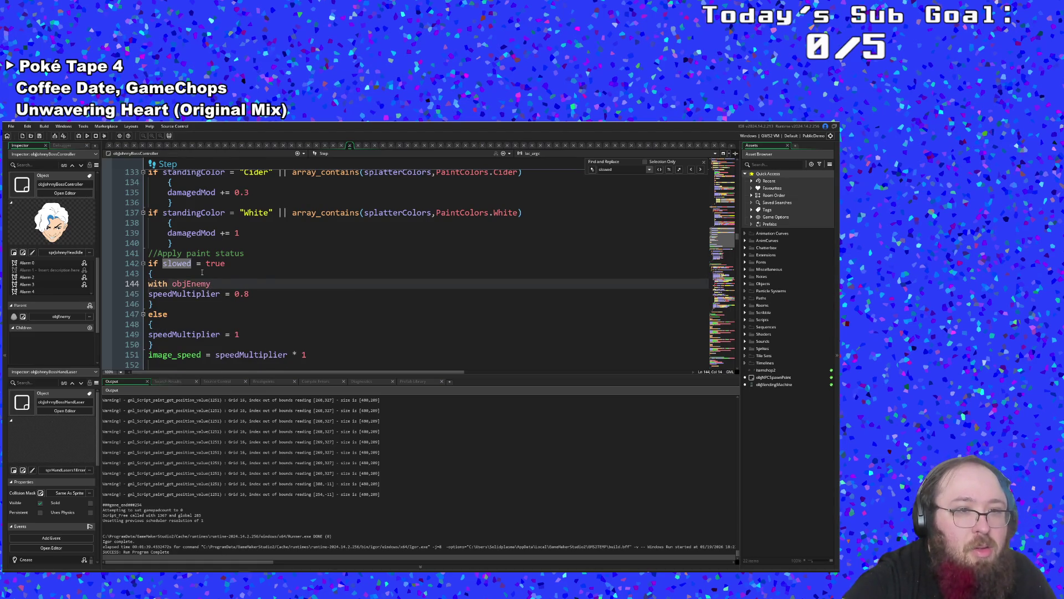
pyautogui.press('Return')
pyautogui.write('{')
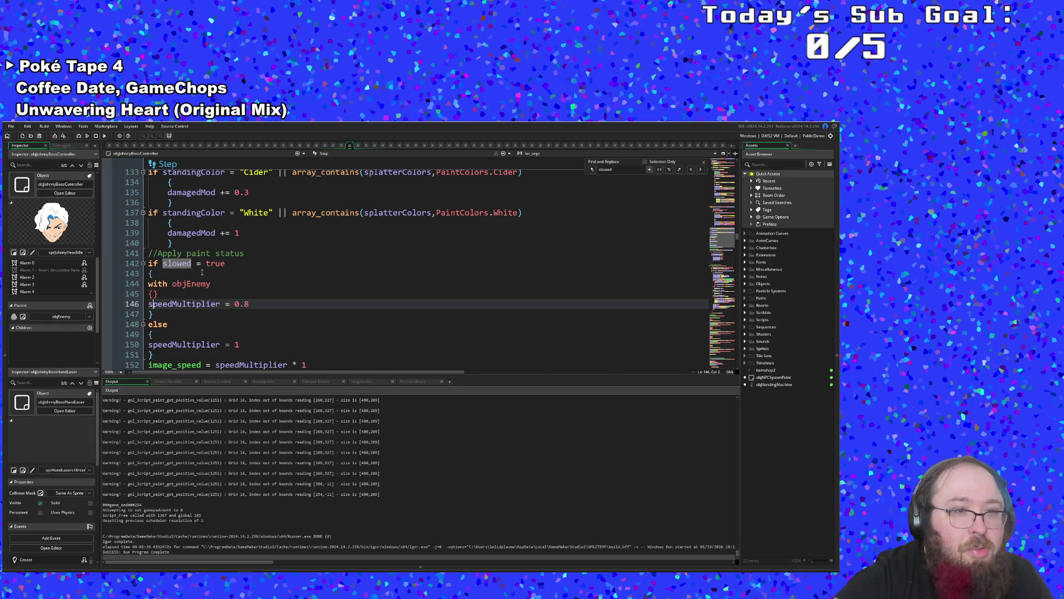
pyautogui.press('Delete')
pyautogui.press('Down')
pyautogui.press('Down')
pyautogui.press('Down')
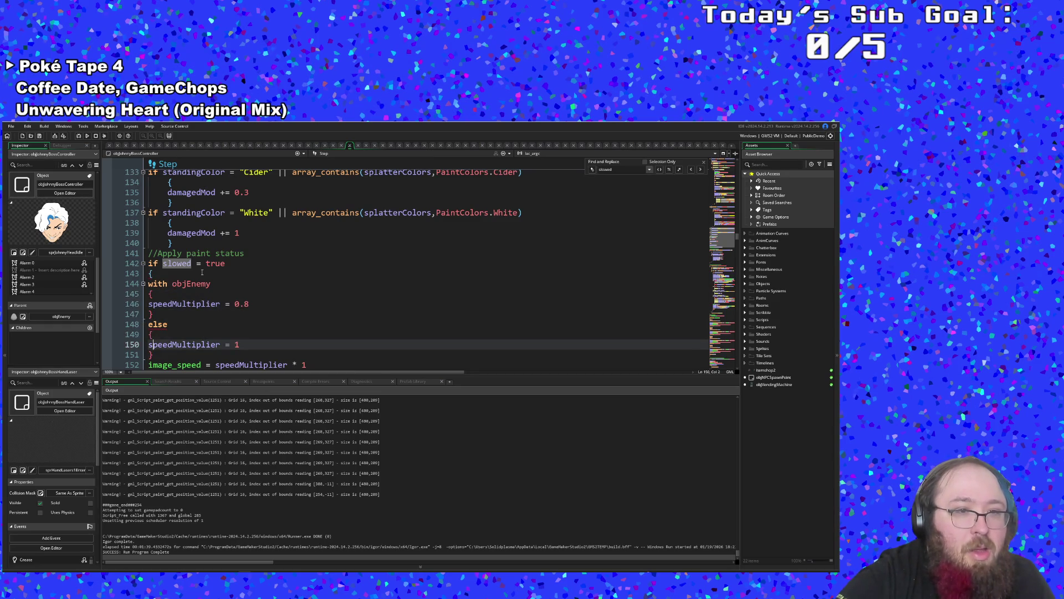
pyautogui.press('Up')
pyautogui.press('Up')
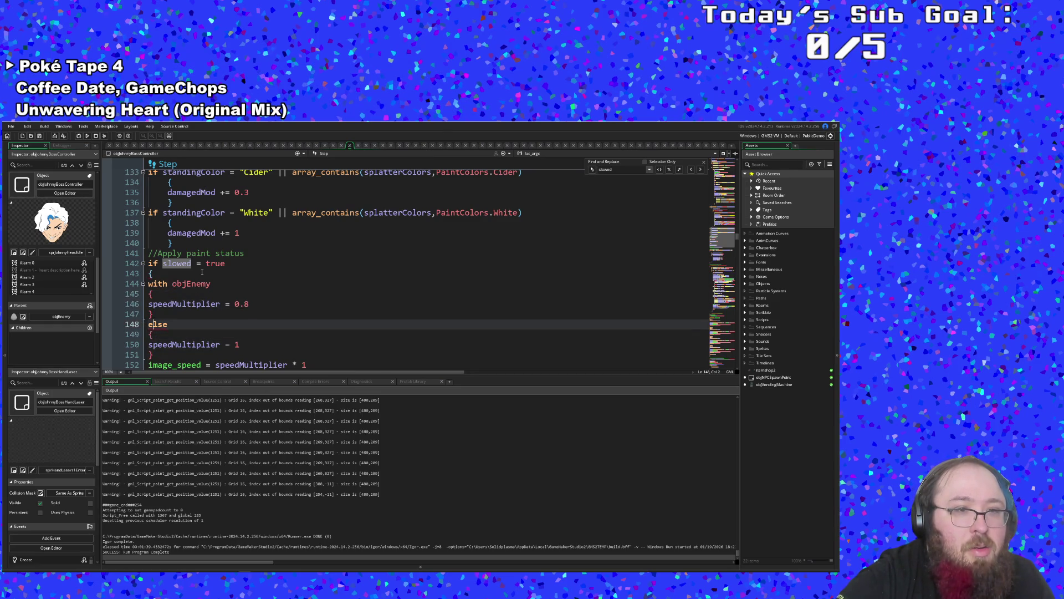
pyautogui.press('Up')
pyautogui.press('Up')
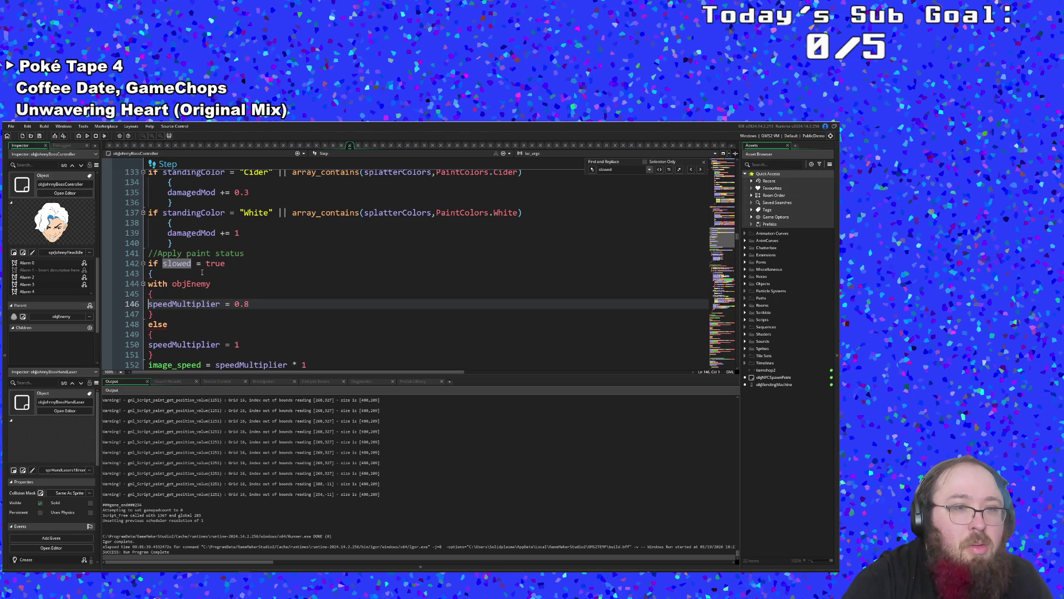
pyautogui.press('Up')
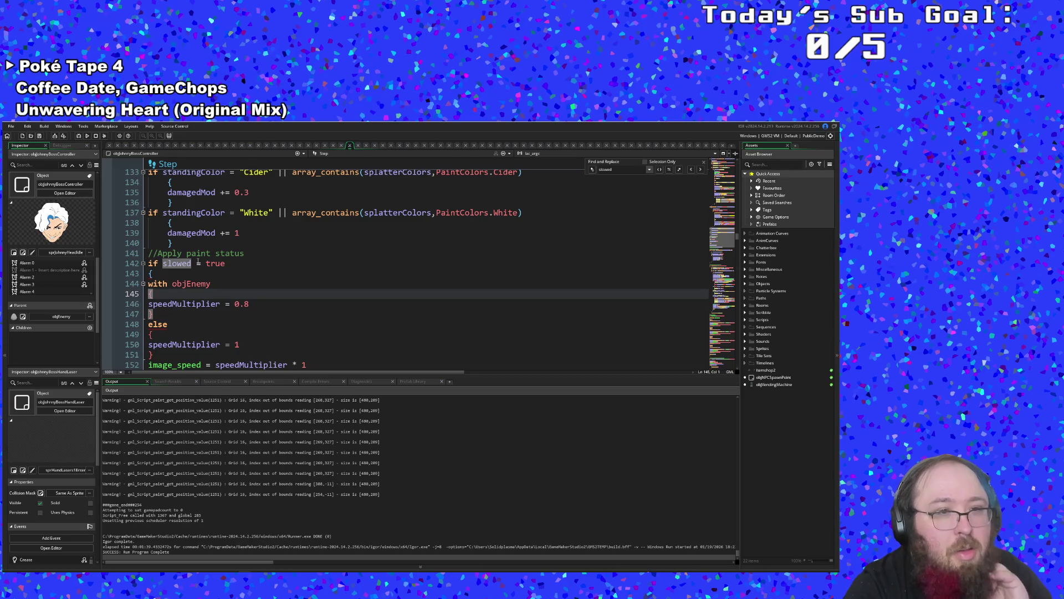
pyautogui.press('Up')
pyautogui.press('Down')
pyautogui.hotkey('shift', 'Up')
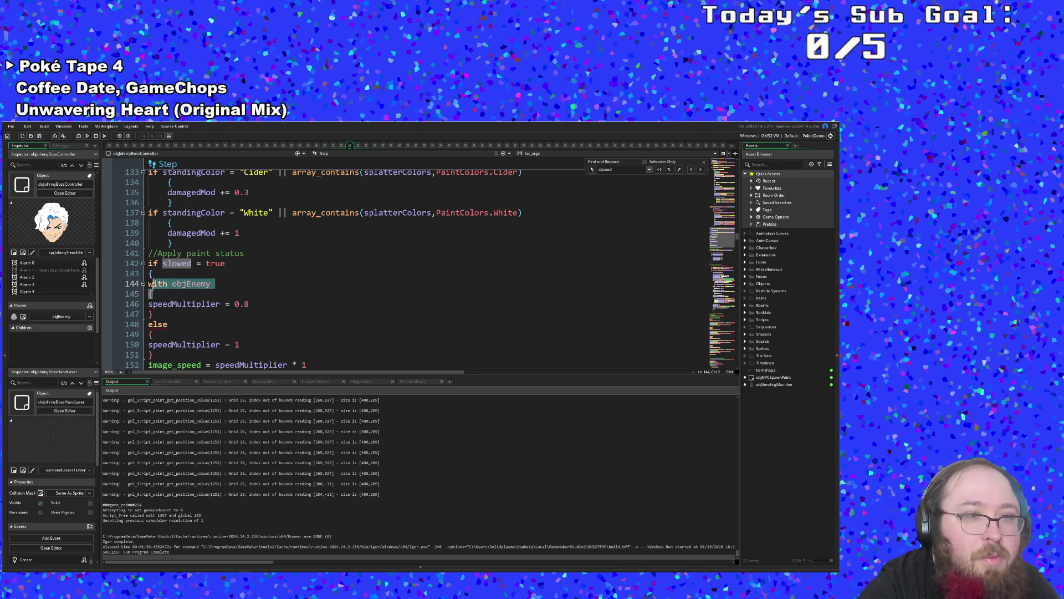
pyautogui.press('Delete')
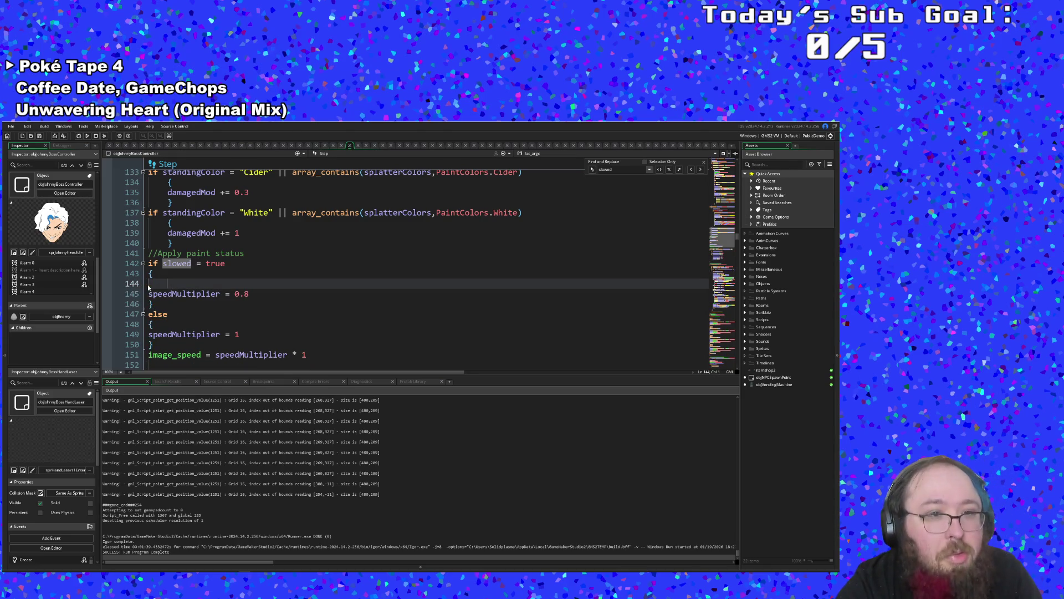
pyautogui.press('BackSpace')
# - Wrap the slowed check in with (objEnemy) and make it test other.slowed
pyautogui.click(149, 262)
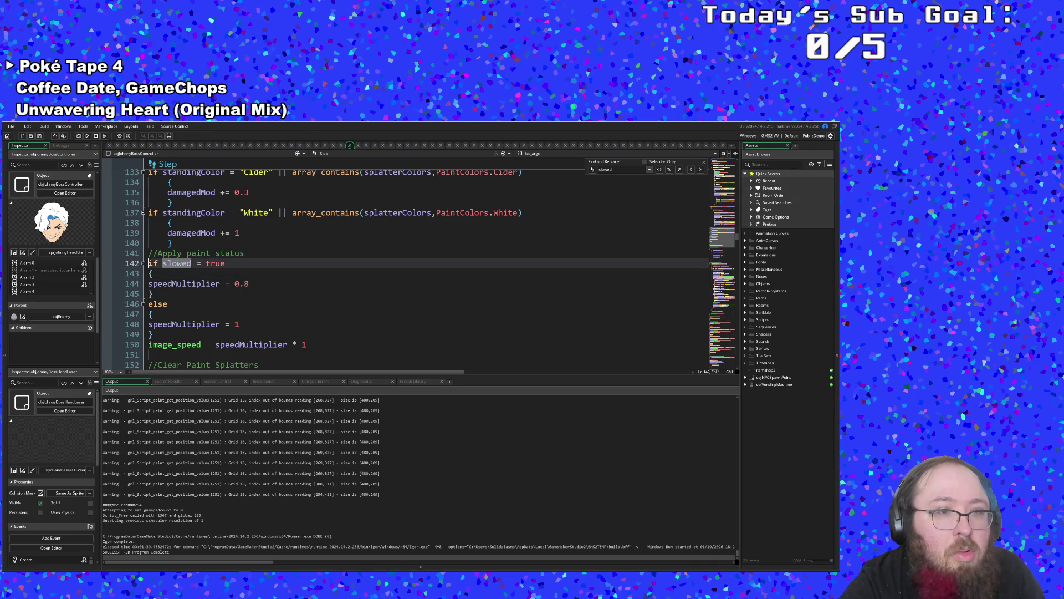
pyautogui.write('wit')
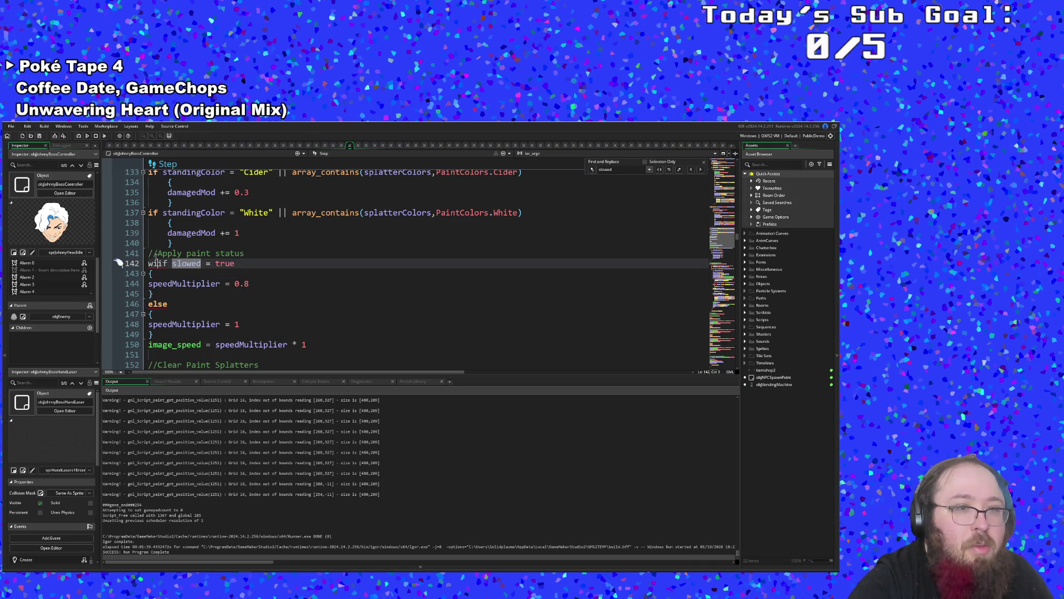
pyautogui.write('h')
pyautogui.write(' (ob')
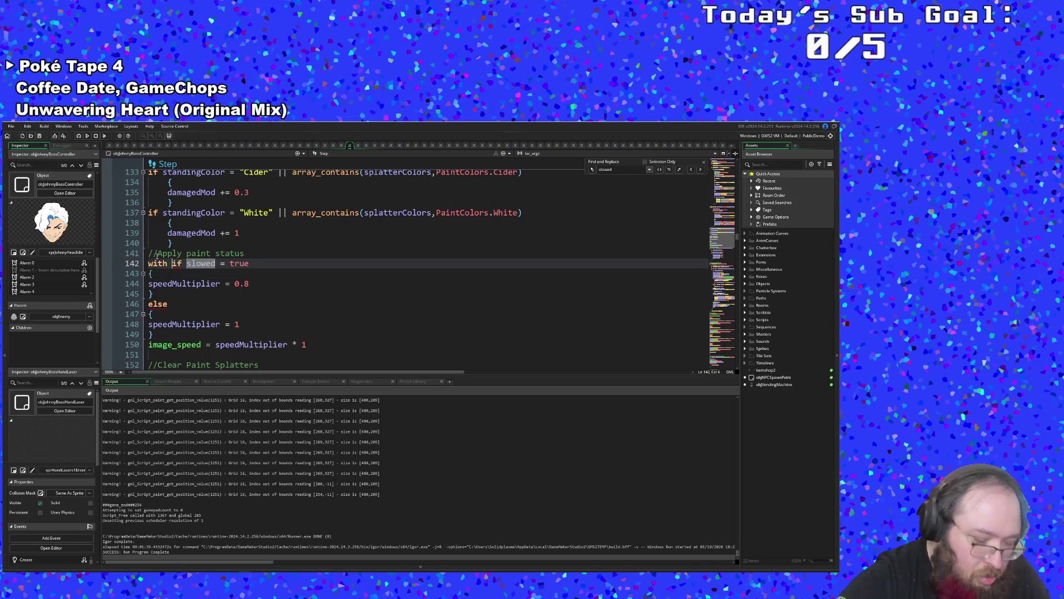
pyautogui.write('jE')
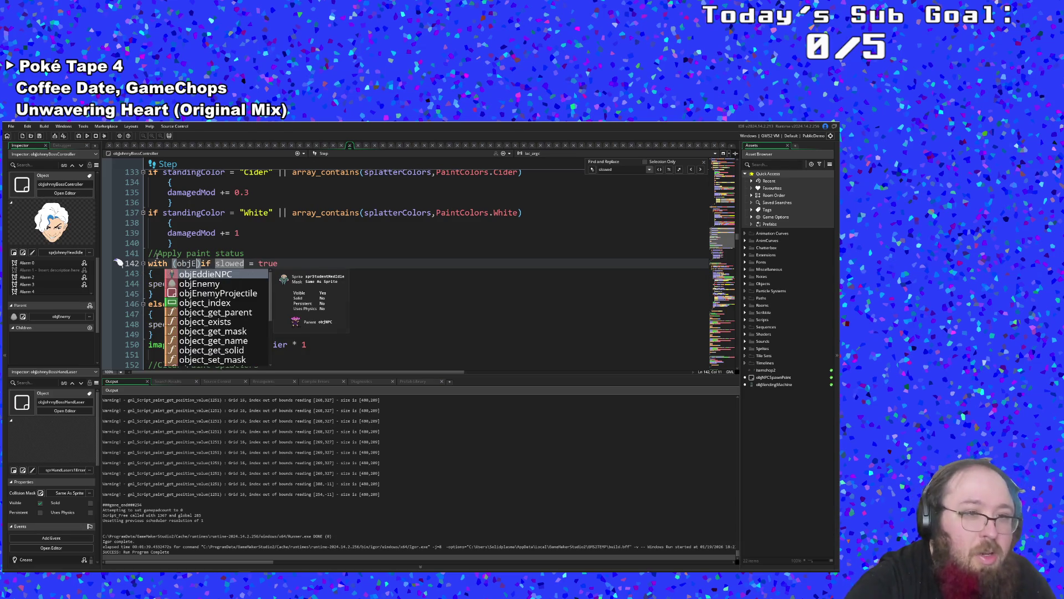
pyautogui.write('nemy')
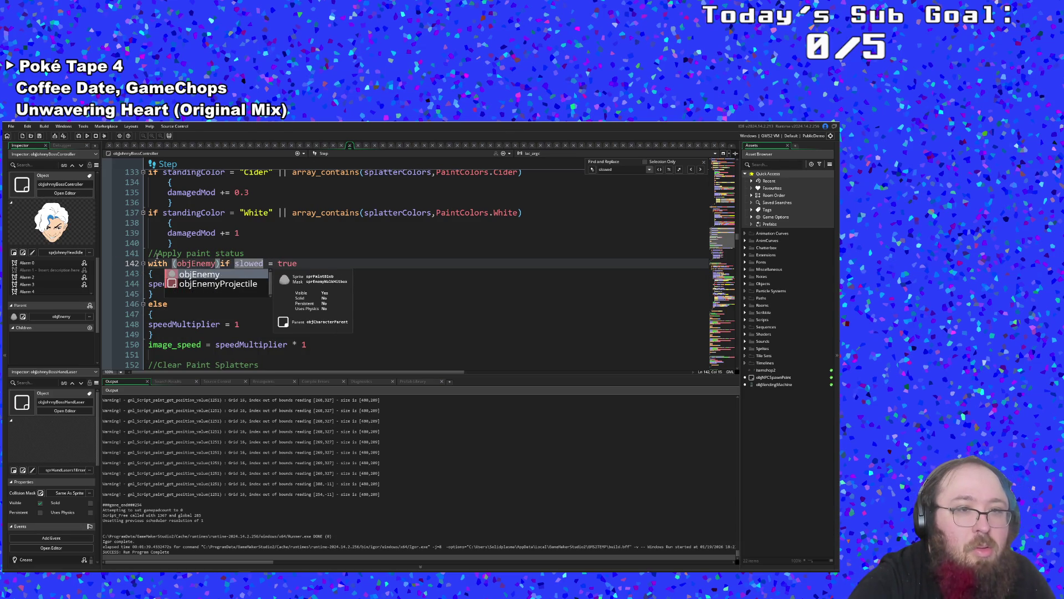
pyautogui.press('Escape')
pyautogui.press('Return')
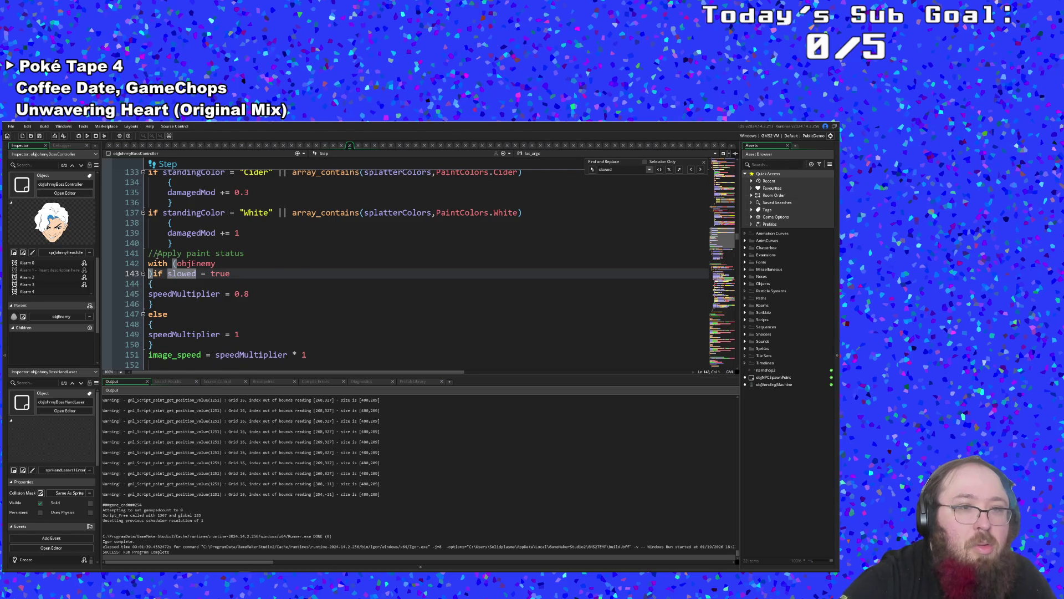
pyautogui.press('BackSpace')
pyautogui.press('Return')
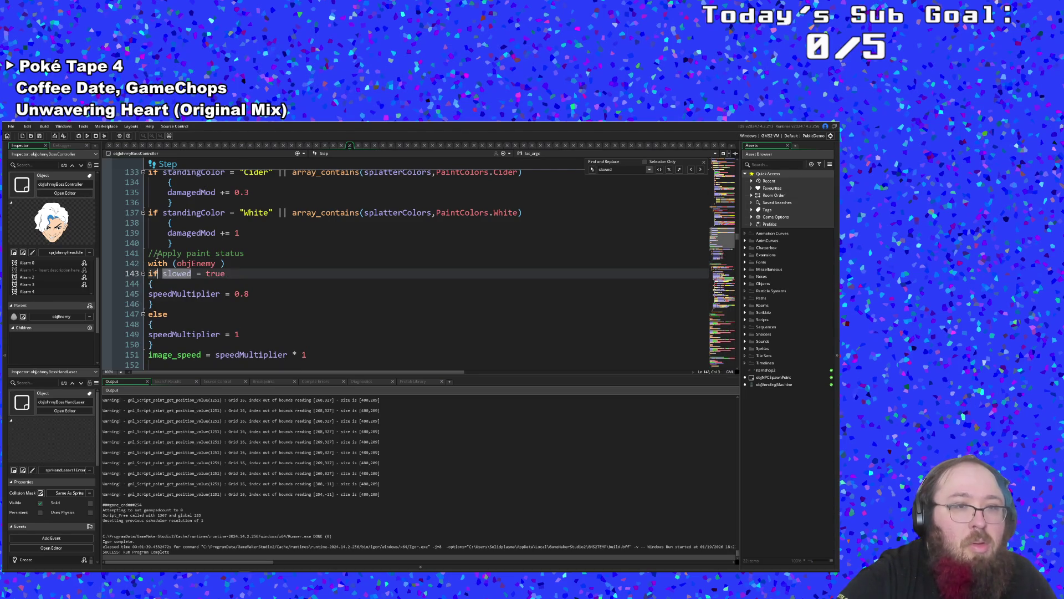
pyautogui.write('other.')
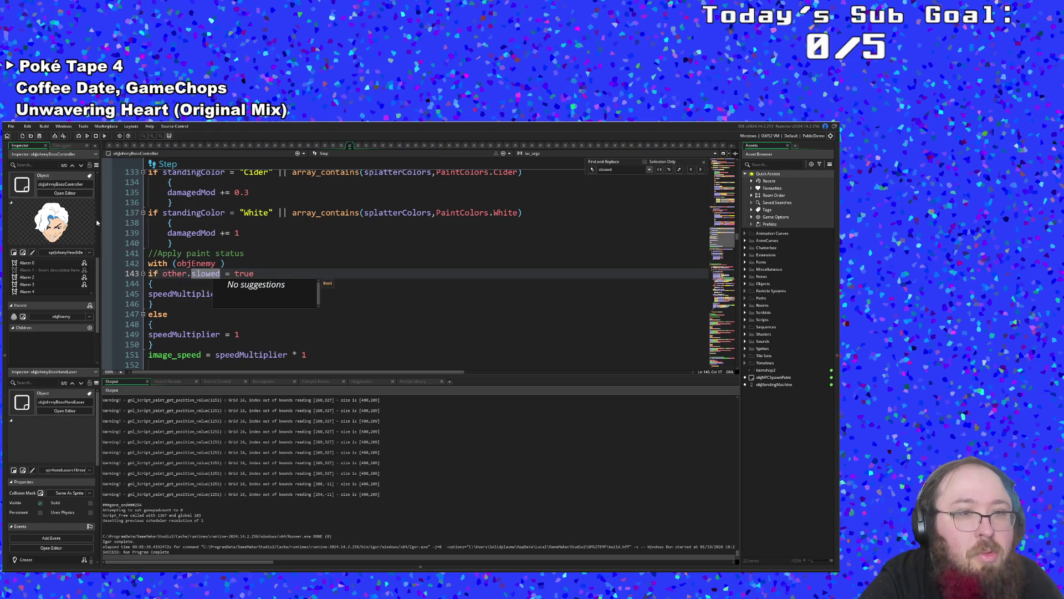
pyautogui.click(181, 314)
# - Select the image_speed line 151 and close its context menu without changes
pyautogui.click(194, 315)
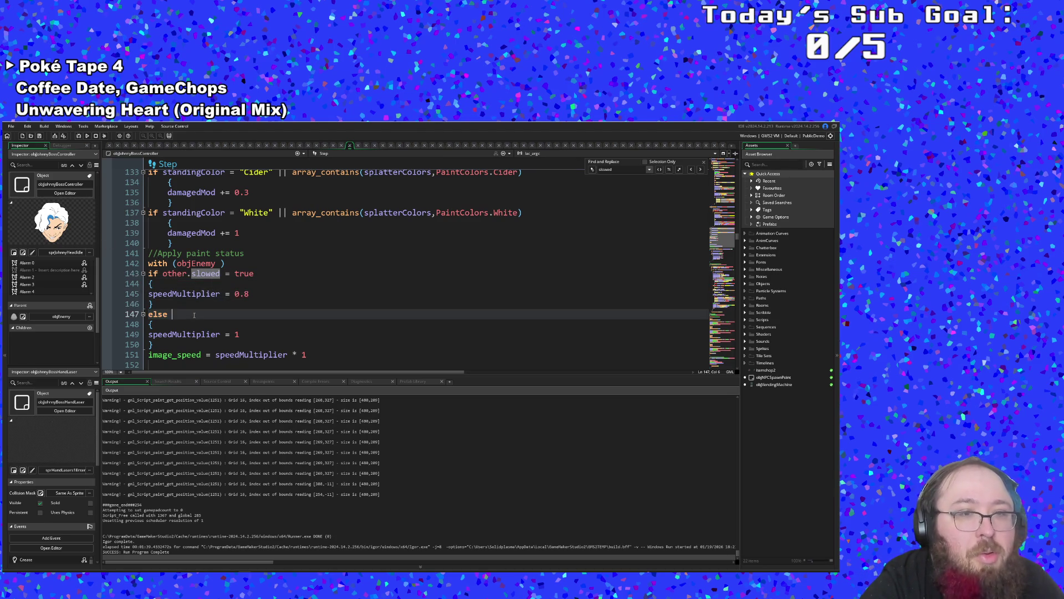
pyautogui.scroll(-2, 194, 315)
pyautogui.click(188, 296)
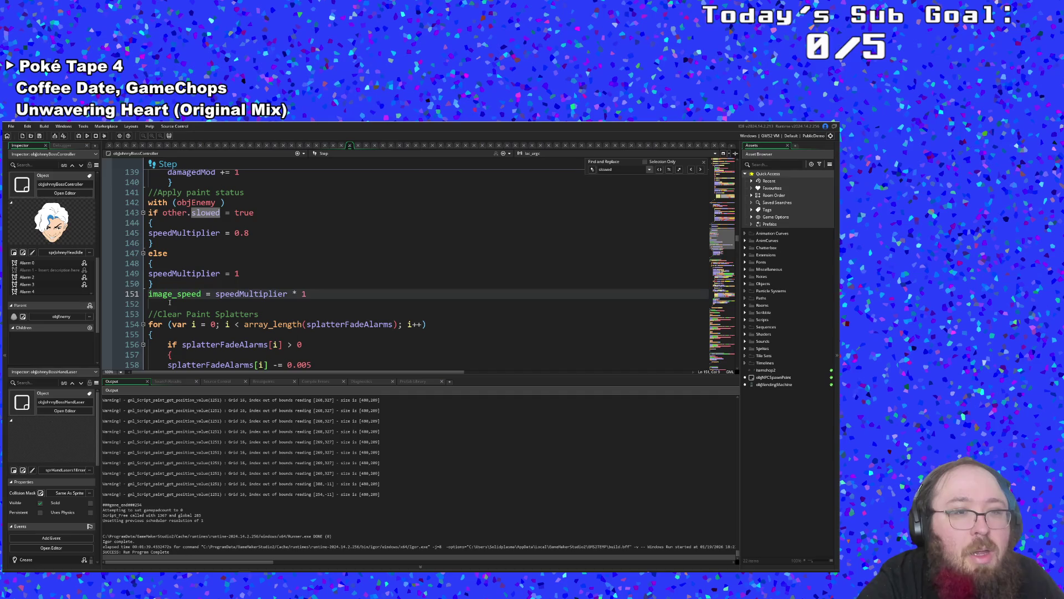
pyautogui.click(169, 302)
pyautogui.click(158, 295)
pyautogui.click(151, 283)
pyautogui.click(150, 293)
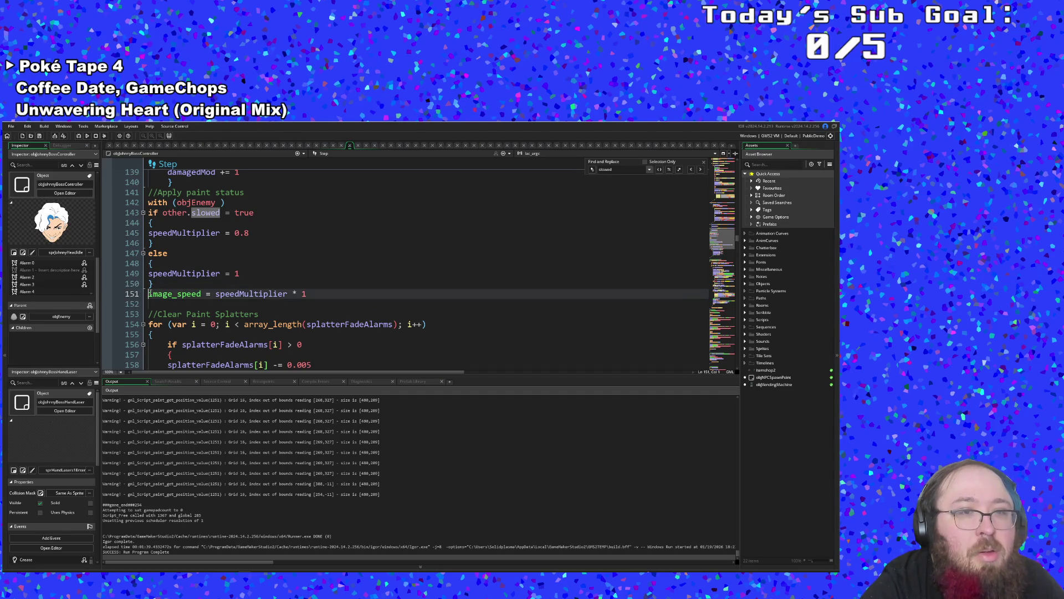
pyautogui.moveTo(310, 294); pyautogui.dragTo(148, 294)
pyautogui.rightClick(167, 294)
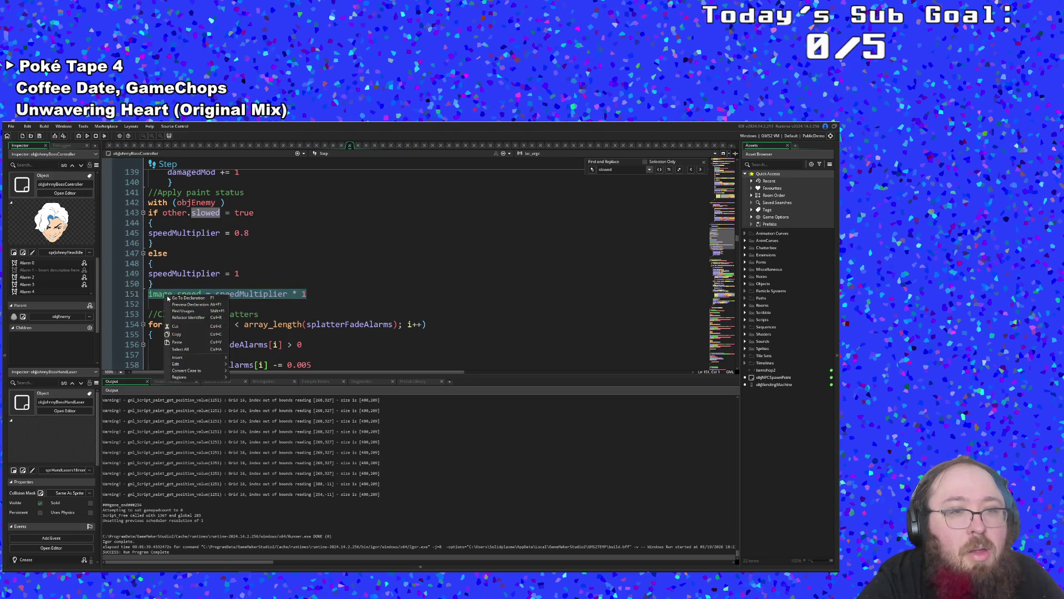
pyautogui.click(191, 331)
# - Check the else line 147, then reselect the whole image_speed line 151
pyautogui.click(215, 298)
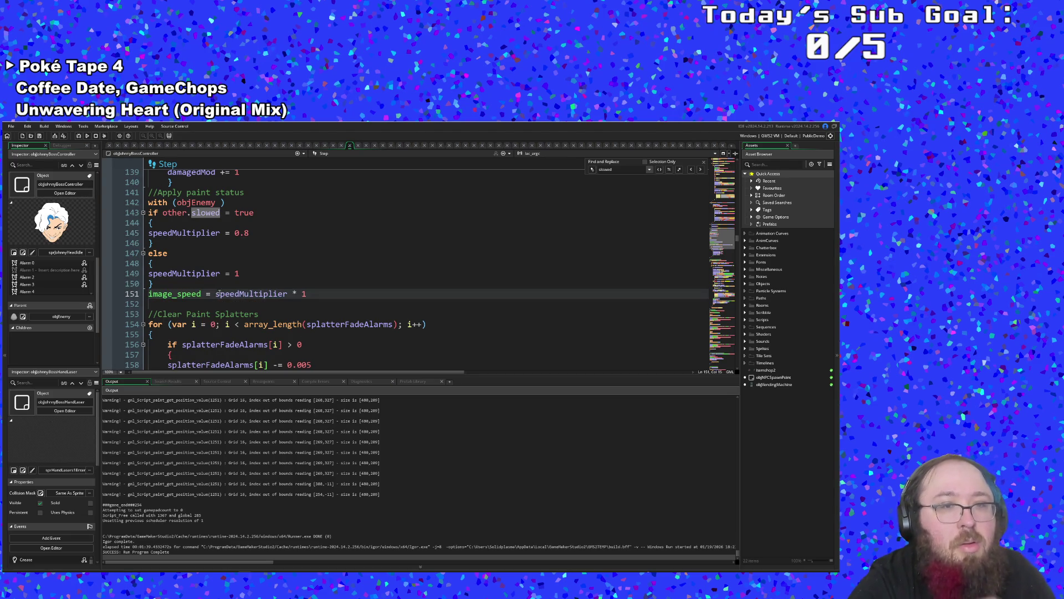
pyautogui.click(222, 273)
pyautogui.click(225, 263)
pyautogui.click(221, 256)
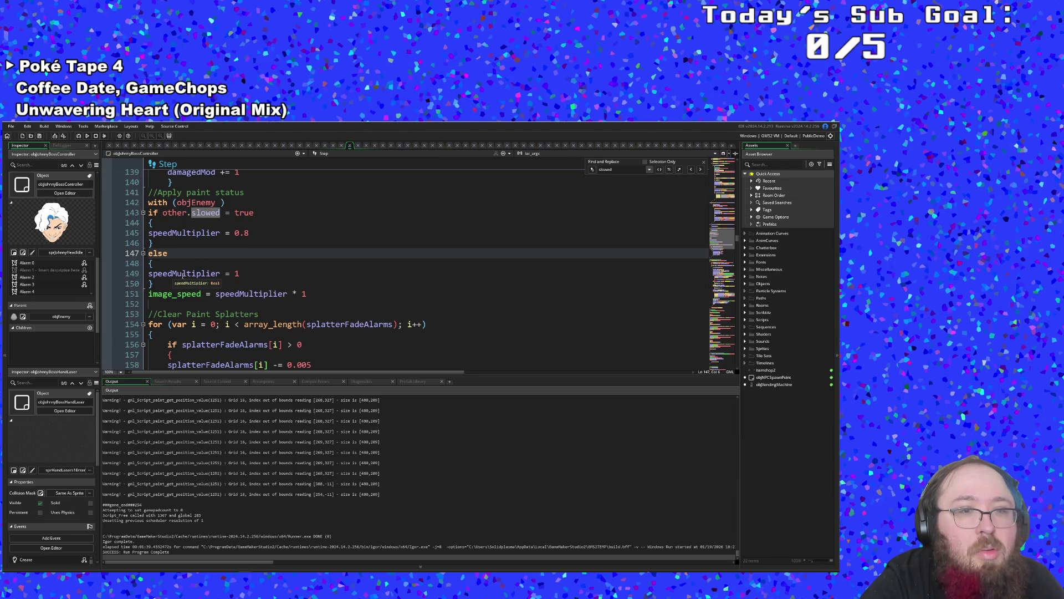
pyautogui.click(350, 299)
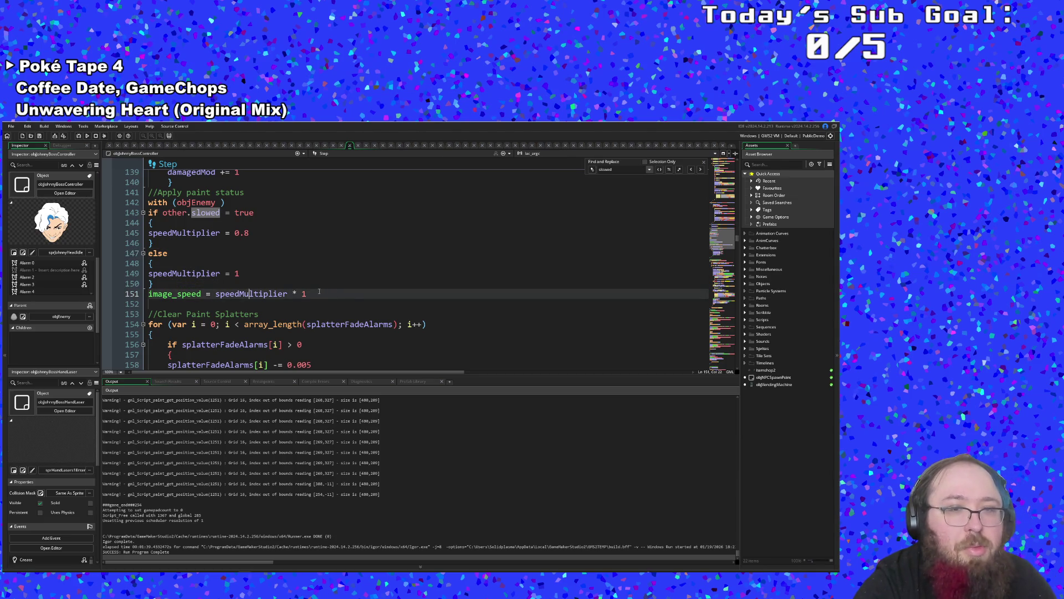
pyautogui.moveTo(319, 291); pyautogui.dragTo(127, 294)
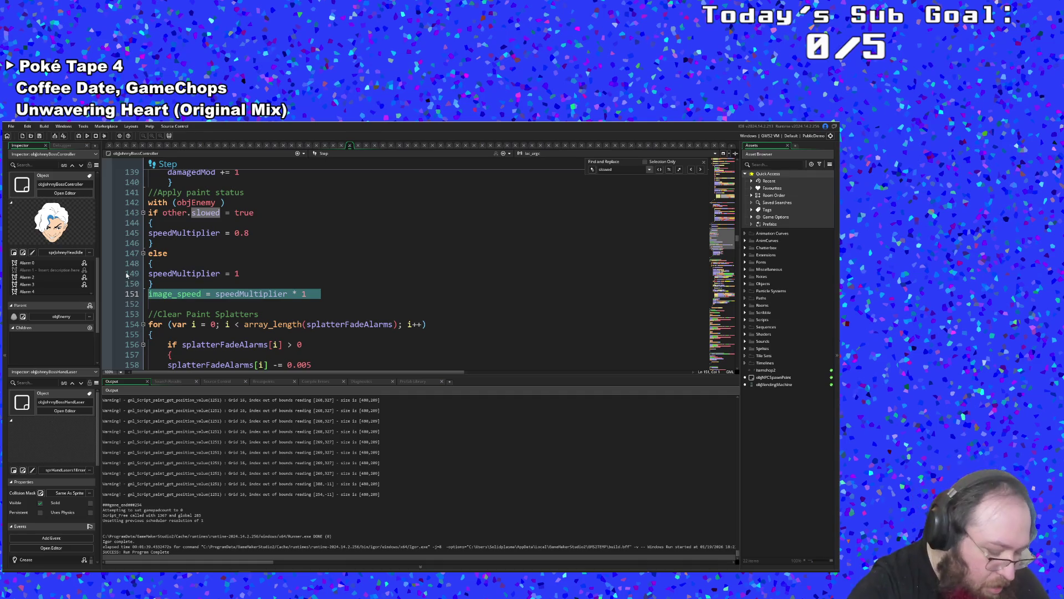
# - Search the project for the selected image_speed = speedMultiplier * 1 line, then close the results
pyautogui.hotkey('ctrl', 'shift', 'f')
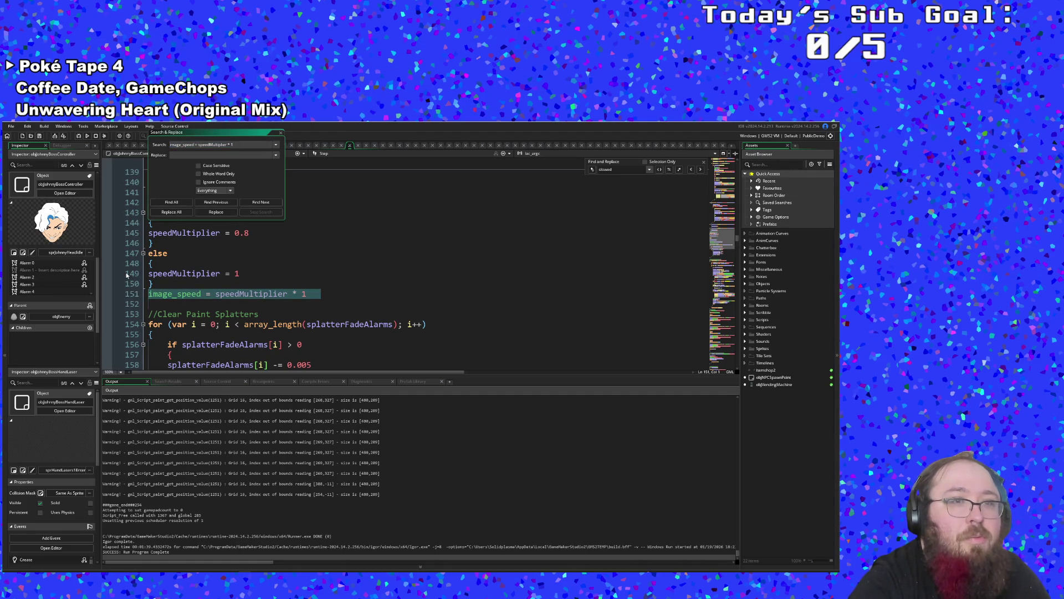
pyautogui.press('Return')
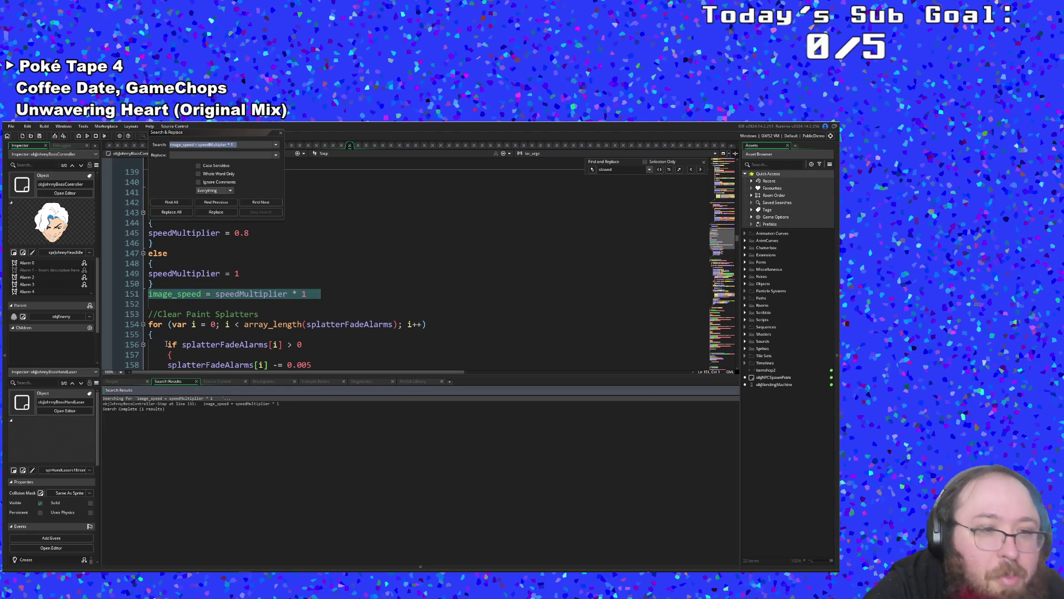
pyautogui.click(281, 133)
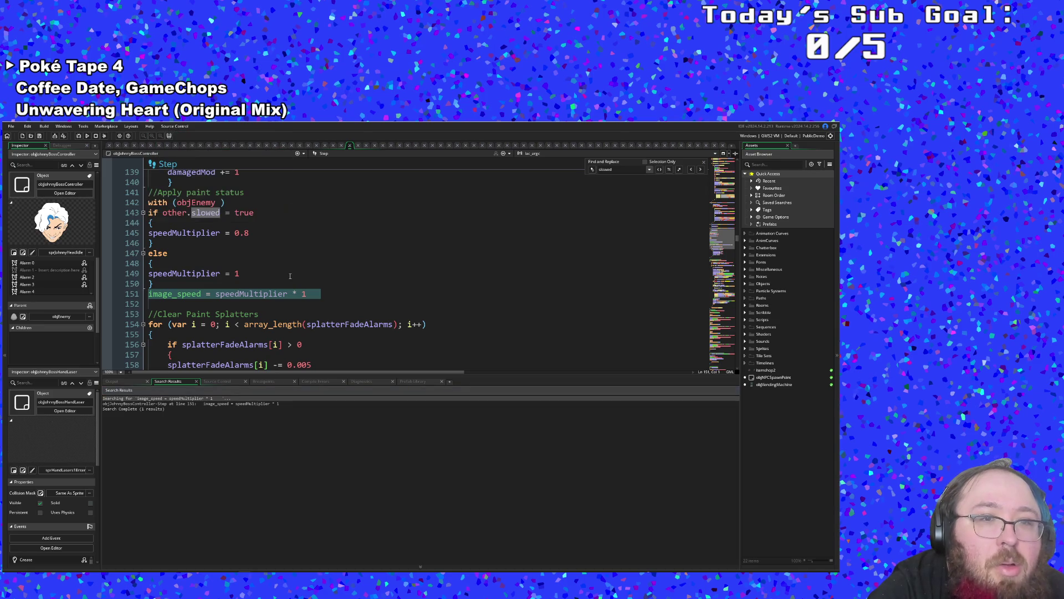
pyautogui.click(289, 273)
pyautogui.scroll(2, 288, 276)
pyautogui.scroll(-2, 289, 276)
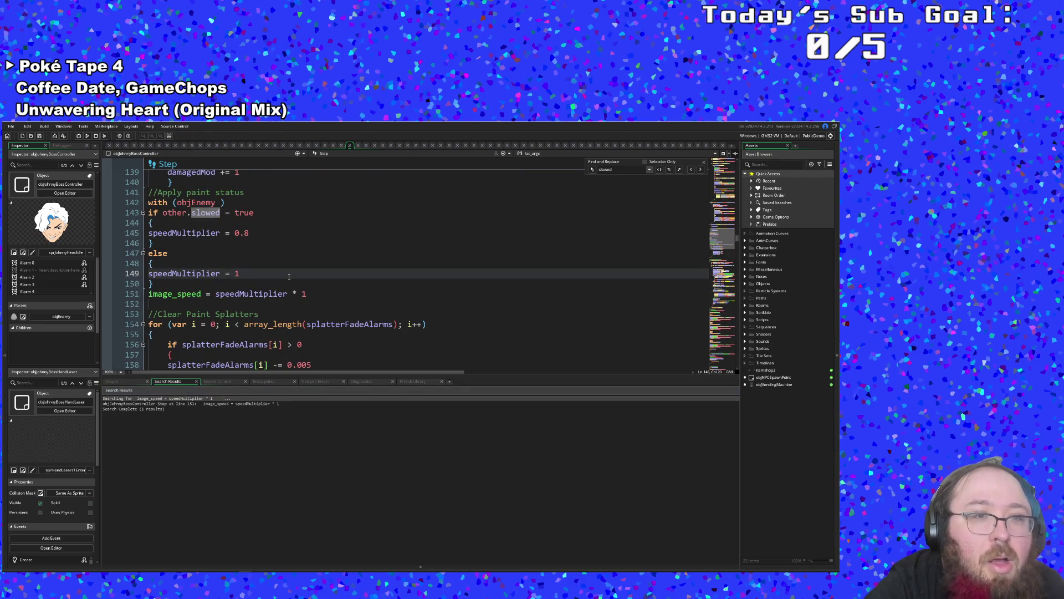
pyautogui.scroll(-2, 289, 276)
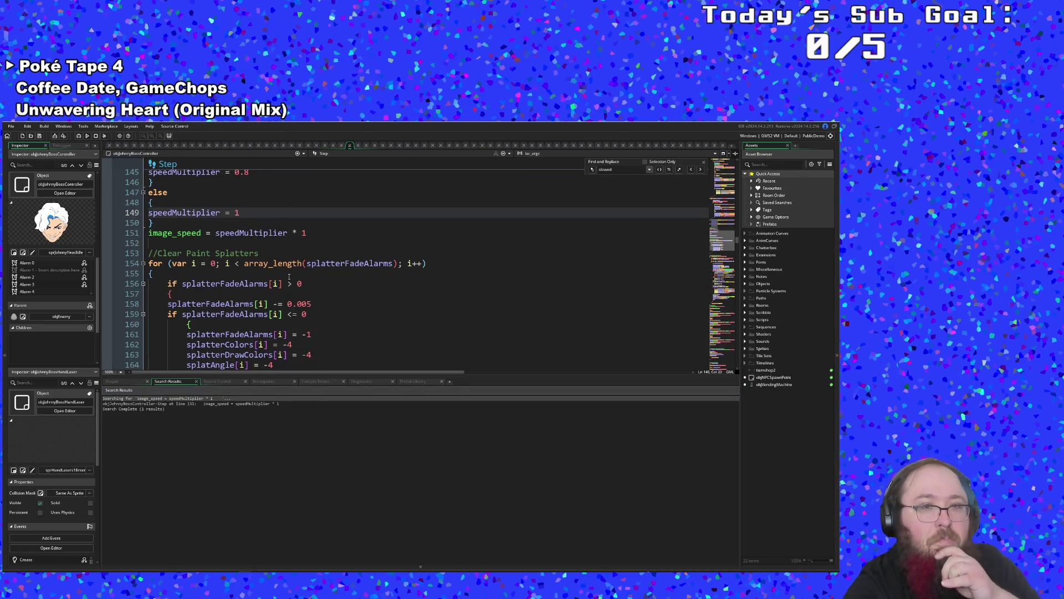
# - Find 'speed' in the code and step through its matches across events
pyautogui.hotkey('ctrl', 'f')
pyautogui.write('sp')
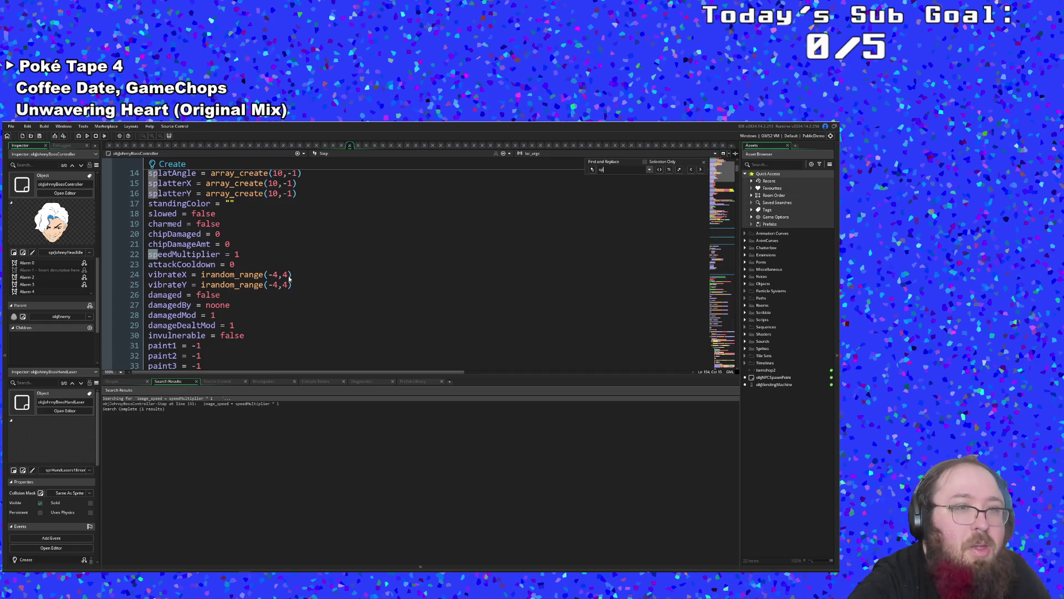
pyautogui.write('eed')
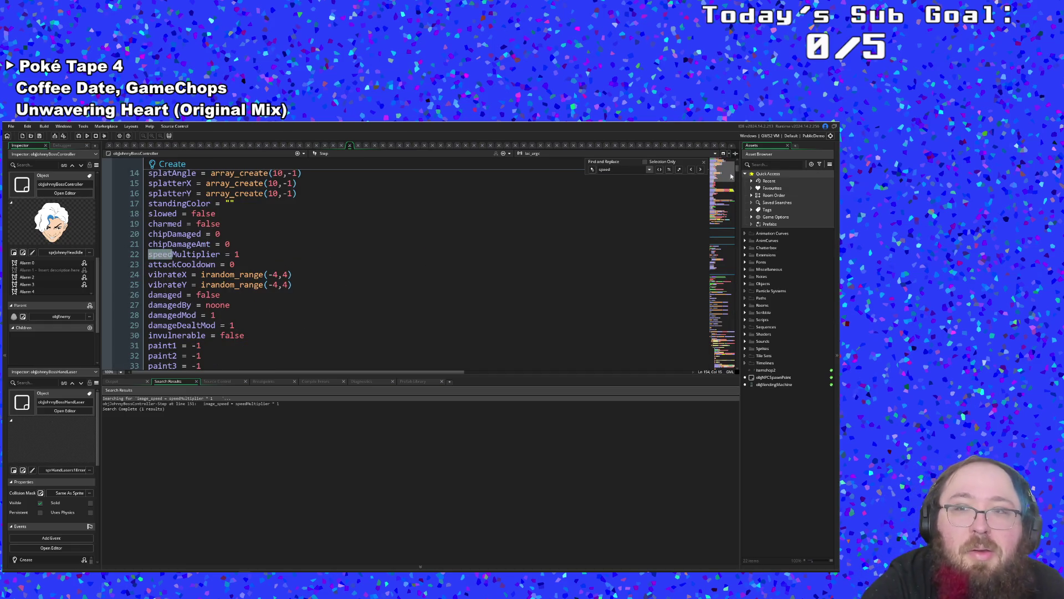
pyautogui.click(700, 170)
pyautogui.click(699, 170)
pyautogui.click(700, 170)
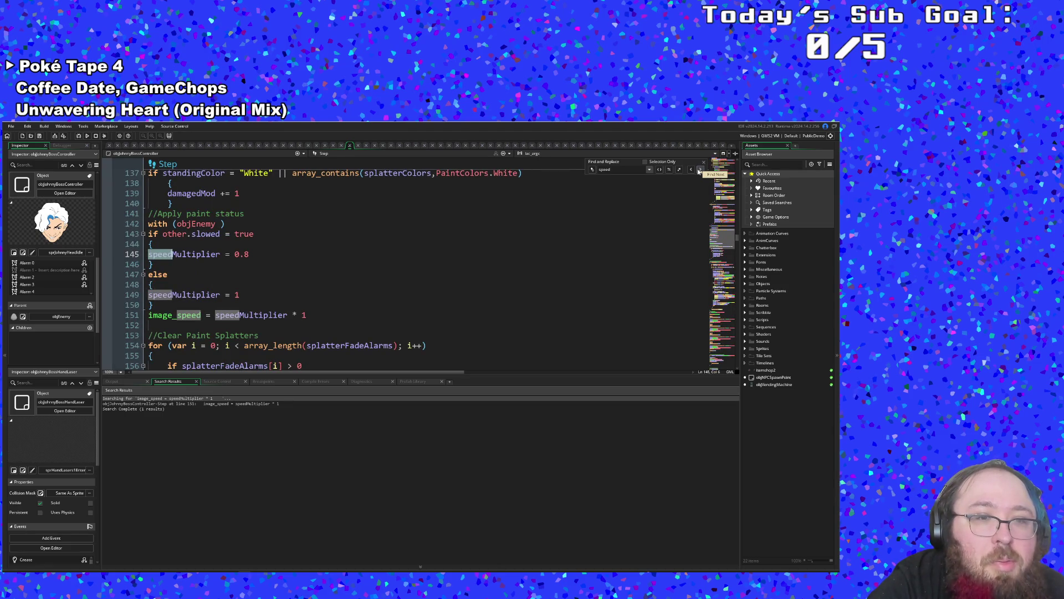
pyautogui.click(700, 169)
pyautogui.click(700, 170)
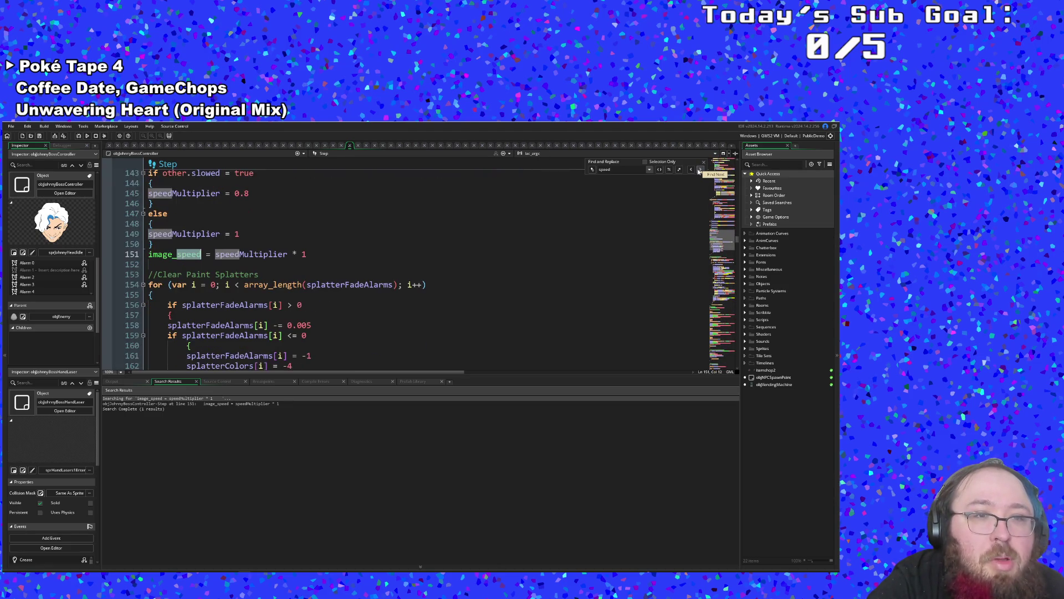
pyautogui.click(699, 169)
pyautogui.click(700, 170)
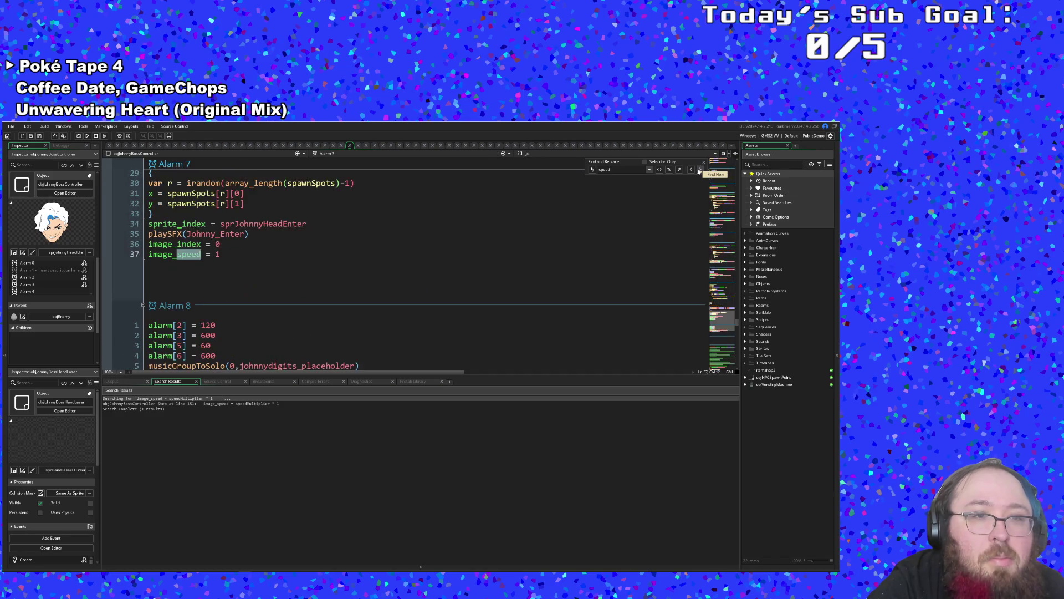
pyautogui.click(700, 170)
pyautogui.click(700, 170)
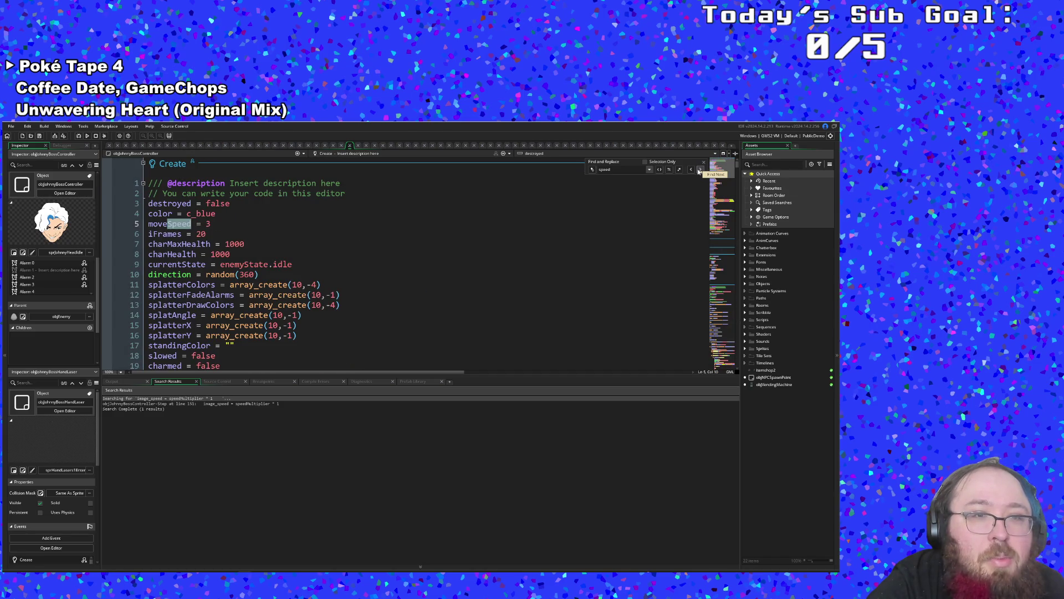
# - Change the search term to 'moveSpeed' and check its next match in Begin Step
pyautogui.click(209, 244)
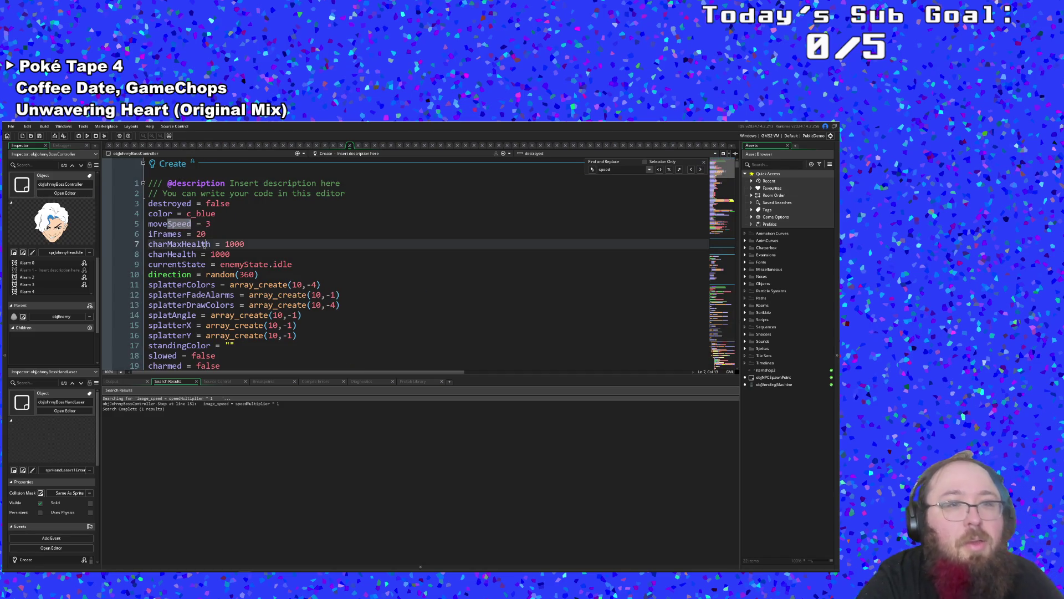
pyautogui.click(616, 170)
pyautogui.hotkey('ctrl', 'a')
pyautogui.write('moveS')
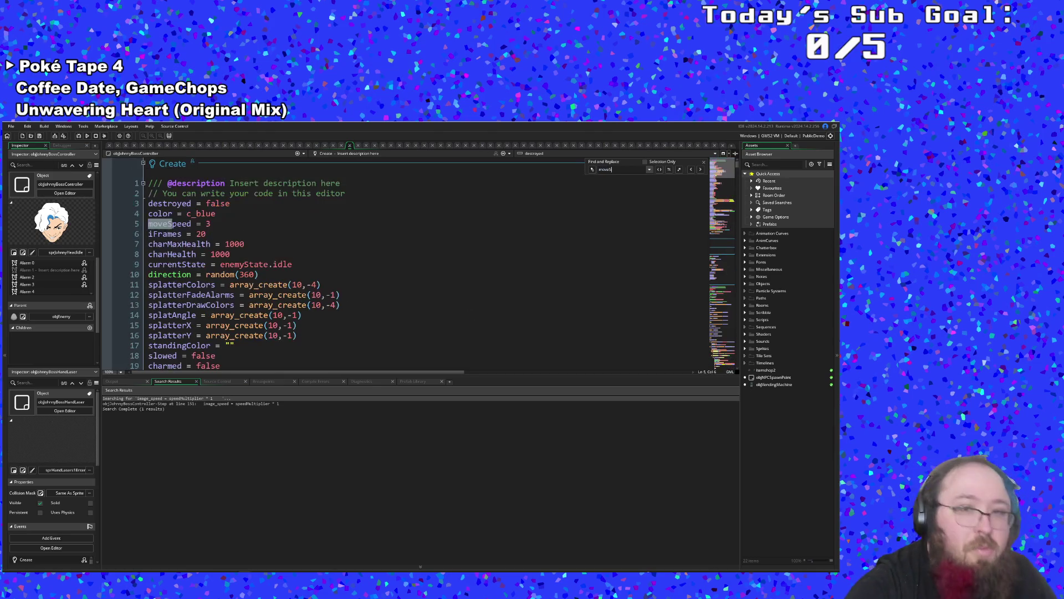
pyautogui.write('peed')
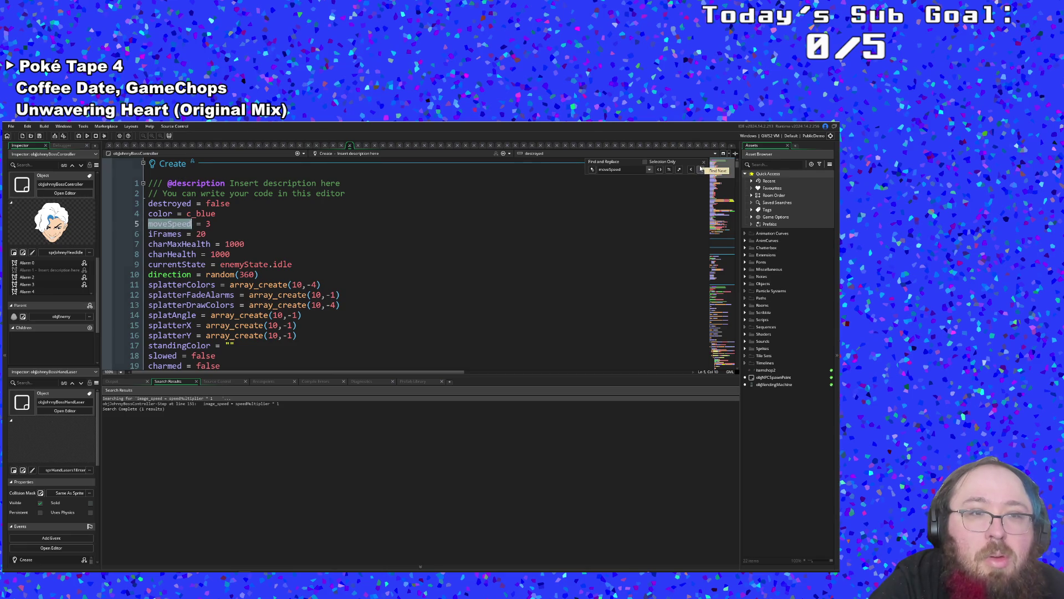
pyautogui.click(701, 168)
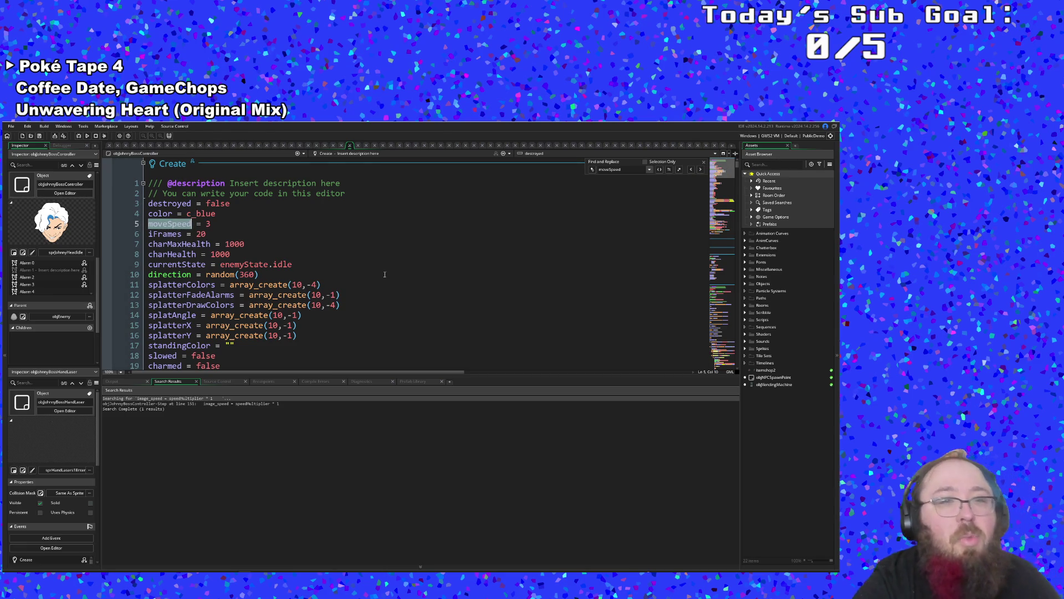
pyautogui.scroll(-4, 383, 272)
pyautogui.scroll(4, 375, 271)
pyautogui.scroll(-20, 361, 269)
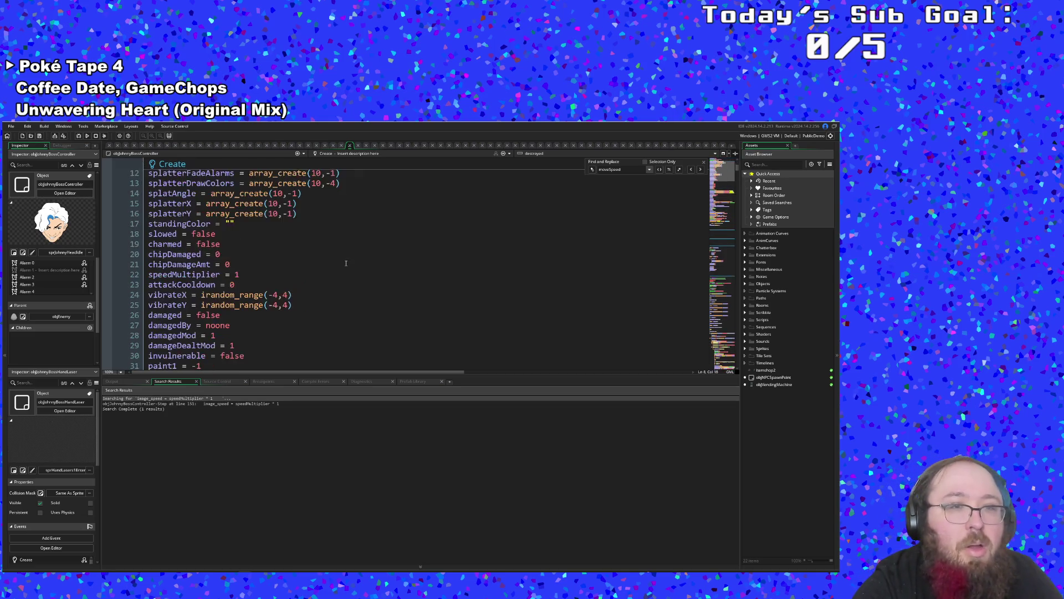
pyautogui.scroll(-15, 346, 266)
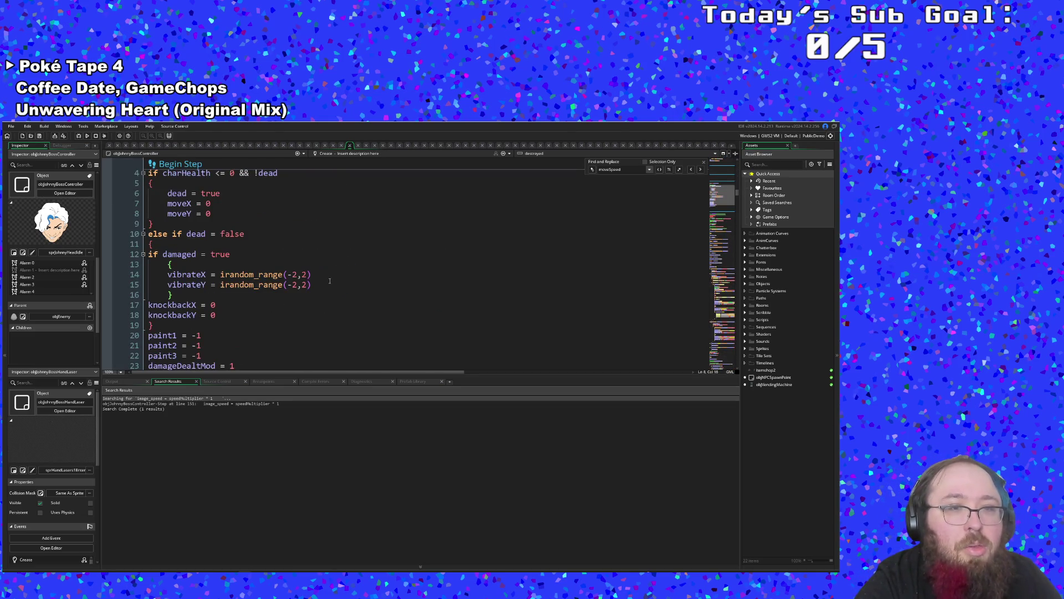
pyautogui.click(329, 281)
pyautogui.hotkey('ctrl', 't')
# - Open objJohnnyBossHandLaser from the asset search and review its Create code
pyautogui.write('objhand')
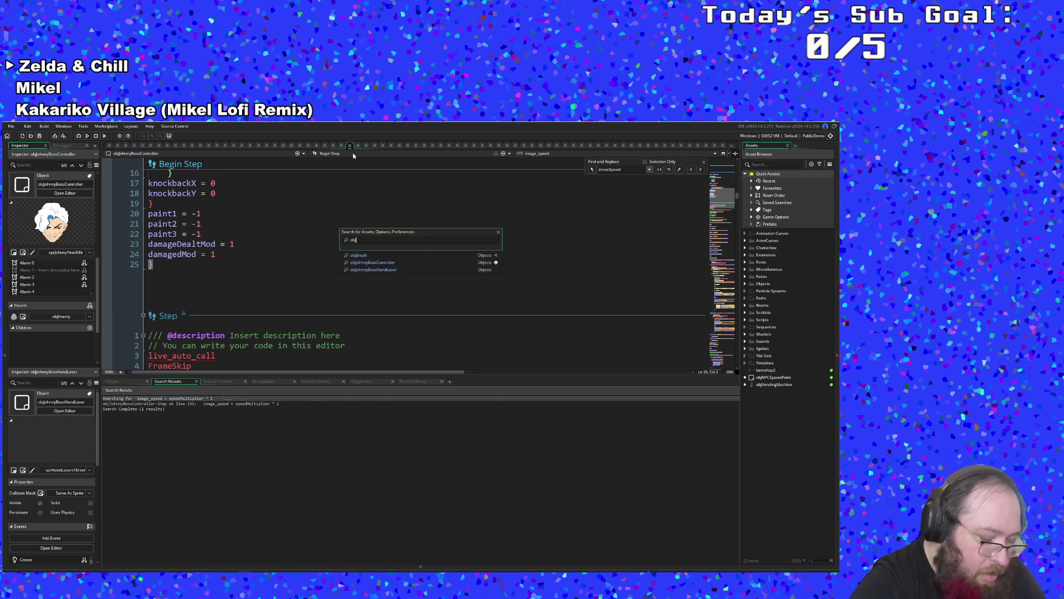
pyautogui.press('BackSpace')
pyautogui.press('BackSpace')
pyautogui.press('BackSpace')
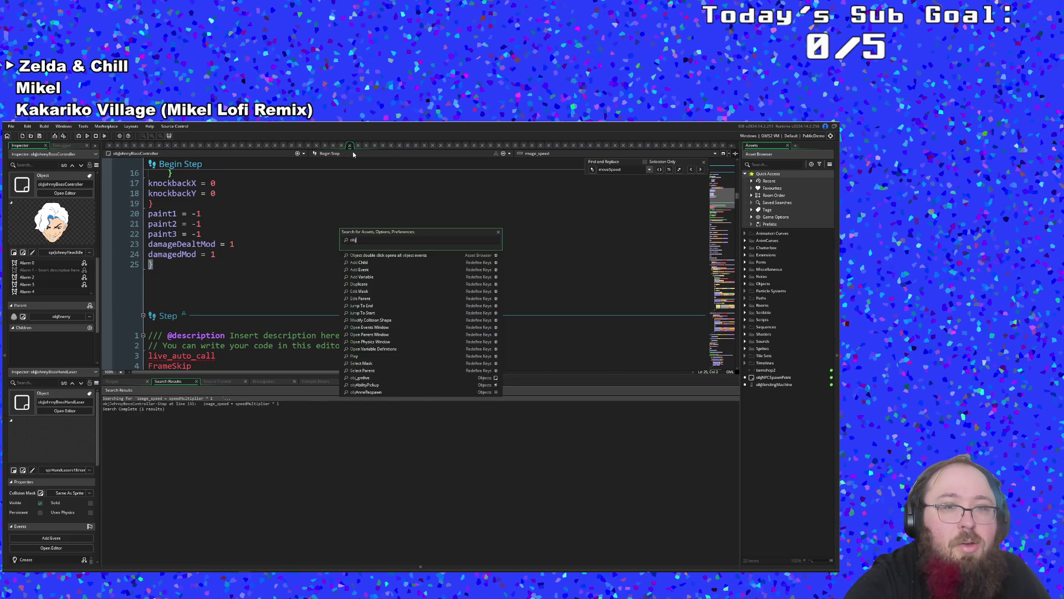
pyautogui.write('jo')
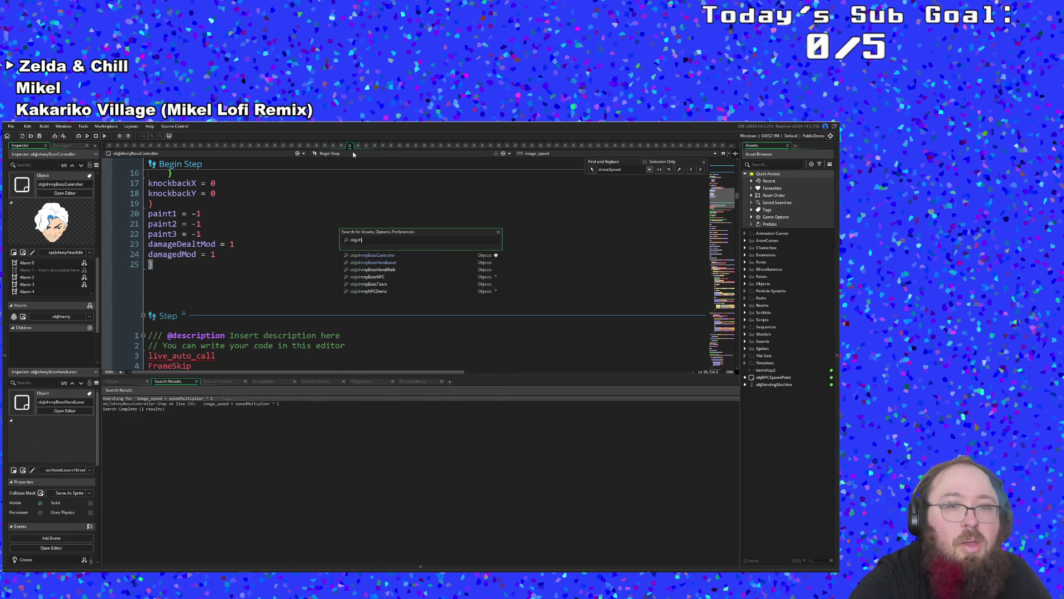
pyautogui.press('Down')
pyautogui.press('Return')
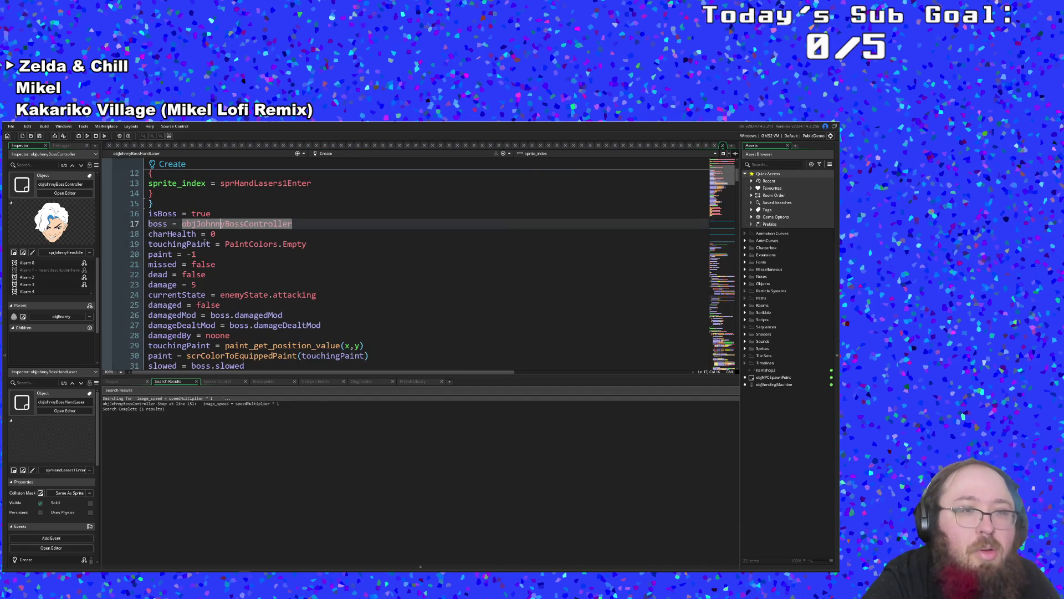
pyautogui.click(206, 265)
pyautogui.scroll(4, 223, 259)
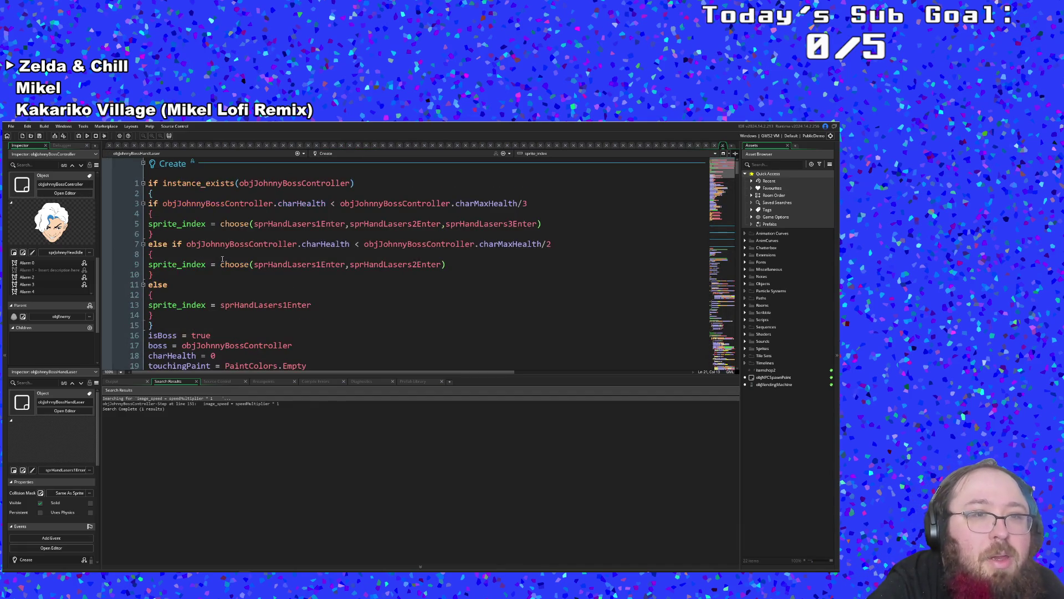
pyautogui.scroll(-8, 223, 256)
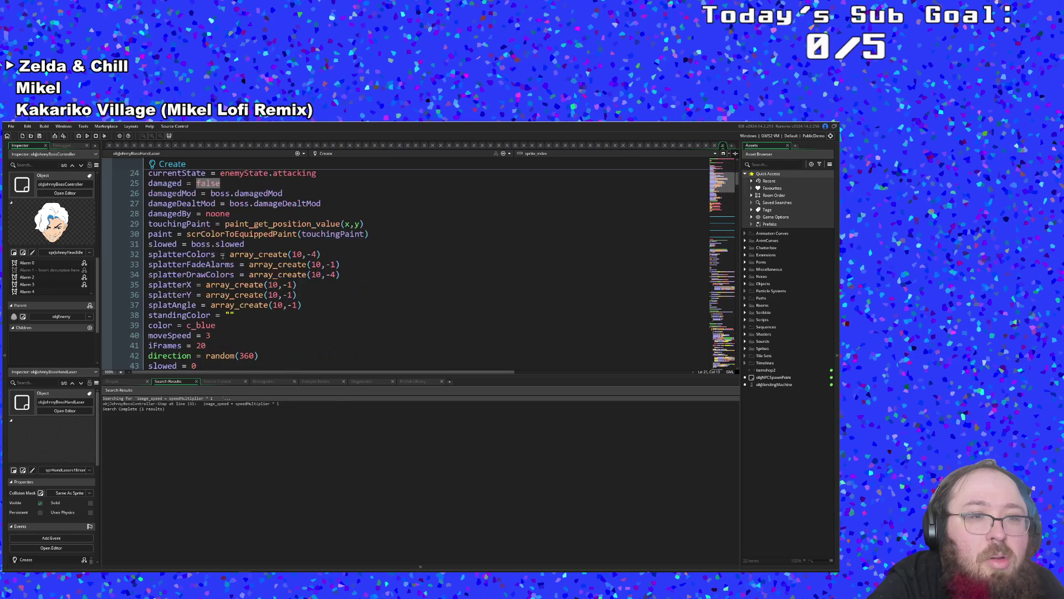
pyautogui.scroll(-2, 223, 255)
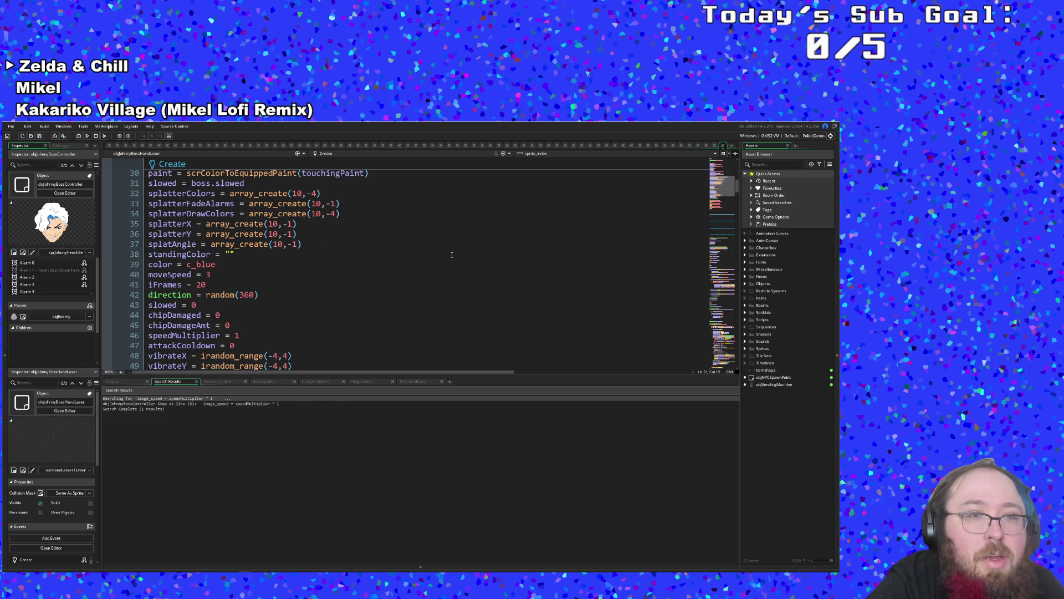
# - Find 'moveSpeed' in the laser hand's code and scroll to the Step speed block
pyautogui.hotkey('ctrl', 'f')
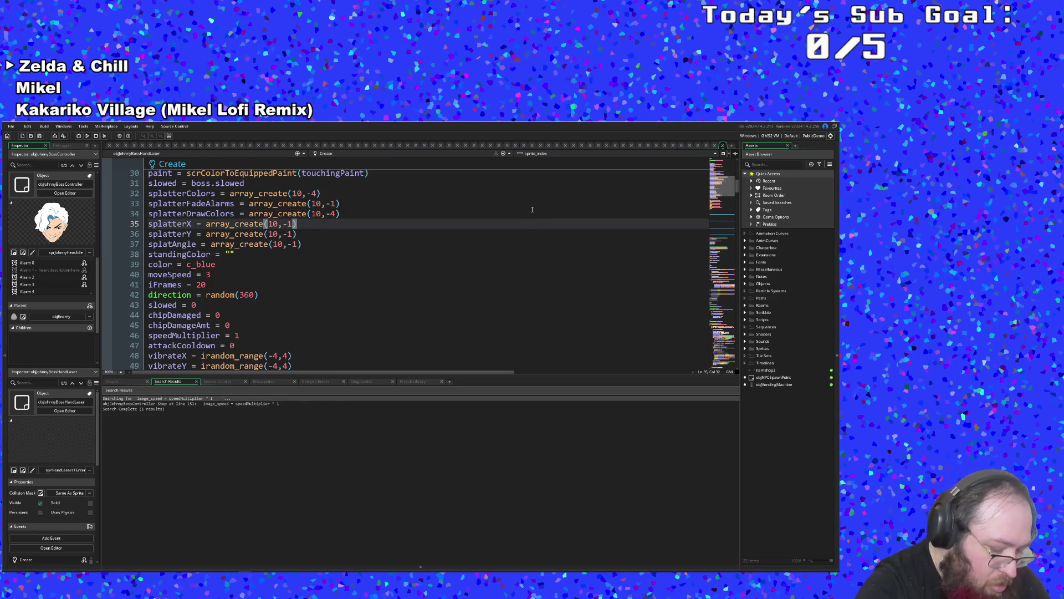
pyautogui.write('moveSpeed')
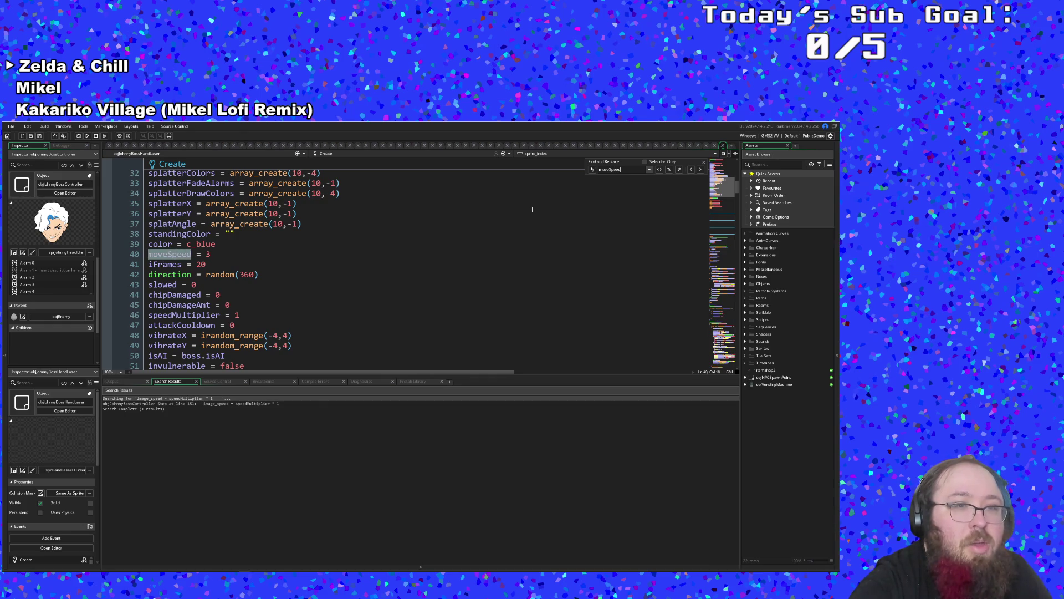
pyautogui.click(701, 170)
pyautogui.click(702, 170)
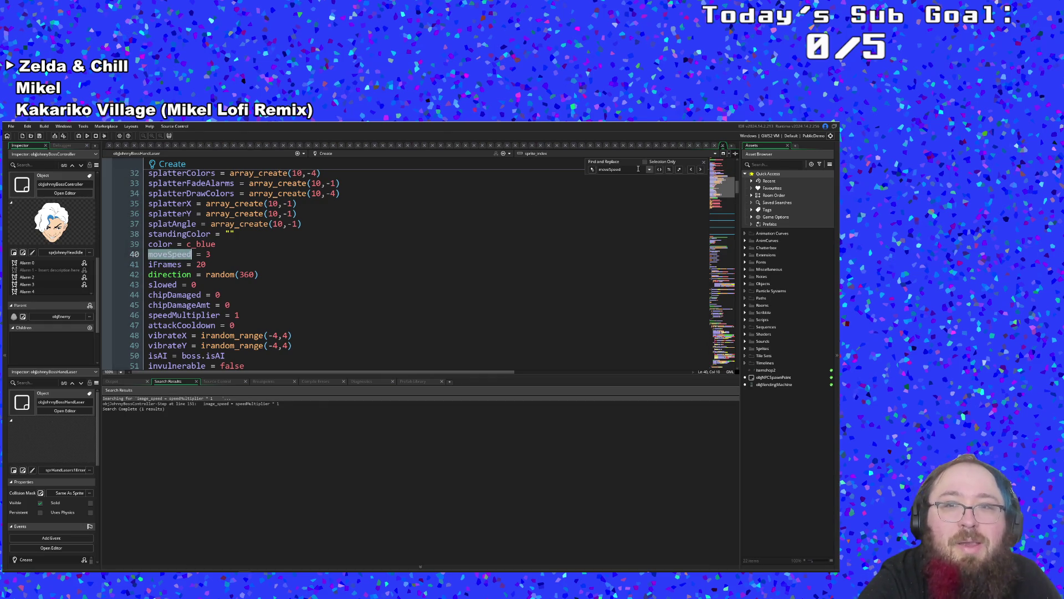
pyautogui.scroll(-5, 528, 272)
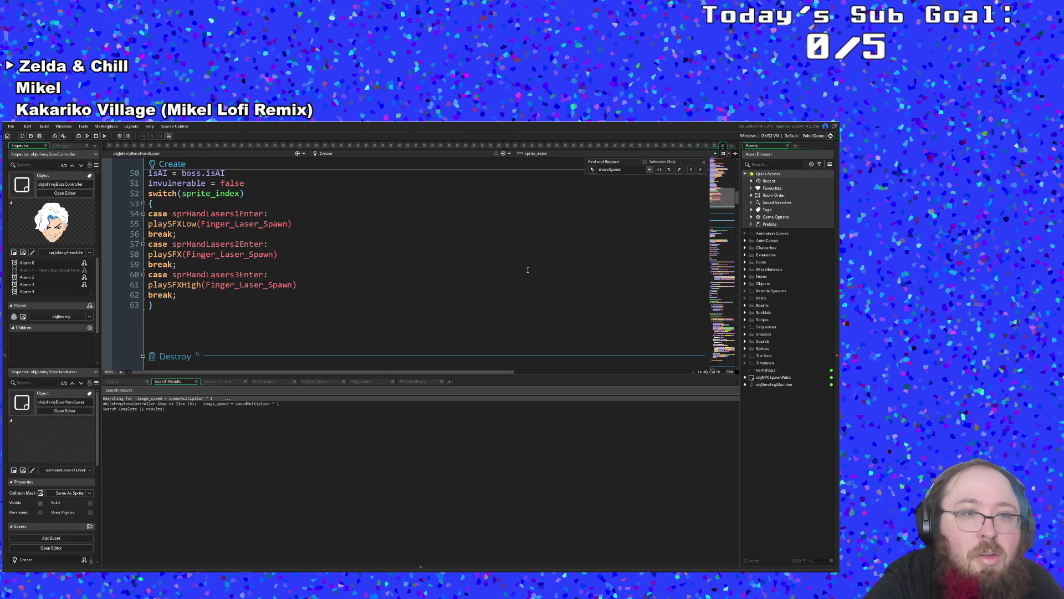
pyautogui.scroll(-5, 527, 272)
pyautogui.scroll(-15, 527, 274)
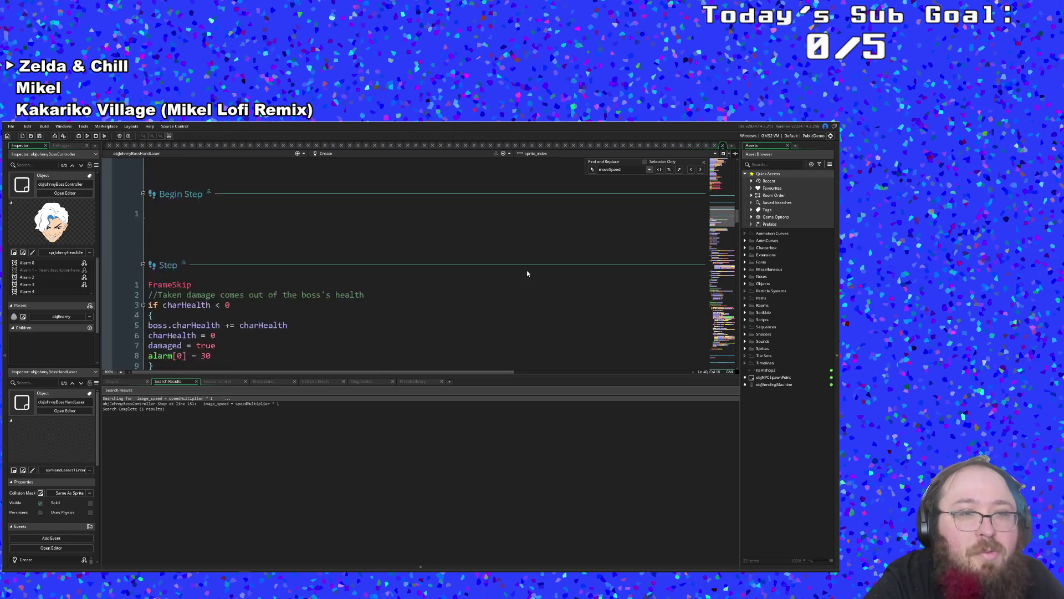
pyautogui.scroll(-20, 528, 273)
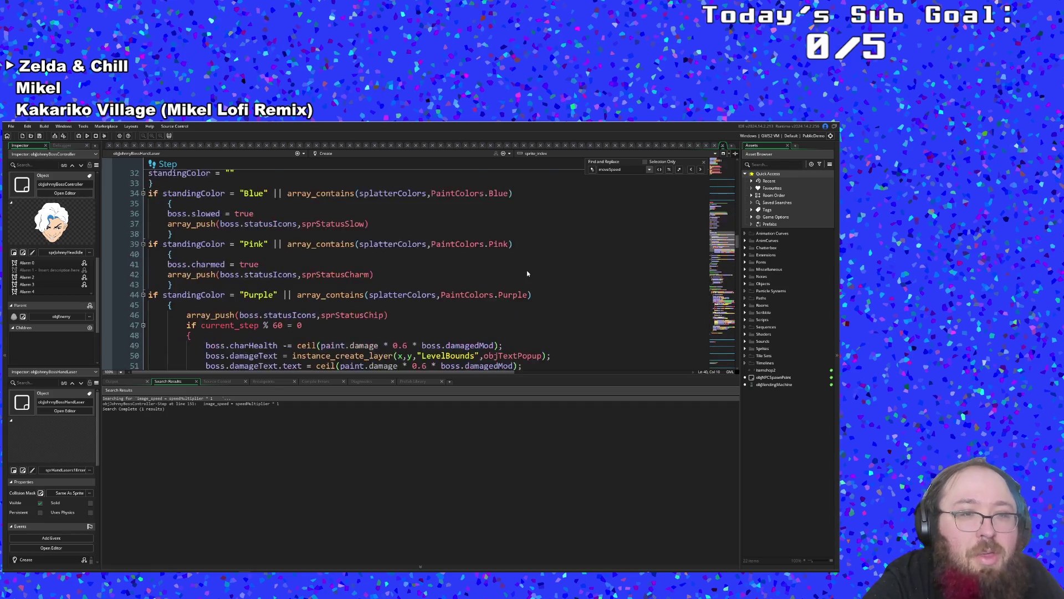
pyautogui.click(292, 255)
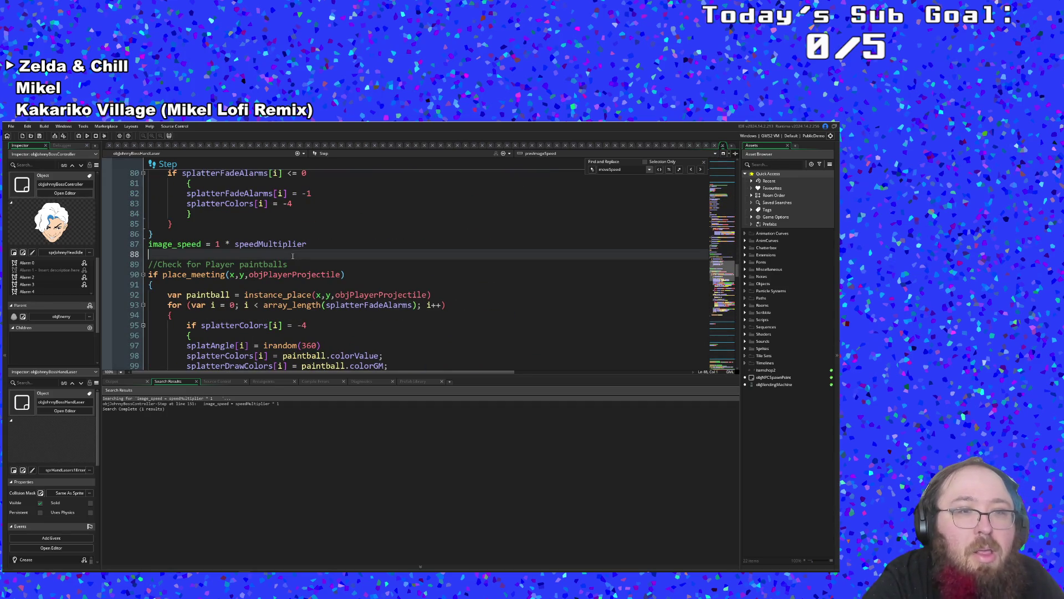
pyautogui.scroll(4, 293, 255)
pyautogui.scroll(2, 292, 256)
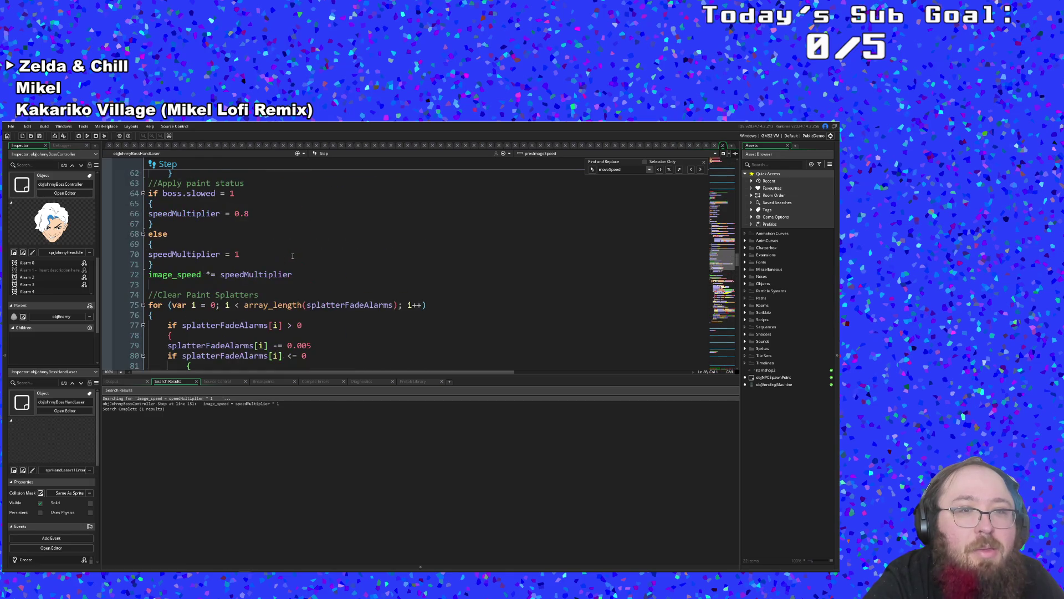
# - Inspect the speedMultiplier uses and the else block, then close the laser hand's code
pyautogui.click(278, 275)
pyautogui.press('Up')
pyautogui.scroll(2, 265, 268)
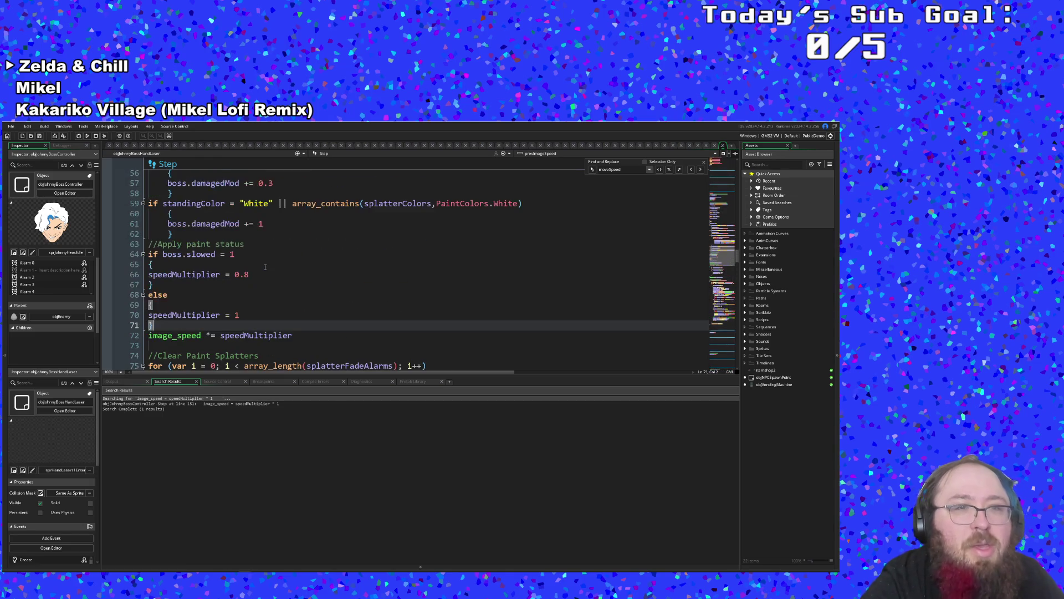
pyautogui.click(261, 266)
pyautogui.scroll(-2, 260, 267)
pyautogui.click(261, 266)
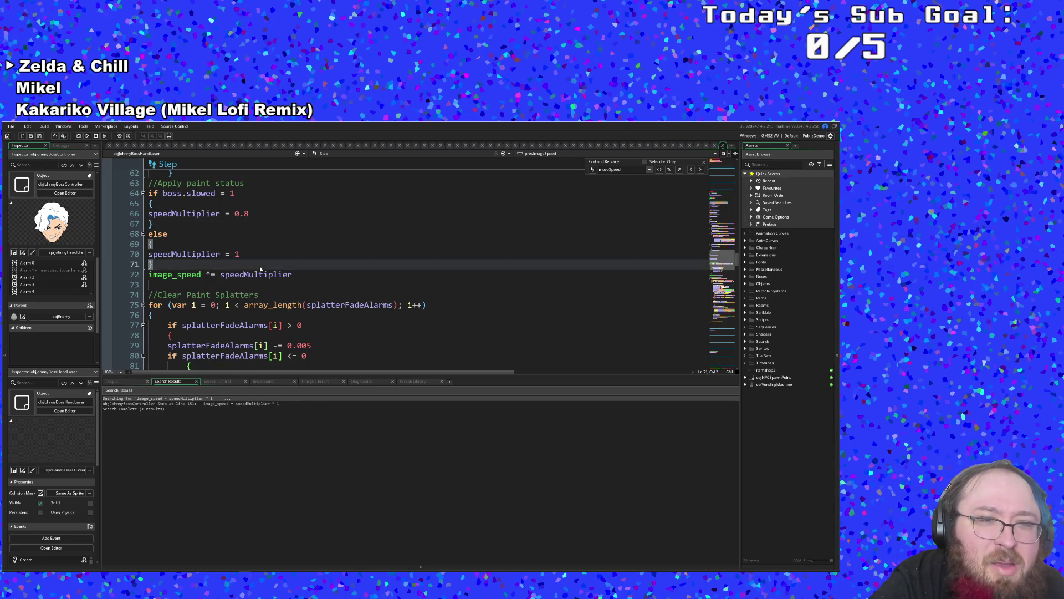
pyautogui.click(723, 145)
# - Open objJohnnyBossHandWalk through the asset search for 'objjohnnybo'
pyautogui.press('Up')
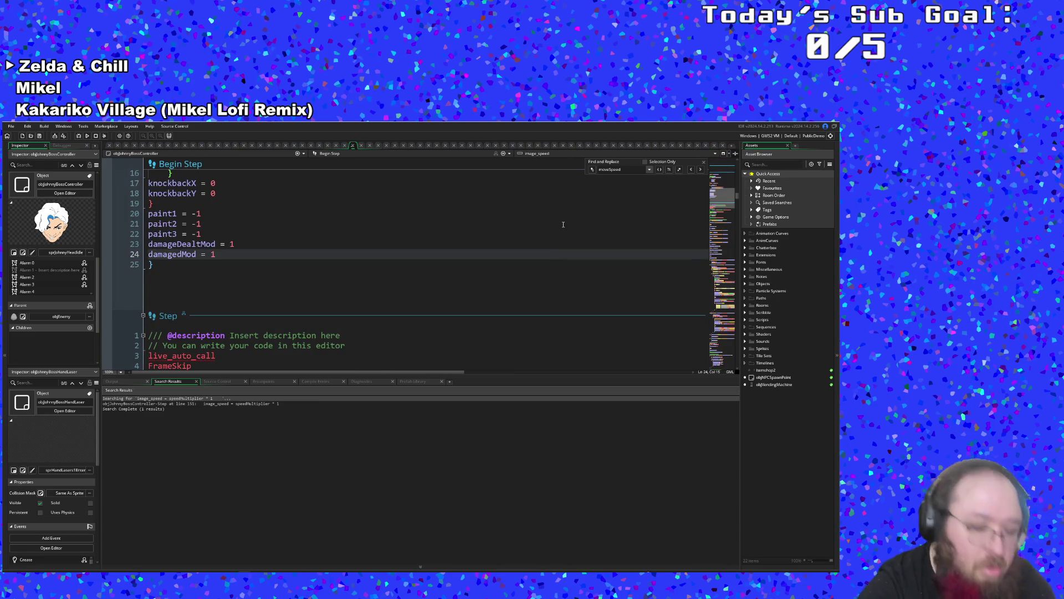
pyautogui.hotkey('ctrl', 't')
pyautogui.write('objbos')
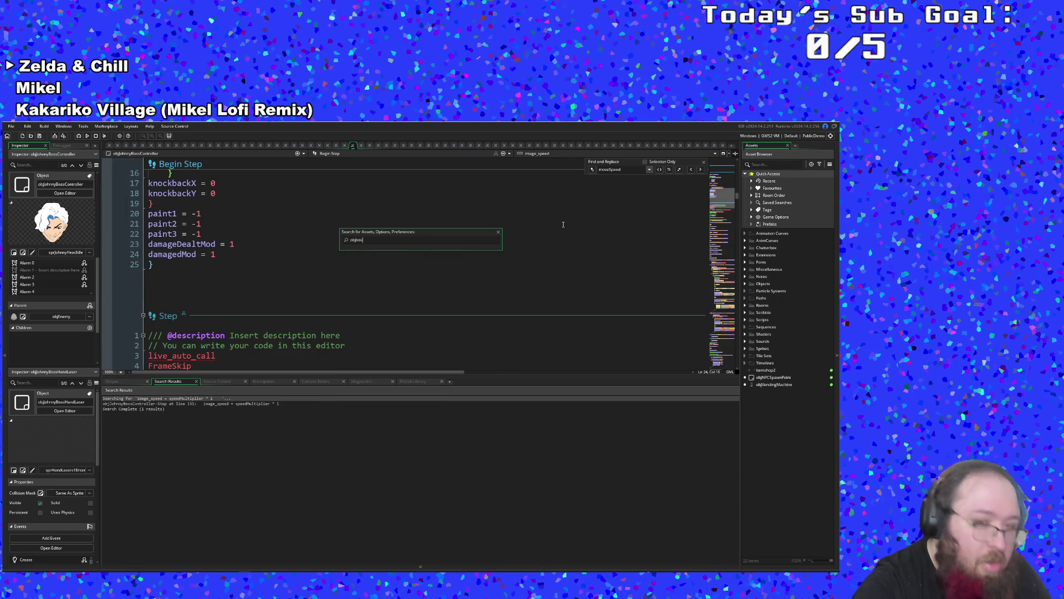
pyautogui.press('BackSpace')
pyautogui.press('BackSpace')
pyautogui.press('BackSpace')
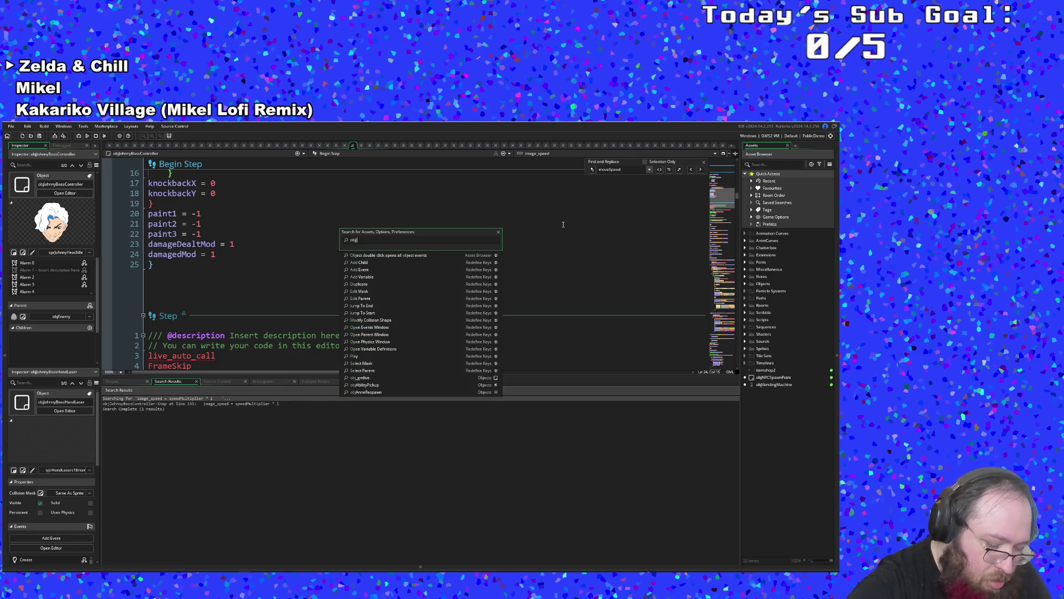
pyautogui.write('Johnnybo')
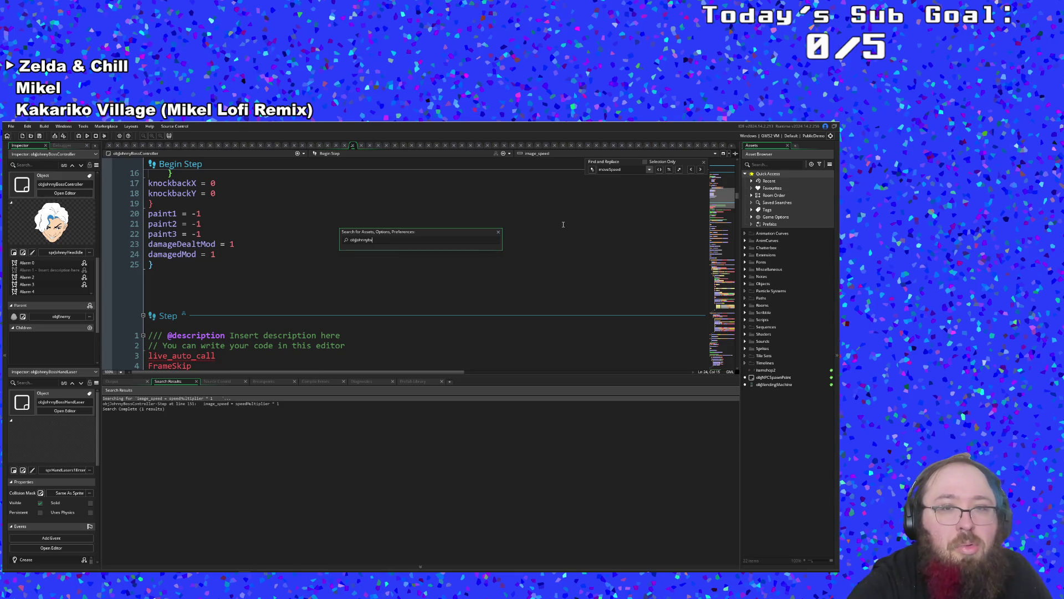
pyautogui.press('Down')
pyautogui.press('Down')
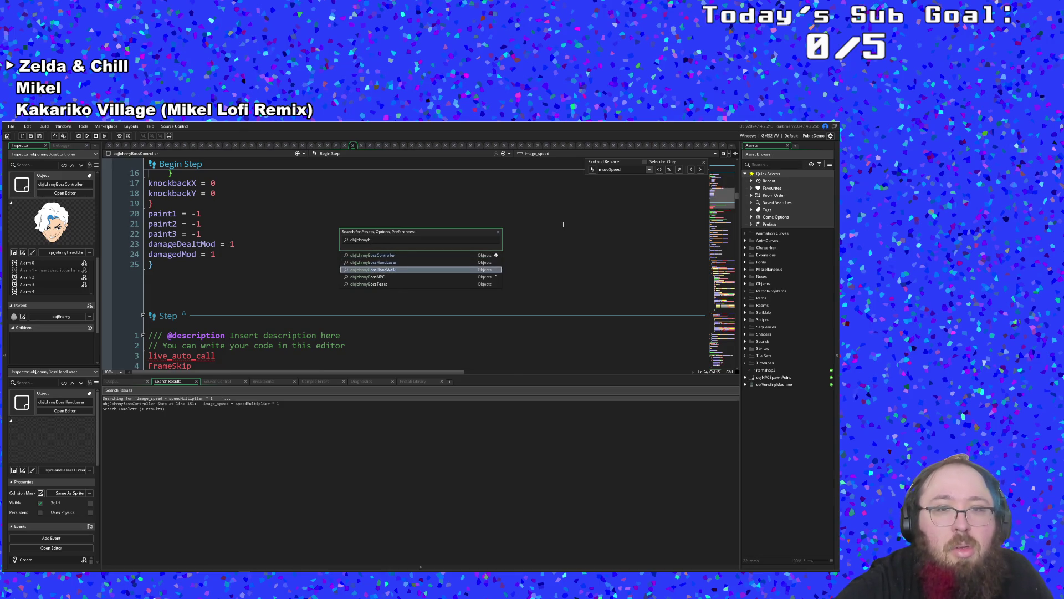
pyautogui.press('Return')
# - Check the Create event's moveSpeed = 8 line
pyautogui.scroll(-6, 449, 307)
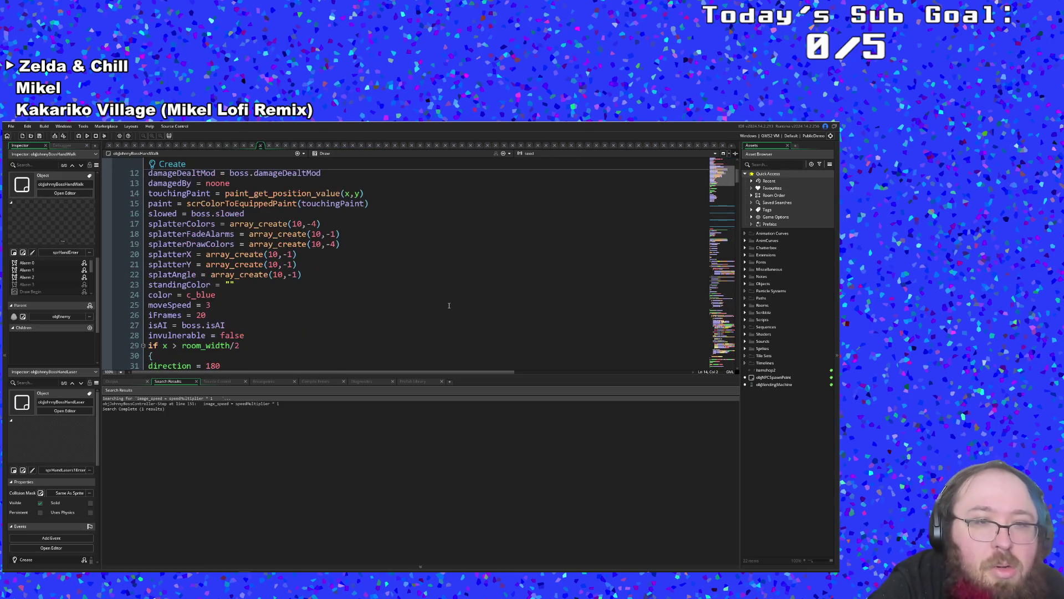
pyautogui.click(398, 304)
pyautogui.scroll(-6, 398, 299)
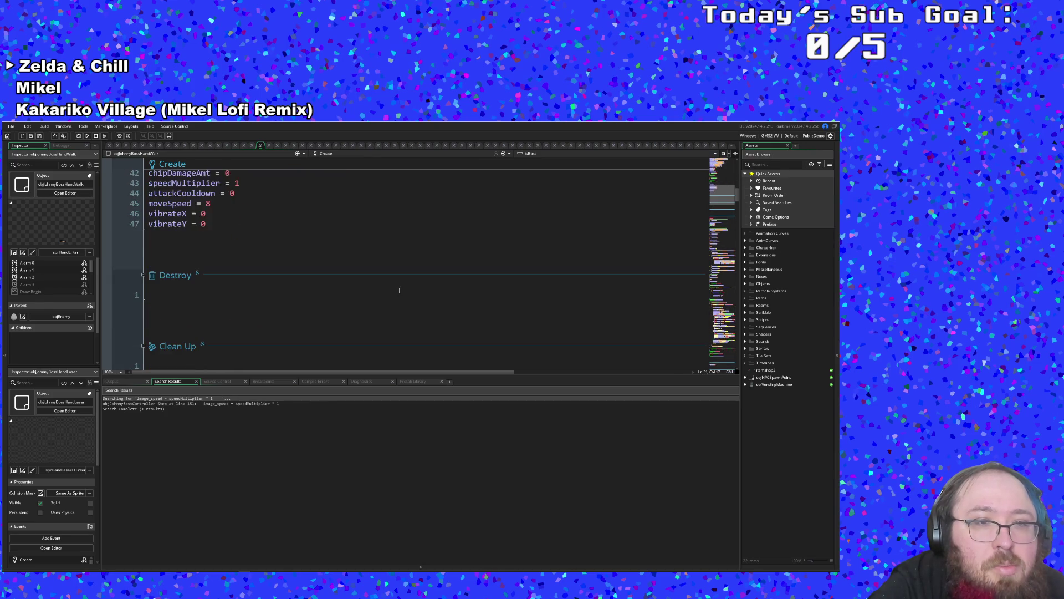
pyautogui.scroll(3, 398, 294)
pyautogui.click(228, 327)
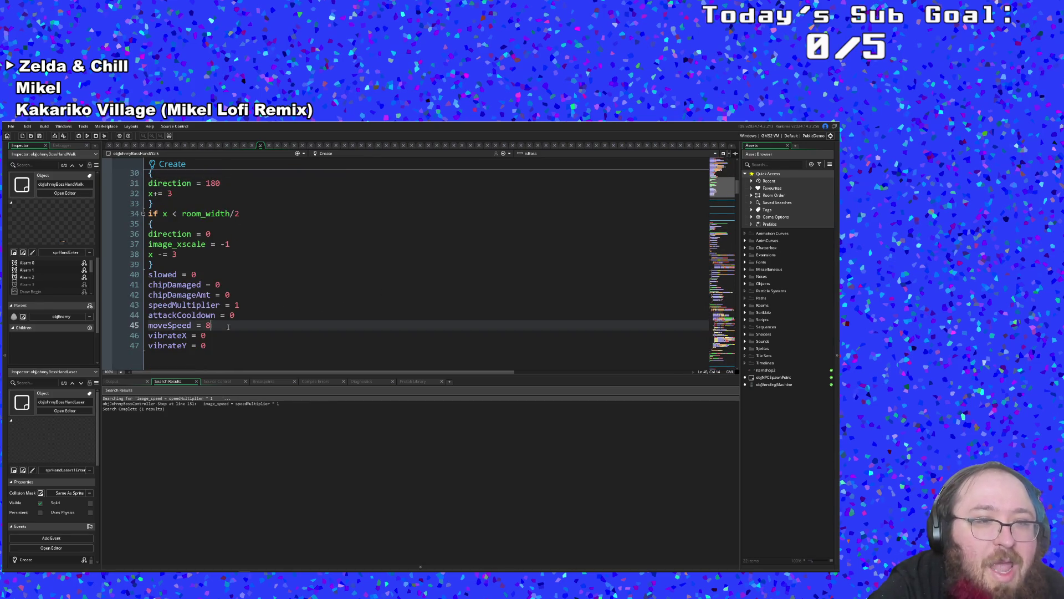
# - Scroll the Step event to the paint-status speedMultiplier block
pyautogui.scroll(10, 228, 326)
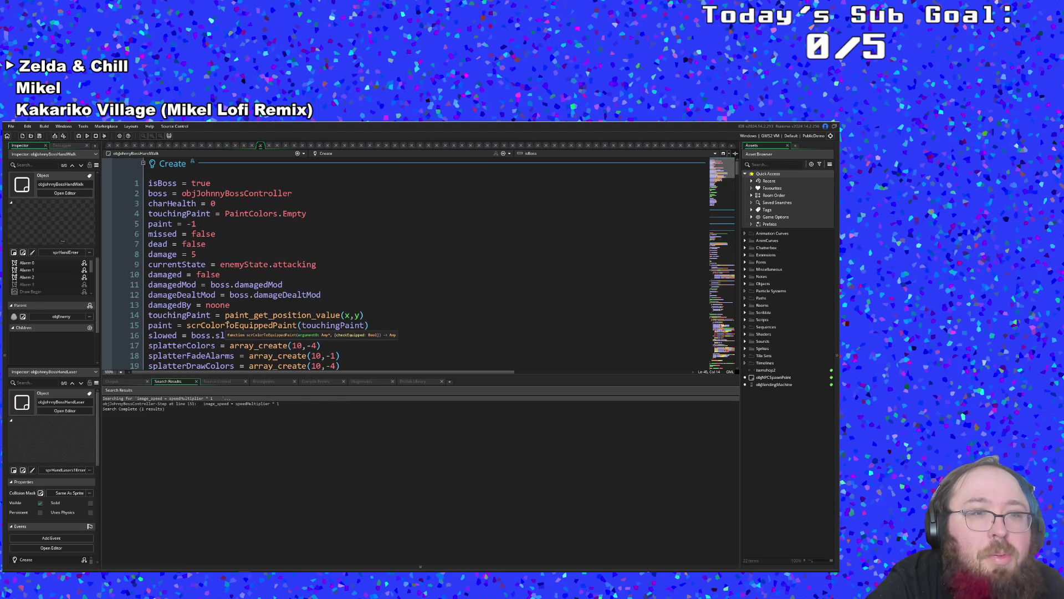
pyautogui.scroll(-10, 227, 326)
pyautogui.scroll(4, 230, 315)
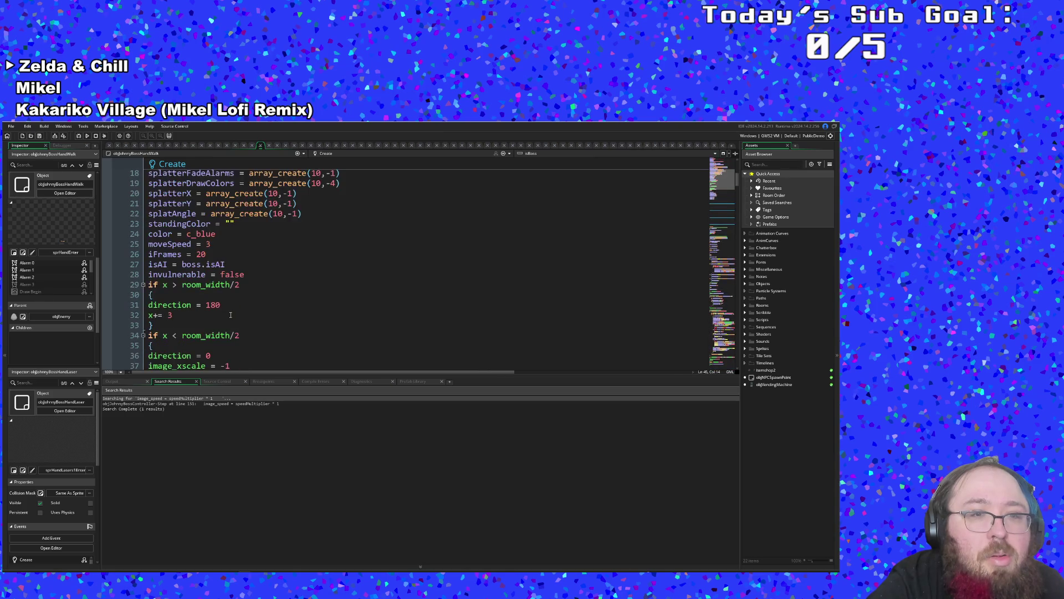
pyautogui.scroll(-6, 231, 315)
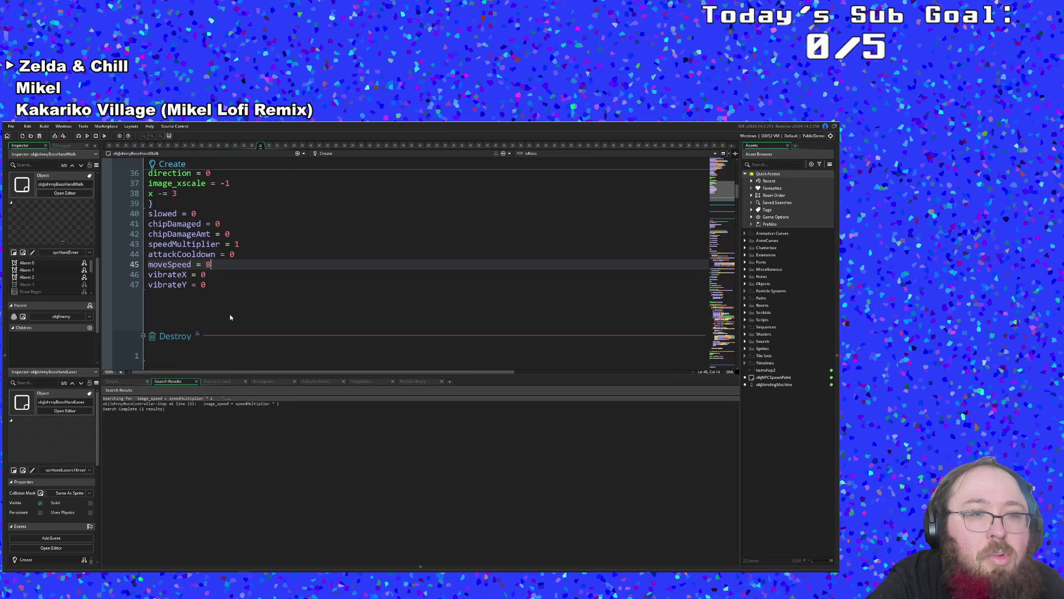
pyautogui.scroll(4, 230, 315)
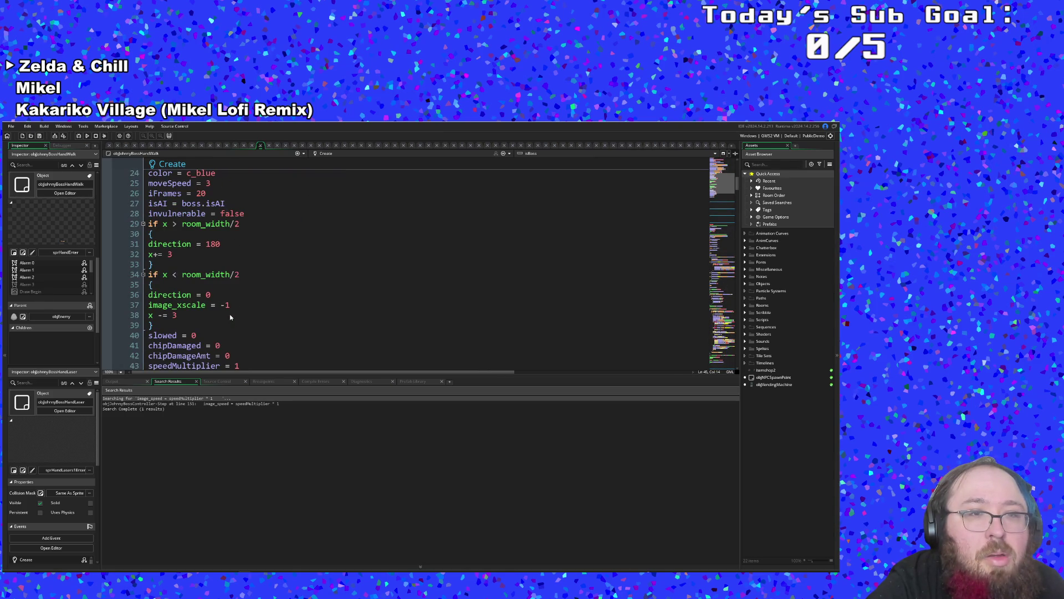
pyautogui.scroll(2, 231, 316)
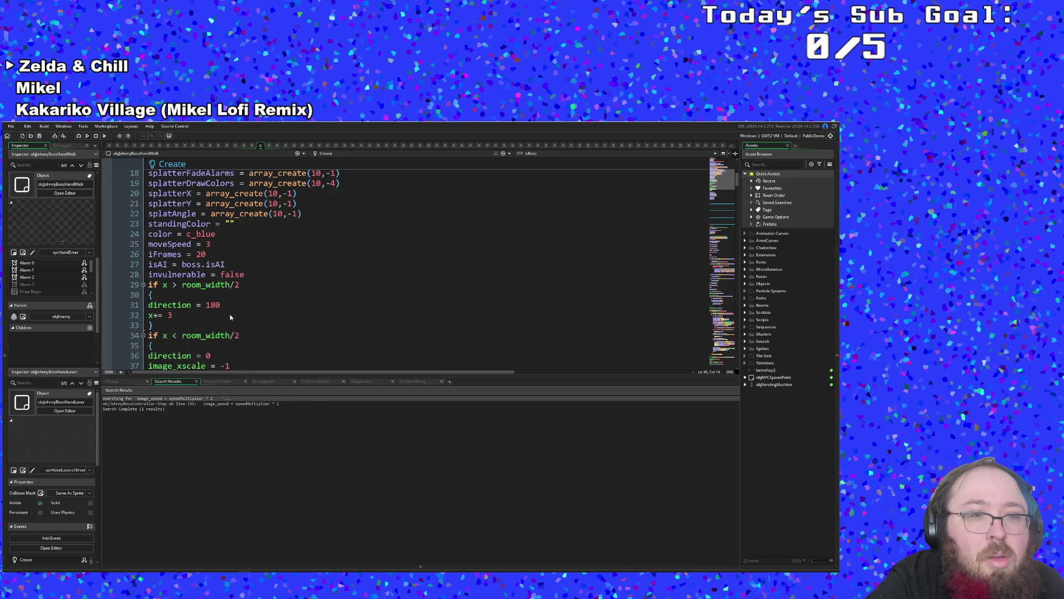
pyautogui.scroll(6, 230, 317)
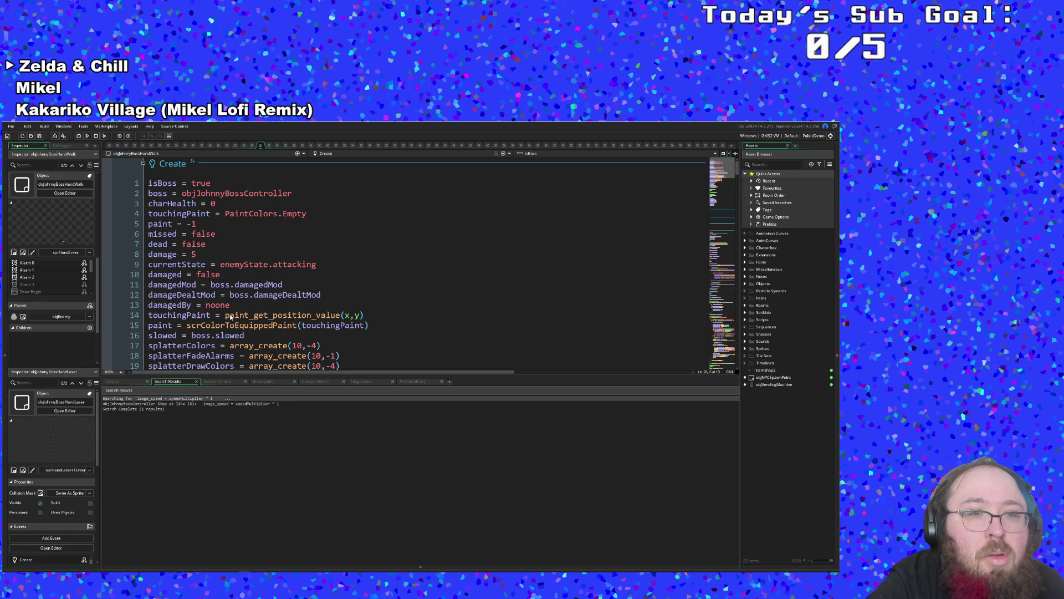
pyautogui.scroll(-15, 230, 317)
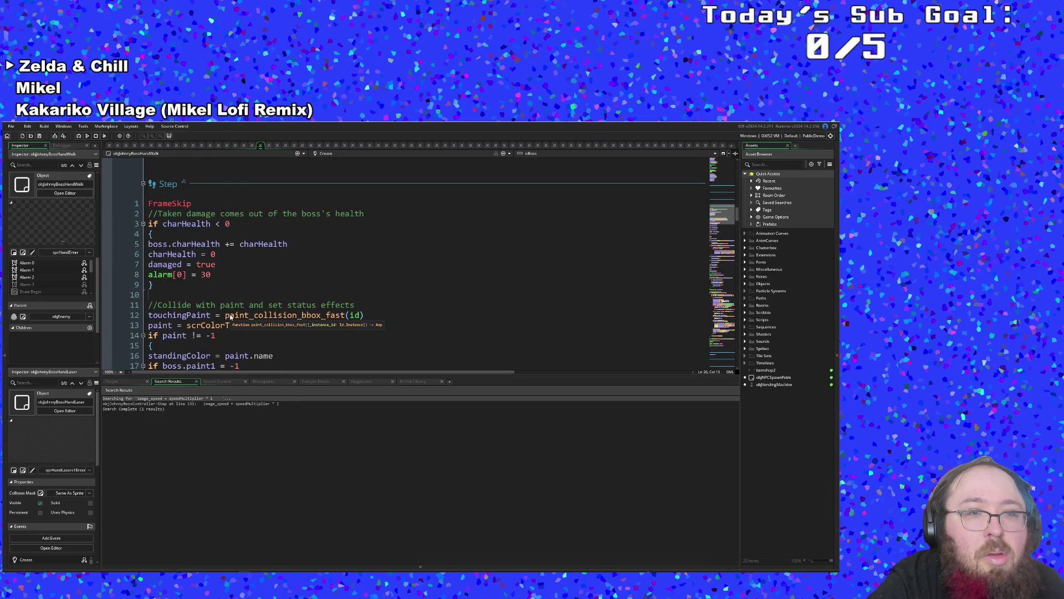
pyautogui.scroll(-11, 229, 314)
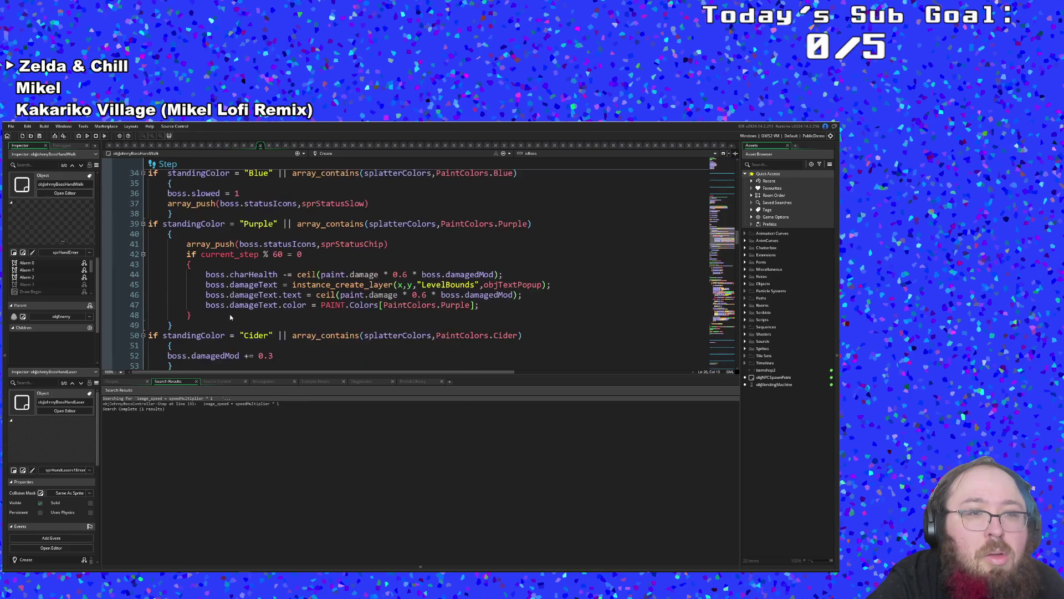
pyautogui.scroll(-8, 230, 317)
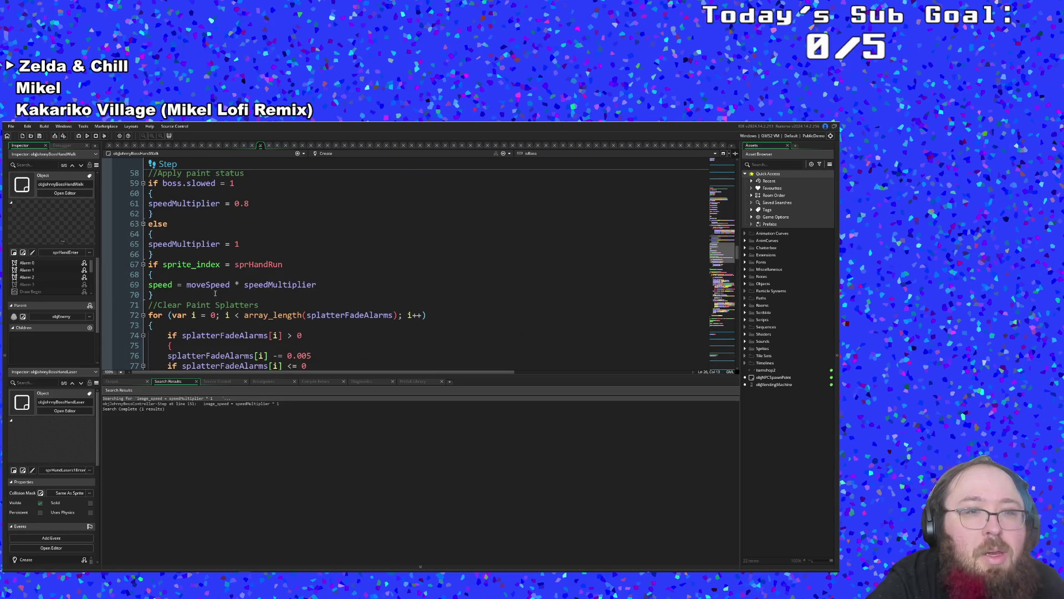
# - Inspect the speed calculation and the if boss.slowed/else speedMultiplier block
pyautogui.click(216, 284)
pyautogui.click(222, 295)
pyautogui.click(240, 285)
pyautogui.scroll(2, 241, 288)
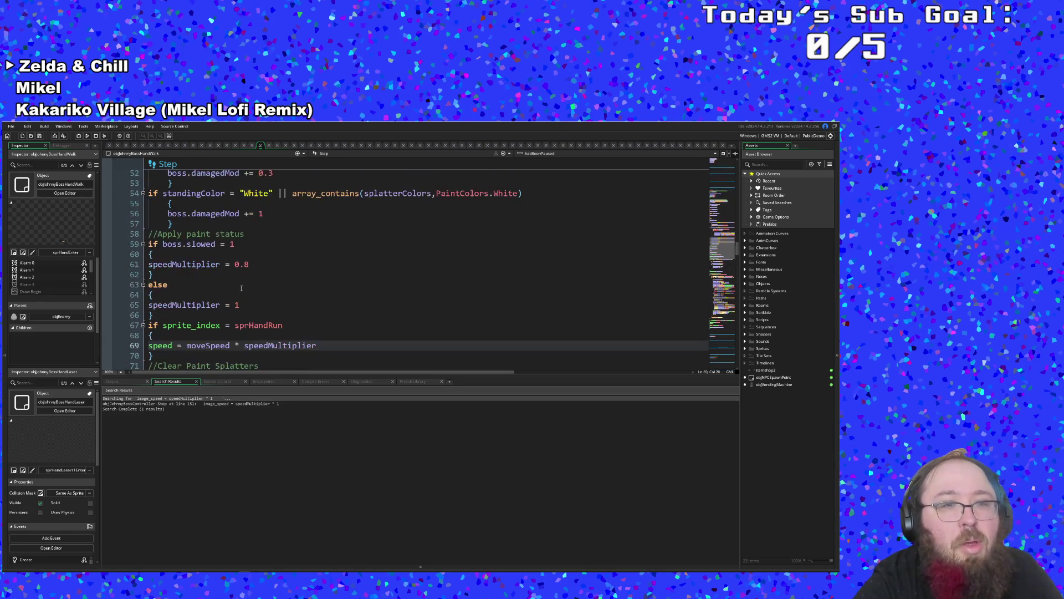
pyautogui.click(241, 284)
pyautogui.click(216, 294)
pyautogui.click(180, 315)
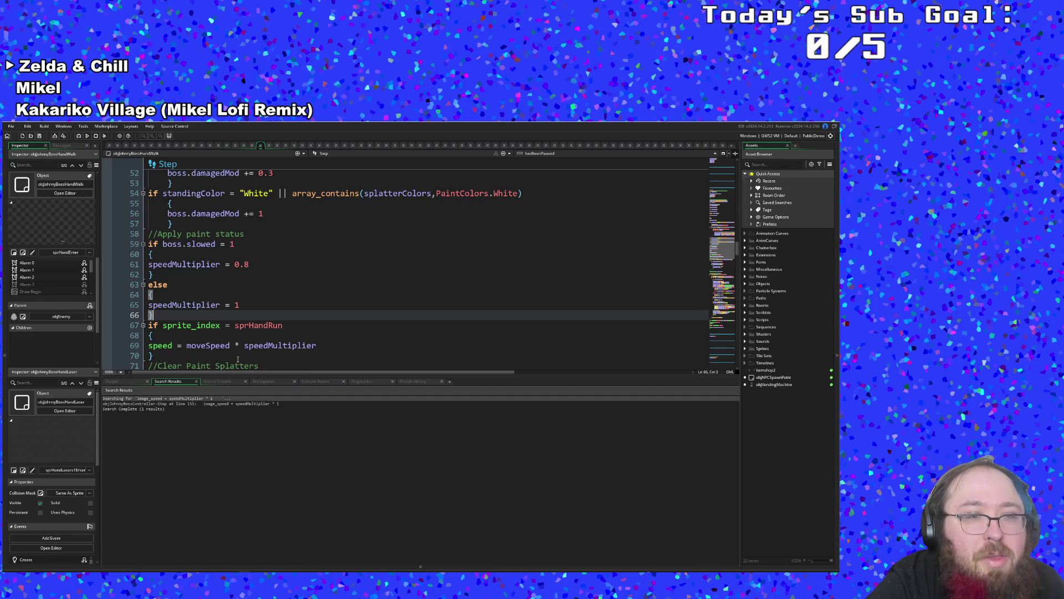
pyautogui.doubleClick(225, 345)
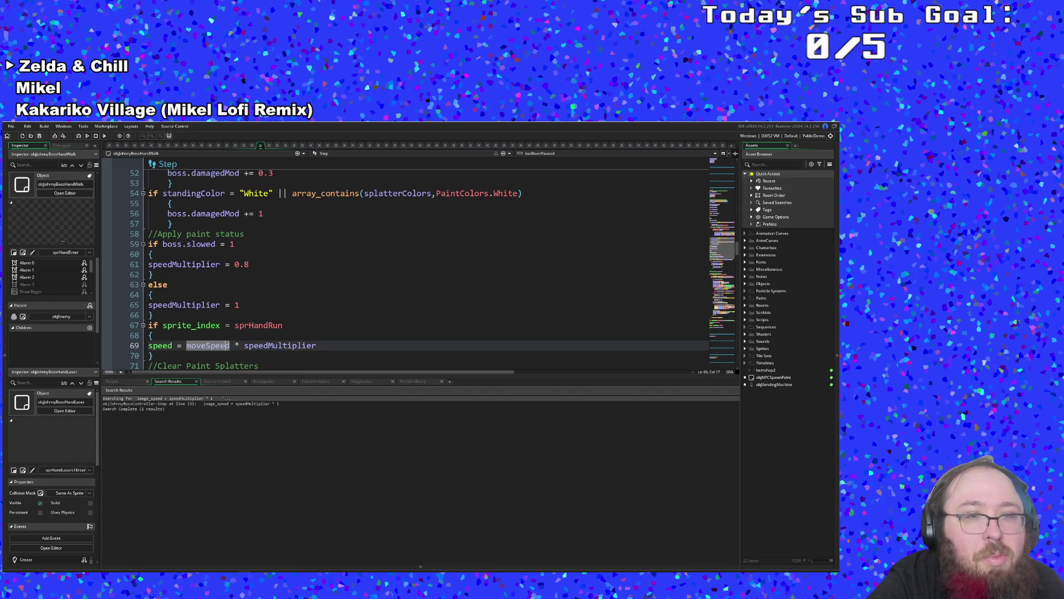
pyautogui.scroll(-10, 251, 346)
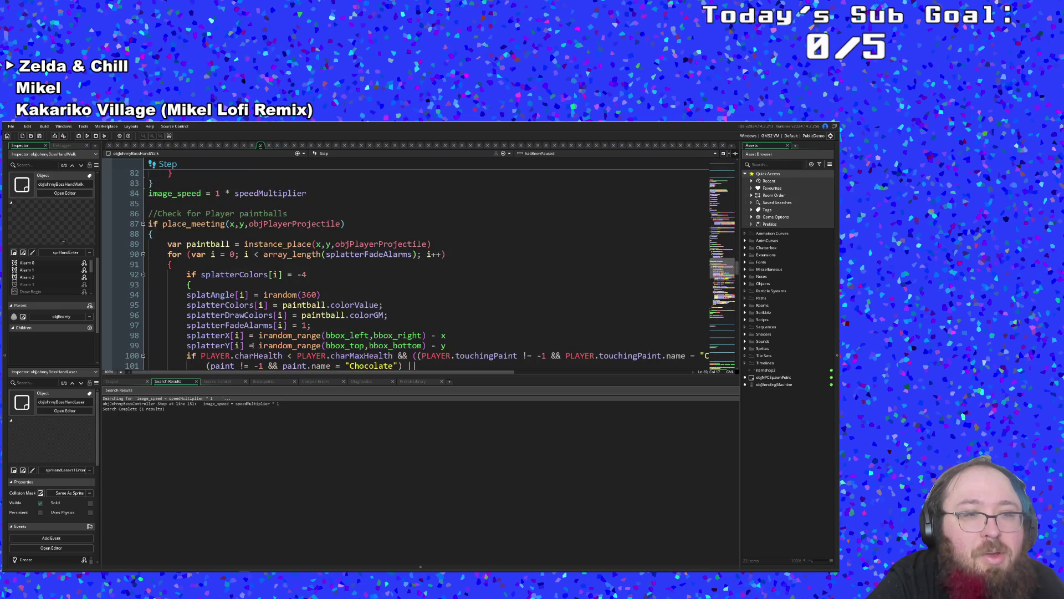
pyautogui.scroll(10, 251, 345)
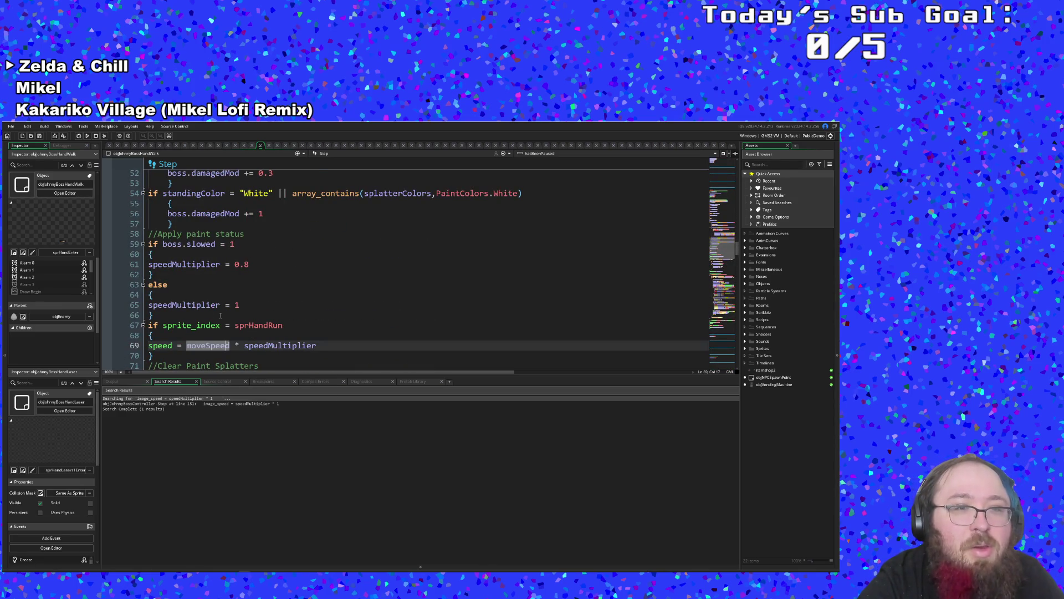
# - Delete the slowed-based speedMultiplier if/else block, lines 58–66, and return to the boss controller
pyautogui.click(196, 305)
pyautogui.click(155, 316)
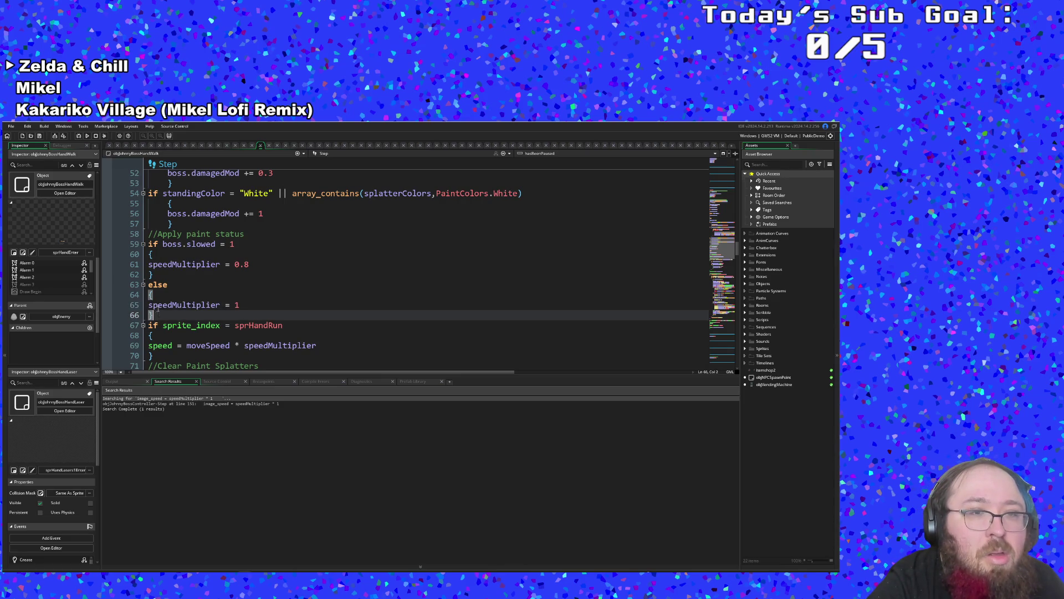
pyautogui.moveTo(155, 314); pyautogui.dragTo(148, 242)
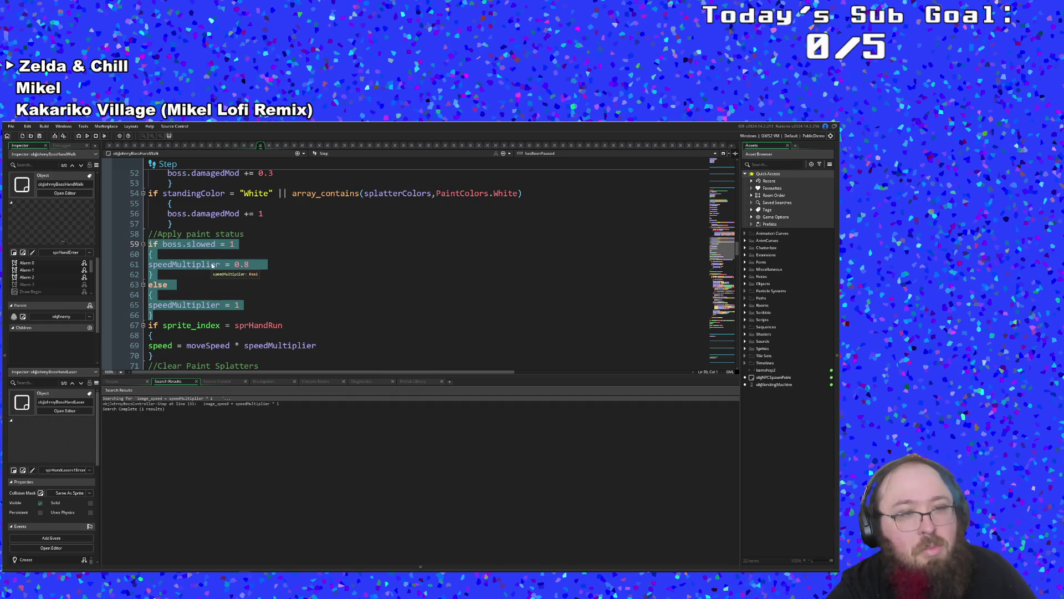
pyautogui.press('BackSpace')
pyautogui.press('BackSpace')
pyautogui.scroll(-2, 540, 254)
pyautogui.scroll(4, 540, 254)
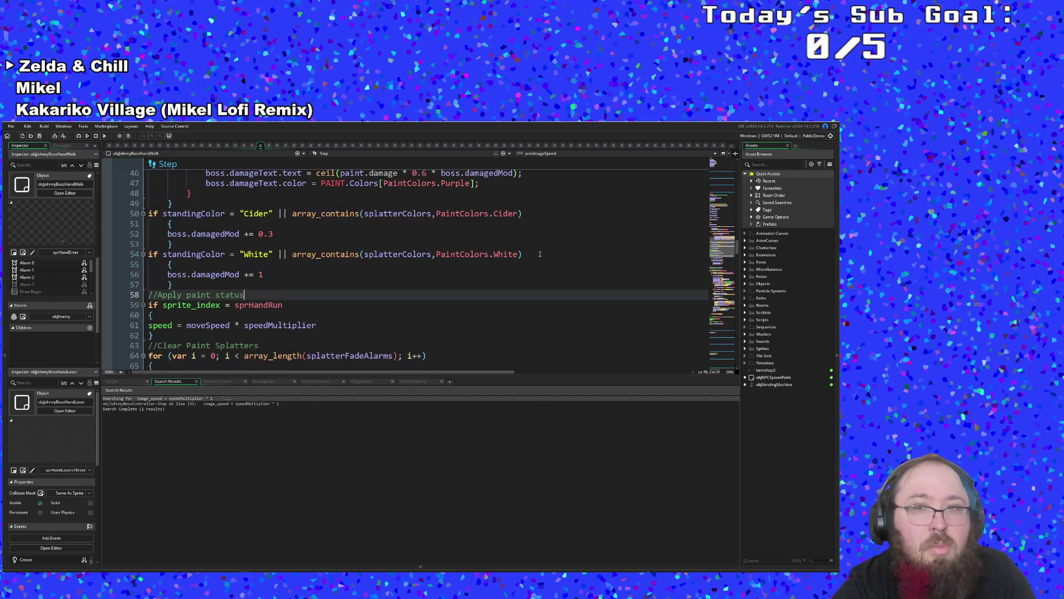
pyautogui.click(262, 146)
# - Review objJohnnyBossController's Begin Step and Step code, then start an asset search
pyautogui.scroll(3, 235, 261)
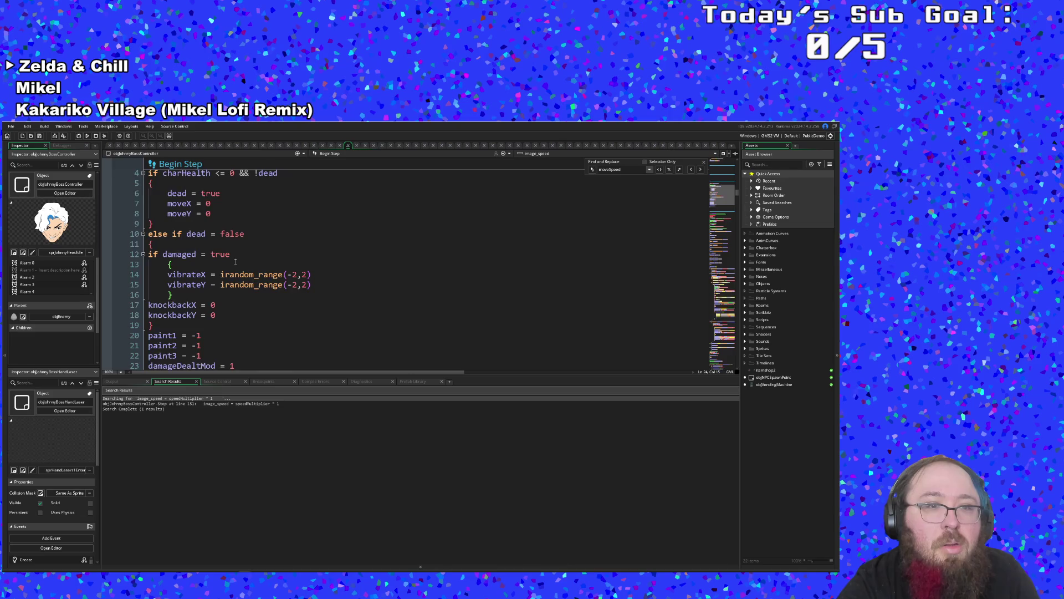
pyautogui.scroll(2, 235, 262)
pyautogui.scroll(-8, 236, 263)
pyautogui.scroll(4, 238, 264)
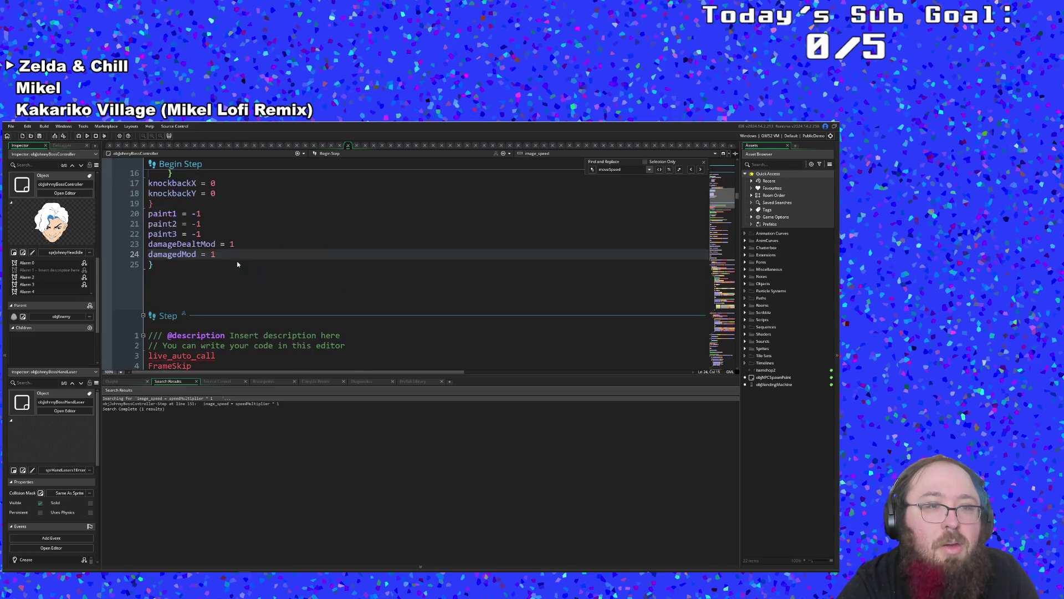
pyautogui.scroll(2, 237, 265)
pyautogui.scroll(-10, 250, 263)
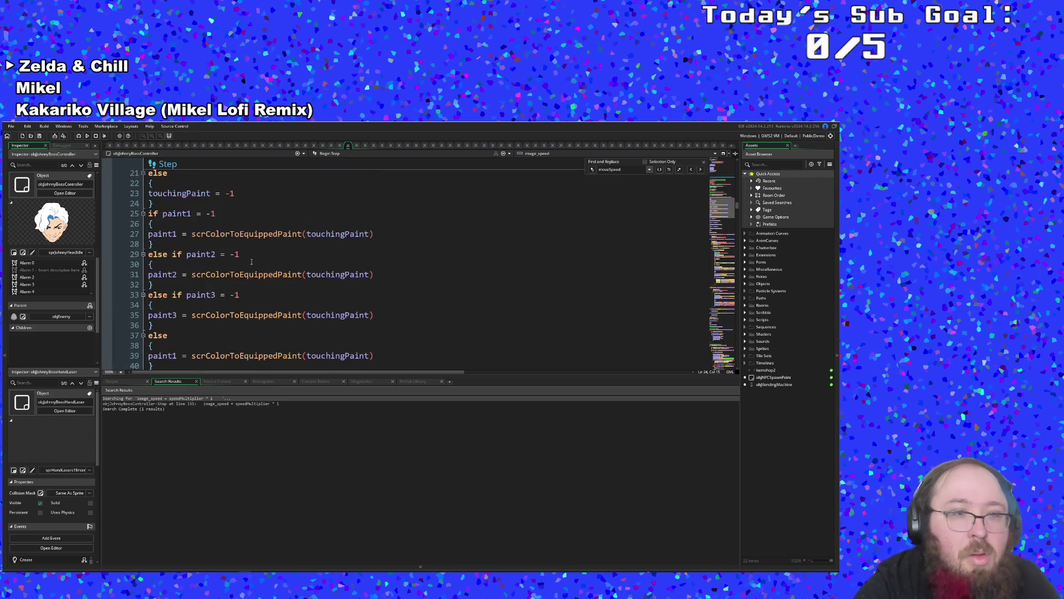
pyautogui.scroll(-20, 251, 262)
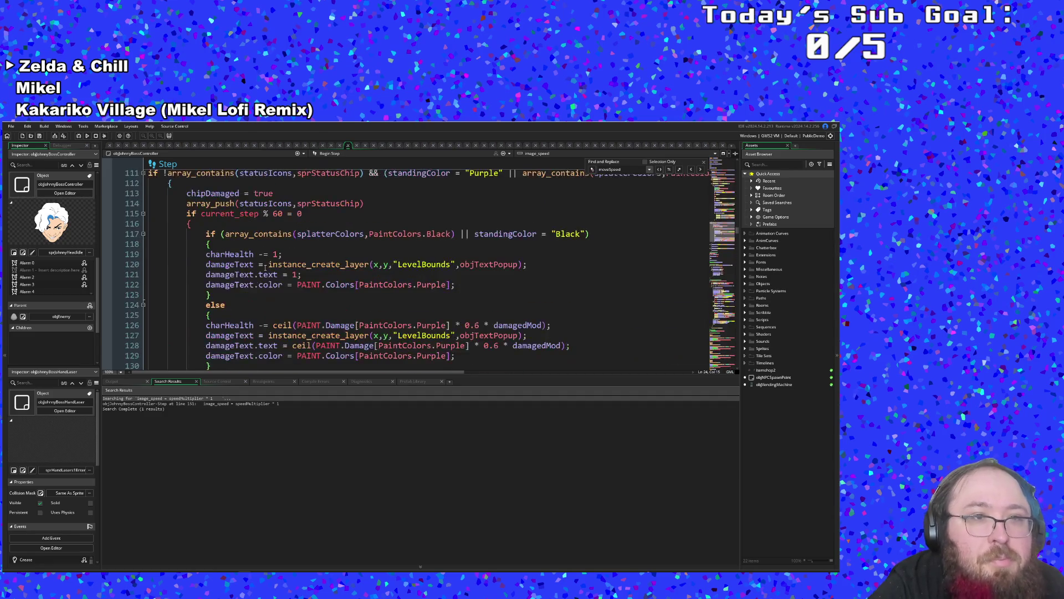
pyautogui.scroll(20, 267, 265)
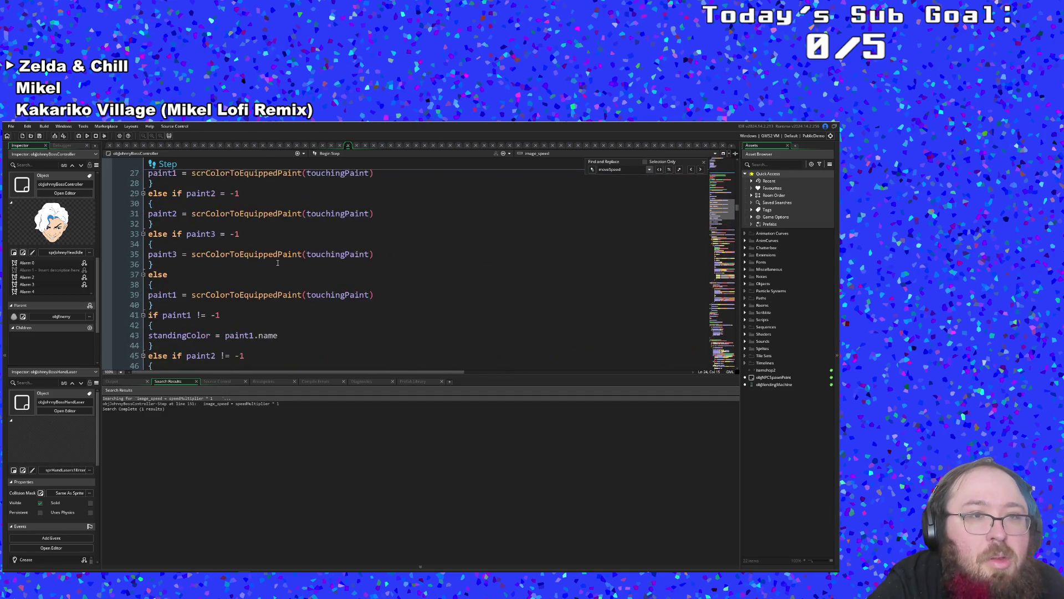
pyautogui.scroll(4, 277, 263)
pyautogui.click(492, 272)
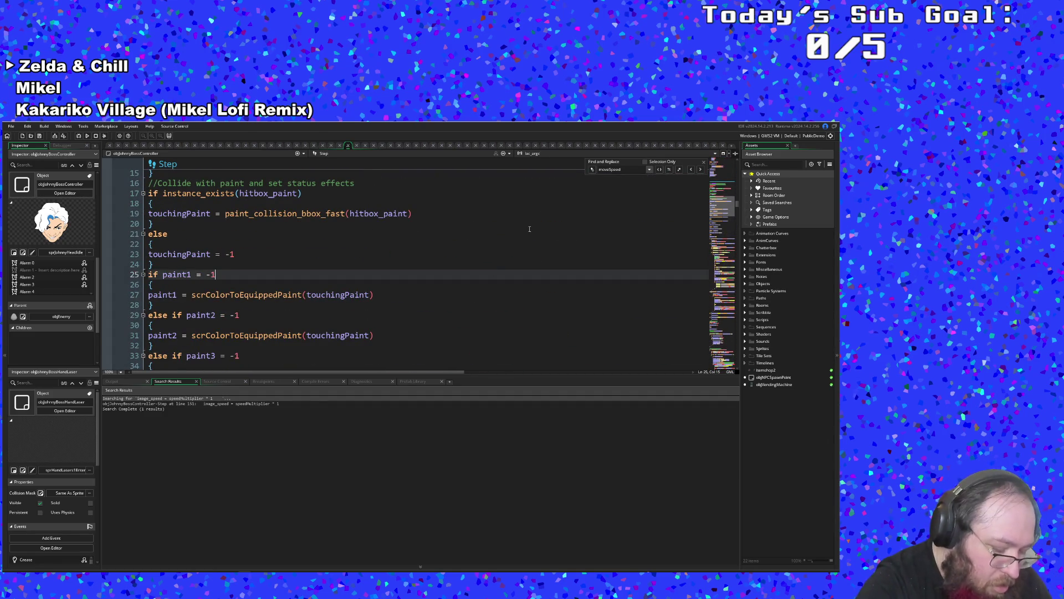
pyautogui.hotkey('ctrl', 't')
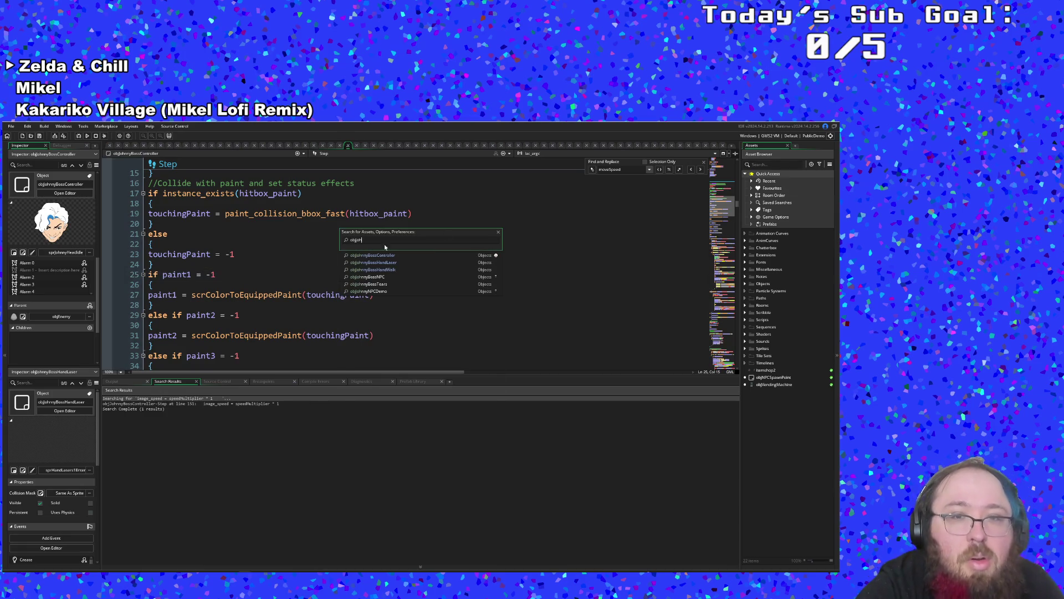
# - Open objJohnnyBossHandLaser and delete its Step event's slowed speedMultiplier if/else, lines 64–71
pyautogui.click(358, 262)
pyautogui.scroll(-12, 341, 262)
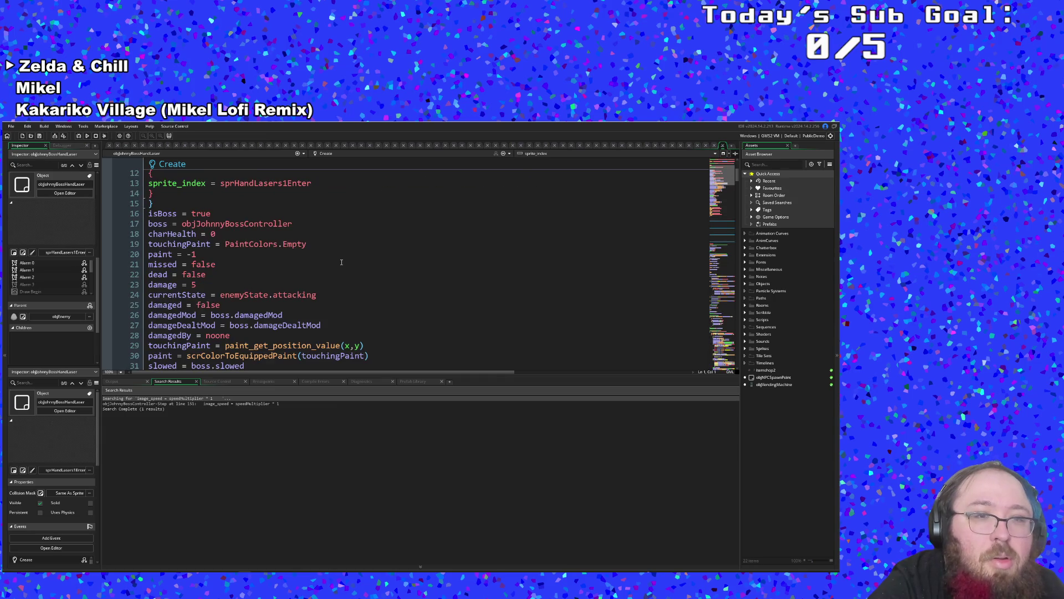
pyautogui.scroll(-10, 342, 262)
pyautogui.scroll(10, 342, 263)
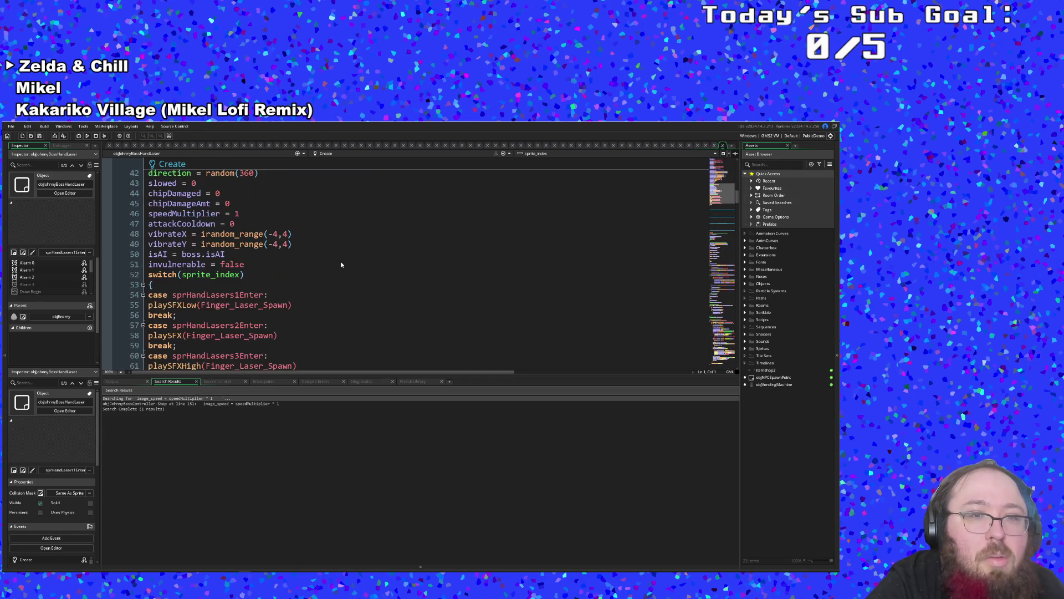
pyautogui.scroll(-15, 341, 264)
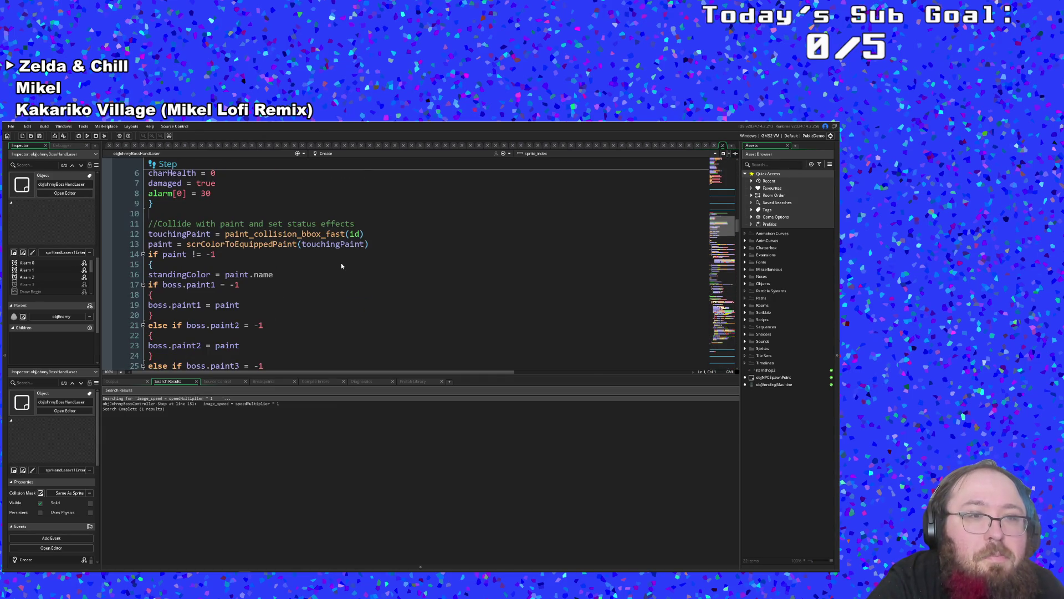
pyautogui.scroll(-14, 342, 266)
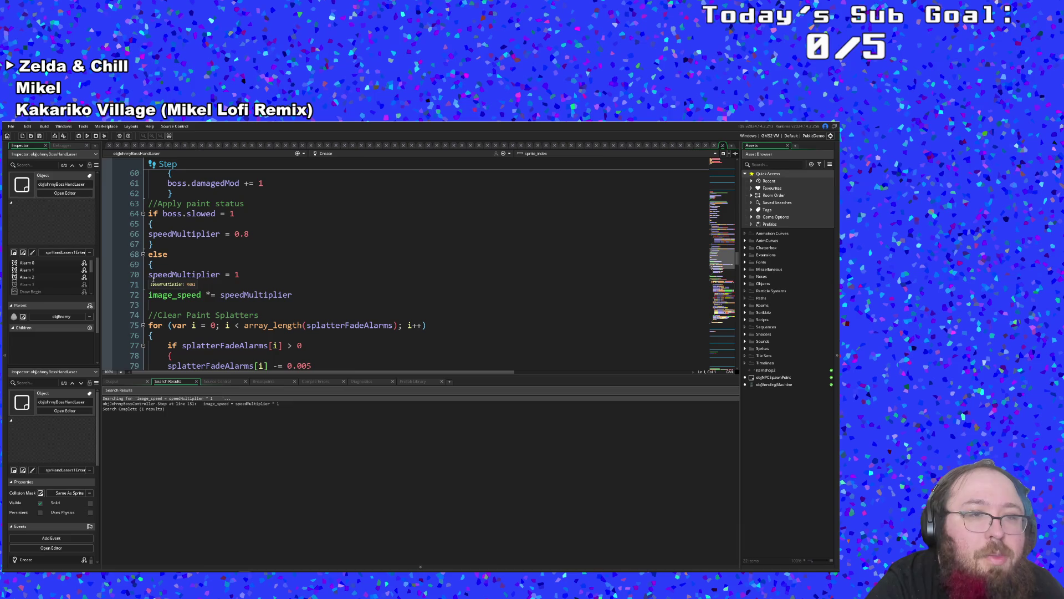
pyautogui.moveTo(154, 284); pyautogui.dragTo(148, 214)
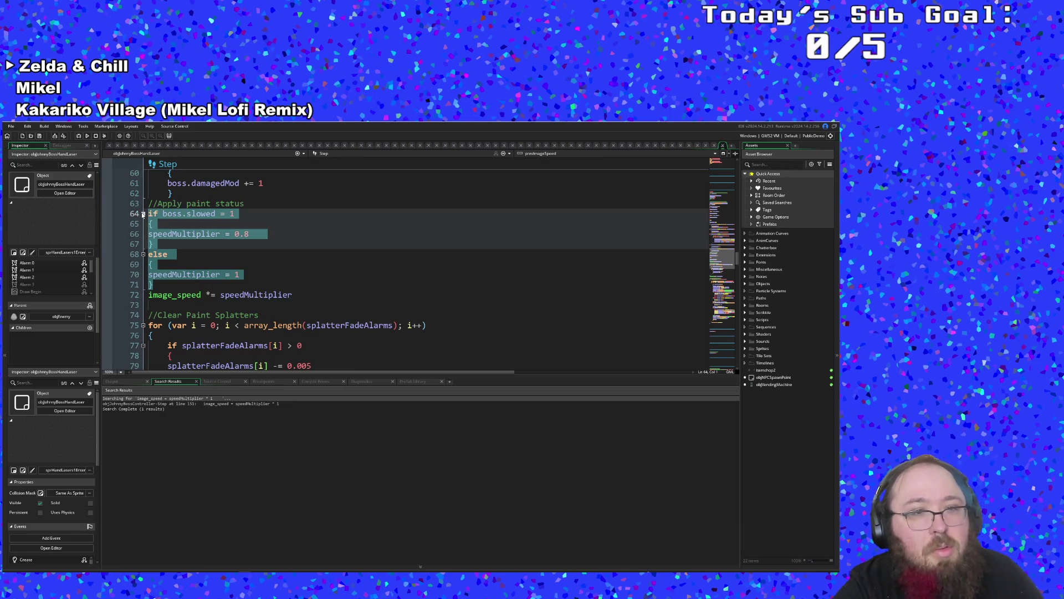
pyautogui.press('BackSpace')
pyautogui.press('BackSpace')
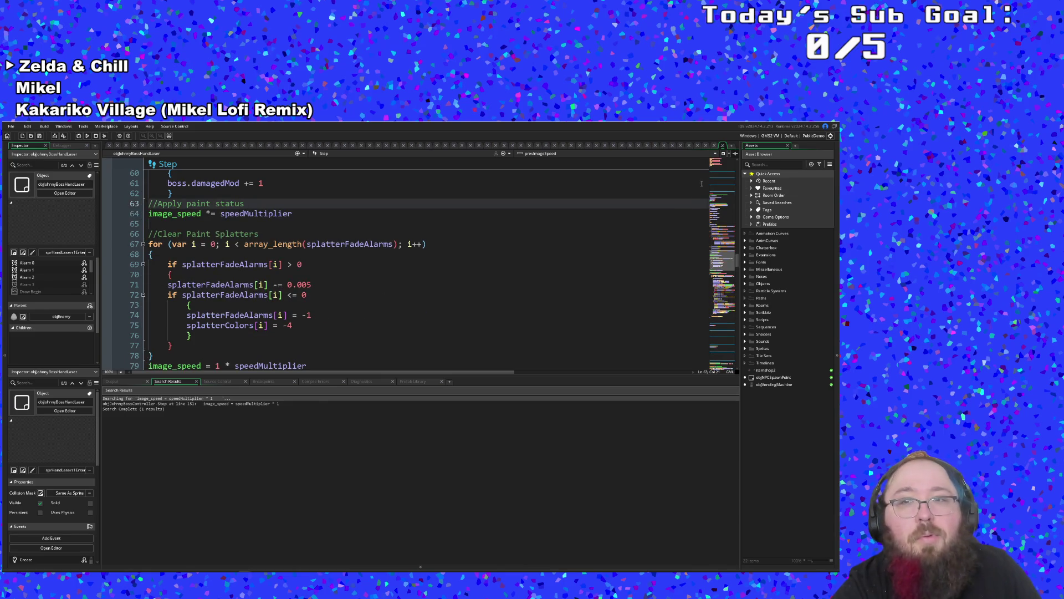
# - Close the laser hand's code and inspect the controller's else branch setting speedMultiplier
pyautogui.click(723, 145)
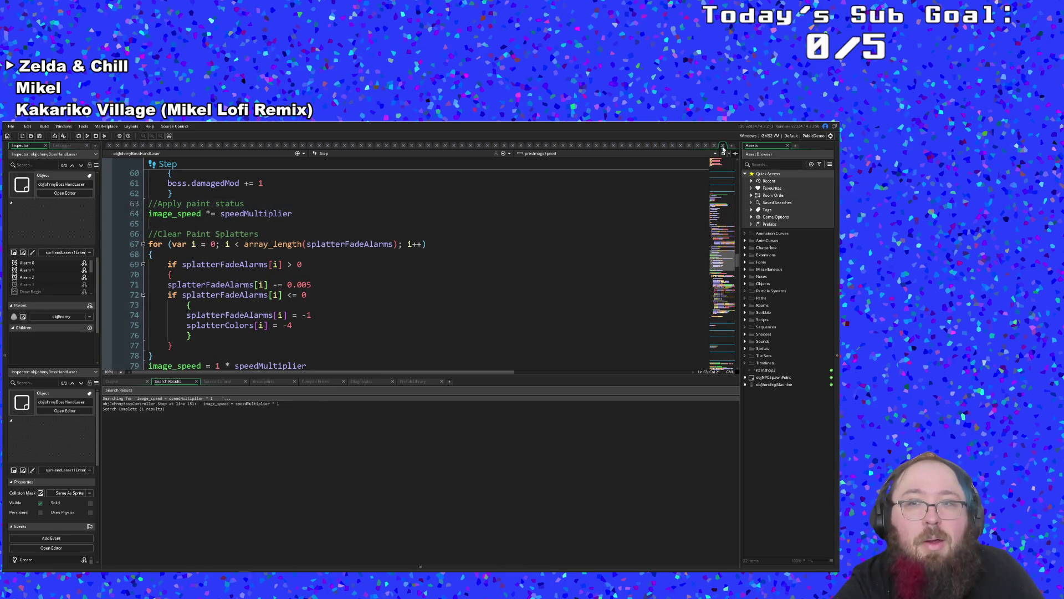
pyautogui.scroll(5, 510, 268)
pyautogui.scroll(-20, 510, 269)
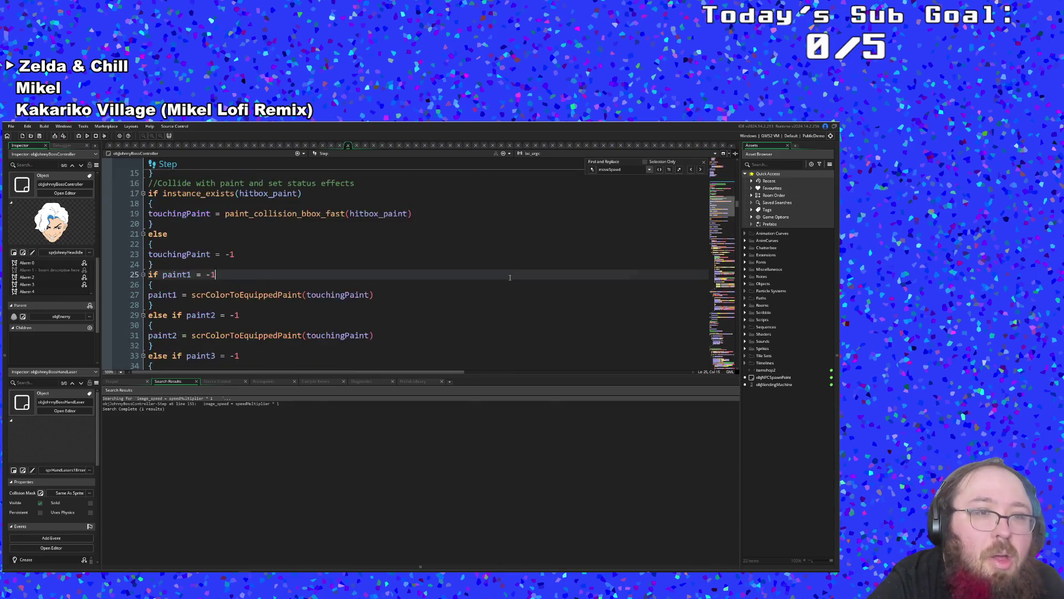
pyautogui.scroll(-16, 510, 276)
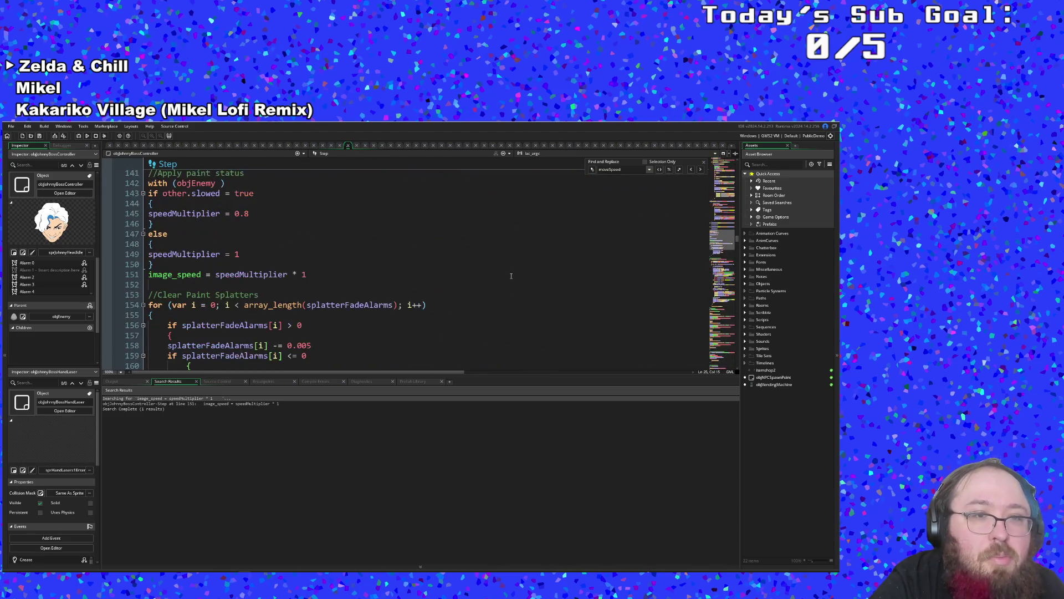
pyautogui.click(355, 254)
pyautogui.click(327, 244)
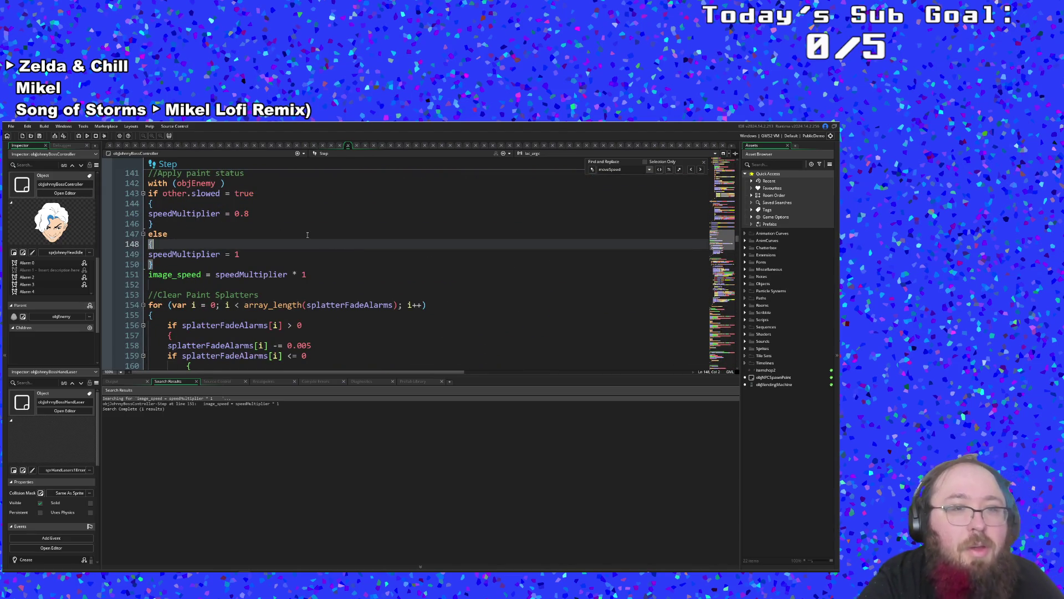
pyautogui.click(307, 234)
pyautogui.scroll(-2, 307, 234)
pyautogui.scroll(4, 307, 234)
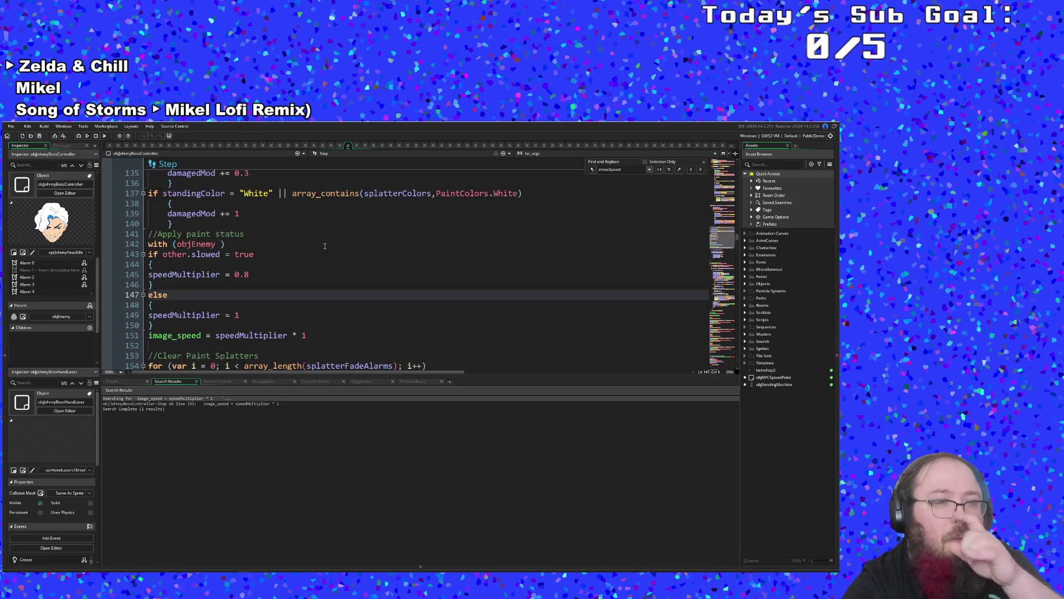
# - Confirm the with (objEnemy) block on line 142, then build and run the game
pyautogui.click(326, 244)
pyautogui.scroll(-2, 326, 246)
pyautogui.scroll(-18, 326, 246)
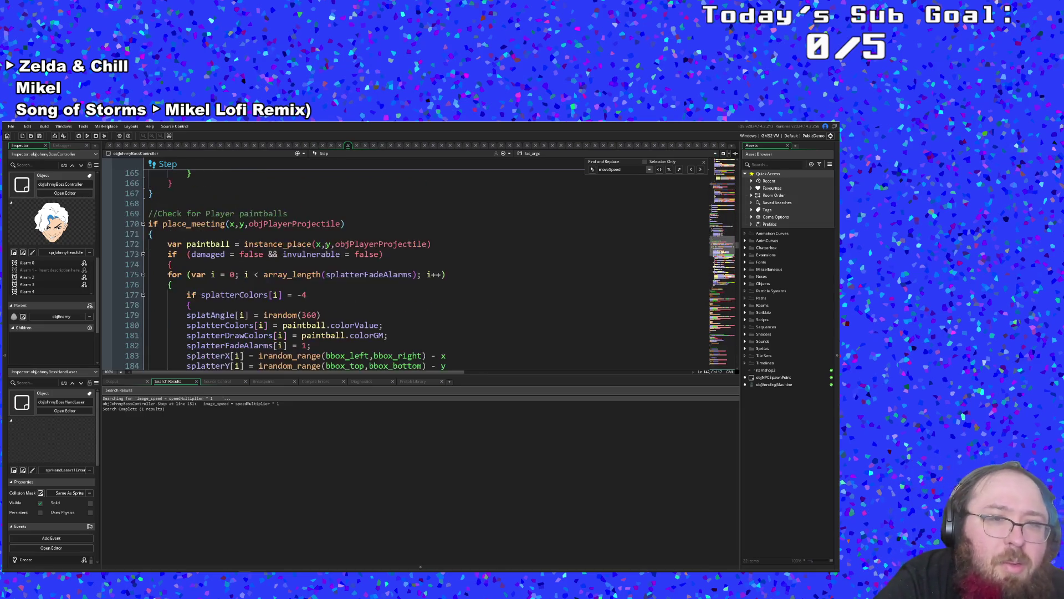
pyautogui.scroll(-6, 334, 246)
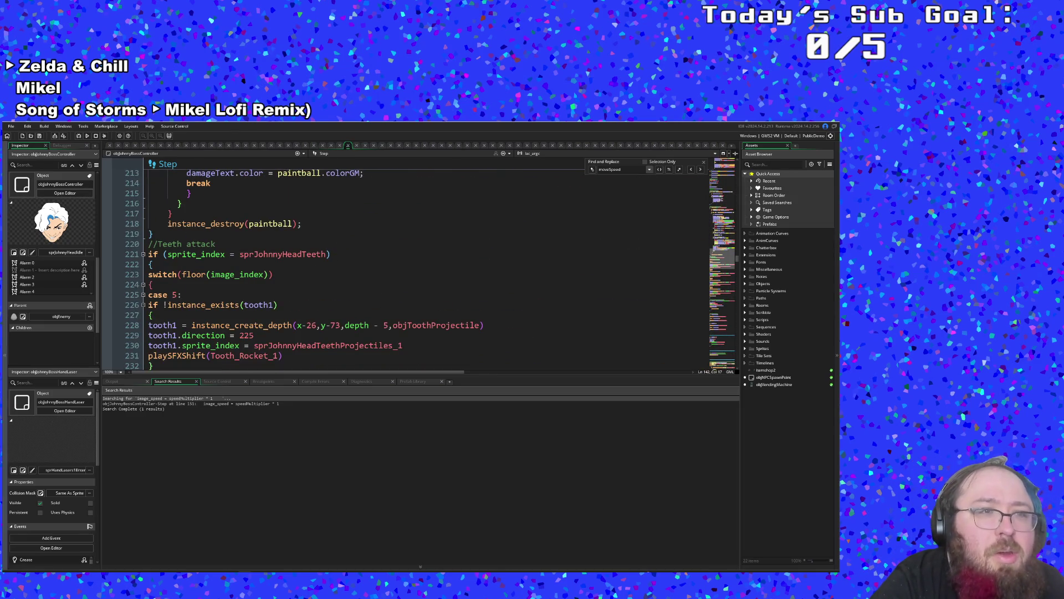
pyautogui.click(22, 137)
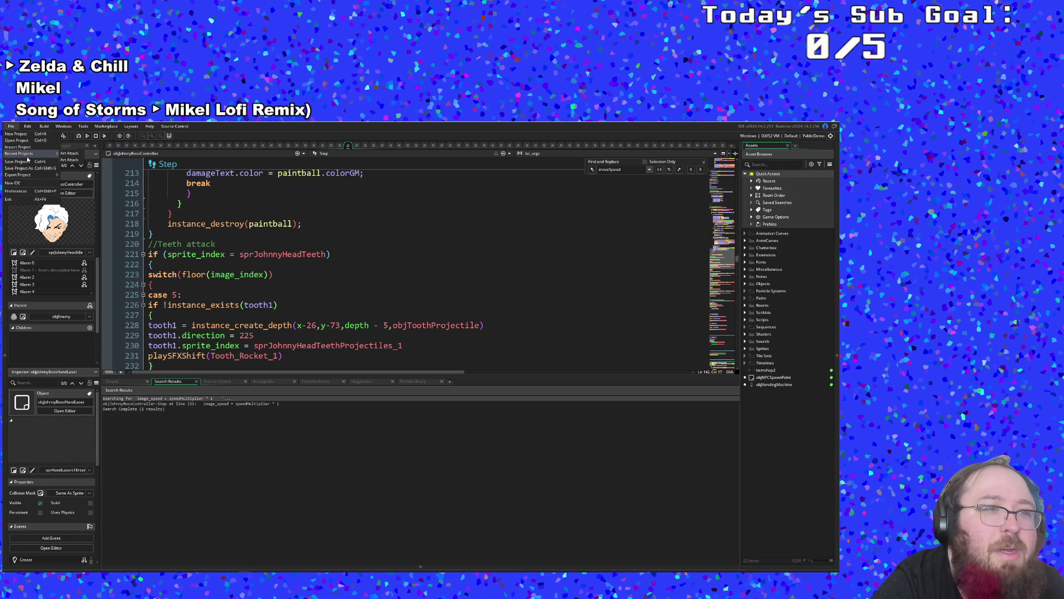
pyautogui.click(79, 138)
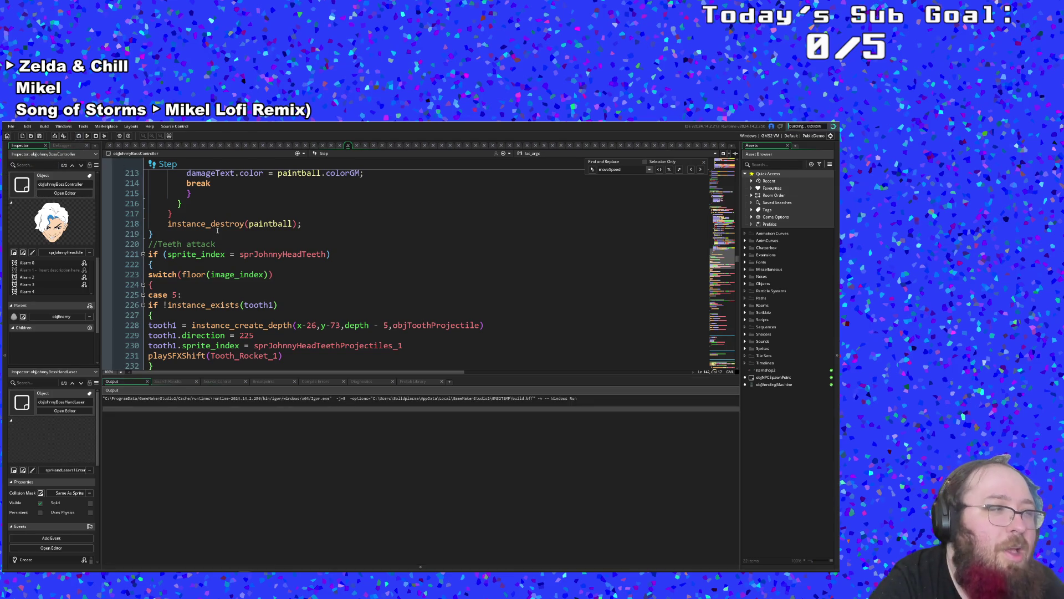
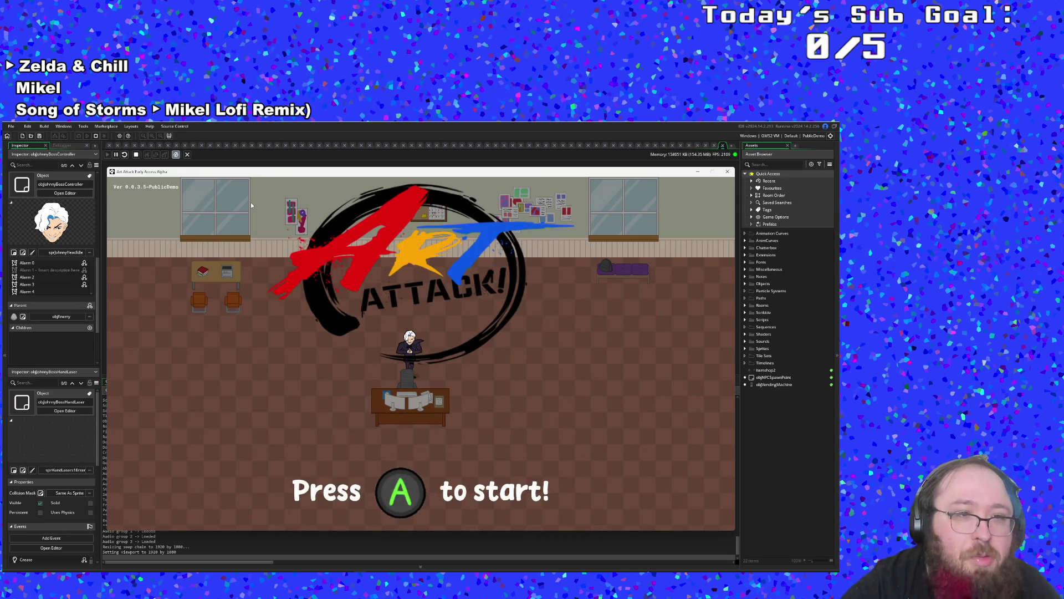
# - Start the game from the title screen and skip Hue's opening dialogue
pyautogui.press('Return')
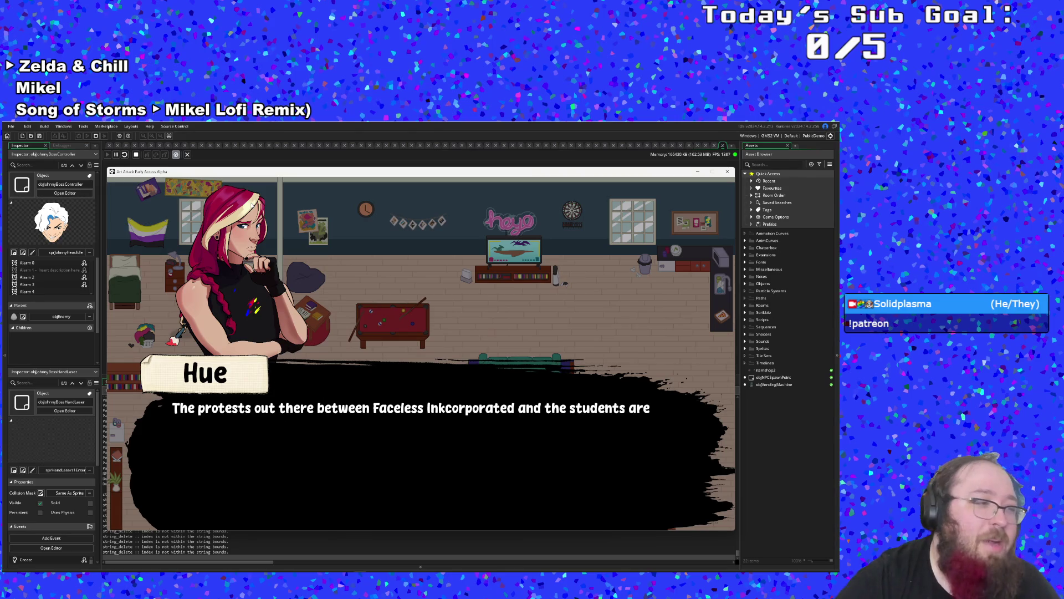
pyautogui.press('Return')
pyautogui.press('Return')
pyautogui.press('Return')
pyautogui.press('Return')
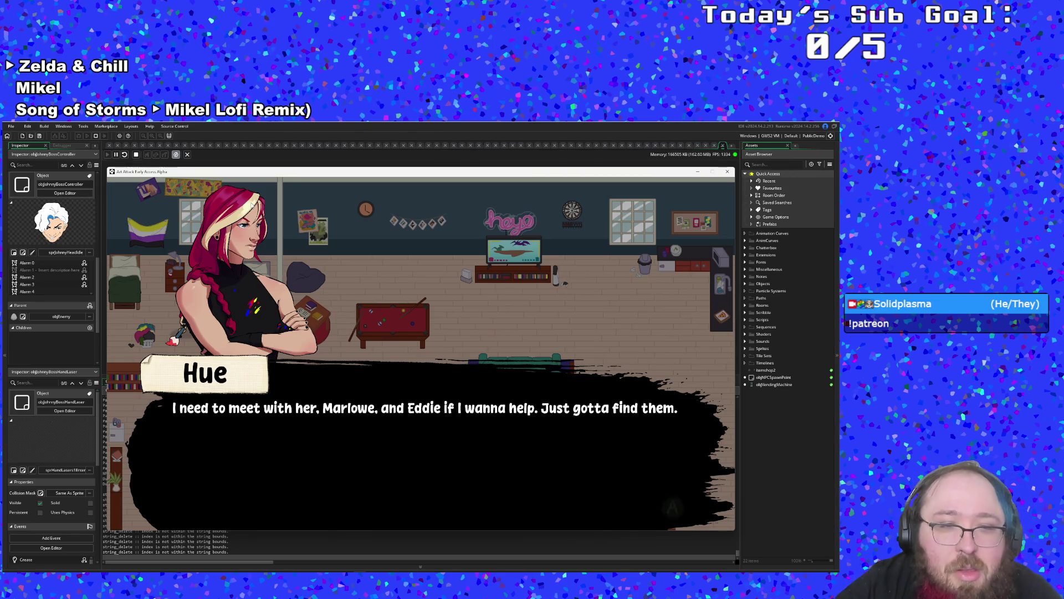
pyautogui.press('Return')
# - In the F1 debug menu, set paint Color 1 to Pink
pyautogui.press('F1')
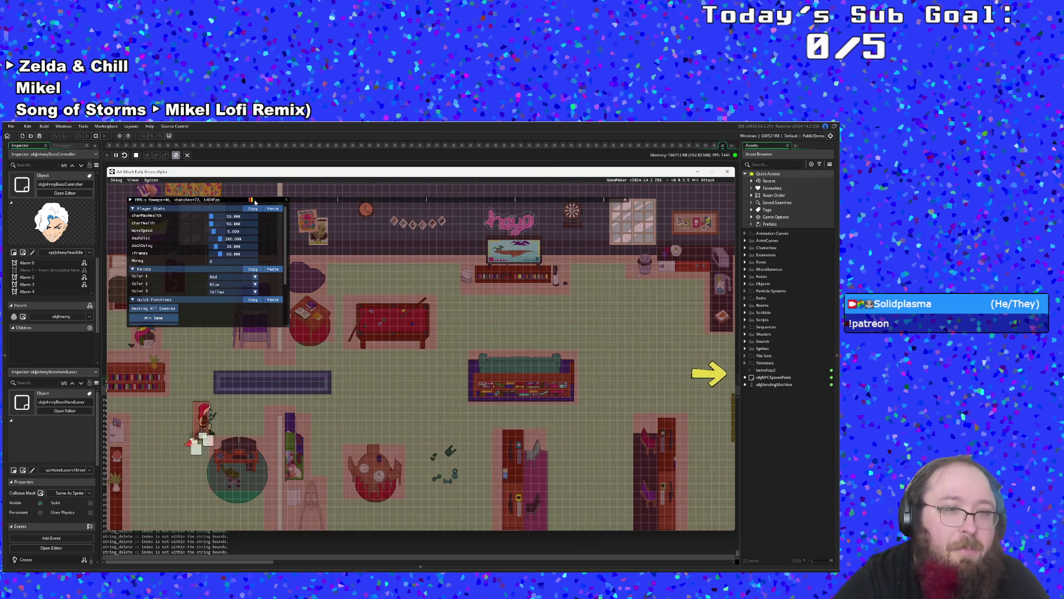
pyautogui.click(231, 280)
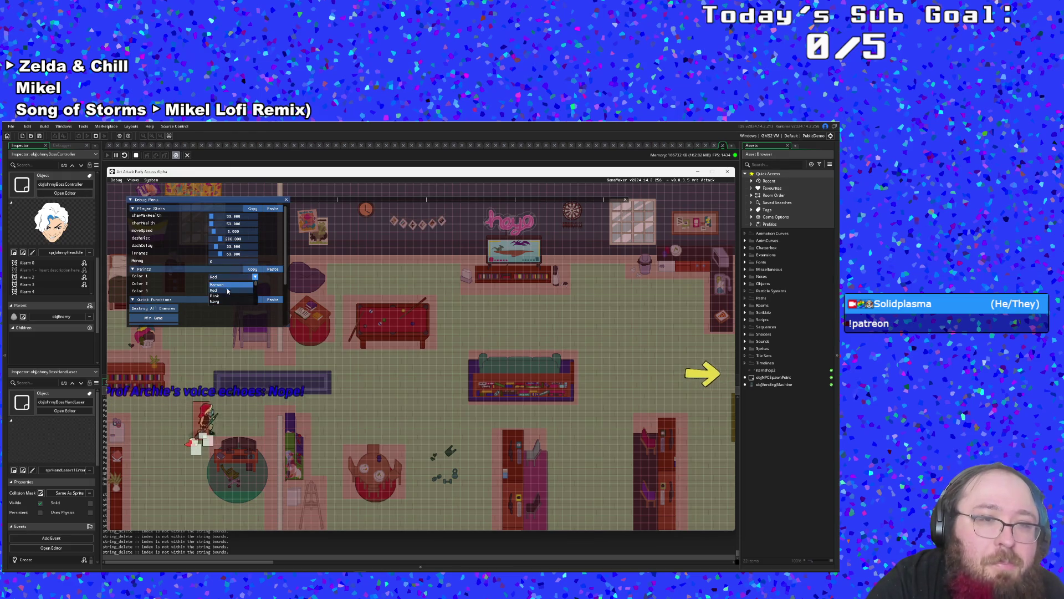
pyautogui.click(232, 291)
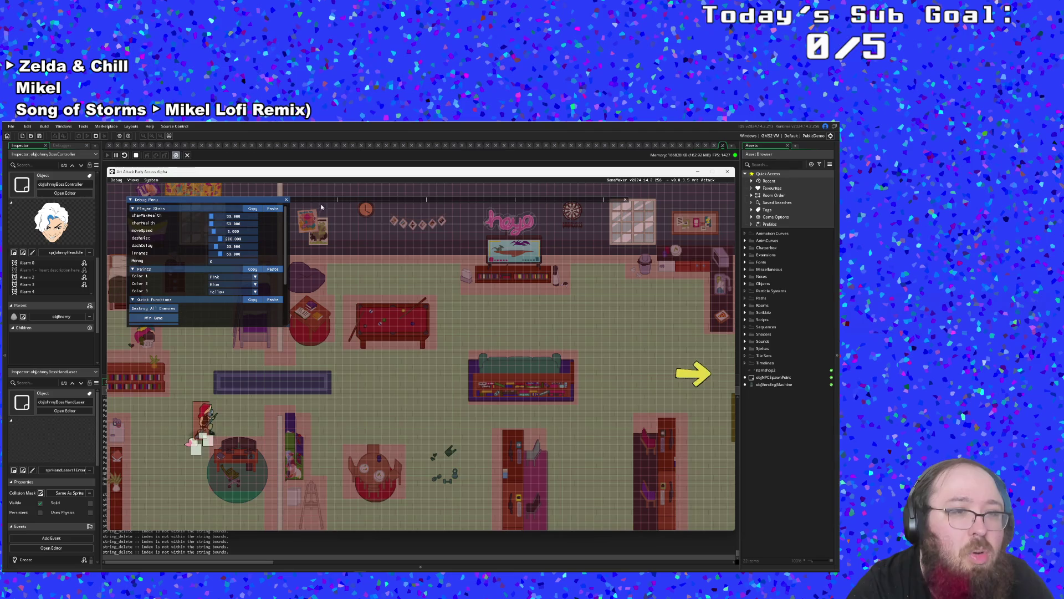
# - Use Warp to Boss under Dangerous Functions to jump to the boss room
pyautogui.scroll(-2, 210, 319)
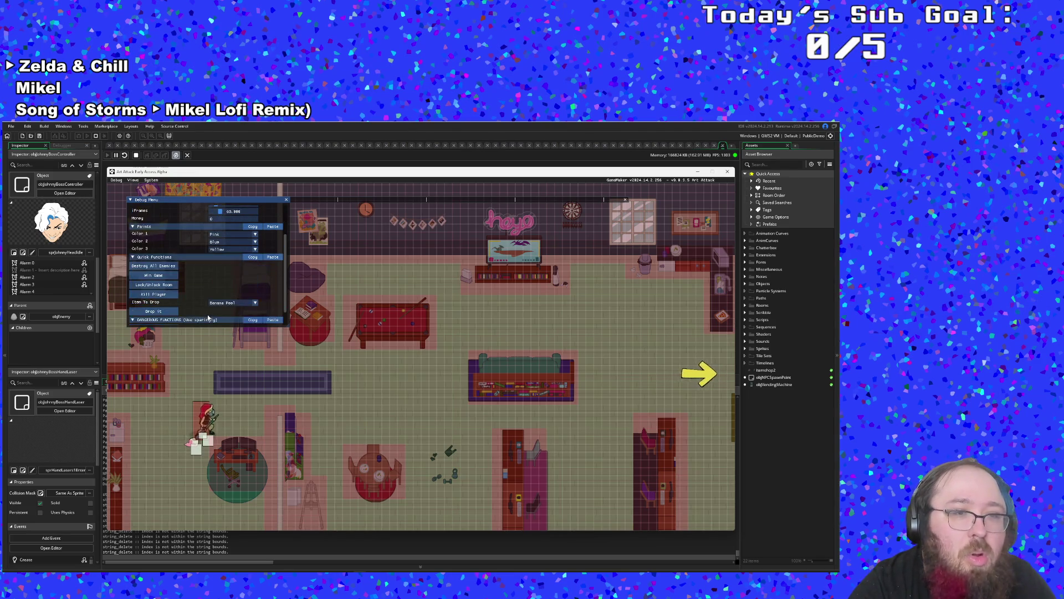
pyautogui.scroll(-1, 176, 307)
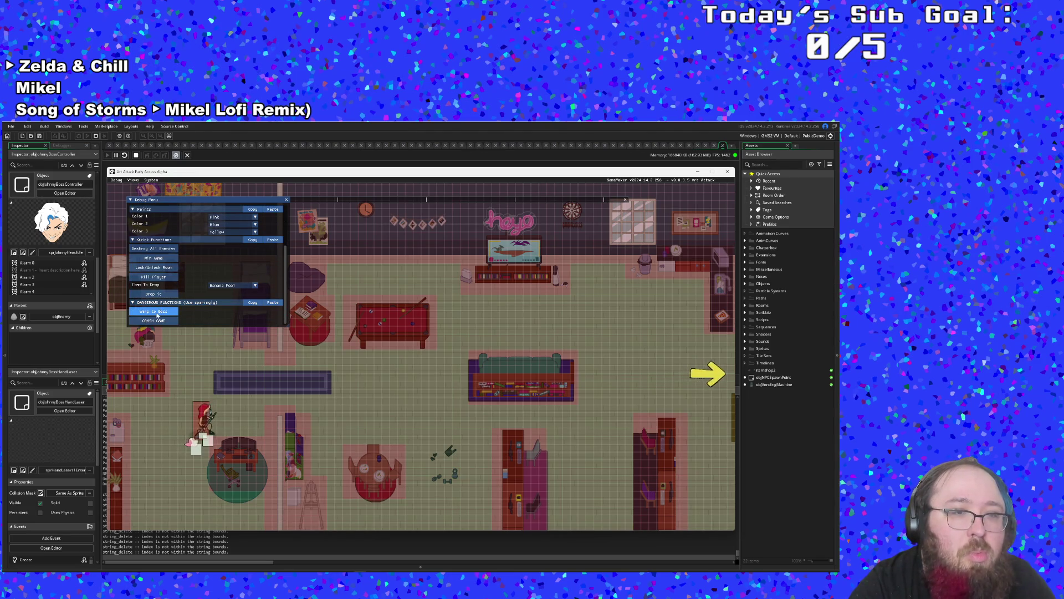
pyautogui.click(157, 312)
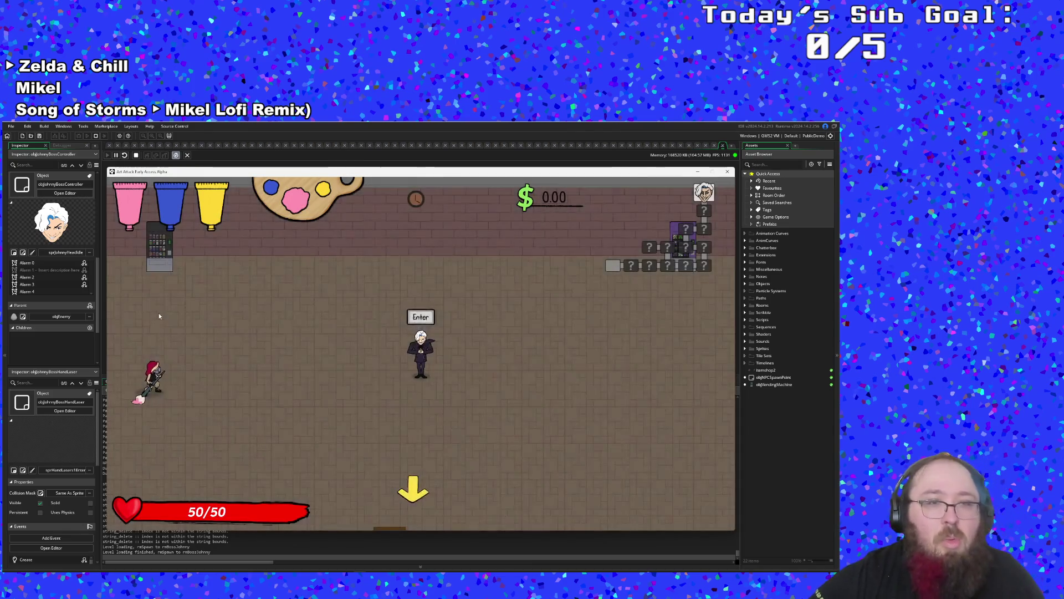
# - Walk up to the boss, advance its dialogue, and dodge the opening hand attacks
pyautogui.press('Right')
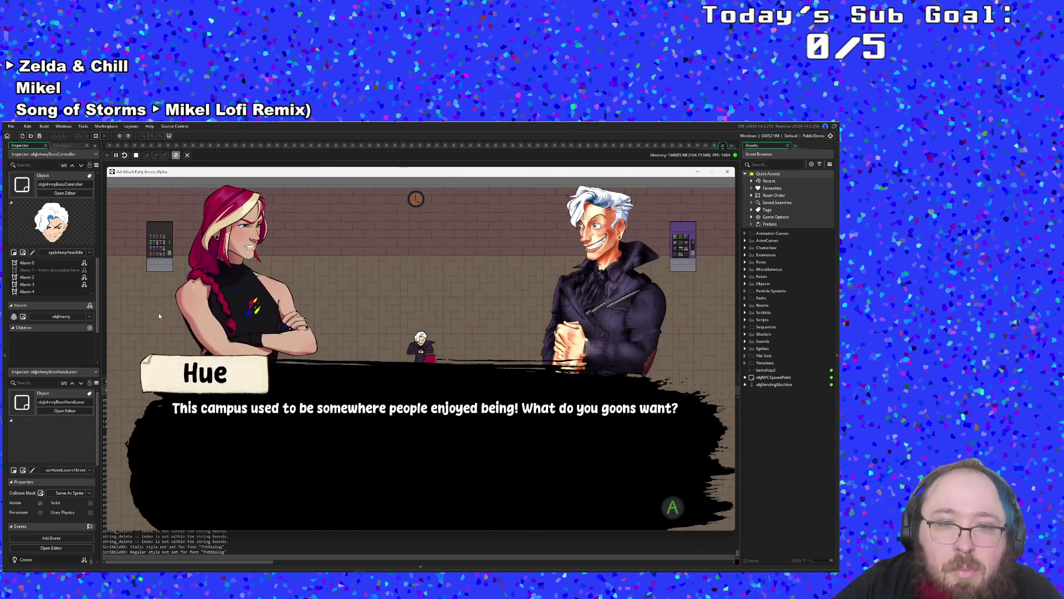
pyautogui.press('Return')
pyautogui.press('Return')
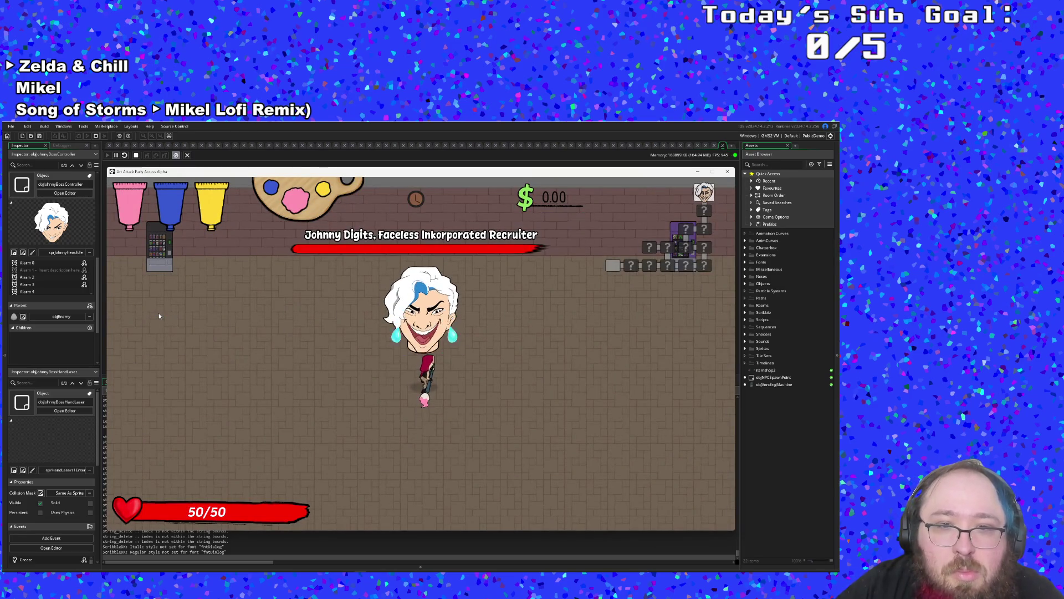
pyautogui.press('Left')
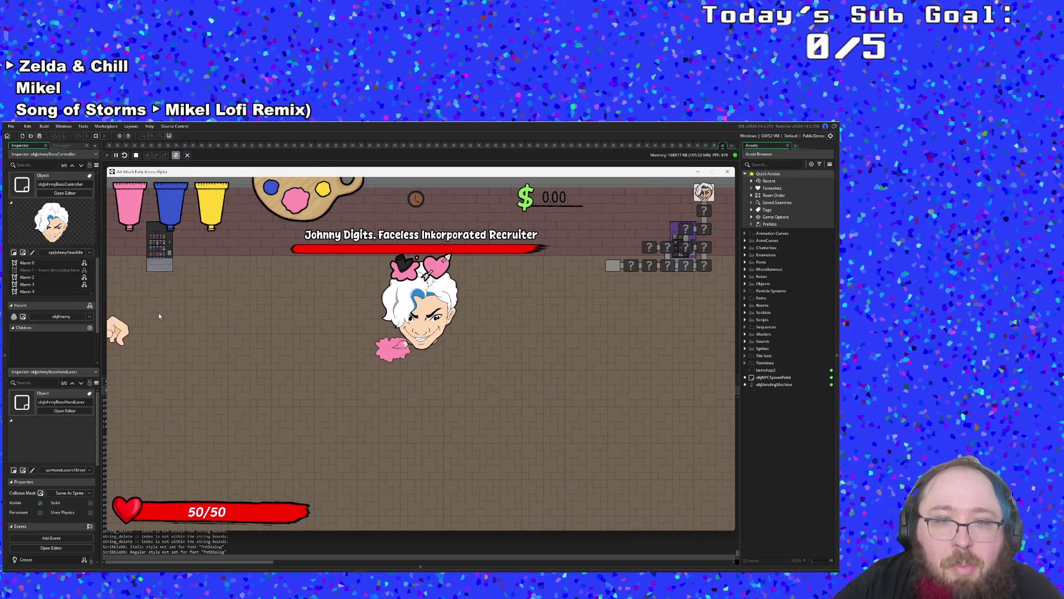
pyautogui.press('Down')
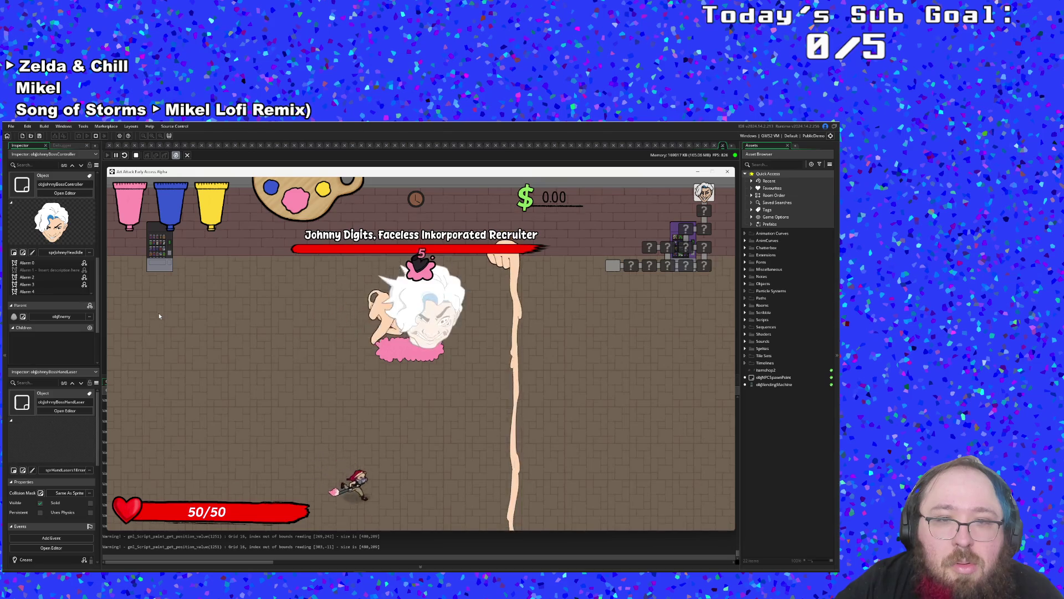
pyautogui.press('Right')
pyautogui.press('Up')
pyautogui.press('Left')
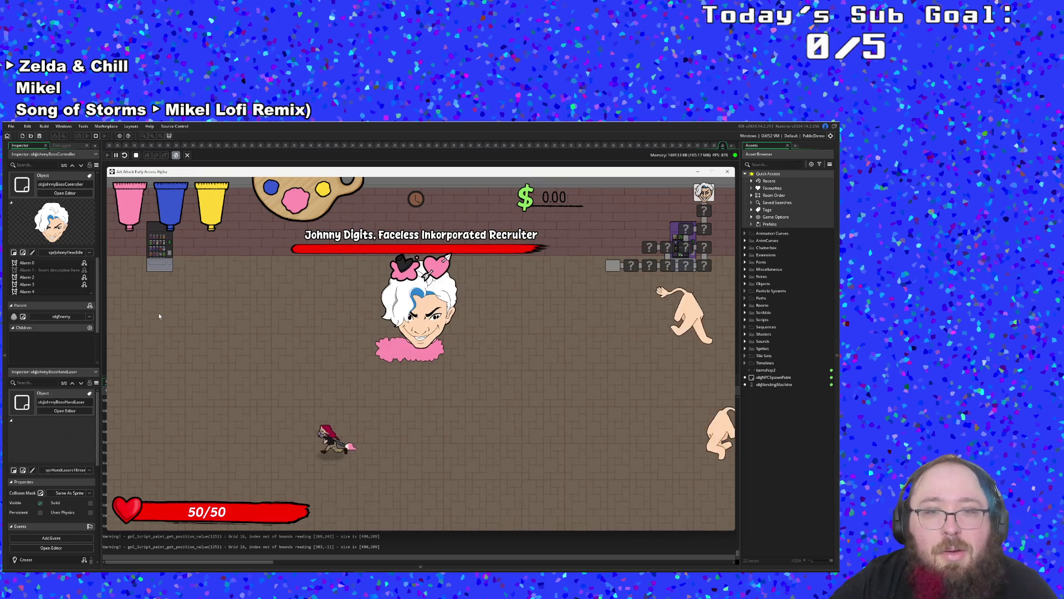
pyautogui.press('Down')
pyautogui.press('Right')
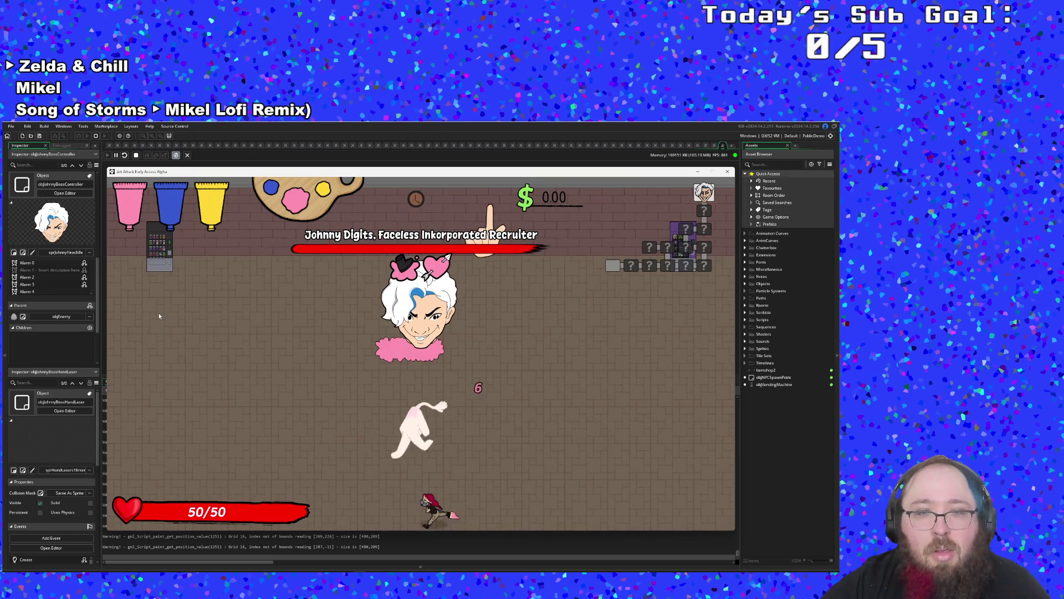
pyautogui.press('Up')
pyautogui.press('Right')
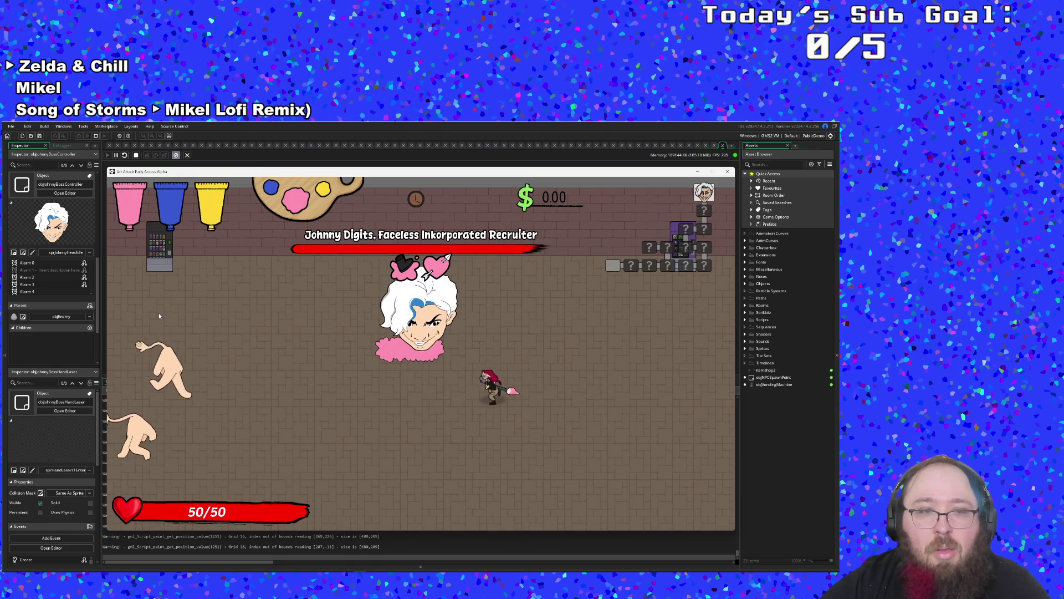
pyautogui.press('Left')
pyautogui.press('Down')
pyautogui.press('Up')
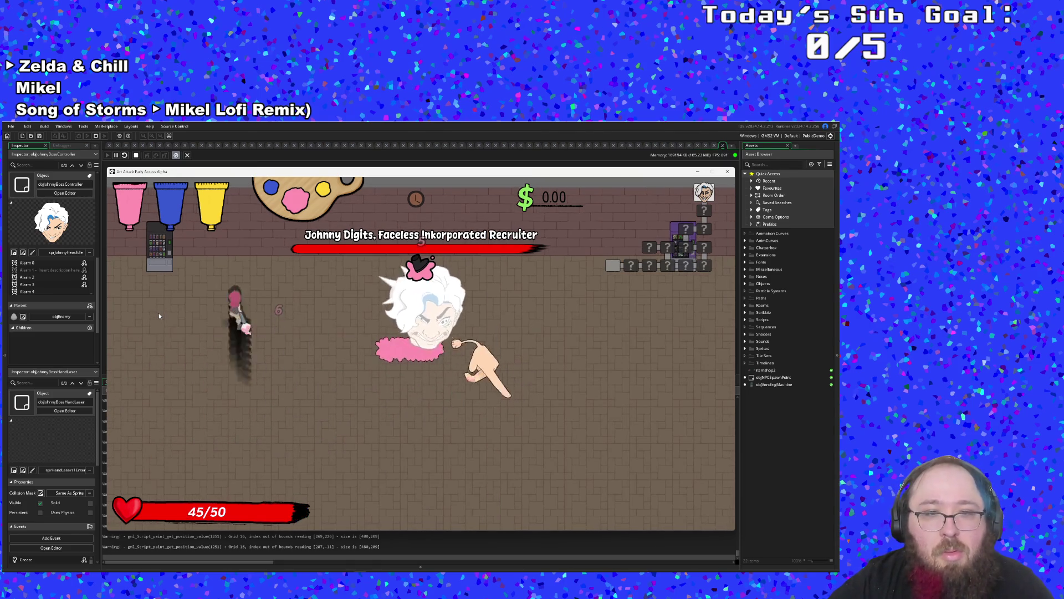
pyautogui.press('Up')
pyautogui.press('Down')
pyautogui.press('Left')
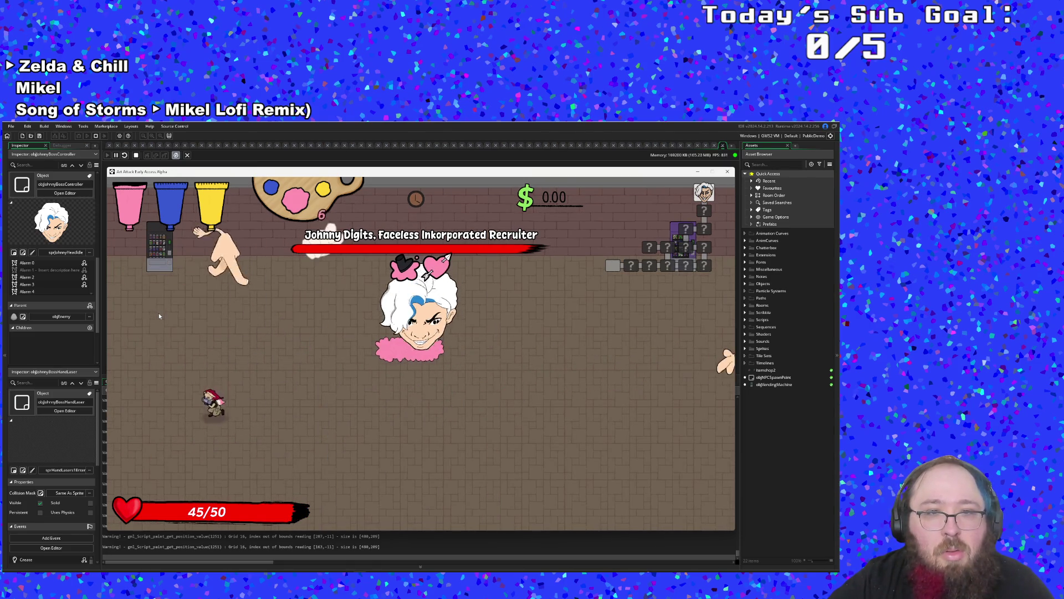
pyautogui.press('Down')
pyautogui.press('Right')
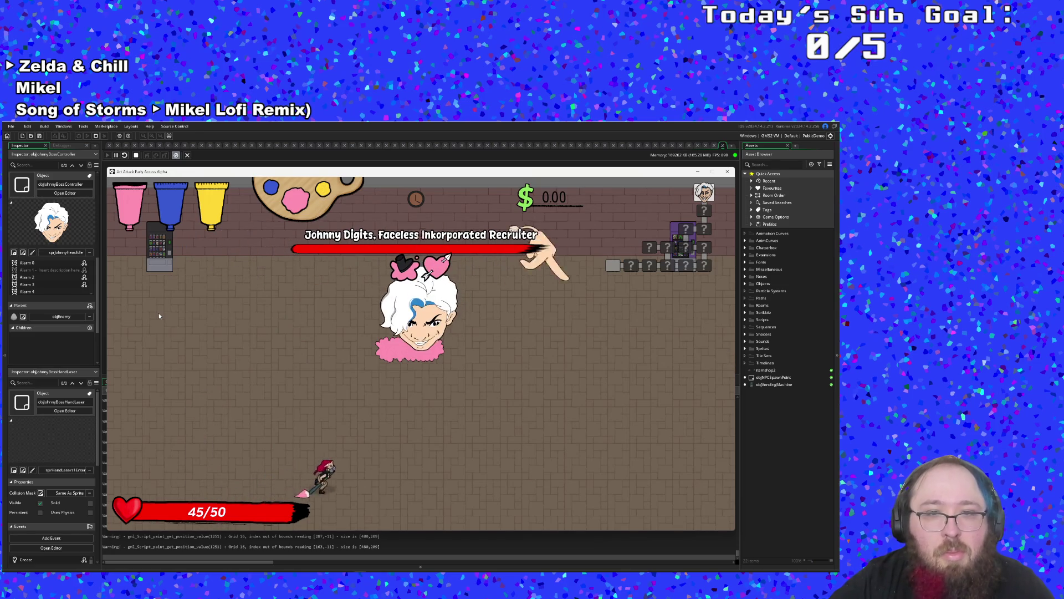
pyautogui.press('Right')
pyautogui.press('Left')
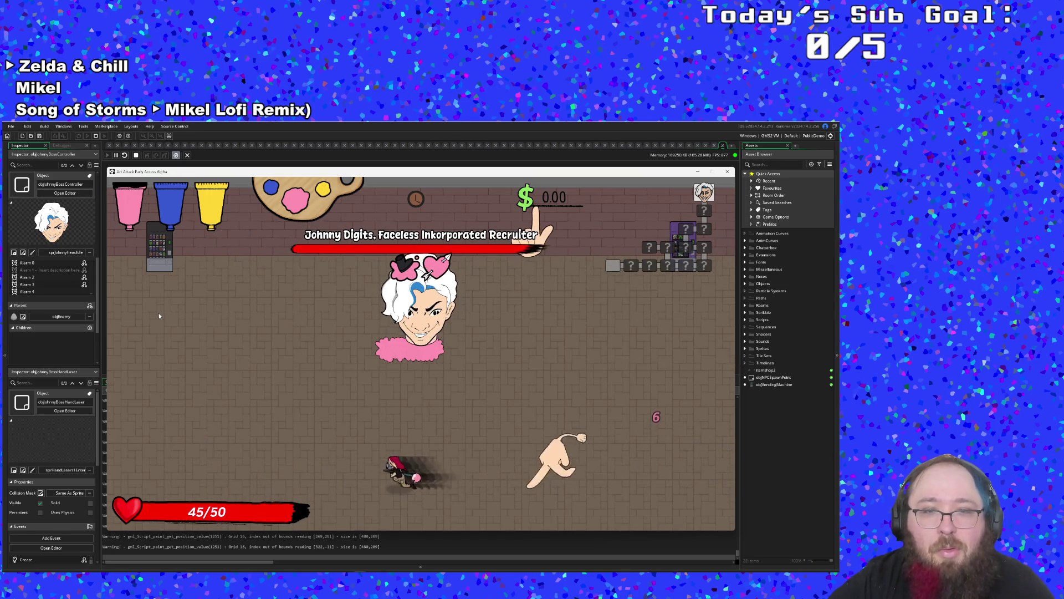
pyautogui.press('Left')
pyautogui.press('Up')
pyautogui.press('Down')
pyautogui.press('Right')
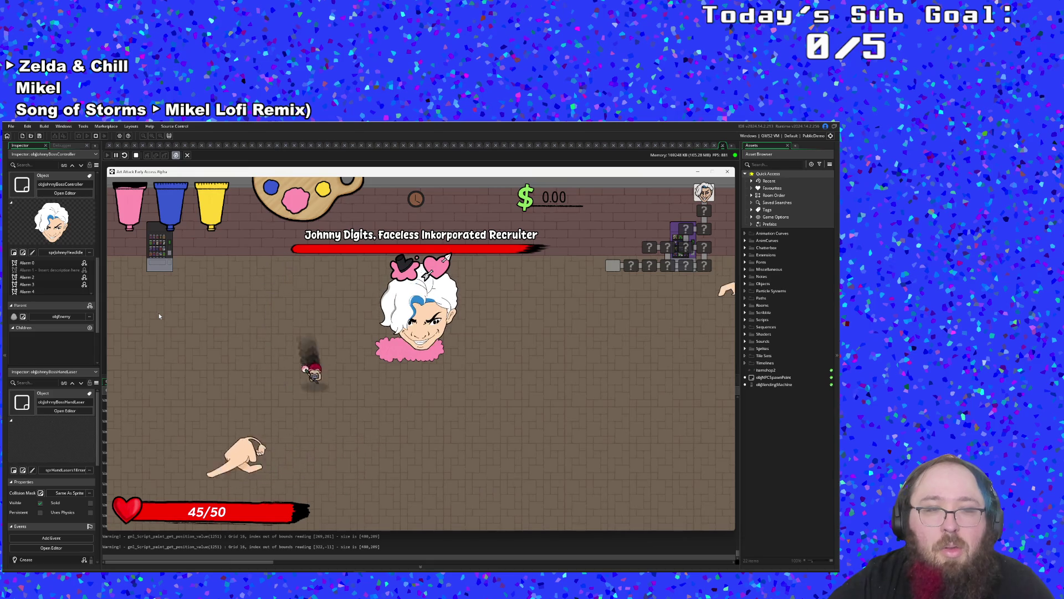
# - Keep weaving around the arena to avoid the boss's hands
pyautogui.press('Down')
pyautogui.press('Right')
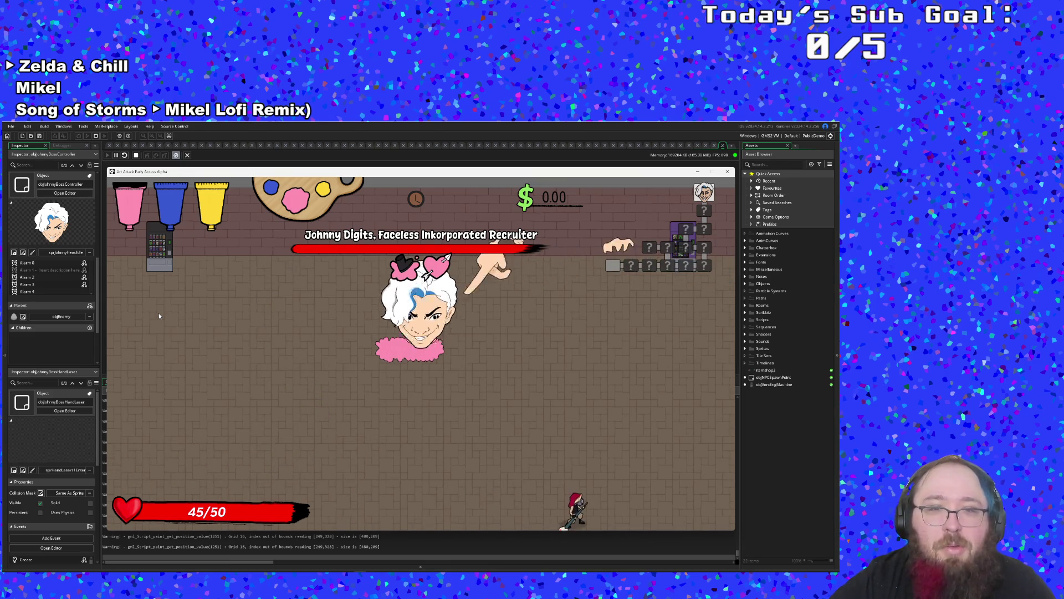
pyautogui.press('Left')
pyautogui.press('Up')
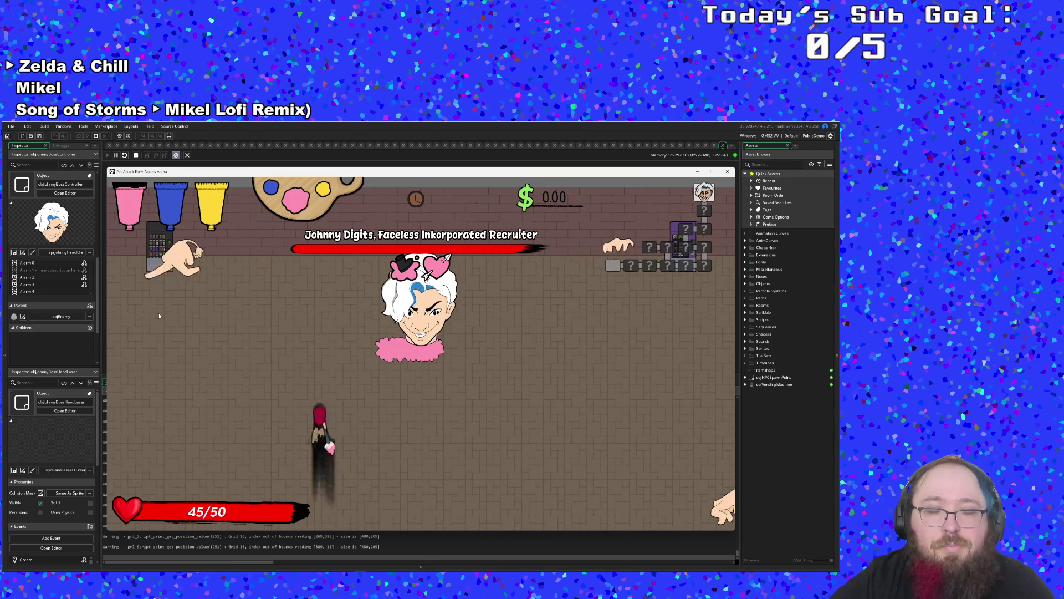
pyautogui.press('Left')
pyautogui.press('Up')
pyautogui.press('Right')
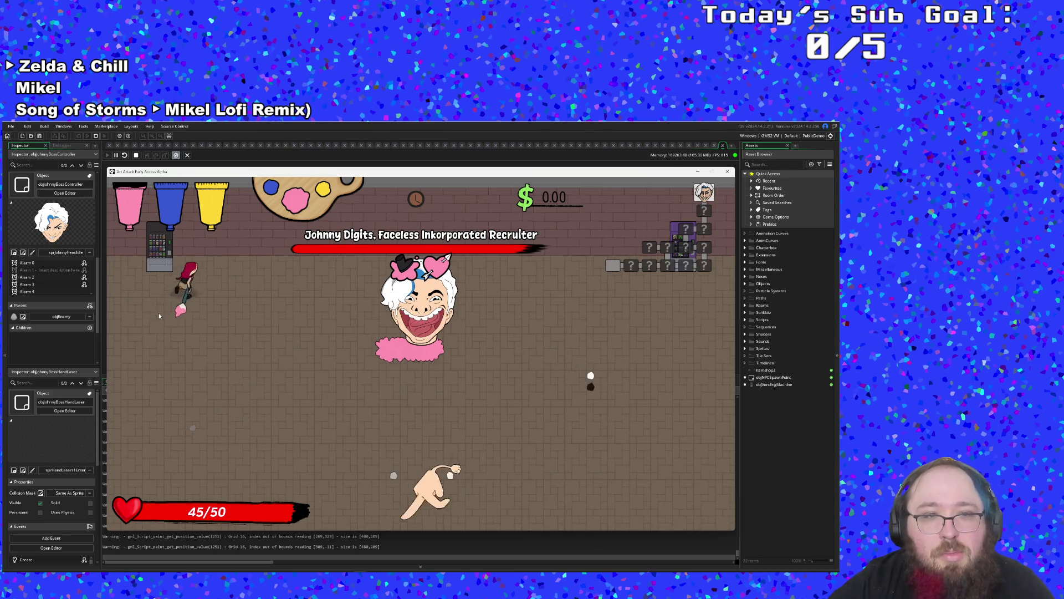
pyautogui.press('Right')
pyautogui.press('Down')
pyautogui.press('Left')
pyautogui.press('Up')
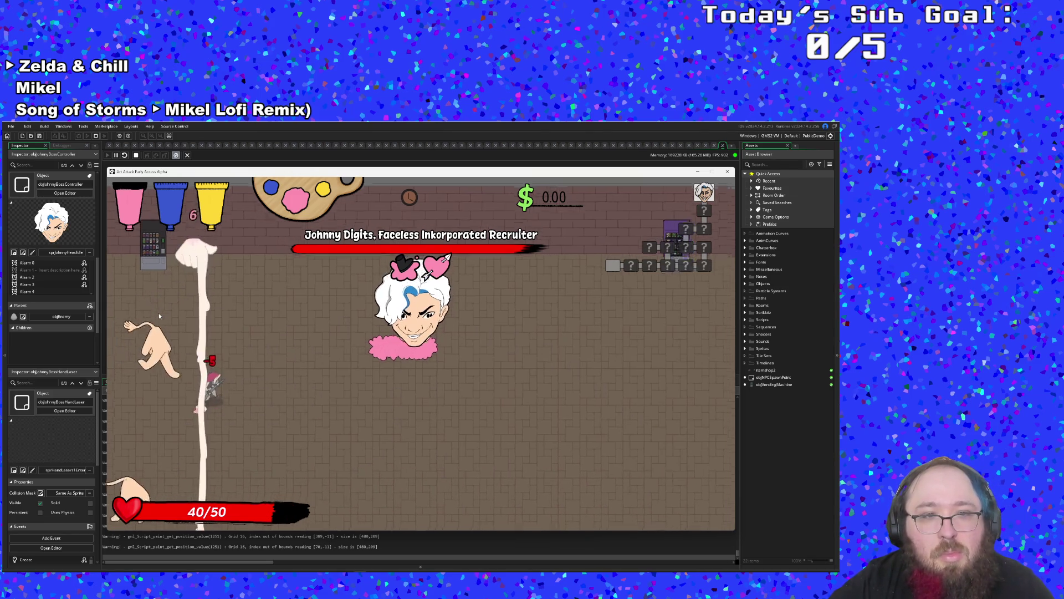
pyautogui.press('Right')
pyautogui.press('Down')
pyautogui.press('Left')
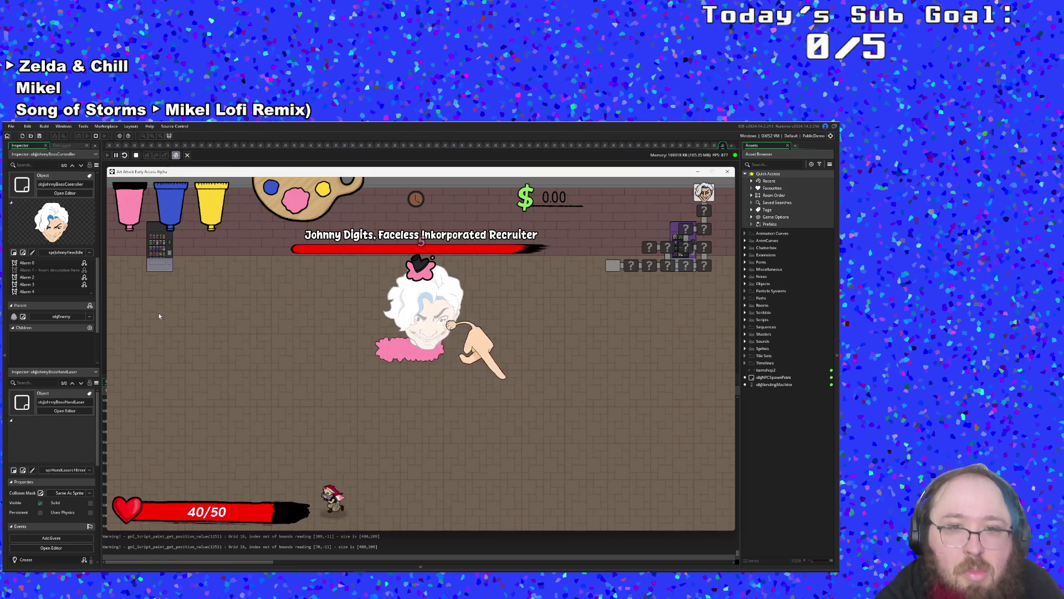
pyautogui.press('Left')
pyautogui.press('Up')
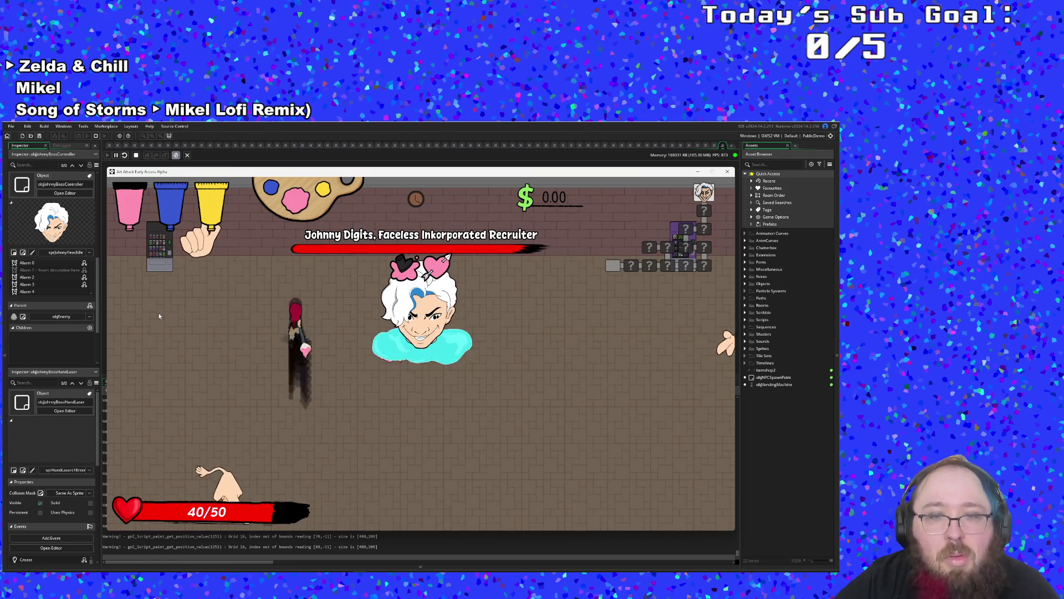
pyautogui.press('Up')
pyautogui.press('Down')
pyautogui.press('Right')
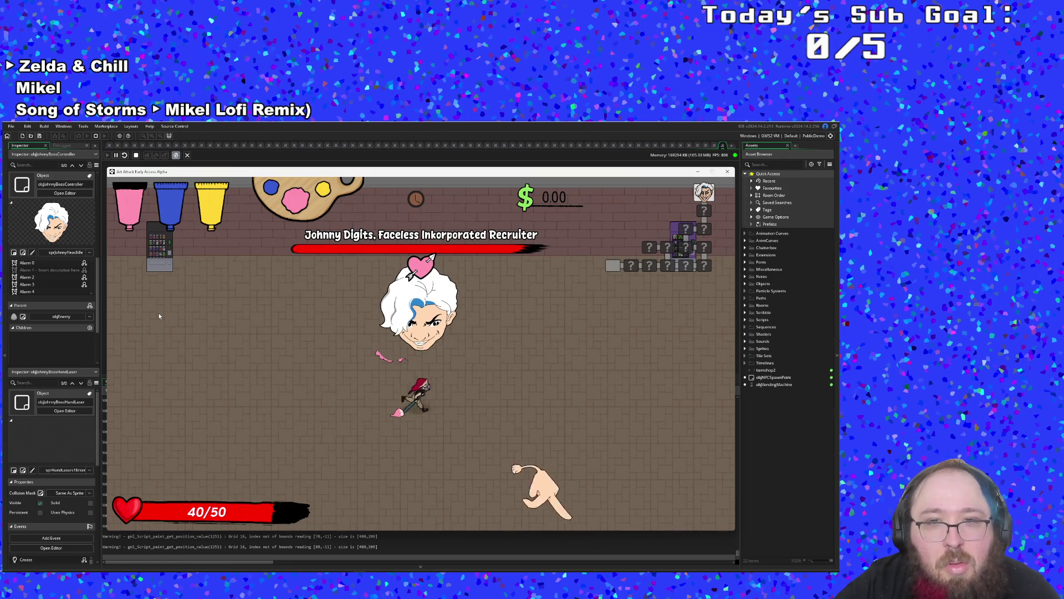
pyautogui.press('Right')
pyautogui.press('Up')
pyautogui.press('Down')
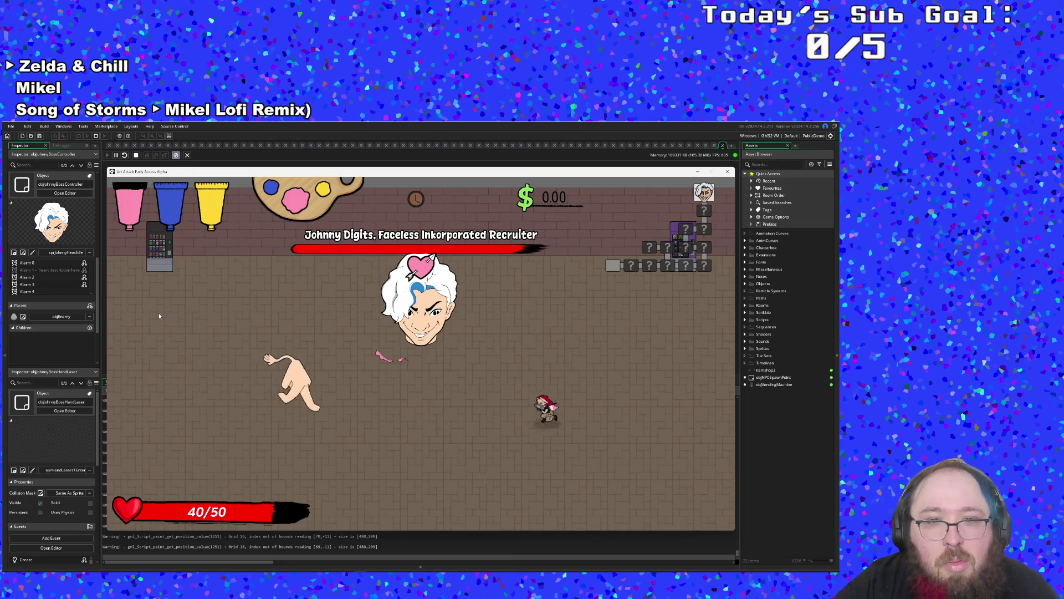
pyautogui.press('Left')
pyautogui.press('Up')
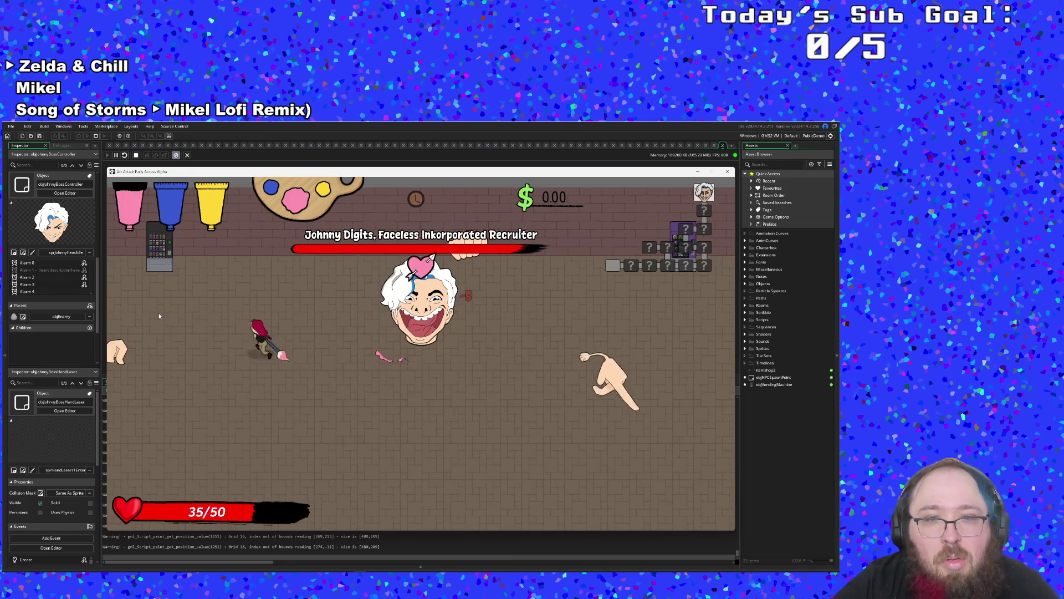
# - Close in on the boss head with the arrow keys while dodging sweeping attacks
pyautogui.press('Right')
pyautogui.press('Up')
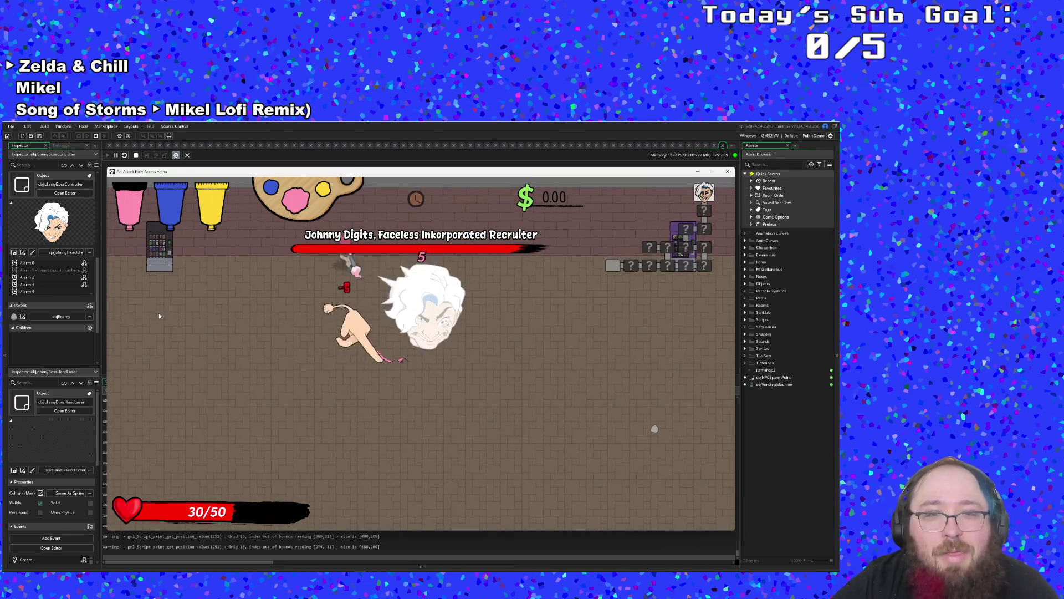
pyautogui.press('Down')
pyautogui.press('Right')
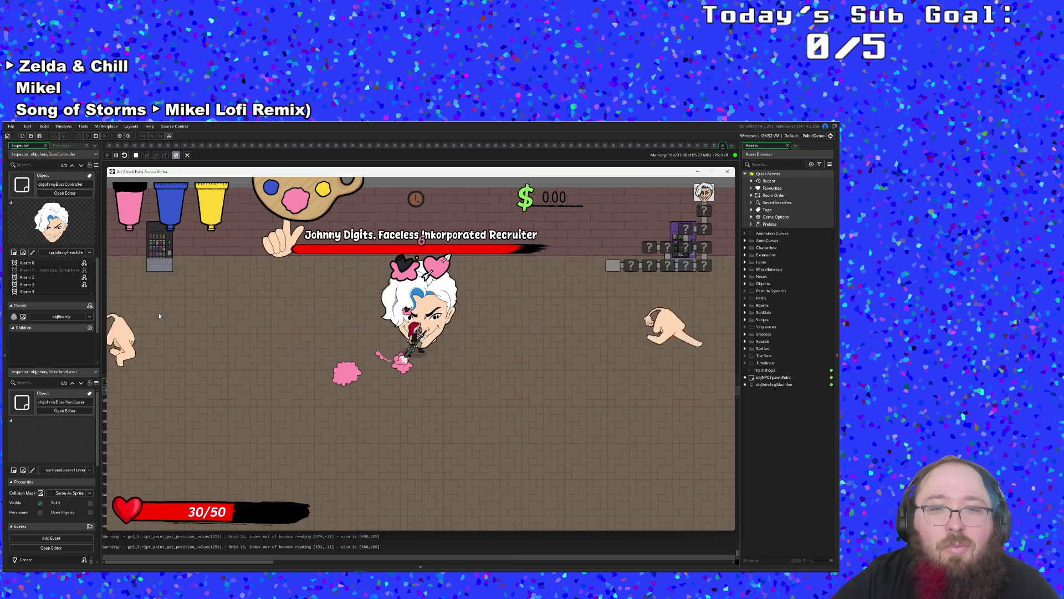
pyautogui.press('Left')
pyautogui.press('Up')
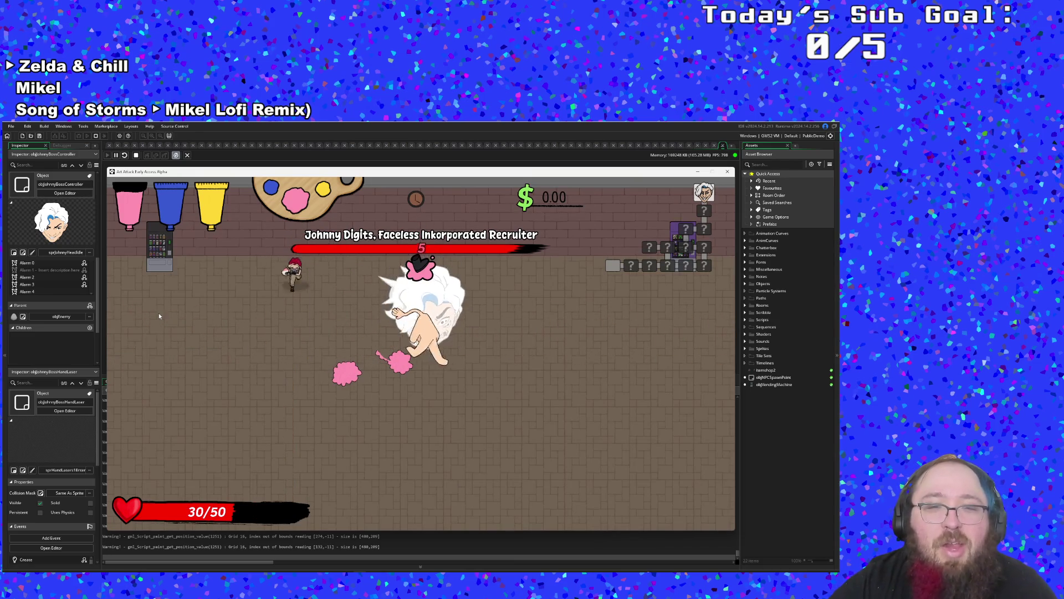
pyautogui.press('Down')
pyautogui.press('Right')
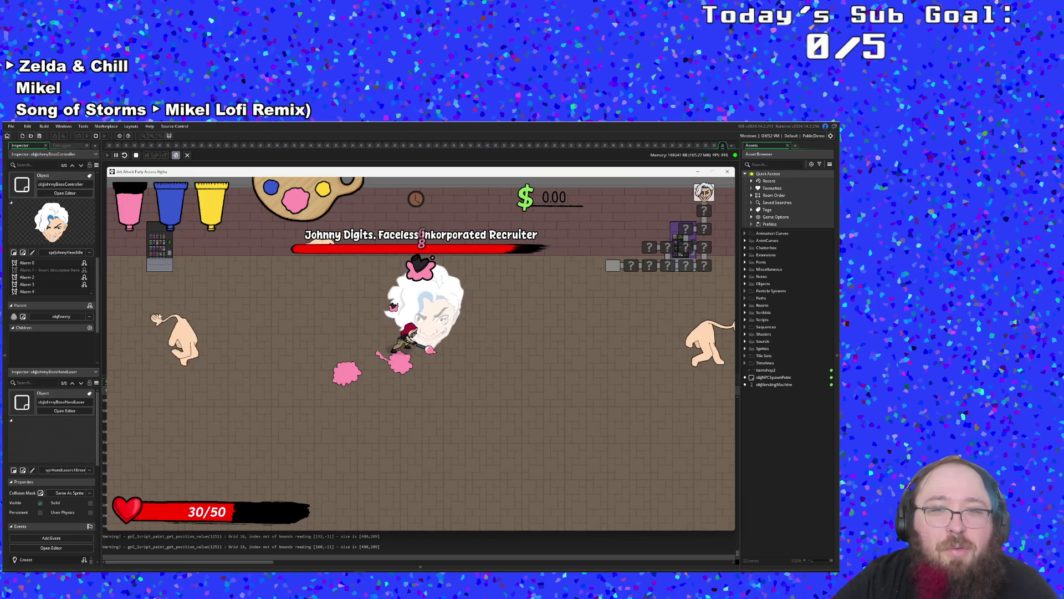
pyautogui.press('Down')
pyautogui.press('Up')
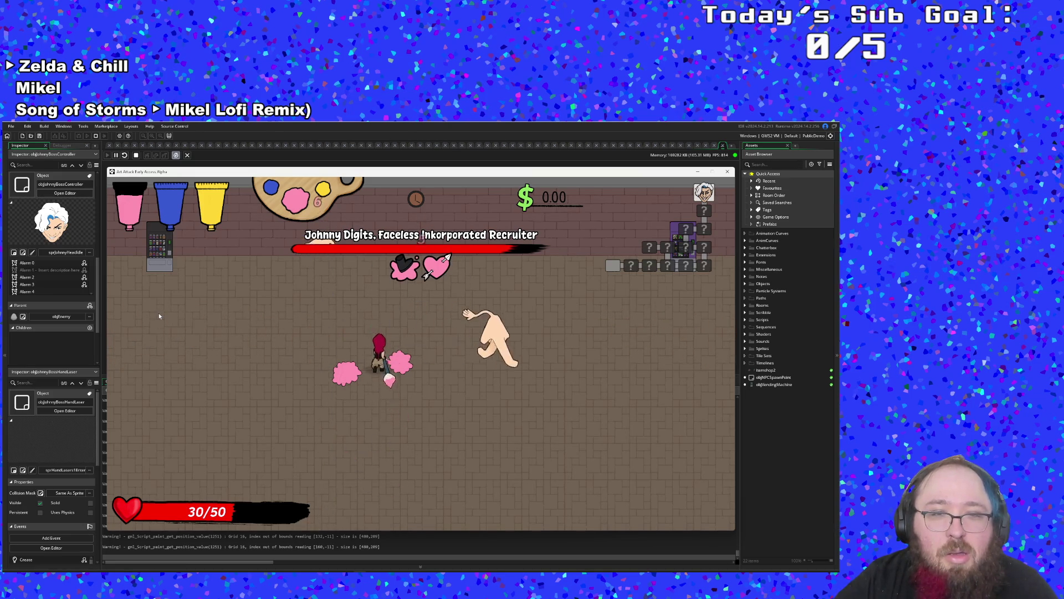
pyautogui.press('Left')
pyautogui.press('Down')
pyautogui.press('Right')
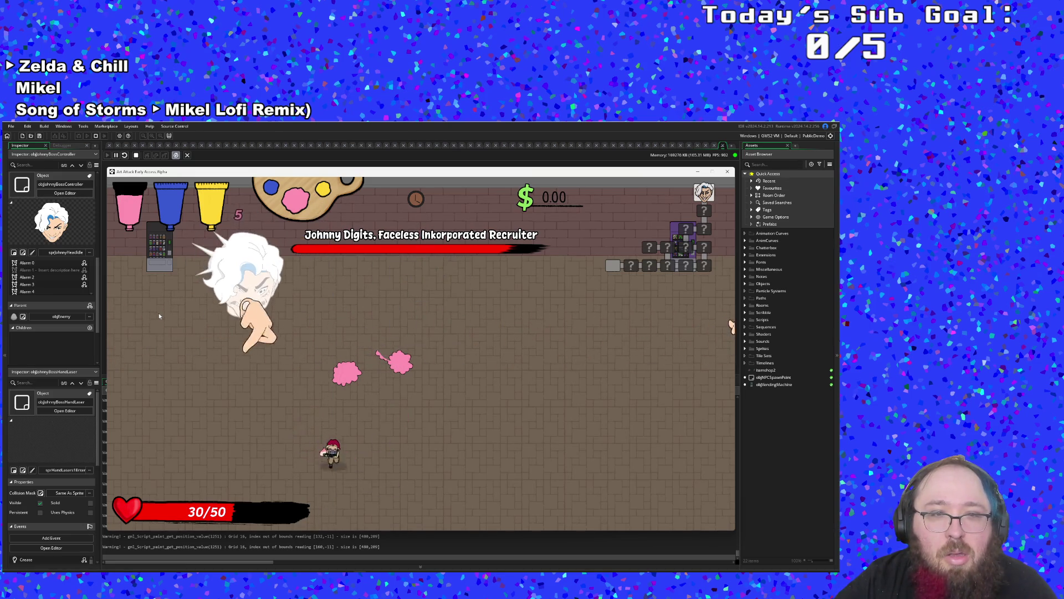
pyautogui.press('Up')
pyautogui.press('Left')
pyautogui.press('Right')
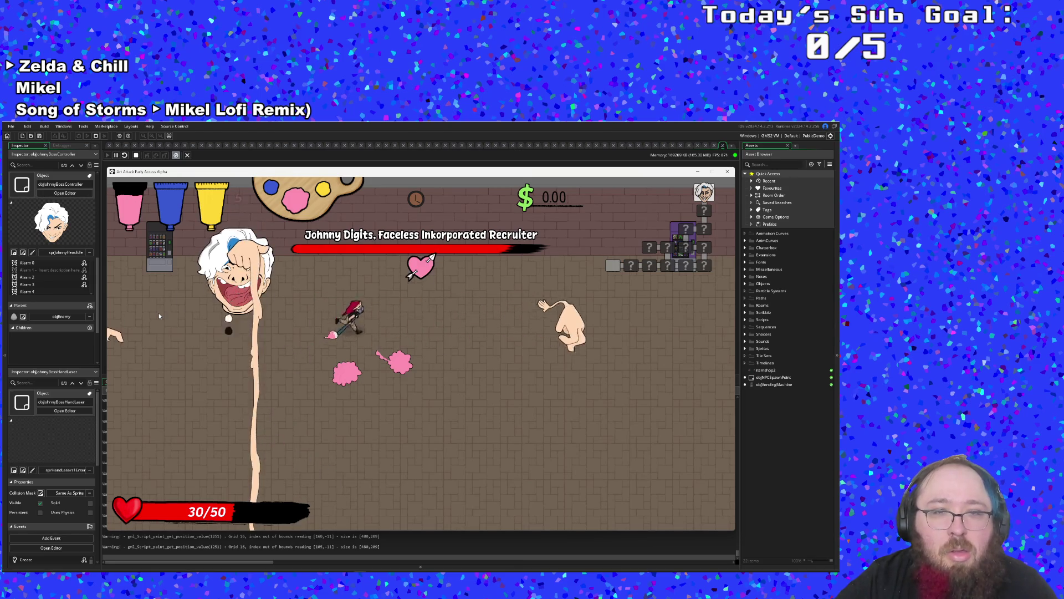
pyautogui.press('Down')
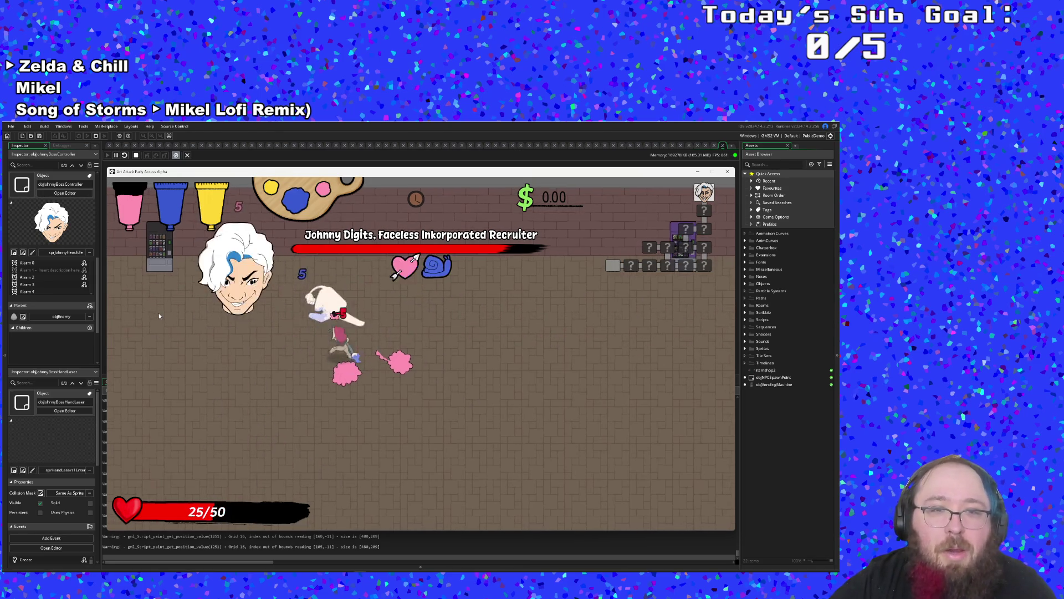
pyautogui.press('Down')
# - Move with WASD to hit the boss face and keep dodging until charm icons appear
pyautogui.press('d')
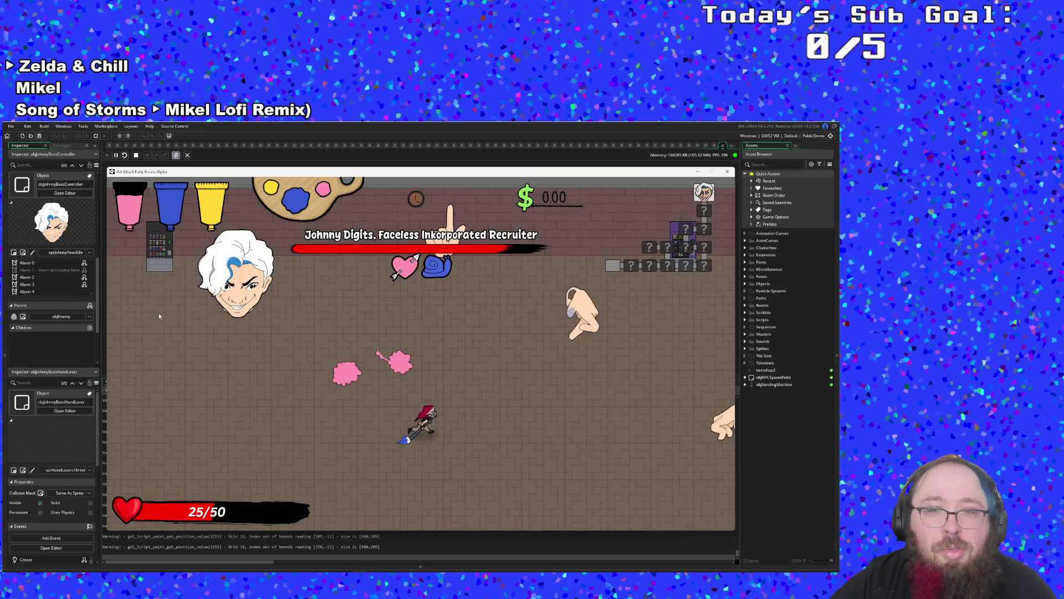
pyautogui.press('w')
pyautogui.press('a')
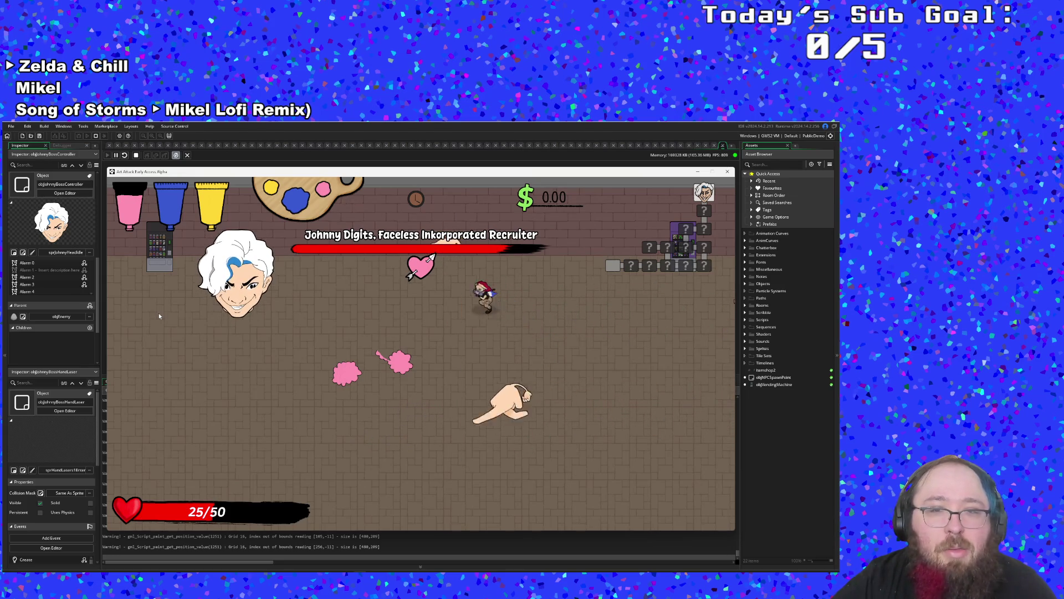
pyautogui.press('s')
pyautogui.press('a')
pyautogui.press('s')
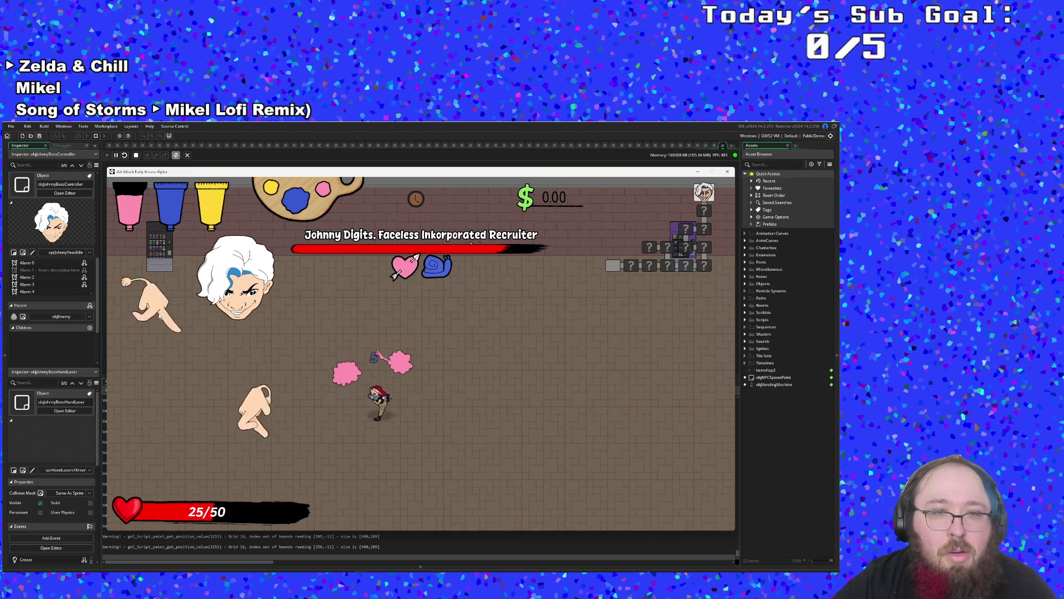
pyautogui.press('w')
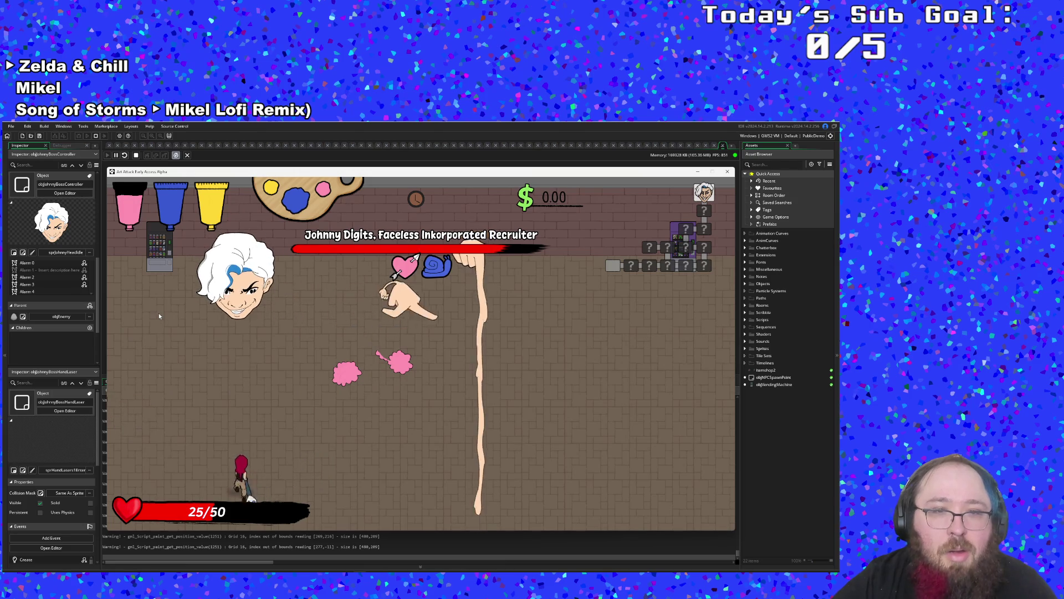
pyautogui.press('d')
pyautogui.press('d')
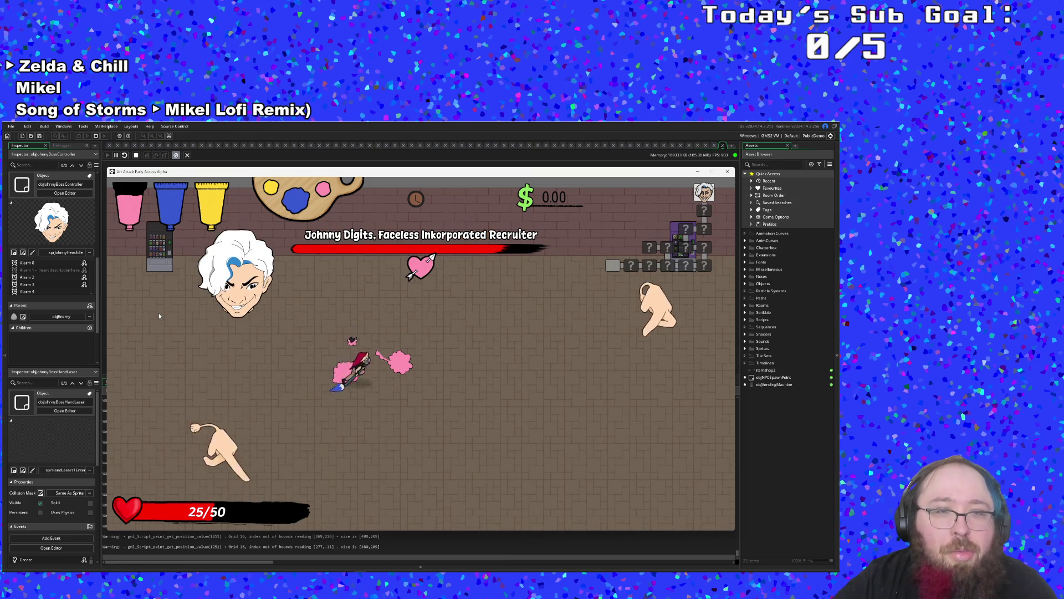
pyautogui.press('a')
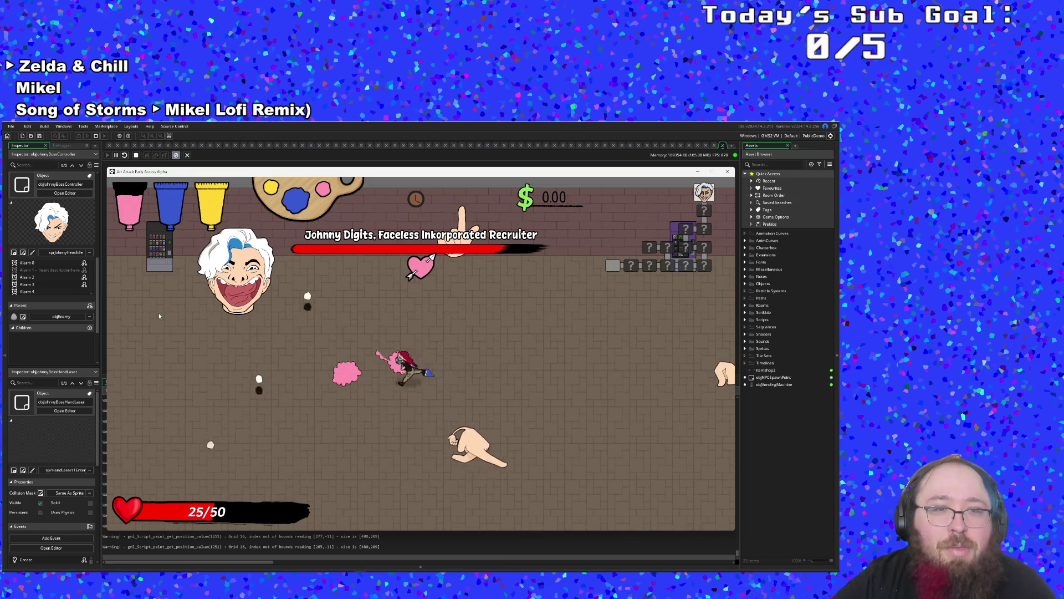
pyautogui.press('w')
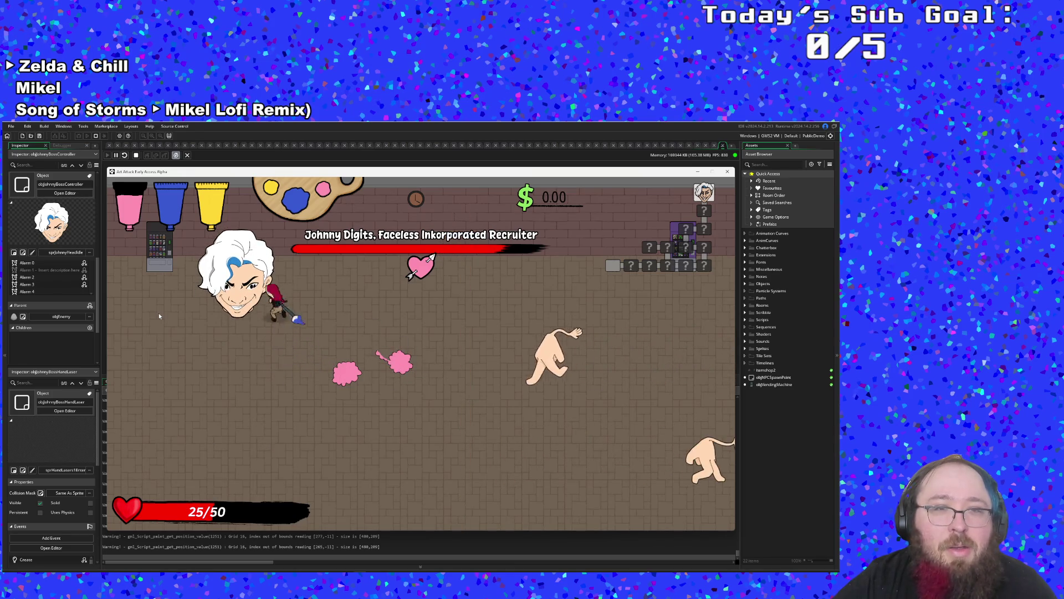
pyautogui.press('a')
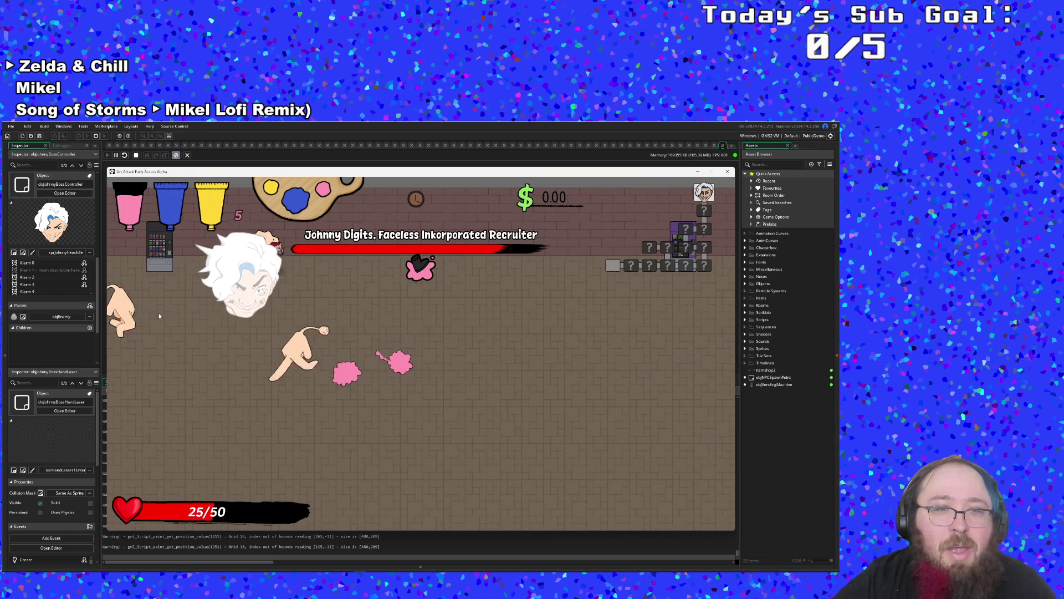
pyautogui.press('s')
pyautogui.press('w')
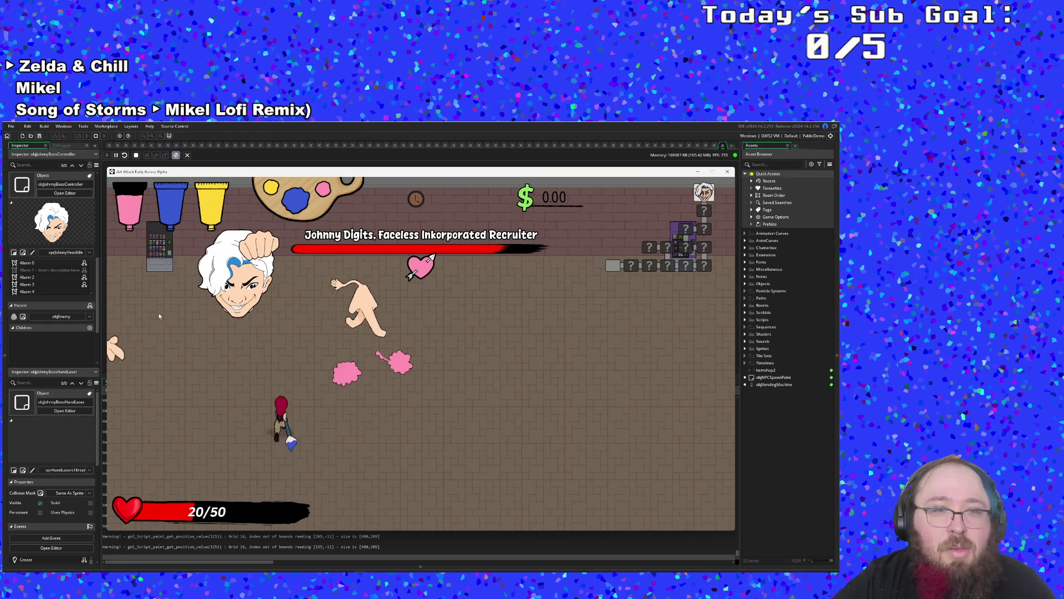
pyautogui.press('a')
pyautogui.press('s')
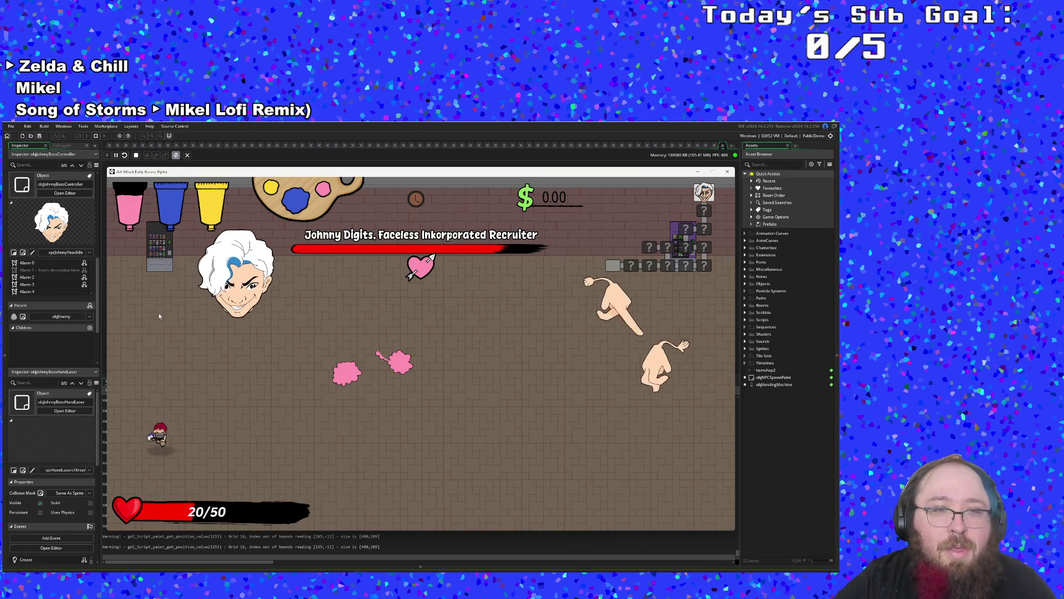
pyautogui.press('d')
pyautogui.press('d')
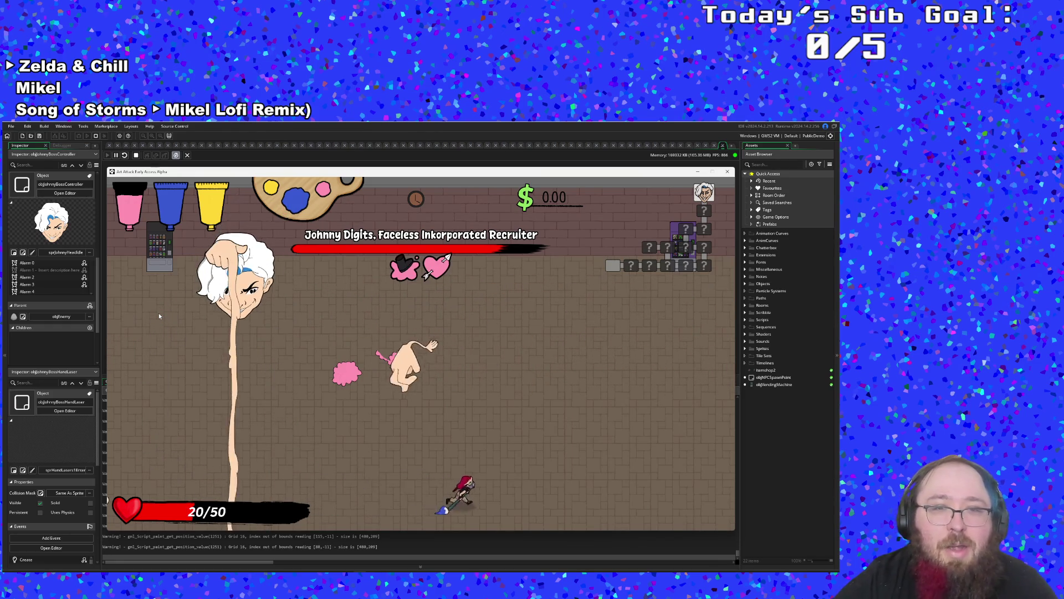
pyautogui.press('w')
pyautogui.press('a')
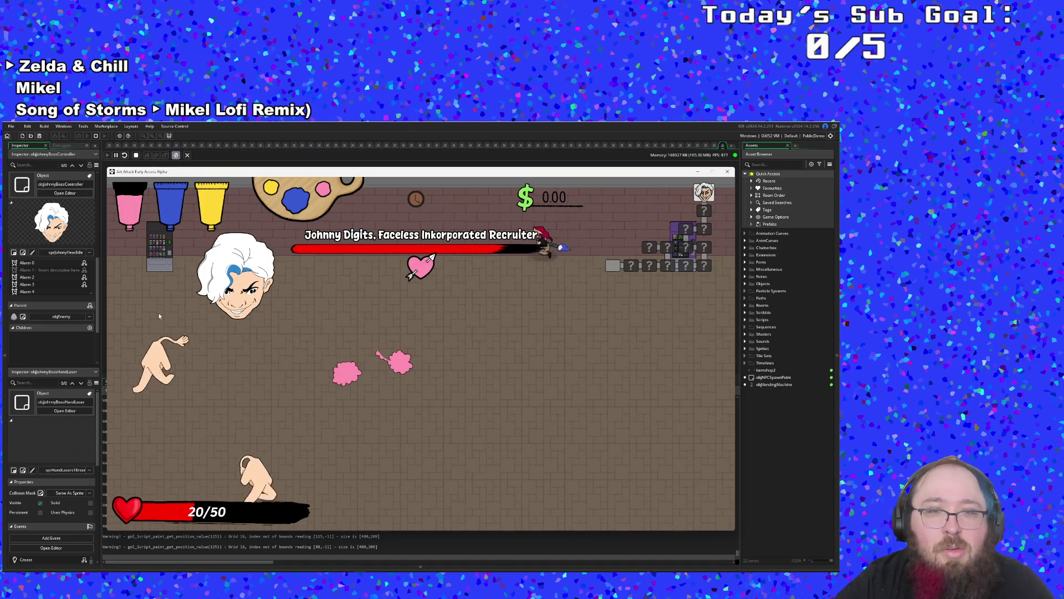
pyautogui.press('s')
pyautogui.press('s')
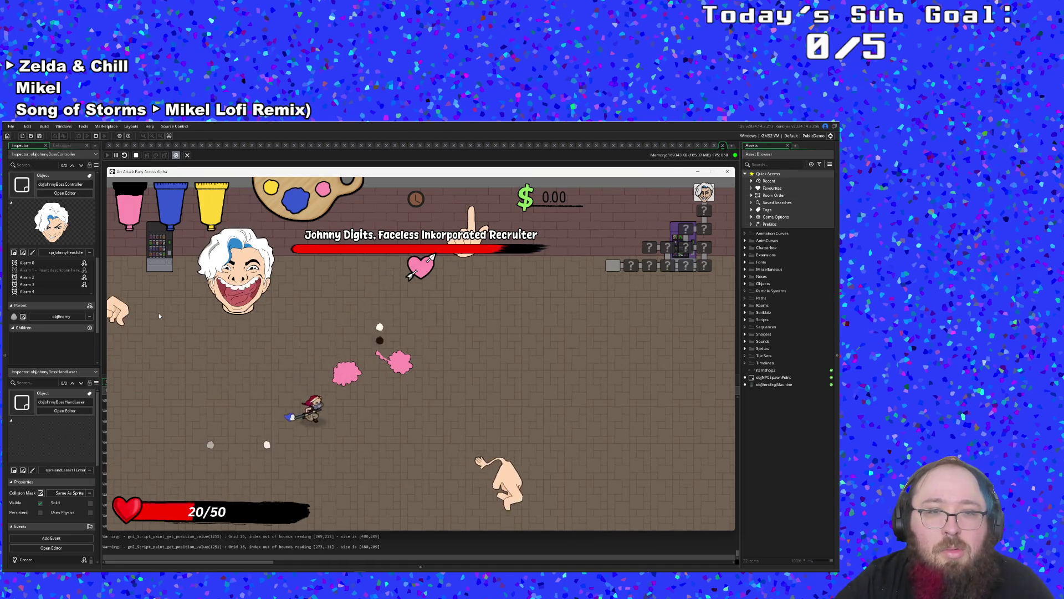
pyautogui.press('d')
pyautogui.press('a')
pyautogui.press('s')
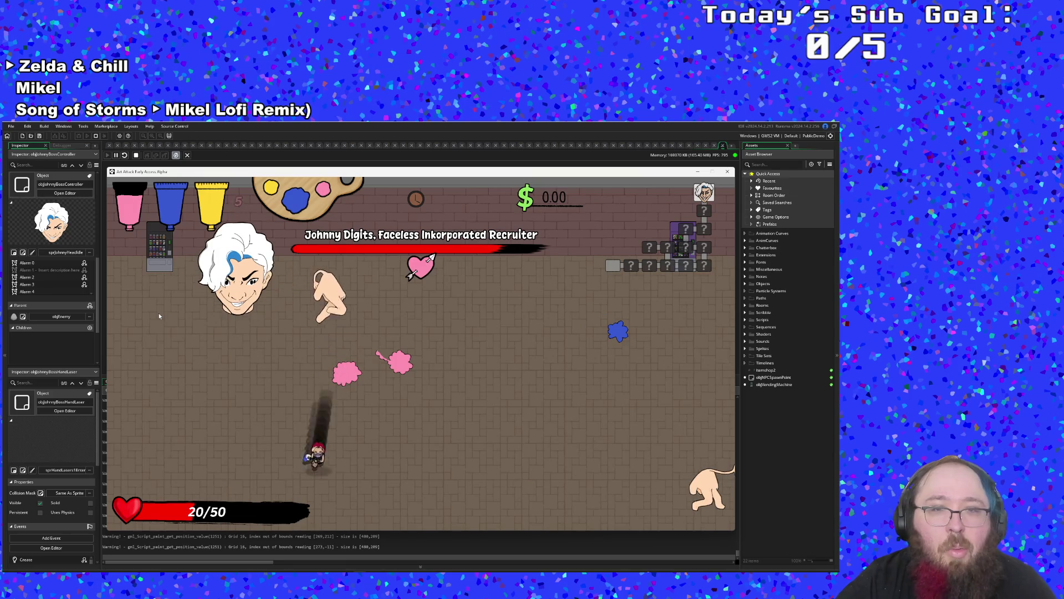
pyautogui.press('w')
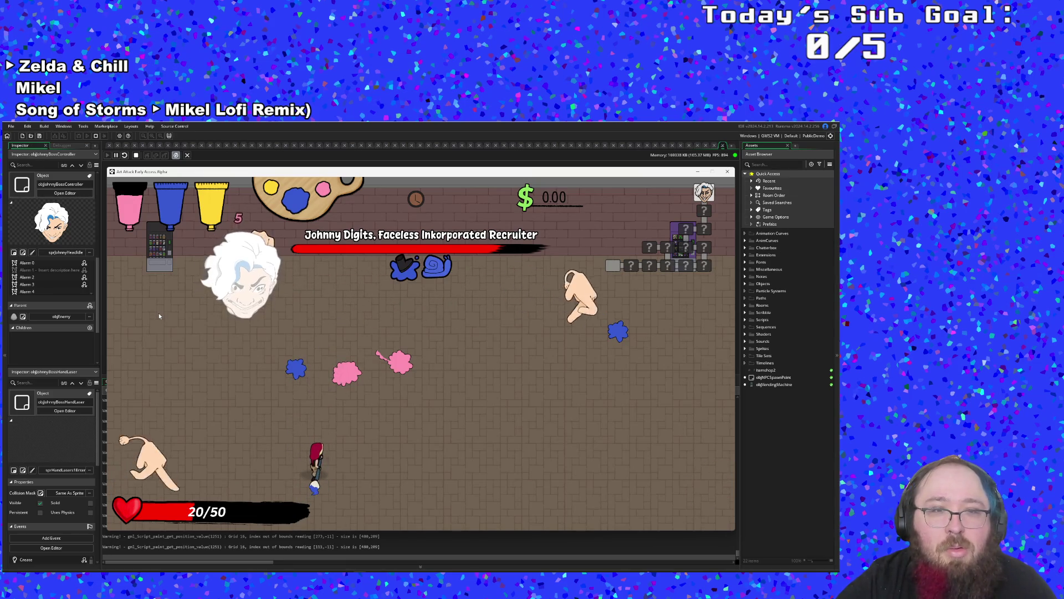
pyautogui.press('d')
pyautogui.press('a')
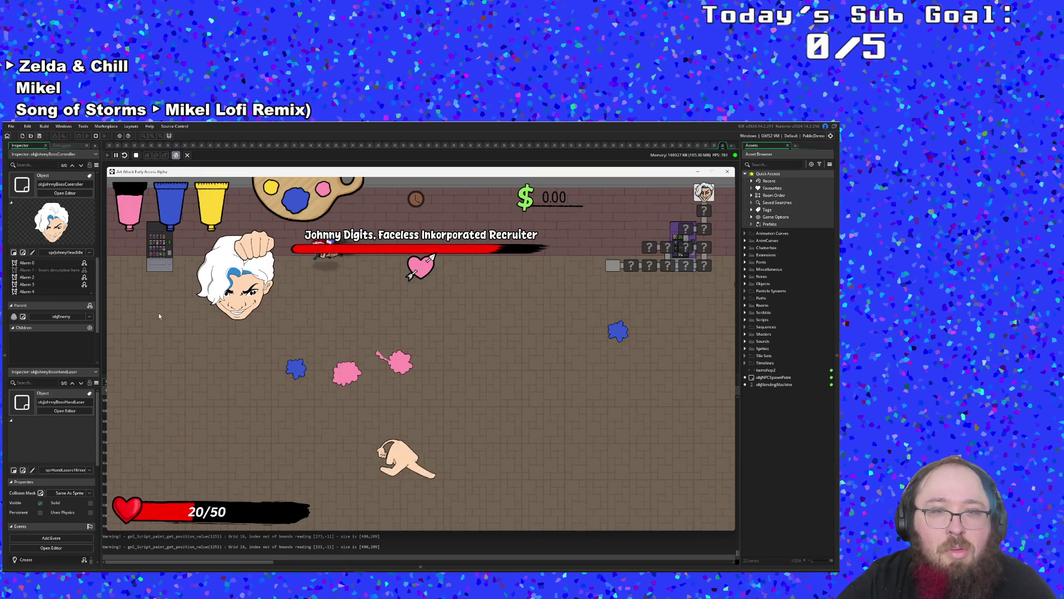
pyautogui.press('s')
pyautogui.press('d')
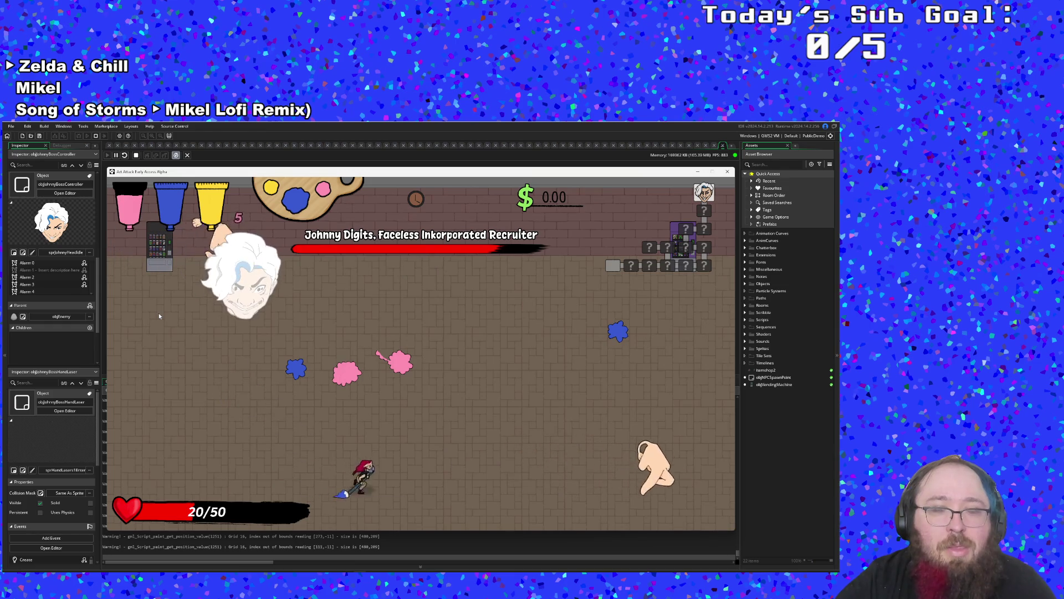
pyautogui.press('w')
pyautogui.press('a')
pyautogui.press('a')
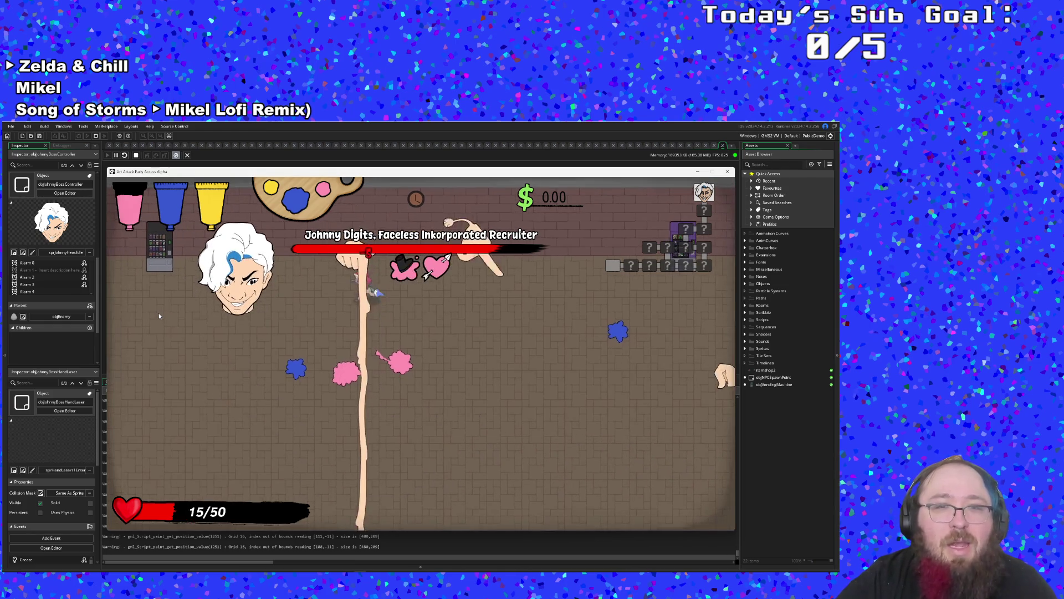
pyautogui.press('s')
pyautogui.press('d')
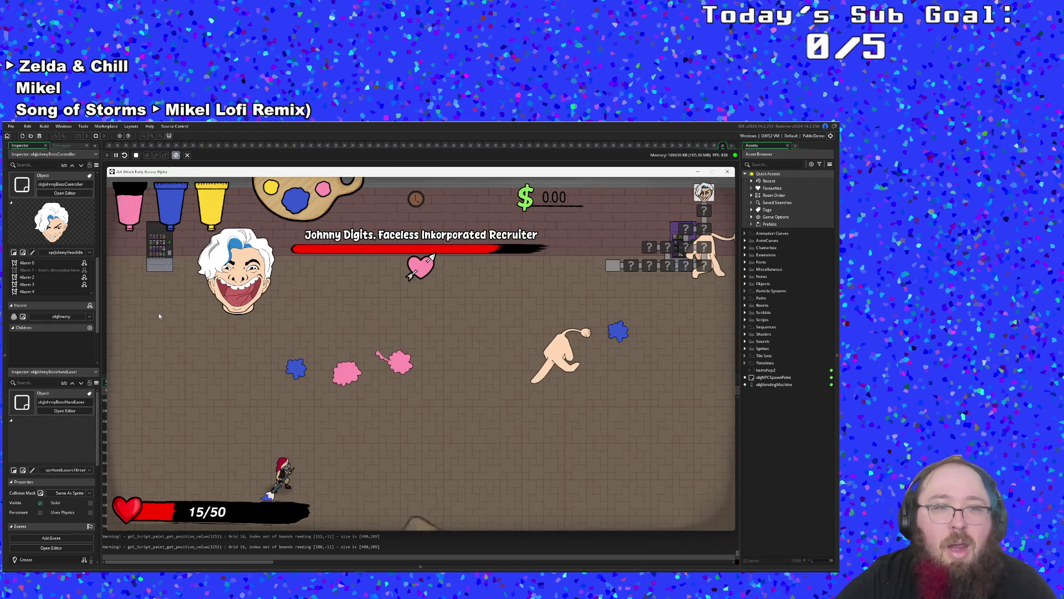
# - Pause the game and quit back to the title screen
pyautogui.press('Escape')
pyautogui.press('Up')
pyautogui.press('Return')
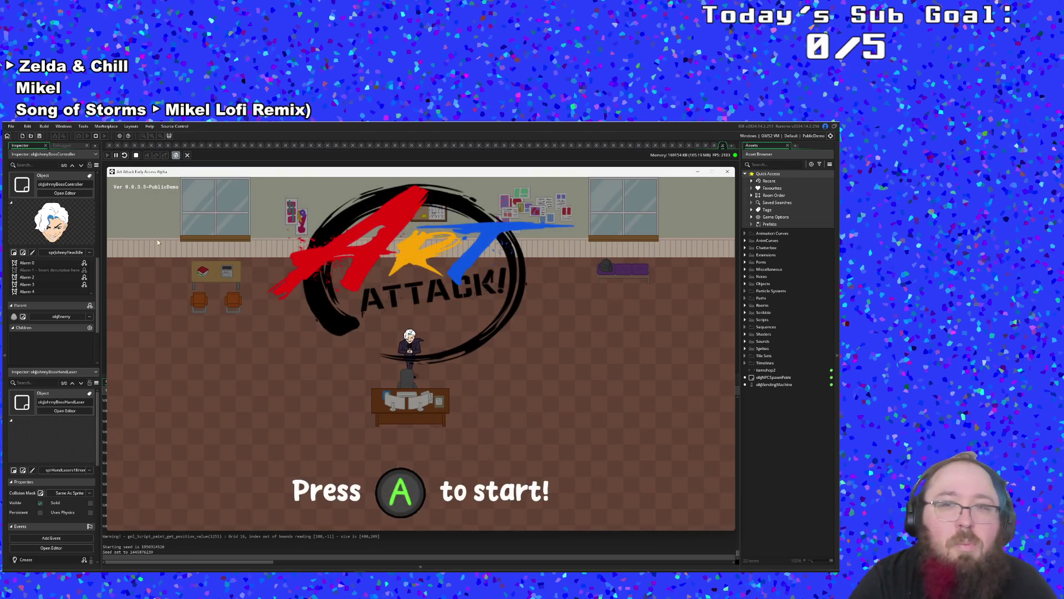
# - Stop the game and scroll through the boss controller's Step event code
pyautogui.click(727, 171)
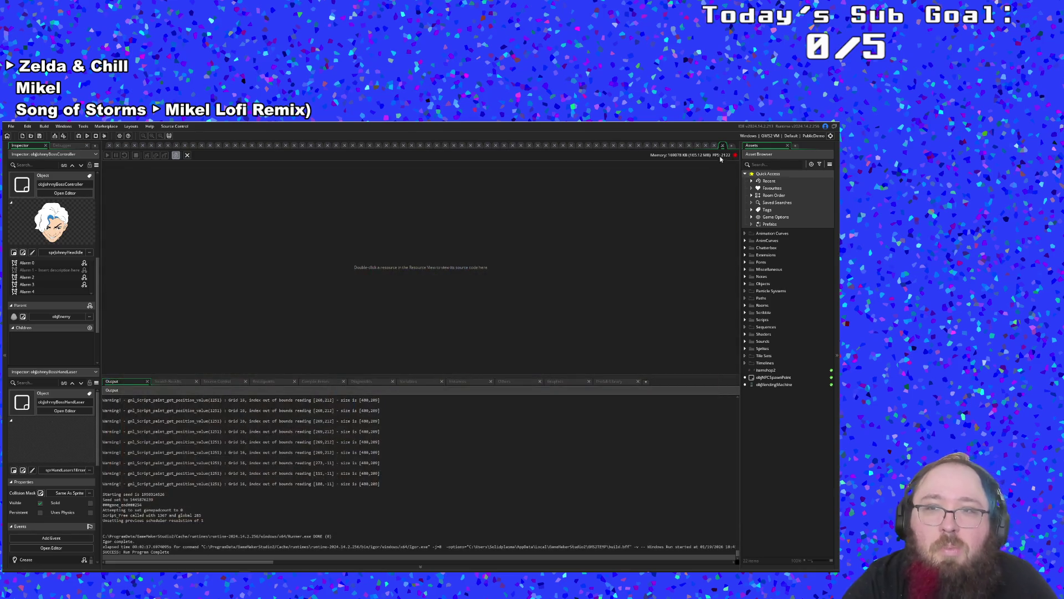
pyautogui.click(722, 147)
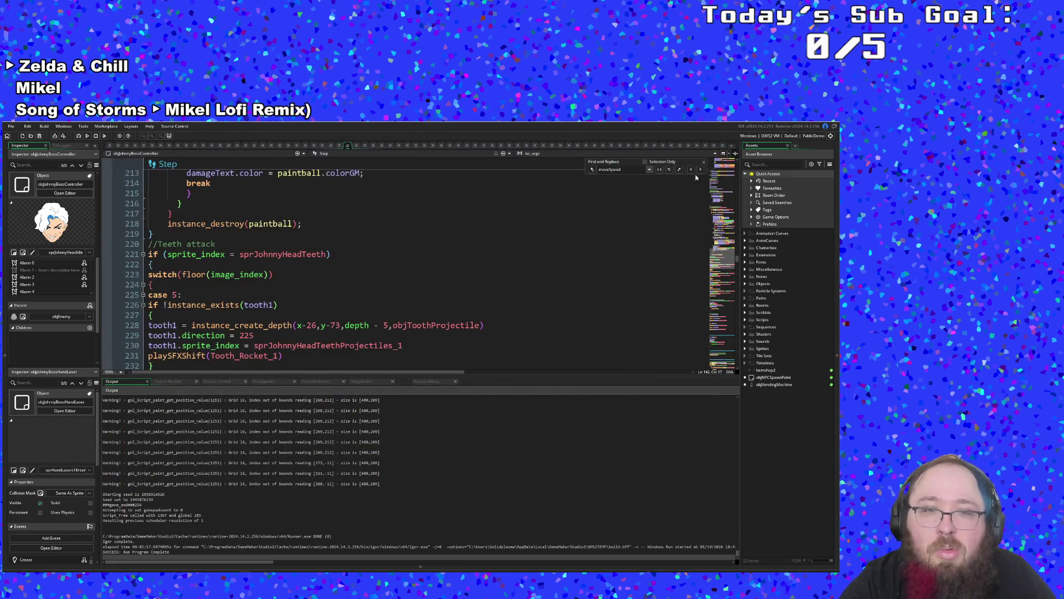
pyautogui.doubleClick(435, 326)
pyautogui.scroll(-5, 436, 329)
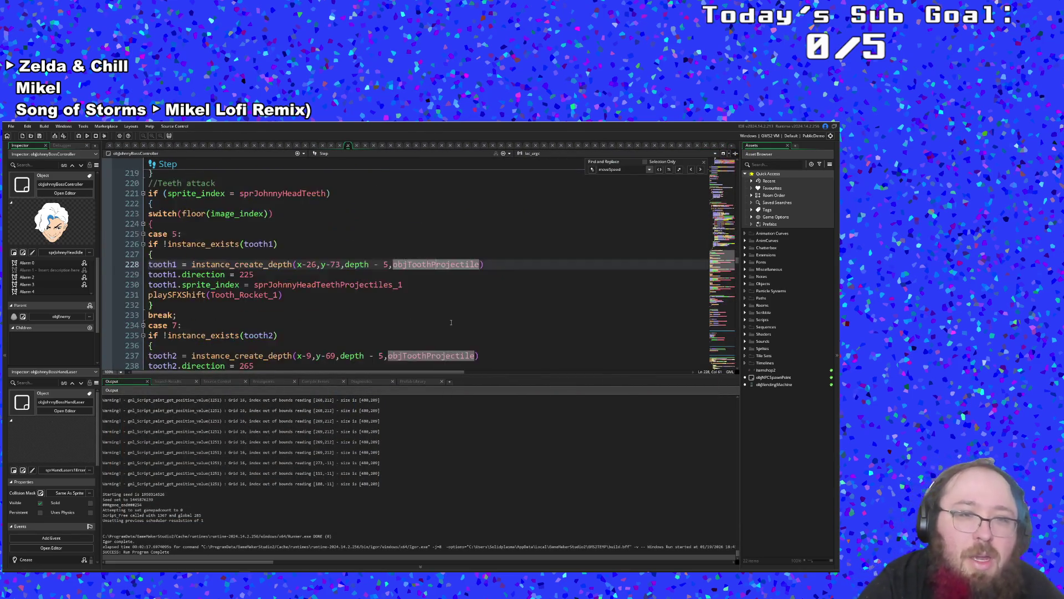
pyautogui.click(458, 327)
pyautogui.scroll(-1, 458, 327)
pyautogui.scroll(12, 457, 327)
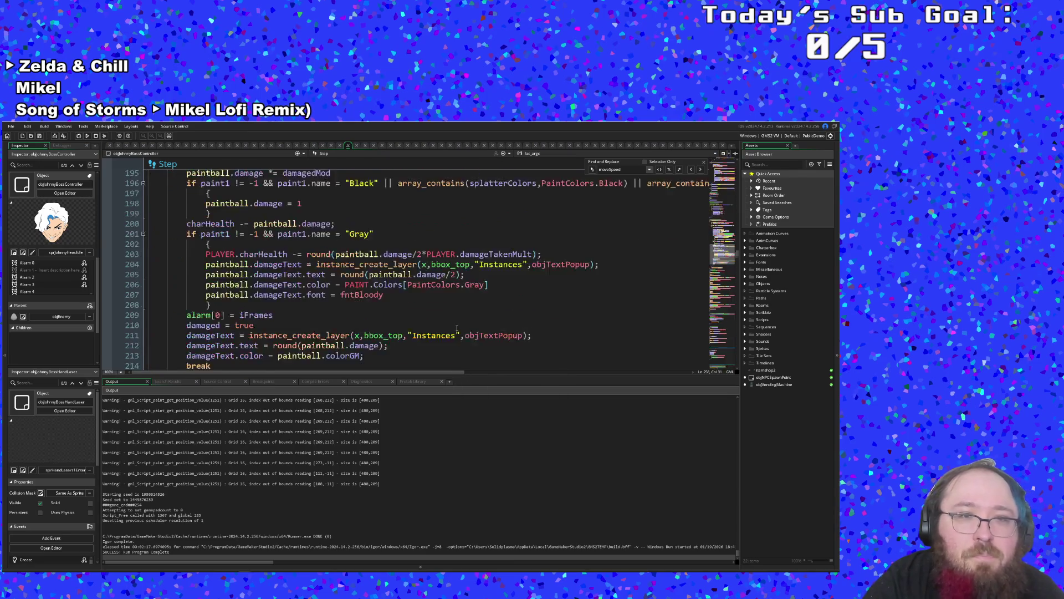
pyautogui.scroll(-10, 463, 327)
pyautogui.scroll(-20, 463, 327)
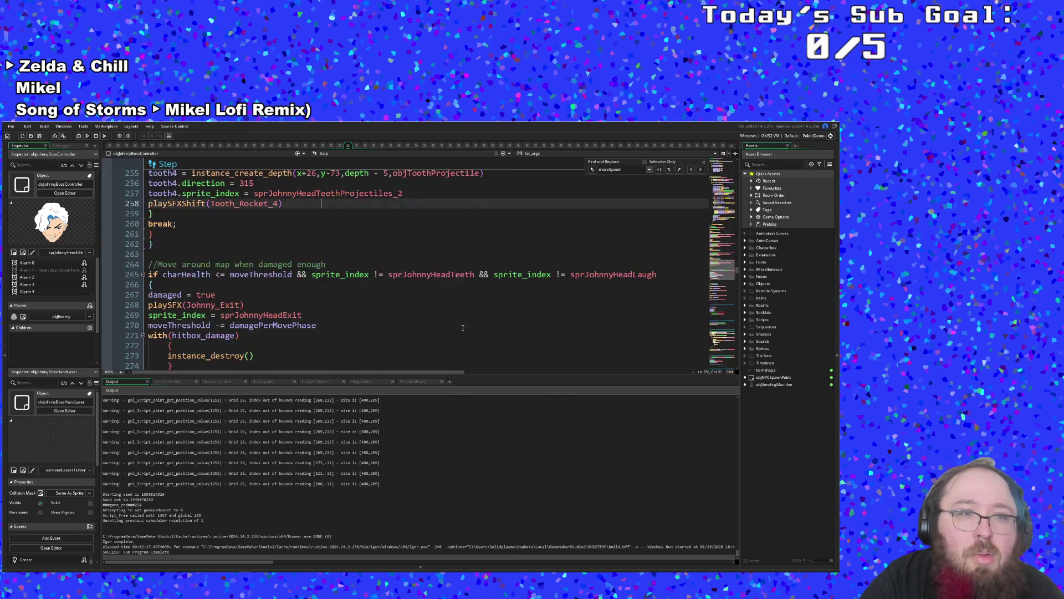
pyautogui.scroll(-20, 463, 329)
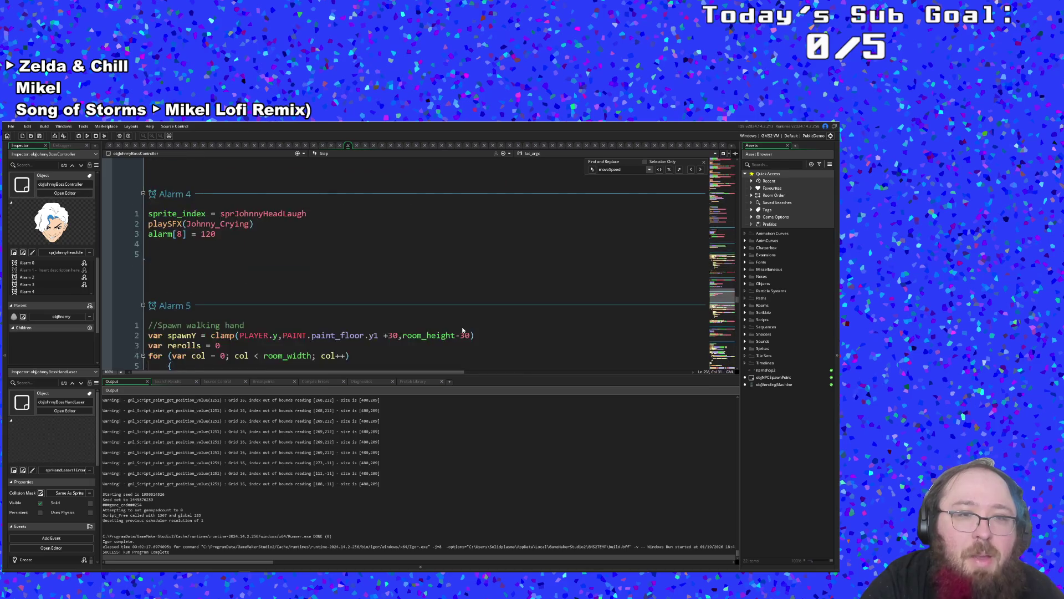
pyautogui.scroll(-4, 463, 330)
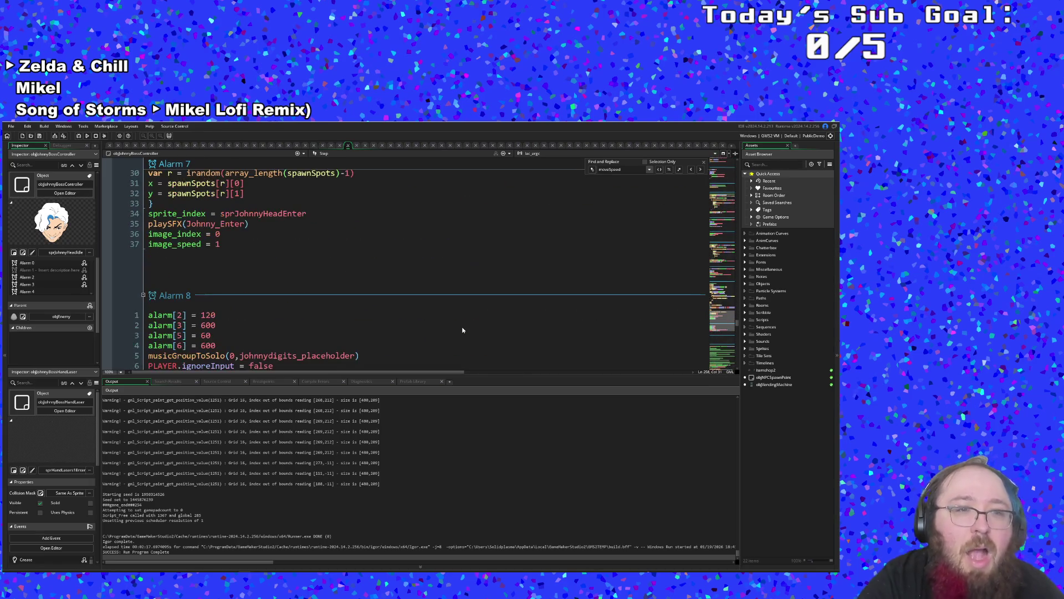
pyautogui.scroll(4, 464, 327)
pyautogui.click(464, 329)
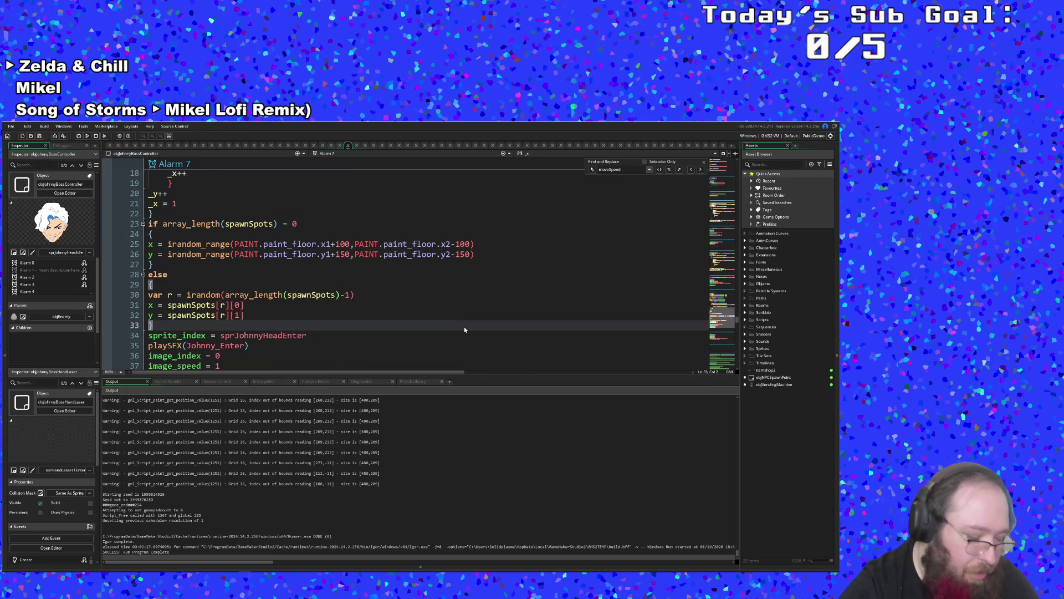
# - Search the code for 'pink' to reach the charm check on line 62
pyautogui.hotkey('ctrl', 't')
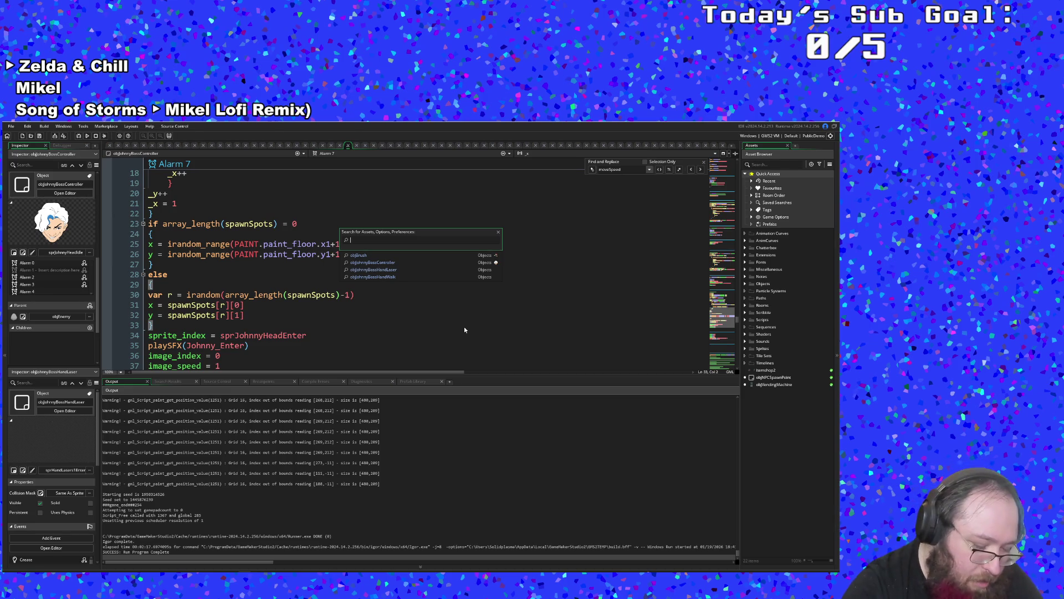
pyautogui.write('pin')
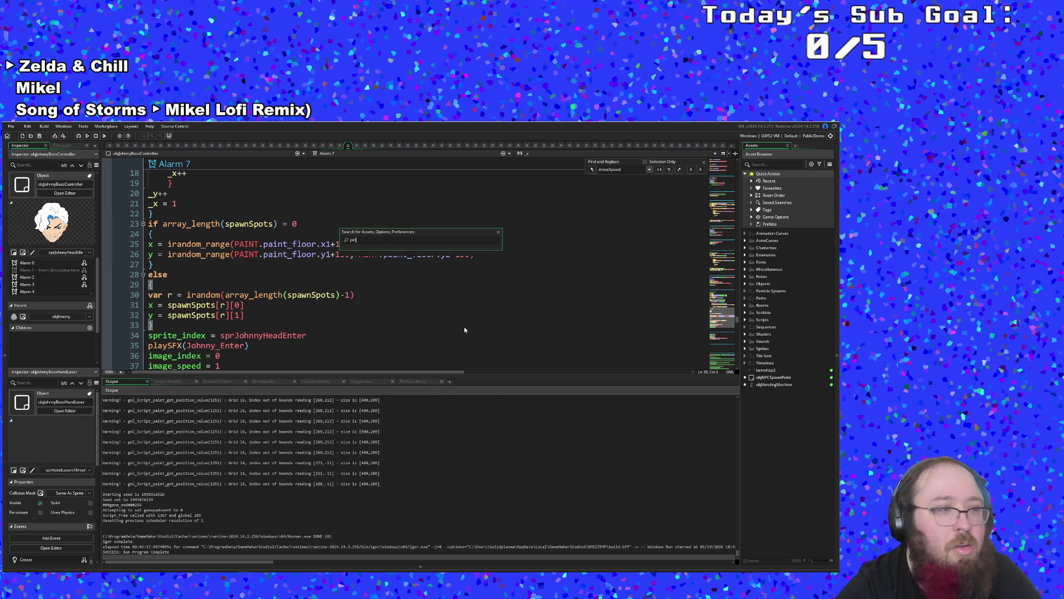
pyautogui.click(464, 330)
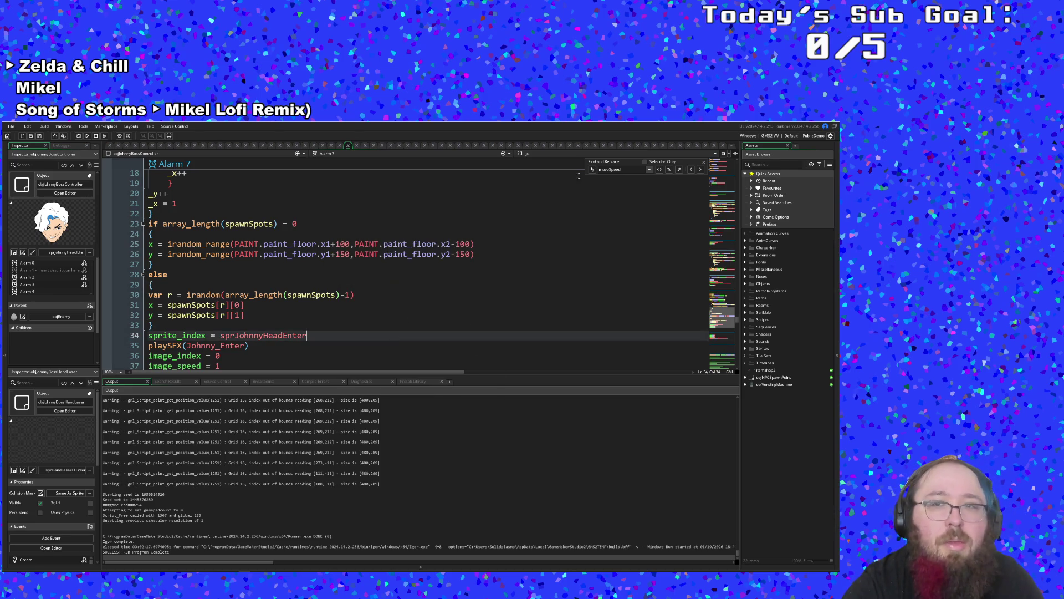
pyautogui.click(631, 170)
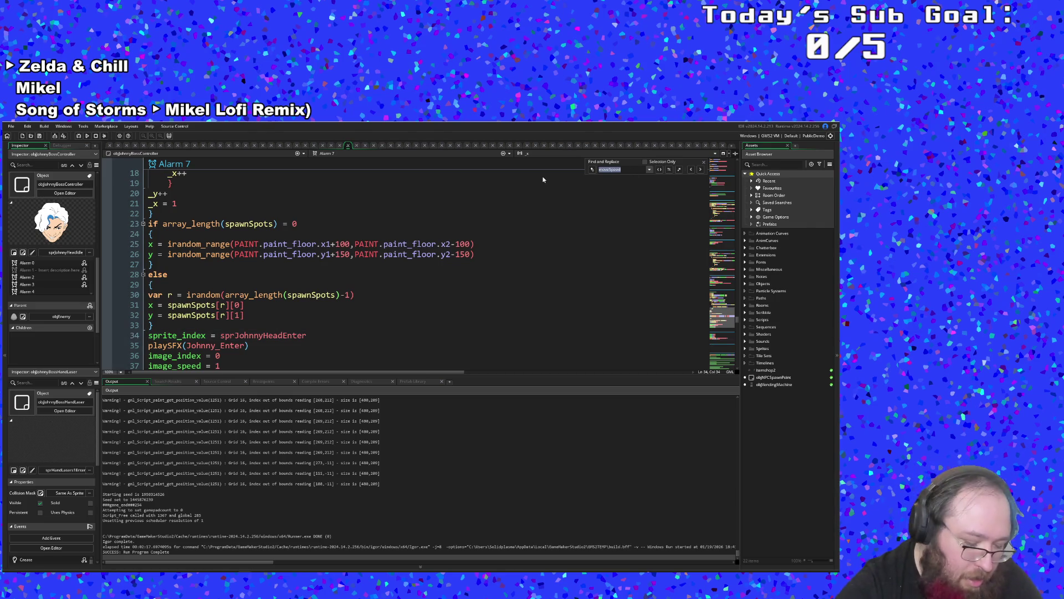
pyautogui.write('pink')
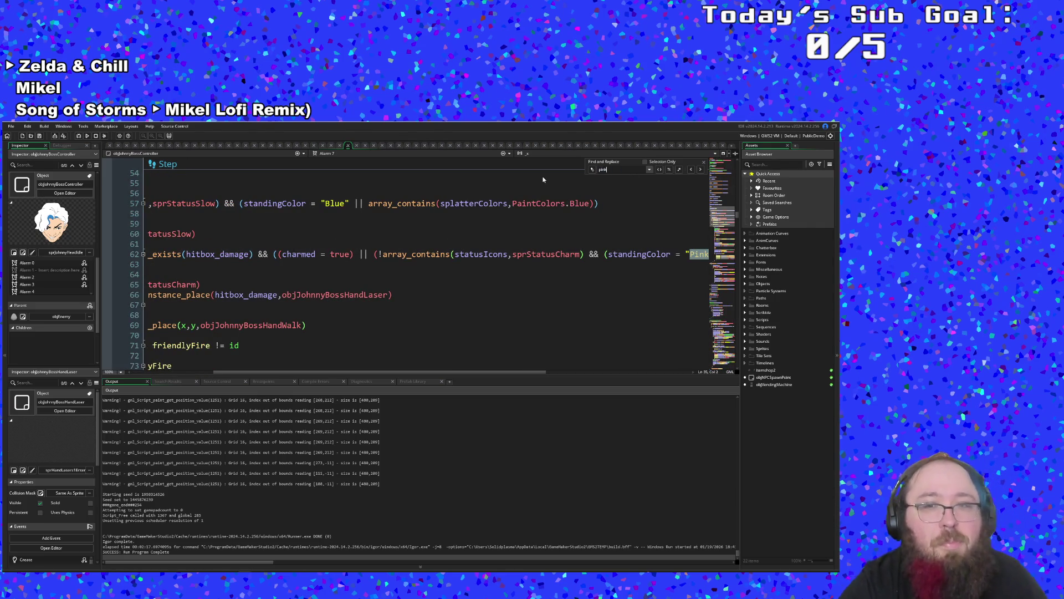
# - Delete '(charmed = true) || ' from the charm condition on line 62
pyautogui.moveTo(490, 374)
pyautogui.mouseDown()
pyautogui.moveTo(641, 363)
pyautogui.moveTo(381, 398)
pyautogui.mouseUp()
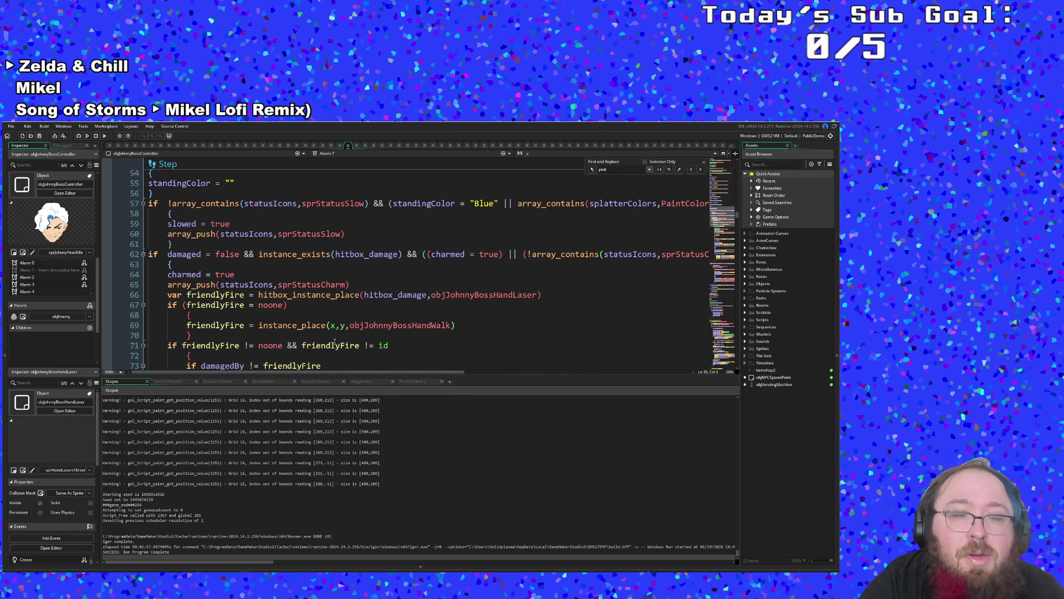
pyautogui.click(493, 265)
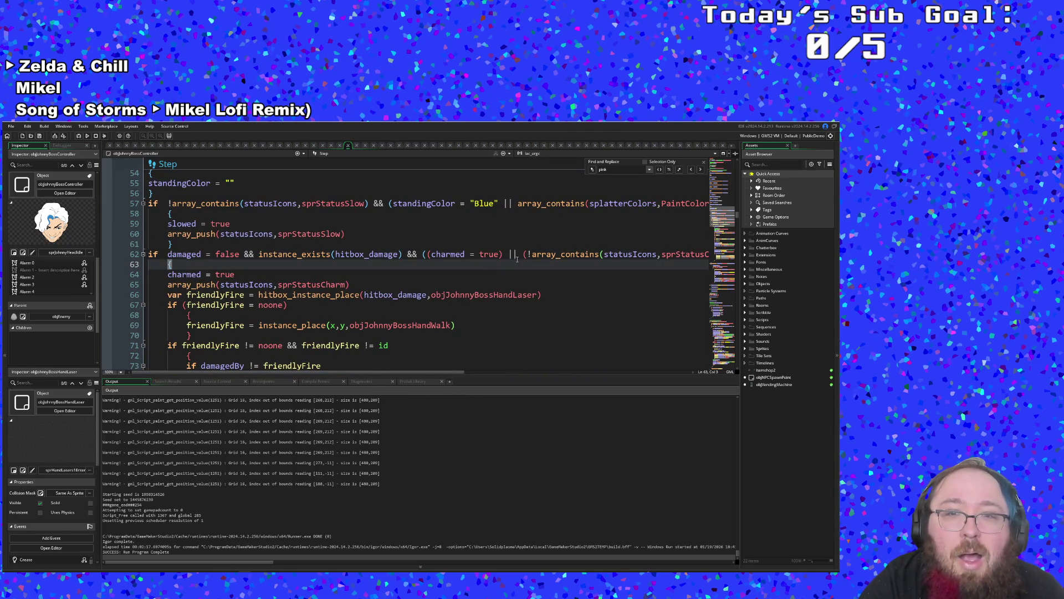
pyautogui.moveTo(521, 256); pyautogui.dragTo(465, 253)
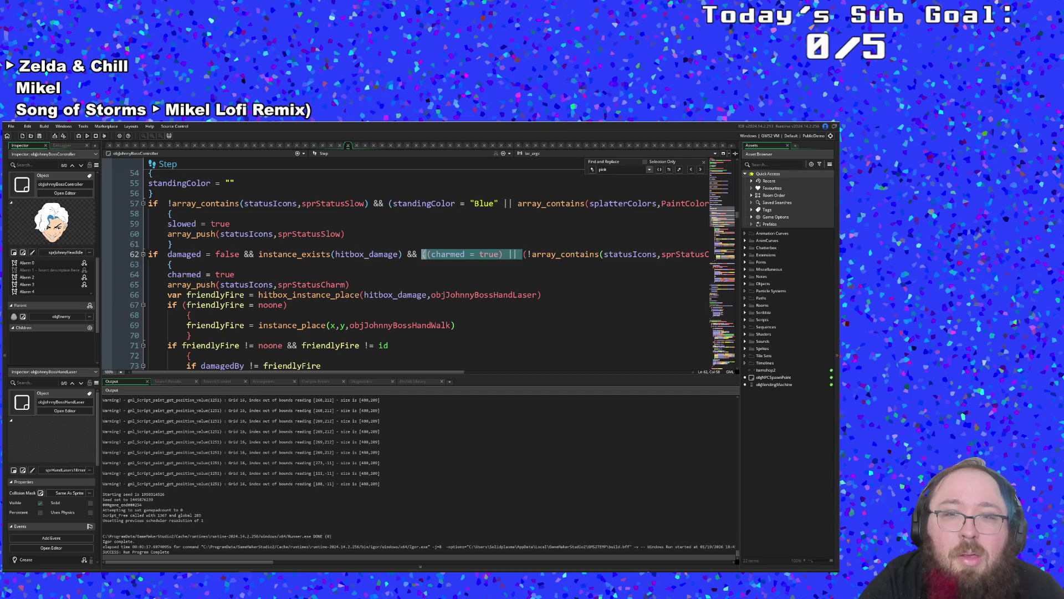
pyautogui.press('Delete')
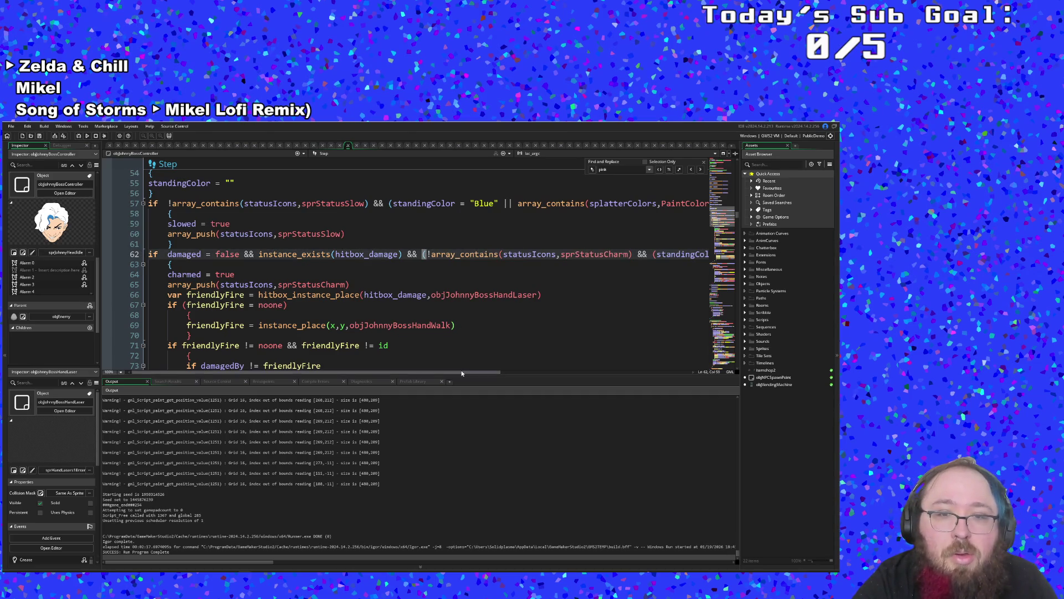
# - Build and run the game to test the change
pyautogui.moveTo(462, 373); pyautogui.dragTo(667, 374)
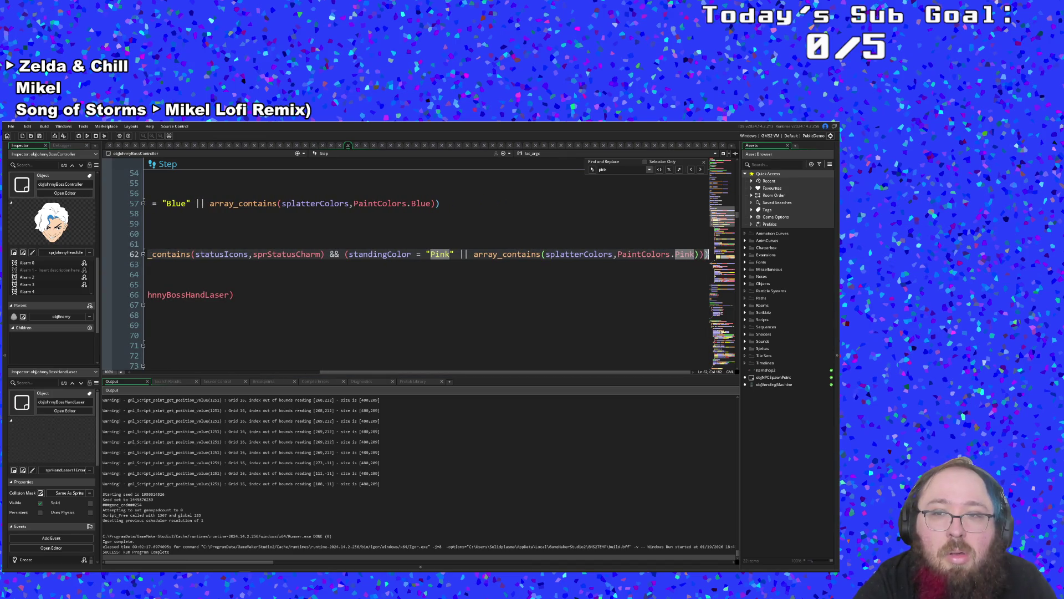
pyautogui.moveTo(467, 371)
pyautogui.mouseDown()
pyautogui.moveTo(277, 370)
pyautogui.moveTo(254, 350)
pyautogui.mouseUp()
pyautogui.click(285, 316)
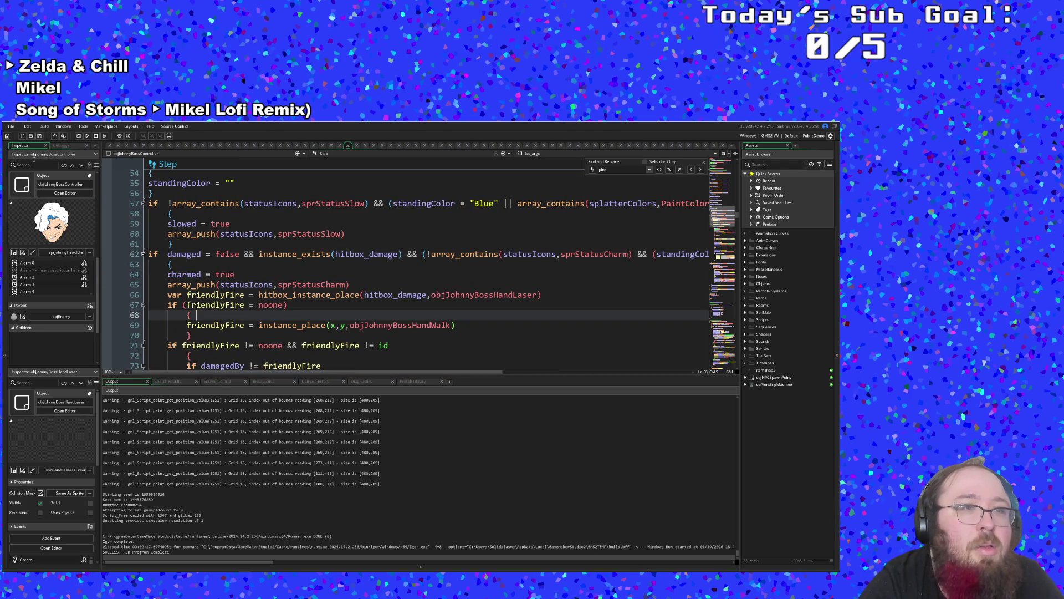
pyautogui.click(13, 126)
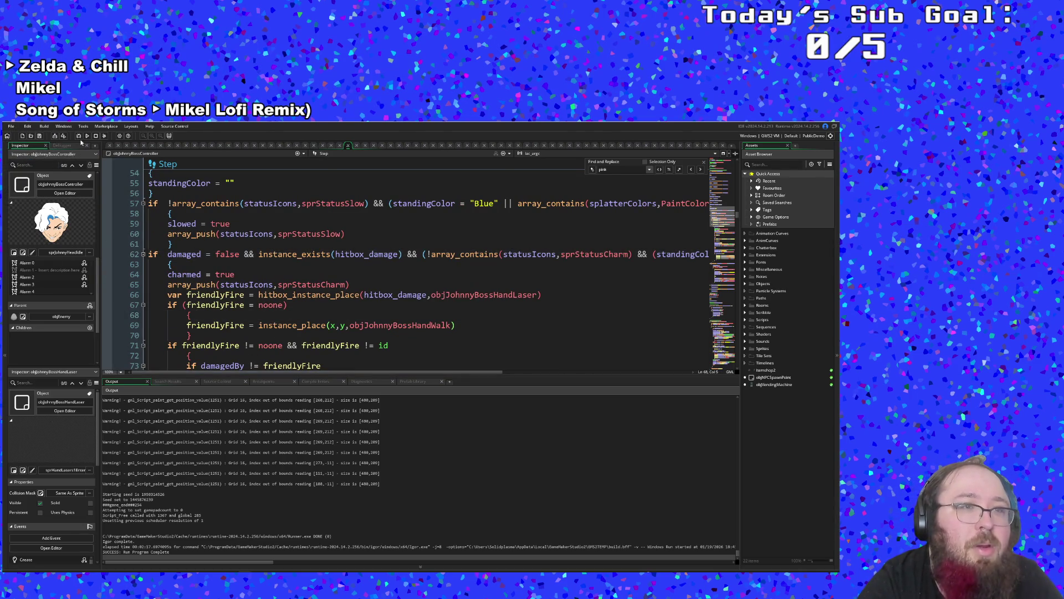
pyautogui.click(80, 137)
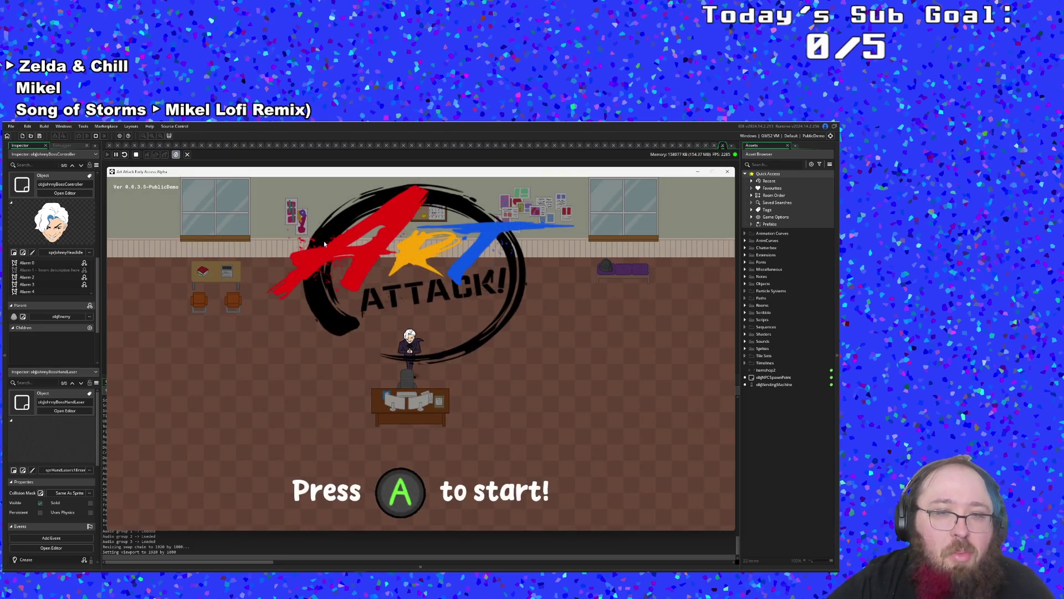
# - Skip the opening dialogue, warp to the Johnny Digits boss via the F1 debug menu, and advance its intro
pyautogui.press('Return')
pyautogui.press('Return')
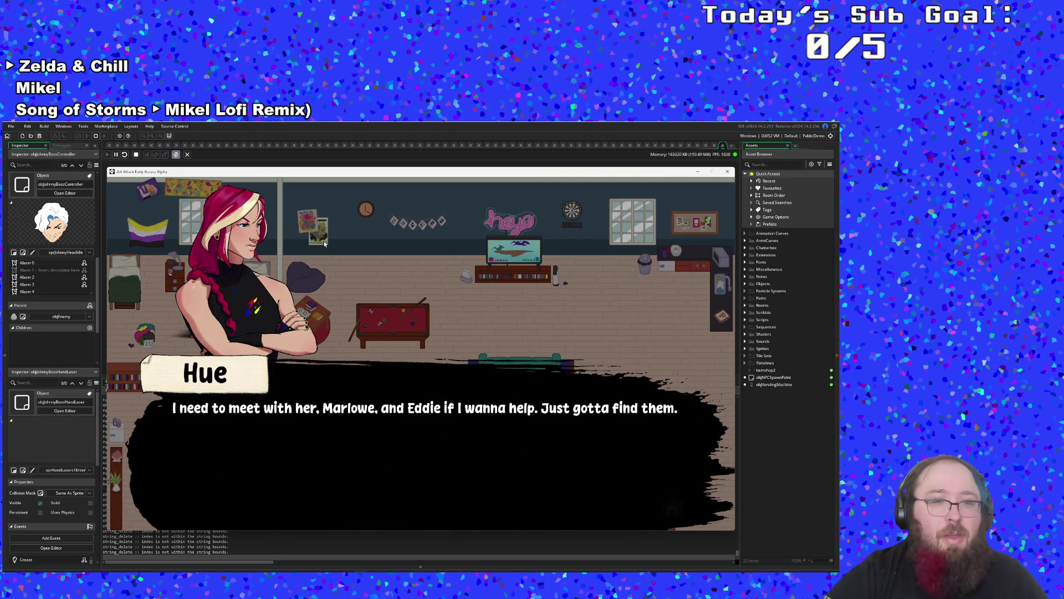
pyautogui.press('Return')
pyautogui.press('F1')
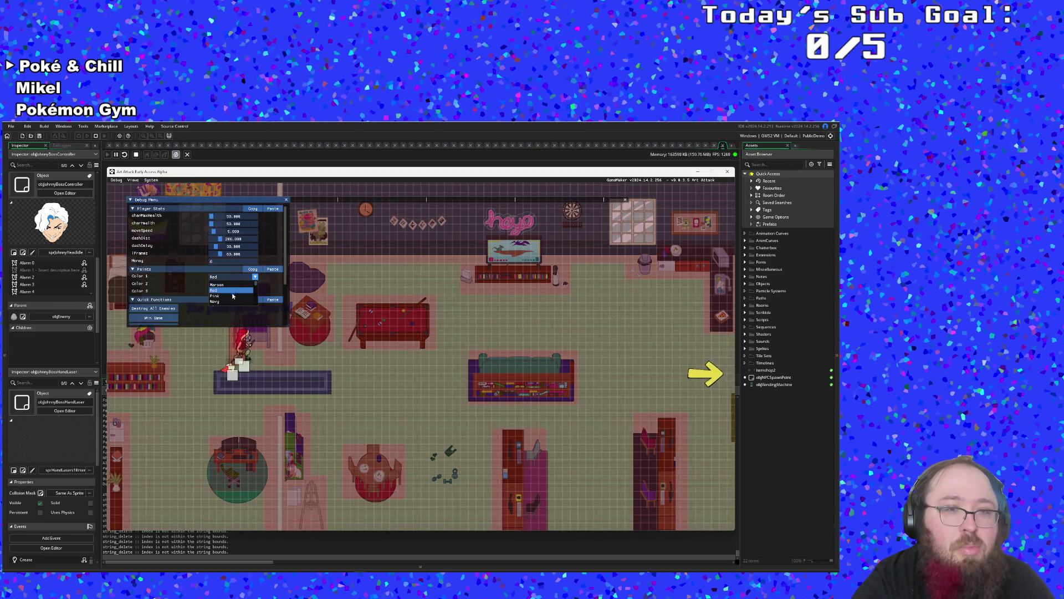
pyautogui.scroll(-3, 232, 298)
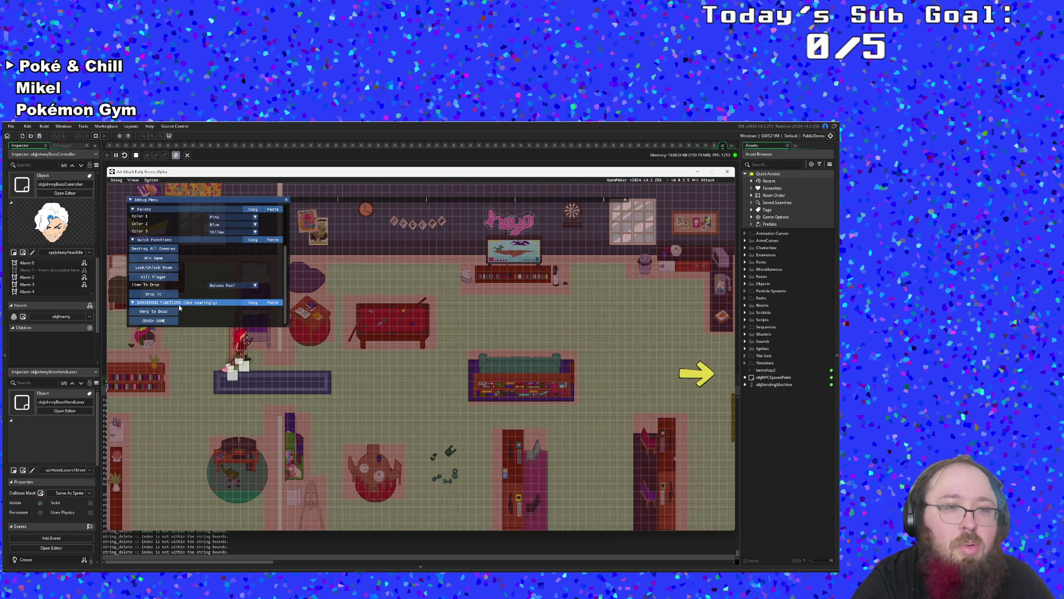
pyautogui.click(171, 312)
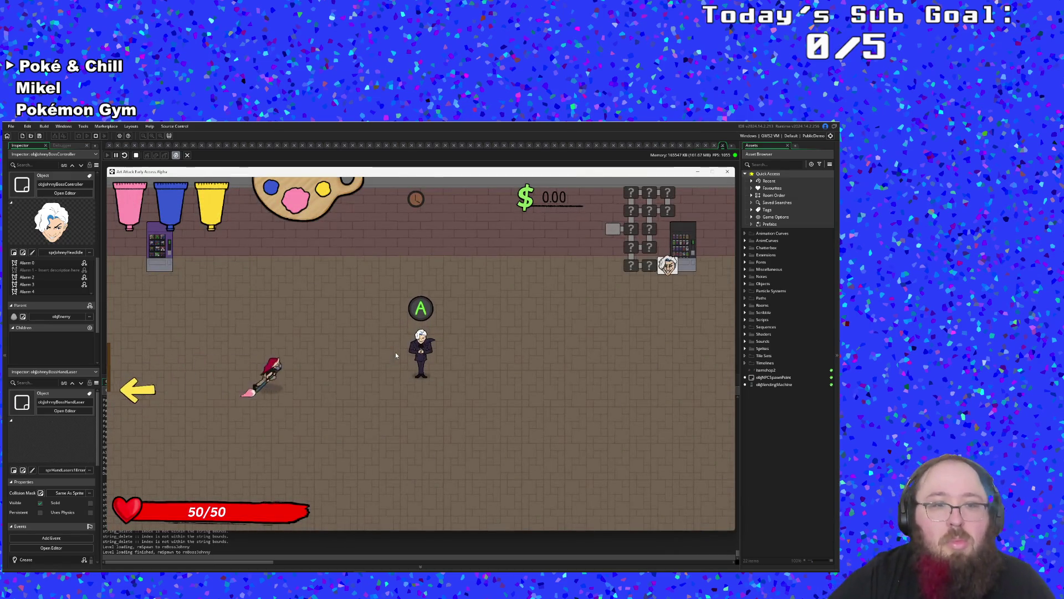
pyautogui.press('Return')
pyautogui.press('Return')
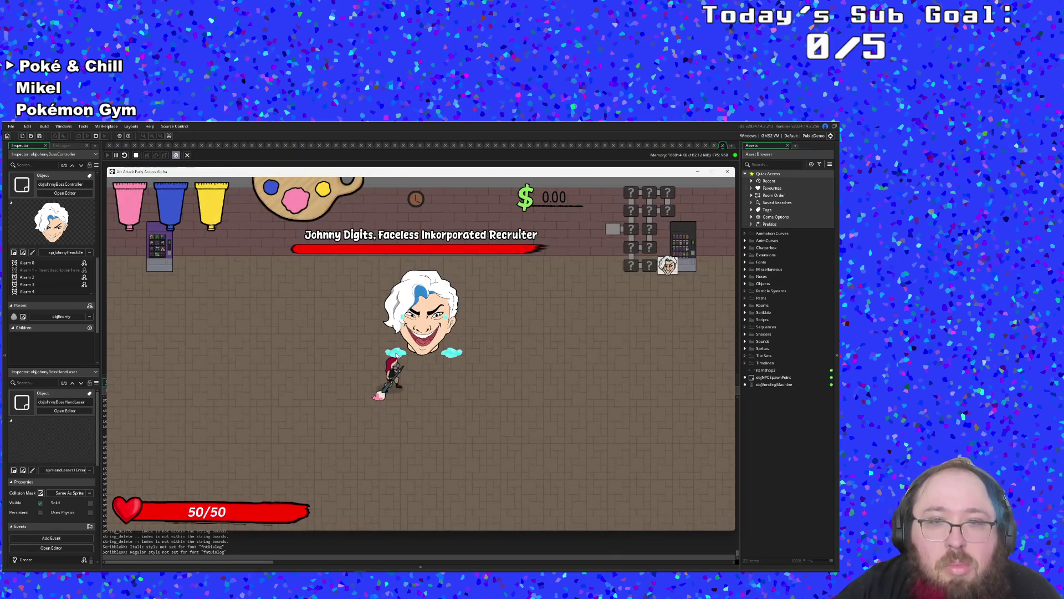
# - Move around the boss arena with WASD, hitting Johnny Digits while dodging its hand attacks
pyautogui.press('a')
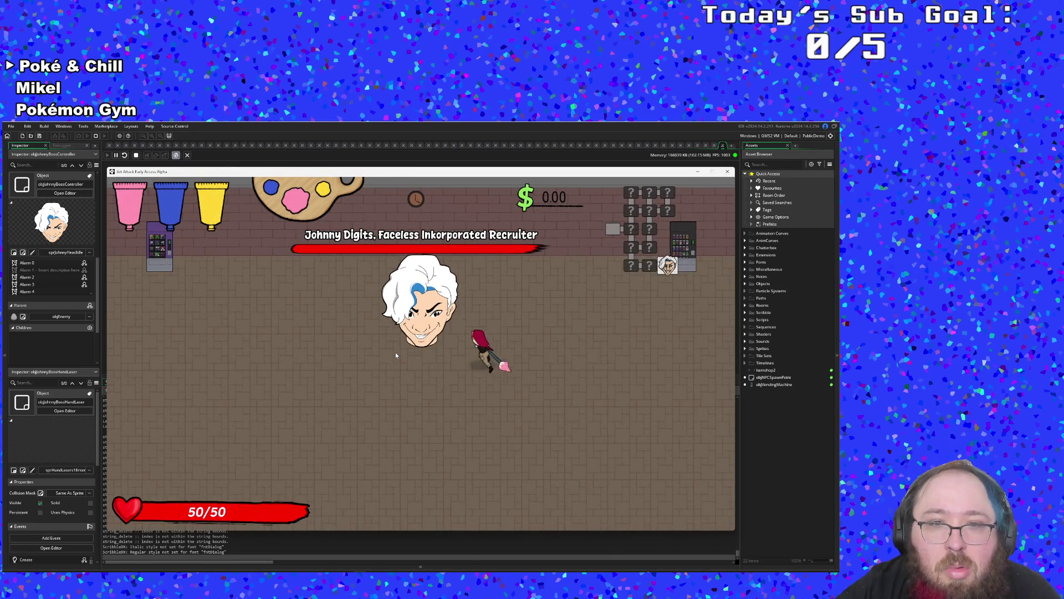
pyautogui.press('s')
pyautogui.press('d')
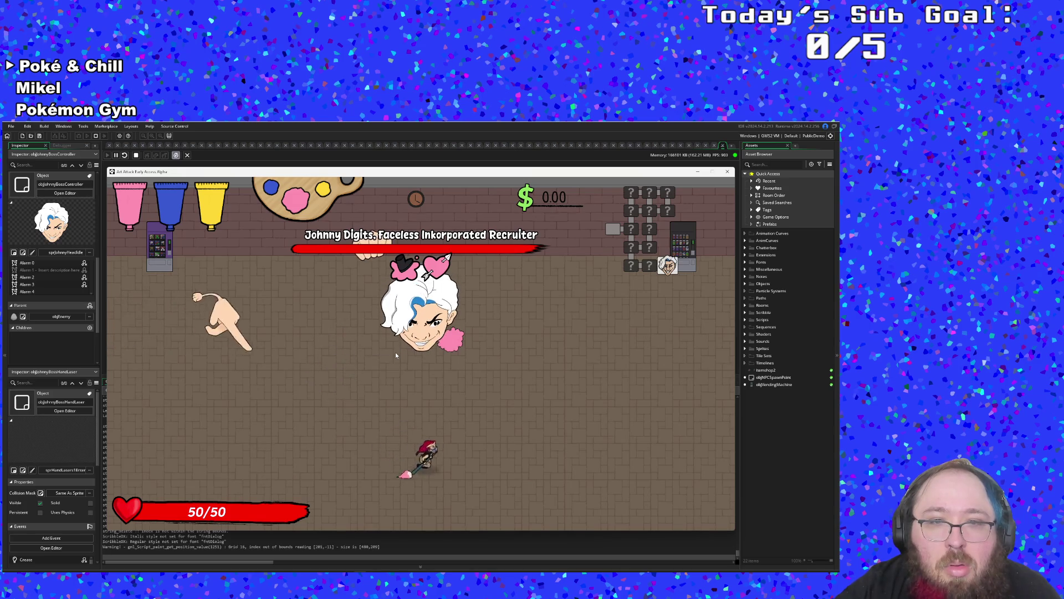
pyautogui.press('a')
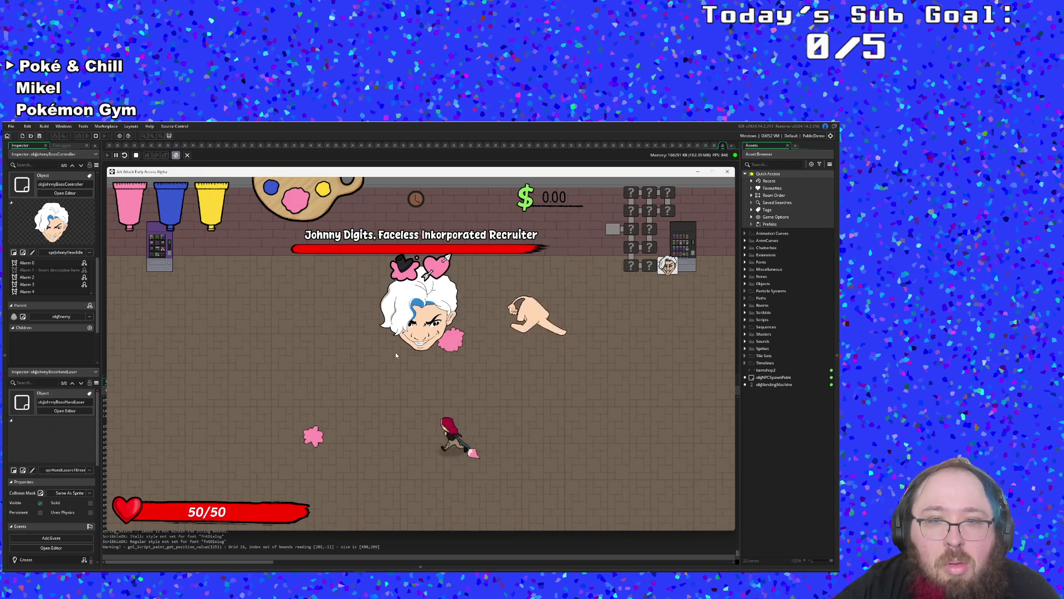
pyautogui.press('w')
pyautogui.press('s')
pyautogui.press('s')
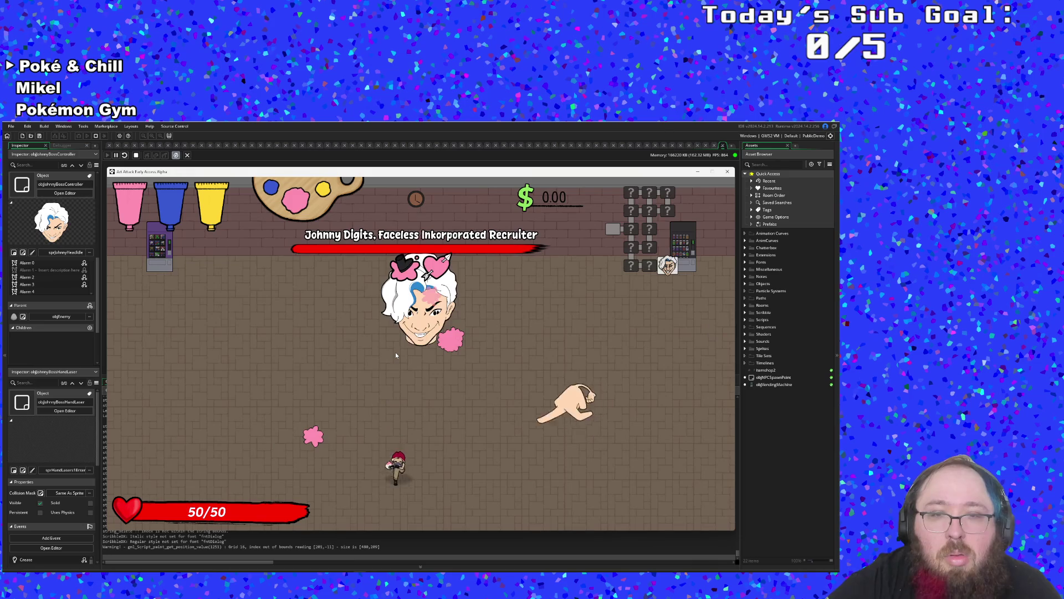
pyautogui.press('a')
pyautogui.press('w')
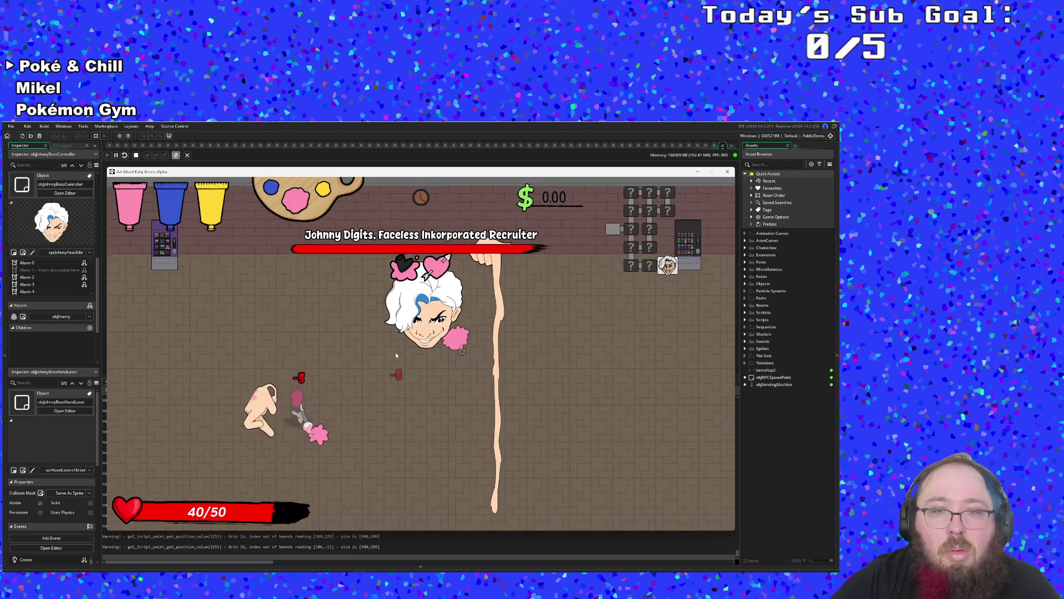
pyautogui.press('d')
pyautogui.press('s')
pyautogui.press('s')
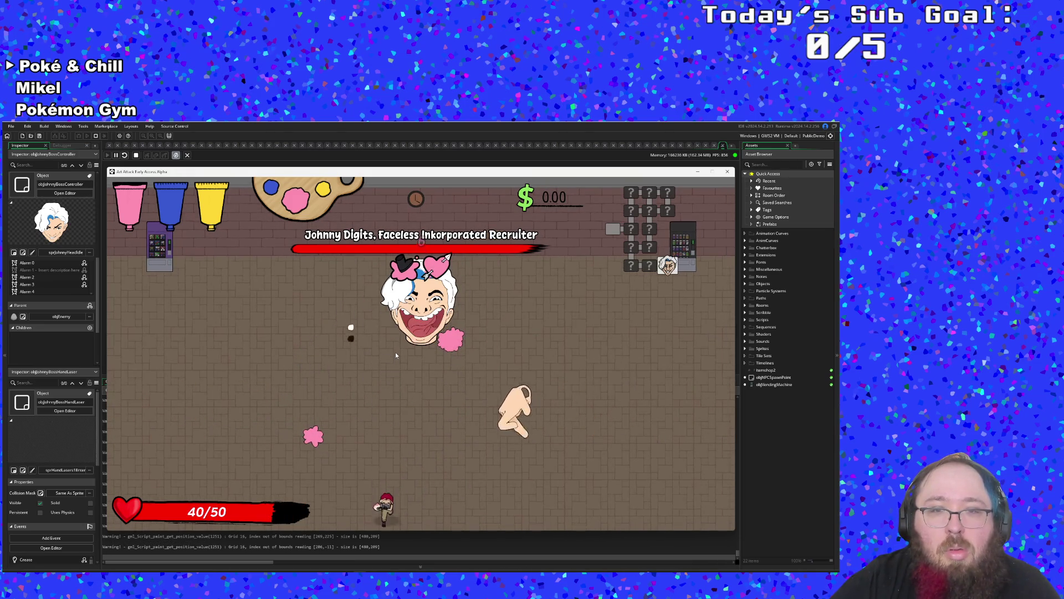
pyautogui.press('a')
pyautogui.press('w')
pyautogui.press('a')
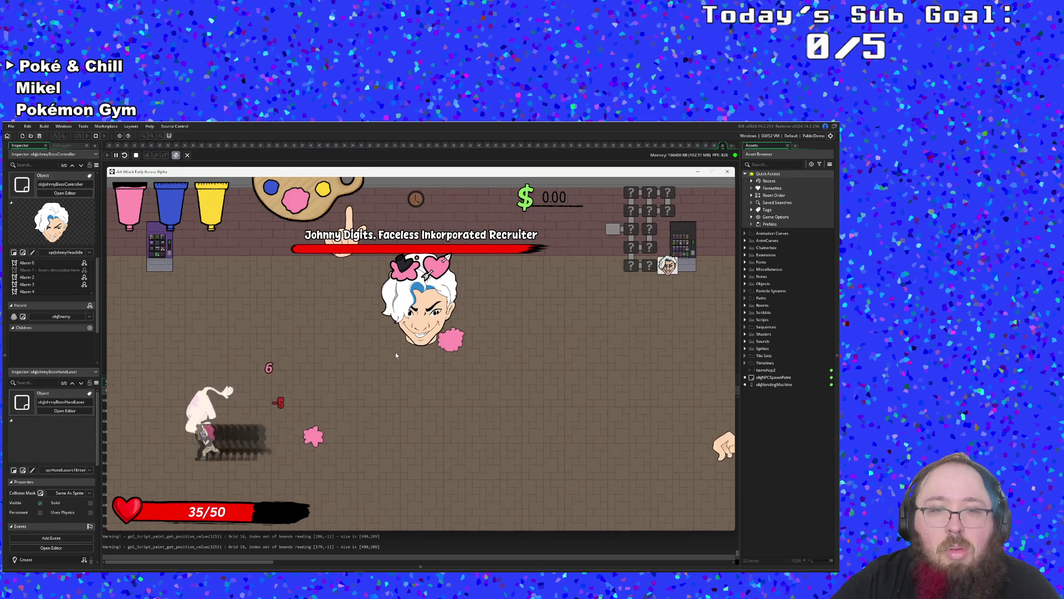
pyautogui.press('w')
pyautogui.press('d')
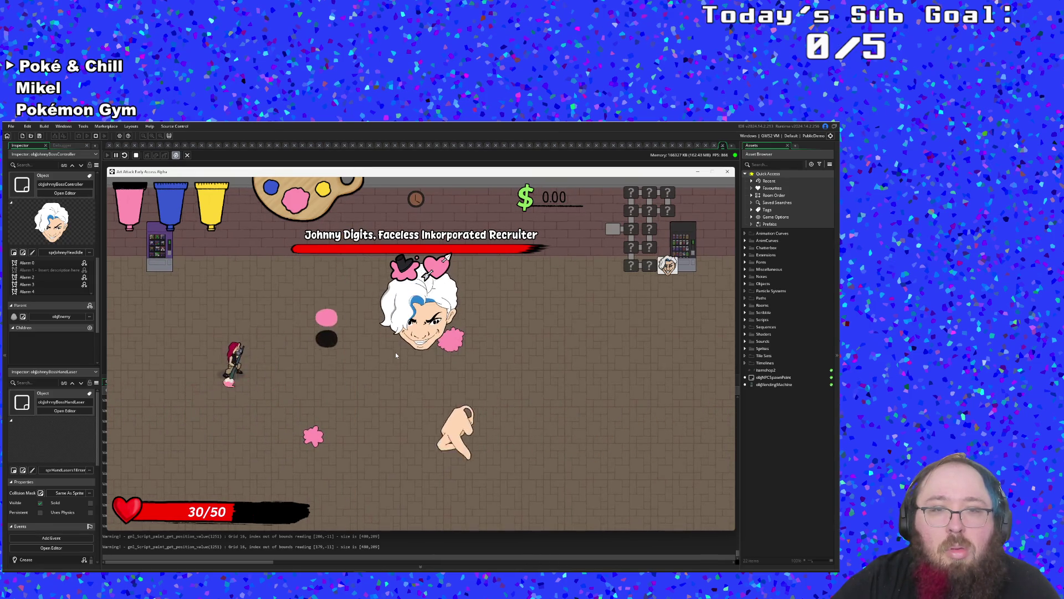
pyautogui.press('s')
pyautogui.press('d')
pyautogui.press('a')
# - Keep dodging hands and paint shots until a pink status icon appears, player at 10/50
pyautogui.press('w')
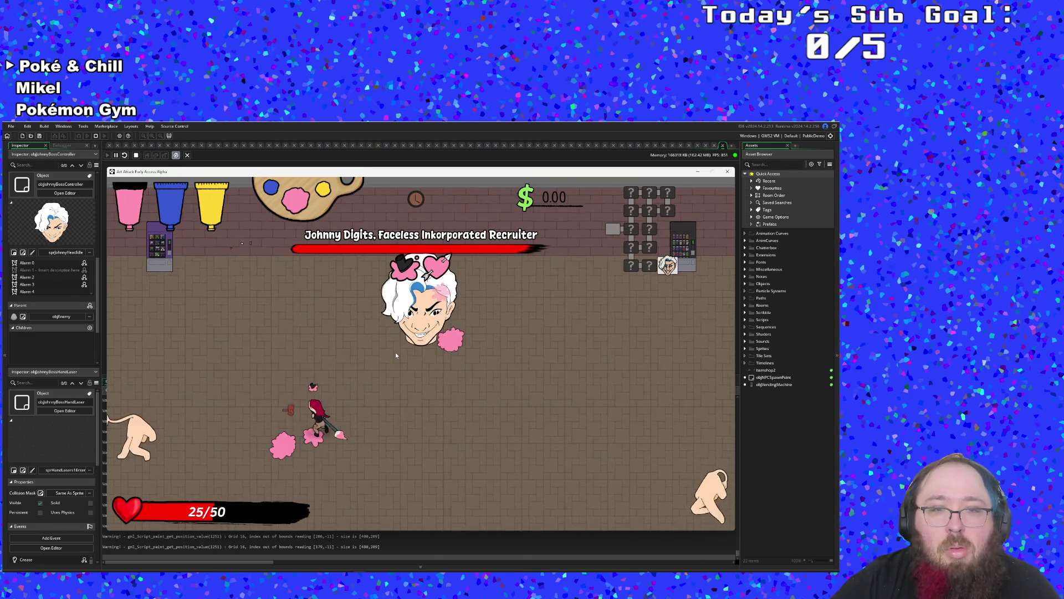
pyautogui.press('a')
pyautogui.press('w')
pyautogui.press('d')
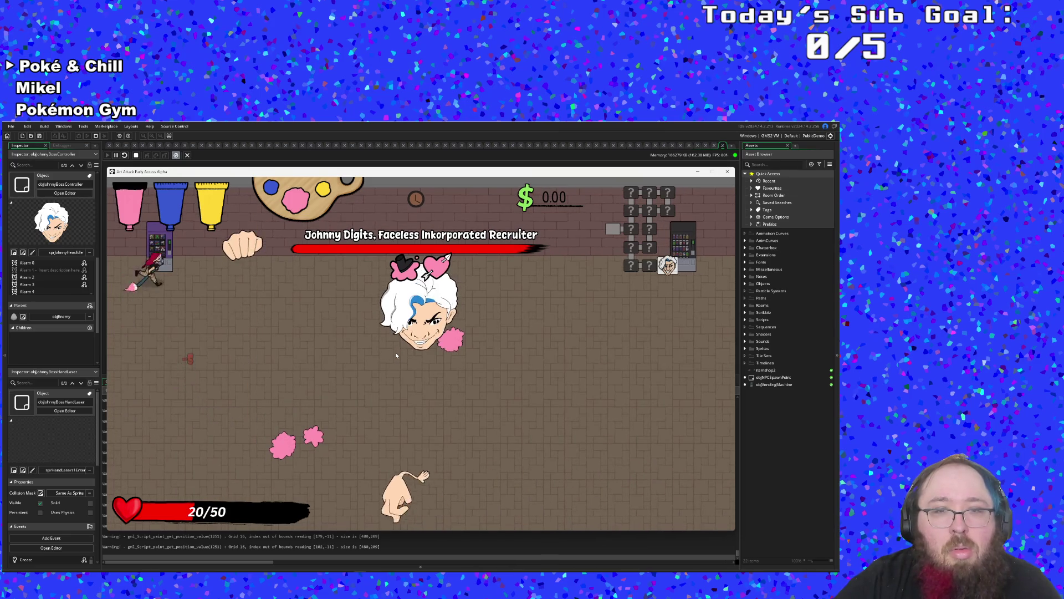
pyautogui.press('s')
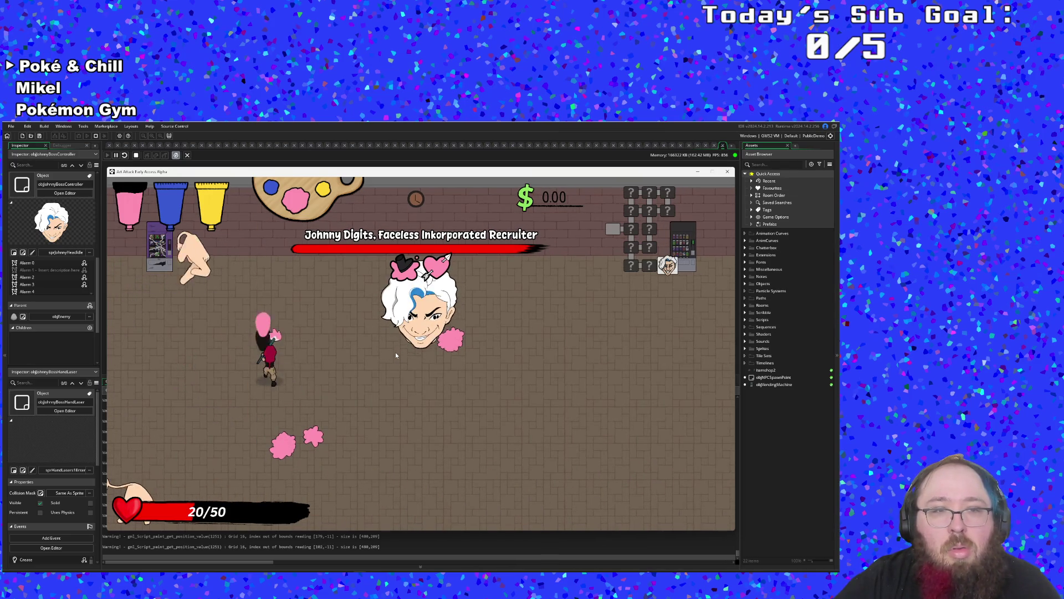
pyautogui.press('w')
pyautogui.press('d')
pyautogui.press('s')
pyautogui.press('d')
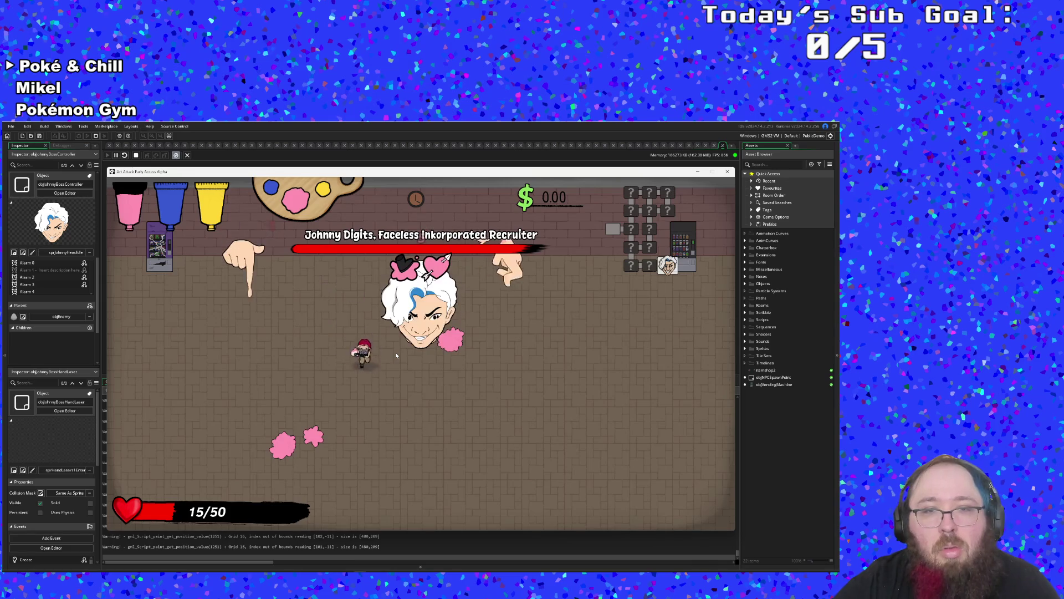
pyautogui.press('d')
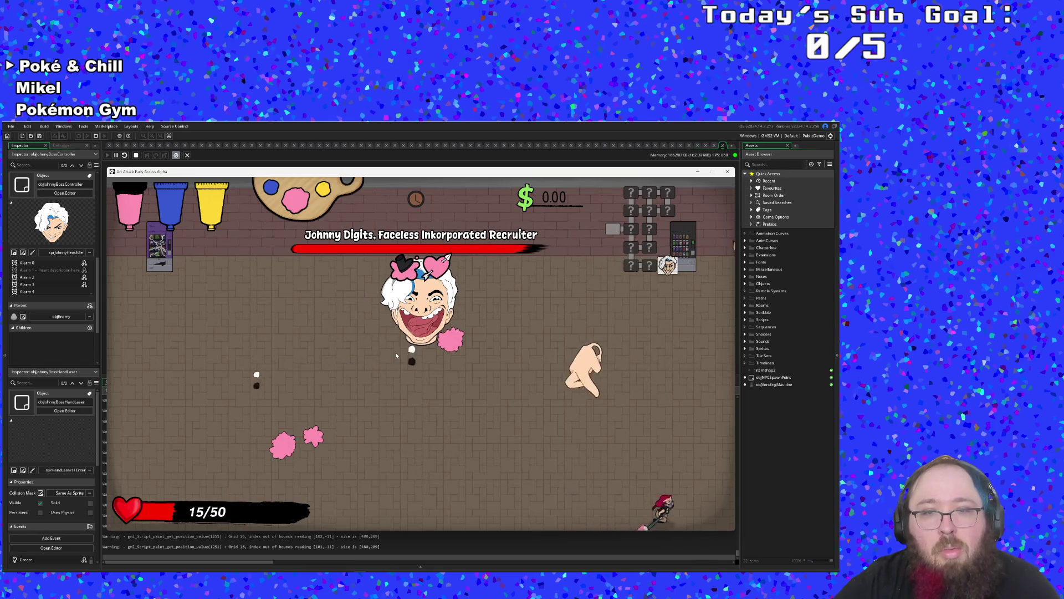
pyautogui.press('w')
pyautogui.press('a')
pyautogui.press('a')
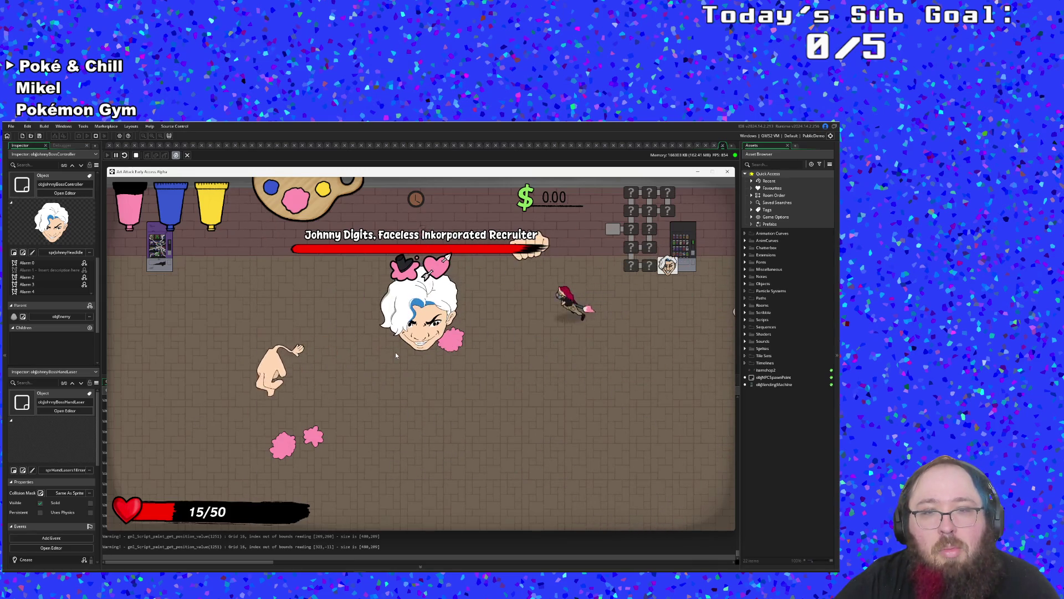
pyautogui.press('s')
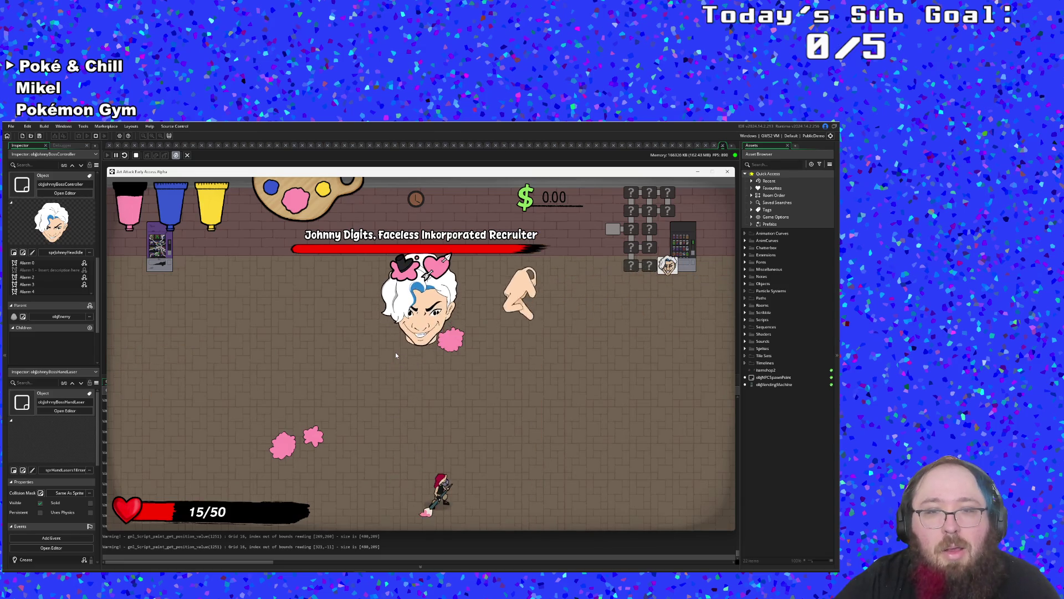
pyautogui.press('a')
pyautogui.press('a')
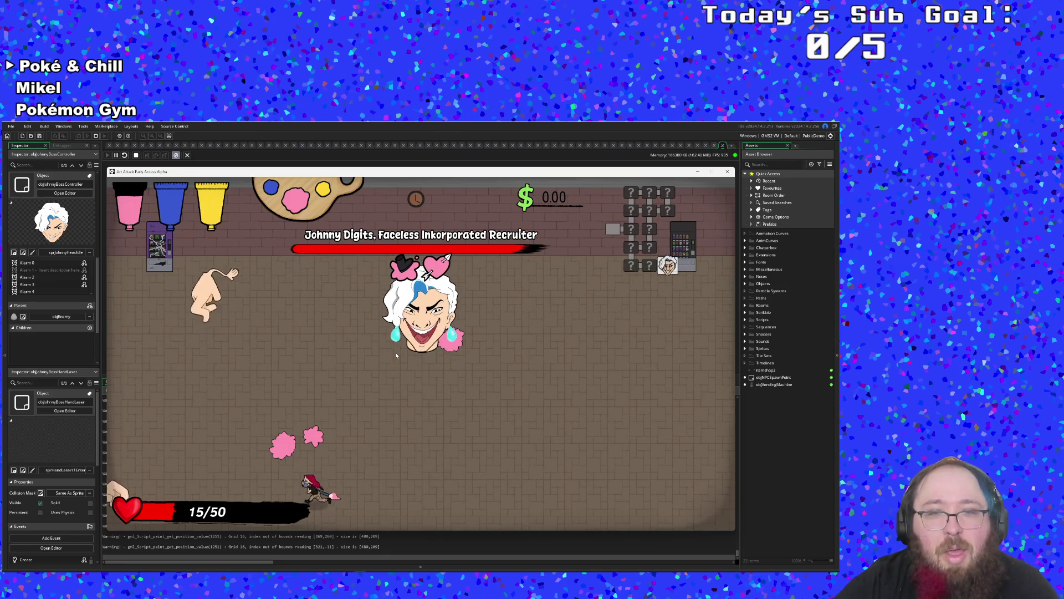
pyautogui.press('w')
pyautogui.press('s')
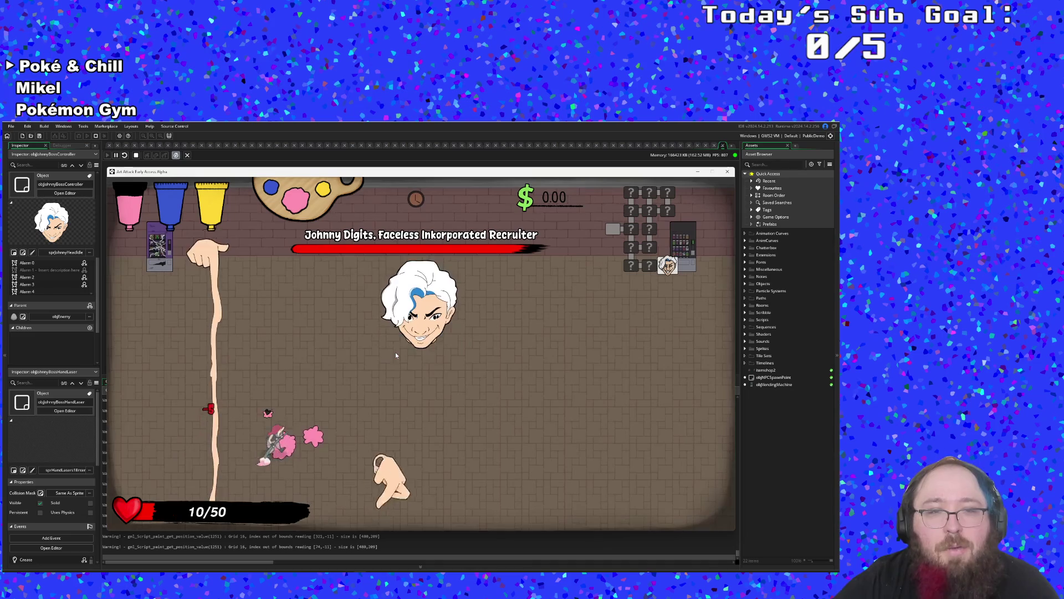
pyautogui.press('d')
pyautogui.press('d')
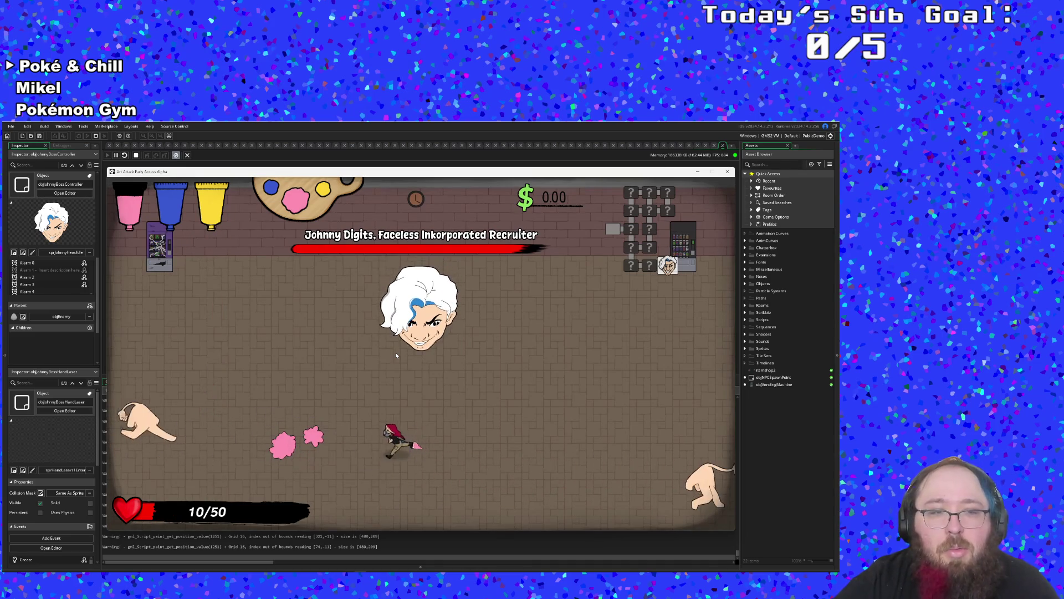
pyautogui.press('a')
pyautogui.press('s')
pyautogui.press('a')
pyautogui.press('d')
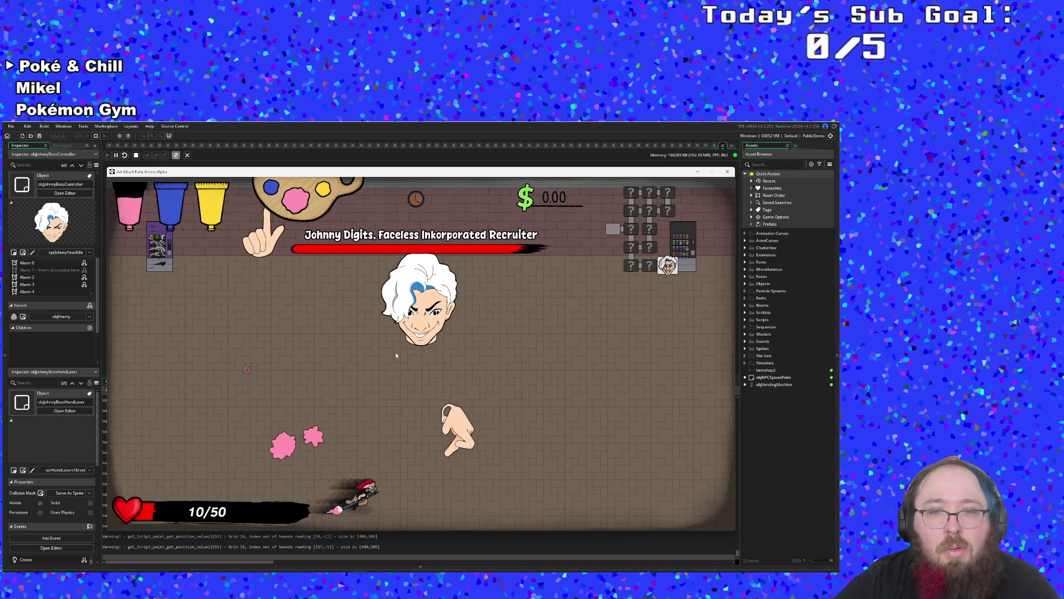
pyautogui.press('d')
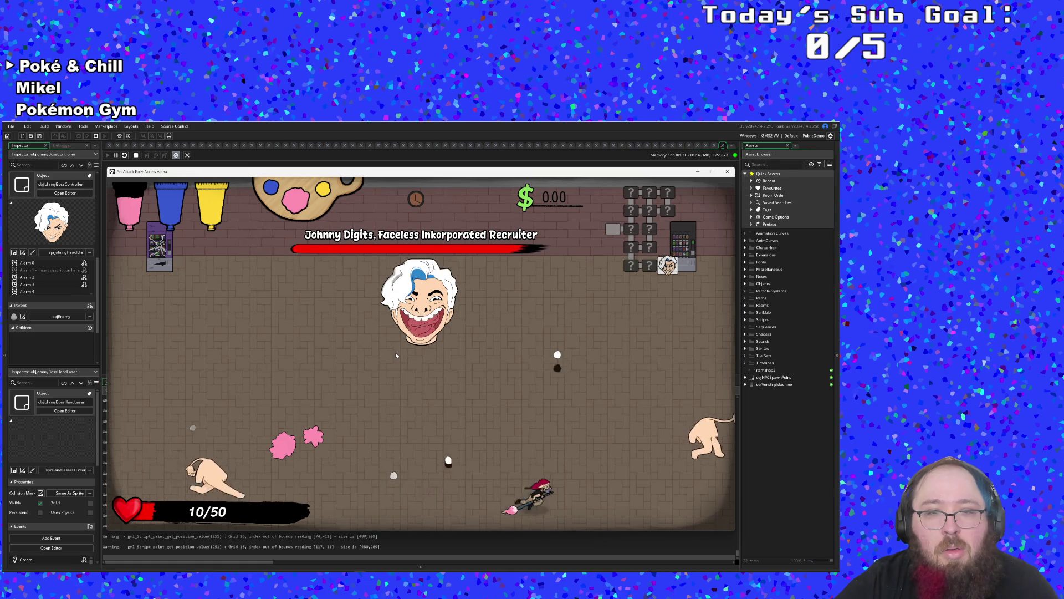
pyautogui.press('a')
pyautogui.press('w')
pyautogui.press('w')
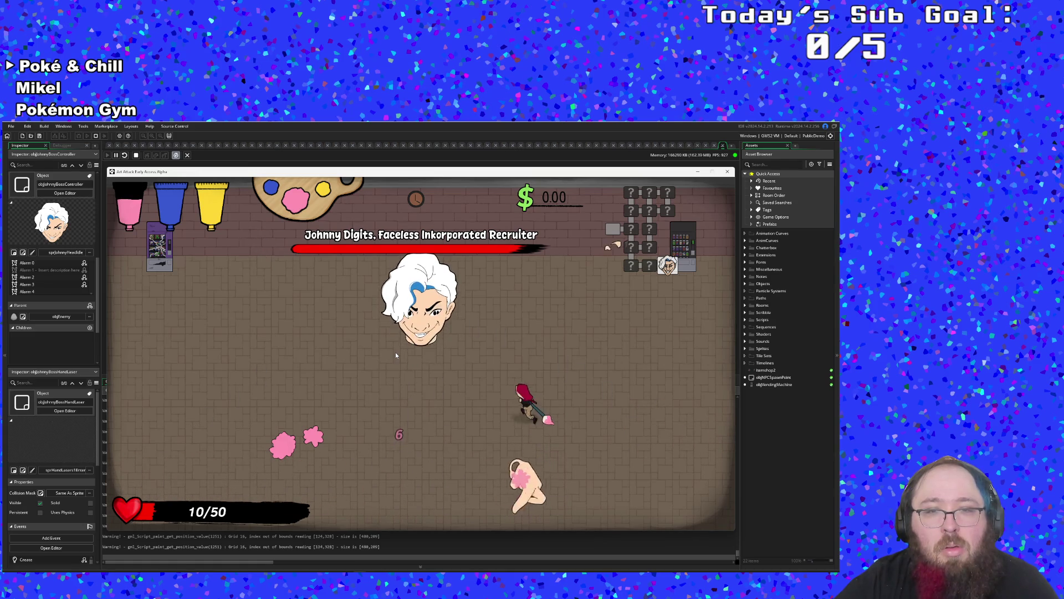
pyautogui.press('a')
pyautogui.press('s')
pyautogui.press('s')
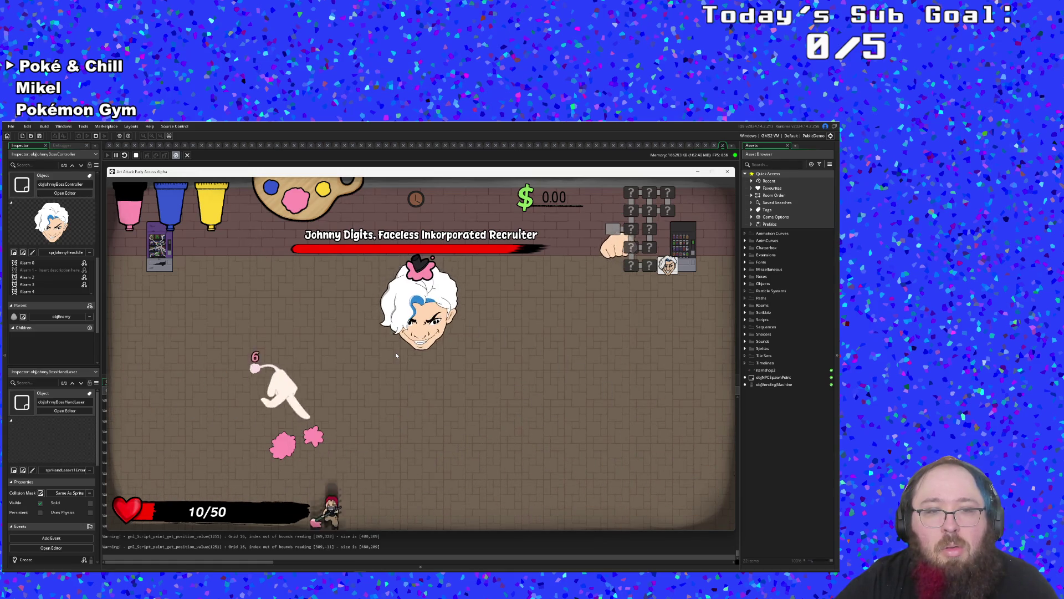
# - Pause, set charHealth and charMaxHealth to 100000 with the F1 debug sliders, then resume the fight
pyautogui.press('Escape')
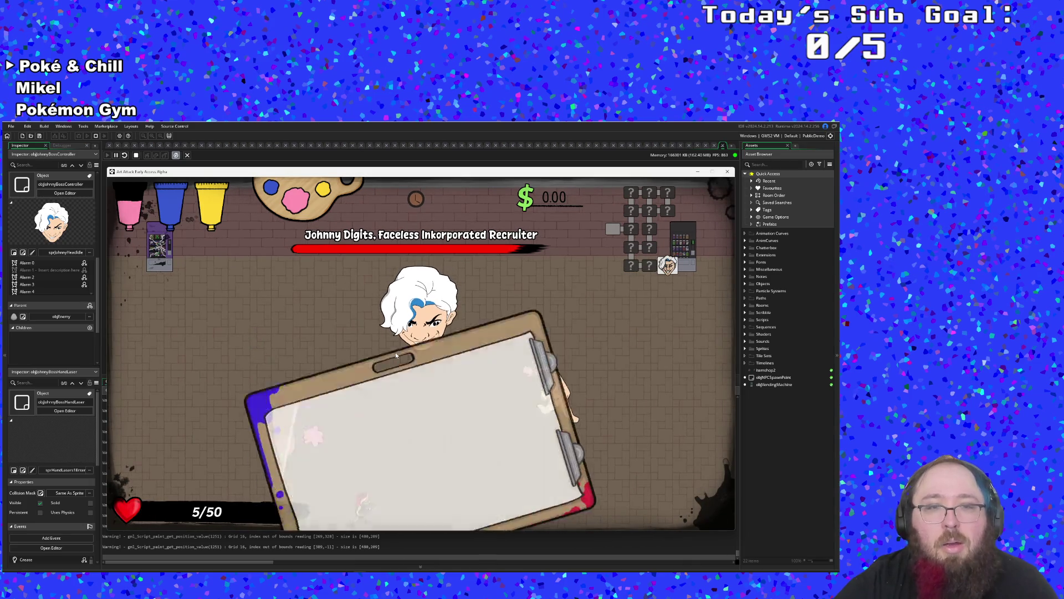
pyautogui.press('F1')
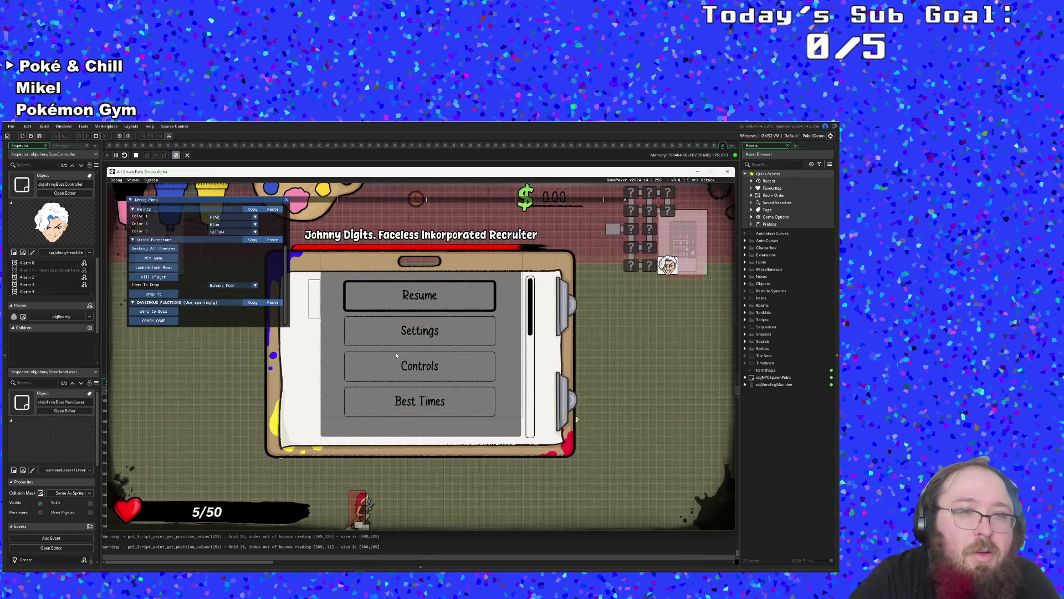
pyautogui.press('Down')
pyautogui.scroll(3, 232, 304)
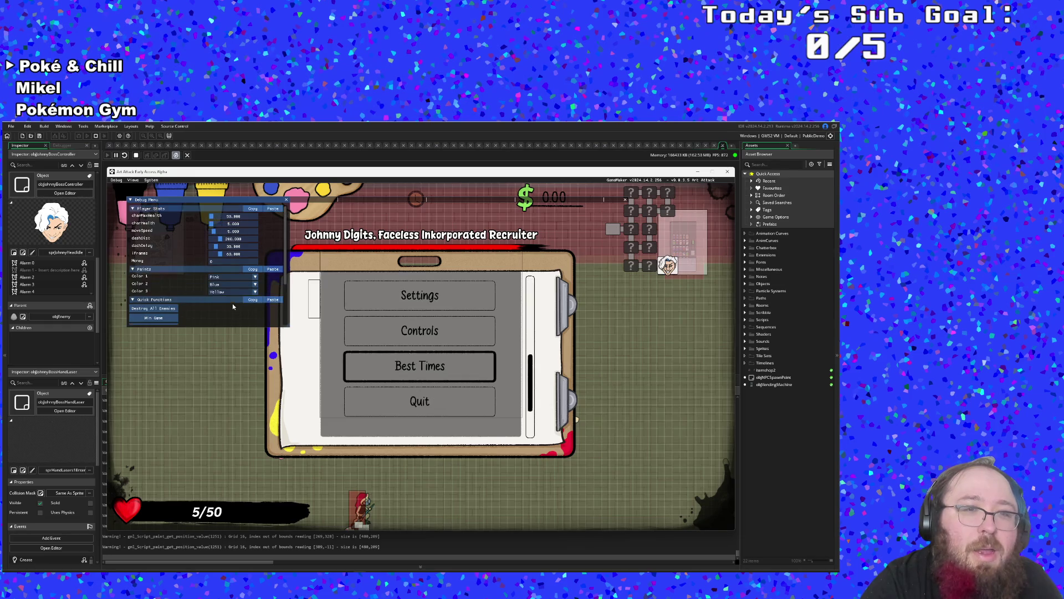
pyautogui.moveTo(211, 224); pyautogui.dragTo(314, 221)
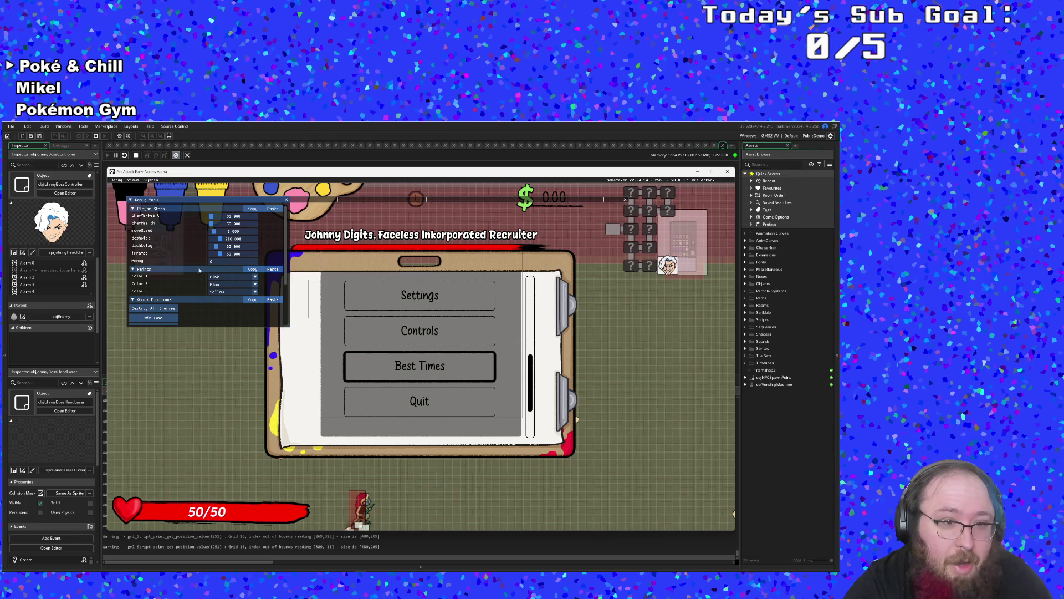
pyautogui.moveTo(212, 218); pyautogui.dragTo(233, 216)
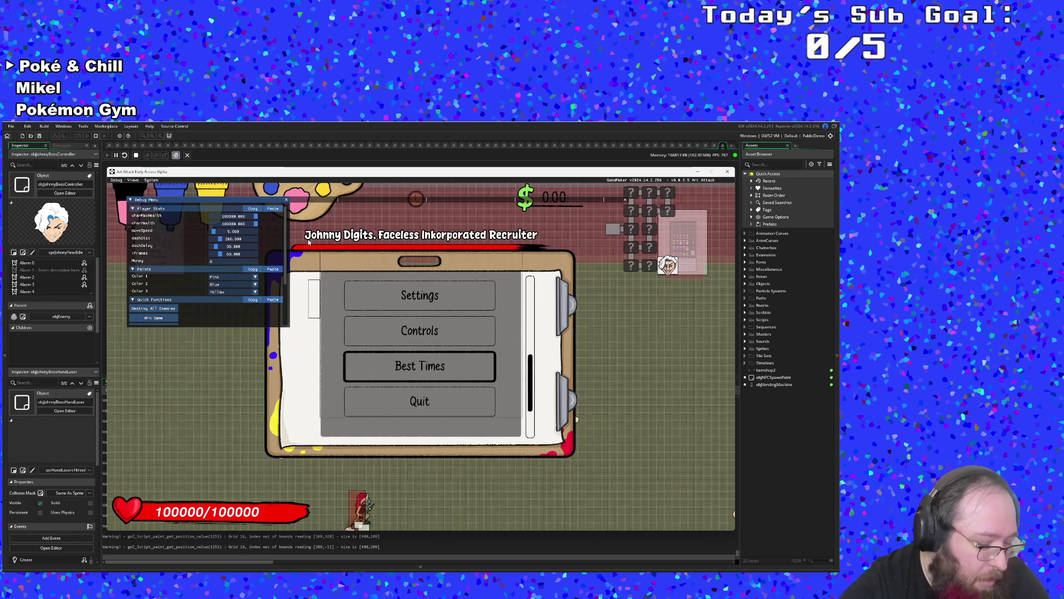
pyautogui.press('F1')
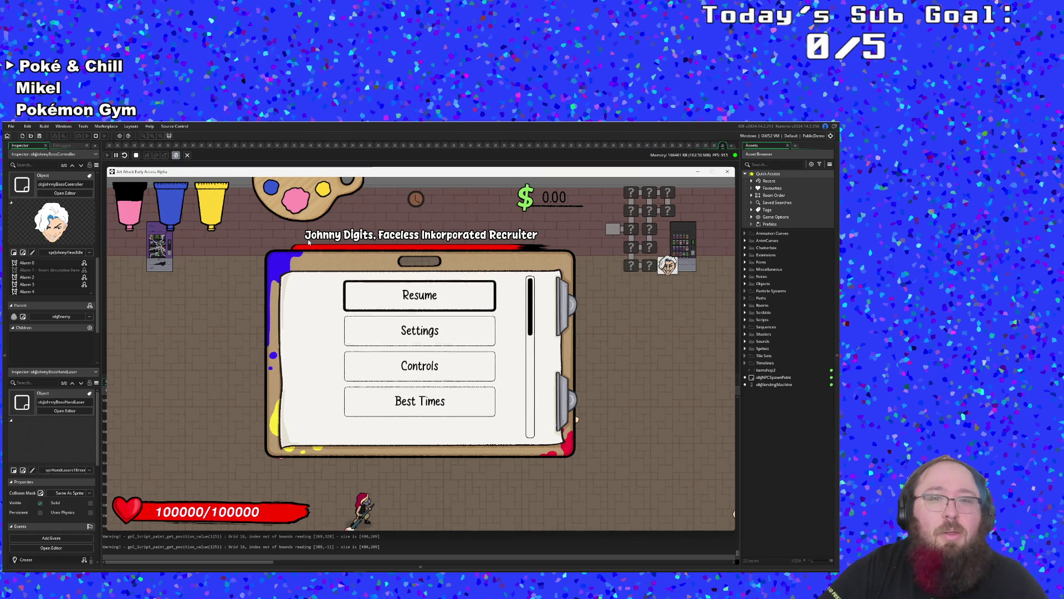
pyautogui.press('Return')
# - Run around the arena laying pink paint across the floor while dodging the boss's hands
pyautogui.press('w')
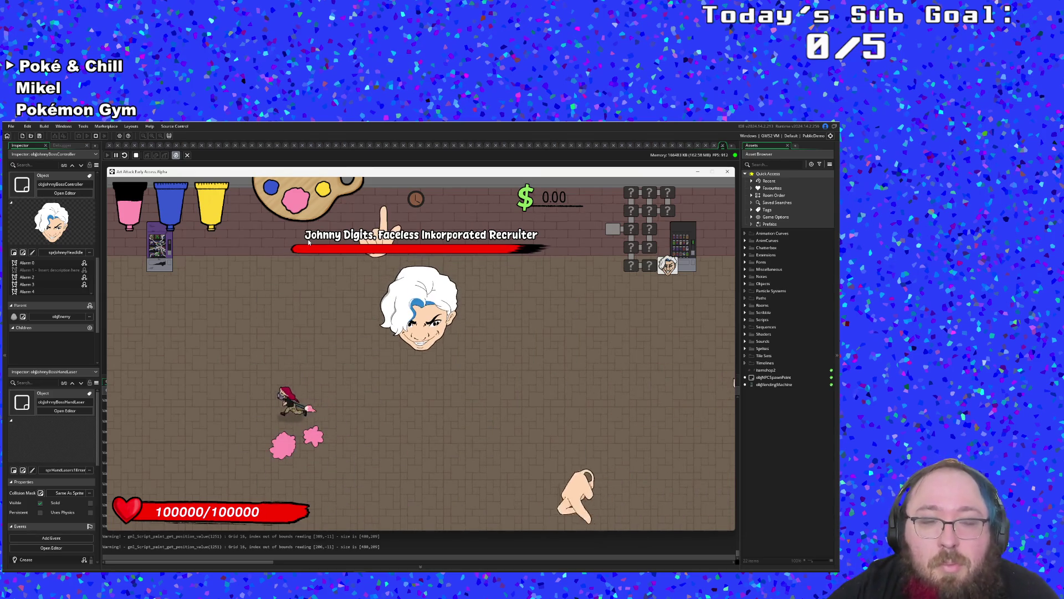
pyautogui.press('a')
pyautogui.press('w')
pyautogui.press('d')
pyautogui.press('s')
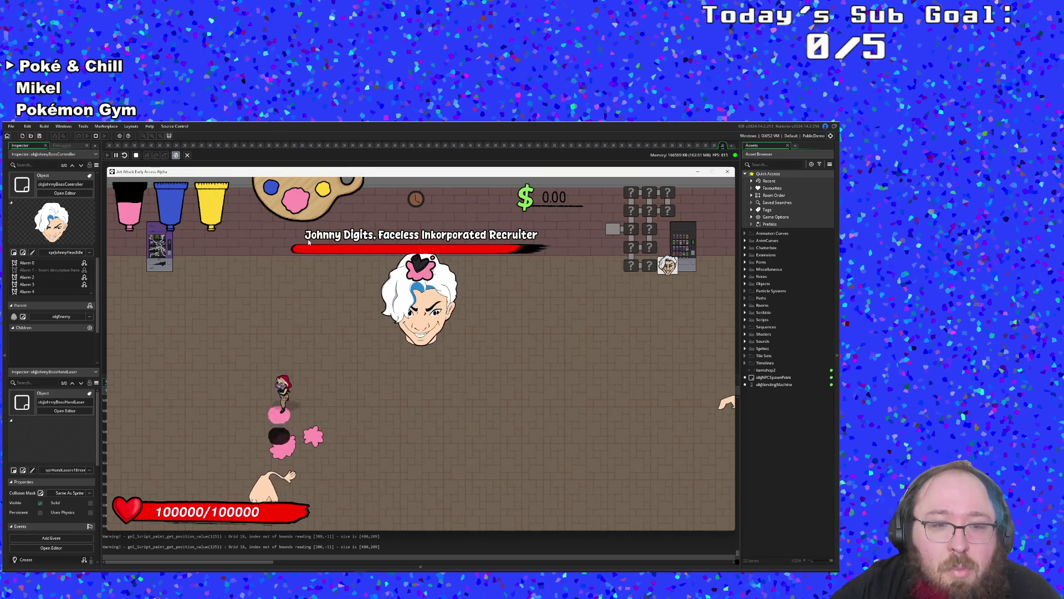
pyautogui.press('a')
pyautogui.press('w')
pyautogui.press('d')
pyautogui.press('s')
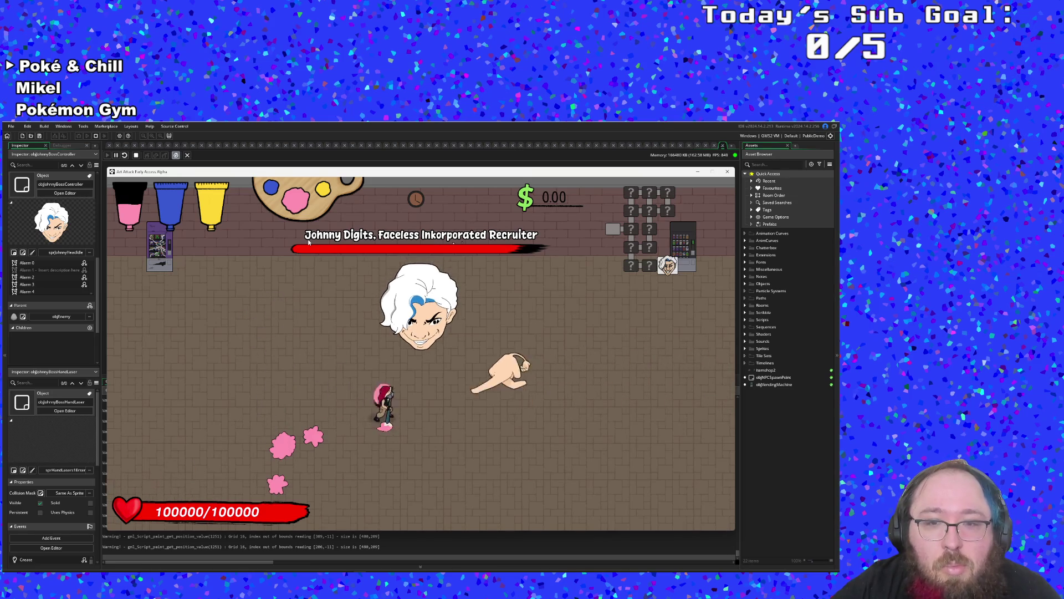
pyautogui.press('a')
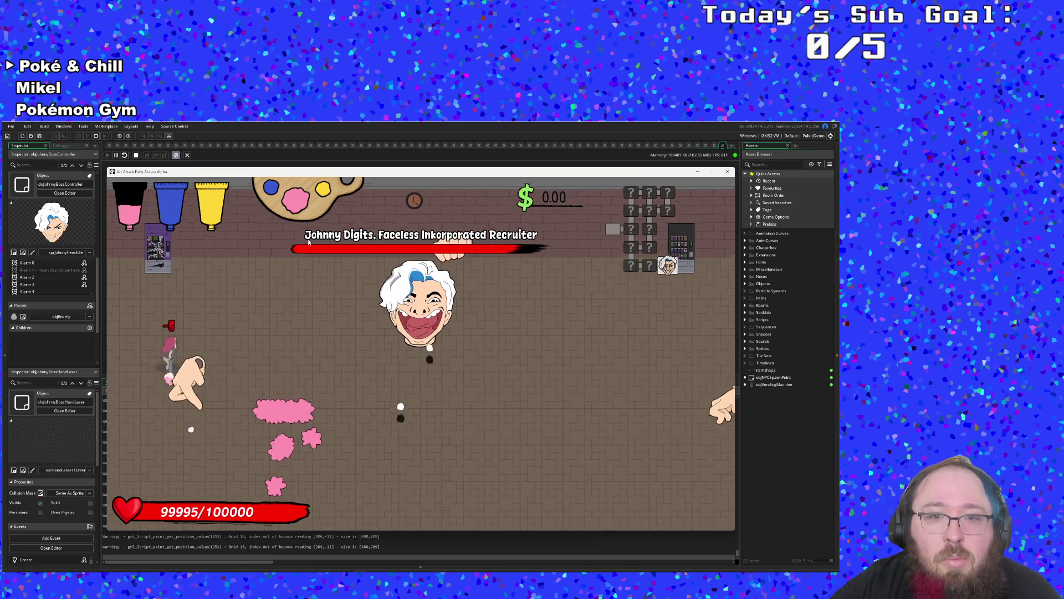
pyautogui.press('d')
pyautogui.press('d')
pyautogui.press('s')
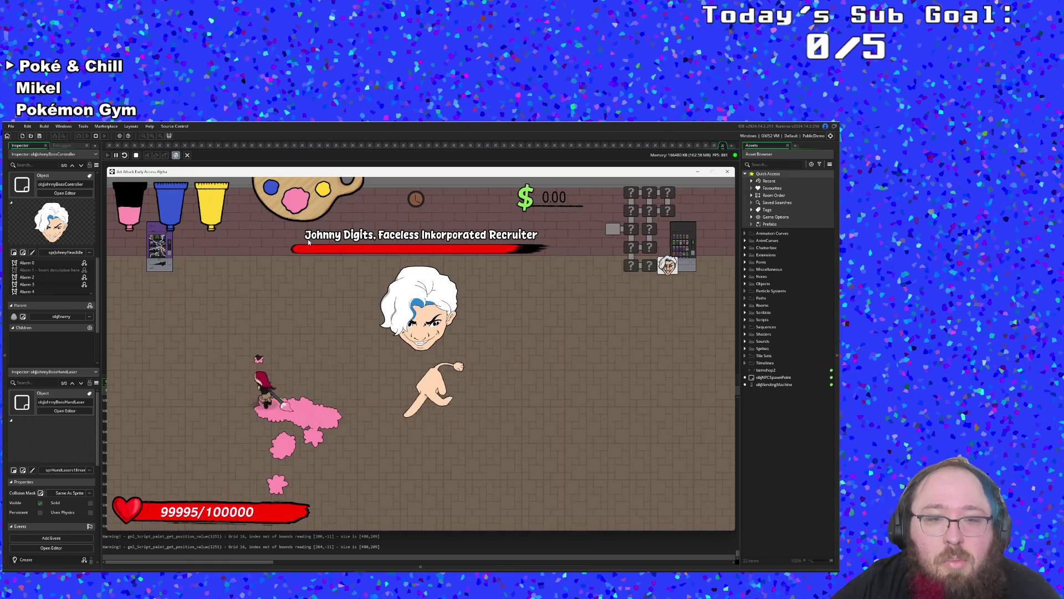
pyautogui.press('w')
pyautogui.press('d')
pyautogui.press('s')
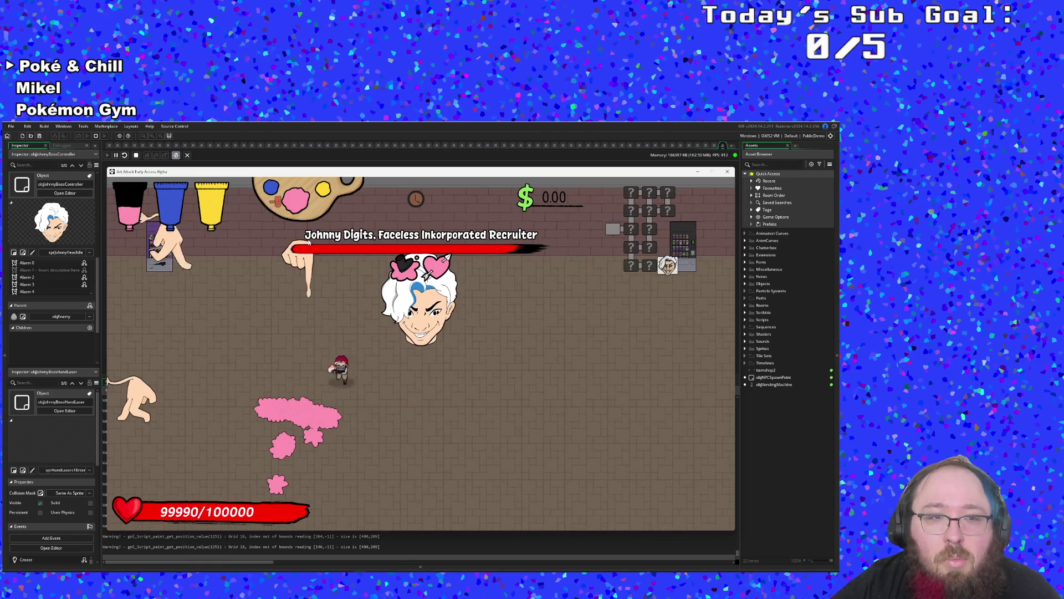
pyautogui.press('a')
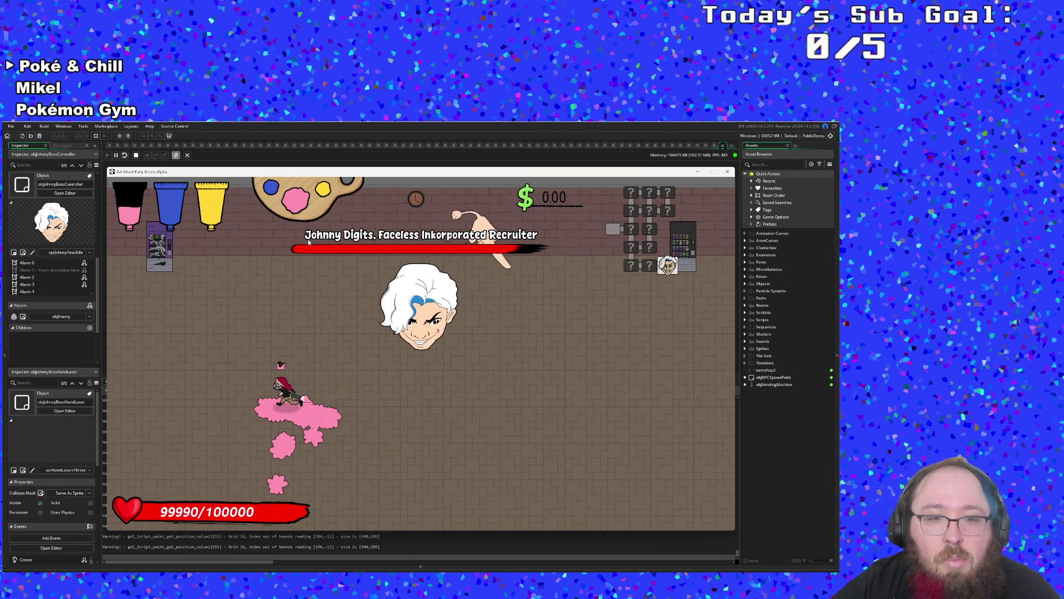
pyautogui.press('s')
pyautogui.press('d')
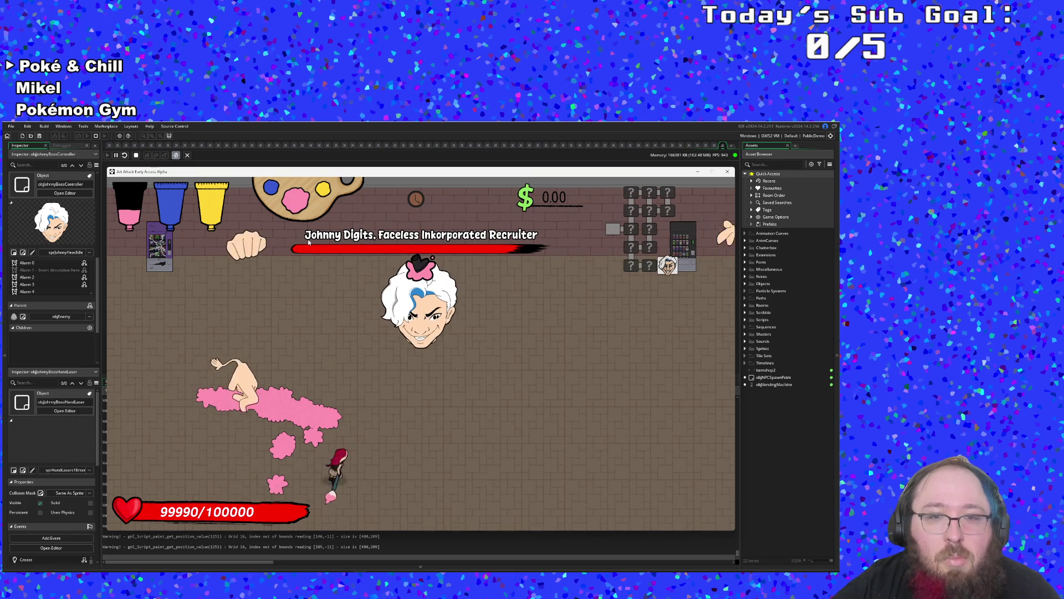
pyautogui.press('a')
pyautogui.press('w')
pyautogui.press('d')
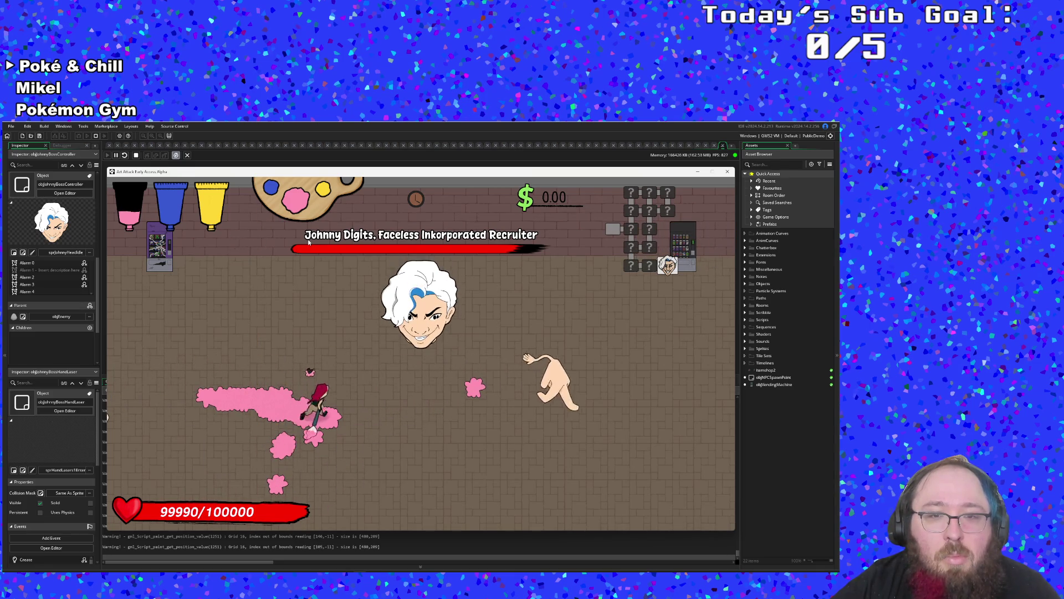
pyautogui.press('w')
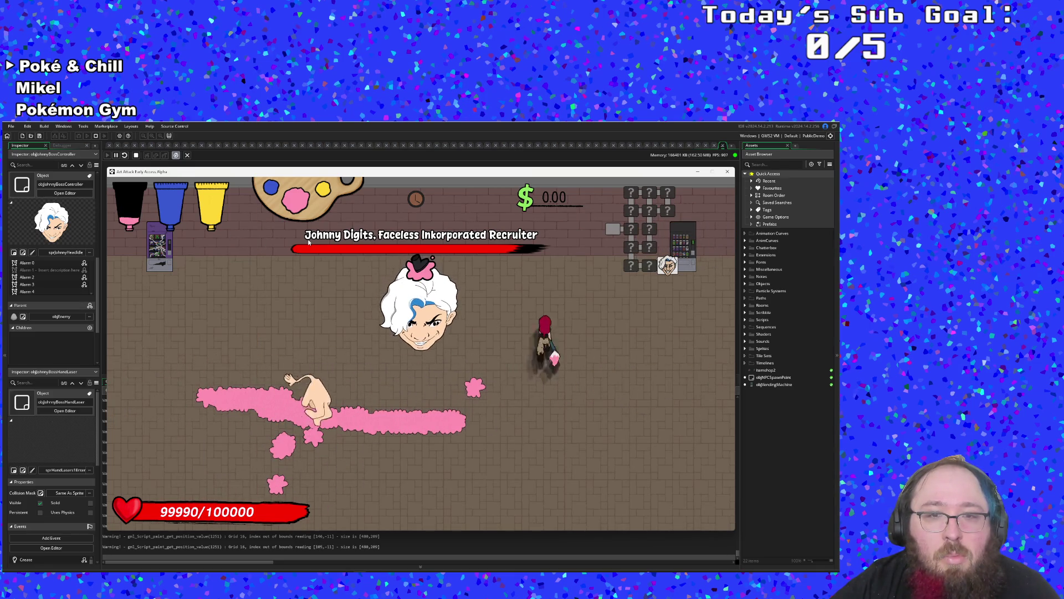
pyautogui.press('a')
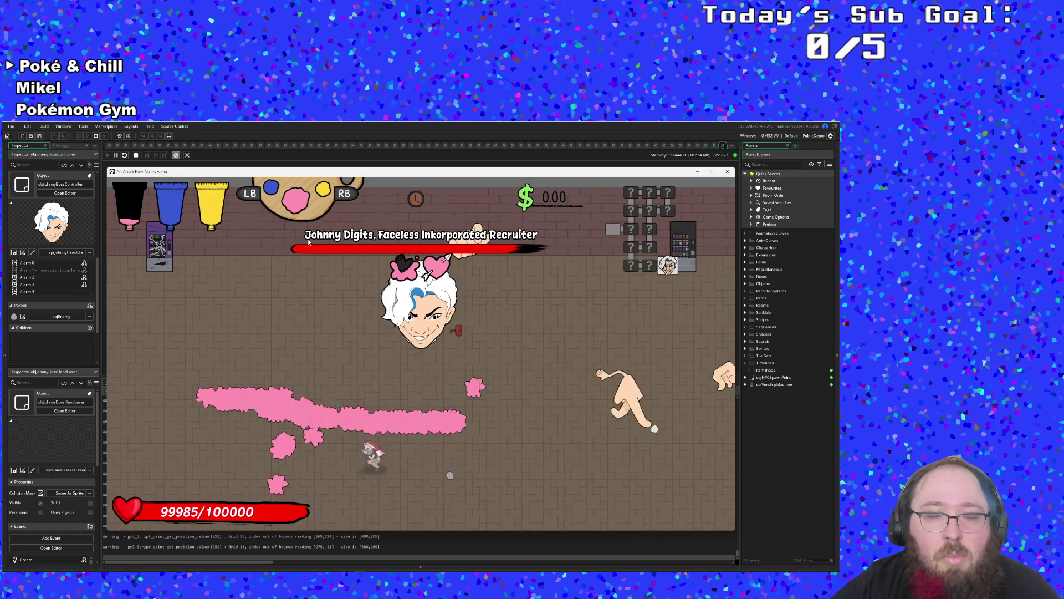
pyautogui.press('w')
pyautogui.press('w')
pyautogui.press('a')
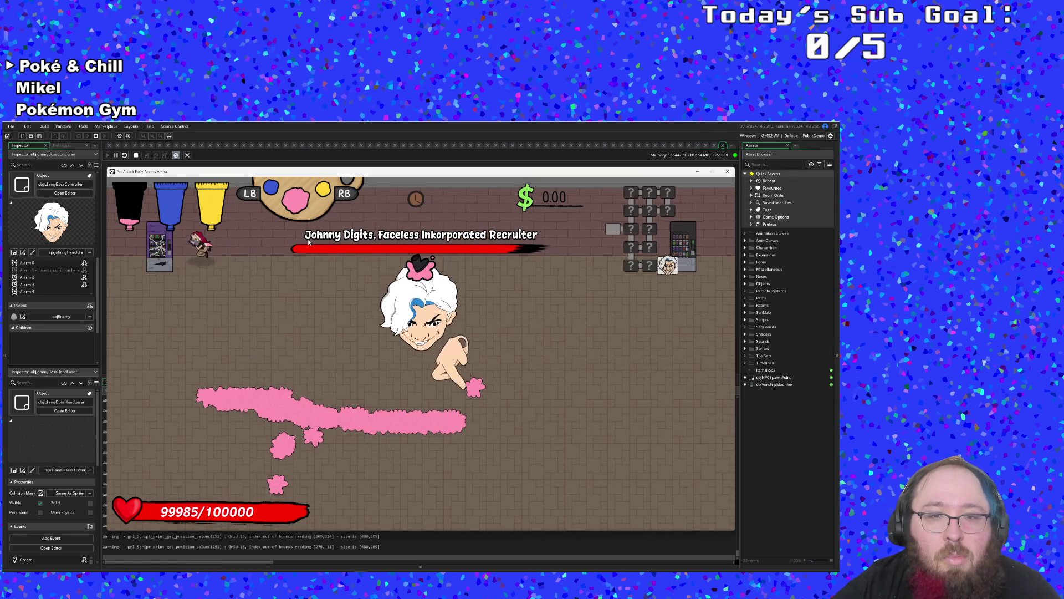
pyautogui.press('s')
pyautogui.press('d')
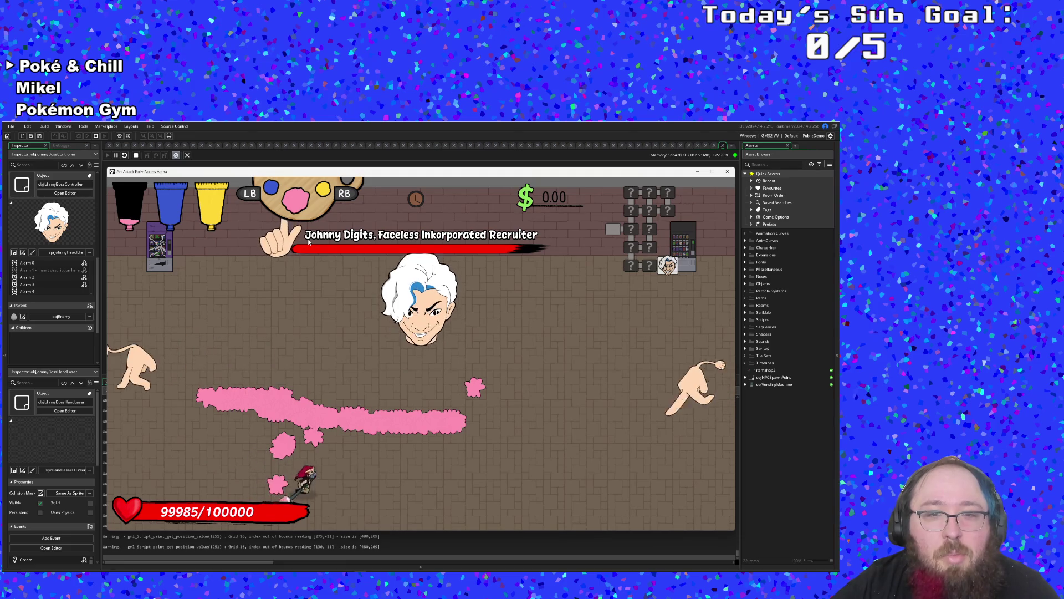
pyautogui.press('d')
# - Circle Johnny Digits over the pink paint, closing in for hits and dodging the clipboard attack
pyautogui.press('w')
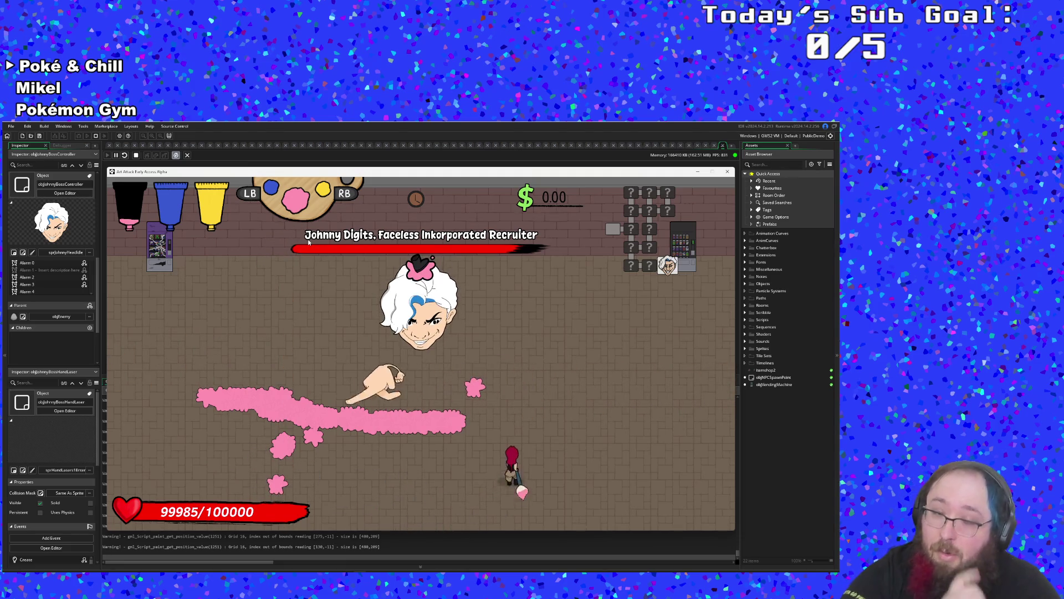
pyautogui.press('a')
pyautogui.press('a')
pyautogui.press('d')
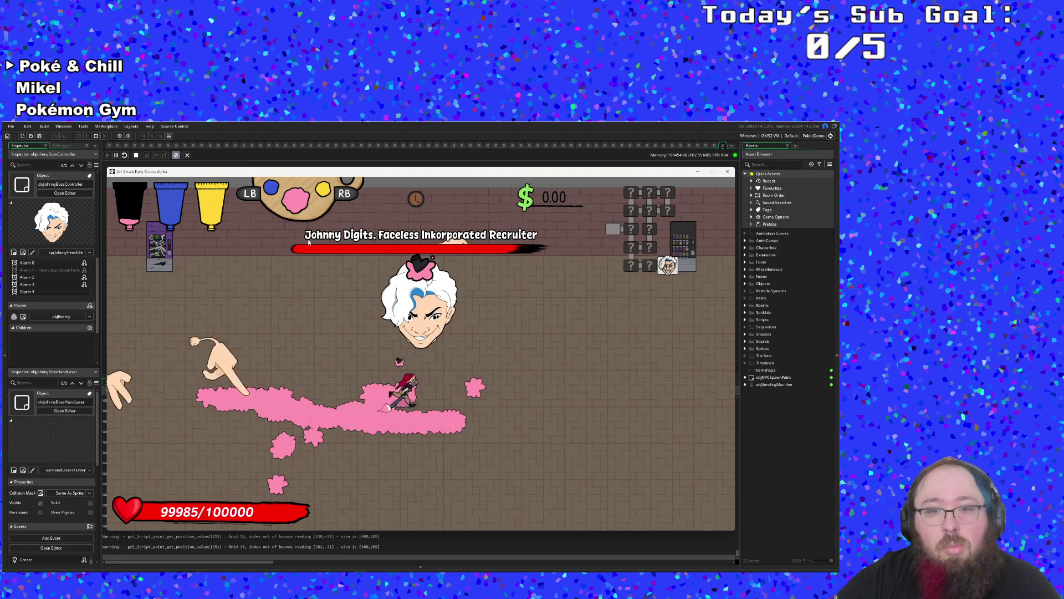
pyautogui.press('d')
pyautogui.press('s')
pyautogui.press('a')
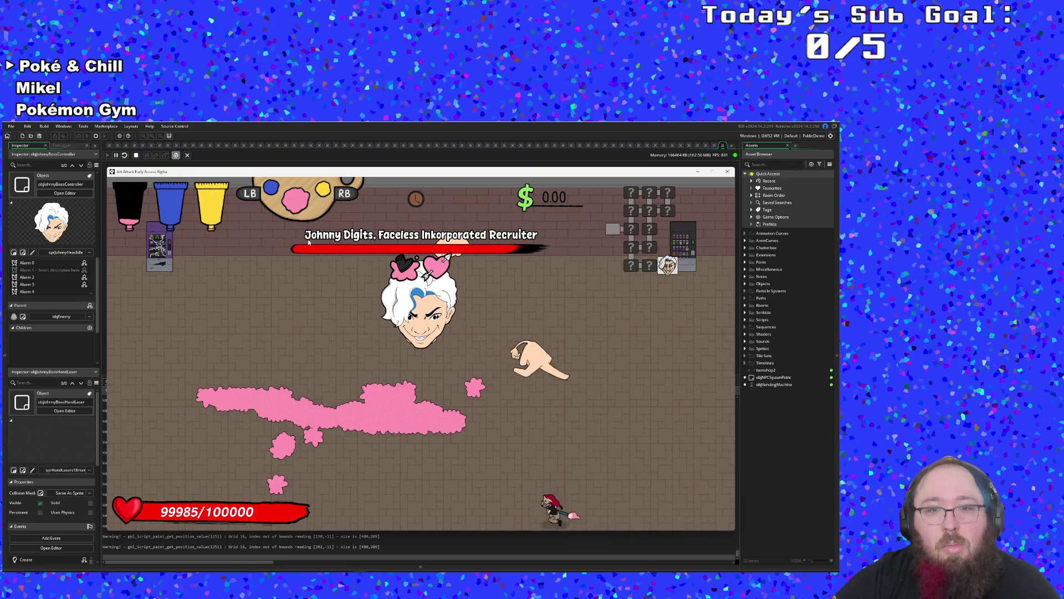
pyautogui.press('w')
pyautogui.press('w')
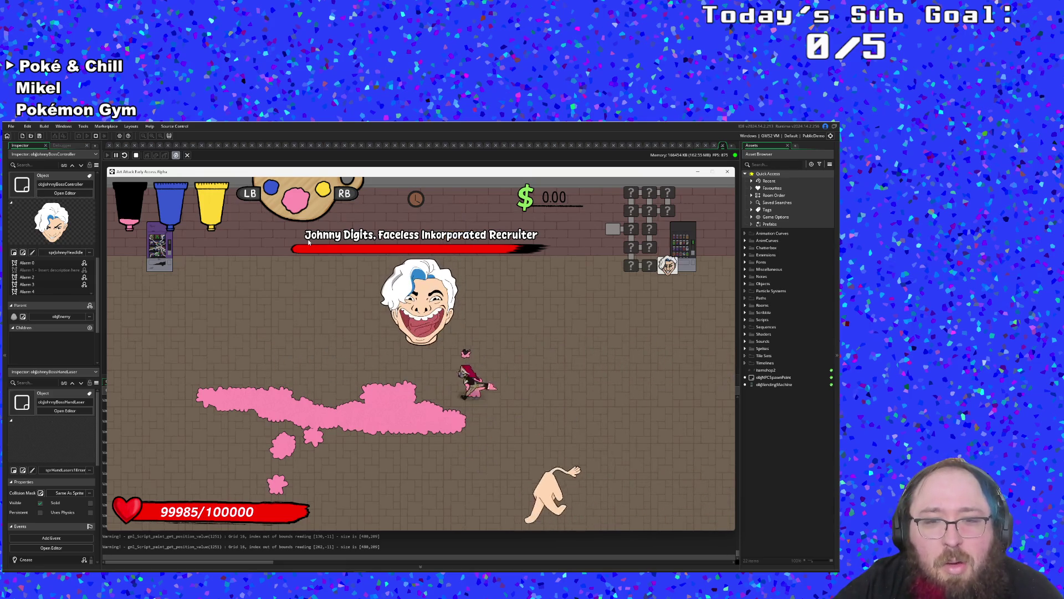
pyautogui.press('a')
pyautogui.press('a')
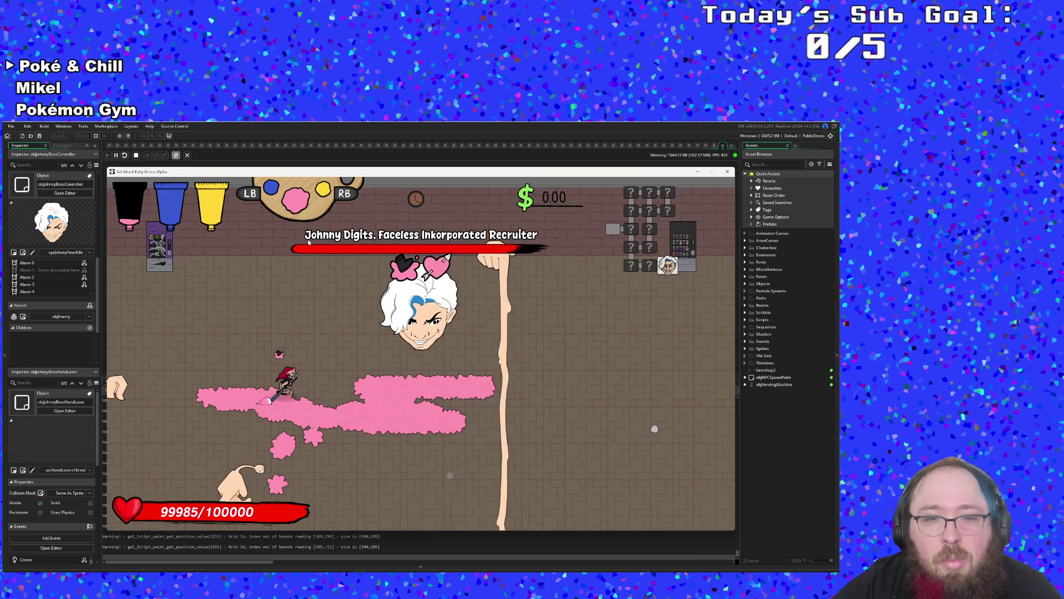
pyautogui.press('d')
pyautogui.press('s')
pyautogui.press('d')
pyautogui.press('s')
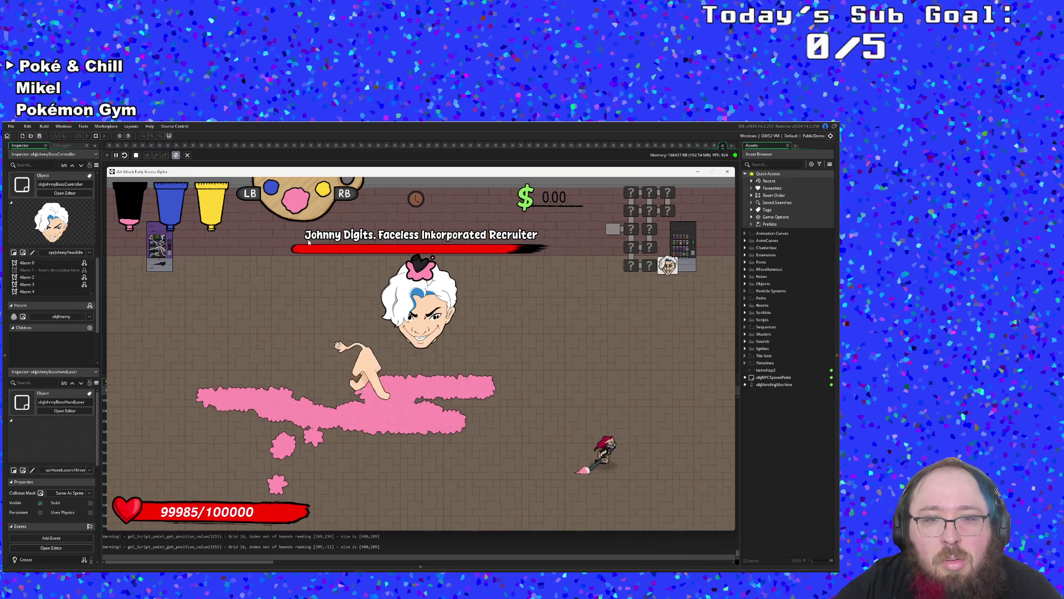
pyautogui.press('a')
pyautogui.press('w')
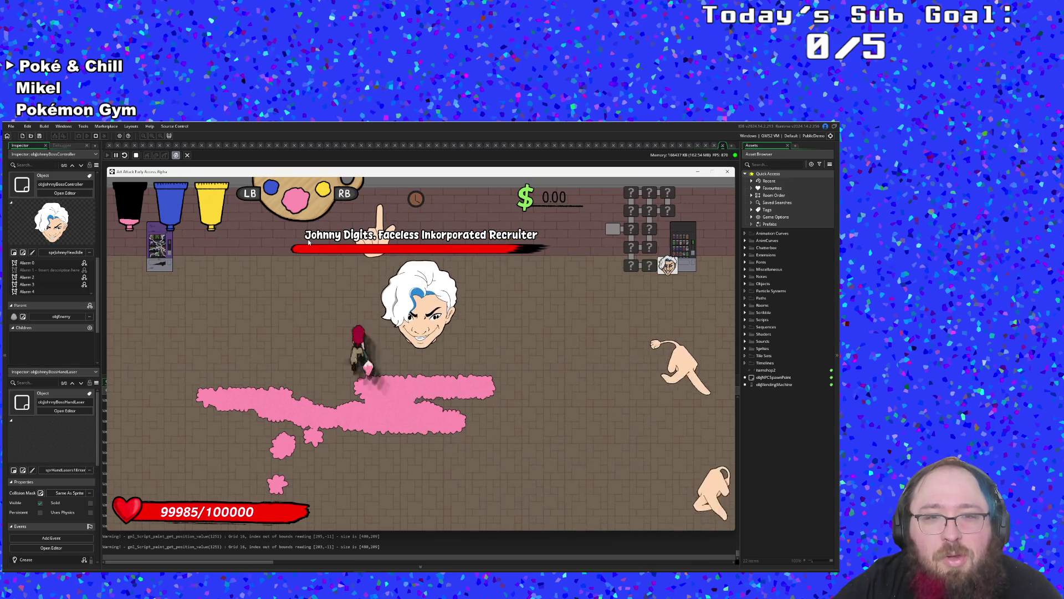
pyautogui.press('d')
pyautogui.press('d')
pyautogui.press('w')
pyautogui.press('a')
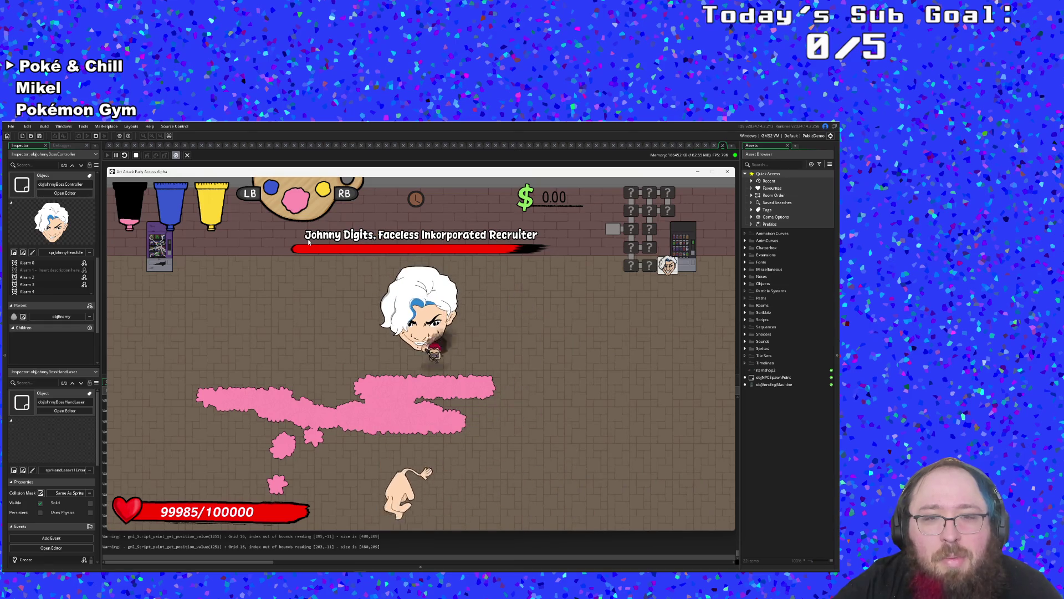
pyautogui.press('s')
pyautogui.press('w')
pyautogui.press('a')
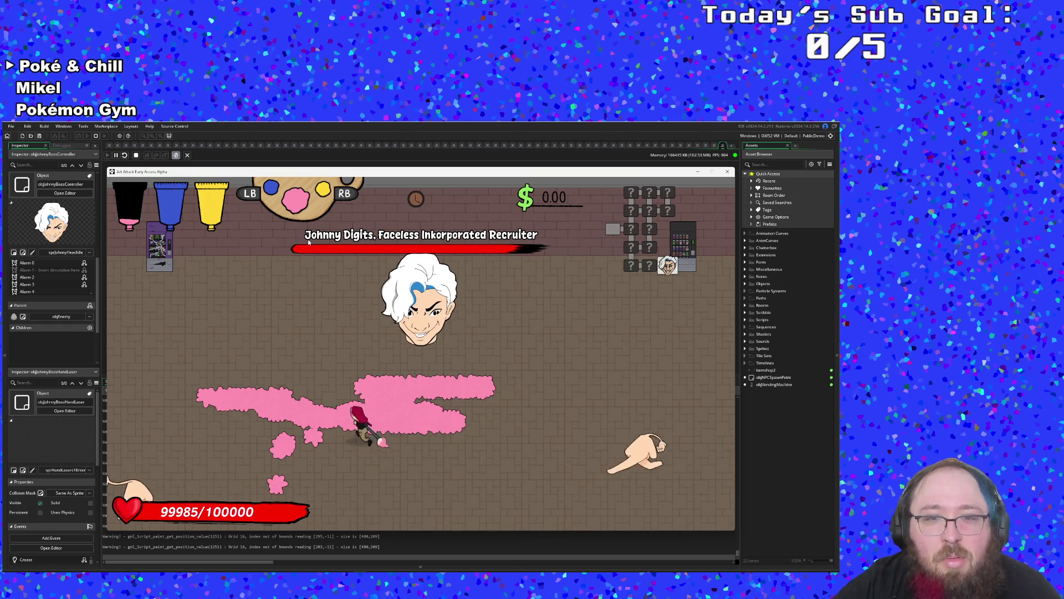
pyautogui.press('w')
pyautogui.press('a')
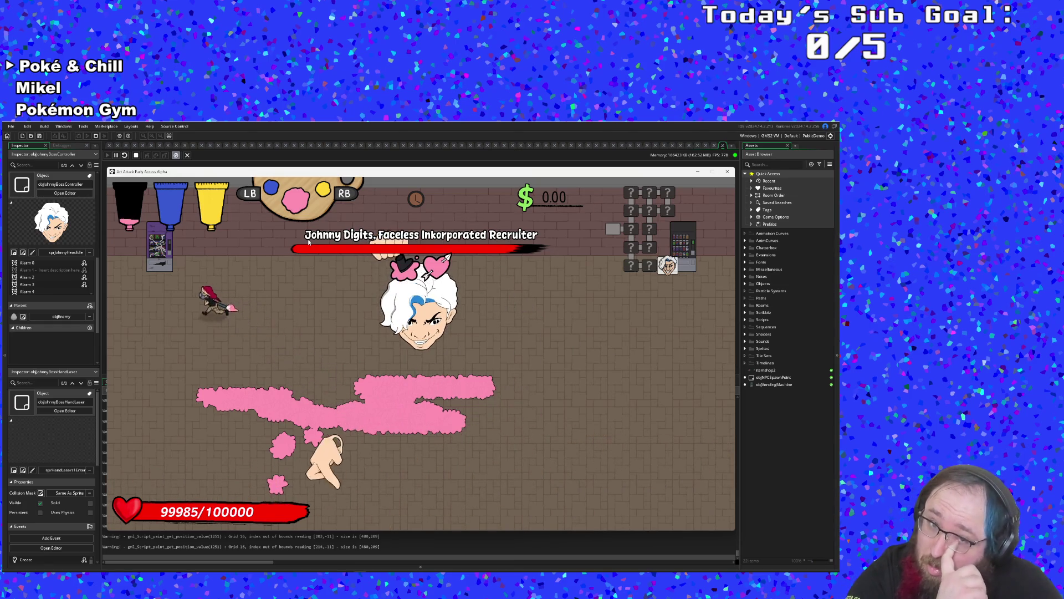
pyautogui.press('d')
pyautogui.press('s')
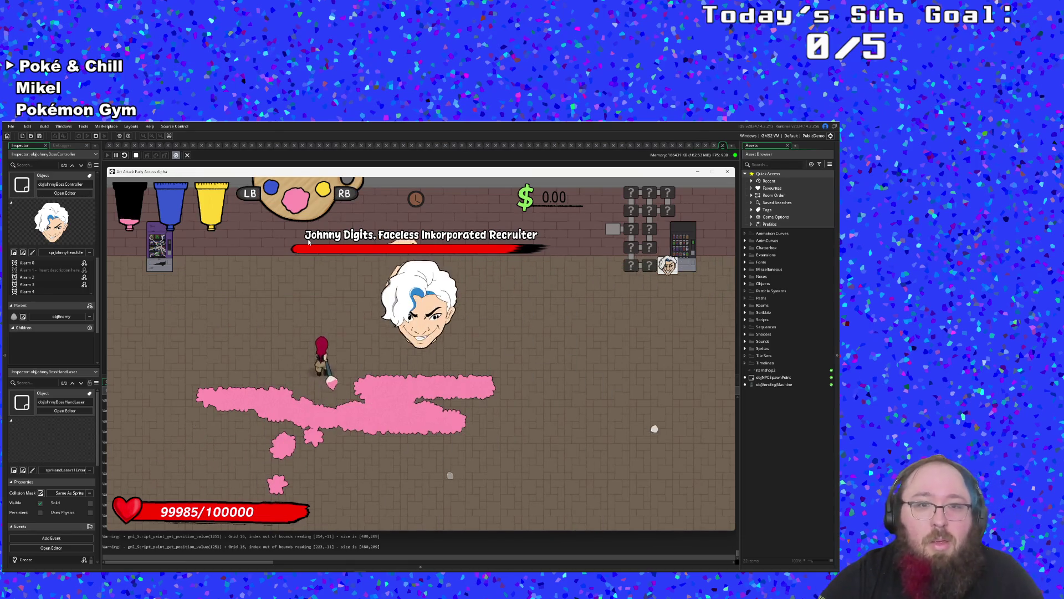
pyautogui.press('s')
pyautogui.press('a')
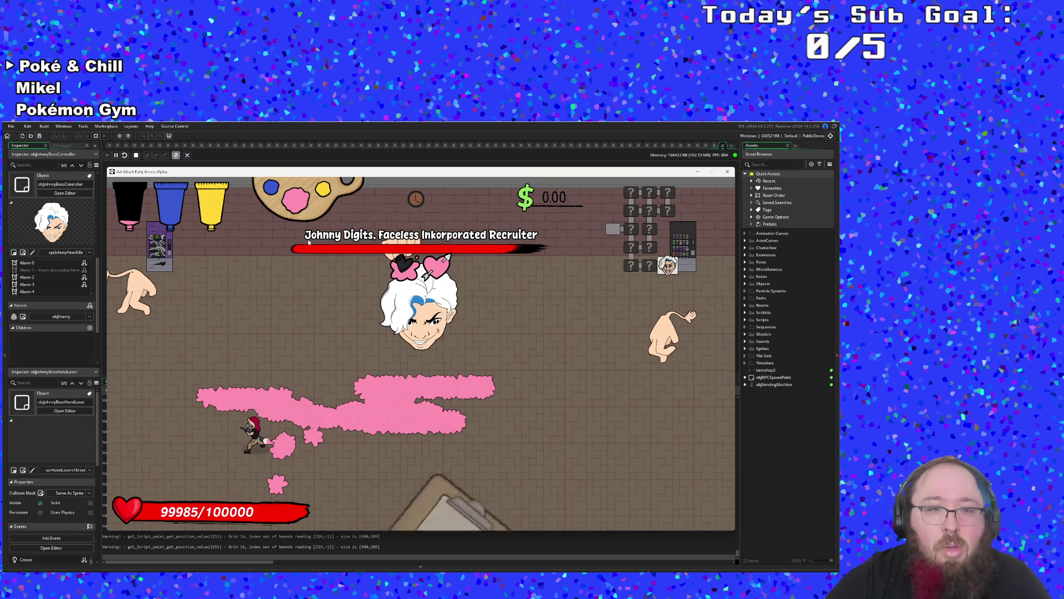
pyautogui.press('w')
pyautogui.press('d')
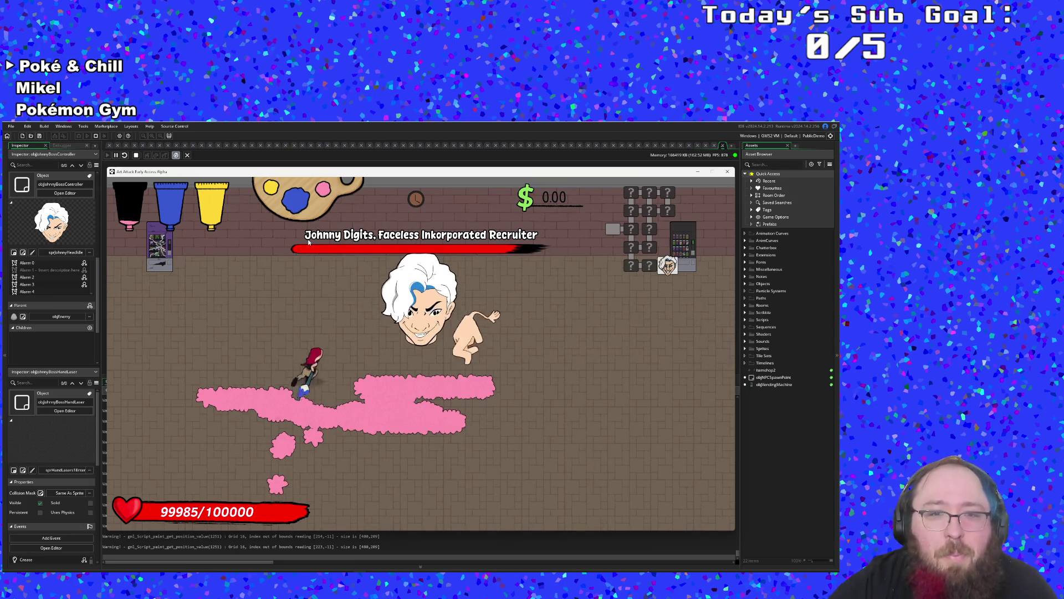
# - Hit the boss to apply status effects until charm and heart icons flicker, health 99975/100000
pyautogui.press('s')
pyautogui.press('a')
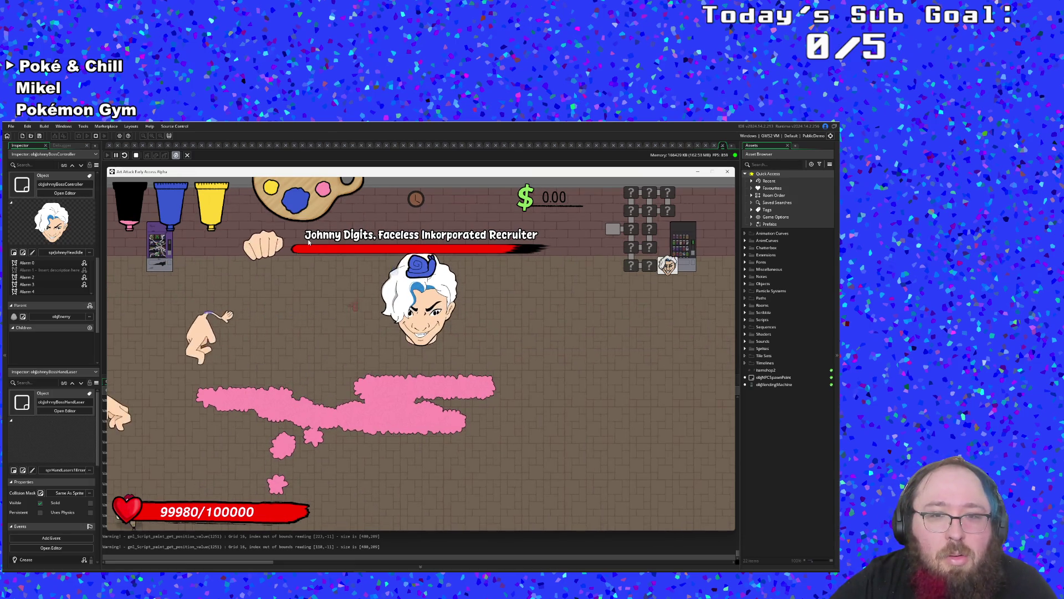
pyautogui.press('a')
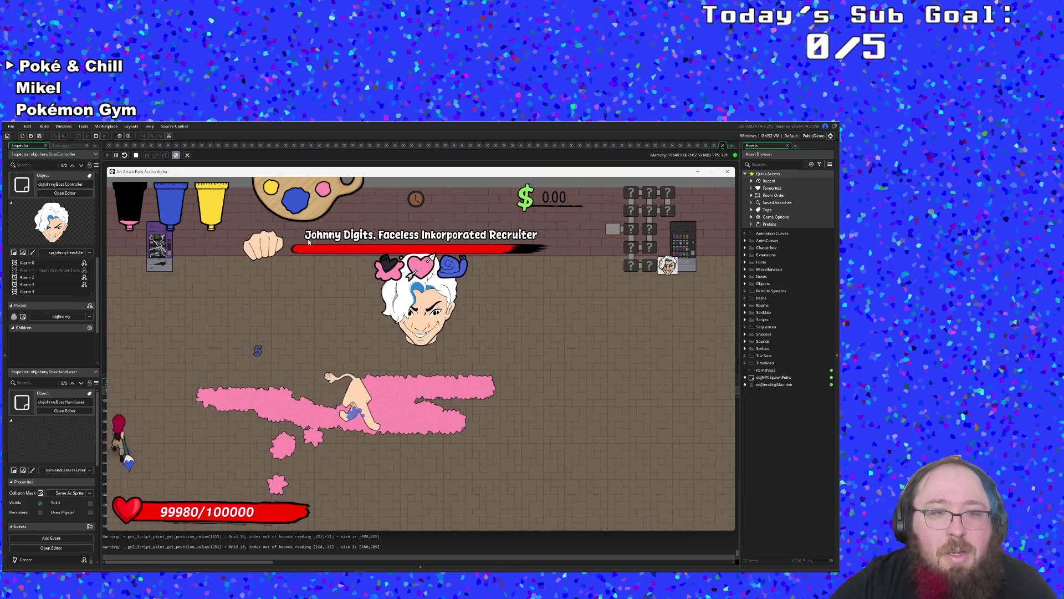
pyautogui.press('w')
pyautogui.press('d')
pyautogui.press('s')
pyautogui.press('a')
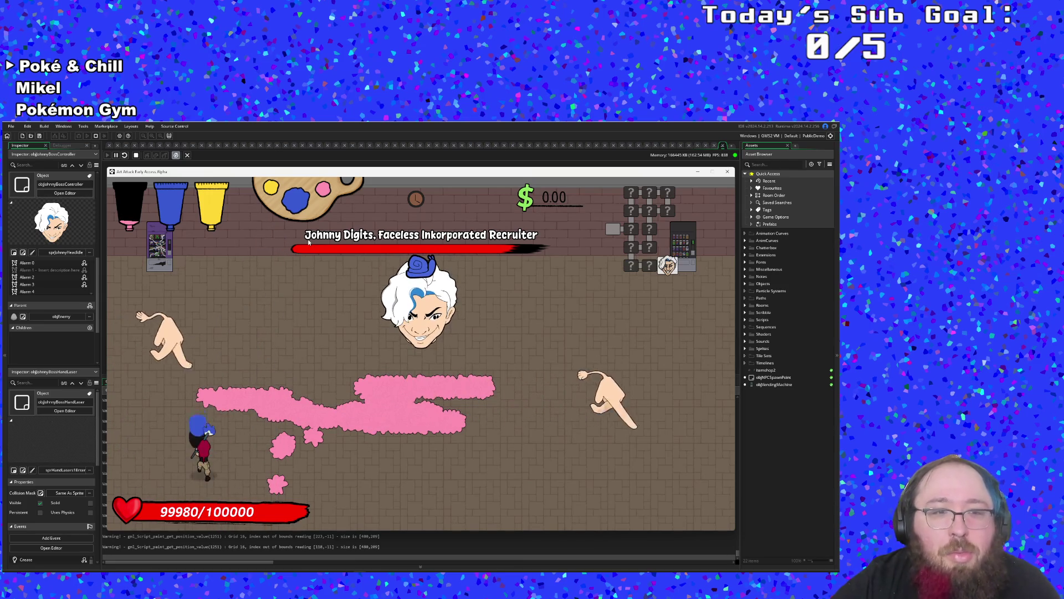
pyautogui.press('d')
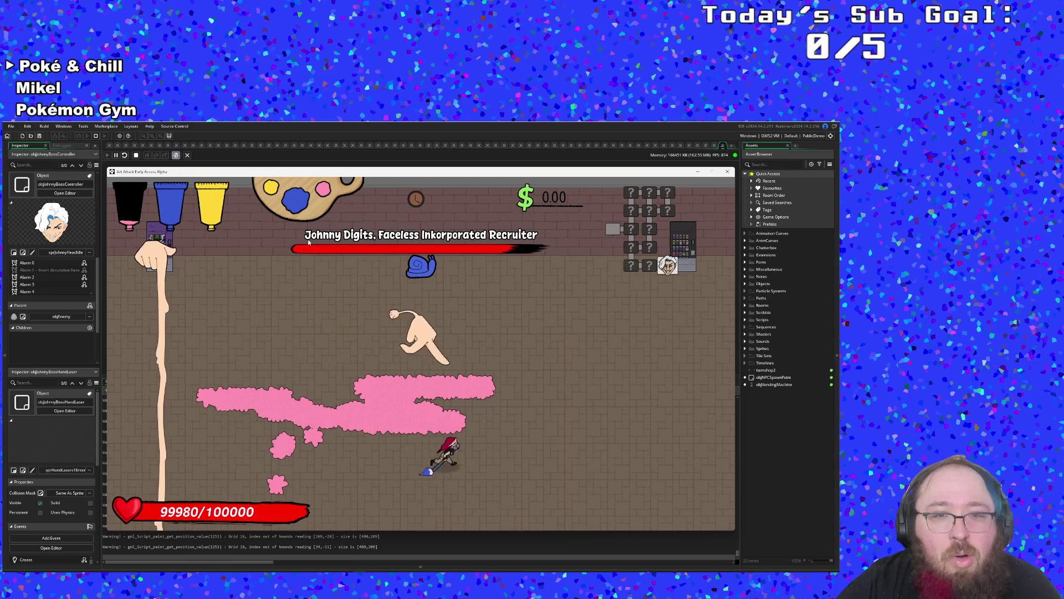
pyautogui.press('d')
pyautogui.press('w')
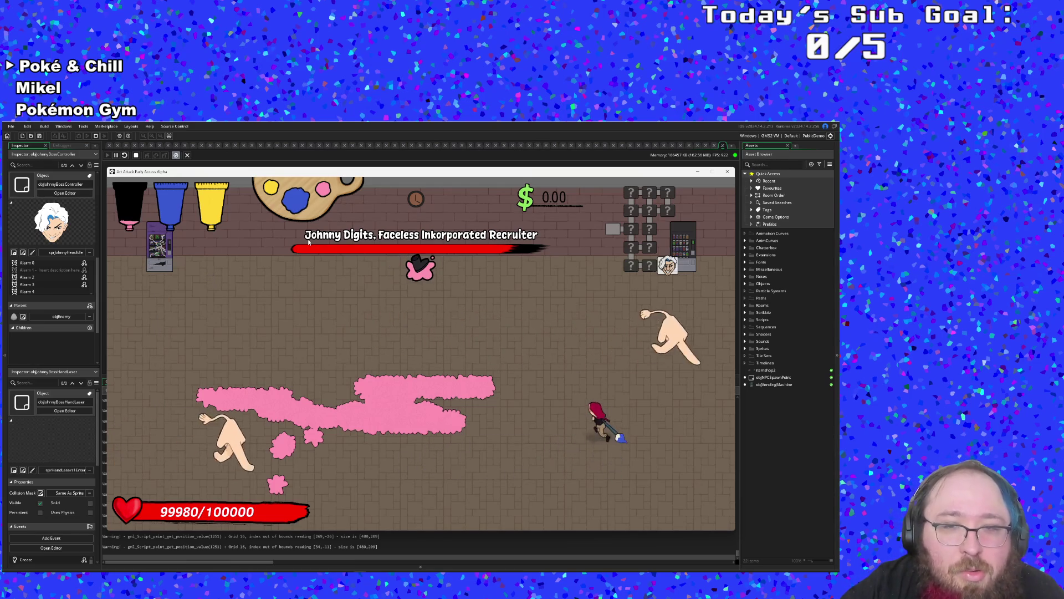
pyautogui.press('w')
pyautogui.press('a')
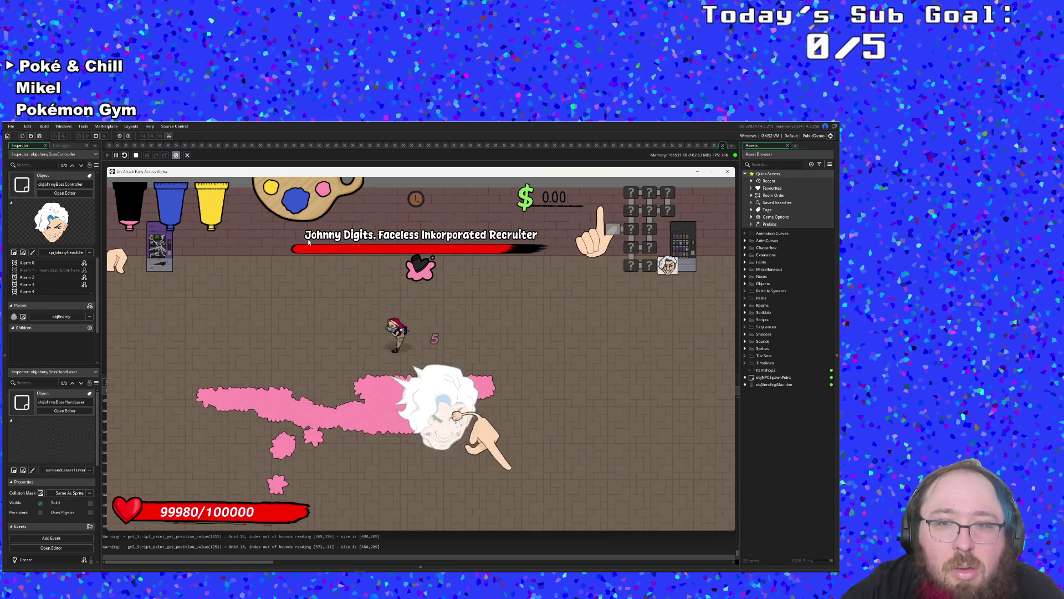
pyautogui.press('s')
pyautogui.press('a')
pyautogui.press('d')
pyautogui.press('a')
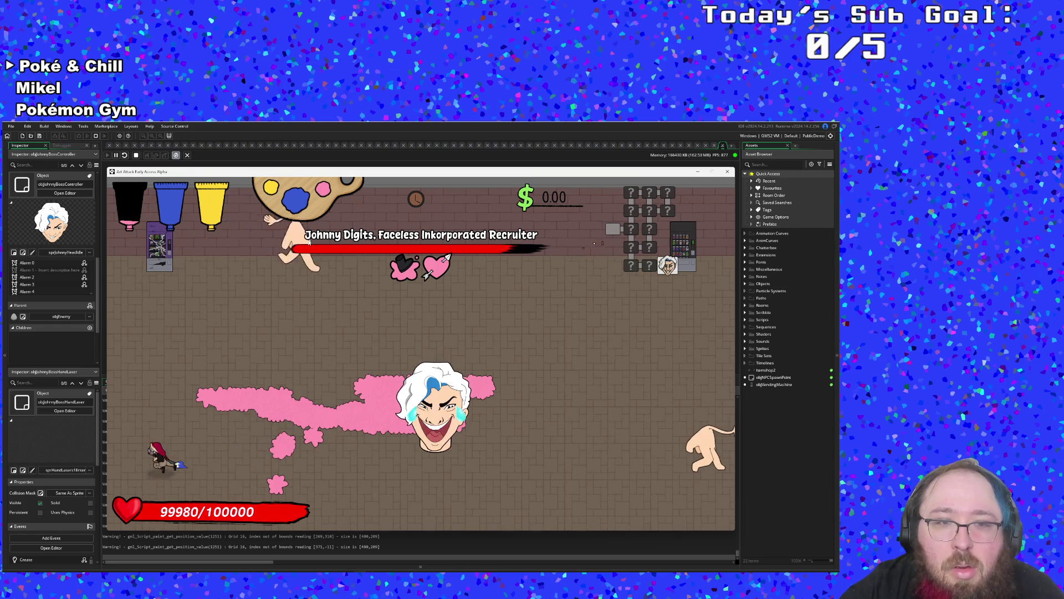
pyautogui.press('w')
pyautogui.press('s')
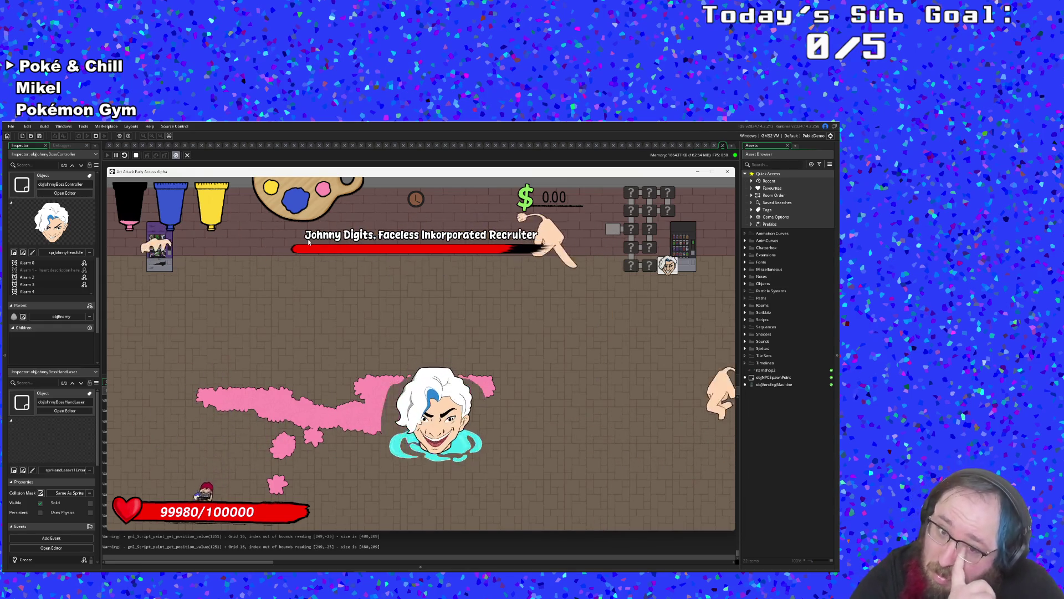
pyautogui.press('d')
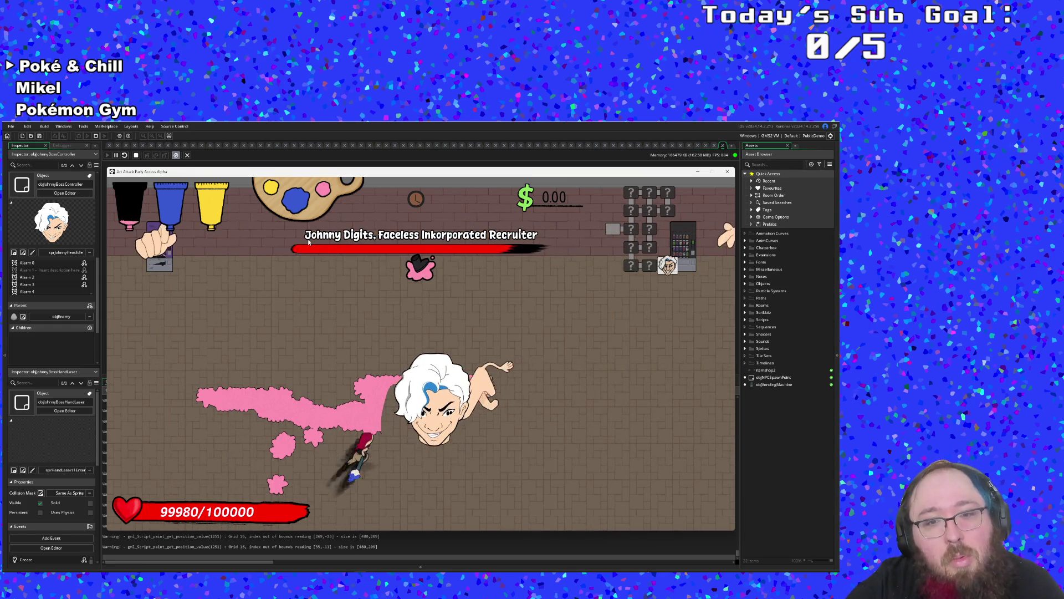
pyautogui.press('w')
pyautogui.press('s')
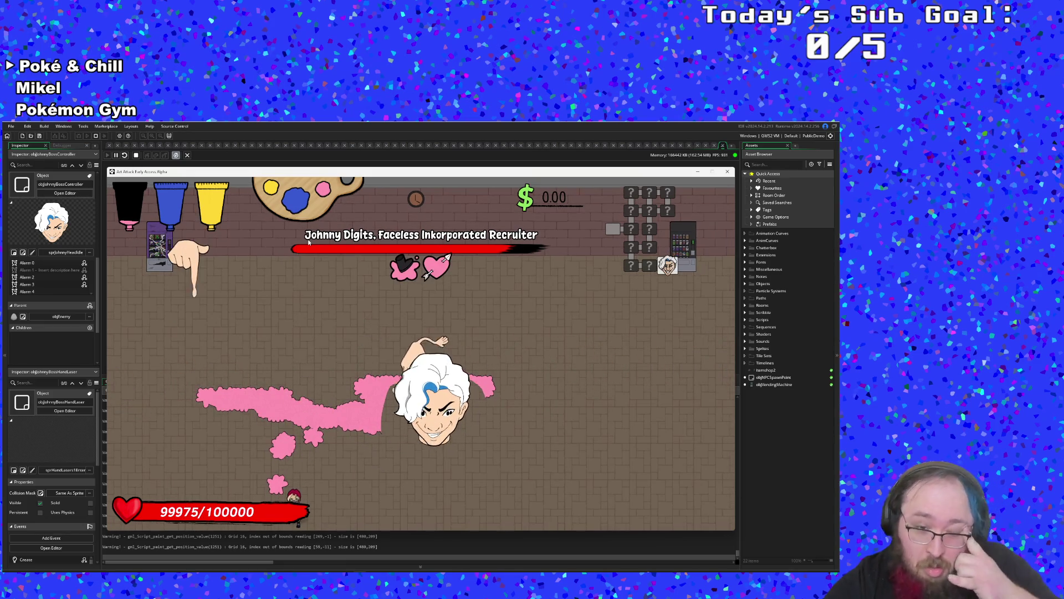
pyautogui.press('w')
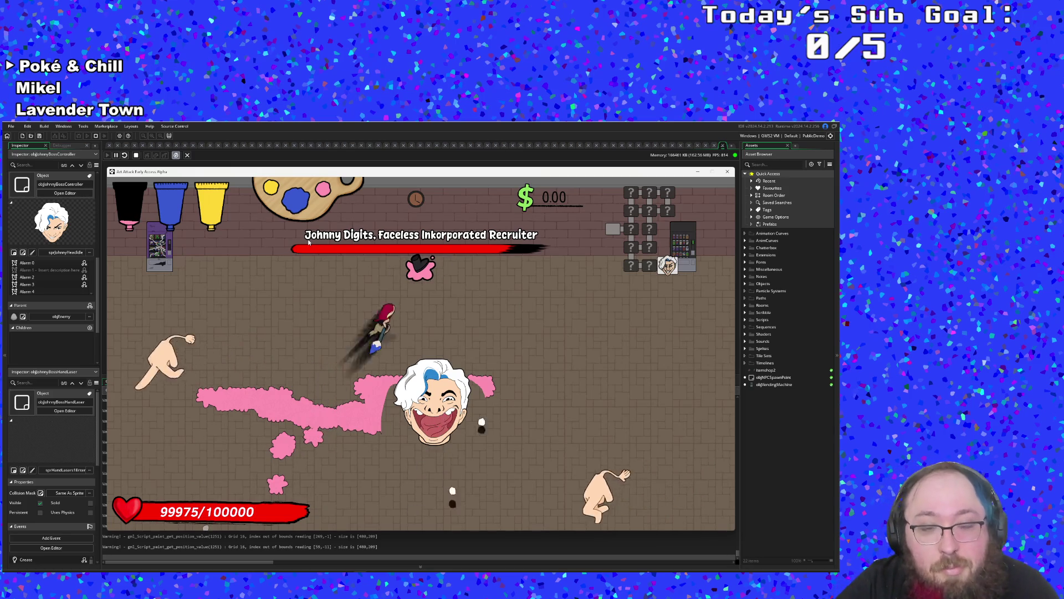
pyautogui.press('d')
pyautogui.press('s')
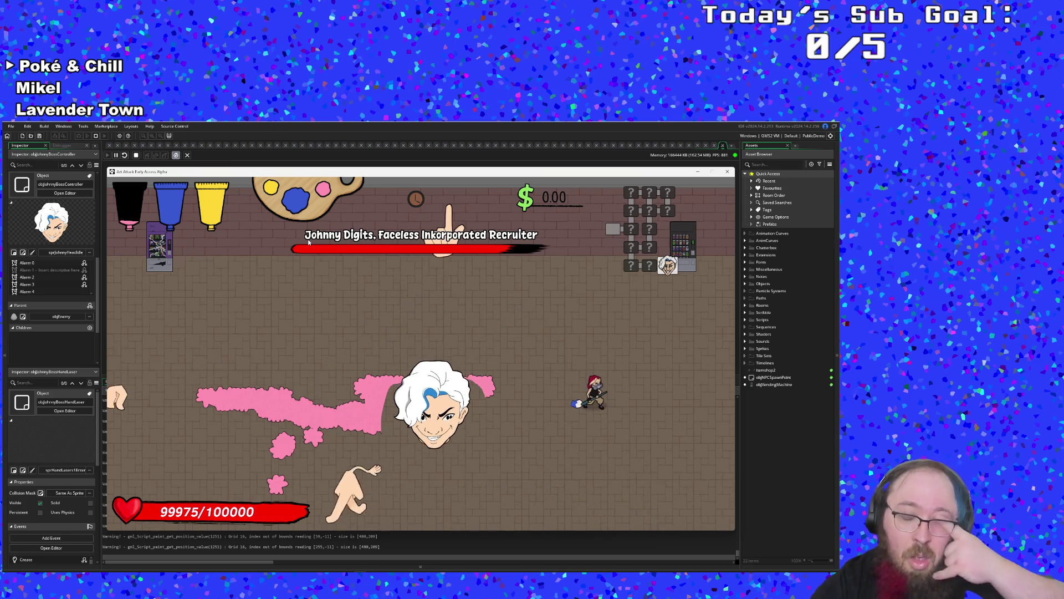
pyautogui.press('s')
pyautogui.press('d')
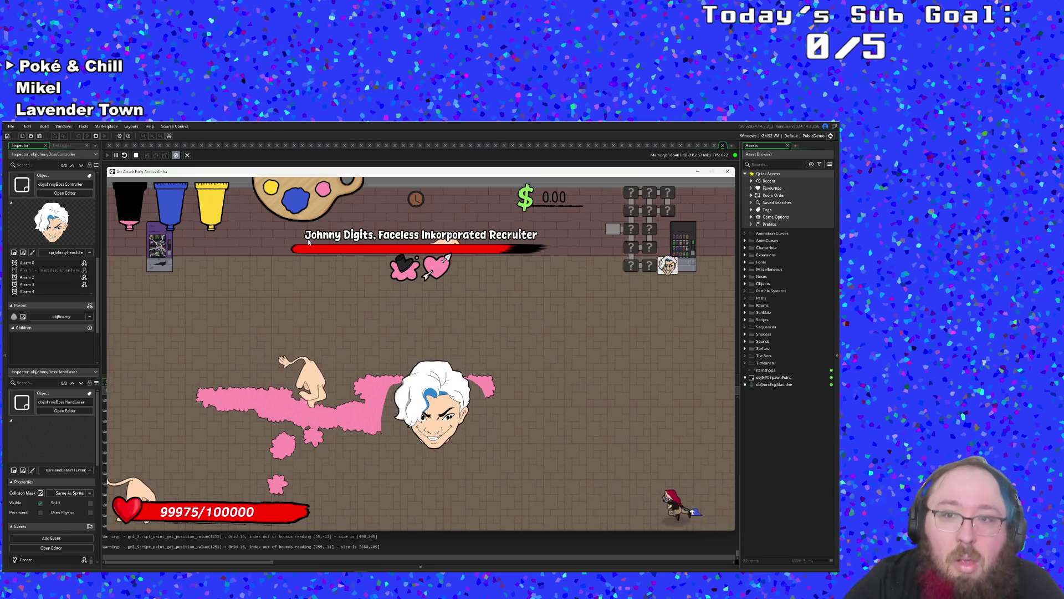
# - Stop the running playtest and return to the boss's charm code
pyautogui.click(728, 172)
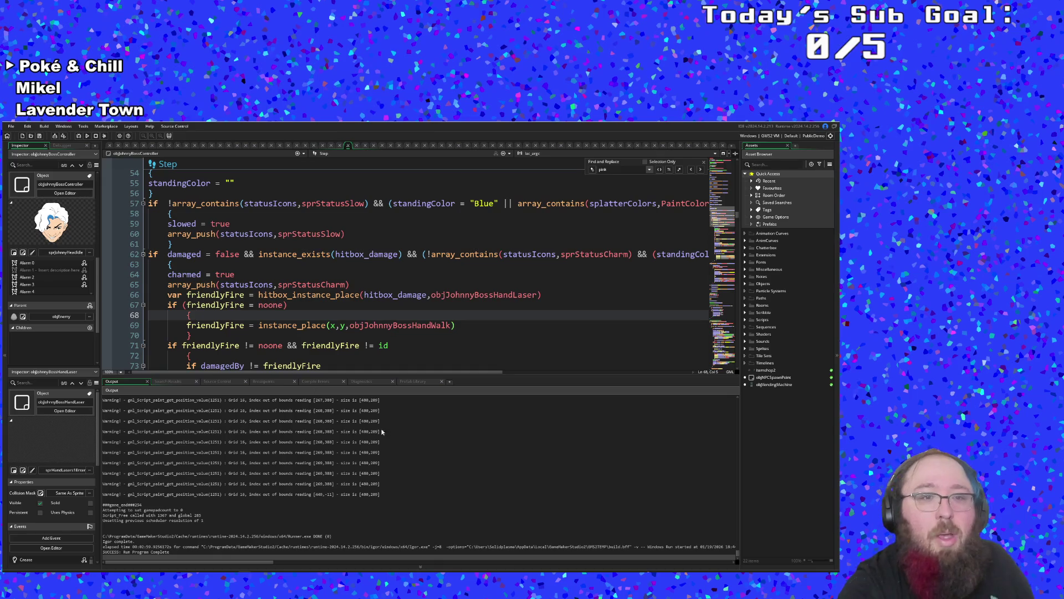
pyautogui.click(325, 267)
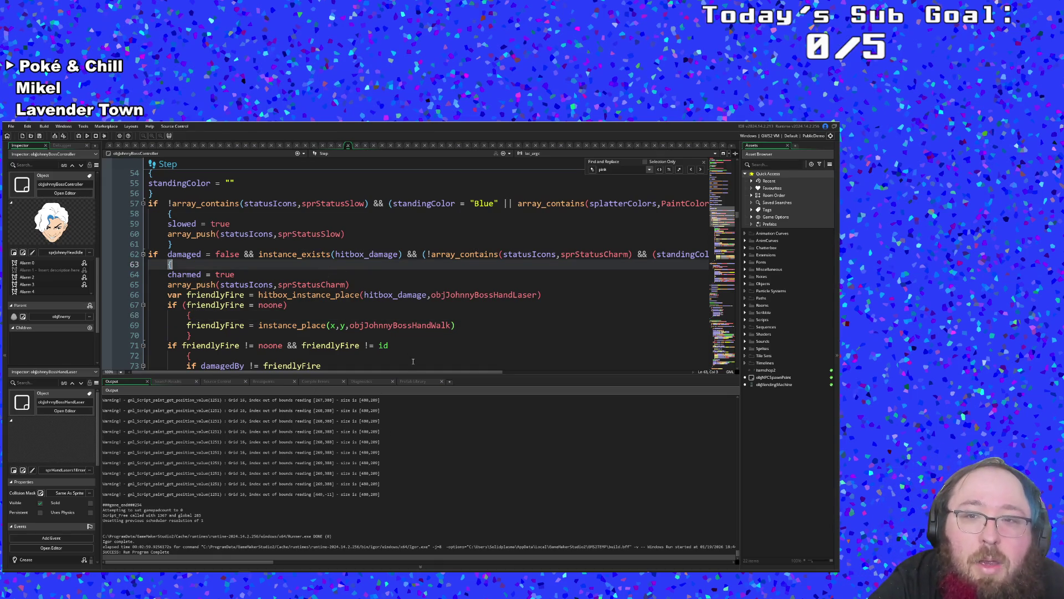
pyautogui.moveTo(404, 376)
pyautogui.mouseDown()
pyautogui.moveTo(600, 382)
pyautogui.moveTo(517, 374)
pyautogui.moveTo(421, 340)
pyautogui.mouseUp()
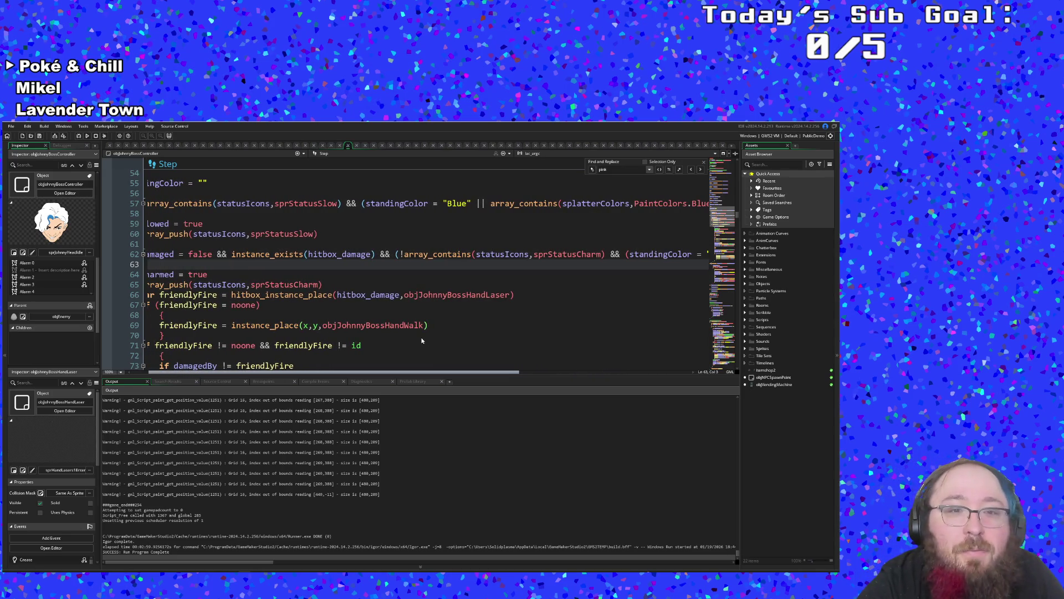
# - Cut '(!array_contains(statusIcons,sprStatusCharm) && ' out of line 62's charm condition
pyautogui.click(625, 248)
pyautogui.click(624, 254)
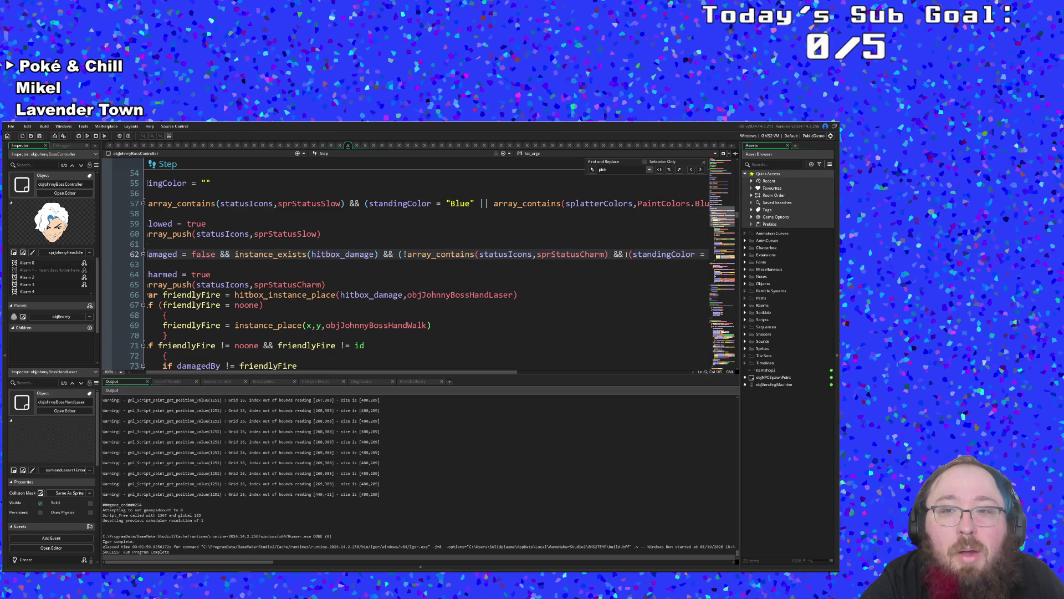
pyautogui.moveTo(625, 254); pyautogui.dragTo(455, 250)
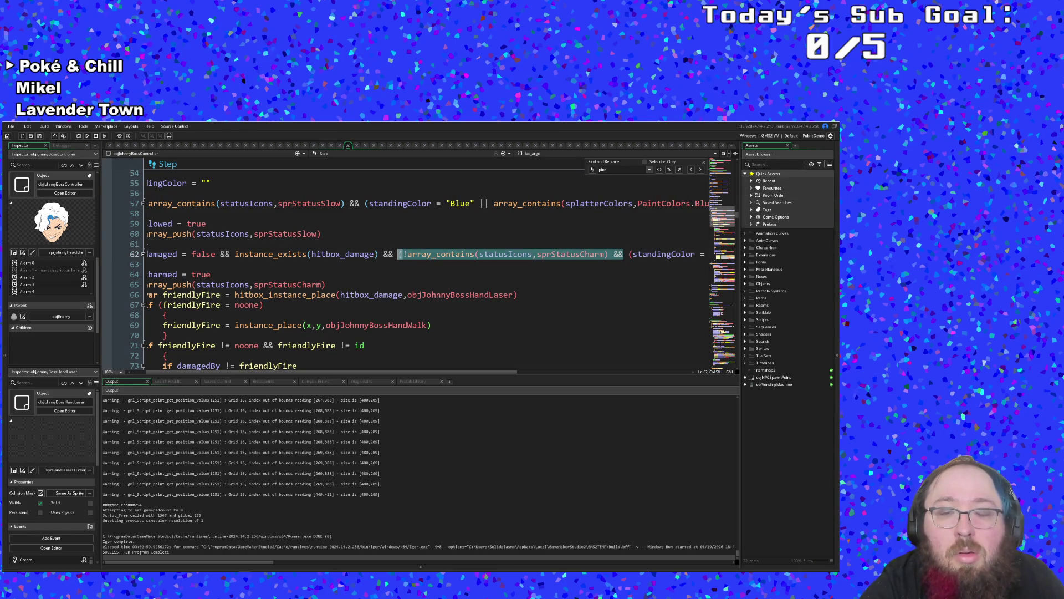
pyautogui.press('Delete')
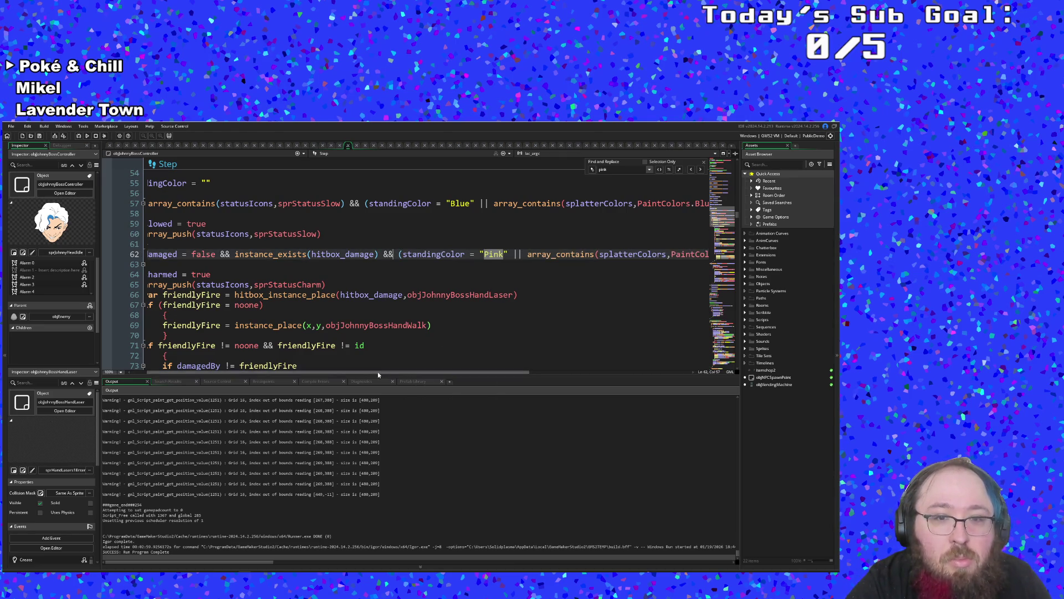
pyautogui.moveTo(378, 371); pyautogui.dragTo(460, 371)
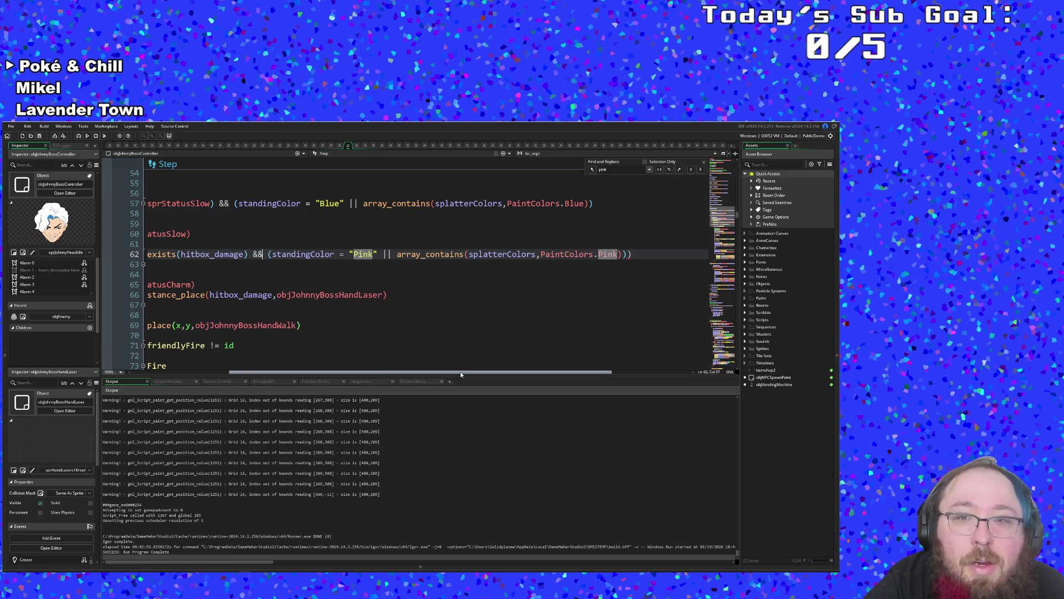
pyautogui.moveTo(460, 371)
pyautogui.mouseDown()
pyautogui.moveTo(371, 358)
pyautogui.moveTo(492, 361)
pyautogui.mouseUp()
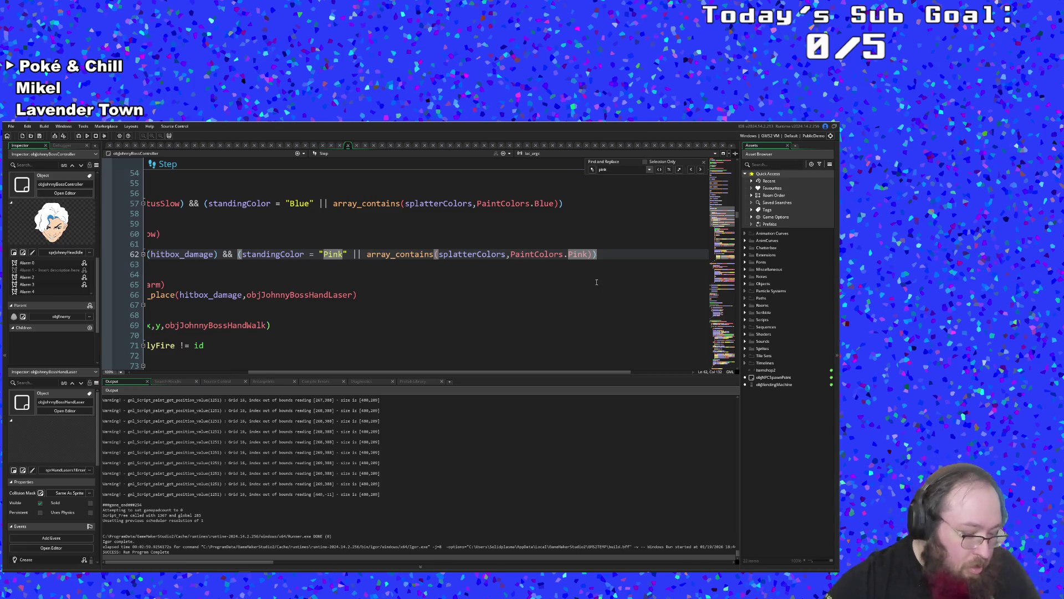
# - Paste the icon check back into line 62, drop its '!' and turn '&&' into '||'
pyautogui.write('(!array_contains(statusIcons,sprStatusCharm) &&')
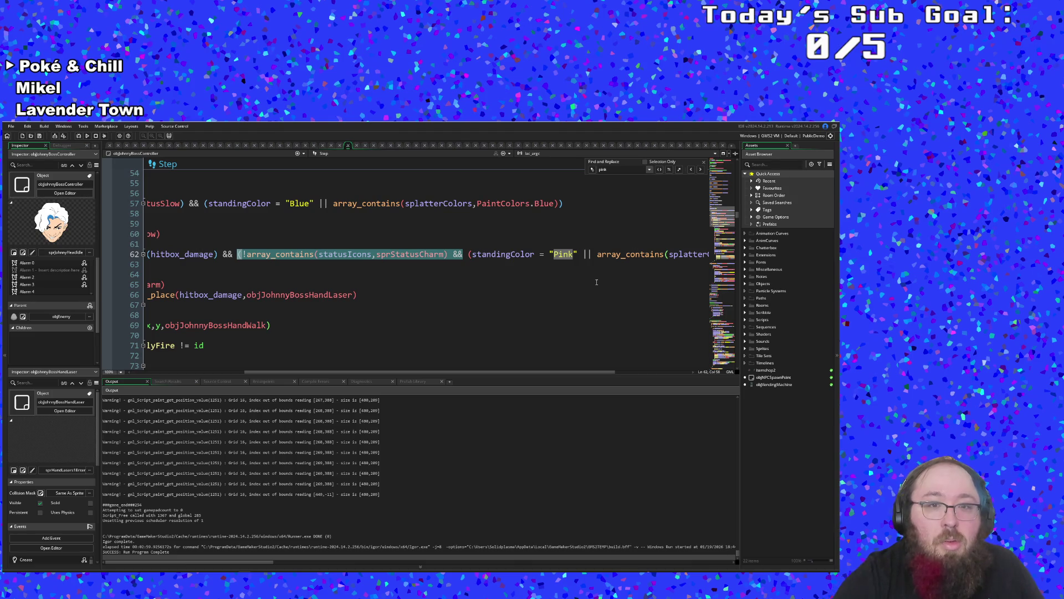
pyautogui.click(247, 254)
pyautogui.press('BackSpace')
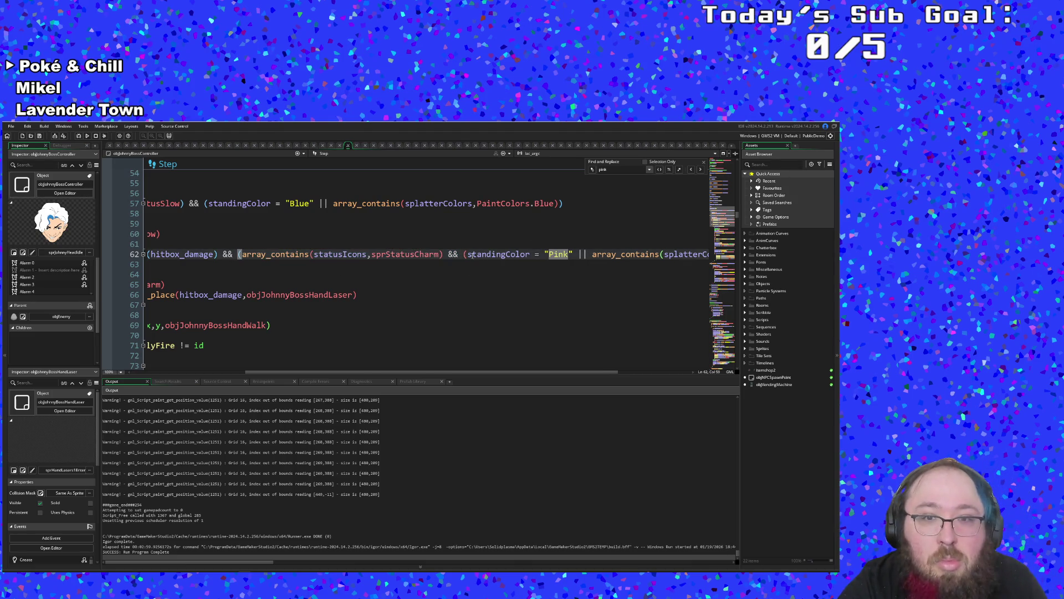
pyautogui.moveTo(459, 254); pyautogui.dragTo(448, 254)
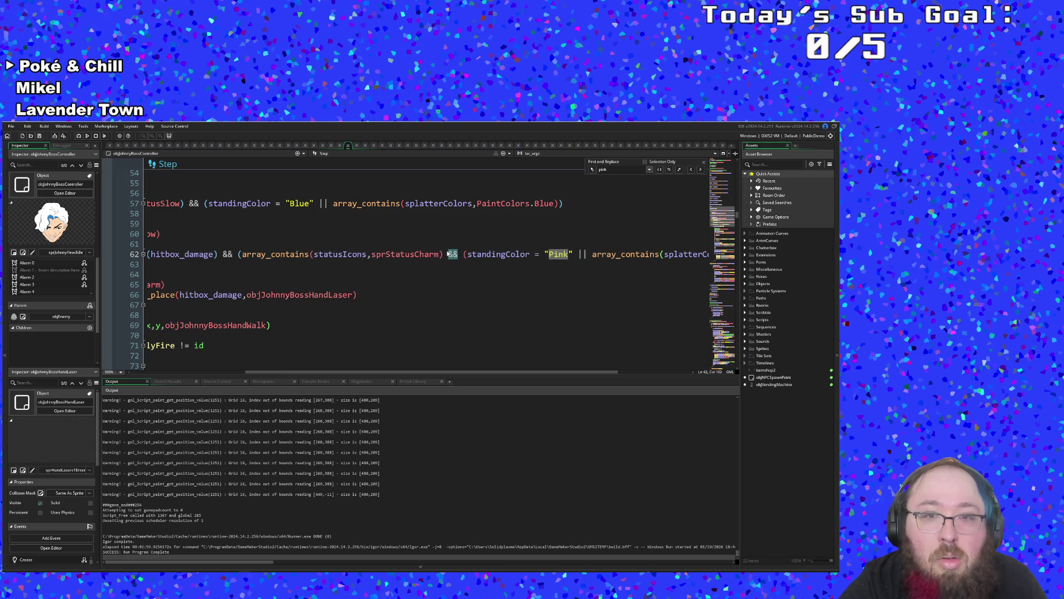
pyautogui.write('||')
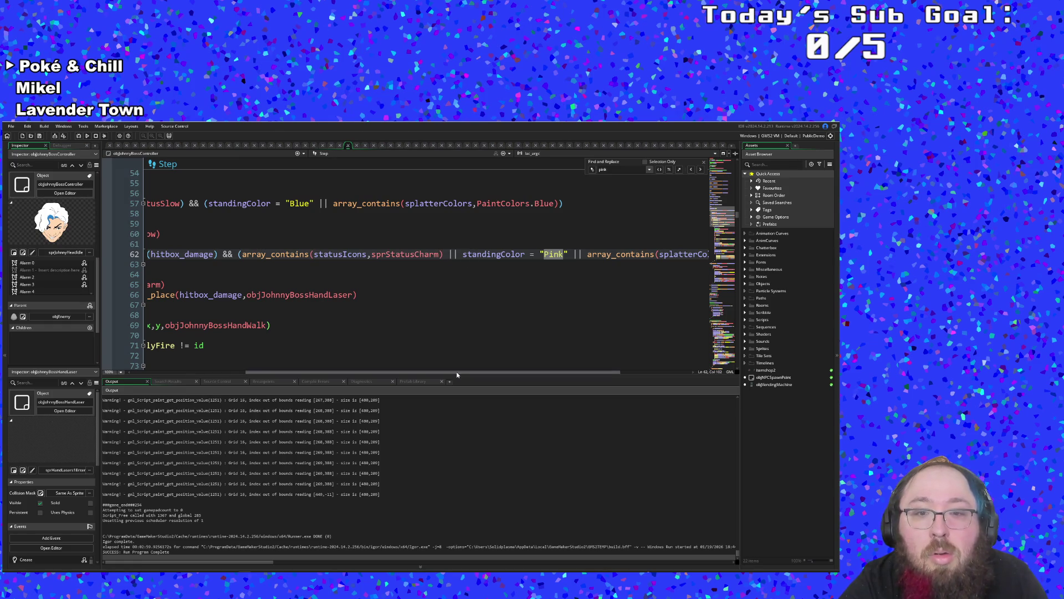
# - Remove the extra closing parenthesis and replace the array_contains check with 'charmed = true'
pyautogui.moveTo(457, 373); pyautogui.dragTo(528, 372)
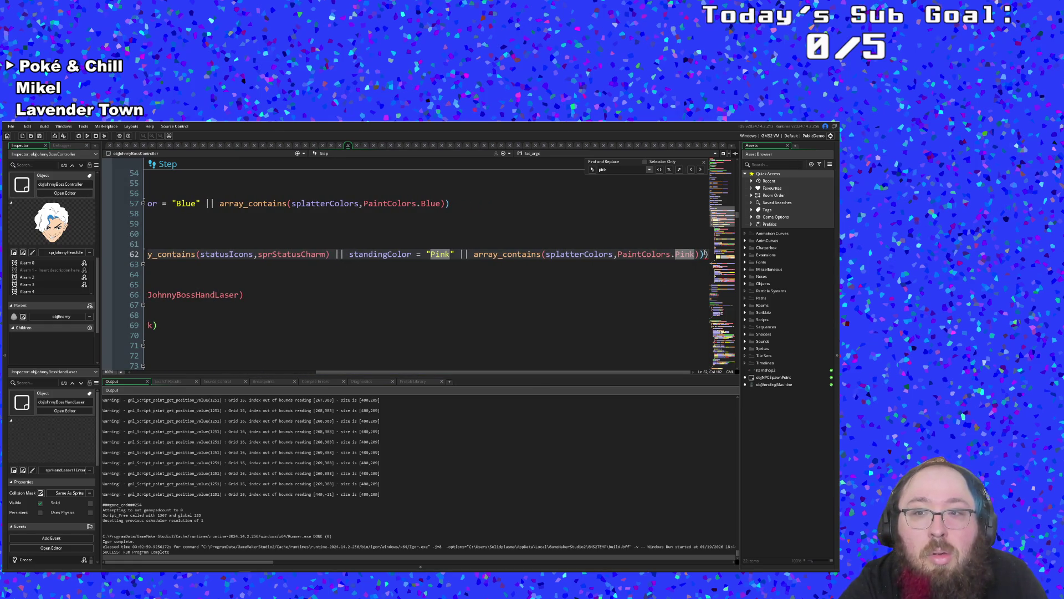
pyautogui.click(706, 252)
pyautogui.press('BackSpace')
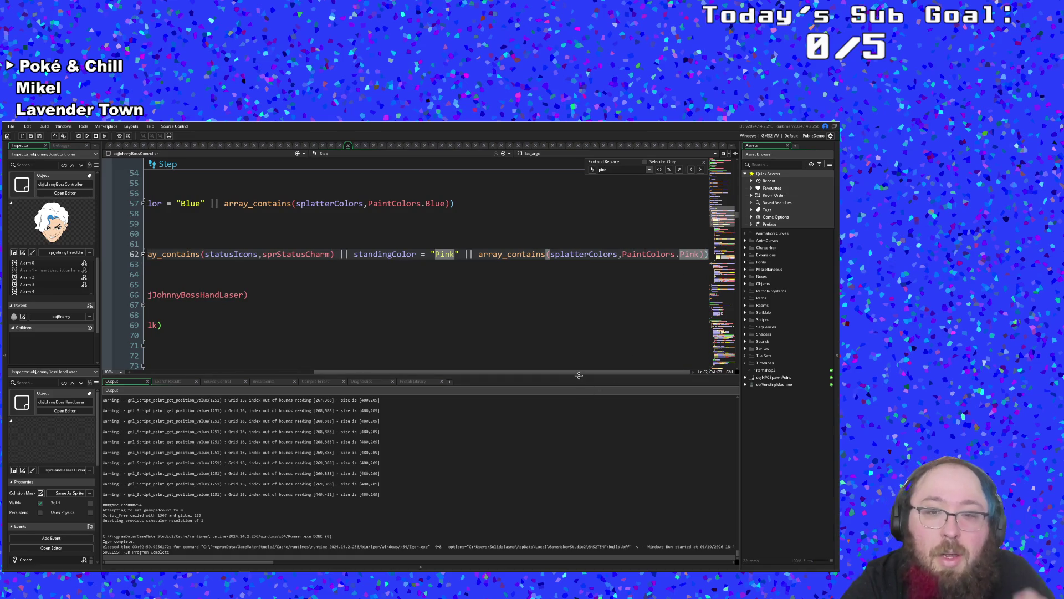
pyautogui.moveTo(574, 374)
pyautogui.mouseDown()
pyautogui.moveTo(515, 358)
pyautogui.moveTo(396, 358)
pyautogui.moveTo(553, 374)
pyautogui.mouseUp()
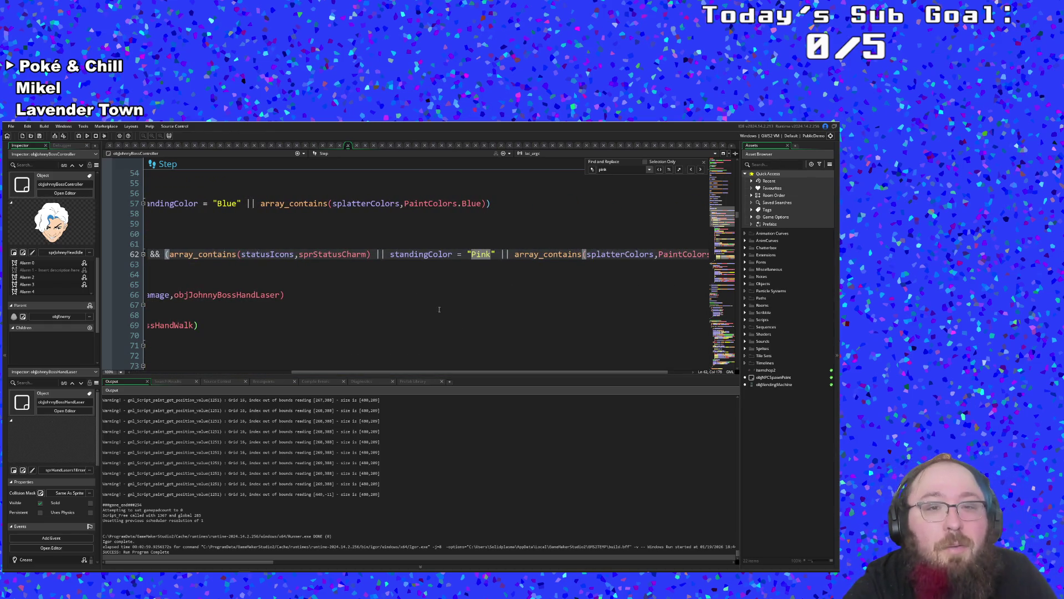
pyautogui.moveTo(372, 253); pyautogui.dragTo(312, 253)
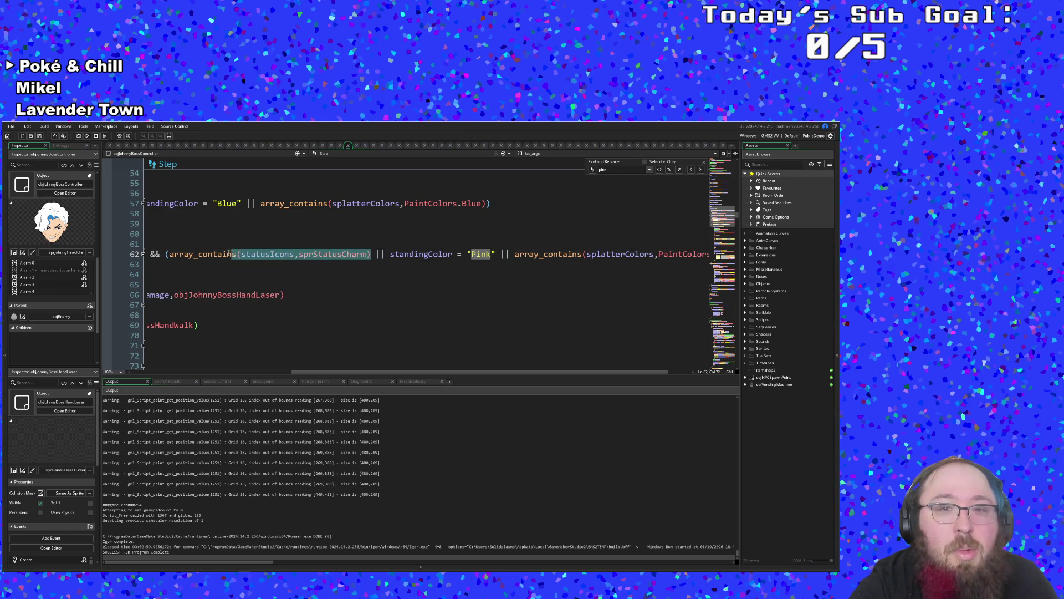
pyautogui.write('(charmed')
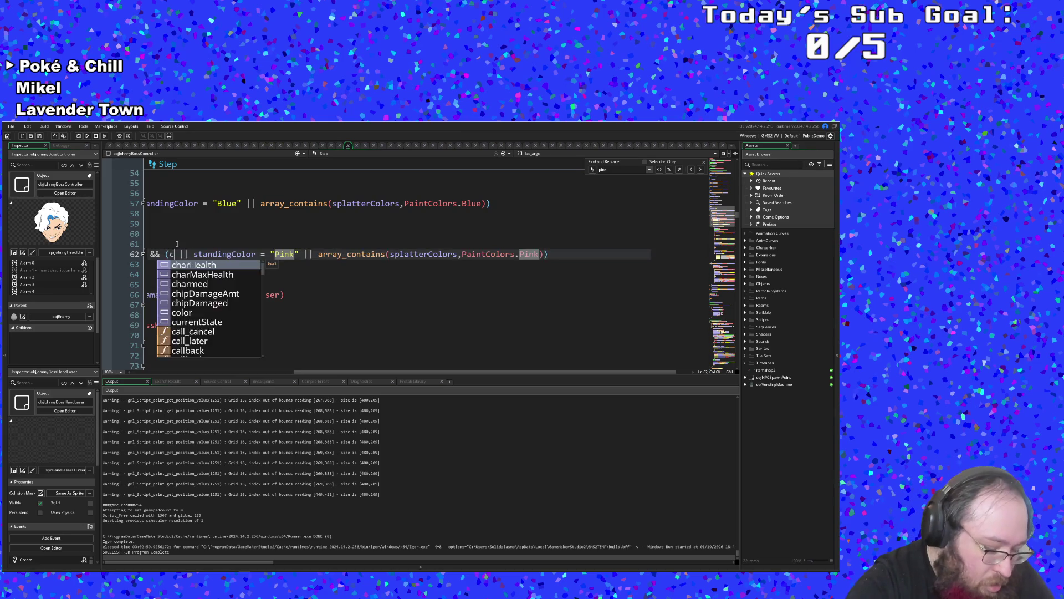
pyautogui.write(' = true')
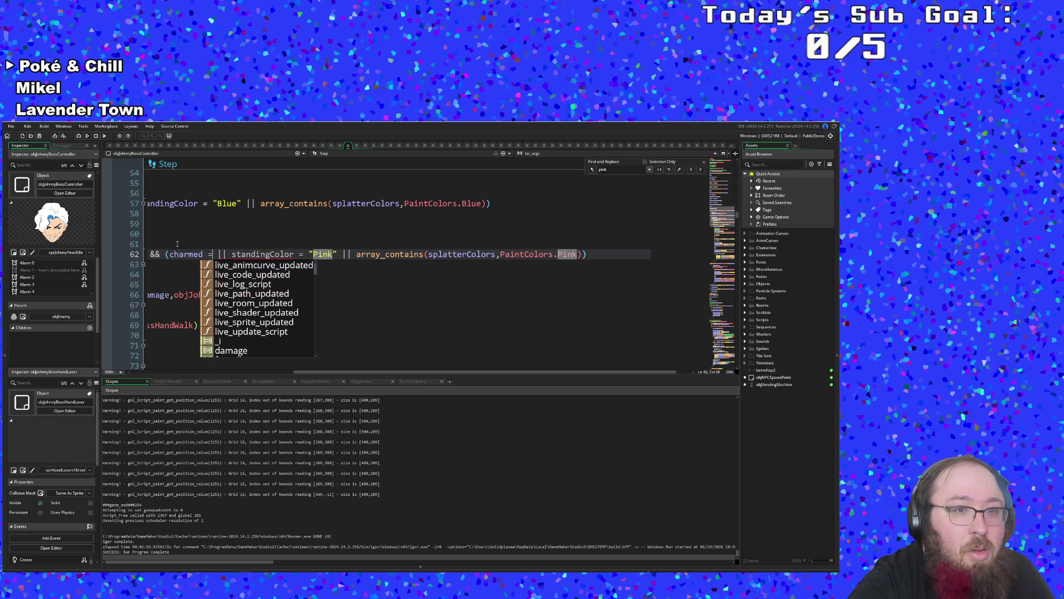
pyautogui.click(341, 325)
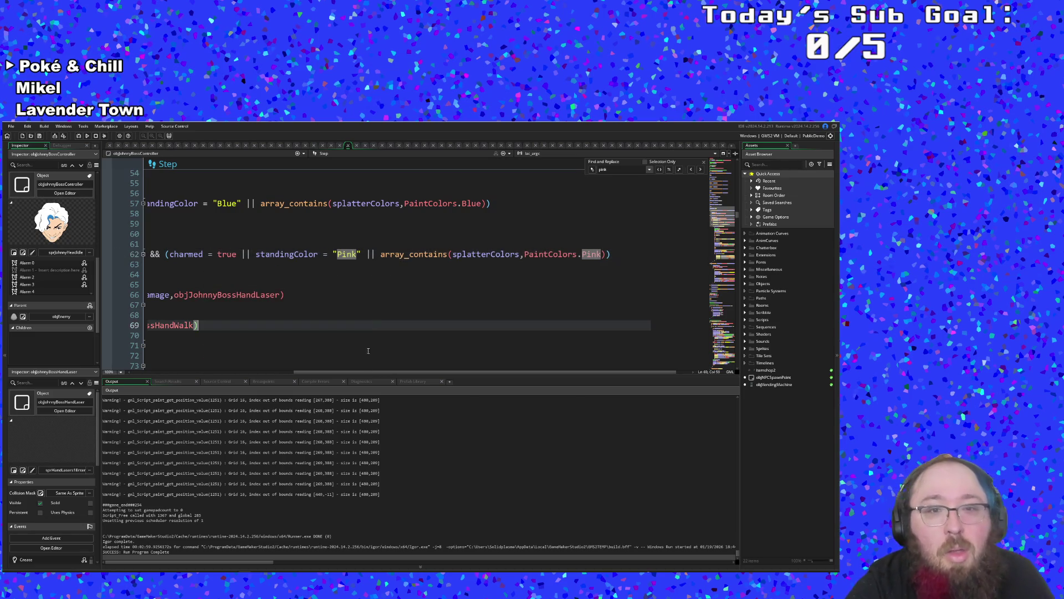
pyautogui.moveTo(361, 375); pyautogui.dragTo(198, 375)
pyautogui.click(288, 305)
pyautogui.click(484, 254)
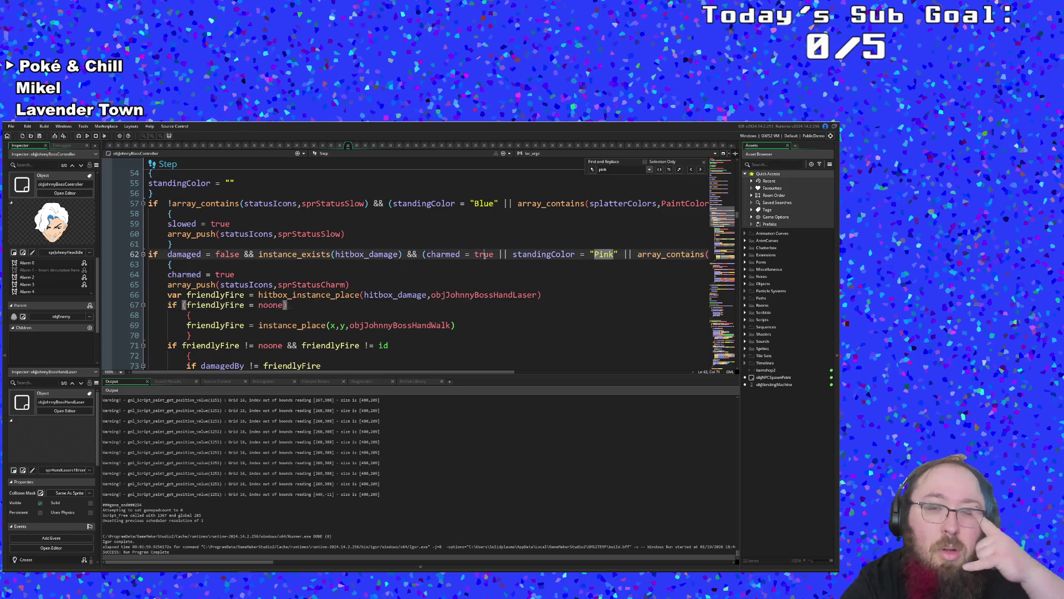
# - Find objJohnnyBossHandLaser and review the Step code where Pink sets boss.charmed
pyautogui.hotkey('ctrl', 't')
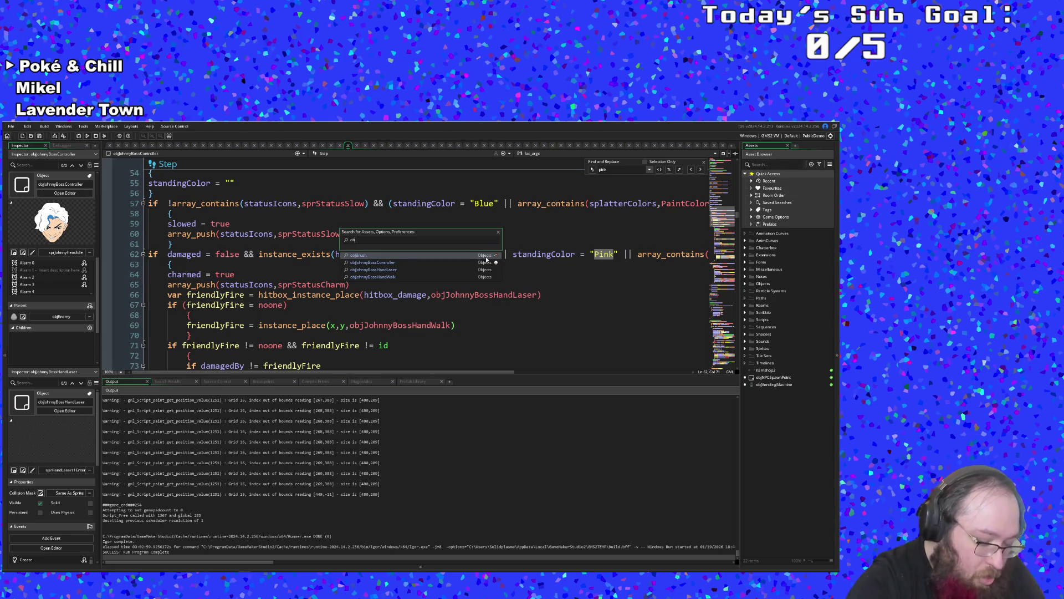
pyautogui.write('j')
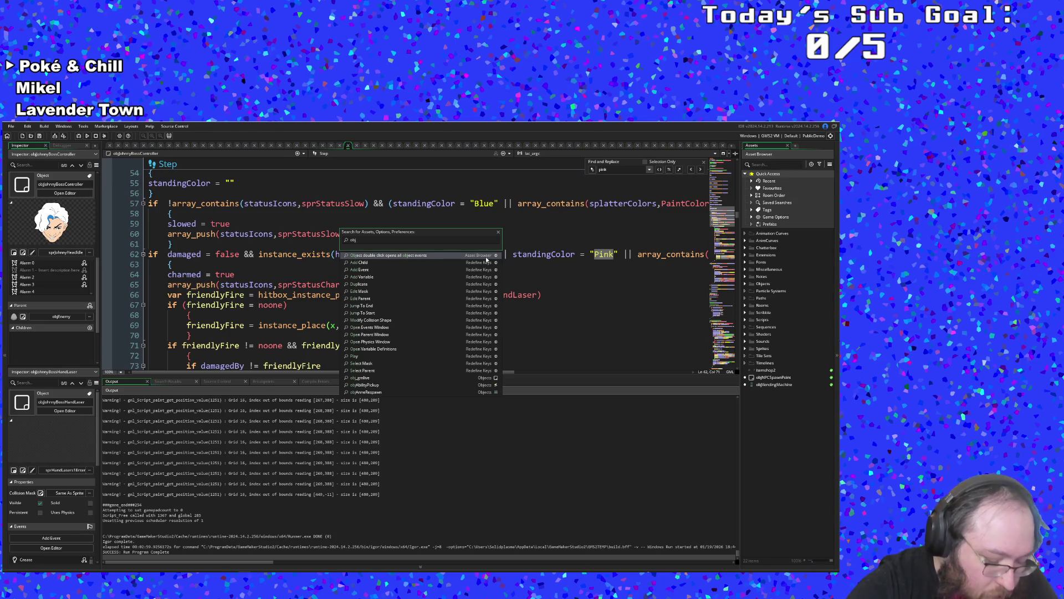
pyautogui.write('jo')
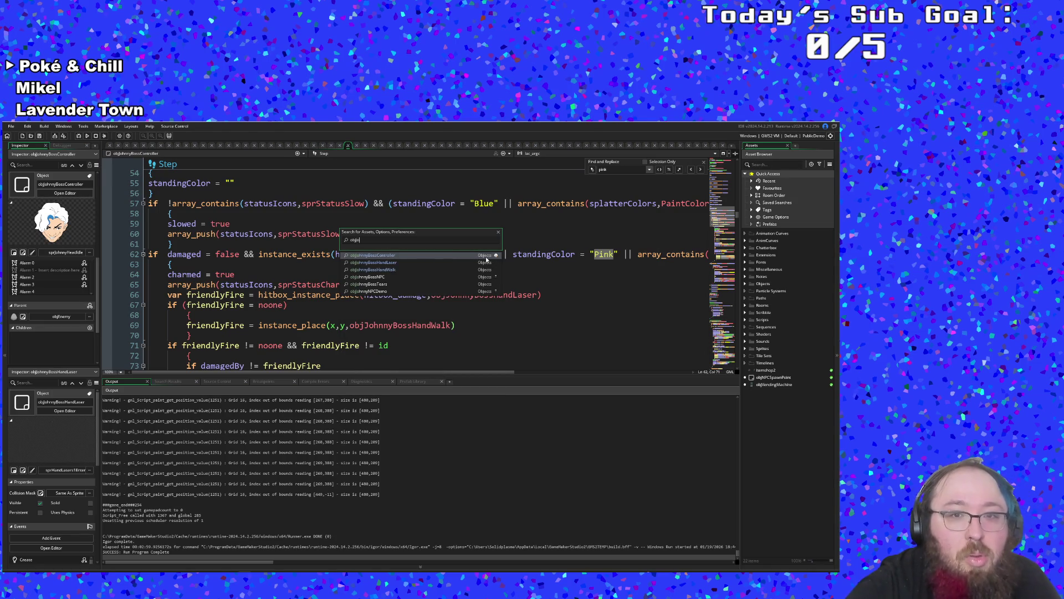
pyautogui.click(392, 265)
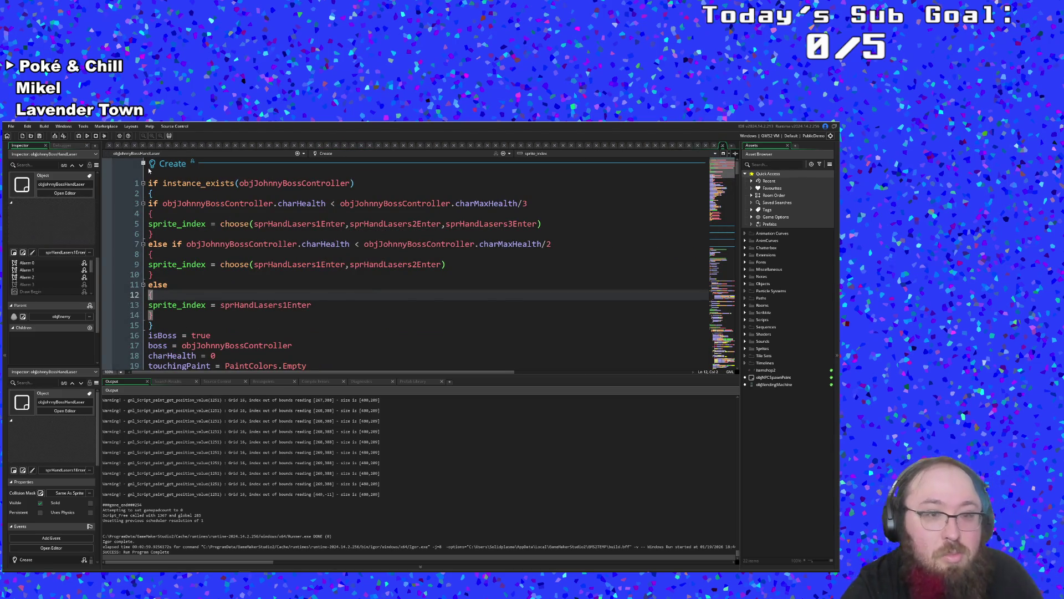
pyautogui.scroll(-6, 182, 234)
pyautogui.click(220, 234)
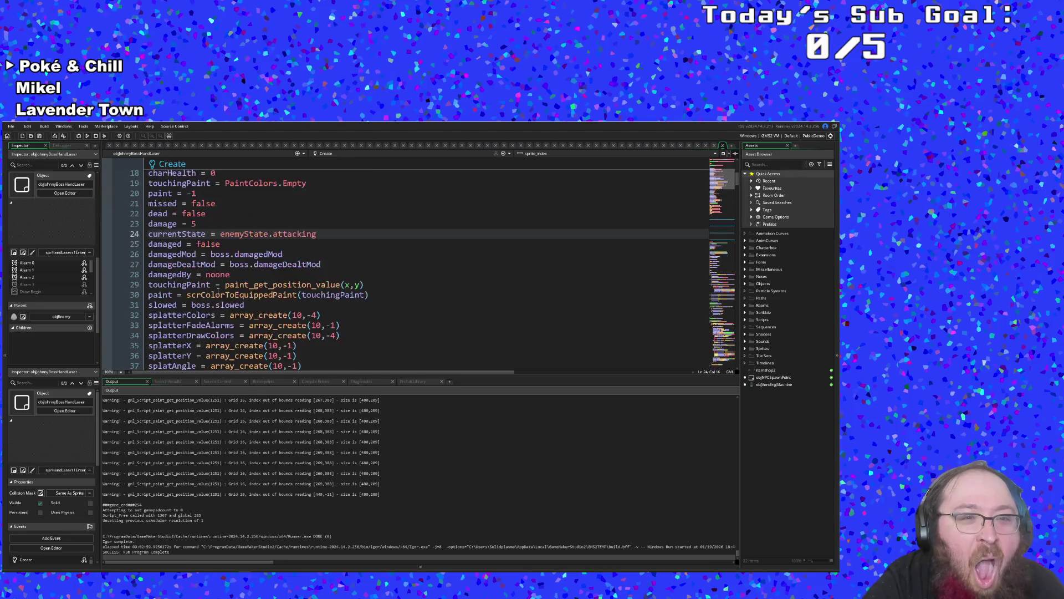
pyautogui.scroll(2, 219, 293)
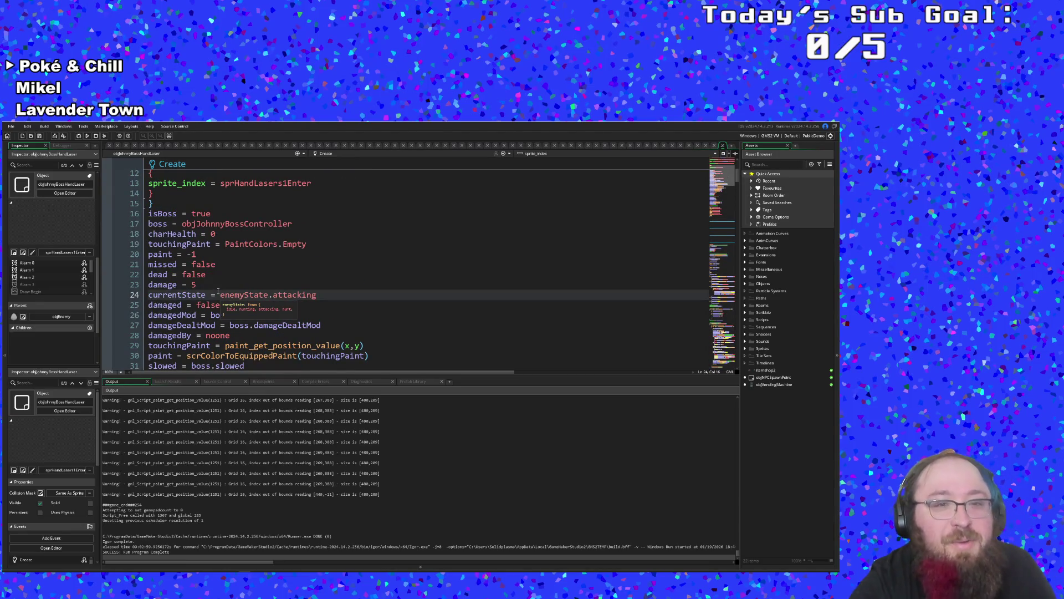
pyautogui.scroll(2, 219, 293)
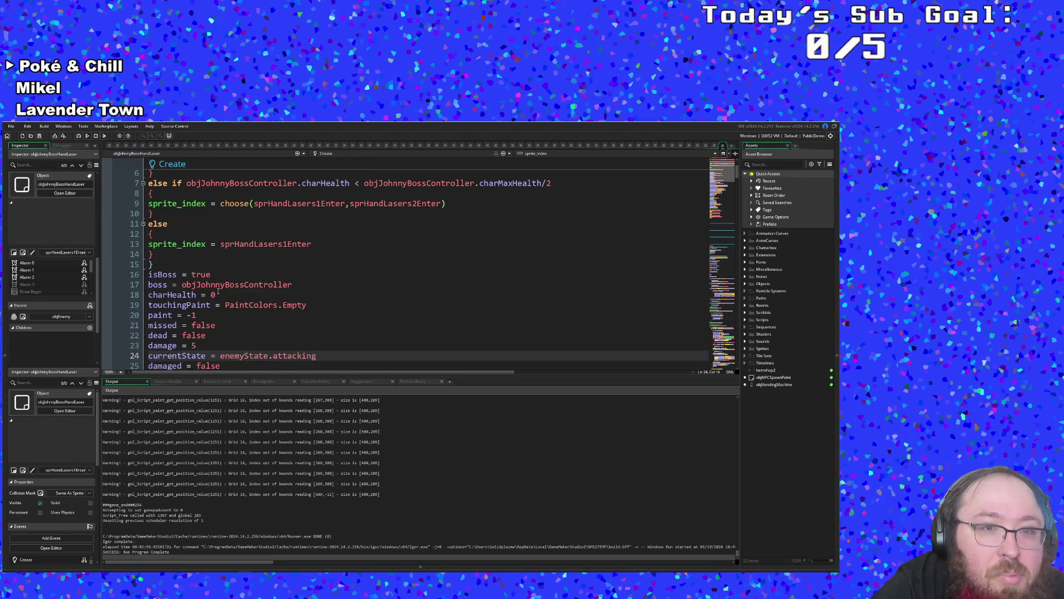
pyautogui.scroll(-14, 218, 291)
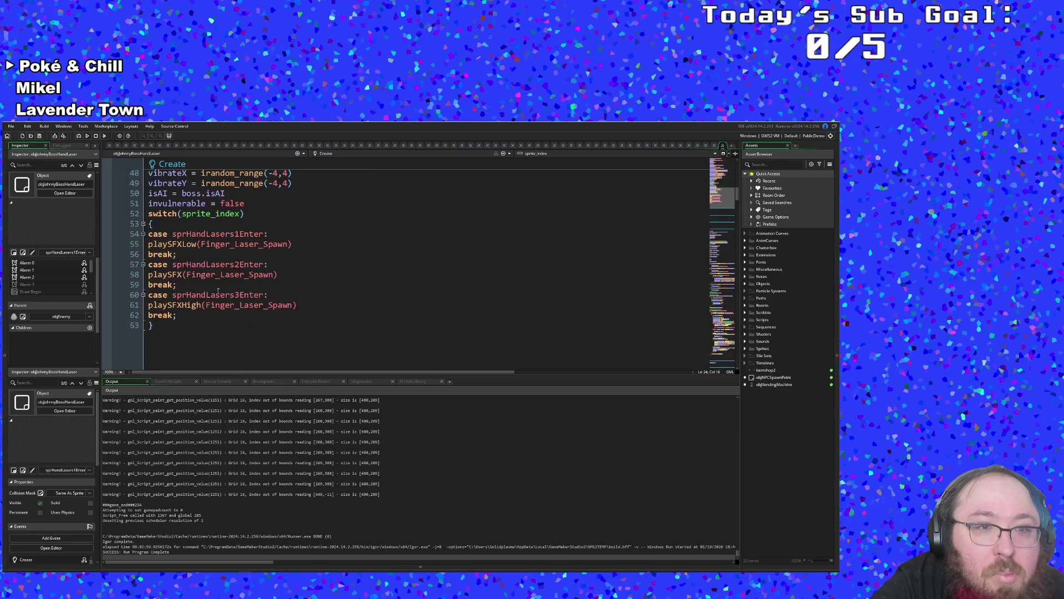
pyautogui.scroll(-5, 217, 290)
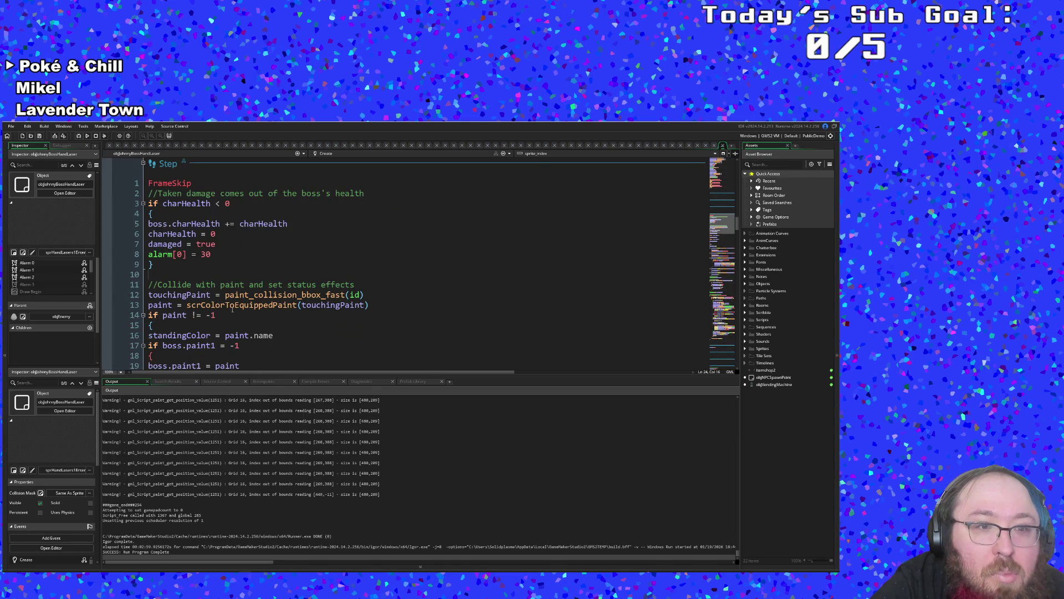
pyautogui.scroll(-10, 236, 315)
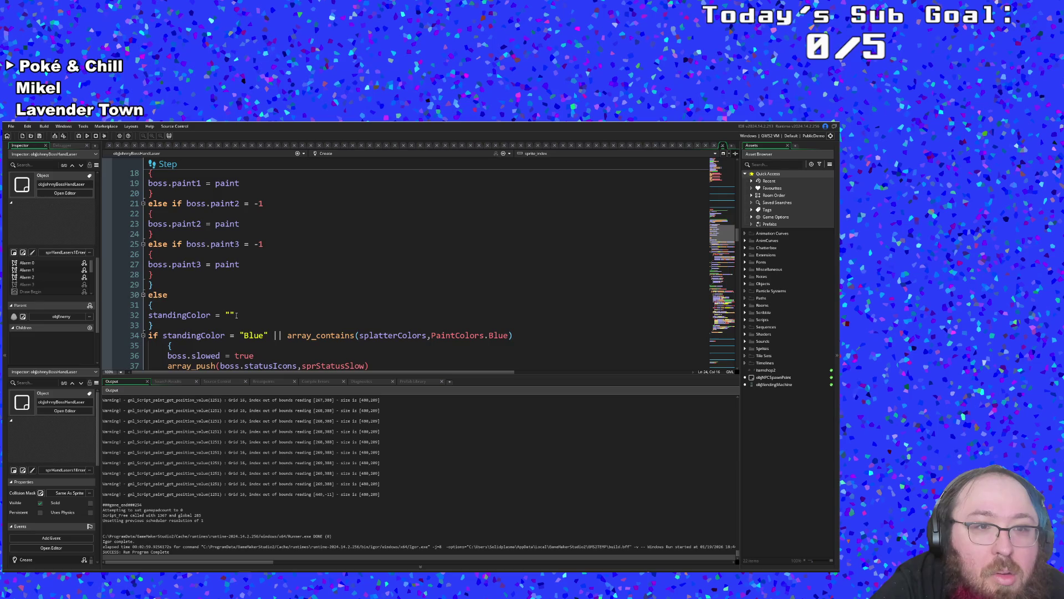
pyautogui.scroll(-2, 237, 315)
pyautogui.scroll(2, 236, 315)
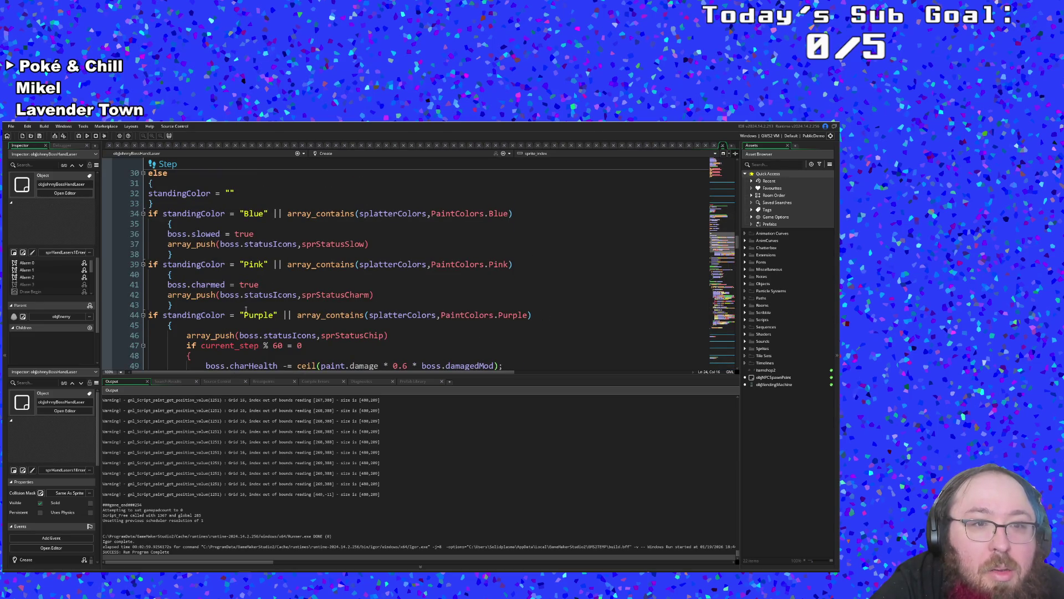
pyautogui.click(259, 287)
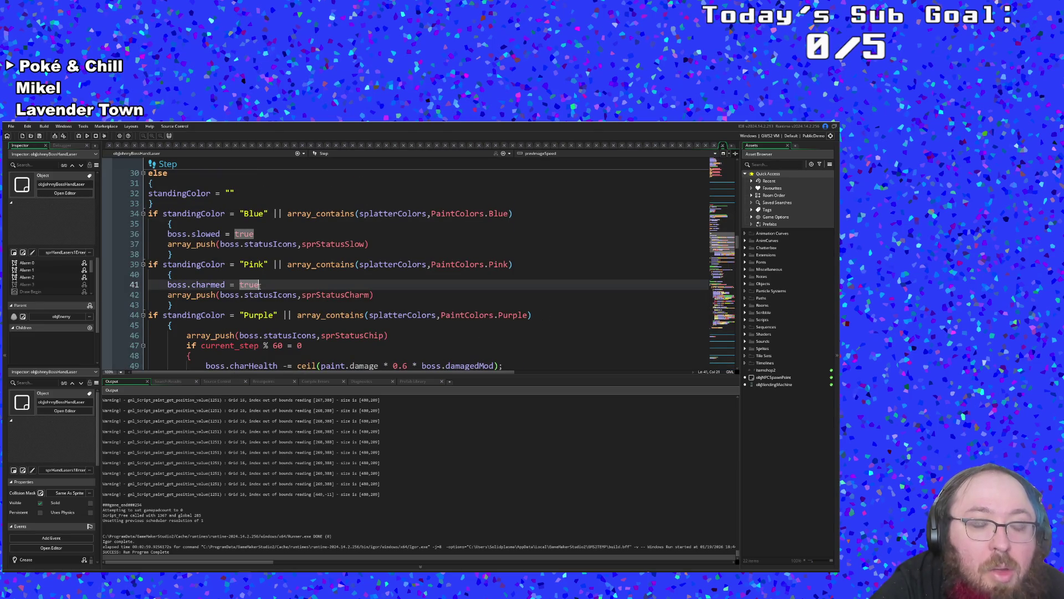
pyautogui.click(282, 266)
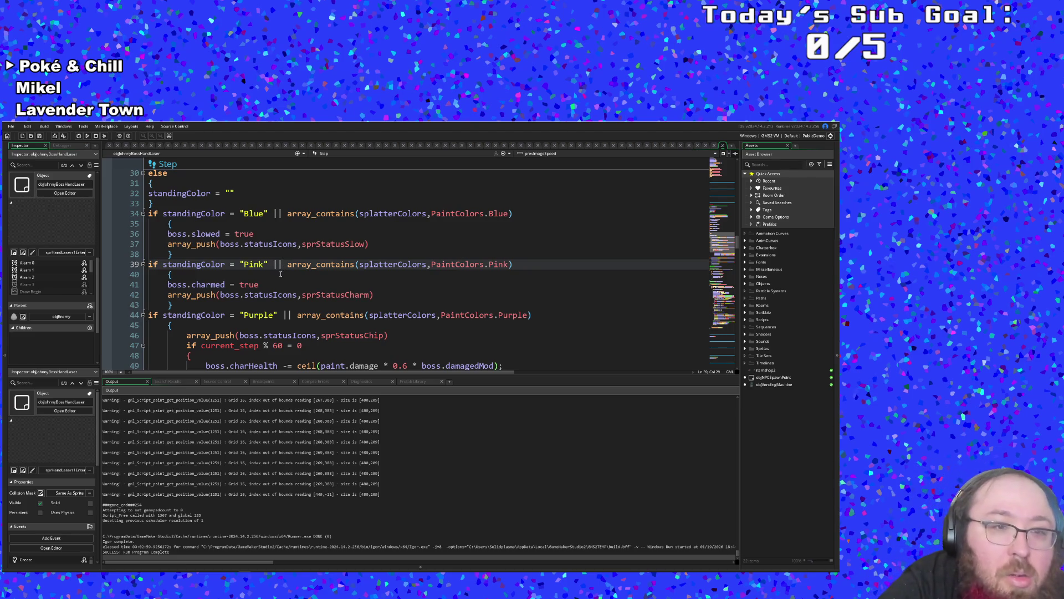
pyautogui.press('Down')
pyautogui.press('Down')
pyautogui.press('Down')
pyautogui.press('Up')
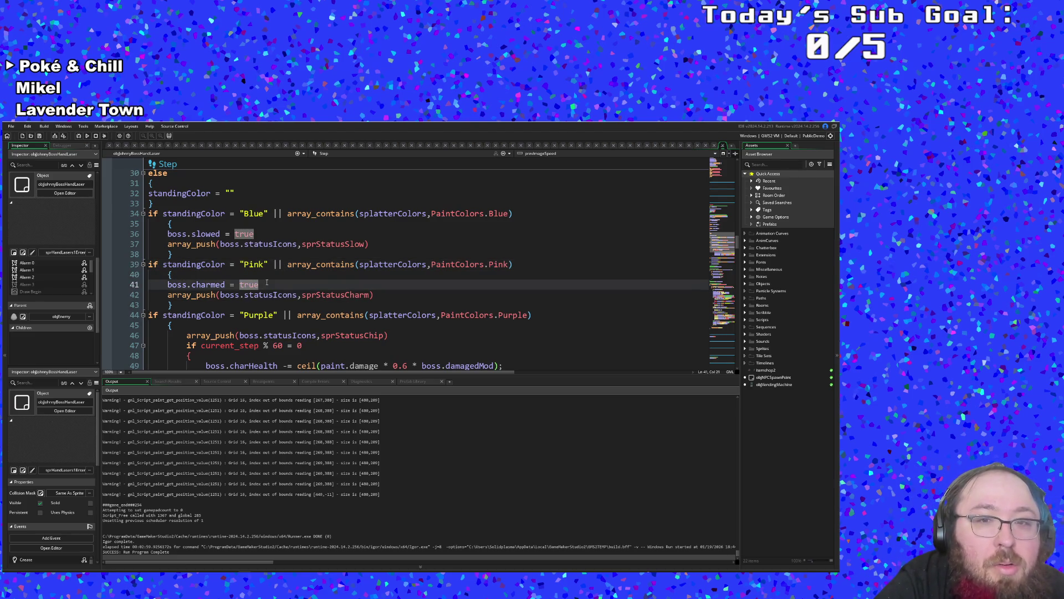
pyautogui.scroll(2, 267, 284)
# - Save the project and launch a test run of the game
pyautogui.click(11, 127)
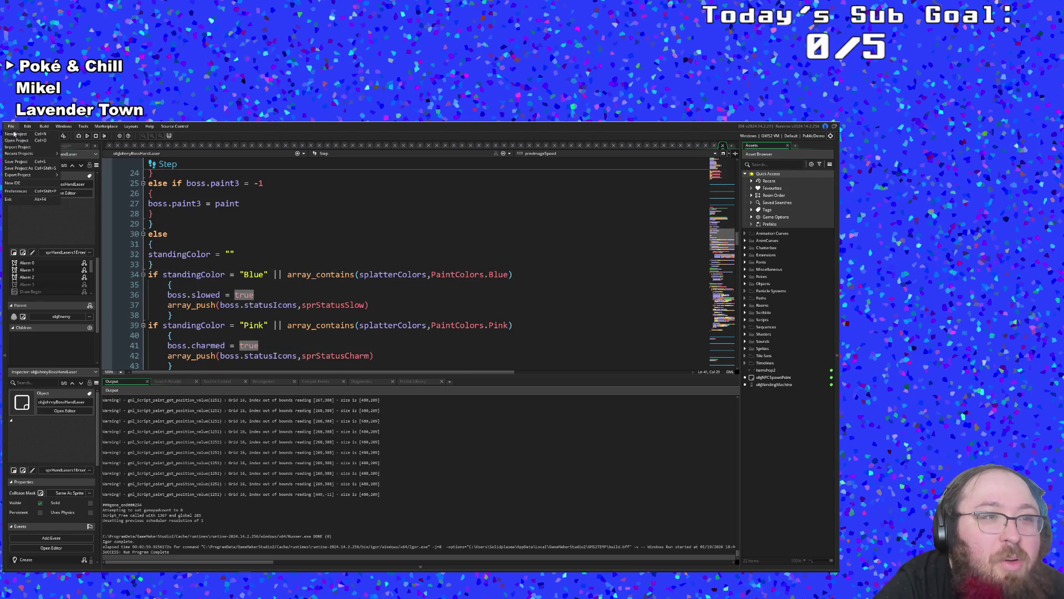
pyautogui.click(29, 162)
pyautogui.click(87, 136)
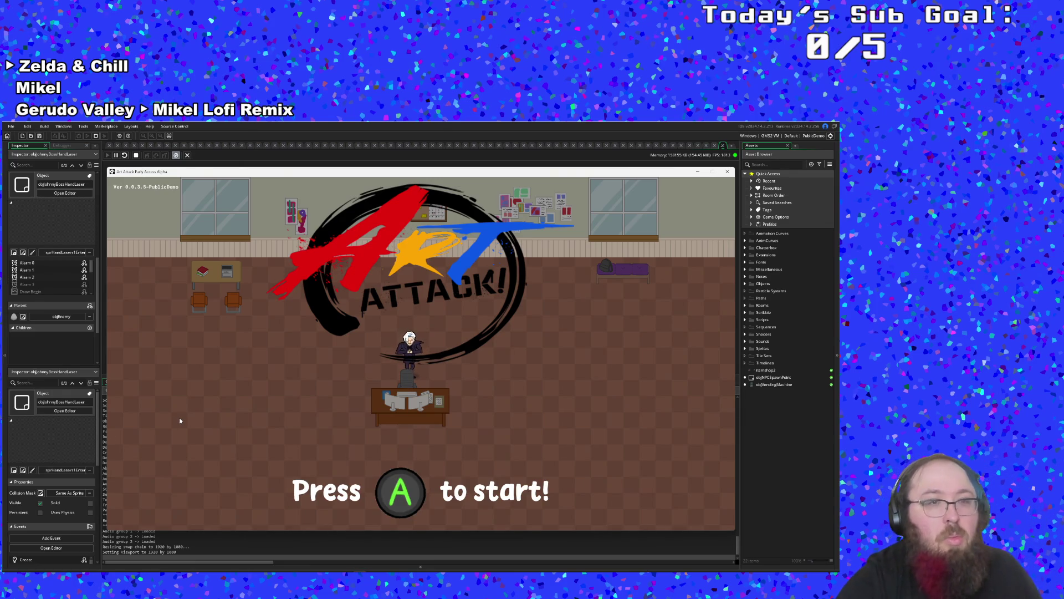
# - Start the game from the title screen and skip past the opening dialogue
pyautogui.press('Return')
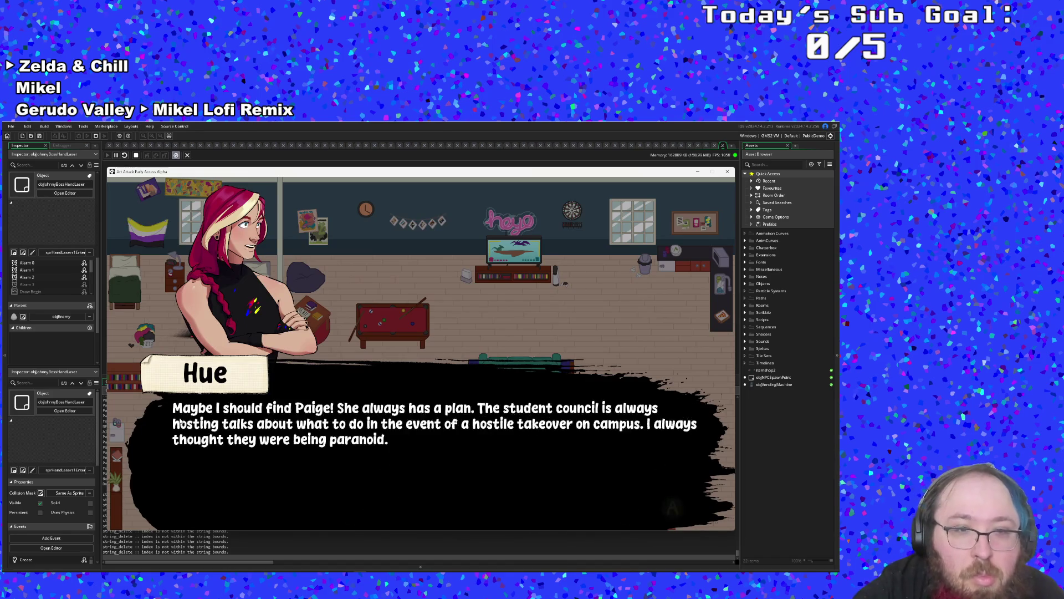
pyautogui.press('Return')
pyautogui.press('Return')
pyautogui.press('F1')
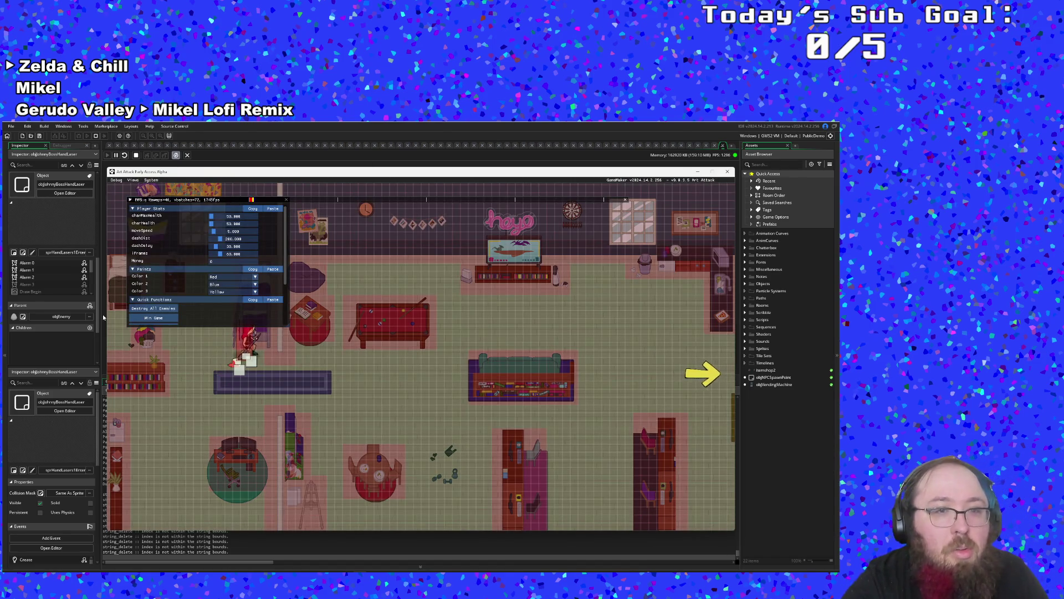
# - Set Color 1 to Pink in the debug menu and warp to the boss room
pyautogui.click(221, 277)
pyautogui.scroll(-1, 221, 278)
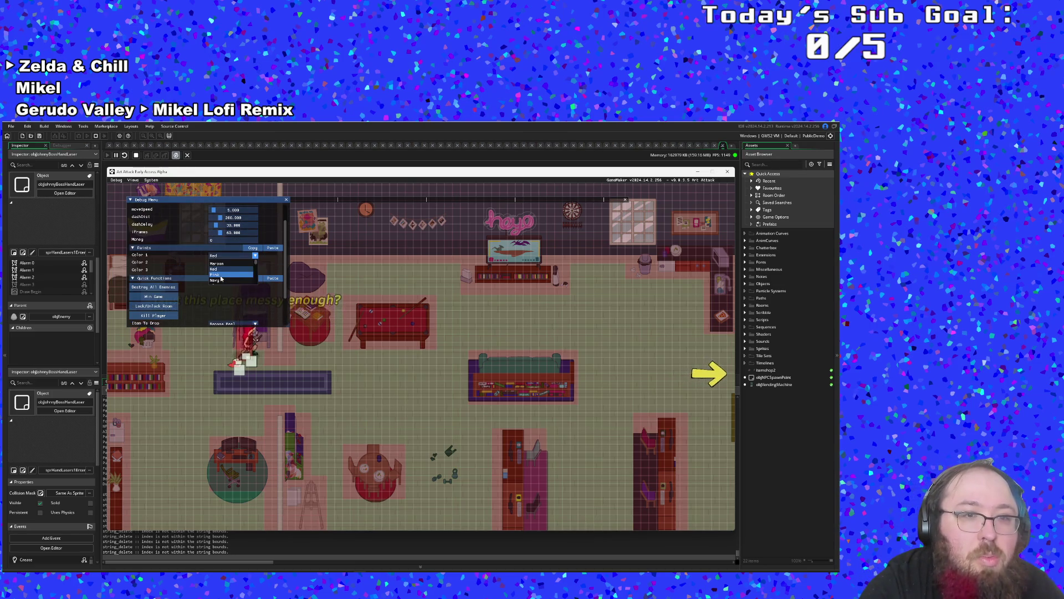
pyautogui.press('F1')
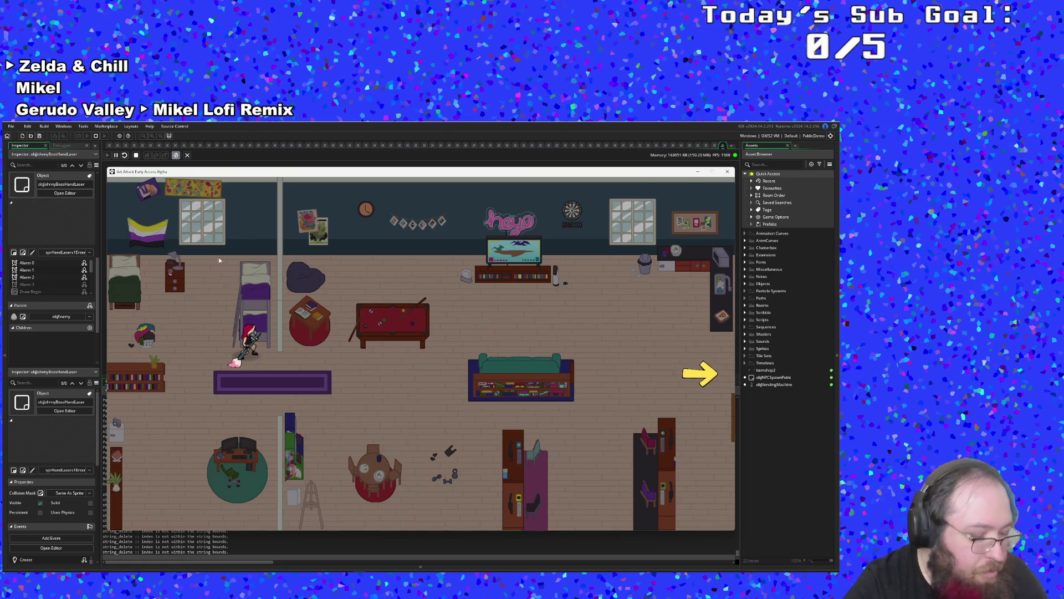
pyautogui.press('F1')
pyautogui.scroll(-1, 210, 265)
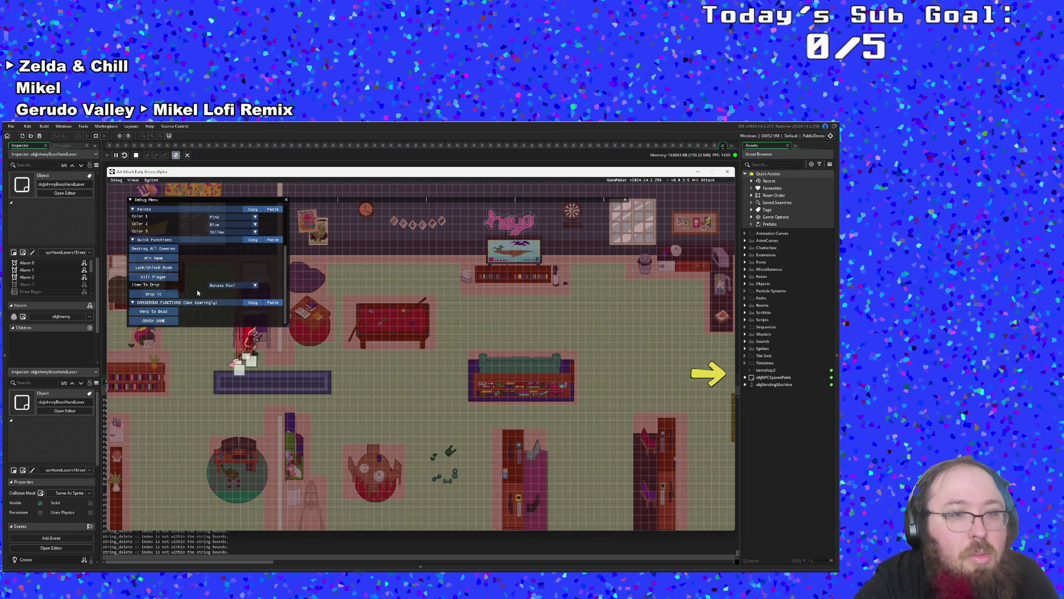
pyautogui.click(153, 311)
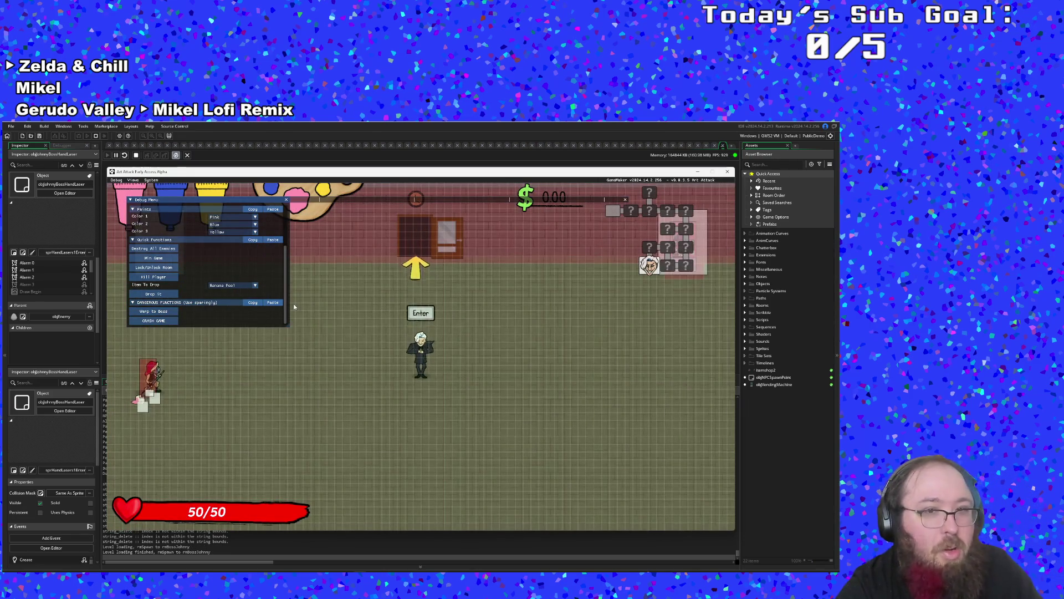
# - Close the debug overlay and dash around dodging the boss's hand attacks
pyautogui.press('F1')
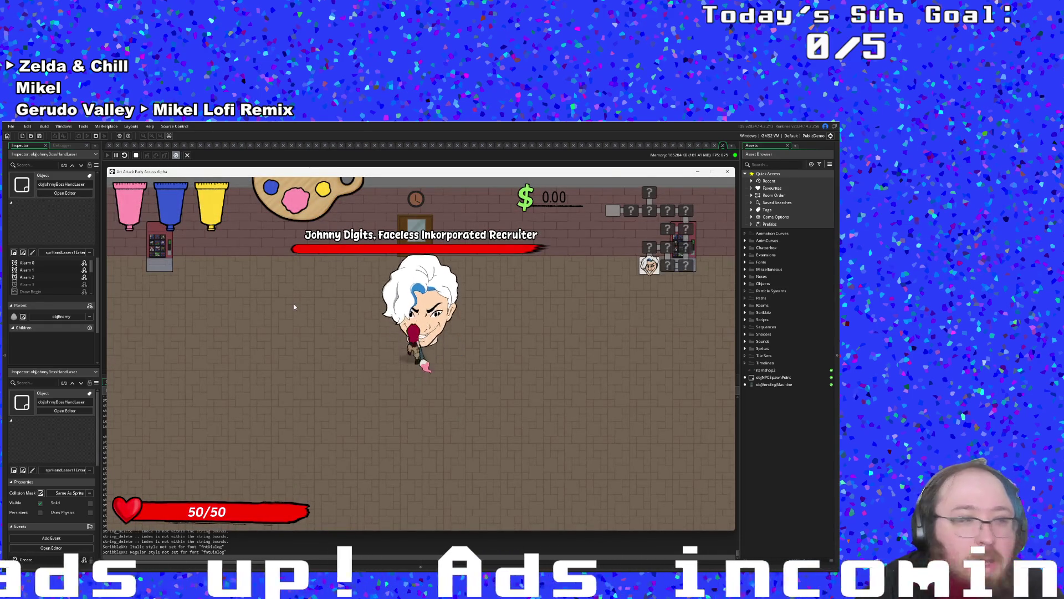
pyautogui.press('s')
pyautogui.press('a')
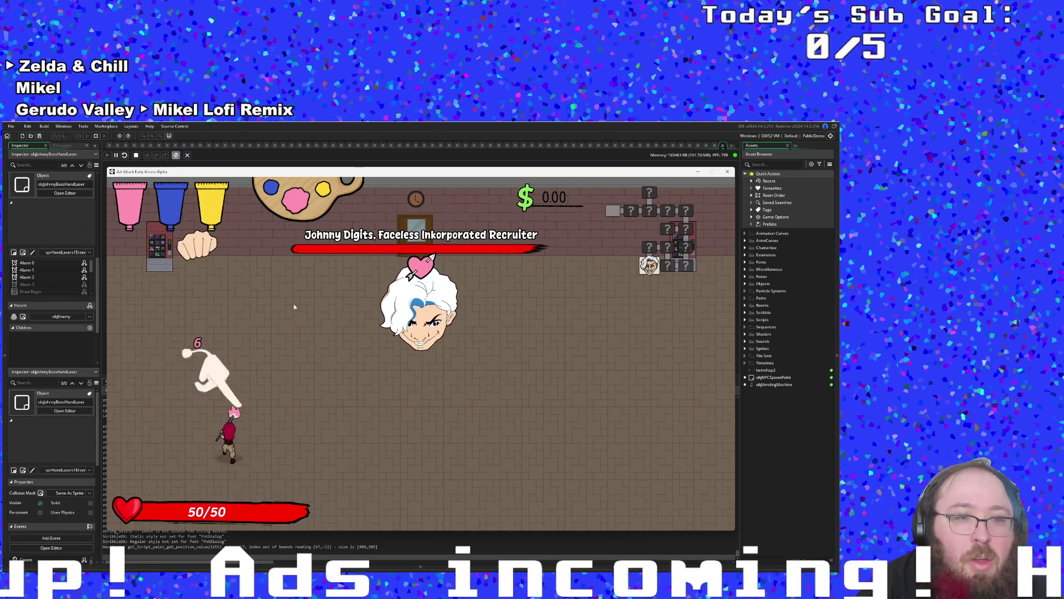
pyautogui.press('d')
pyautogui.press('w')
pyautogui.press('a')
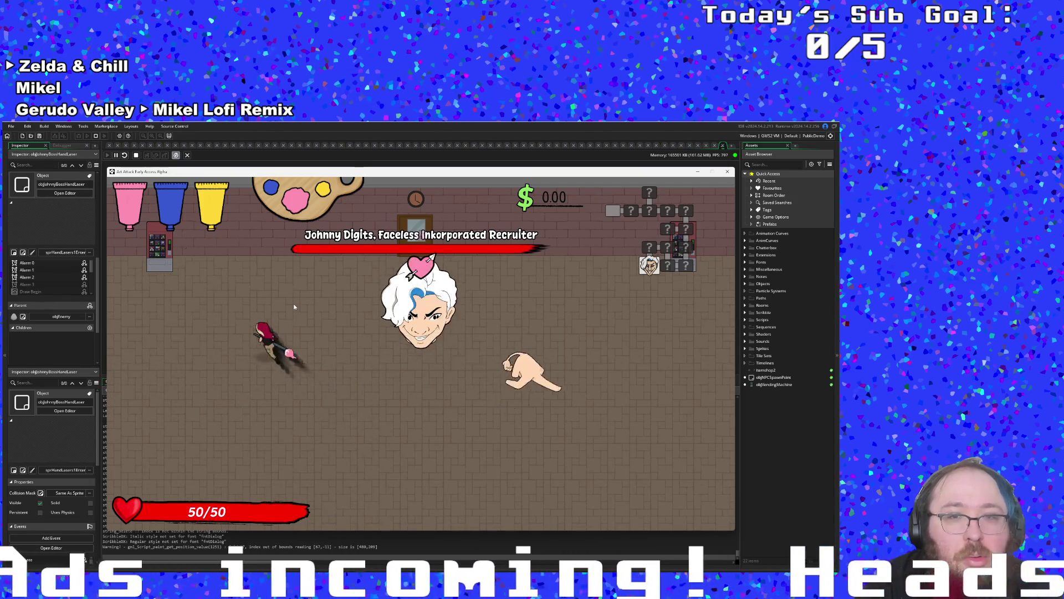
pyautogui.press('a')
pyautogui.press('s')
pyautogui.press('d')
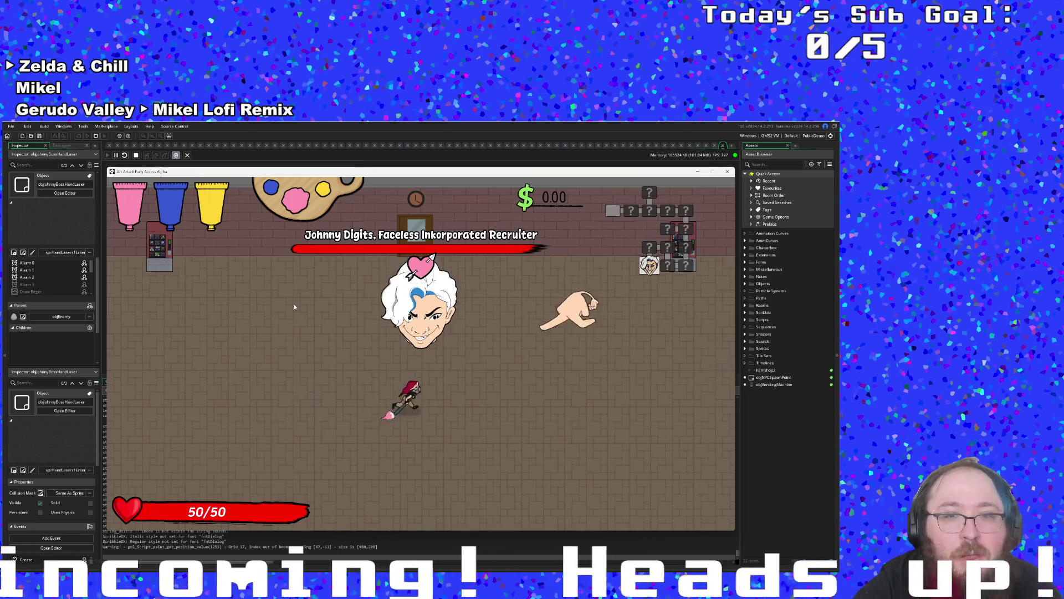
# - Run around the arena with pink paint damaging the boss, then pause and stop the game
pyautogui.press('d')
pyautogui.press('s')
pyautogui.press('a')
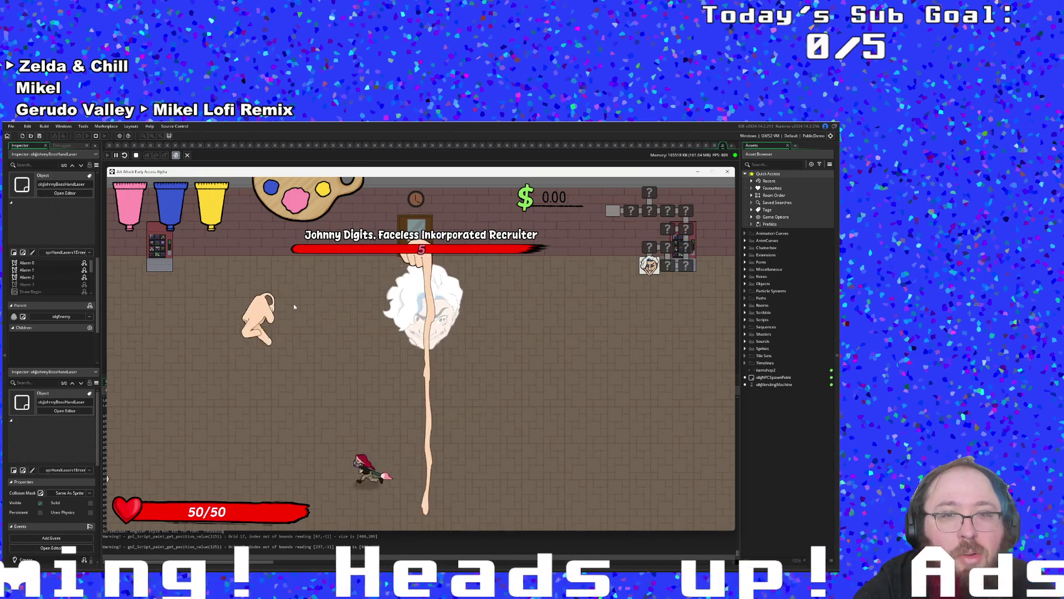
pyautogui.press('a')
pyautogui.press('w')
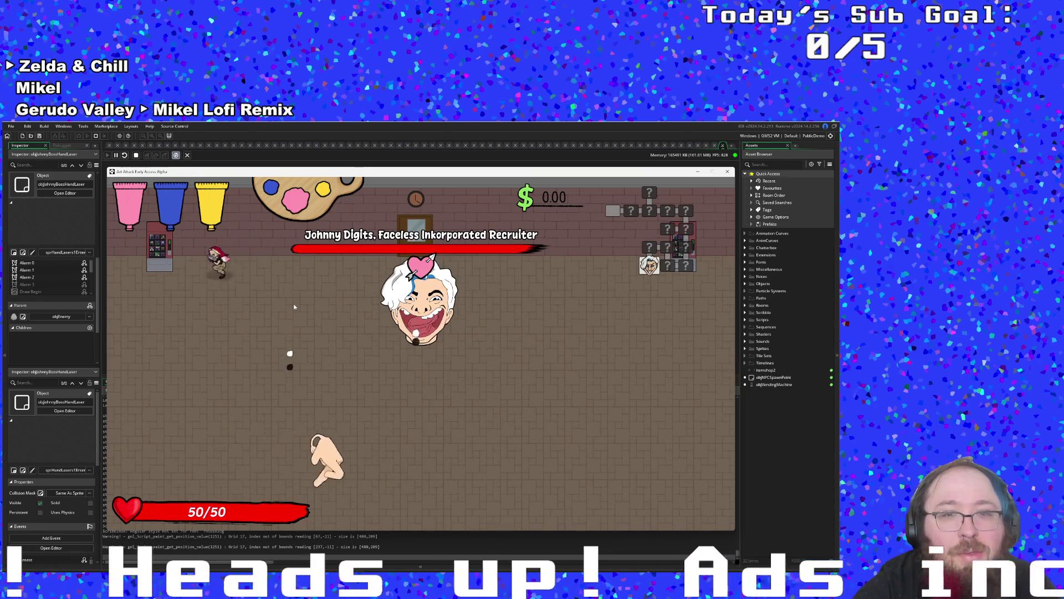
pyautogui.press('s')
pyautogui.press('a')
pyautogui.press('Escape')
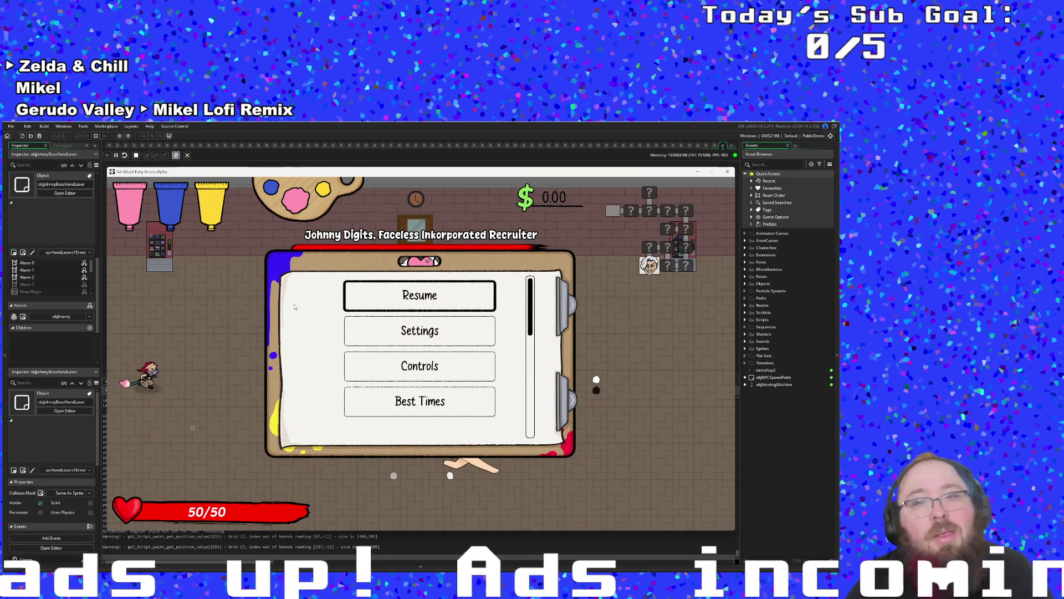
pyautogui.click(727, 171)
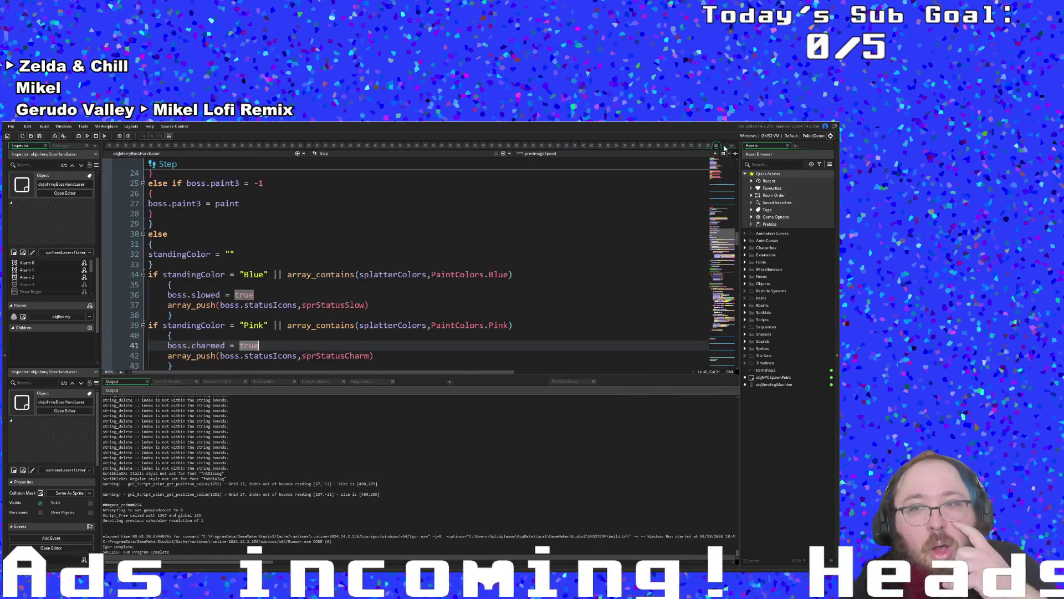
# - Review the slowed and charmed assignments in the Step code, then search assets for 'objJo'
pyautogui.scroll(2, 565, 249)
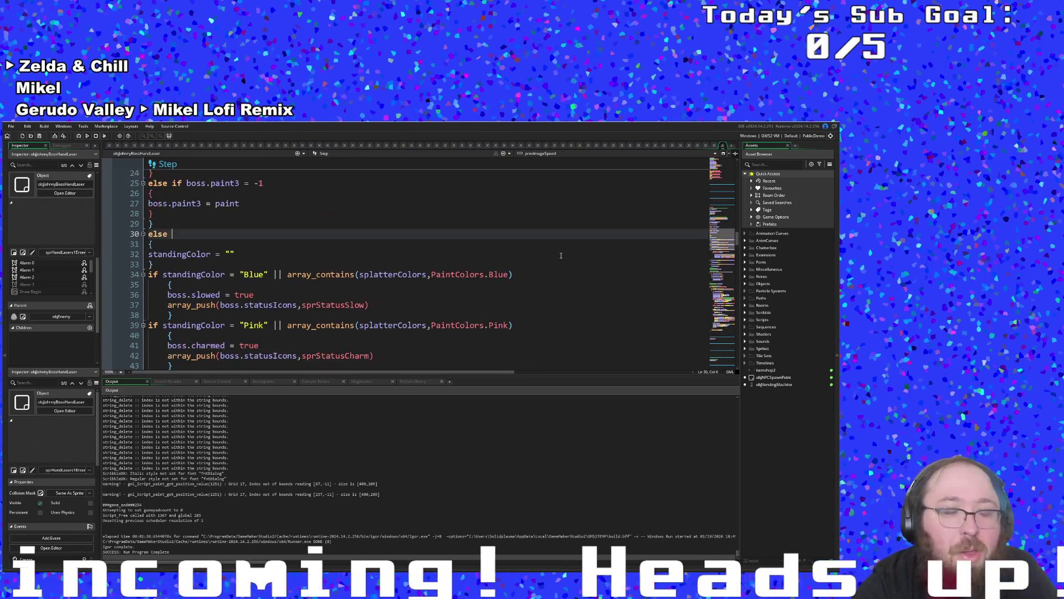
pyautogui.scroll(-5, 488, 321)
pyautogui.scroll(5, 485, 311)
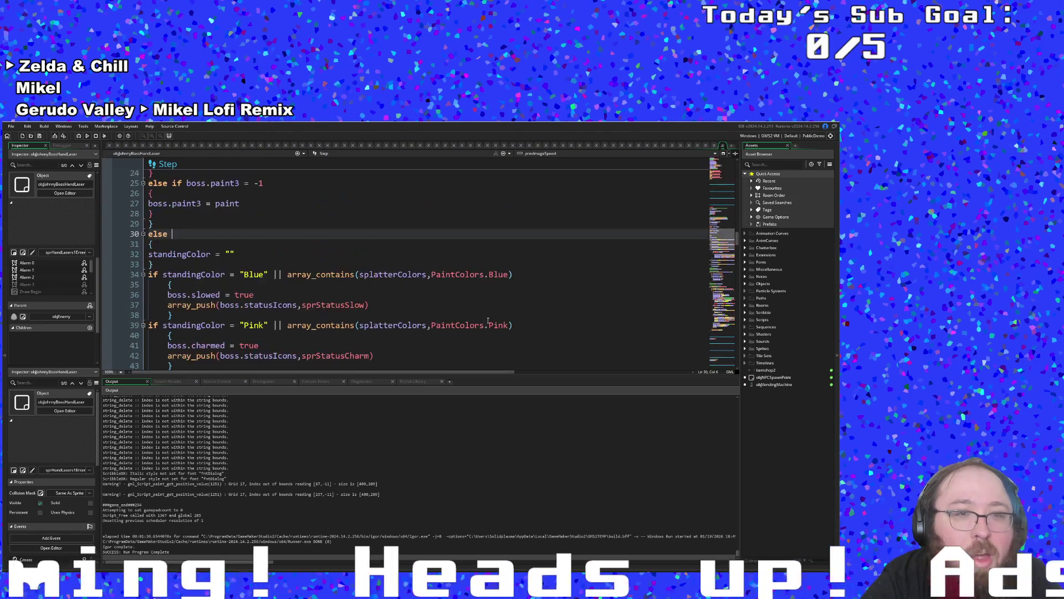
pyautogui.click(482, 295)
pyautogui.scroll(-2, 458, 301)
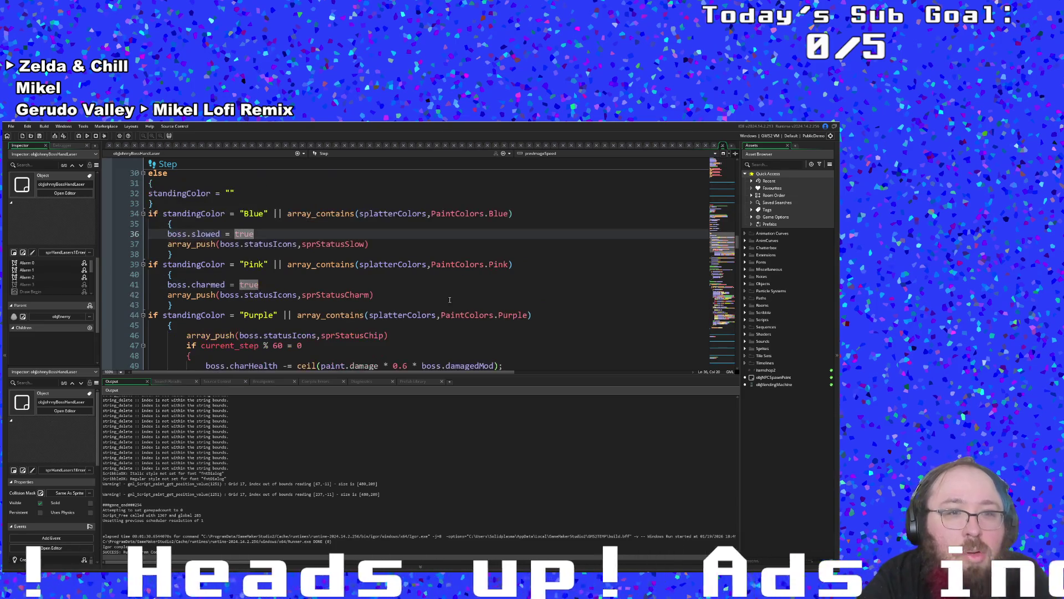
pyautogui.click(440, 295)
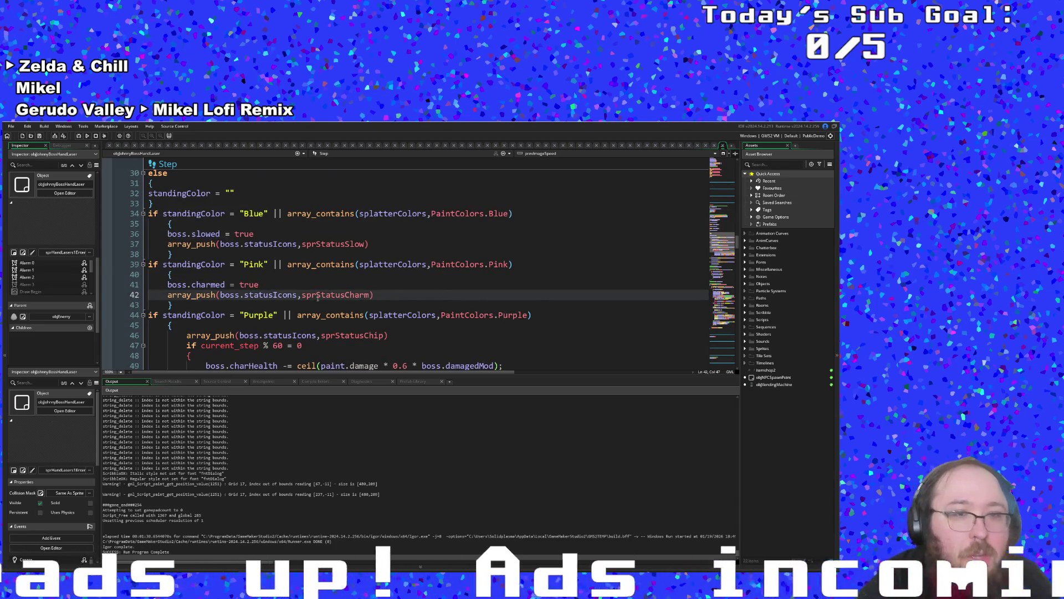
pyautogui.click(239, 285)
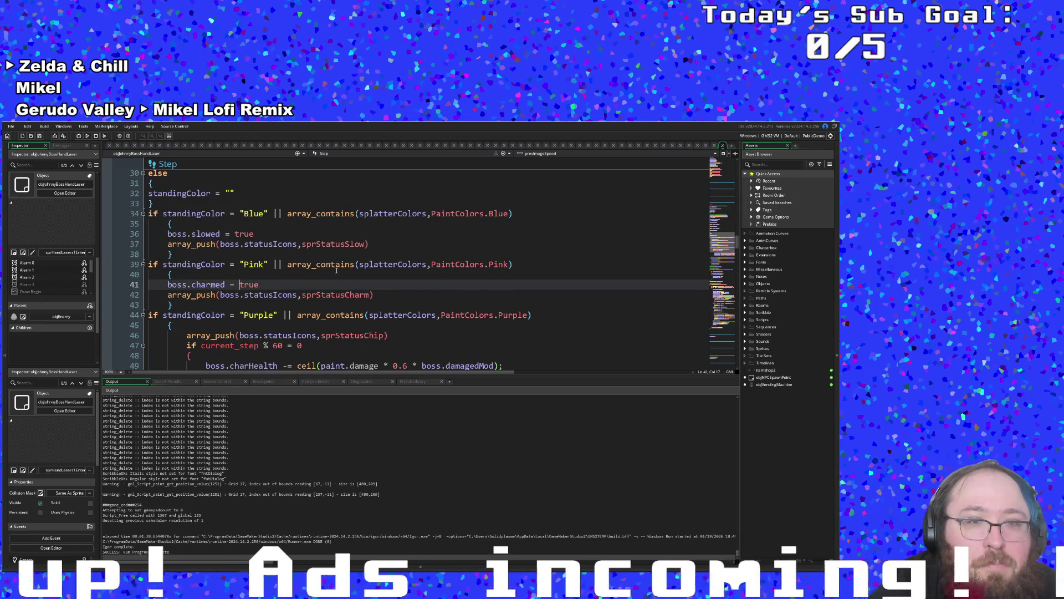
pyautogui.scroll(-2, 336, 276)
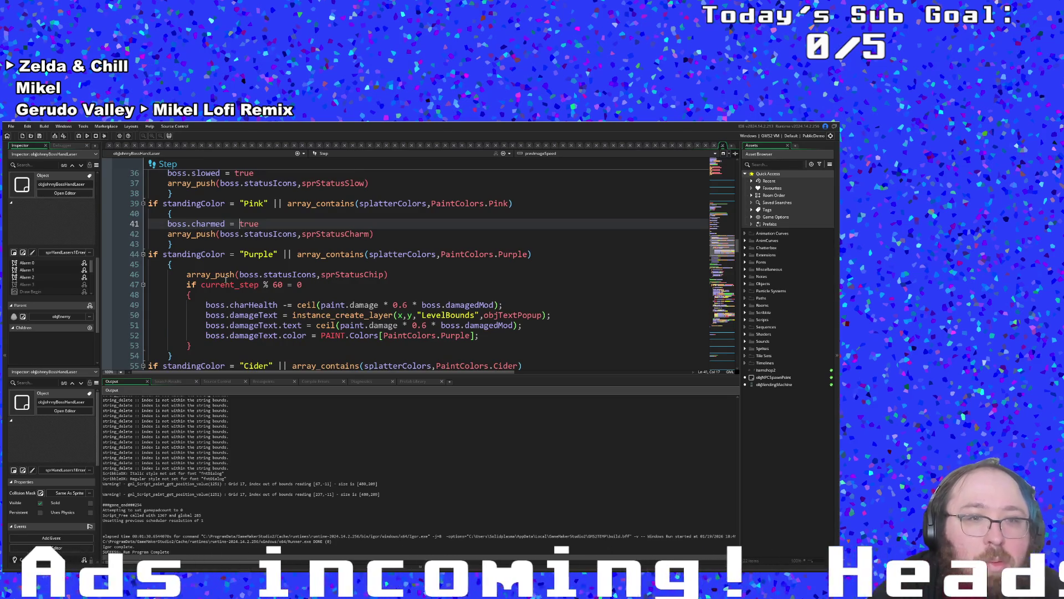
pyautogui.scroll(15, 227, 279)
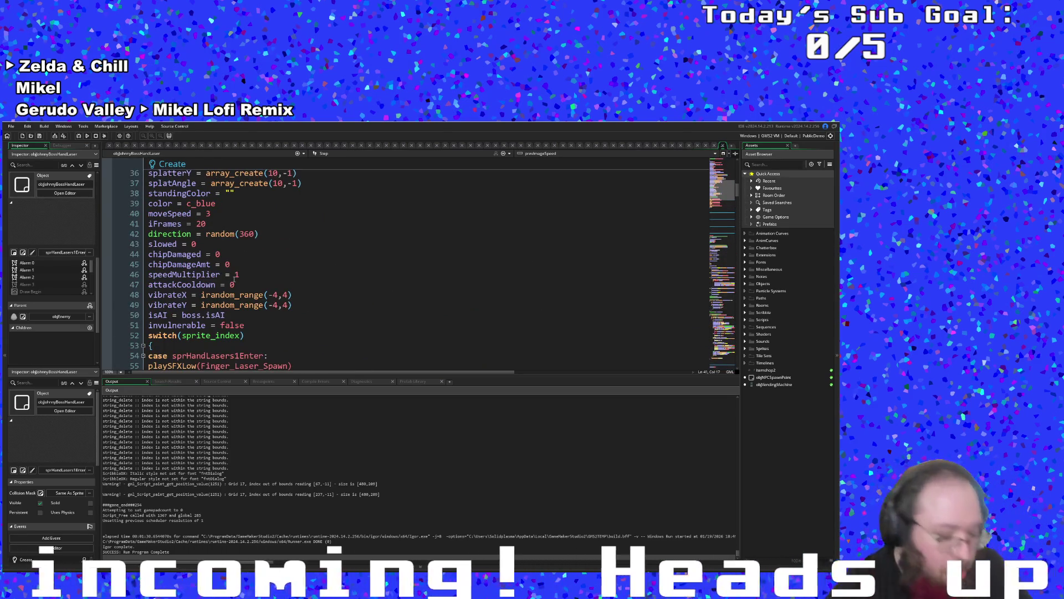
pyautogui.hotkey('ctrl', 't')
pyautogui.write('obj')
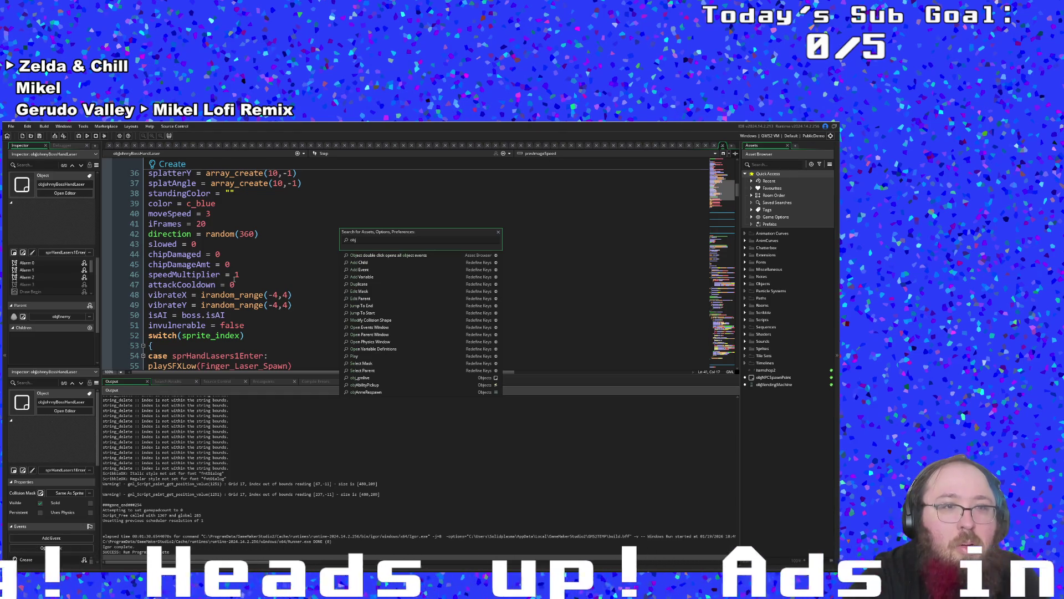
pyautogui.write('J')
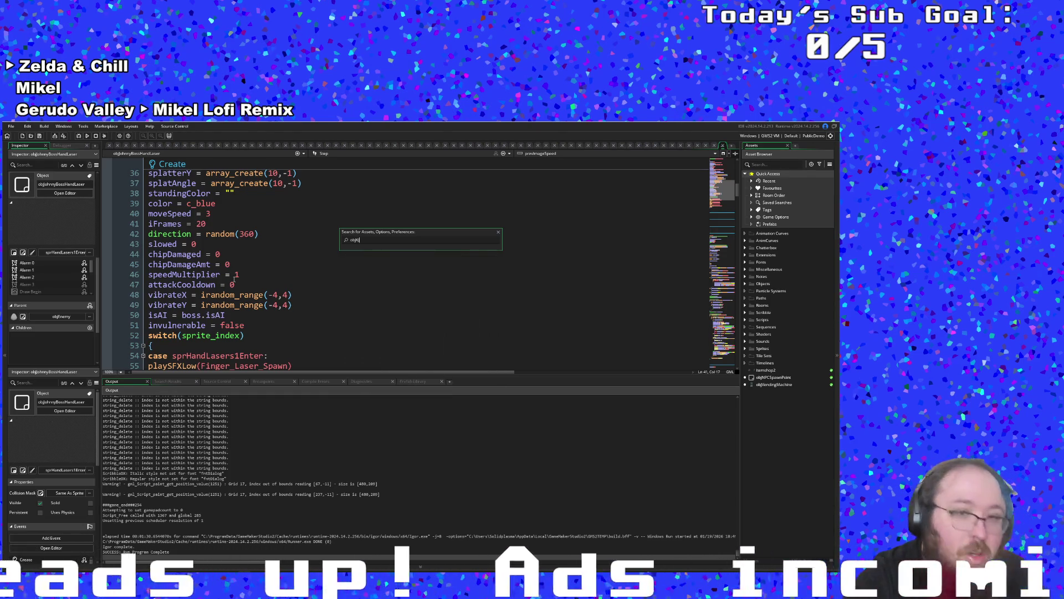
pyautogui.write('o')
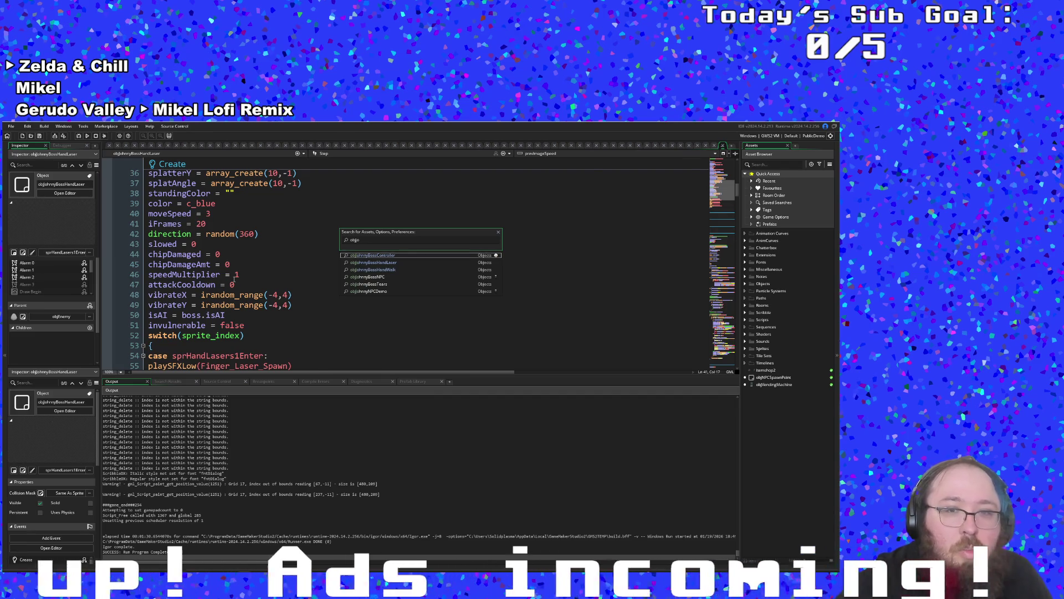
# - Open objJohnnyBossController and switch to its Draw event
pyautogui.press('Return')
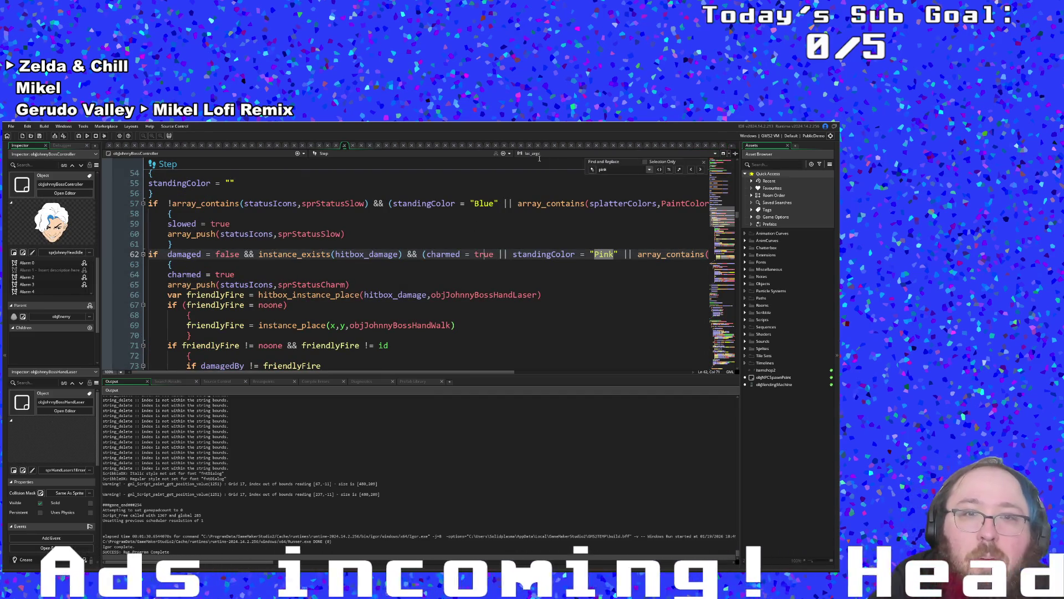
pyautogui.scroll(-20, 501, 273)
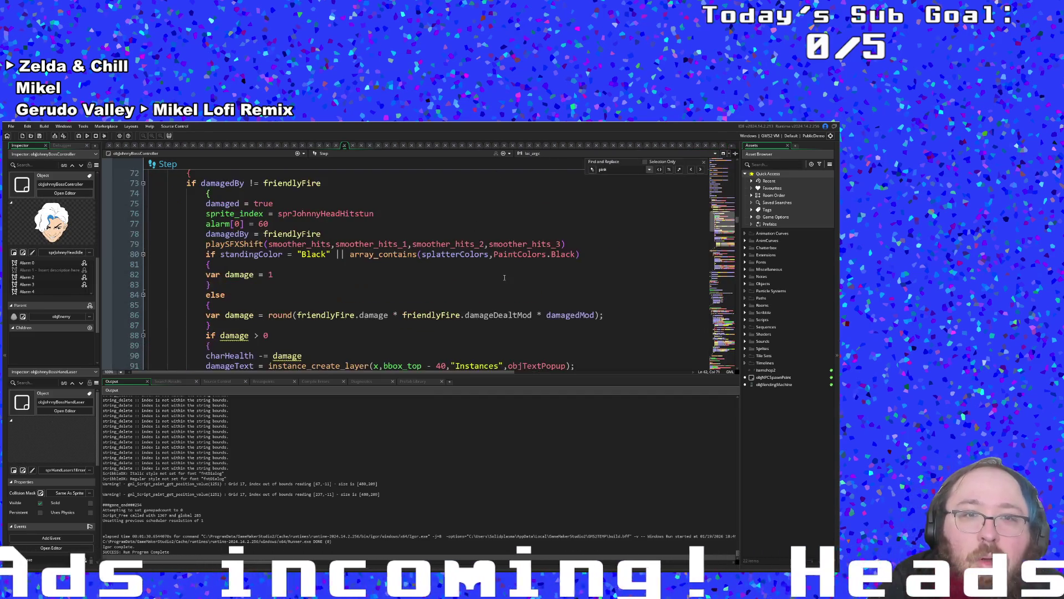
pyautogui.click(398, 153)
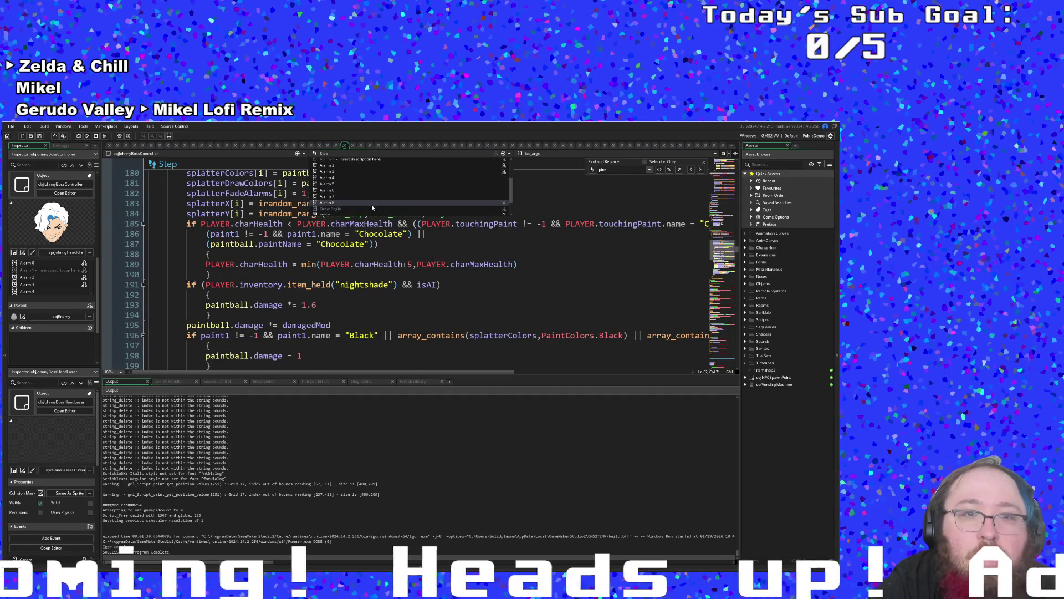
pyautogui.scroll(-3, 372, 207)
pyautogui.click(349, 192)
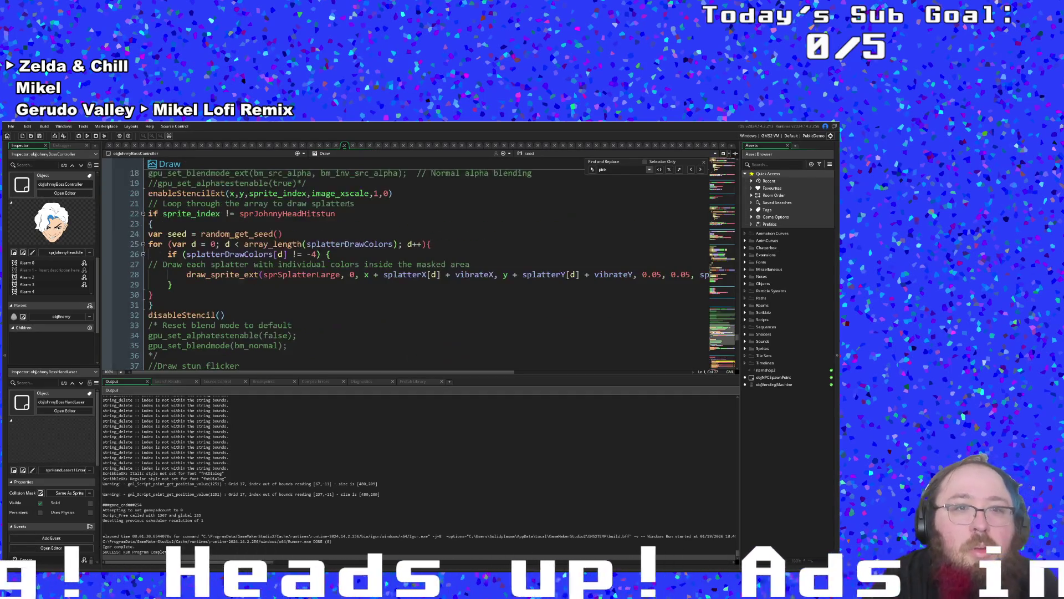
# - Look over the hitstun sprite and stun flicker code, then move down to Draw GUI
pyautogui.click(227, 215)
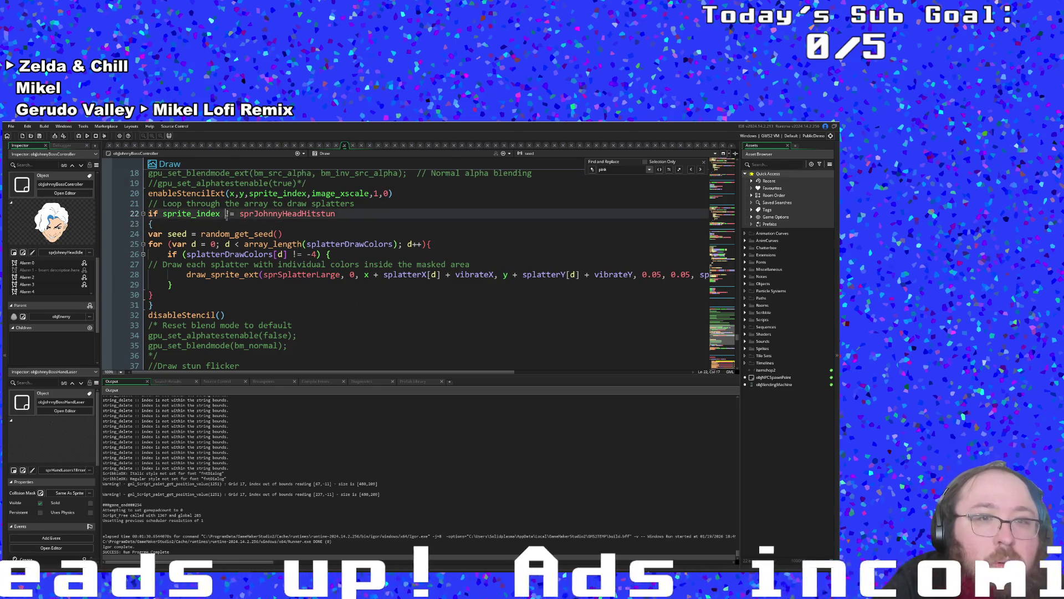
pyautogui.scroll(-6, 203, 316)
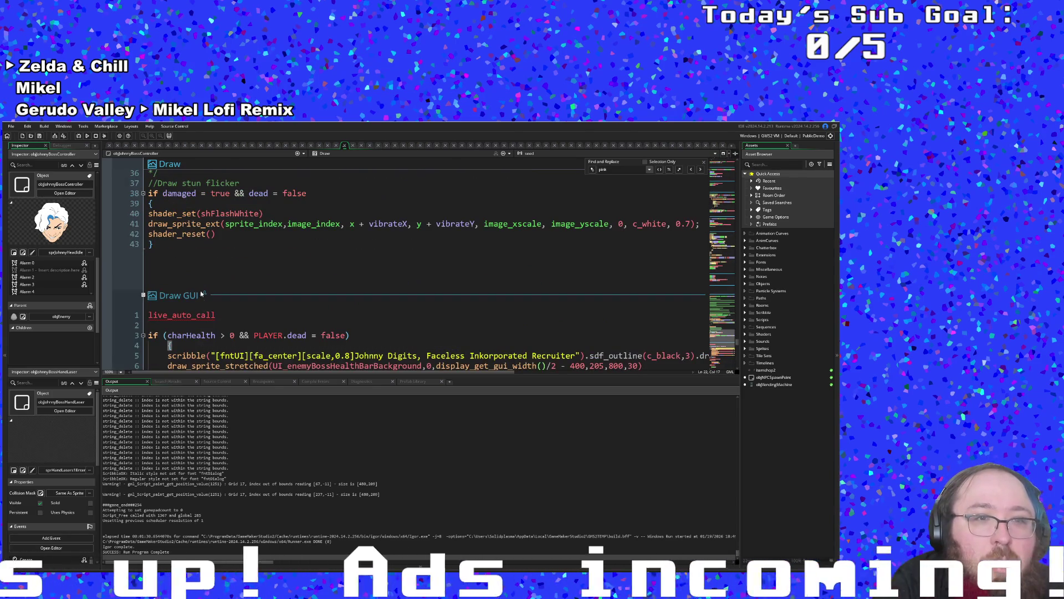
pyautogui.click(191, 224)
pyautogui.scroll(4, 192, 224)
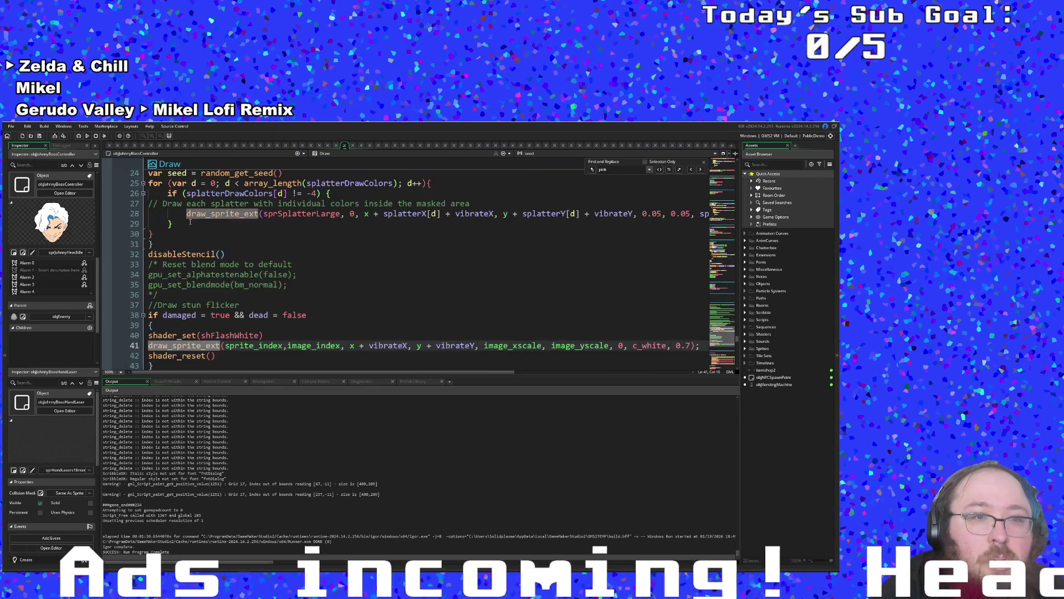
pyautogui.scroll(-2, 217, 247)
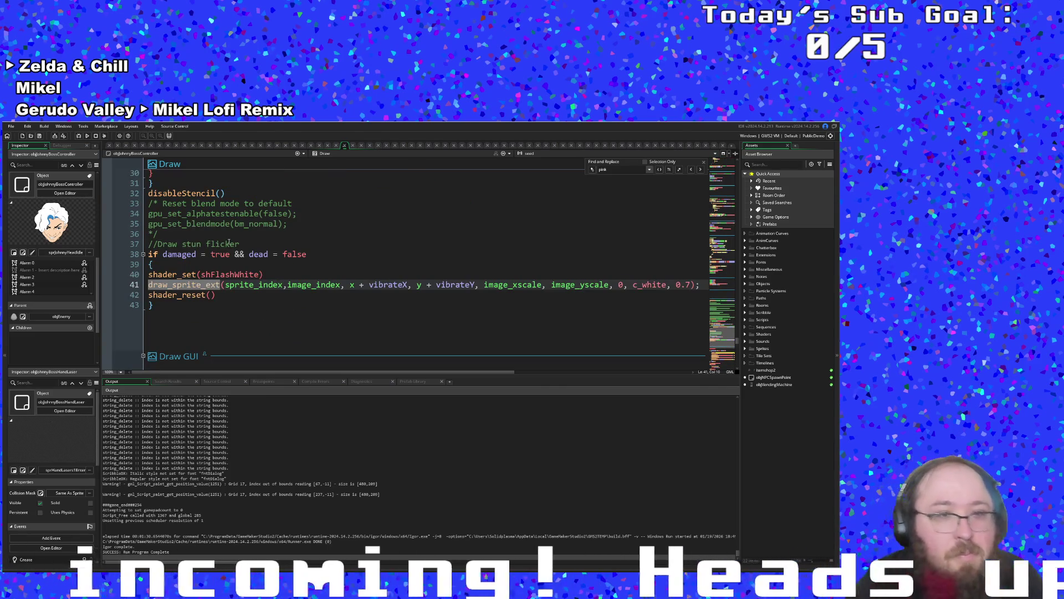
pyautogui.scroll(2, 229, 242)
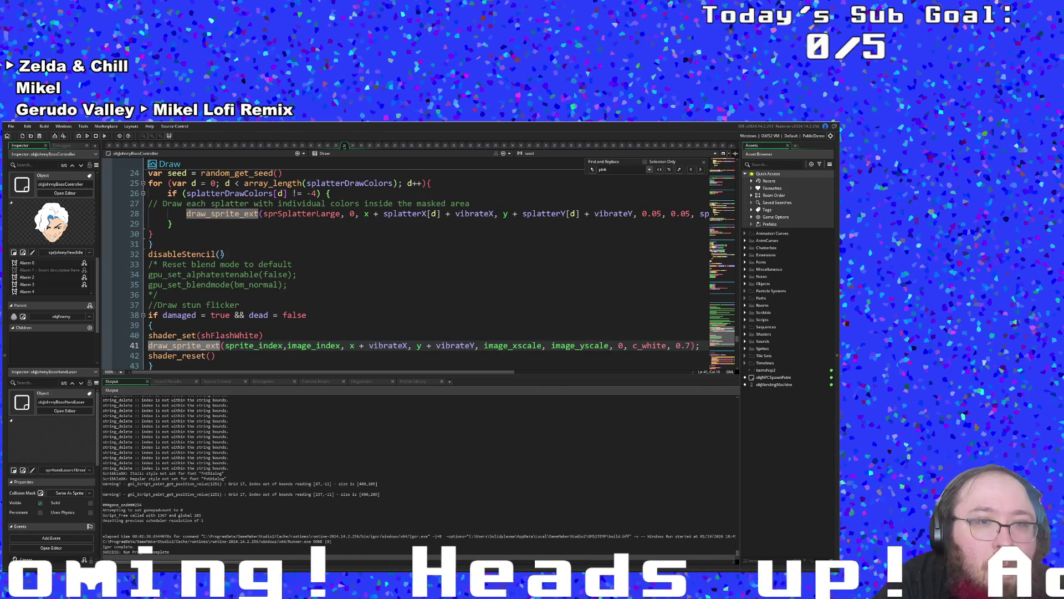
pyautogui.scroll(-8, 222, 254)
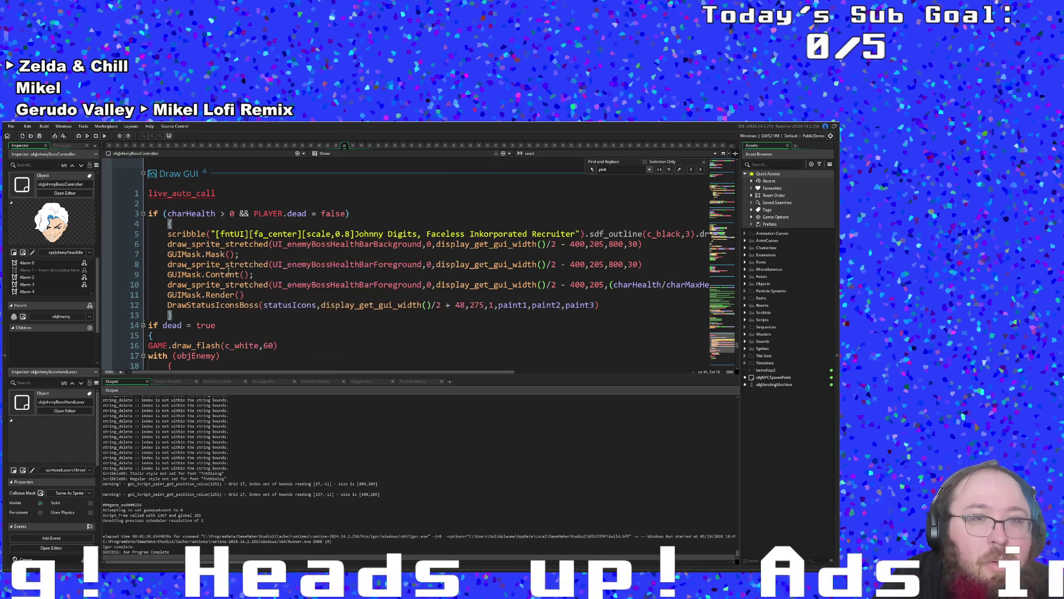
pyautogui.scroll(-5, 222, 255)
pyautogui.scroll(5, 230, 266)
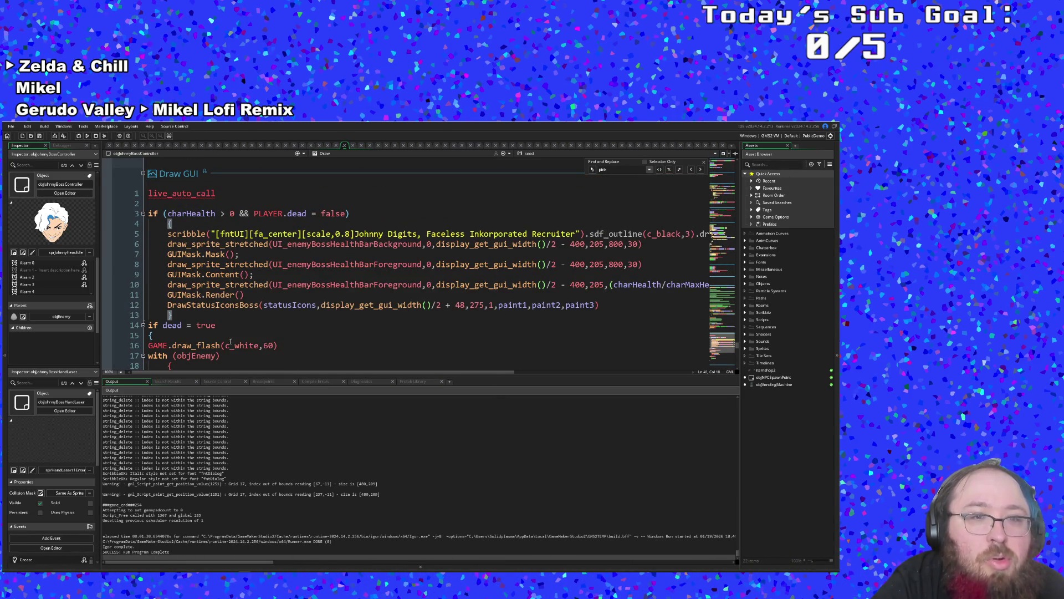
# - Jump to the DrawStatusIconsBoss definition in UI_Functions and inspect its icon-clearing block
pyautogui.middleClick(243, 304)
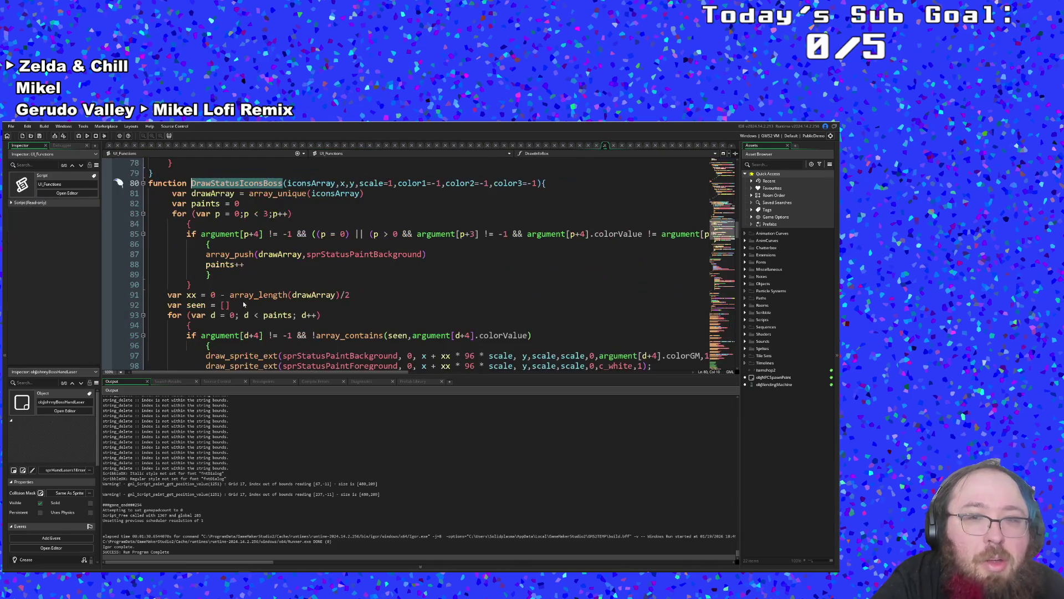
pyautogui.scroll(-8, 243, 304)
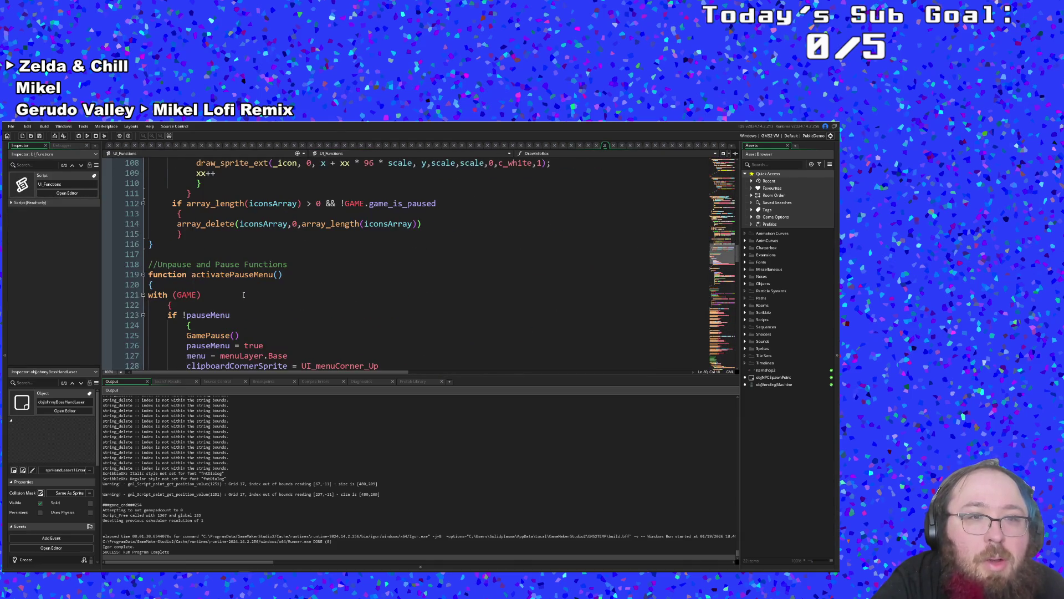
pyautogui.click(244, 295)
pyautogui.click(236, 275)
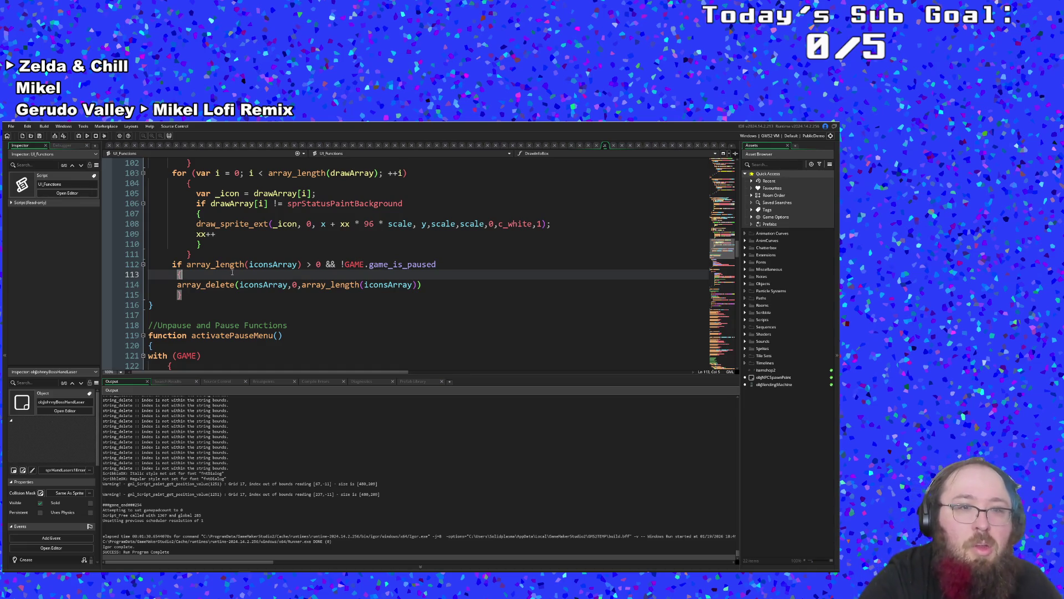
pyautogui.scroll(2, 232, 272)
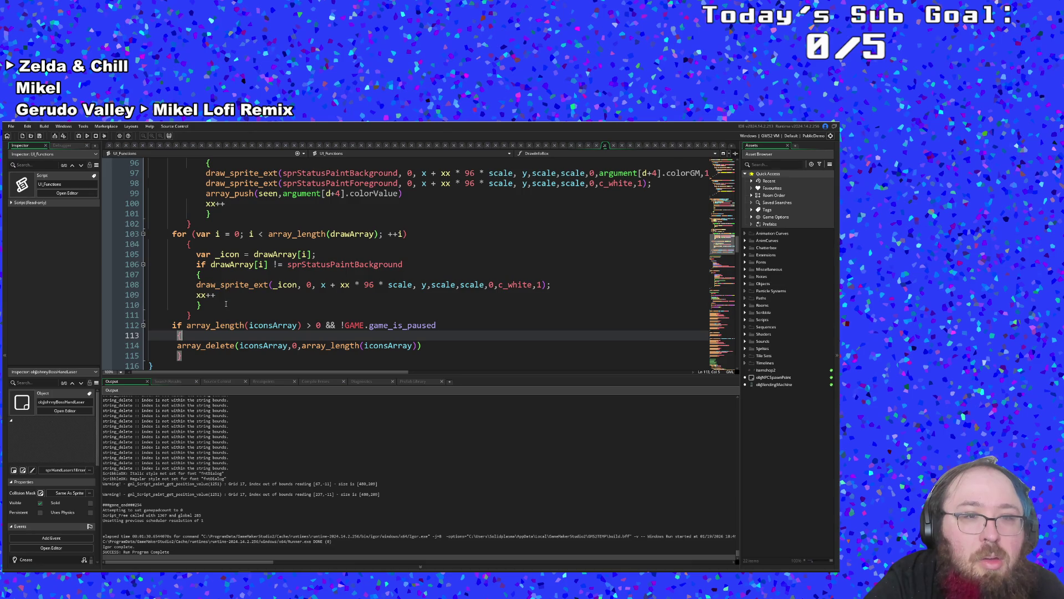
pyautogui.scroll(2, 226, 304)
pyautogui.scroll(-6, 207, 275)
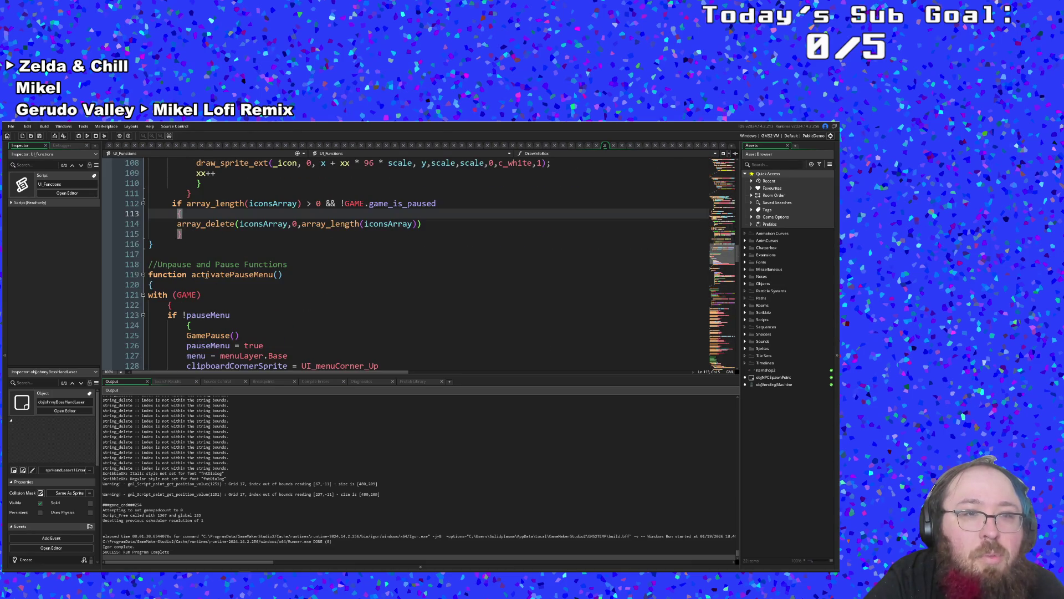
# - Add 'charmed = false', 'slowed = false' and 'chipDamaged = false' after the icon-clearing block
pyautogui.click(188, 235)
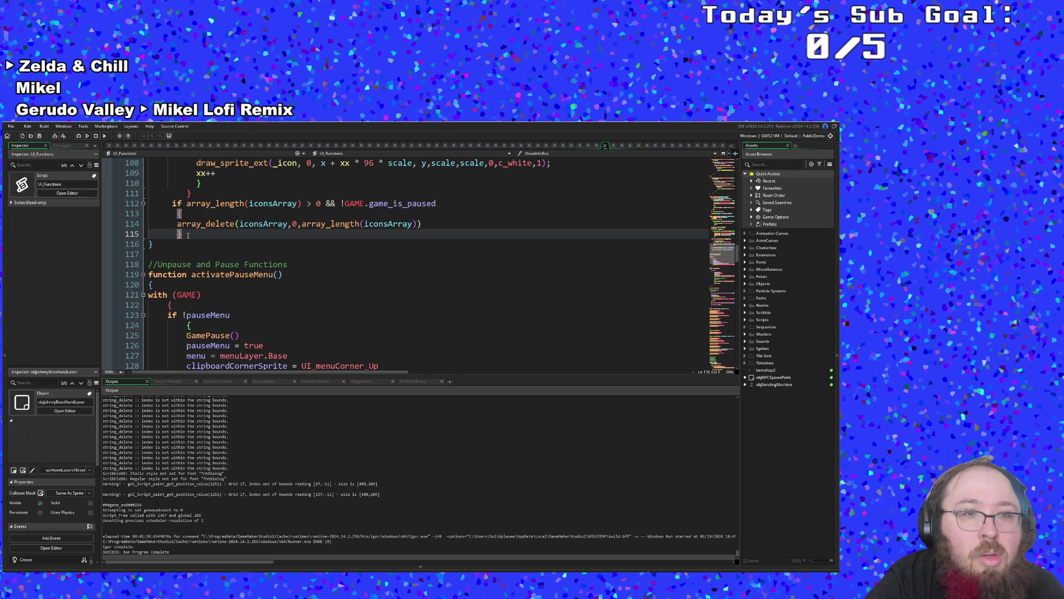
pyautogui.press('Return')
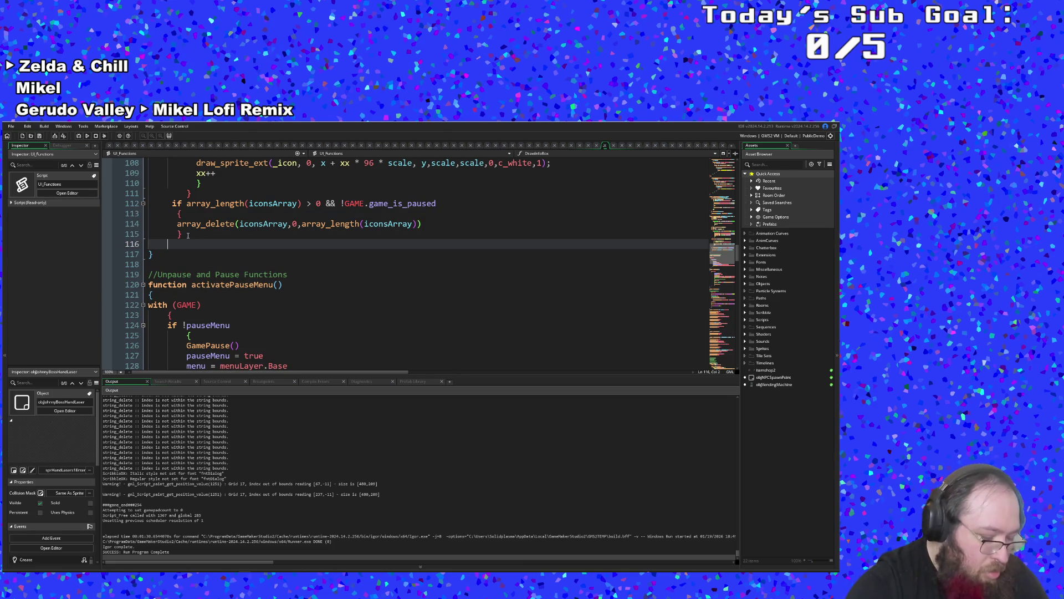
pyautogui.write('charmed =')
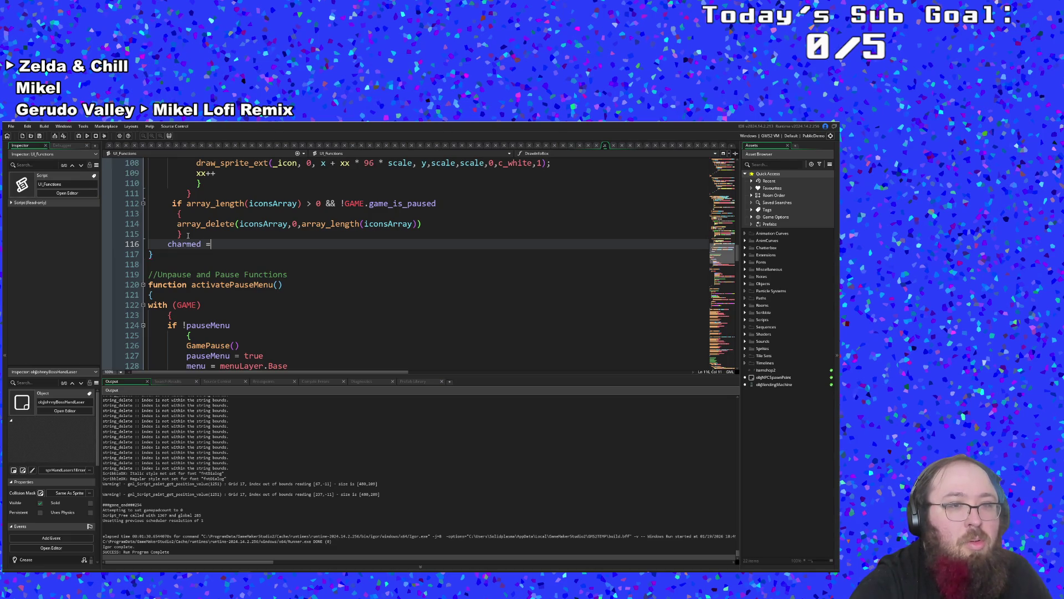
pyautogui.write(' false')
pyautogui.press('Return')
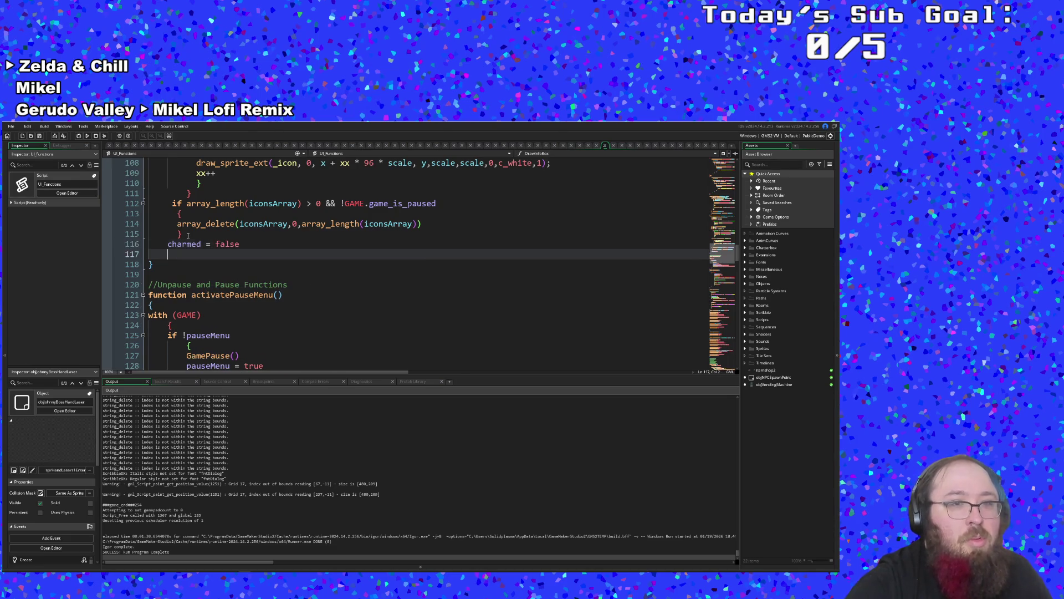
pyautogui.write('slowed =')
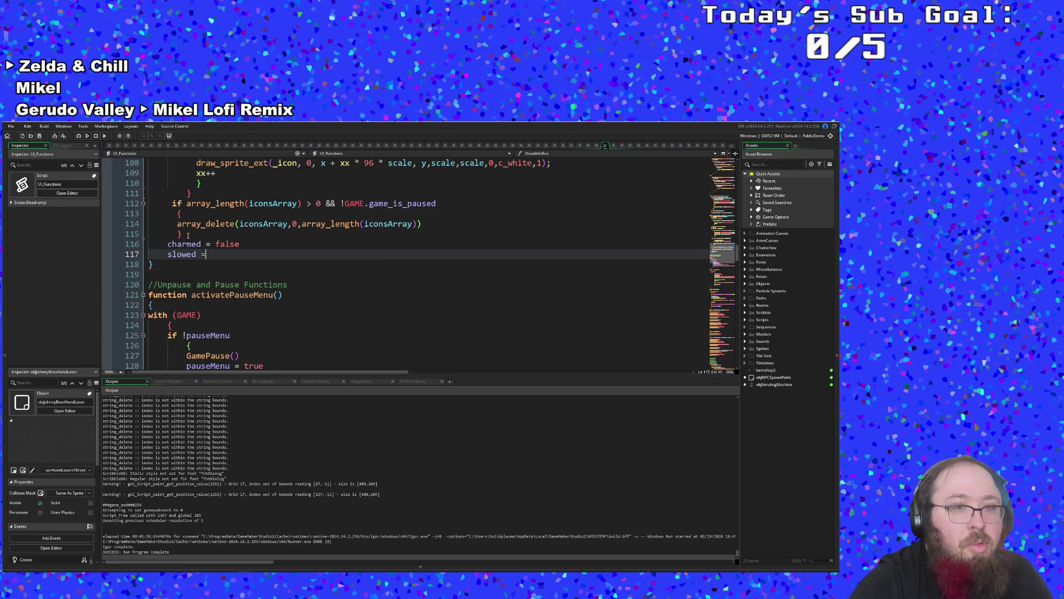
pyautogui.write(' false')
pyautogui.press('Return')
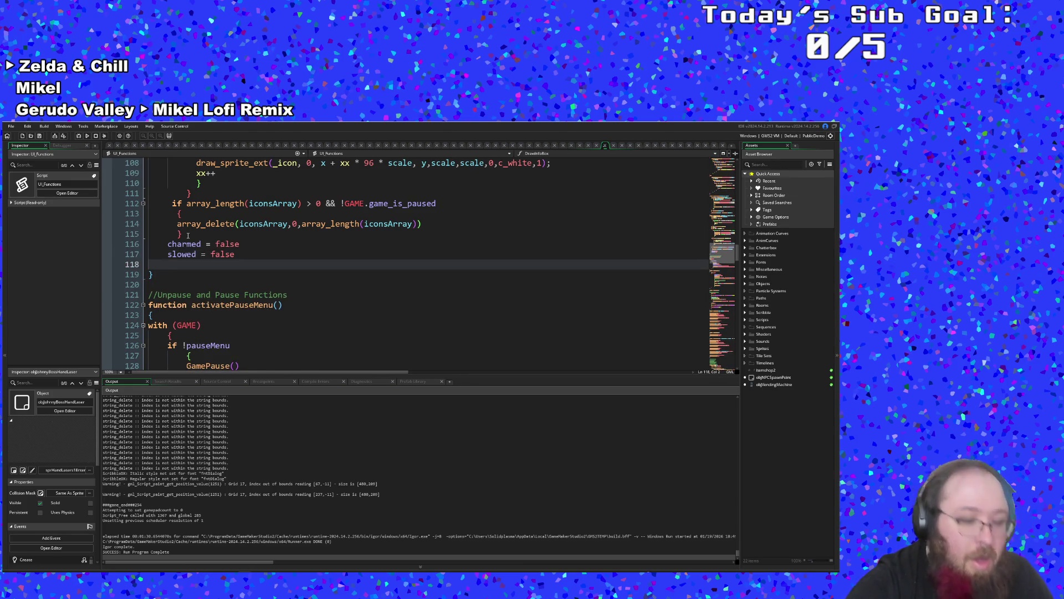
pyautogui.write('chi')
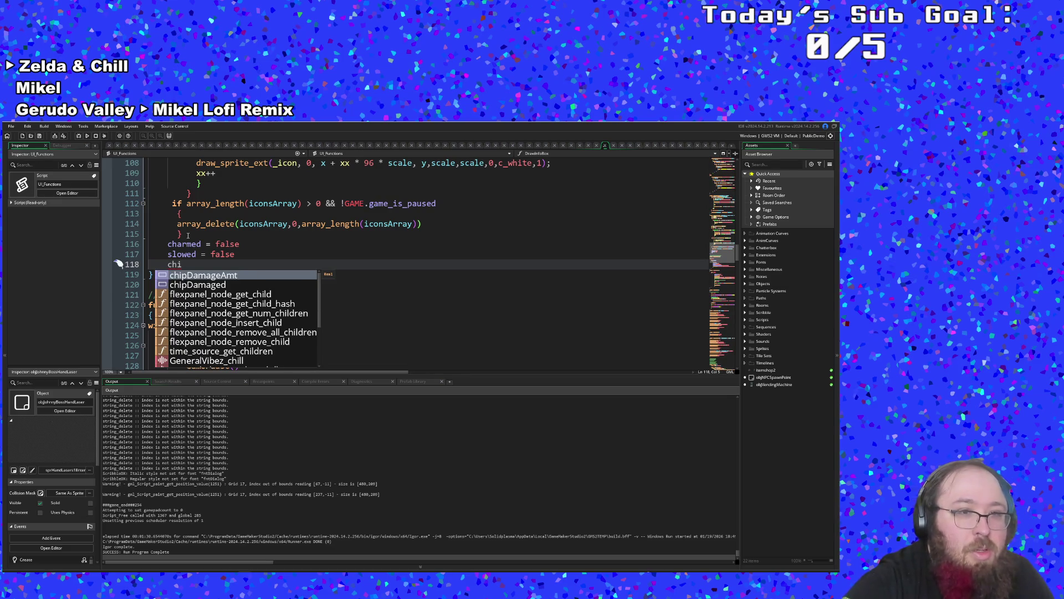
pyautogui.press('Down')
pyautogui.press('Return')
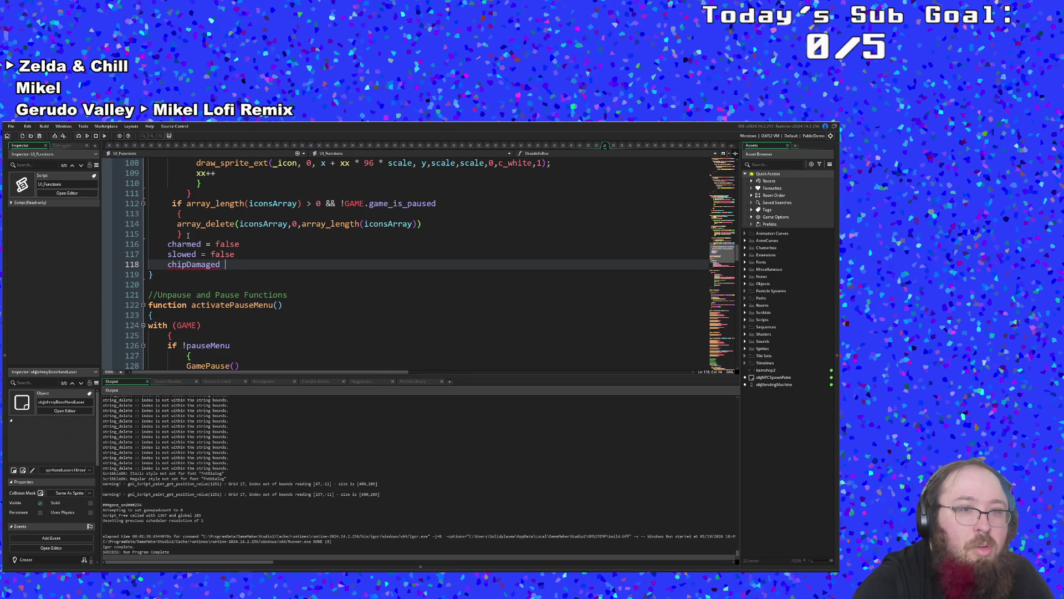
pyautogui.write('= fals')
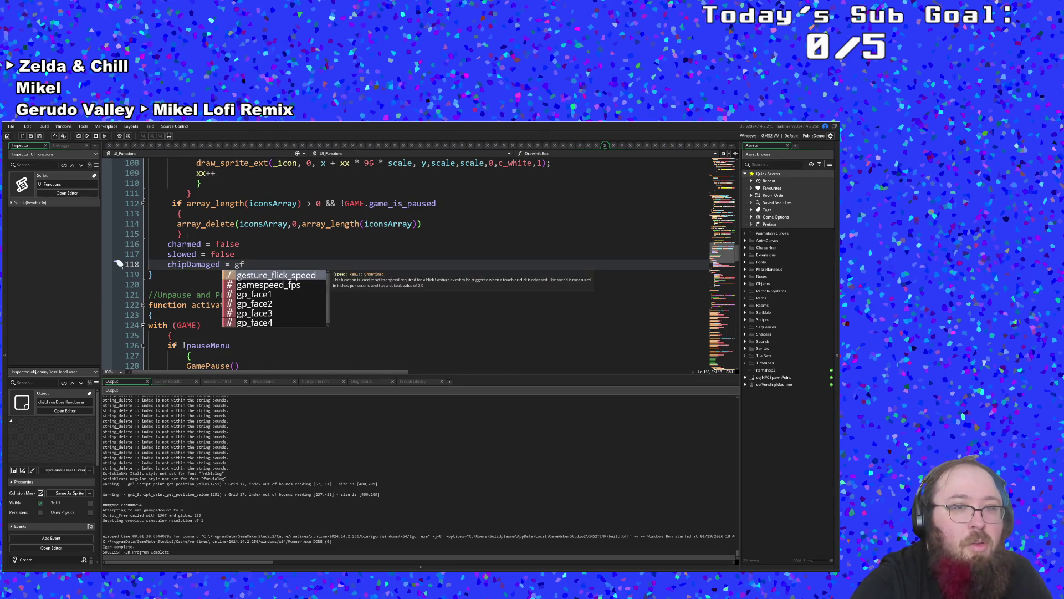
pyautogui.press('Return')
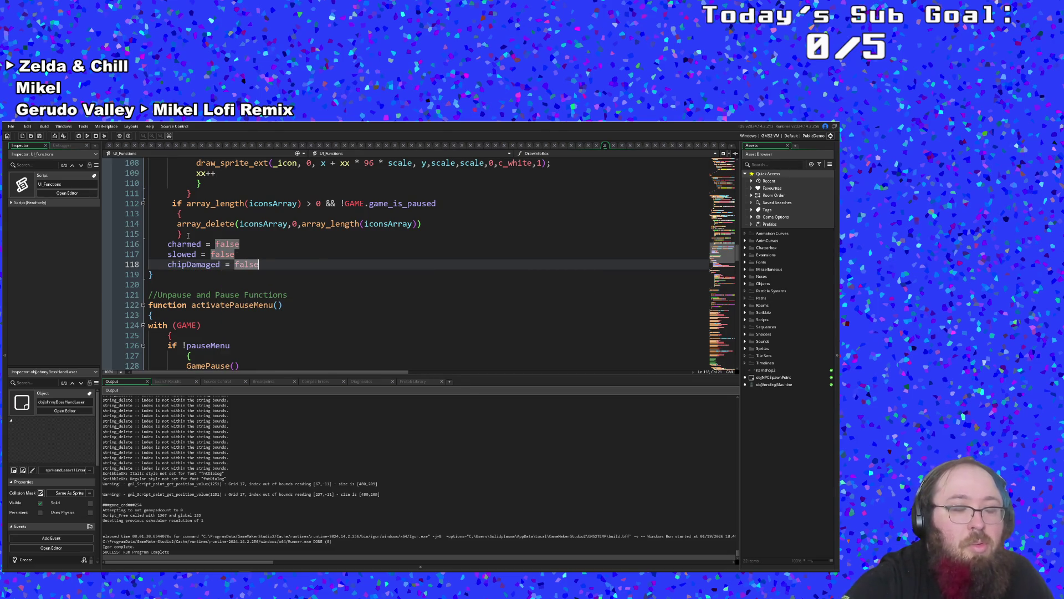
pyautogui.press('Left')
pyautogui.press('Left')
pyautogui.press('Left')
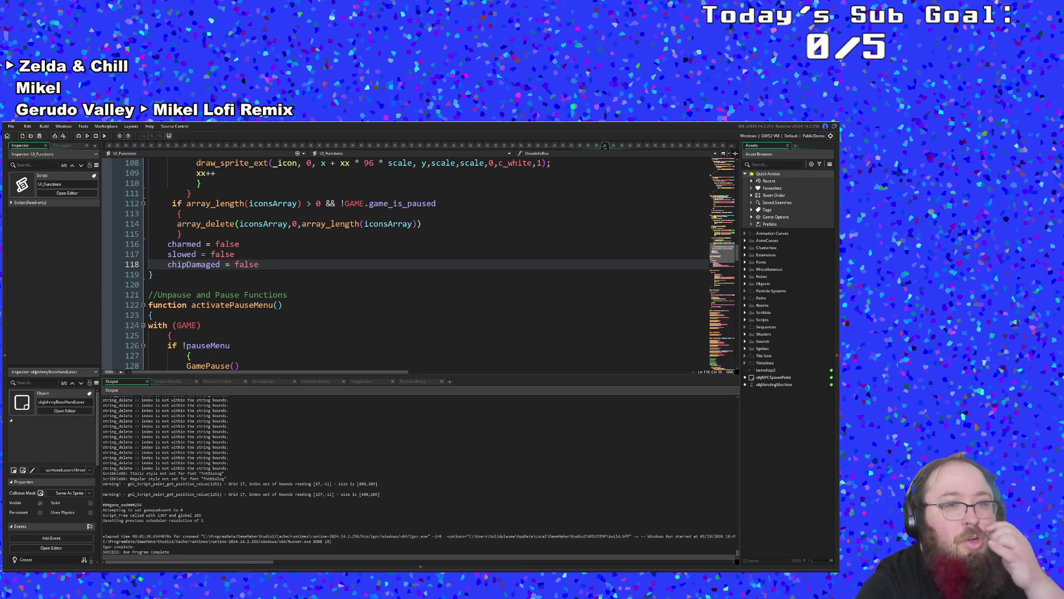
pyautogui.press('End')
# - Compare with the regular status icon function's clearing, then save the project
pyautogui.scroll(6, 402, 254)
pyautogui.scroll(8, 401, 254)
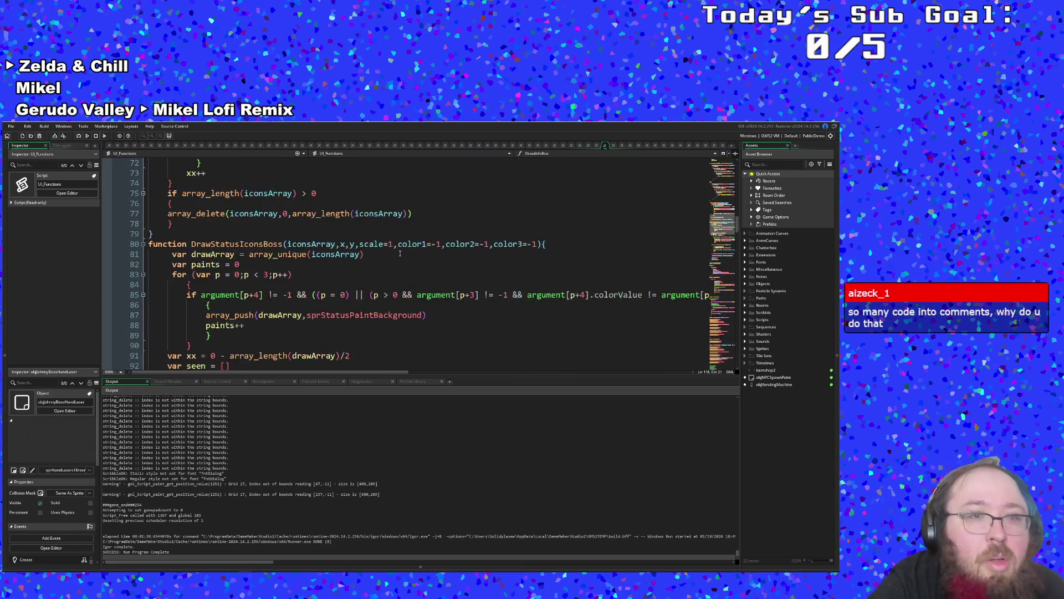
pyautogui.click(296, 254)
pyautogui.click(11, 126)
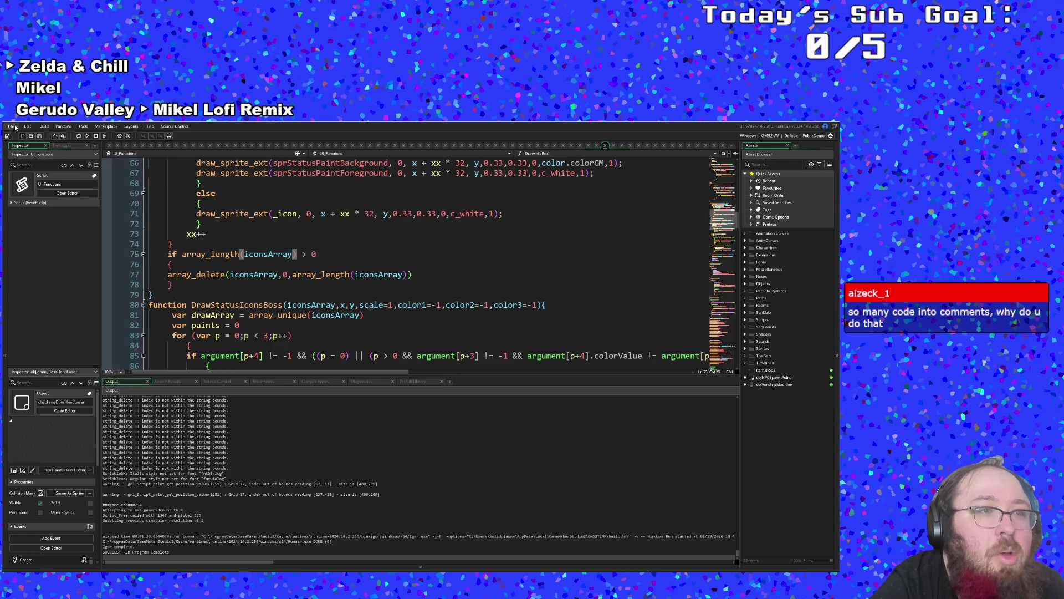
pyautogui.click(23, 161)
# - Run the game and drag the charHealth slider up to 100000
pyautogui.press('F5')
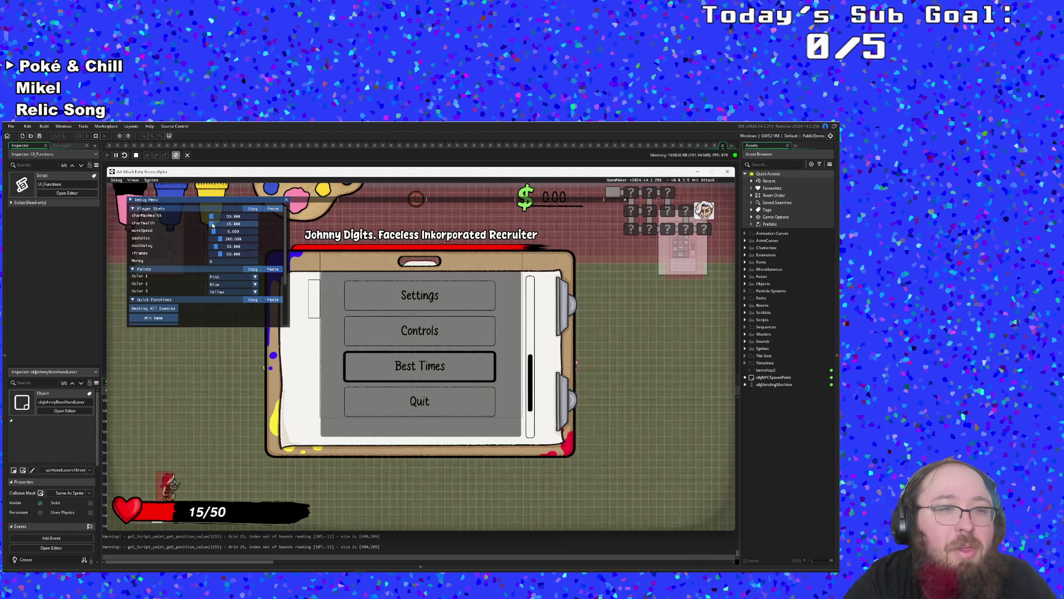
pyautogui.moveTo(214, 224)
pyautogui.mouseDown()
pyautogui.moveTo(265, 235)
pyautogui.moveTo(214, 216)
pyautogui.moveTo(281, 225)
pyautogui.mouseUp()
pyautogui.moveTo(247, 231); pyautogui.dragTo(282, 234)
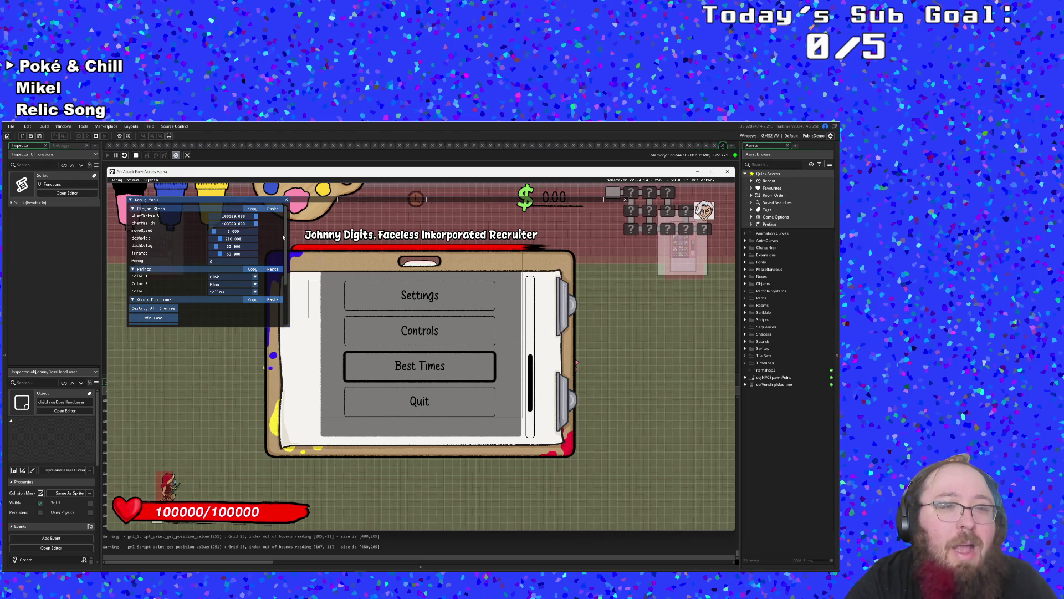
# - Hide the debug overlay and resume the paused boss fight
pyautogui.press('F1')
pyautogui.press('Down')
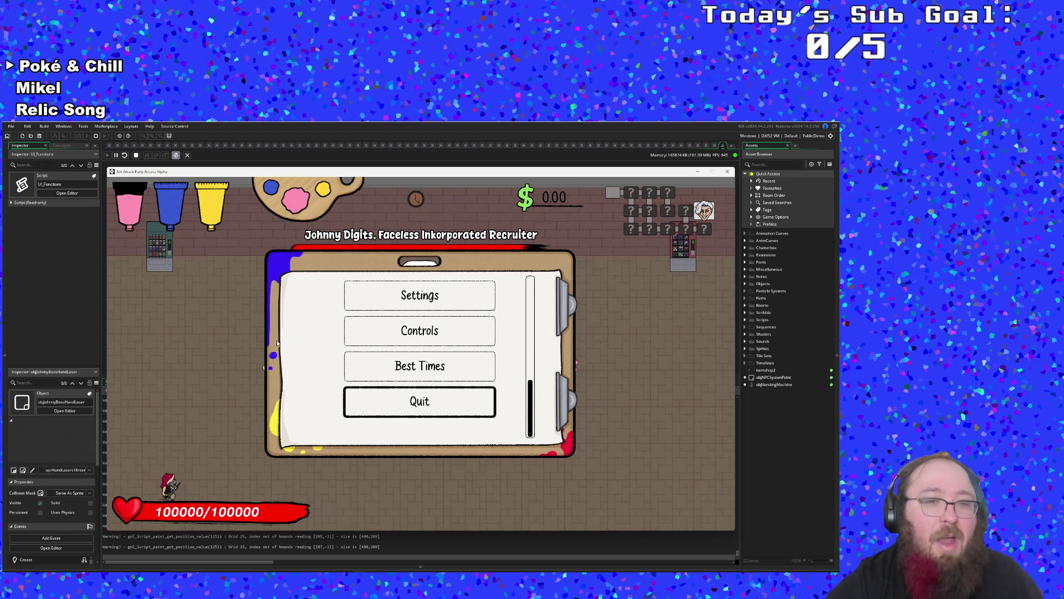
pyautogui.press('Up')
pyautogui.press('Up')
pyautogui.press('Up')
pyautogui.press('Up')
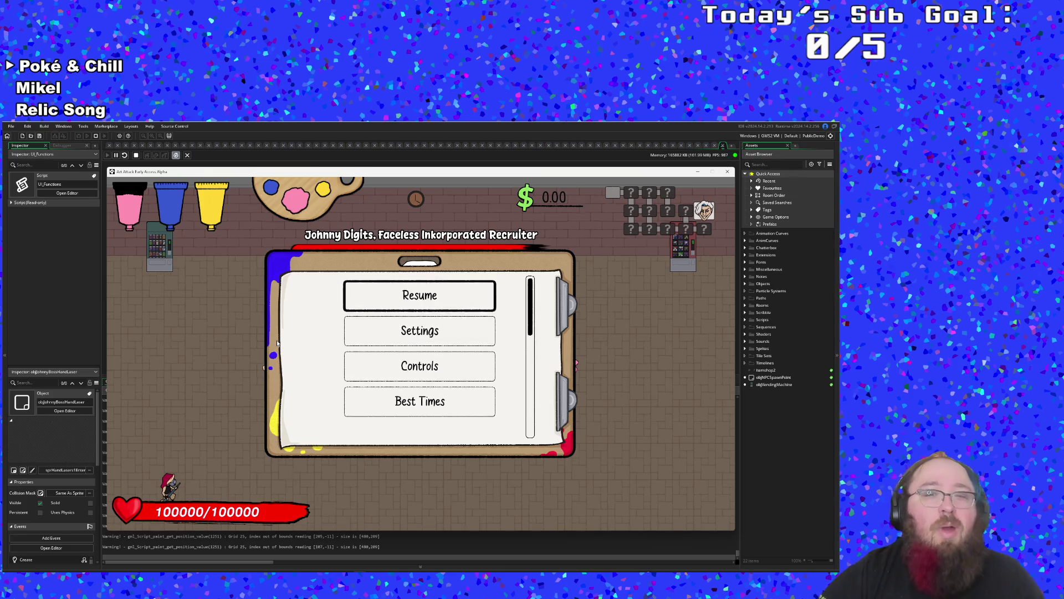
pyautogui.press('Return')
# - Resume the boss fight, dodge the hands and fire paint beside the boss head, pausing once briefly
pyautogui.press('d')
pyautogui.press('w')
pyautogui.press('w')
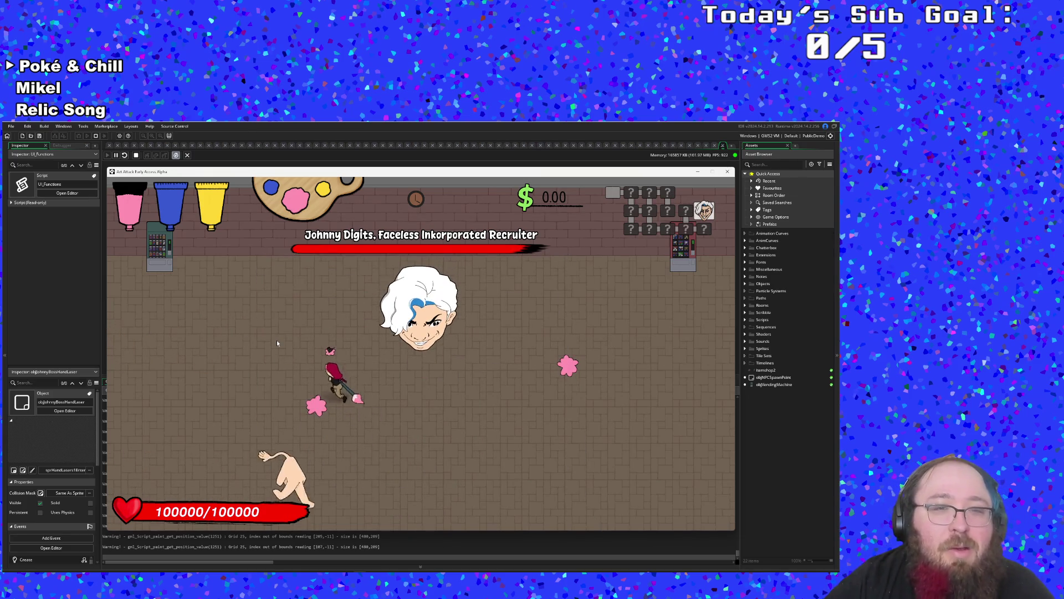
pyautogui.press('d')
pyautogui.press('a')
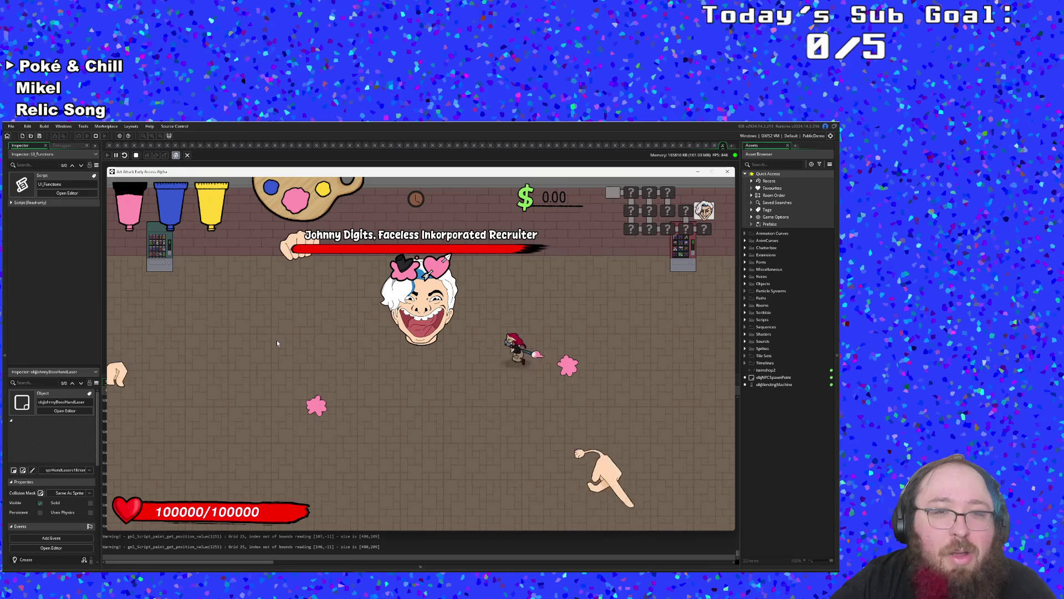
pyautogui.press('s')
pyautogui.press('a')
pyautogui.press('w')
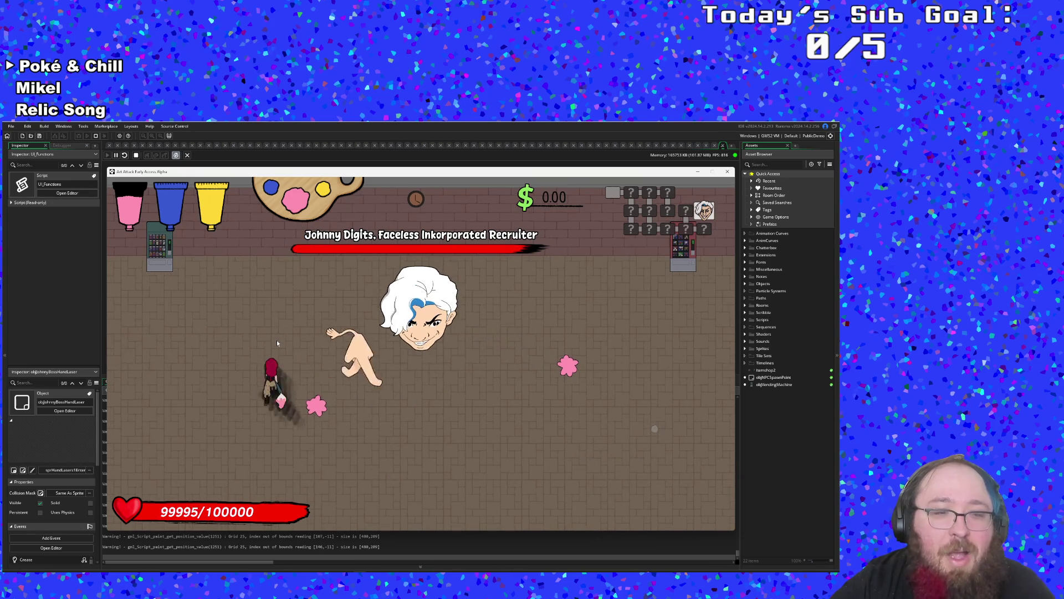
pyautogui.press('d')
pyautogui.press('d')
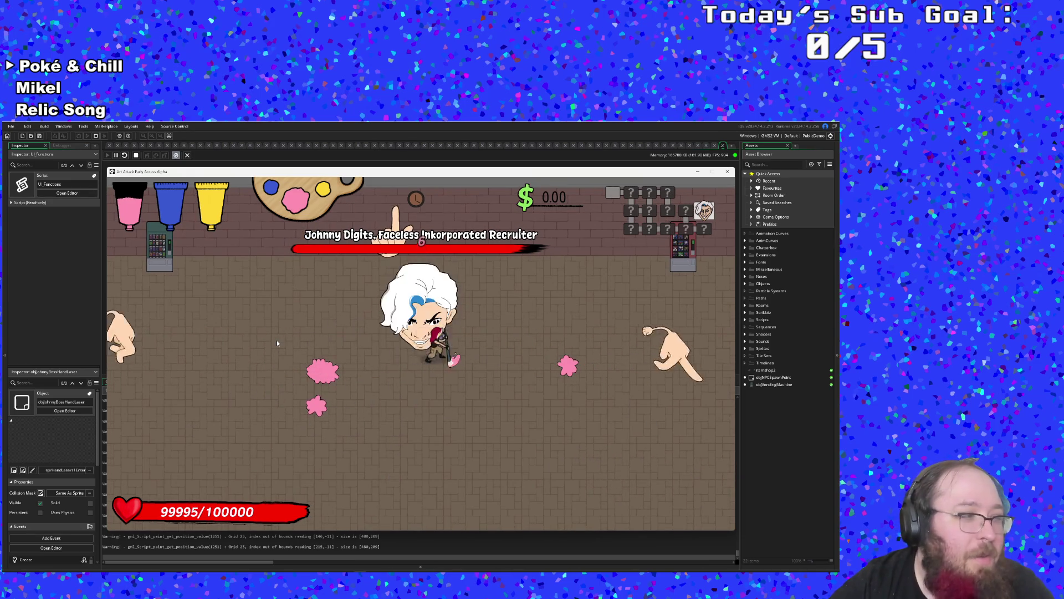
pyautogui.press('a')
pyautogui.press('a')
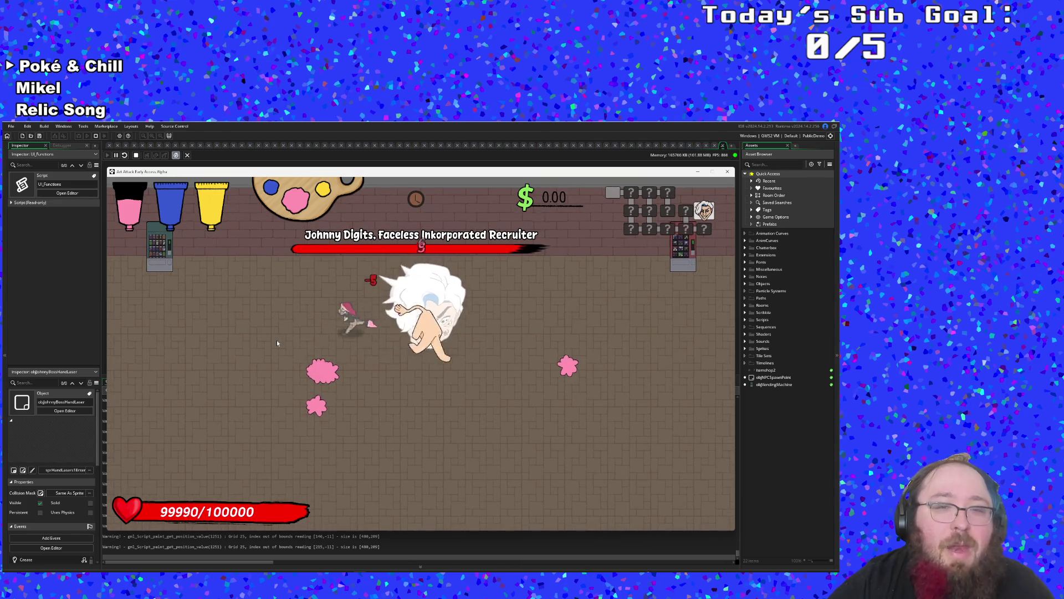
pyautogui.press('s')
pyautogui.press('d')
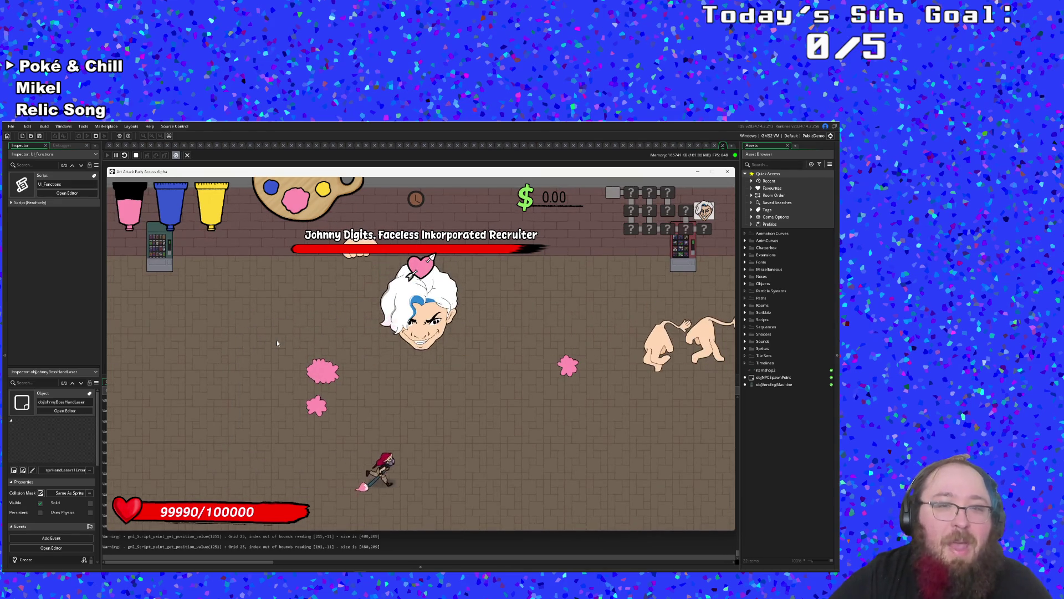
pyautogui.press('Escape')
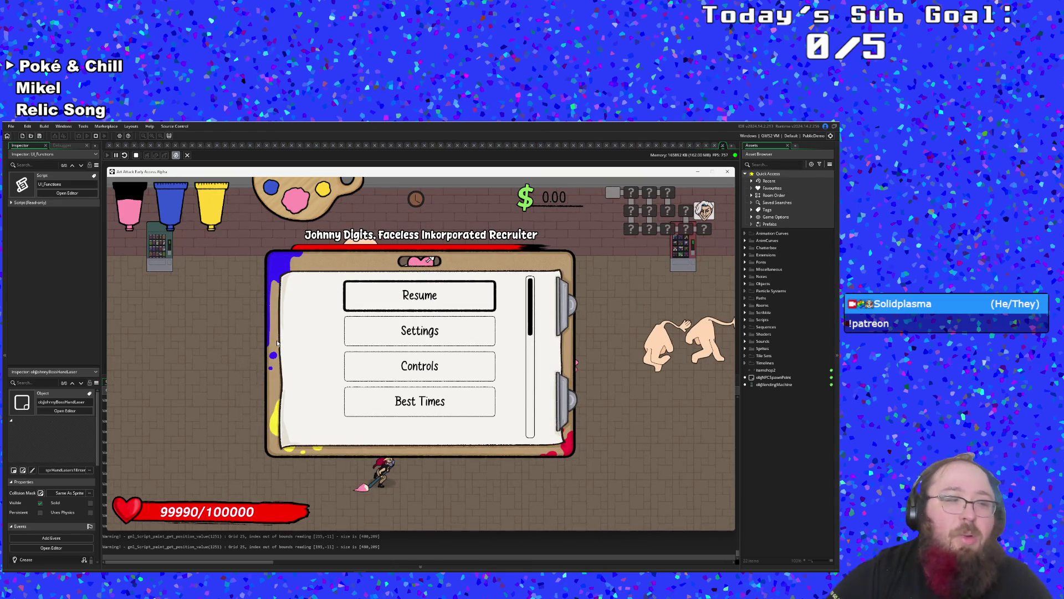
pyautogui.press('Escape')
# - Circle the boss with WASD, retreating from its hands and hitting it when close
pyautogui.press('d')
pyautogui.press('w')
pyautogui.press('a')
pyautogui.press('w')
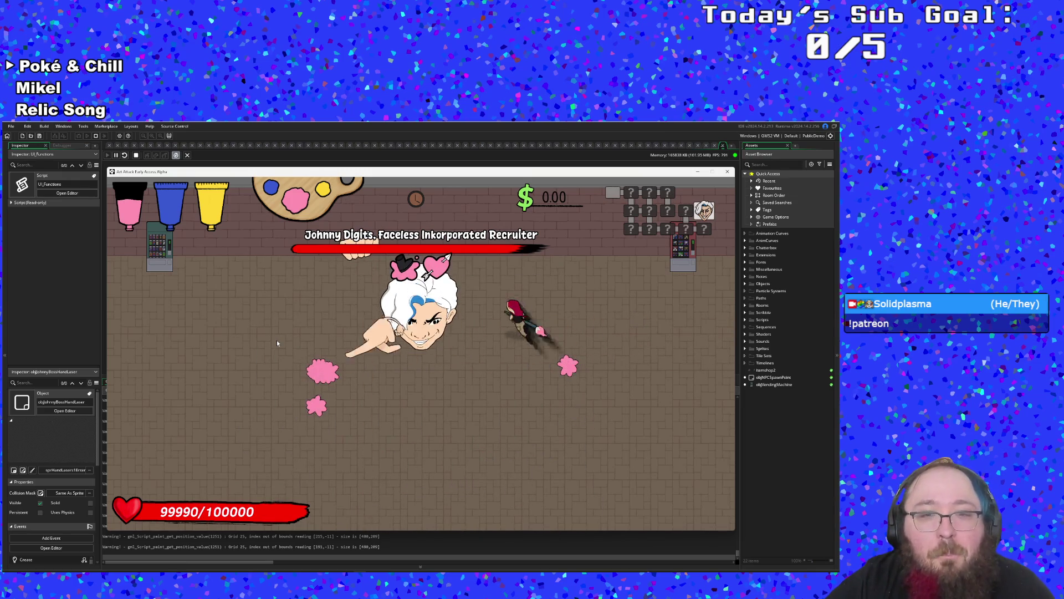
pyautogui.press('s')
pyautogui.press('s')
pyautogui.press('d')
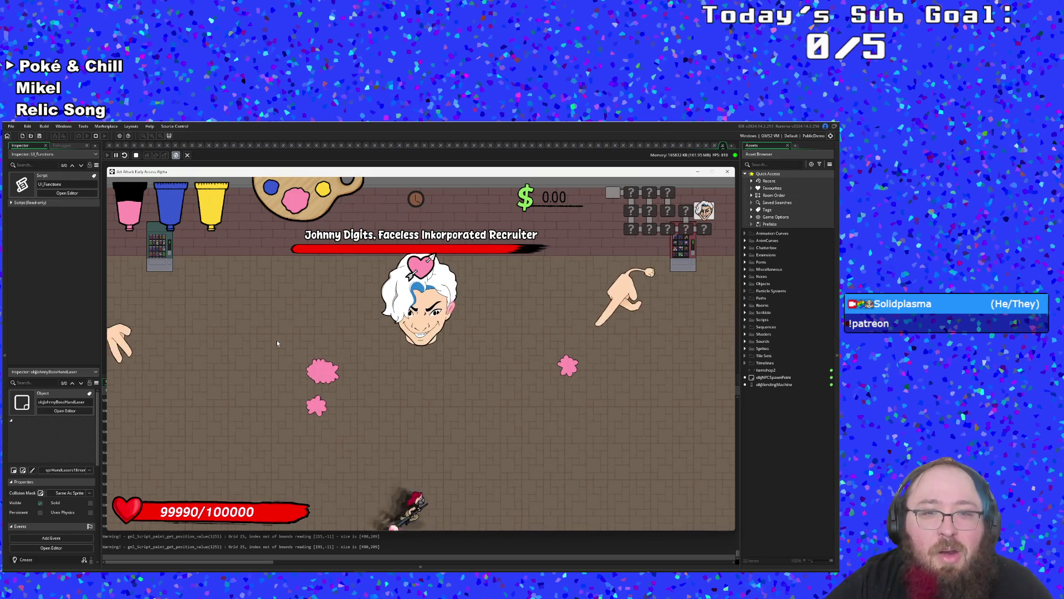
pyautogui.press('w')
pyautogui.press('w')
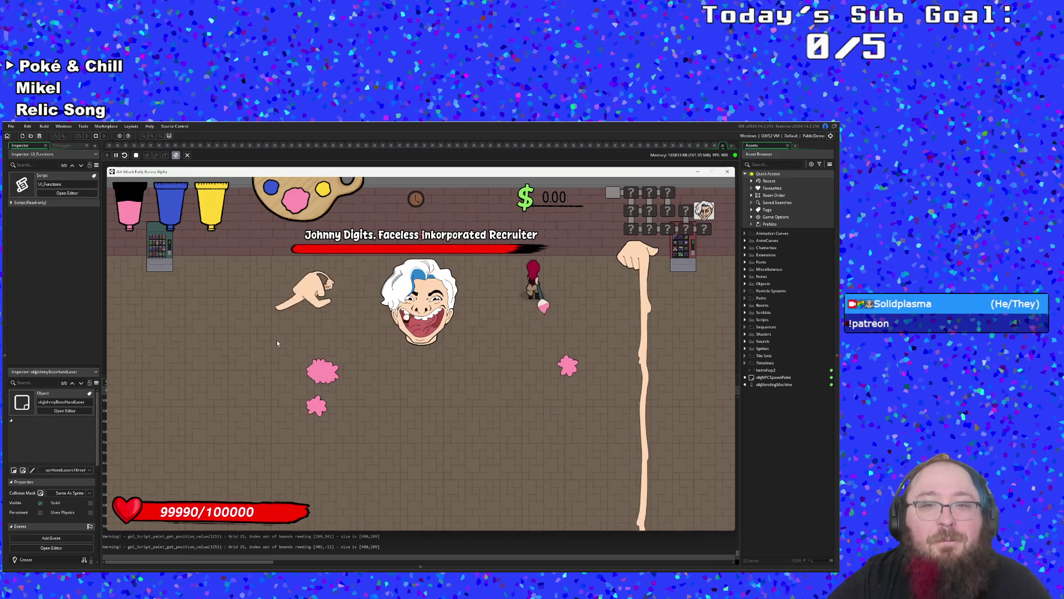
pyautogui.press('s')
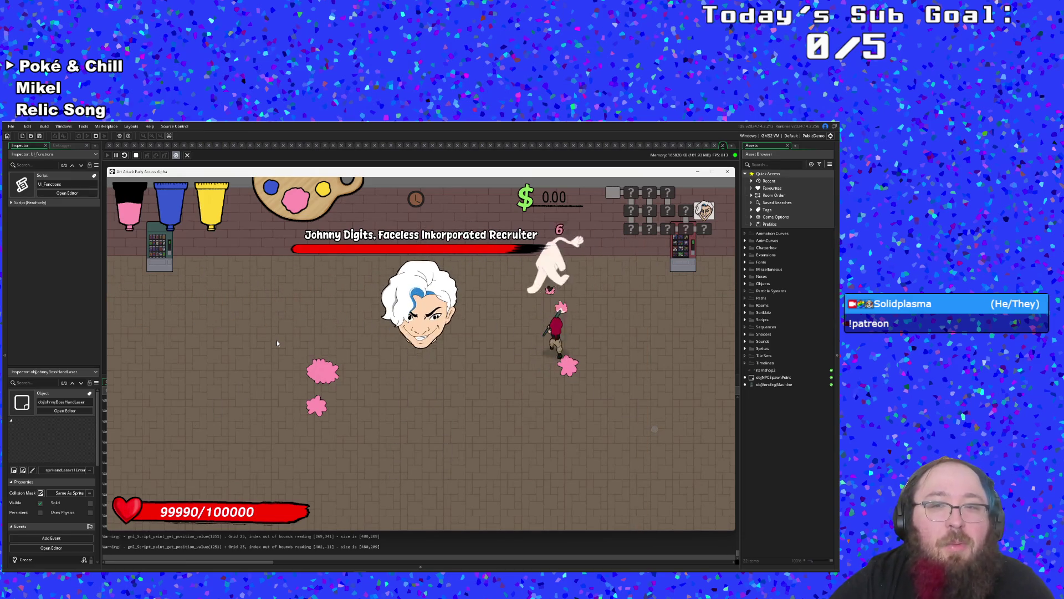
pyautogui.press('s')
pyautogui.press('a')
pyautogui.press('w')
pyautogui.press('a')
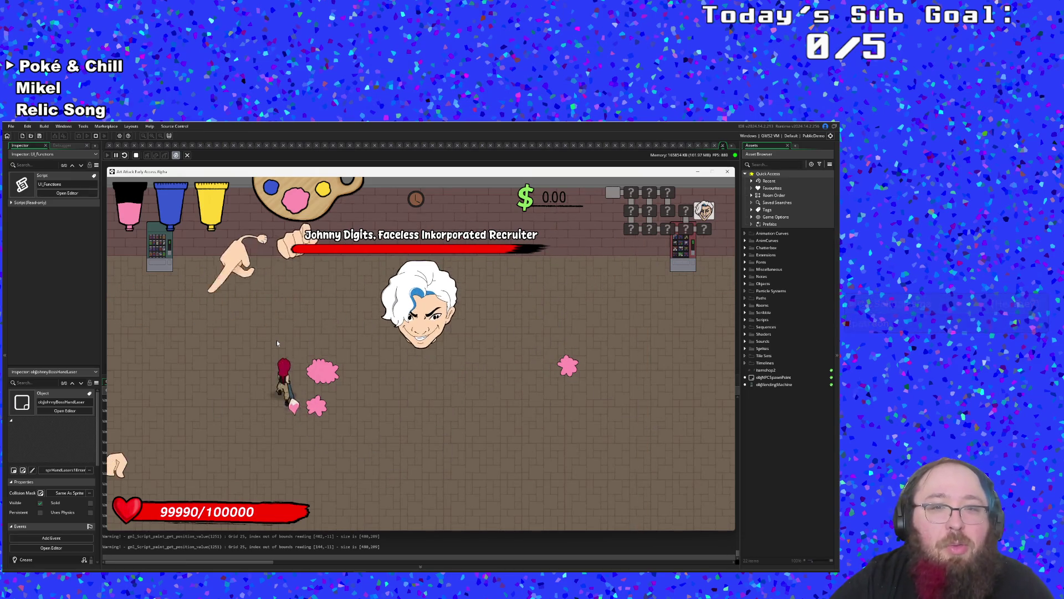
pyautogui.press('s')
pyautogui.press('d')
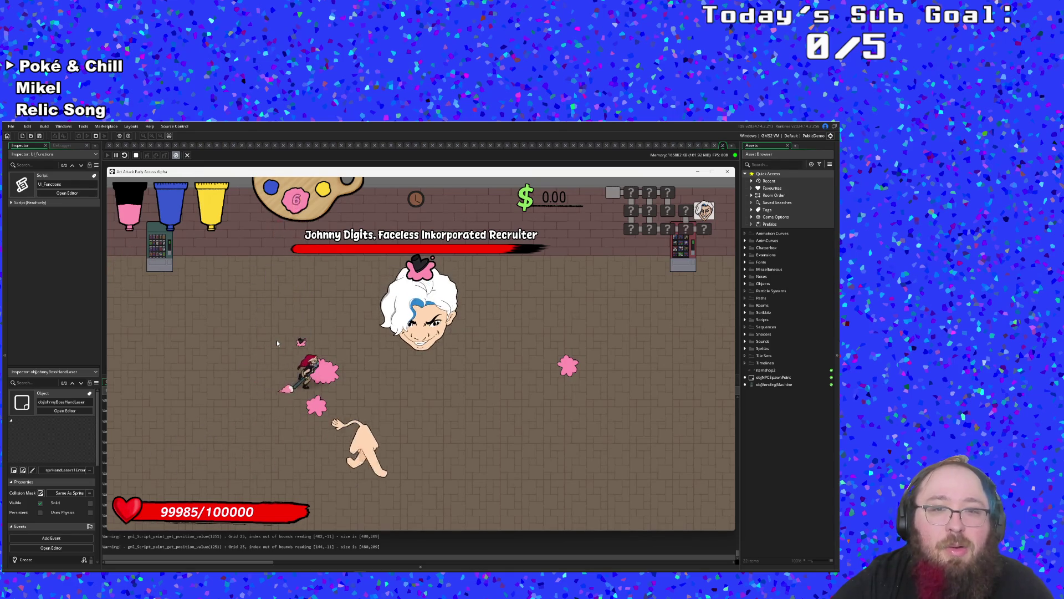
pyautogui.press('s')
pyautogui.press('w')
# - Attack the boss up close from below, then retreat across the lower arena
pyautogui.press('d')
pyautogui.press('w')
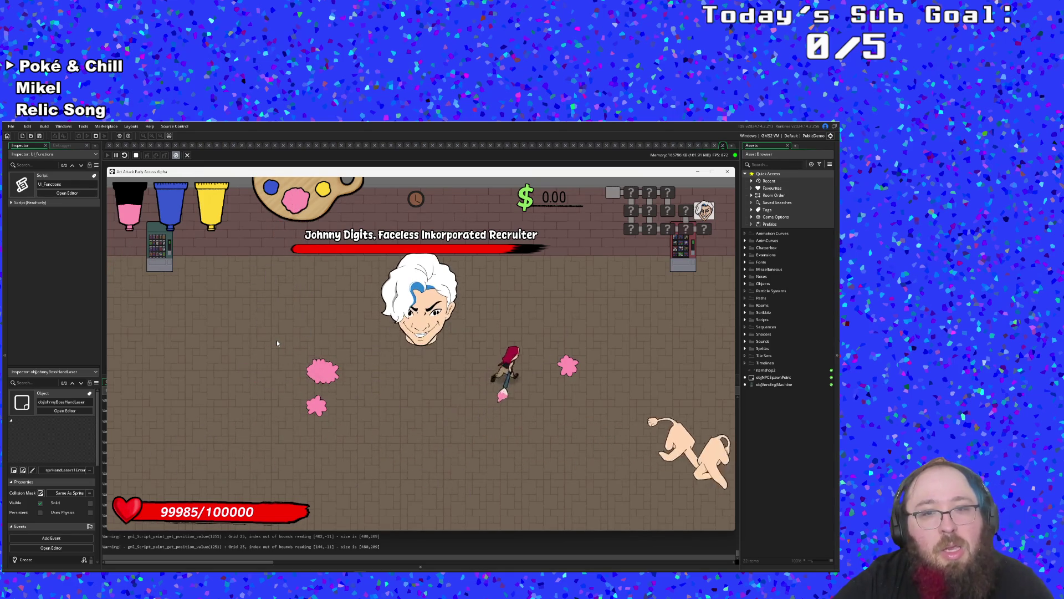
pyautogui.press('s')
pyautogui.press('a')
pyautogui.press('a')
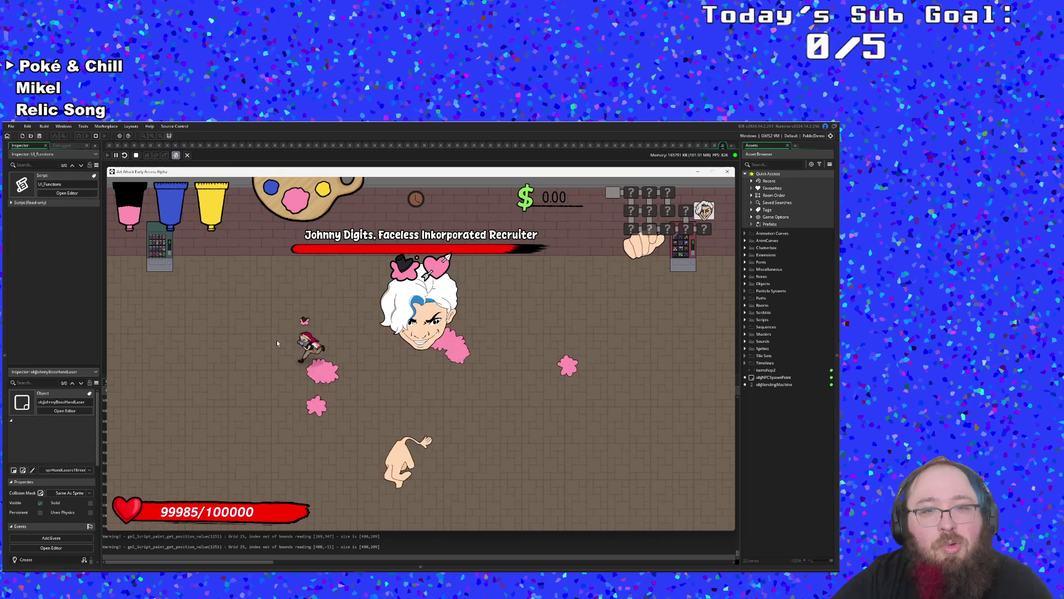
pyautogui.press('d')
pyautogui.press('s')
pyautogui.press('a')
pyautogui.press('s')
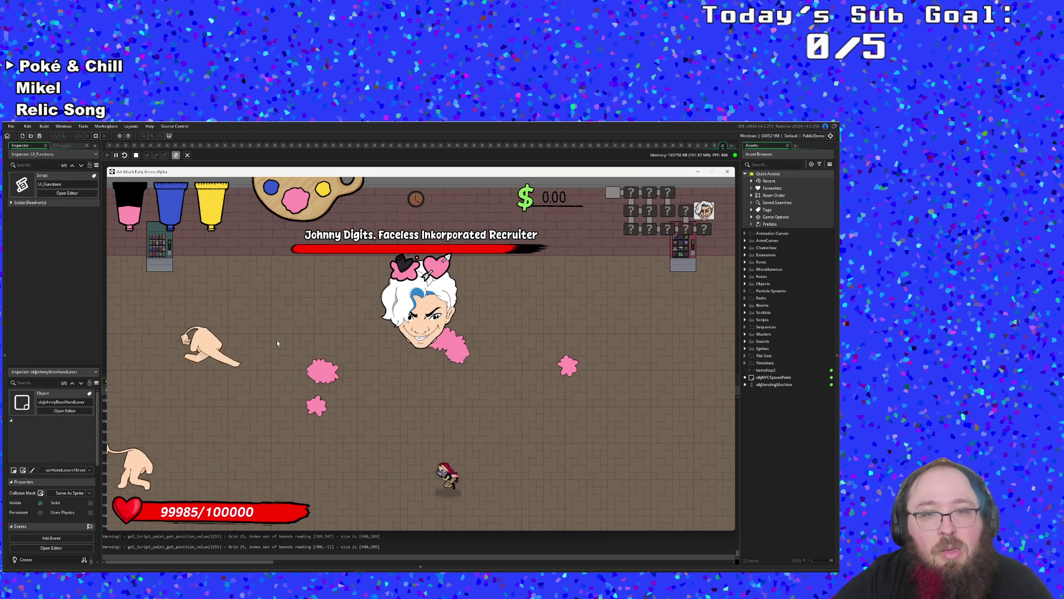
pyautogui.press('w')
pyautogui.press('d')
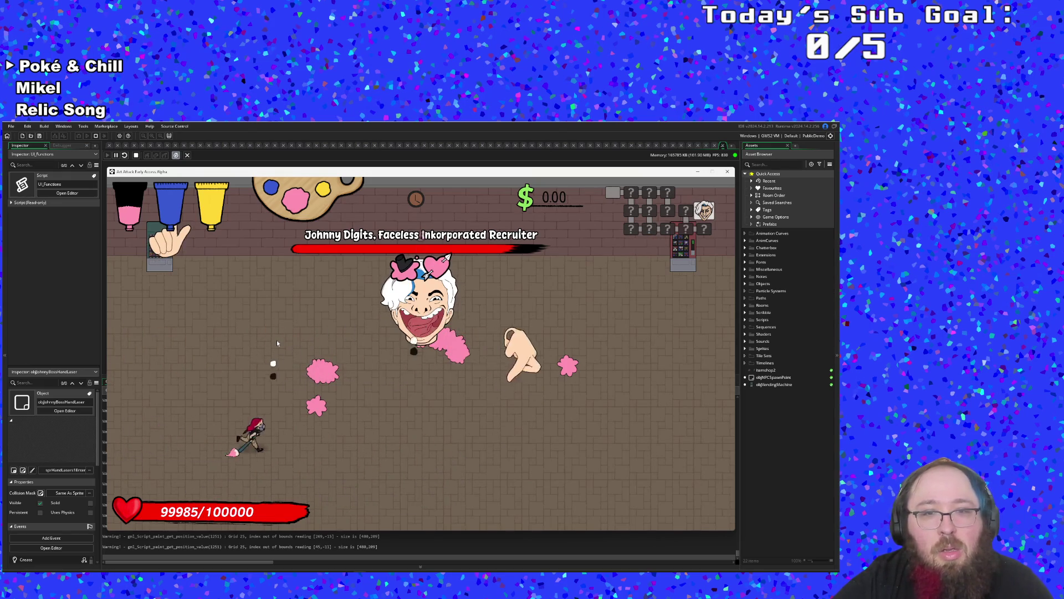
pyautogui.press('w')
# - Keep dodging until pink charm hearts show above the boss, then pause with Quit highlighted
pyautogui.press('s')
pyautogui.press('d')
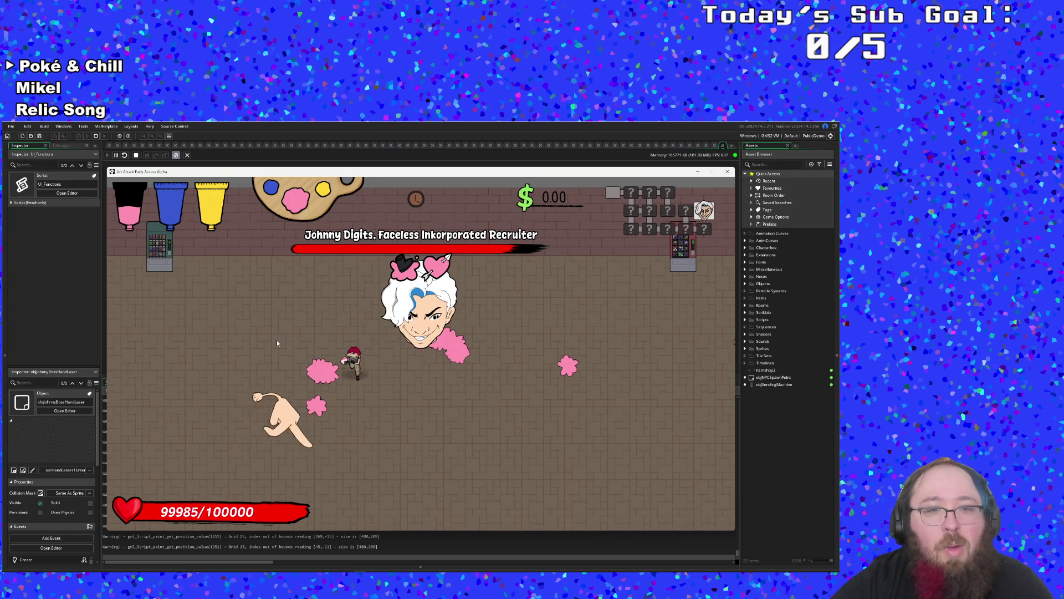
pyautogui.press('w')
pyautogui.press('d')
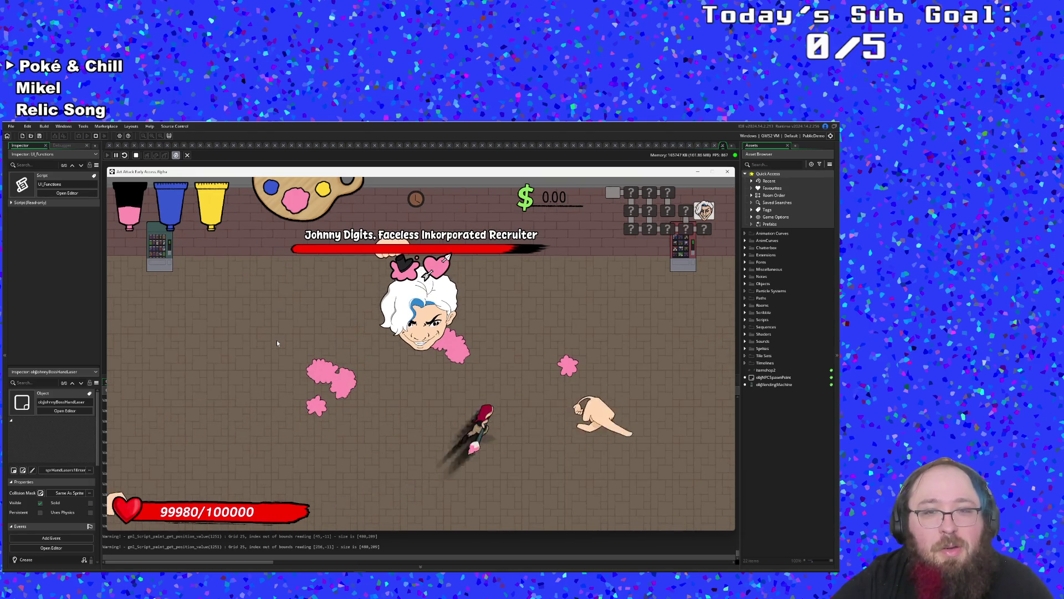
pyautogui.press('a')
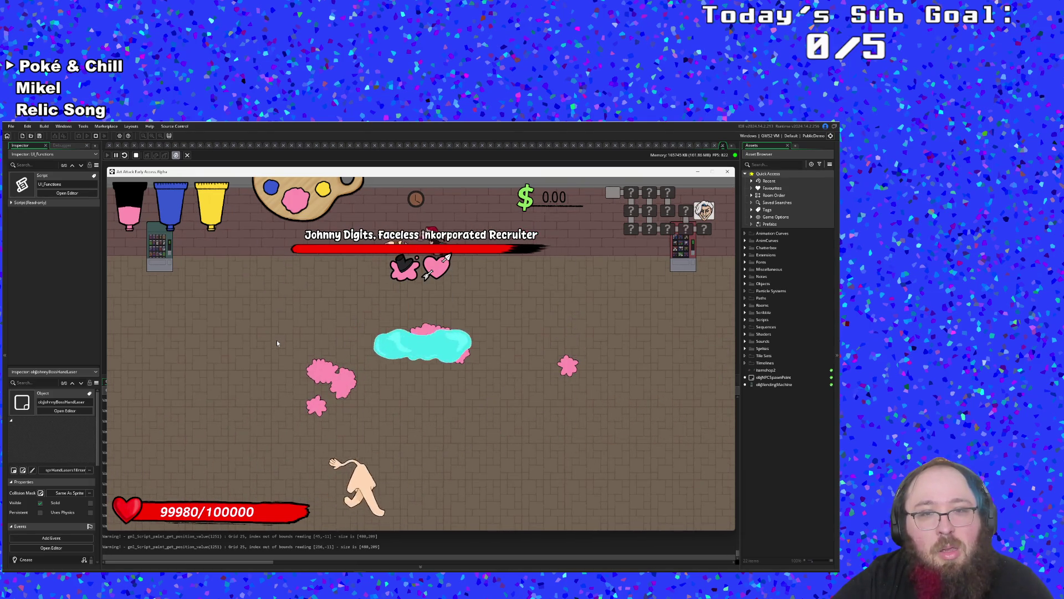
pyautogui.press('s')
pyautogui.press('Escape')
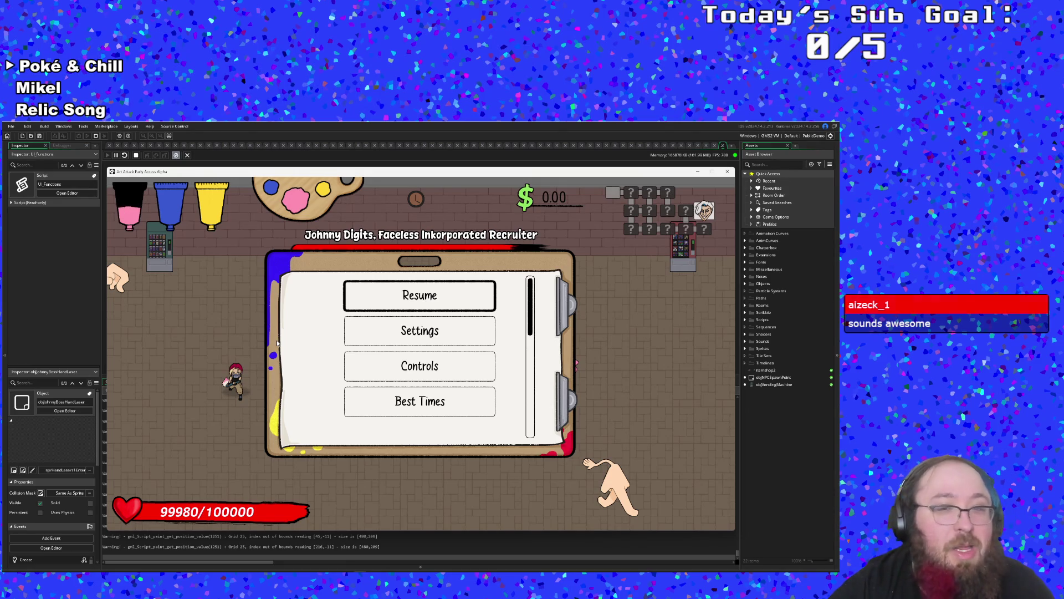
pyautogui.press('Down')
pyautogui.press('Down')
pyautogui.press('Down')
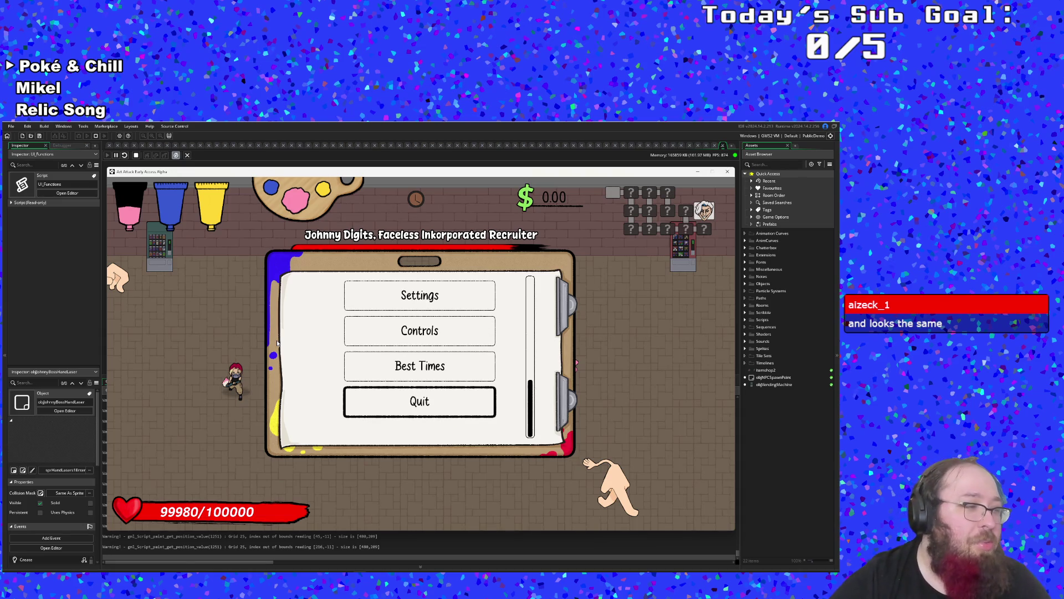
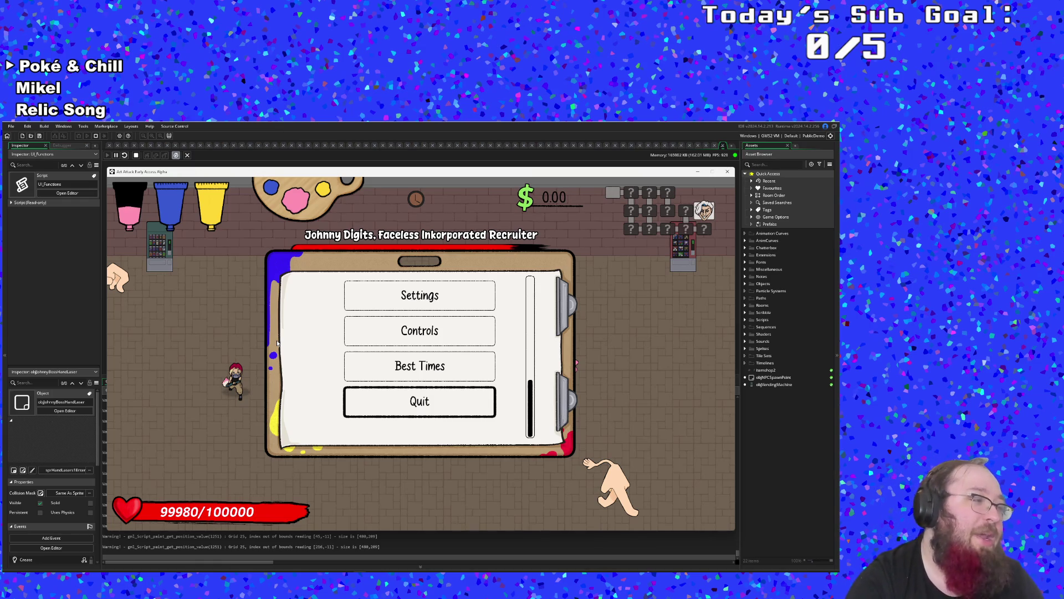
# - Resume the paused boss fight and move the player around to dodge the boss's hands
pyautogui.press('Up')
pyautogui.press('Down')
pyautogui.press('Down')
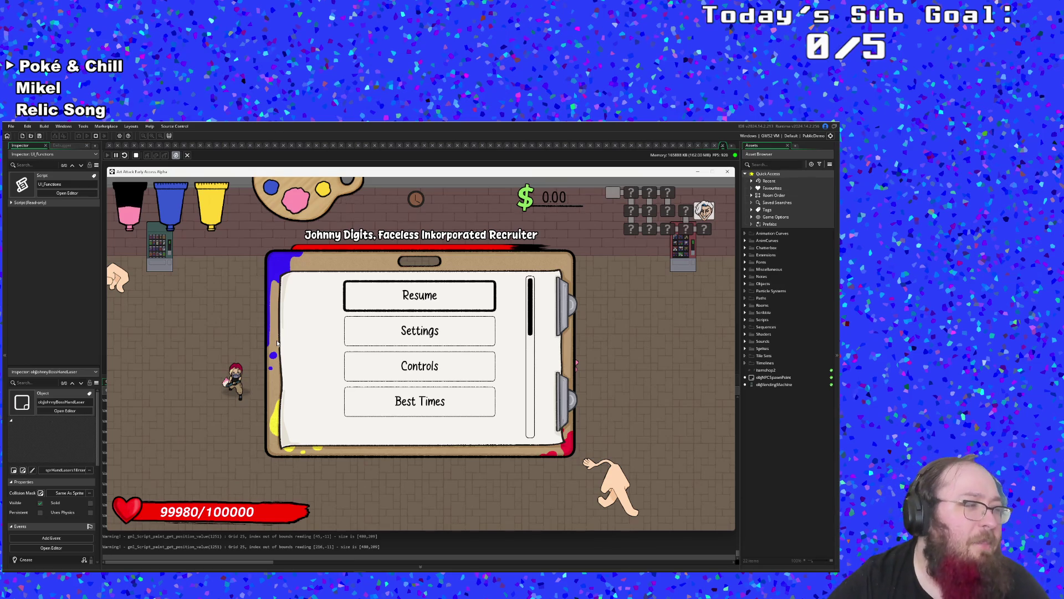
pyautogui.press('Return')
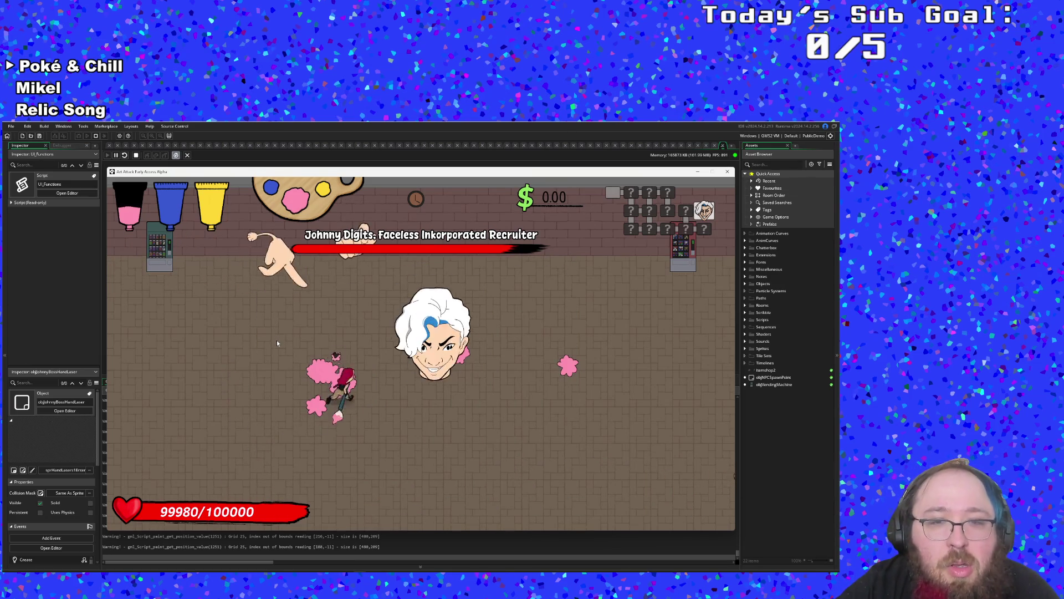
pyautogui.press('Left')
pyautogui.press('Up')
pyautogui.press('Right')
pyautogui.press('Down')
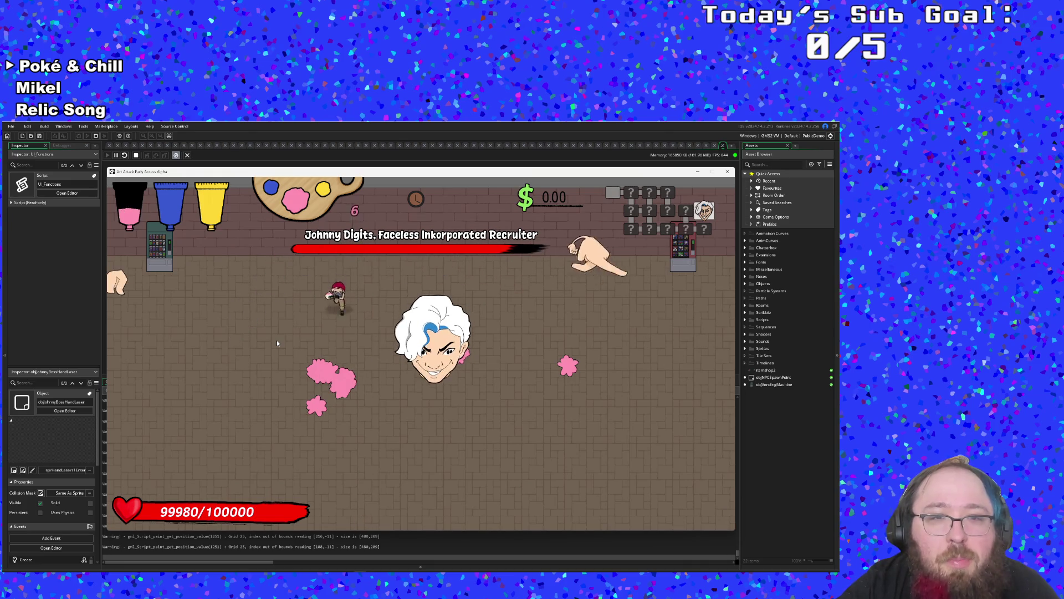
pyautogui.press('Down')
pyautogui.press('Right')
# - Pause, quit the fight to the title screen, and close the game window
pyautogui.press('Escape')
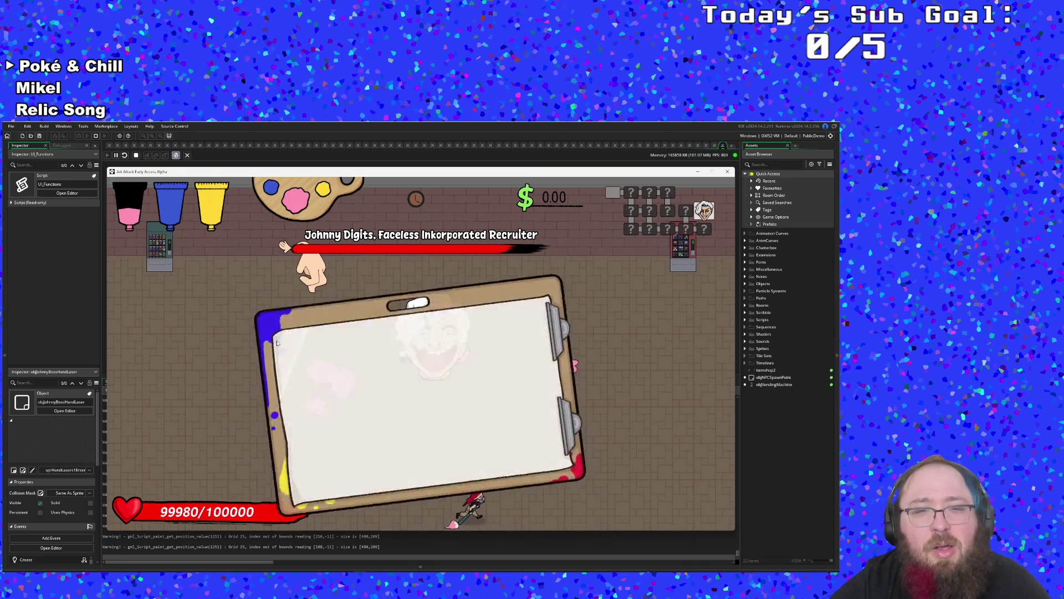
pyautogui.press('Up')
pyautogui.press('Return')
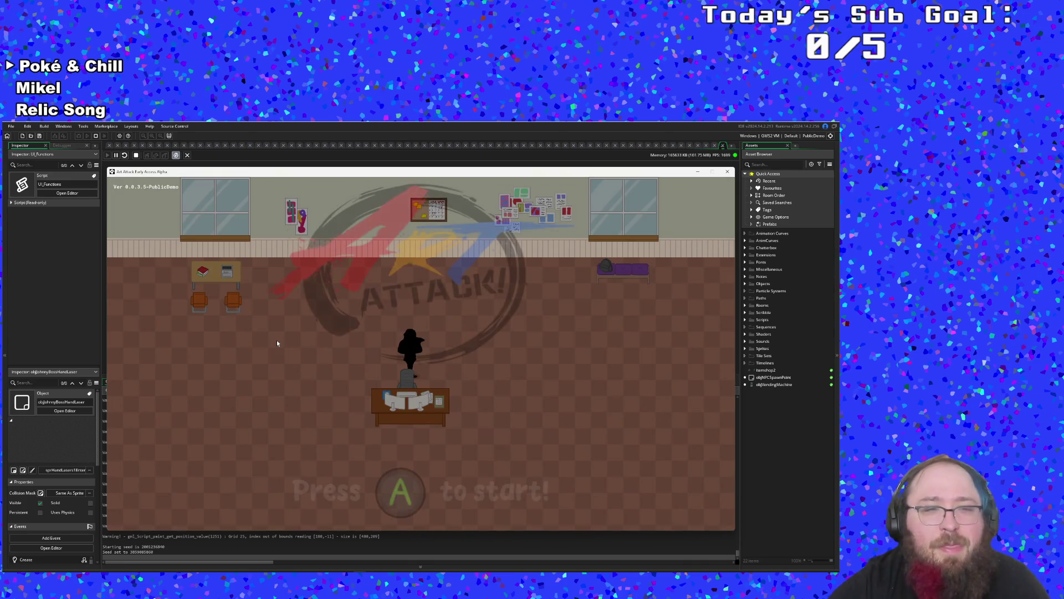
pyautogui.click(727, 172)
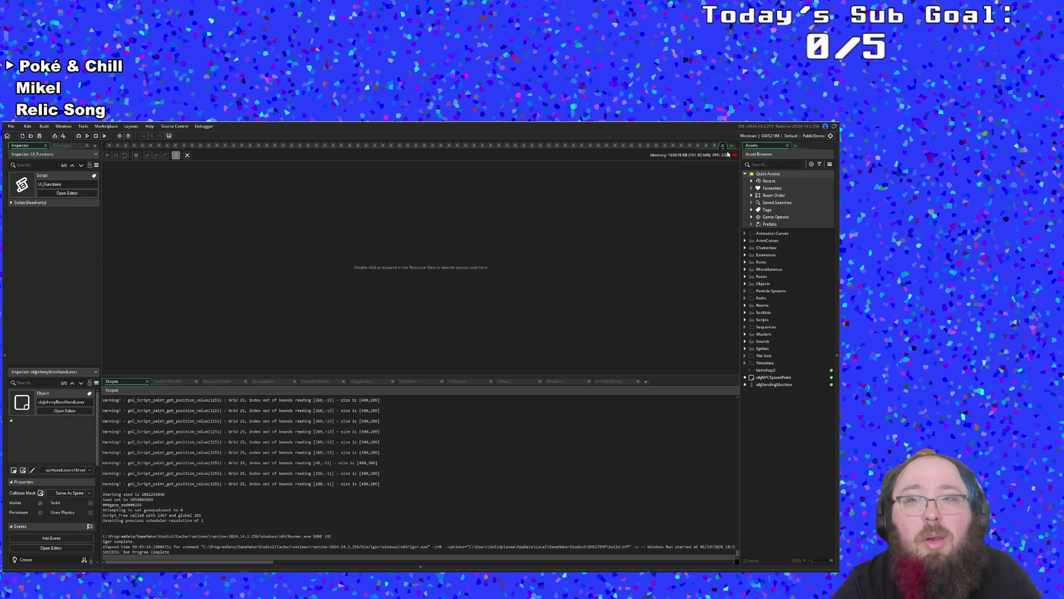
# - Return to the UI_Functions editor and open objJohnnyBossHandLaser through the Ctrl+T asset search
pyautogui.click(725, 149)
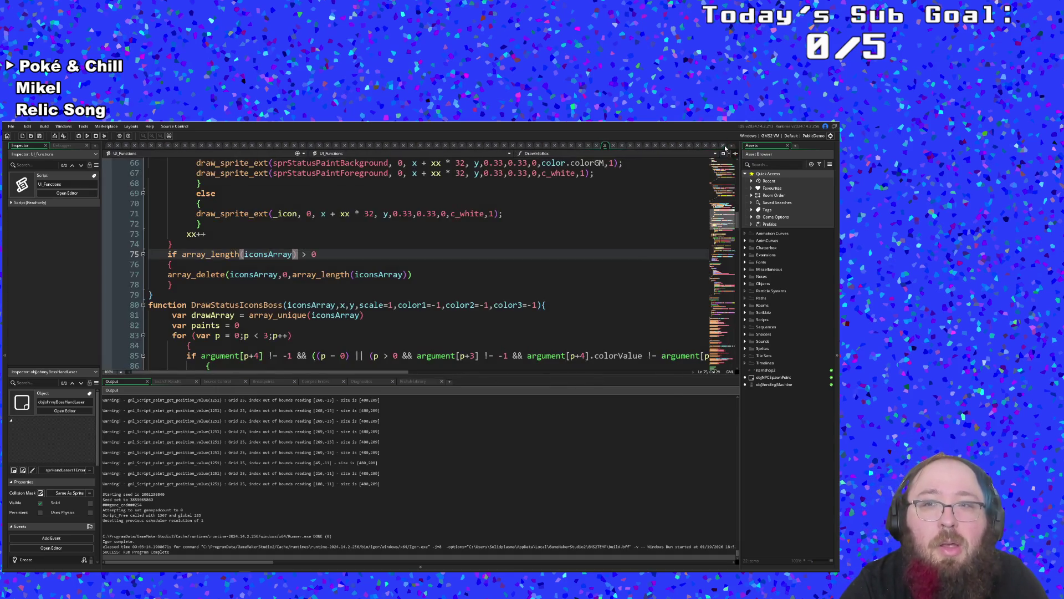
pyautogui.click(554, 319)
pyautogui.hotkey('ctrl', 't')
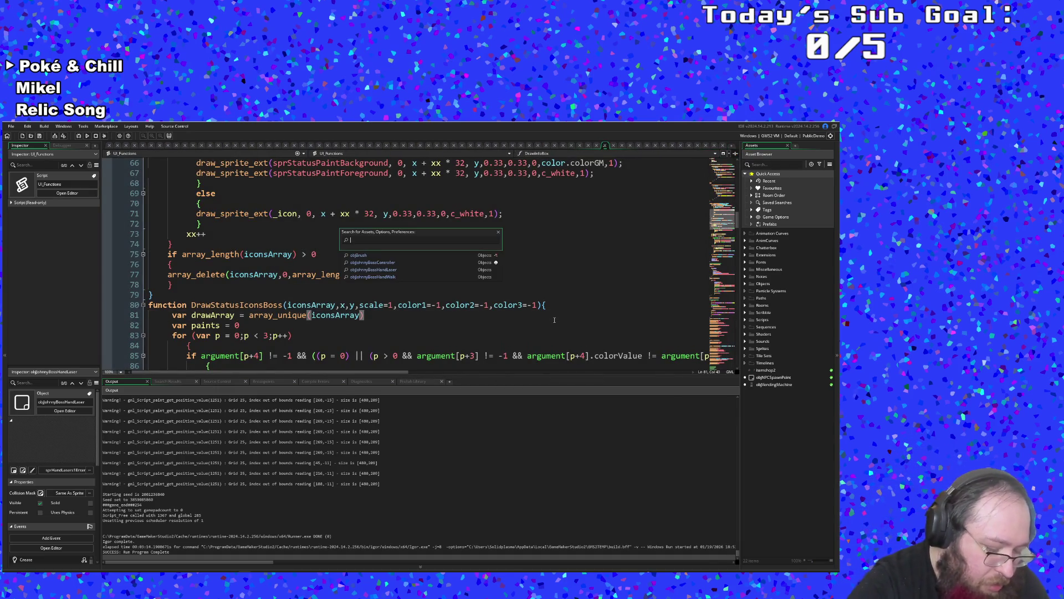
pyautogui.write('bjoh')
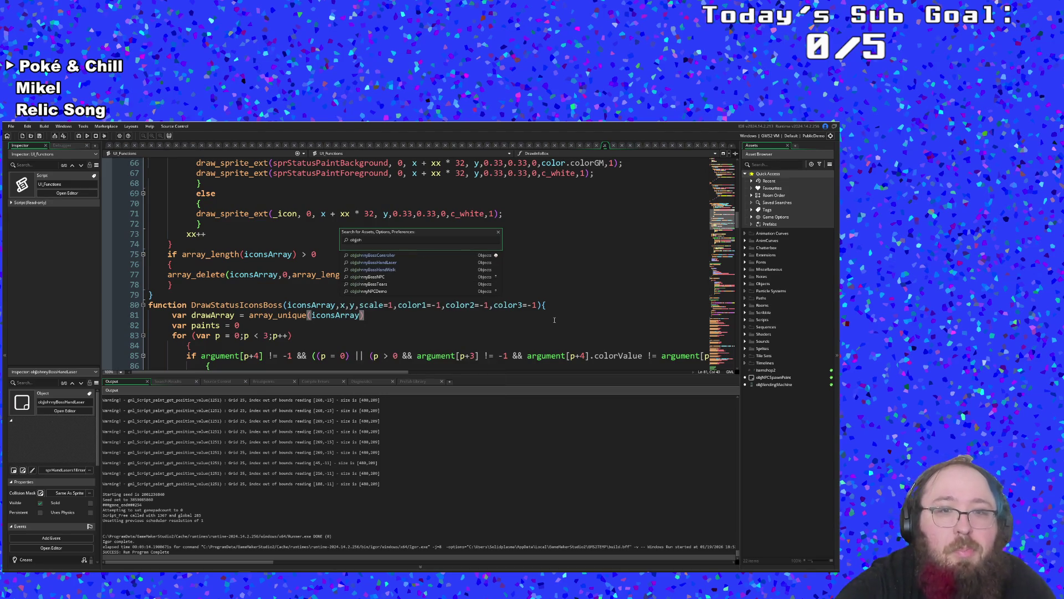
pyautogui.press('Down')
pyautogui.press('Return')
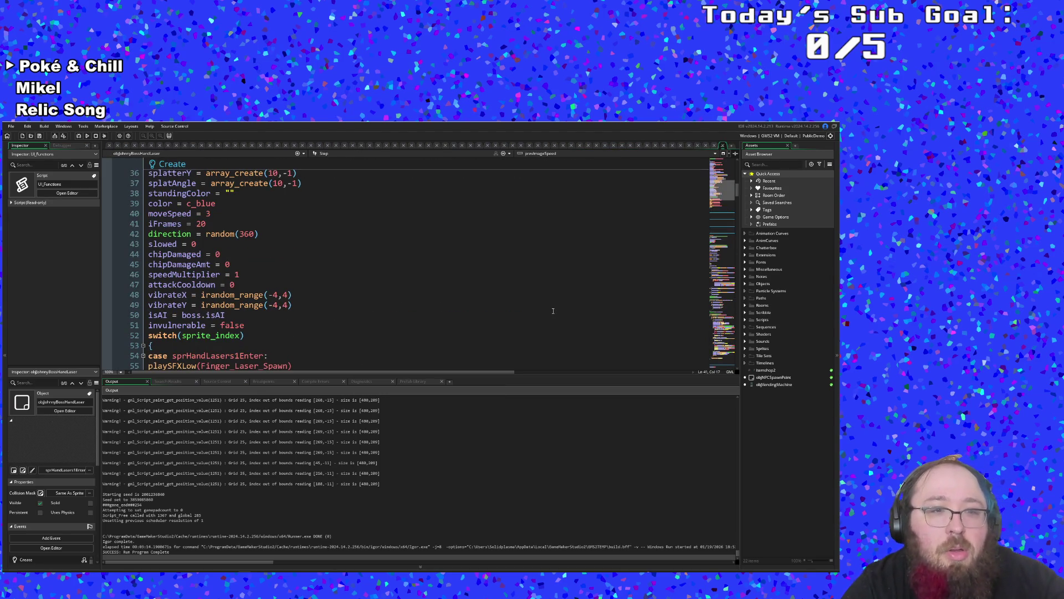
# - Review the charmed flag on line 41 and the purple paint chip damage block
pyautogui.scroll(-15, 553, 311)
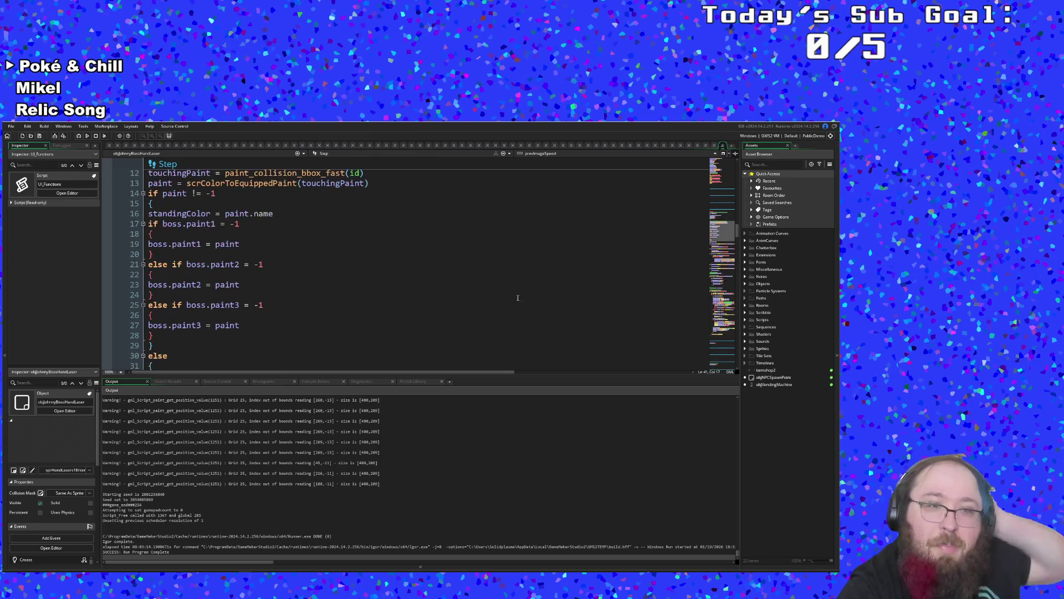
pyautogui.scroll(-6, 396, 308)
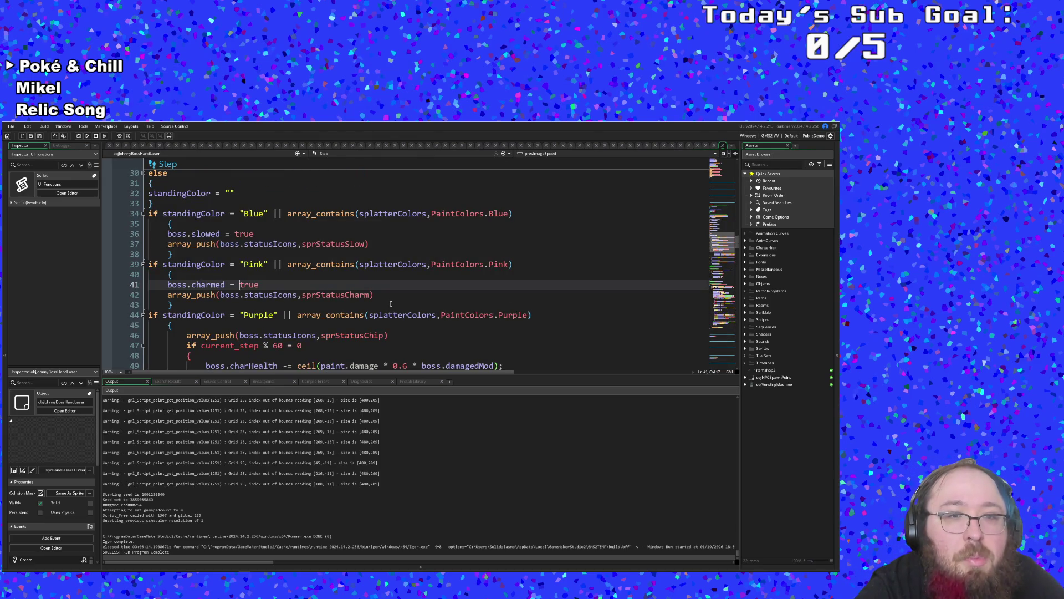
pyautogui.click(335, 305)
pyautogui.click(292, 286)
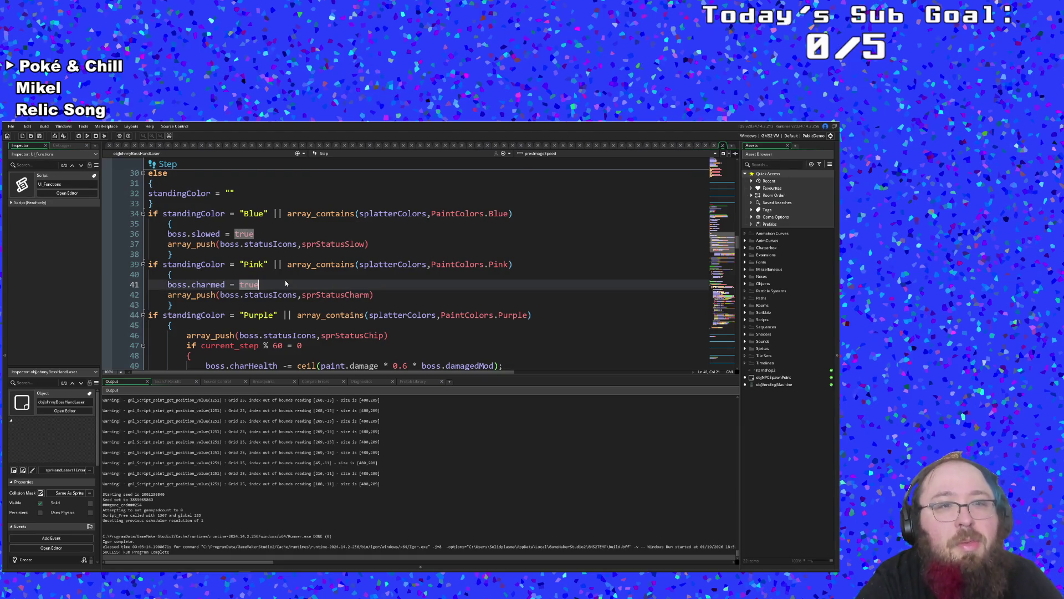
pyautogui.scroll(-2, 286, 283)
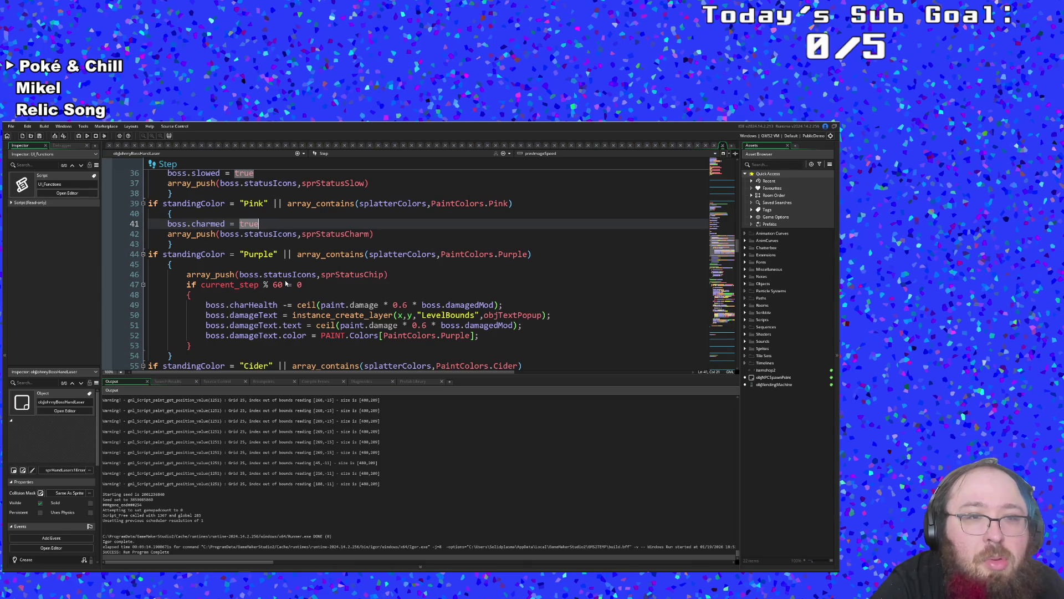
pyautogui.scroll(2, 286, 283)
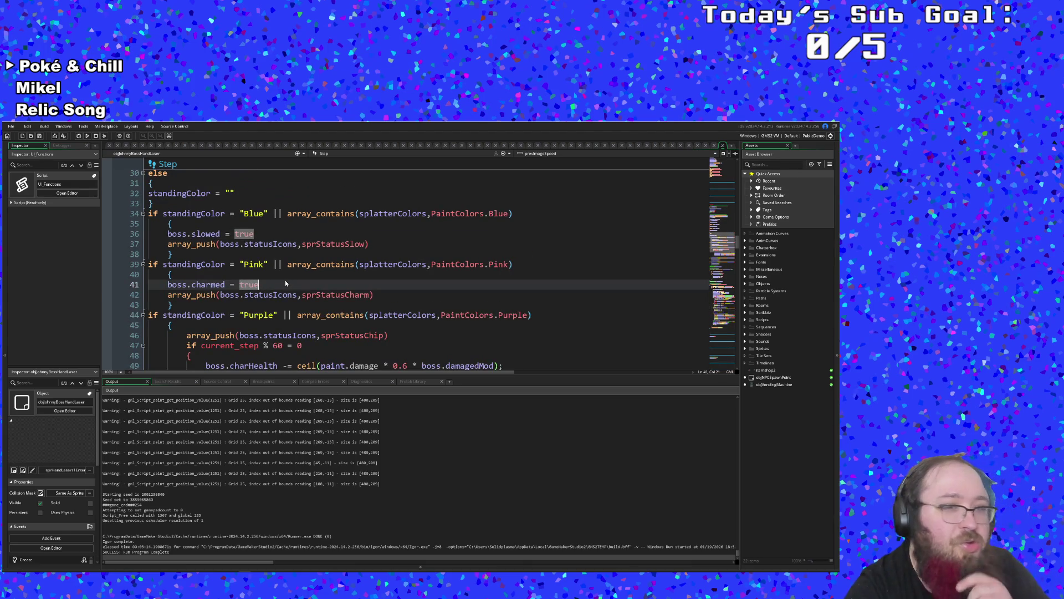
pyautogui.scroll(-2, 286, 282)
pyautogui.click(256, 296)
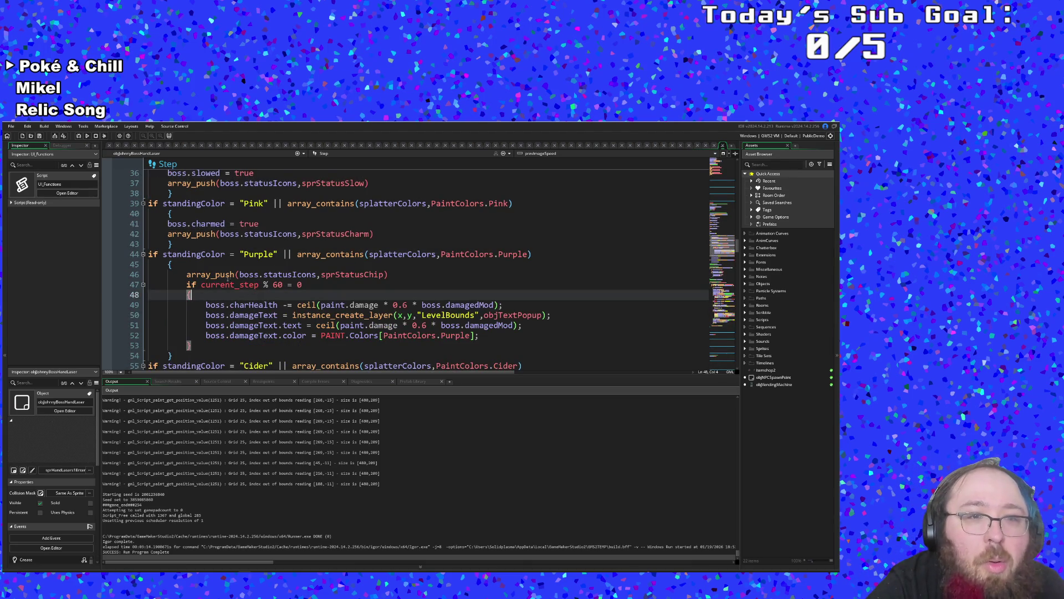
pyautogui.click(217, 266)
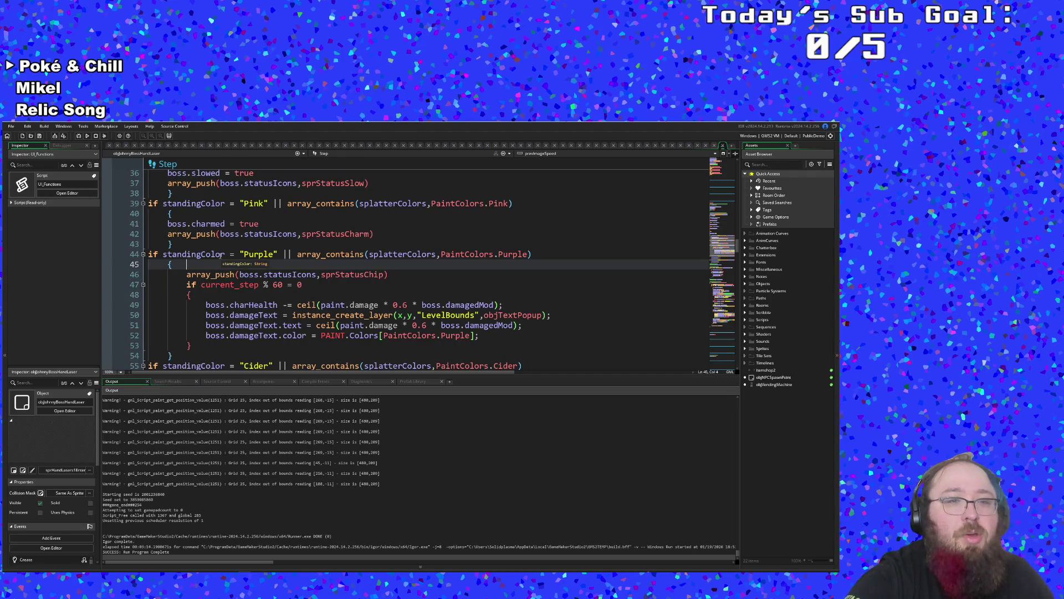
# - Add the line 'boss.chipDamaged = true' inside the Purple paint check
pyautogui.press('Return')
pyautogui.write('chi')
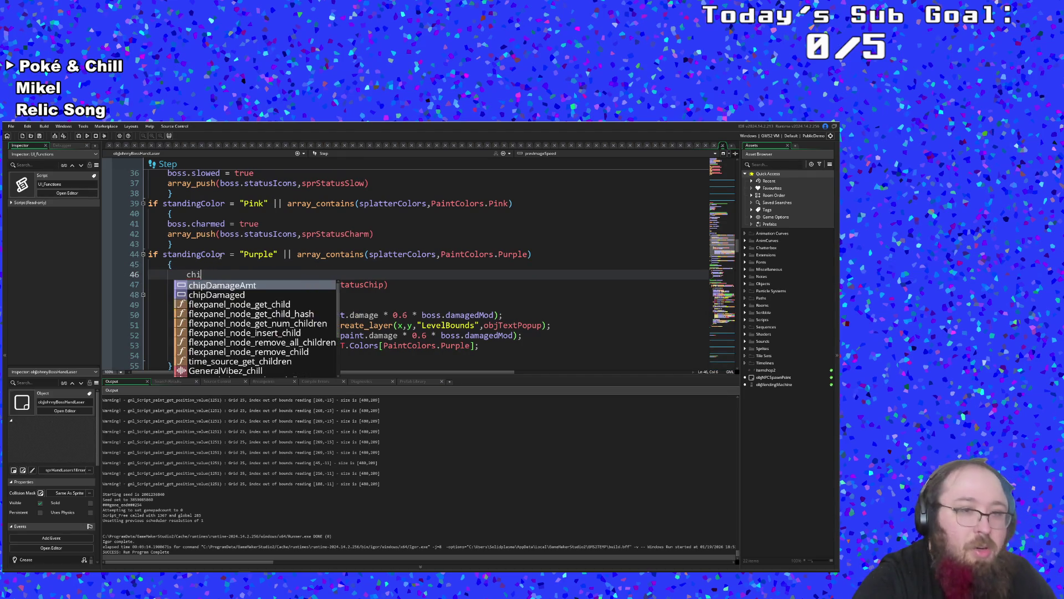
pyautogui.press('BackSpace')
pyautogui.press('BackSpace')
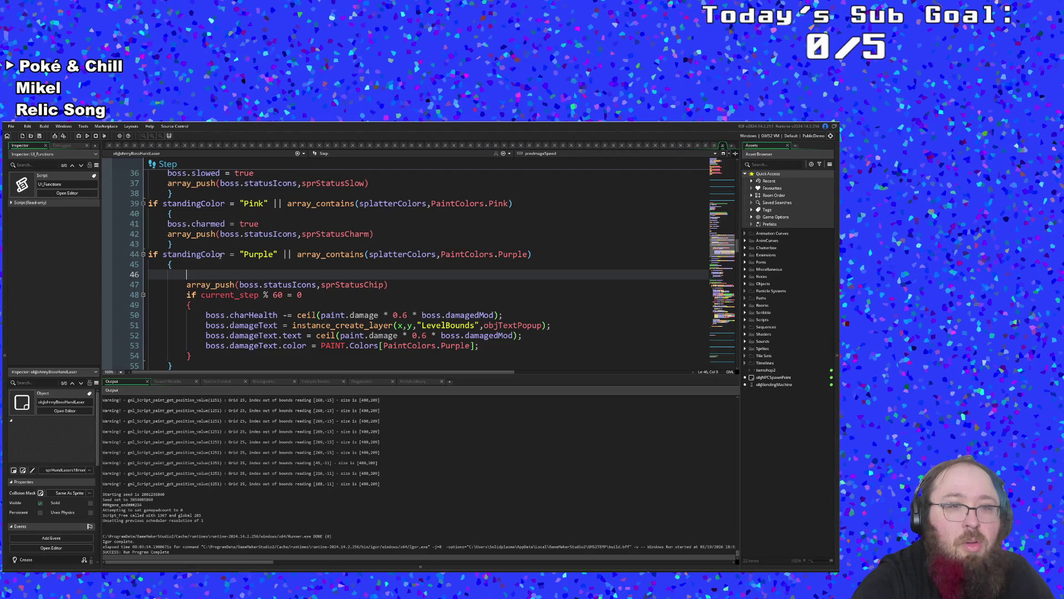
pyautogui.write('boss.ch')
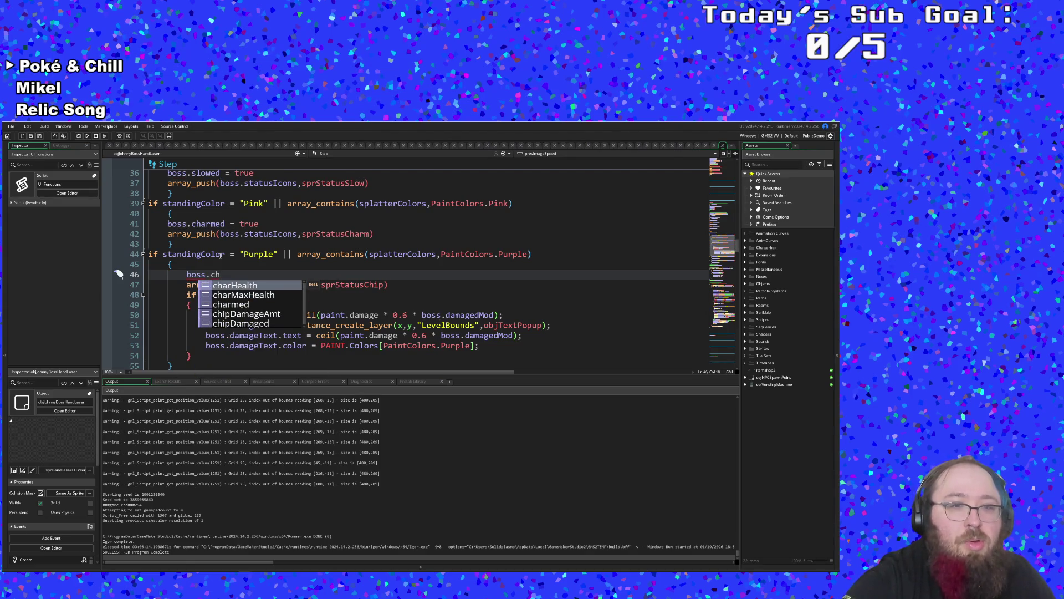
pyautogui.write('ip')
pyautogui.press('Down')
pyautogui.press('Return')
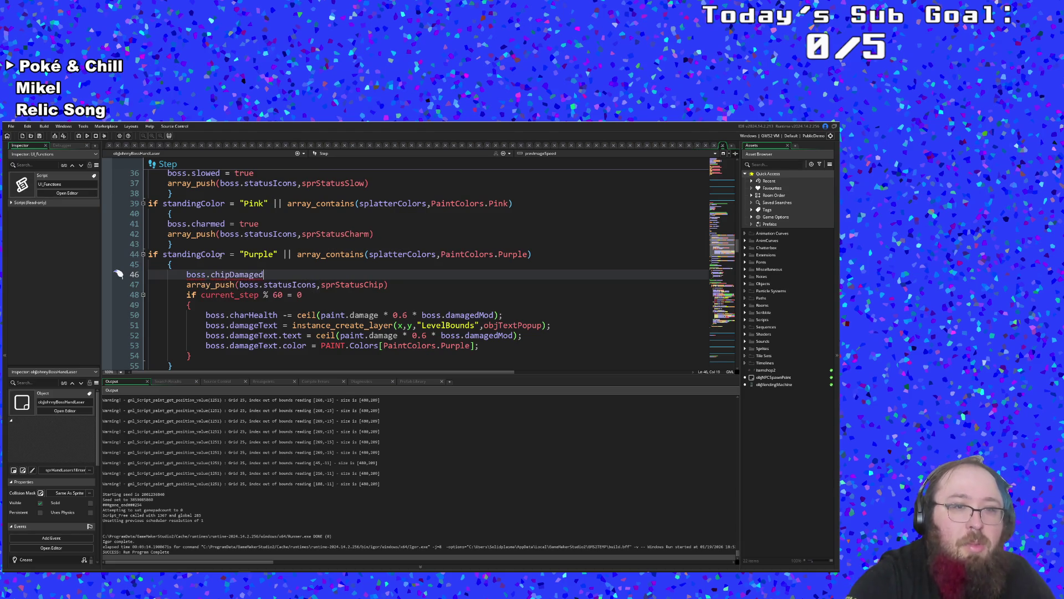
pyautogui.write('= true')
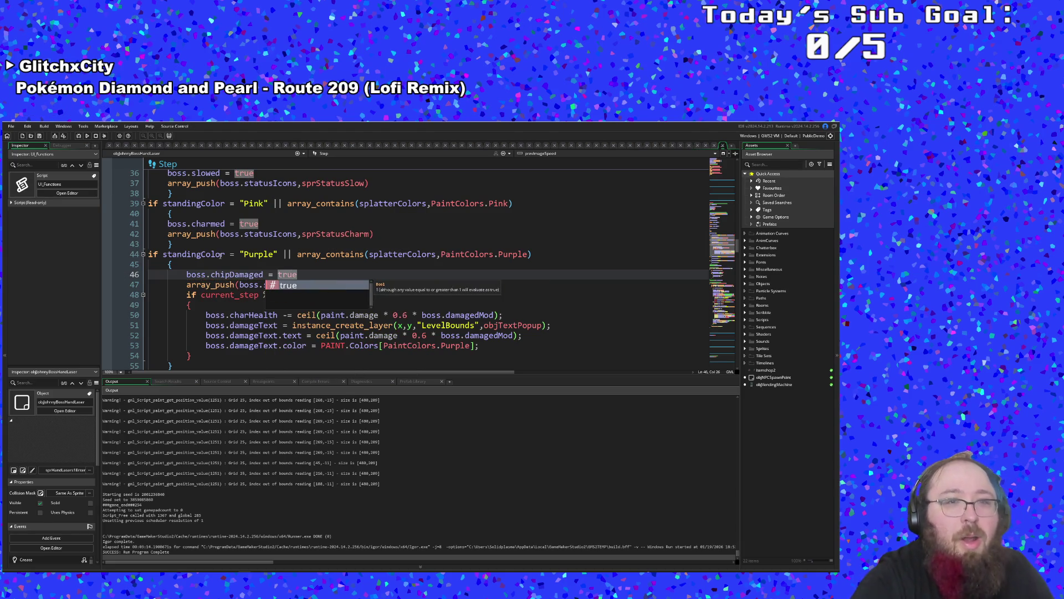
pyautogui.click(215, 215)
# - Review the damage popup text and Cider paint blocks around the new chipDamaged line
pyautogui.scroll(2, 215, 218)
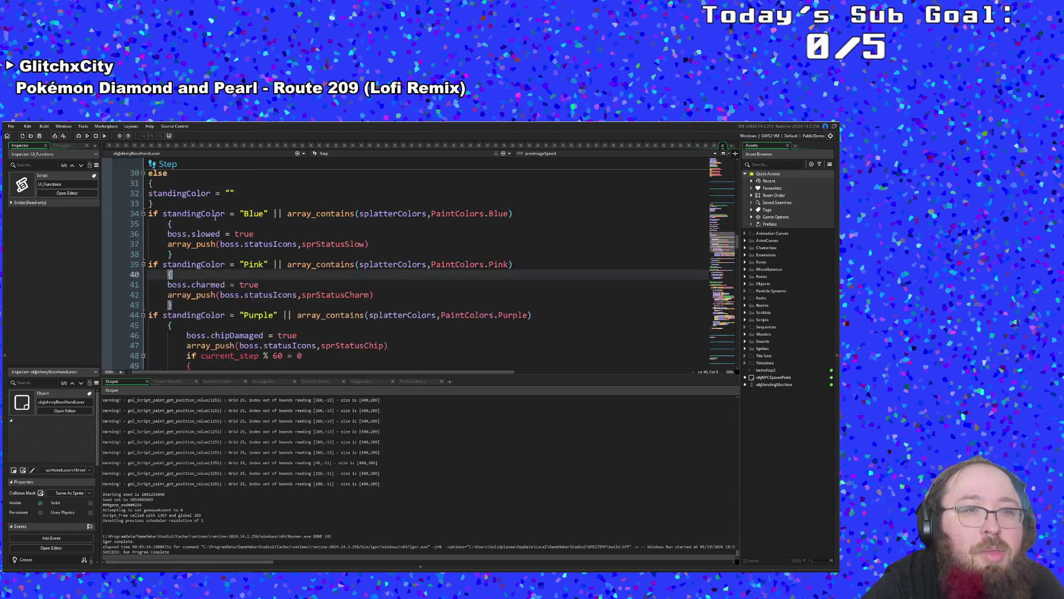
pyautogui.scroll(2, 216, 218)
pyautogui.scroll(-6, 235, 285)
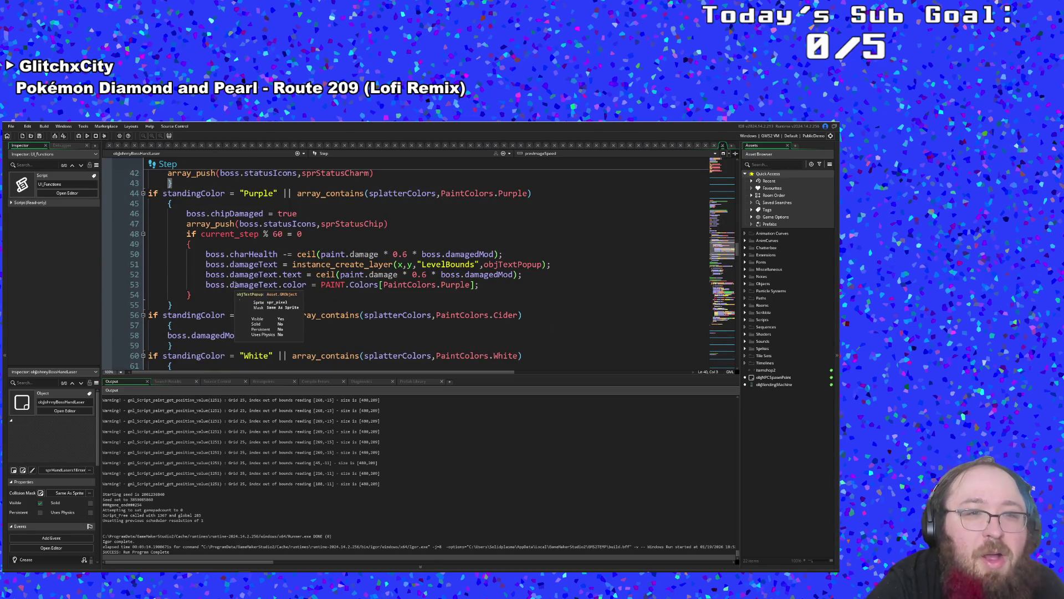
pyautogui.click(249, 264)
pyautogui.scroll(2, 252, 260)
pyautogui.scroll(-6, 252, 261)
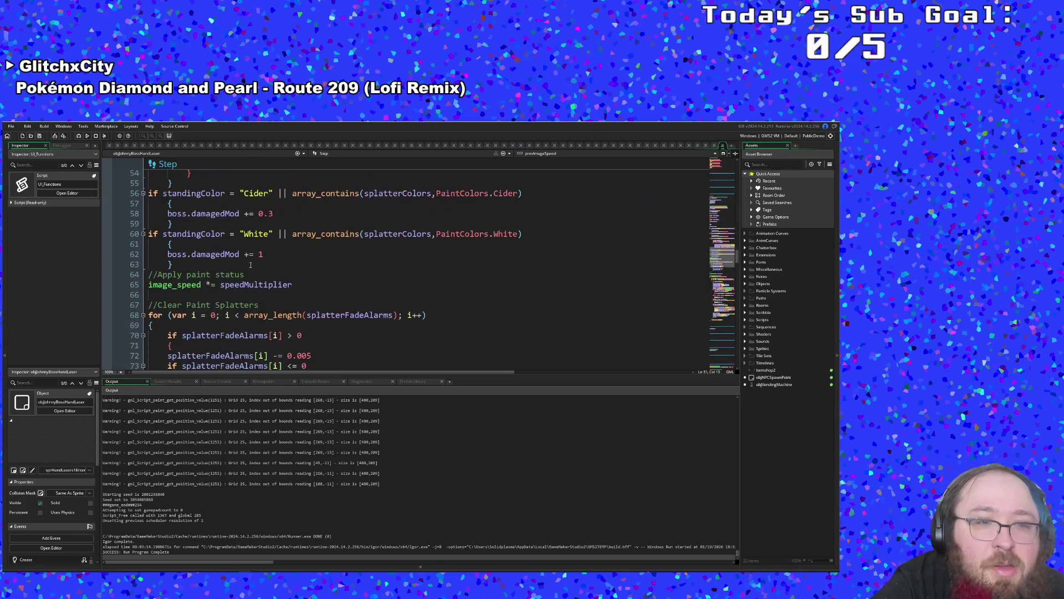
pyautogui.scroll(2, 252, 260)
pyautogui.click(252, 261)
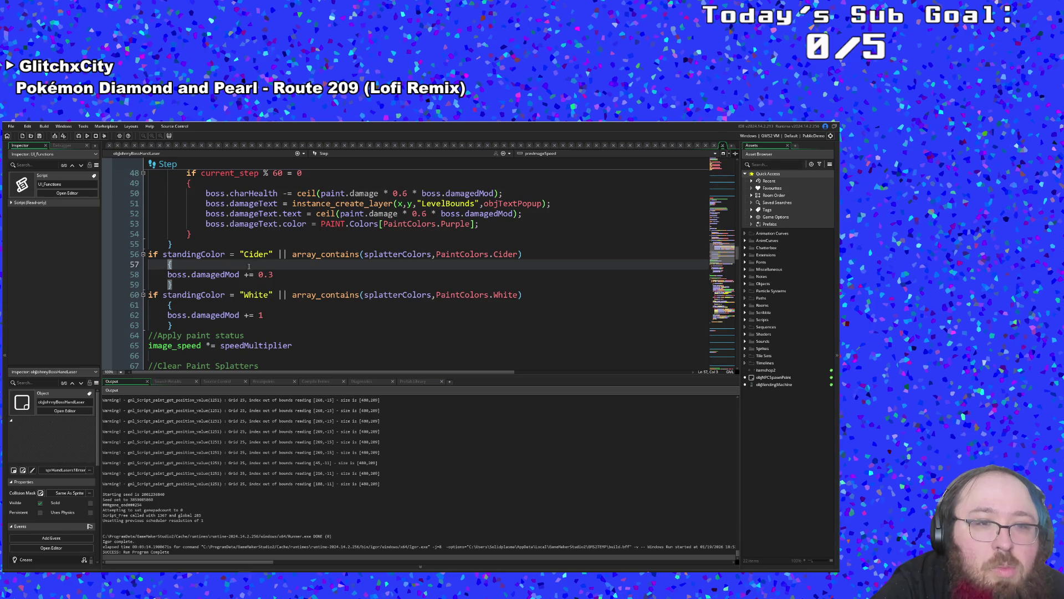
pyautogui.scroll(8, 247, 271)
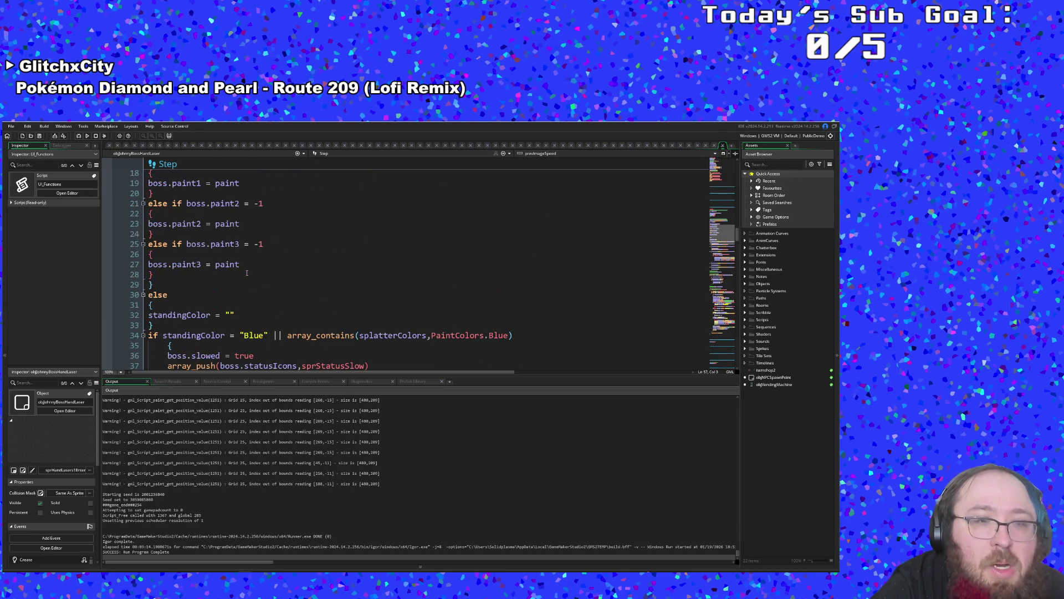
pyautogui.scroll(-4, 247, 272)
pyautogui.click(245, 274)
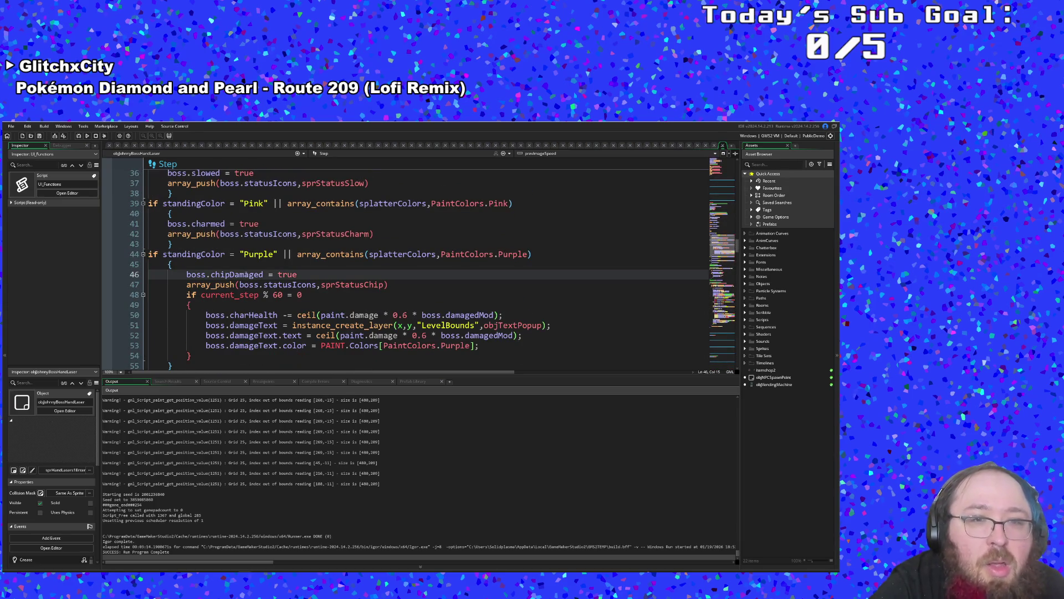
# - Highlight every standingColor check and true flag, then search assets for objJohnnyB
pyautogui.scroll(2, 244, 275)
pyautogui.click(245, 275)
pyautogui.scroll(2, 235, 275)
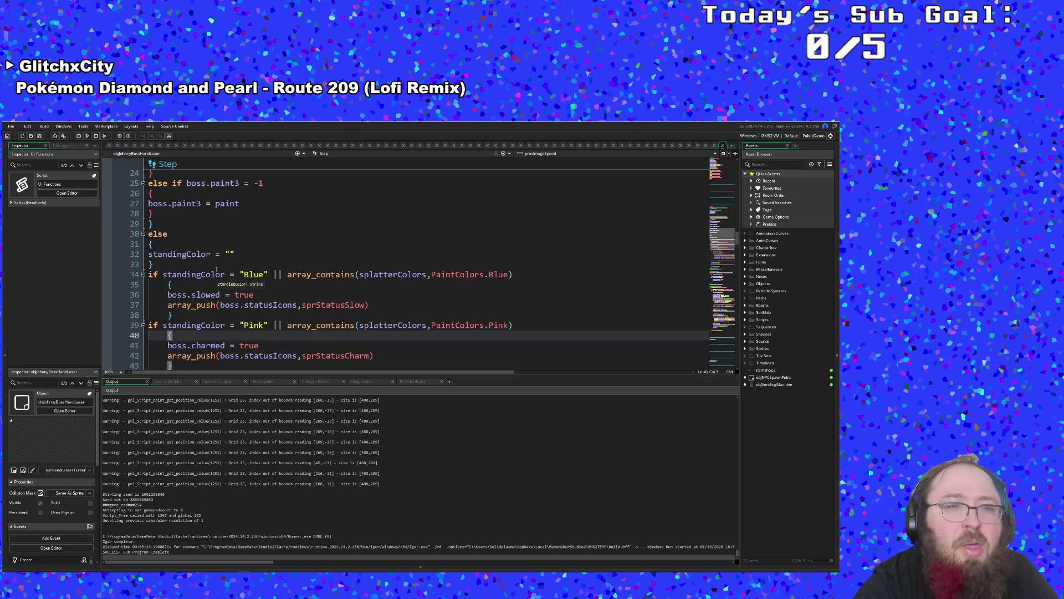
pyautogui.scroll(-2, 208, 277)
pyautogui.click(211, 264)
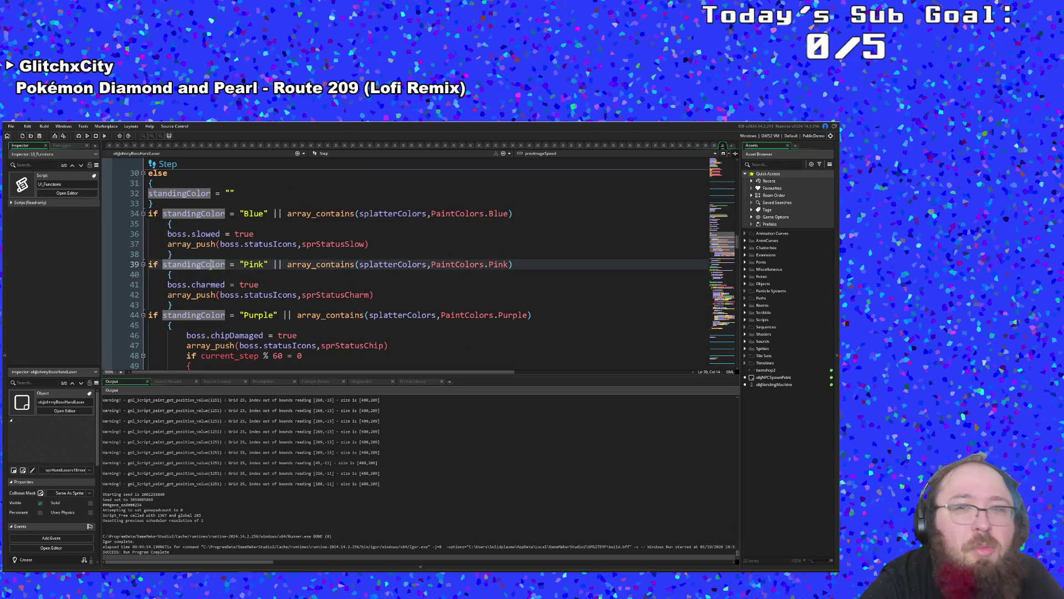
pyautogui.click(242, 285)
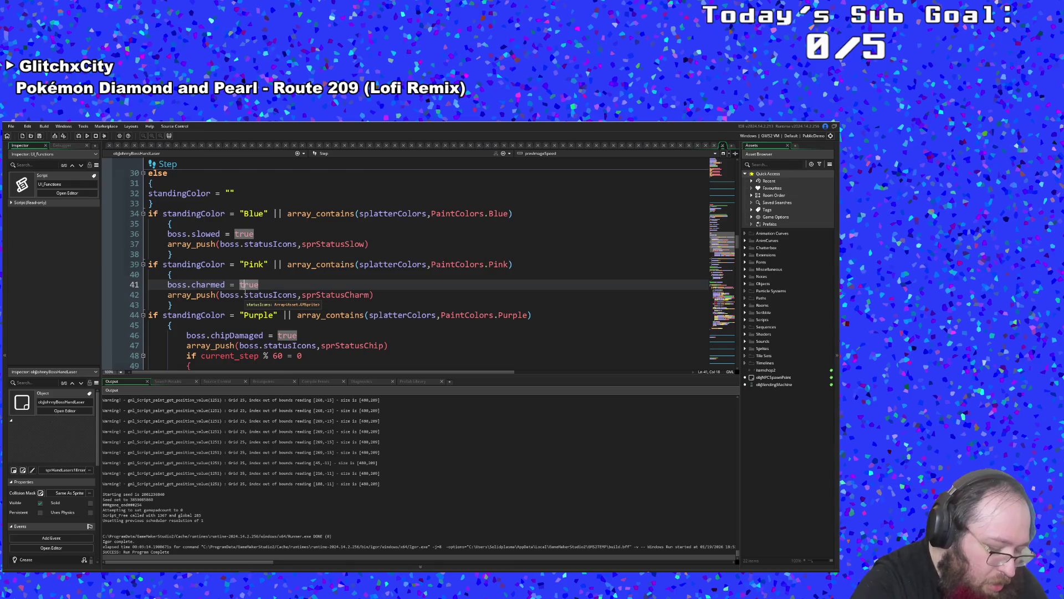
pyautogui.hotkey('ctrl', 't')
pyautogui.write('objJohnnyB')
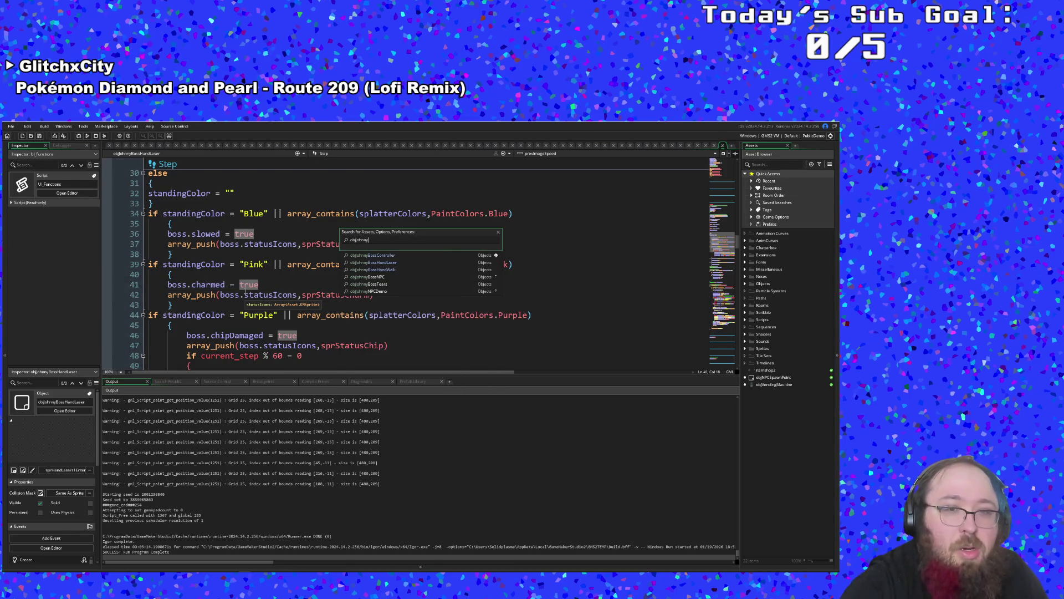
# - Open objJohnnyBossHandWalk and scroll to its Step event's paint checks
pyautogui.press('Down')
pyautogui.press('Down')
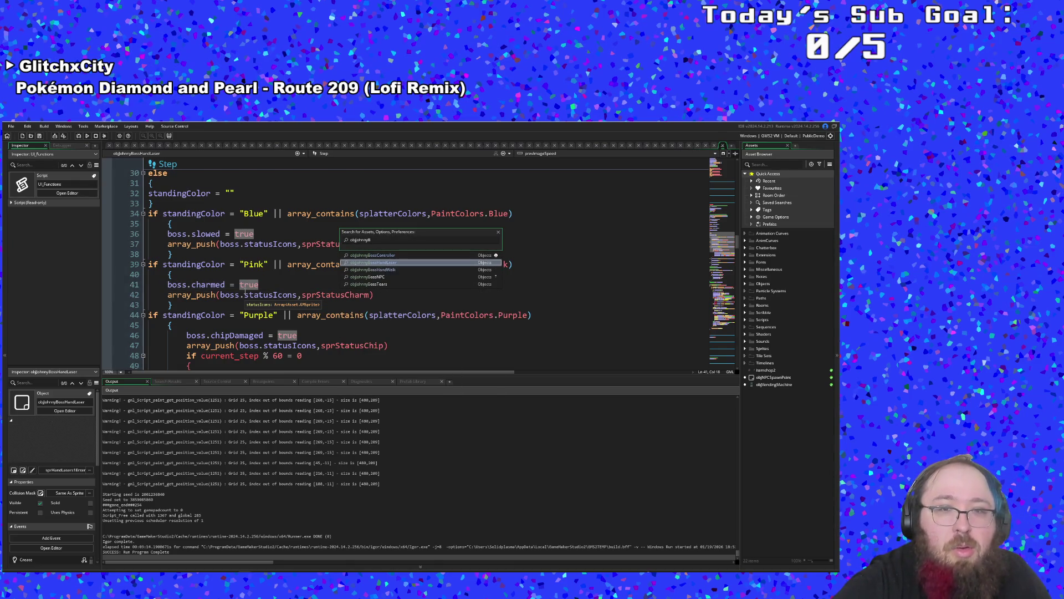
pyautogui.press('Return')
pyautogui.scroll(-15, 246, 288)
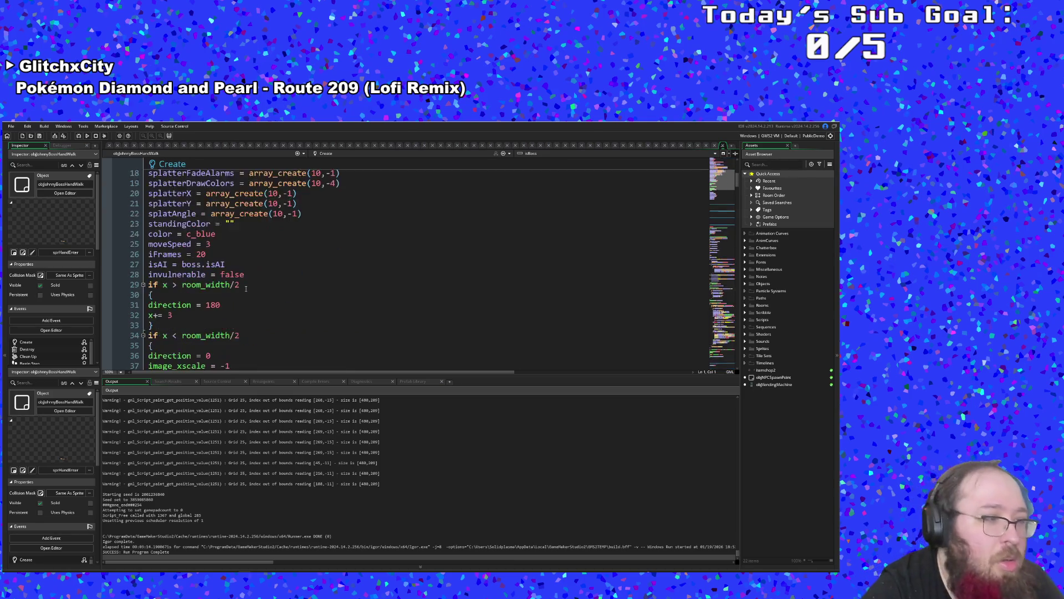
pyautogui.scroll(-4, 246, 291)
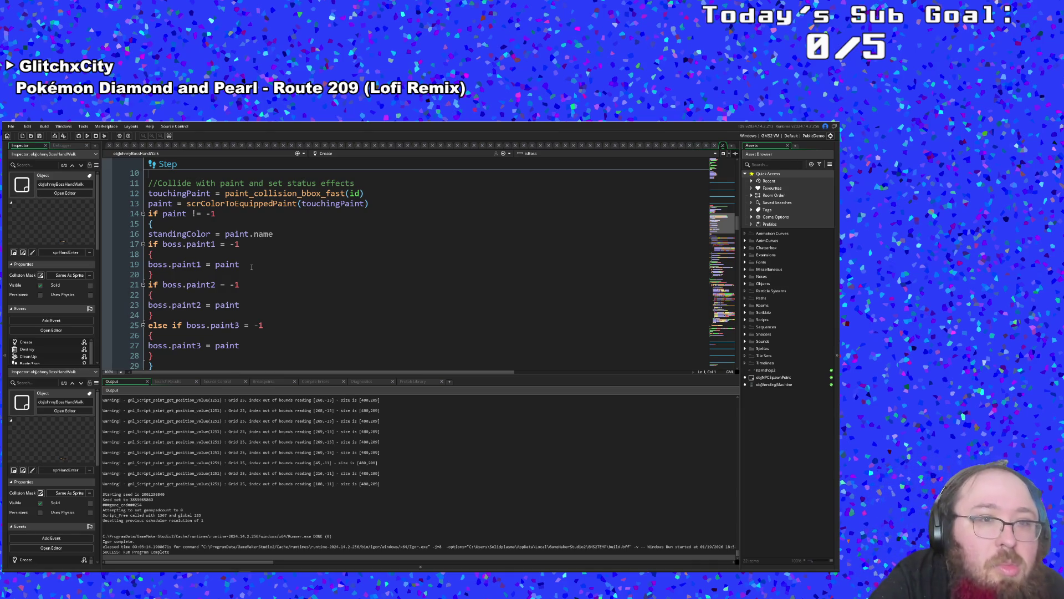
pyautogui.scroll(-6, 251, 267)
pyautogui.scroll(-2, 251, 265)
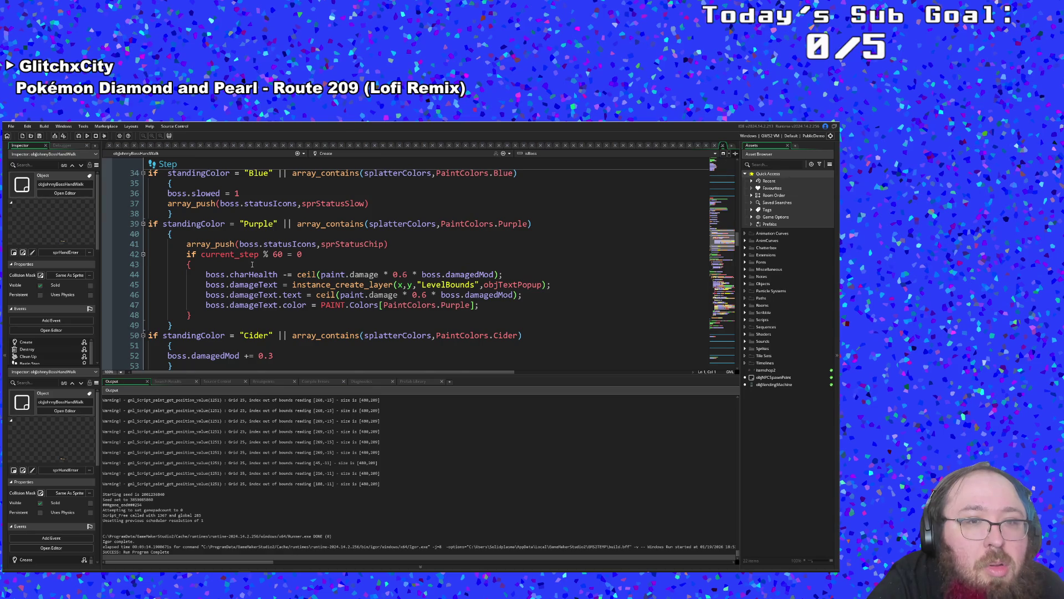
pyautogui.scroll(2, 252, 264)
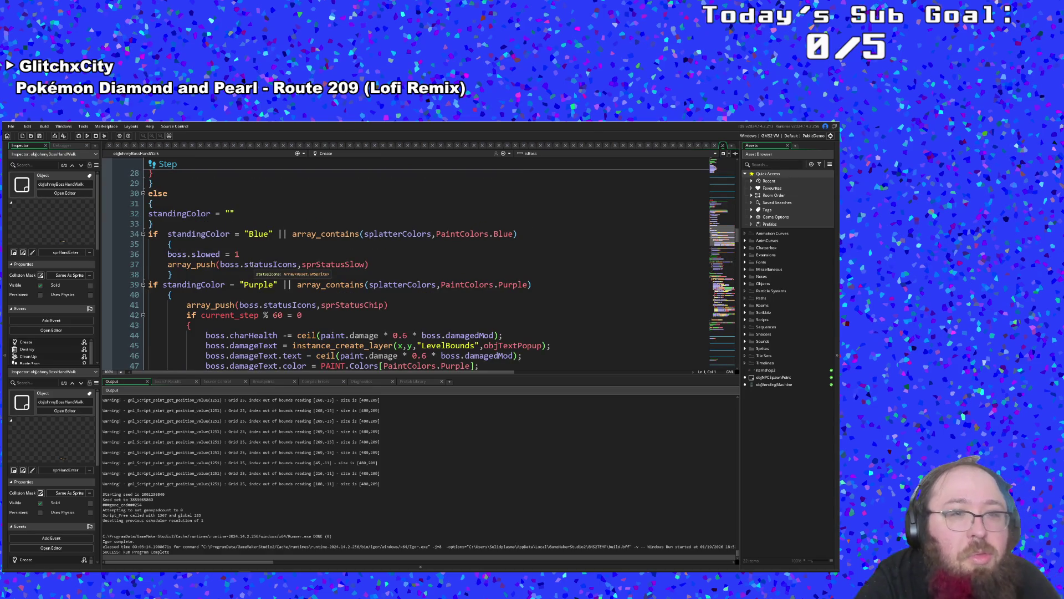
pyautogui.scroll(-2, 197, 237)
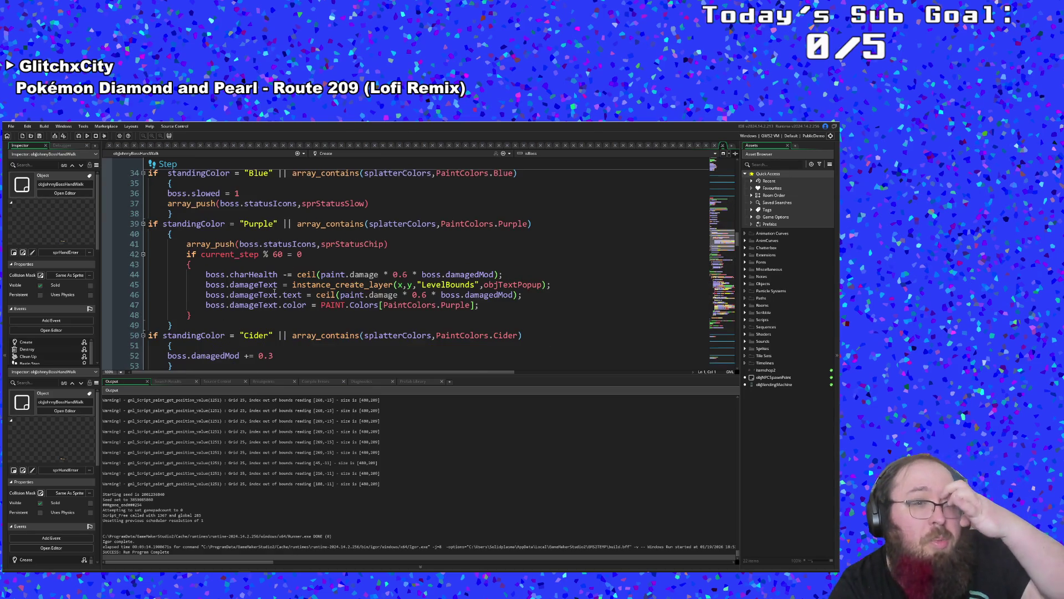
# - Add 'boss.chipDamaged = true' inside the Purple paint block
pyautogui.click(195, 235)
pyautogui.press('Tab')
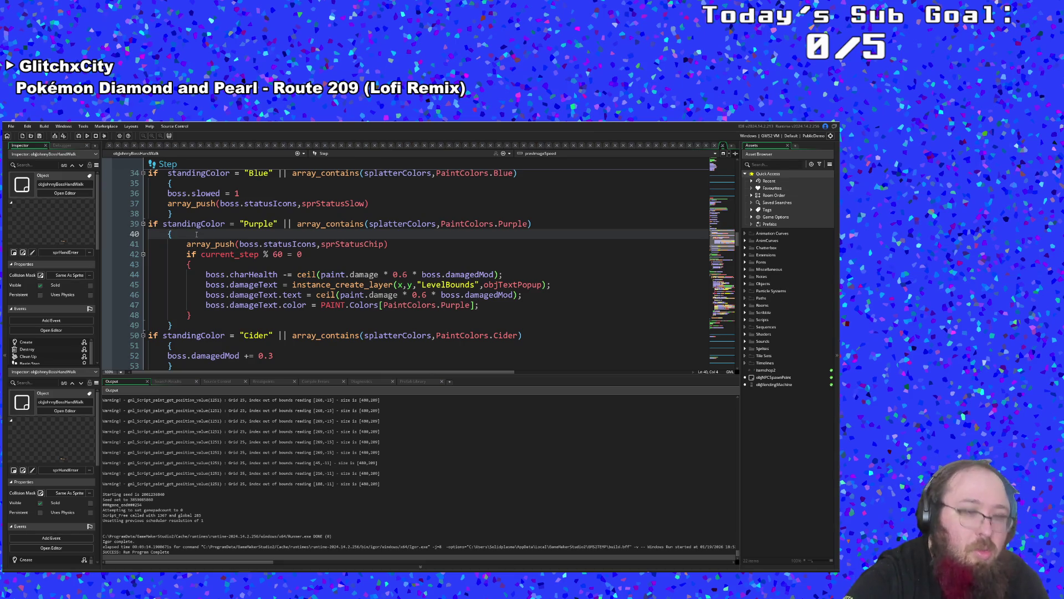
pyautogui.press('Return')
pyautogui.write('boss.ch')
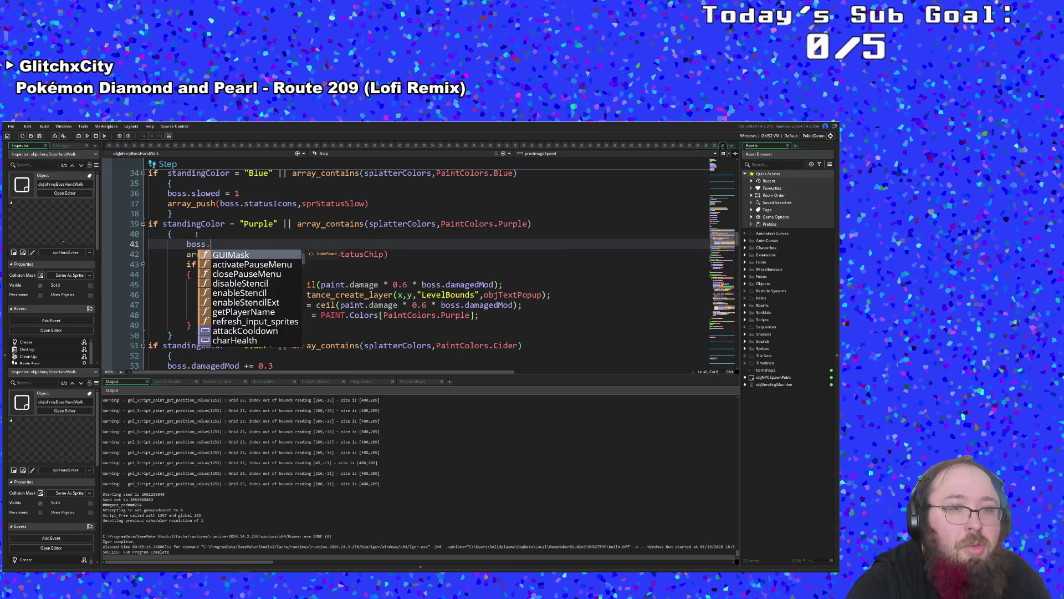
pyautogui.press('Down')
pyautogui.press('Down')
pyautogui.press('Down')
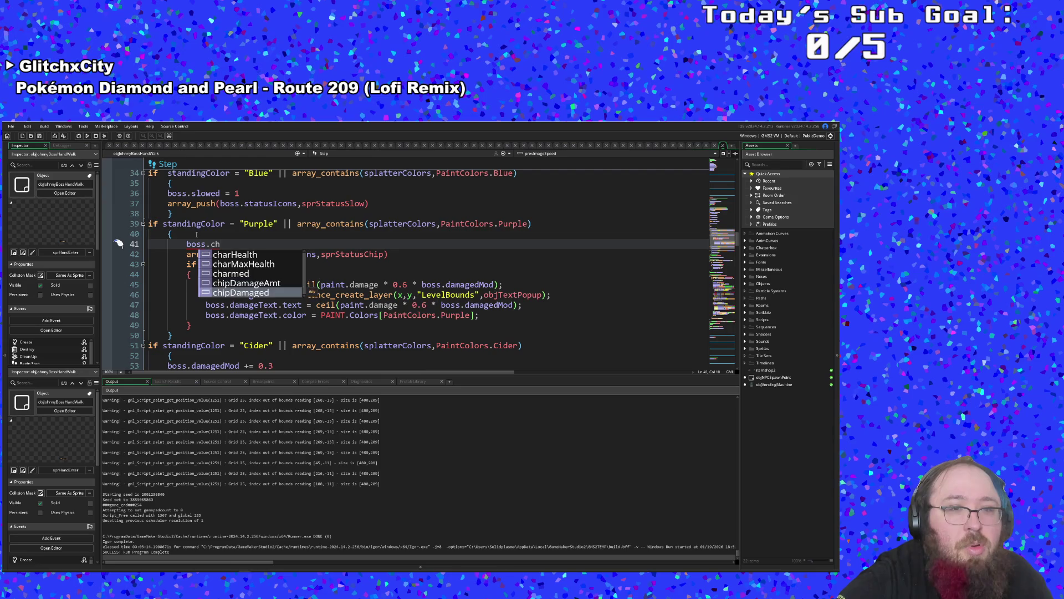
pyautogui.press('Return')
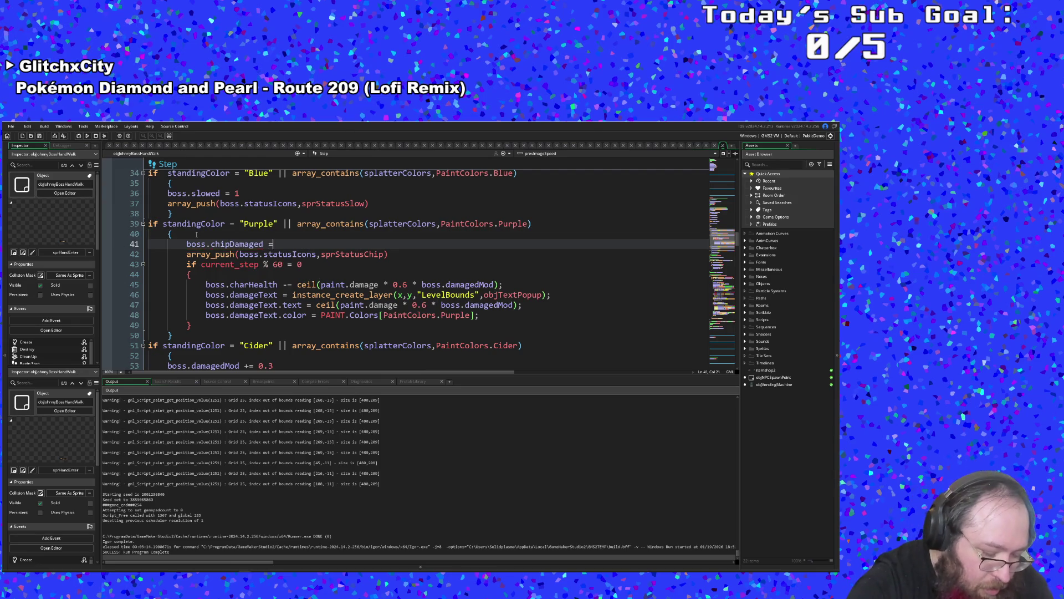
pyautogui.write('true')
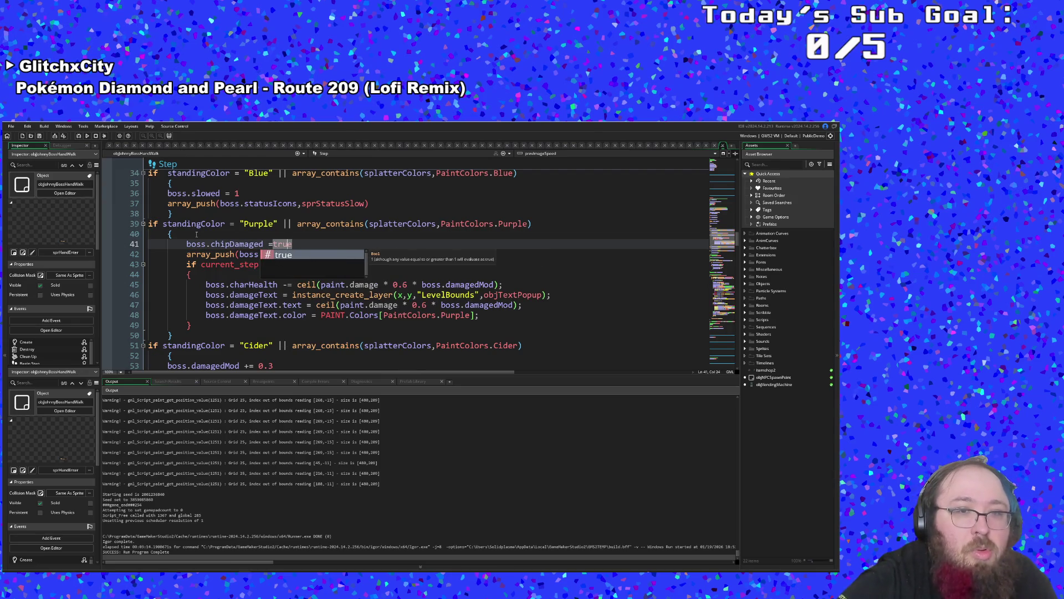
pyautogui.press('Left')
pyautogui.press('Left')
pyautogui.press('Left')
# - Review the chip status line and the standingColor checks
pyautogui.scroll(-10, 271, 323)
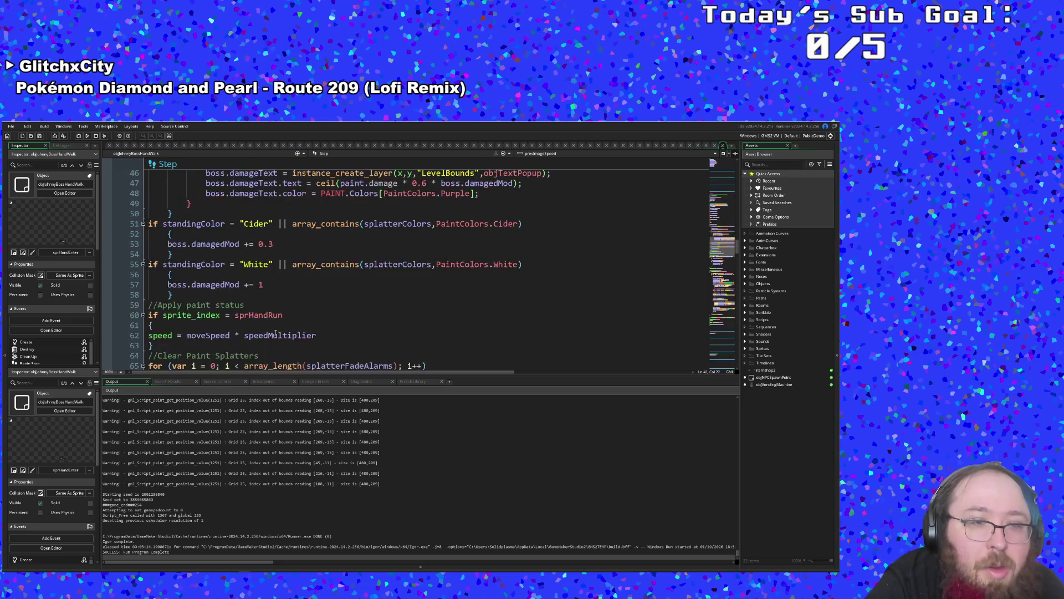
pyautogui.scroll(8, 272, 323)
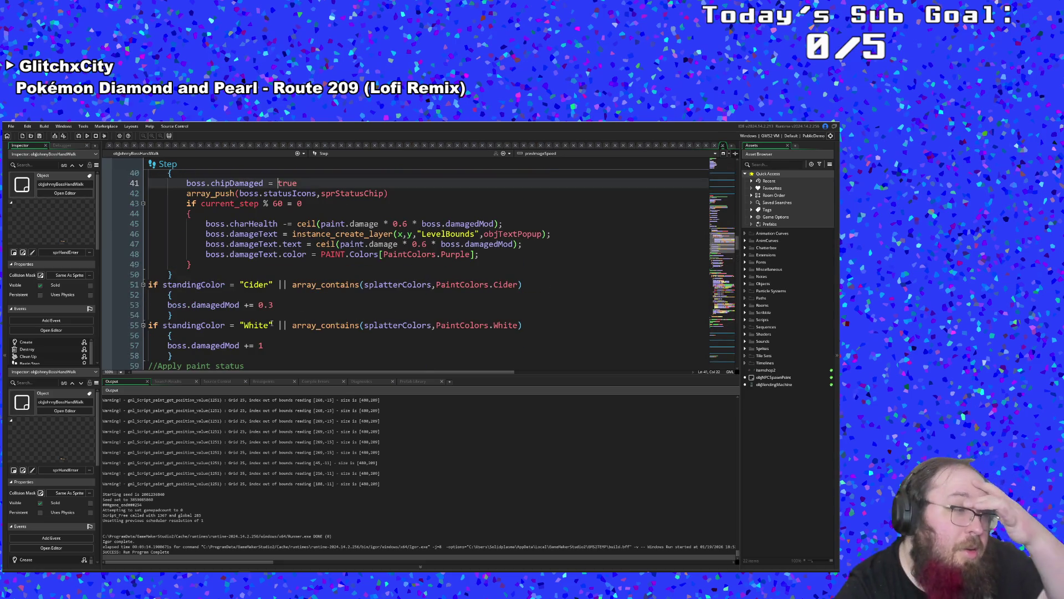
pyautogui.scroll(4, 272, 323)
pyautogui.click(272, 316)
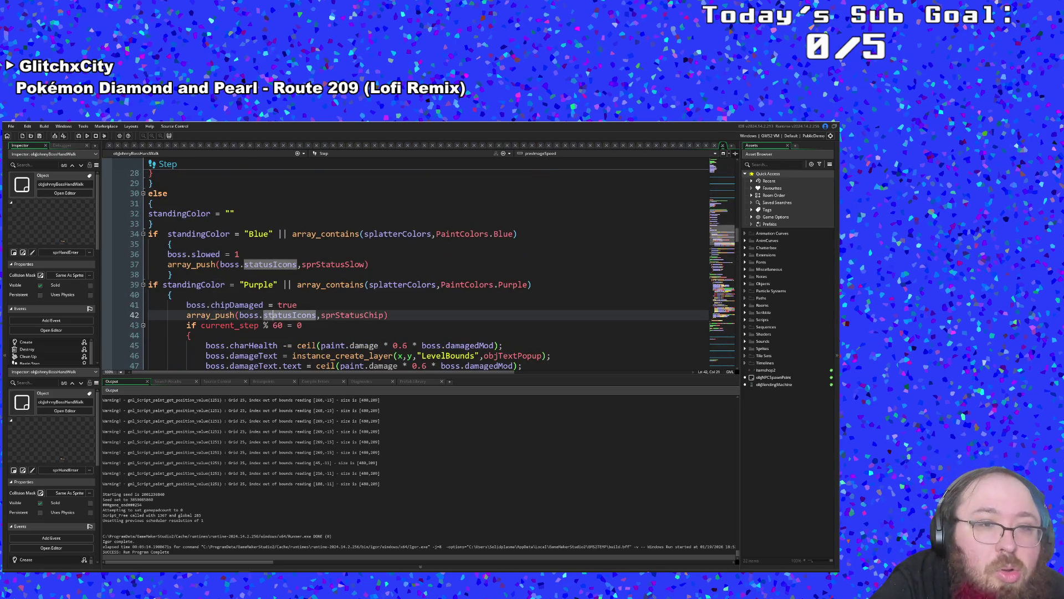
pyautogui.click(259, 315)
pyautogui.scroll(-2, 260, 315)
pyautogui.scroll(-4, 260, 315)
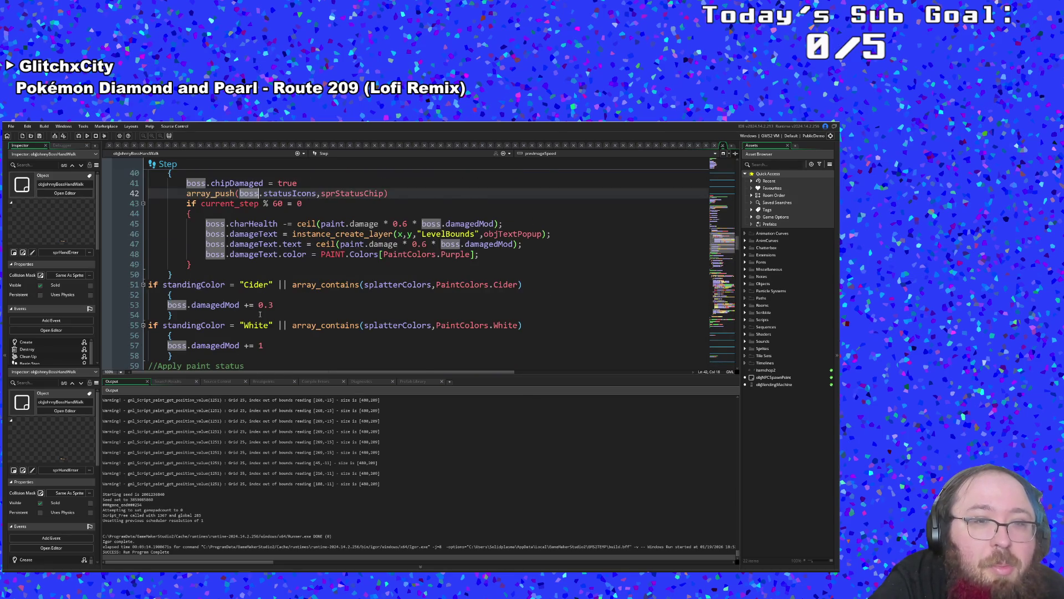
pyautogui.scroll(6, 297, 357)
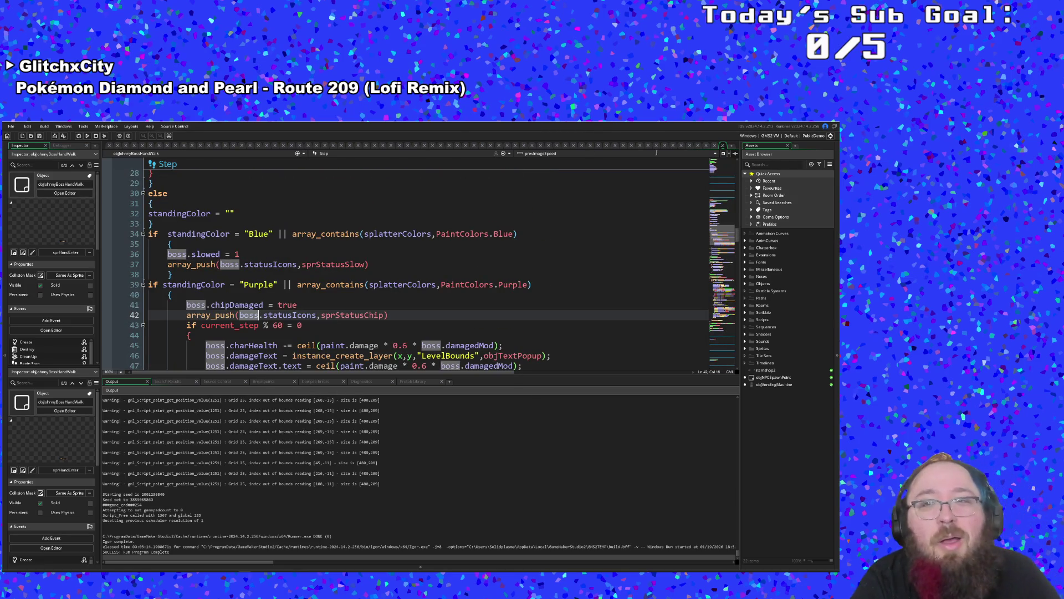
pyautogui.click(238, 305)
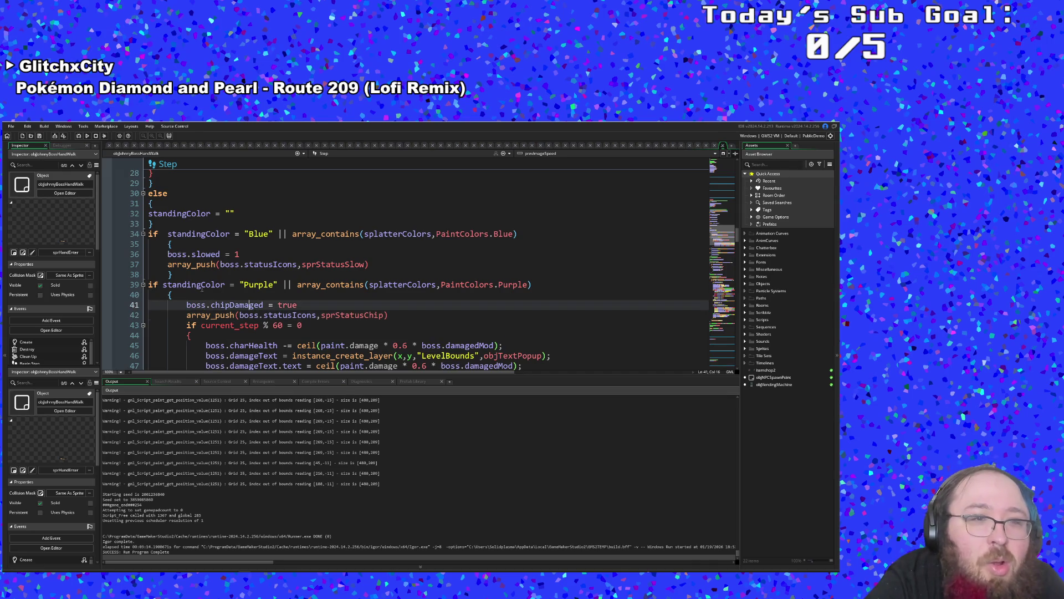
pyautogui.click(179, 284)
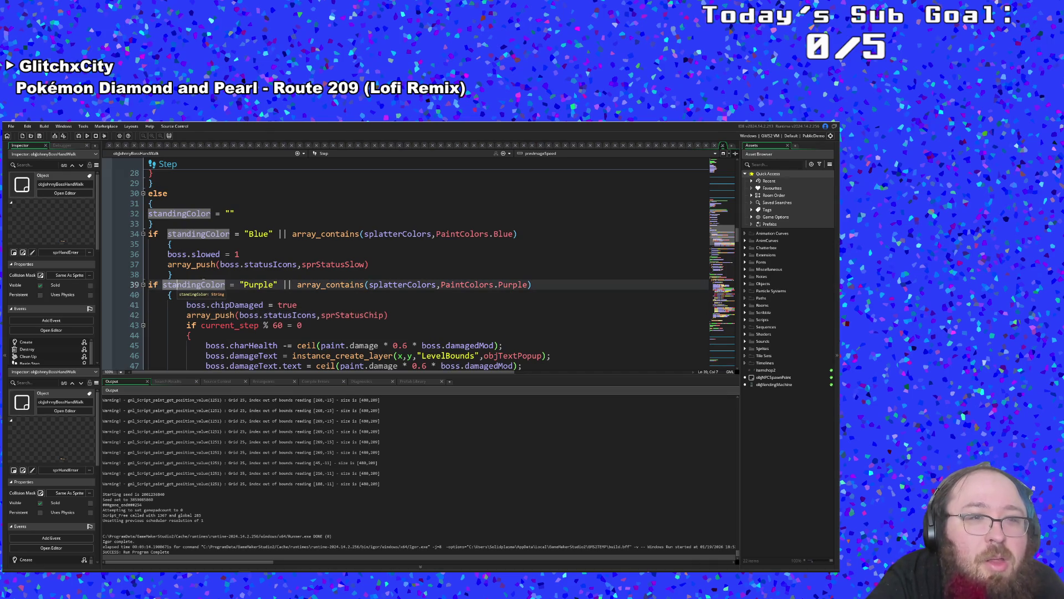
# - Copy the Blue paint slowed block
pyautogui.moveTo(203, 275); pyautogui.dragTo(140, 242)
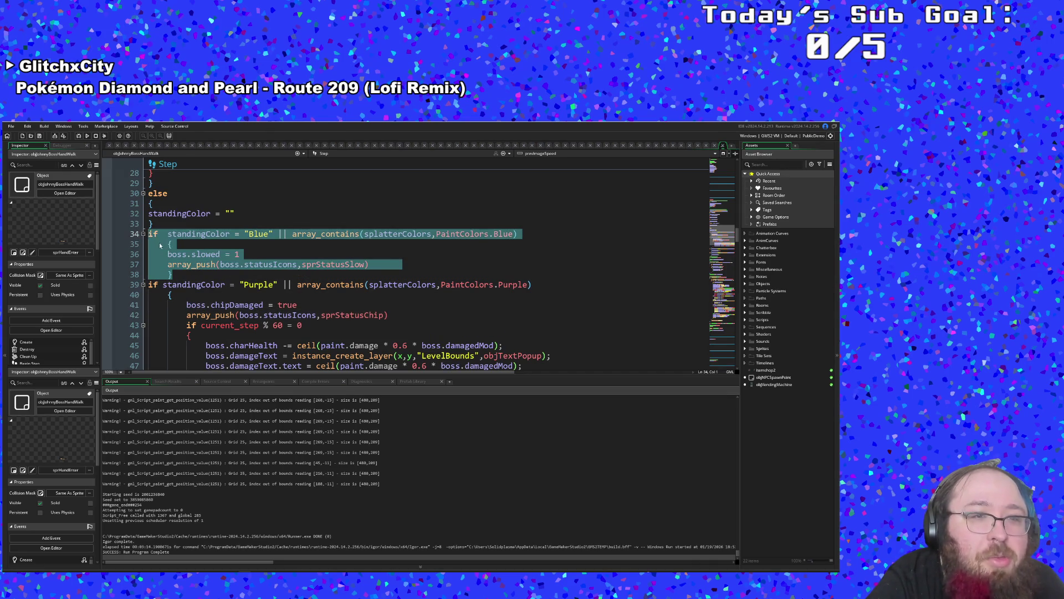
pyautogui.rightClick(160, 245)
pyautogui.click(171, 283)
pyautogui.click(191, 276)
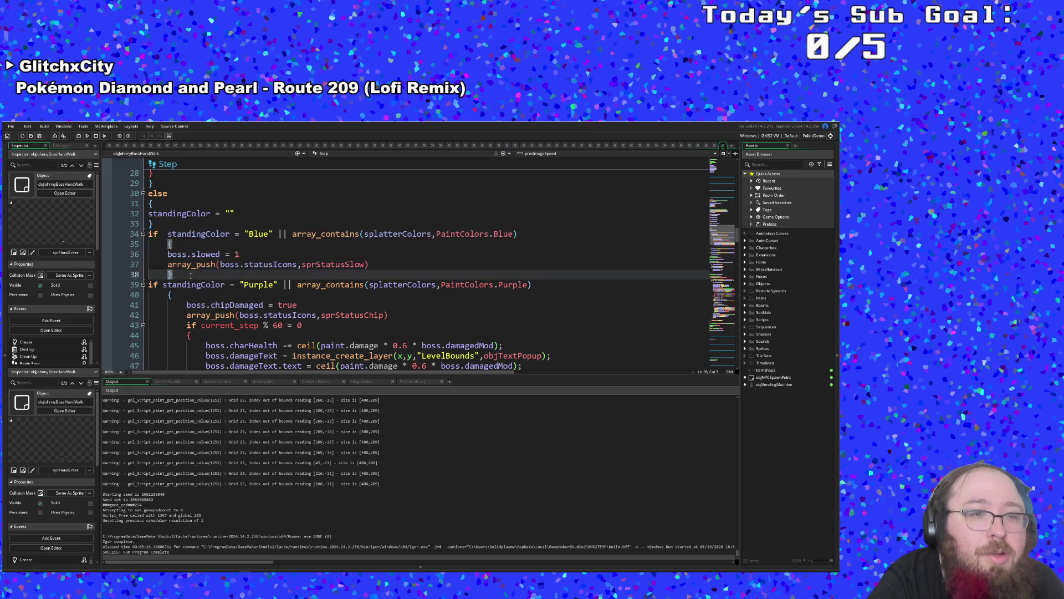
# - Paste a copy of the Blue block below it and stop the accidentally started run
pyautogui.press('Return')
pyautogui.press('F5')
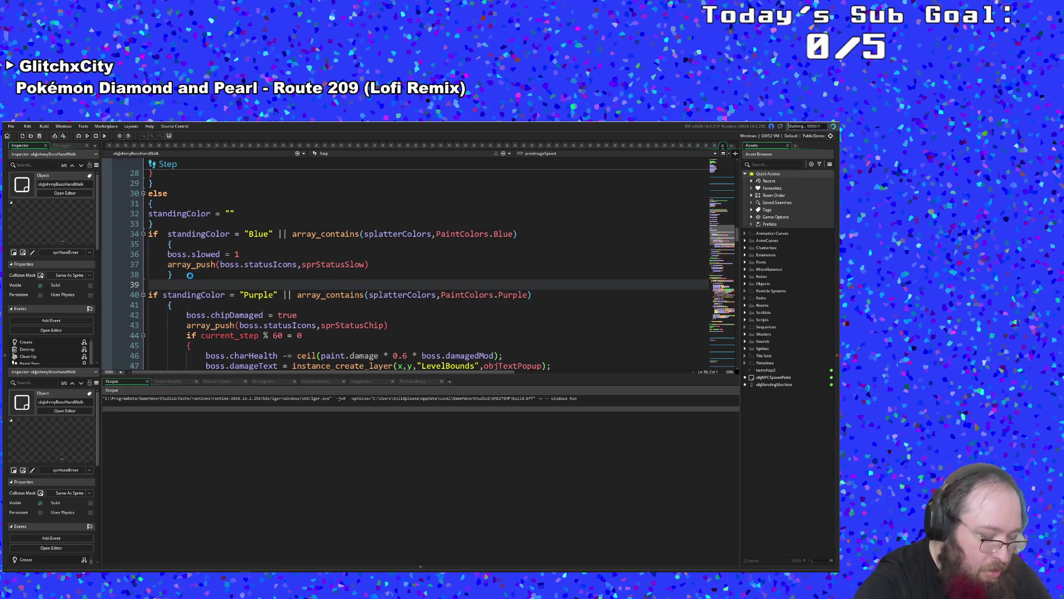
pyautogui.hotkey('ctrl', 'v')
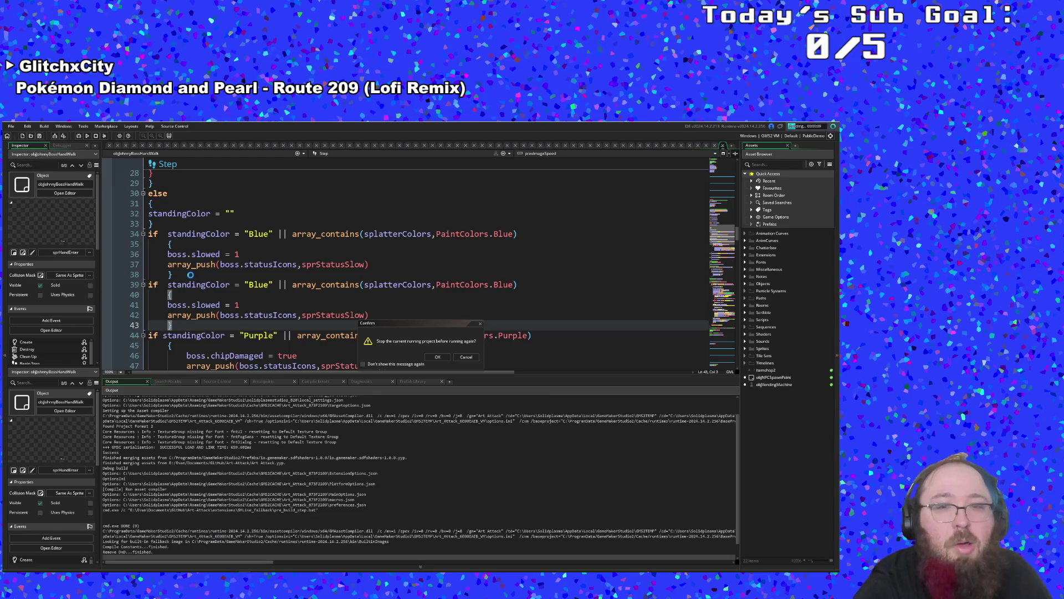
pyautogui.click(439, 357)
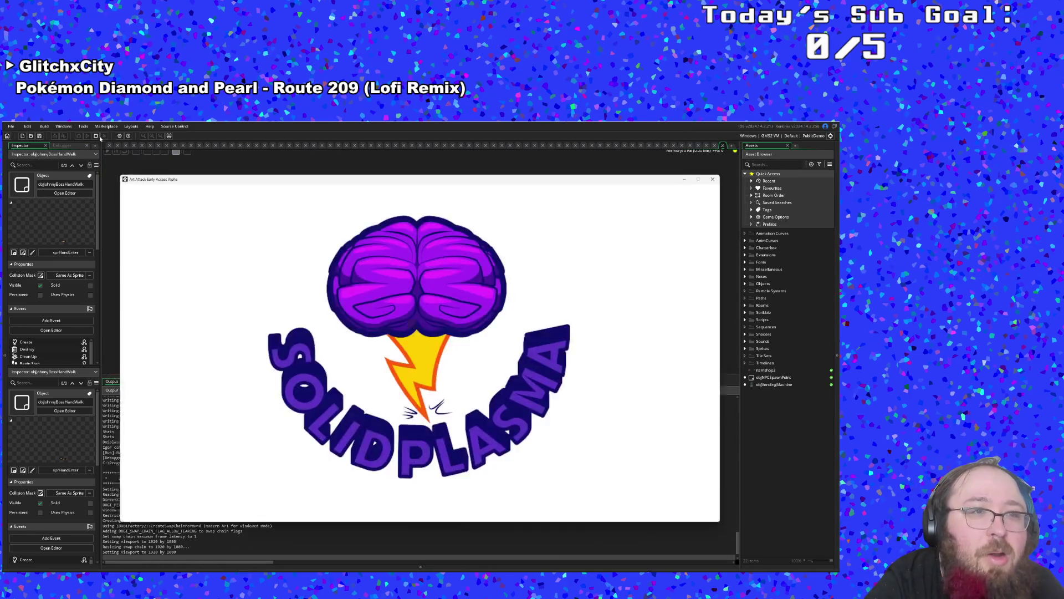
pyautogui.click(95, 137)
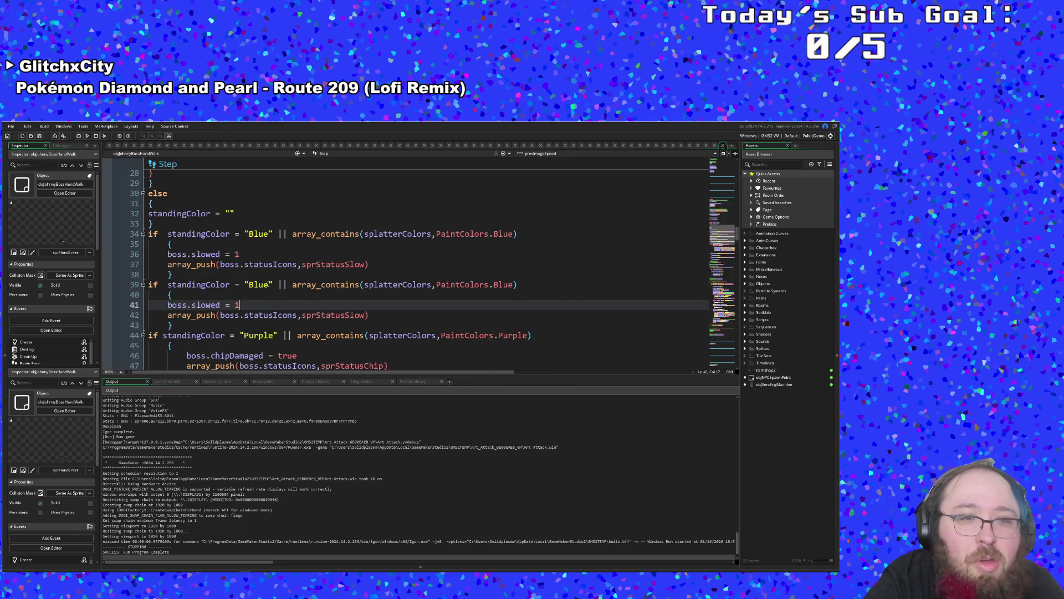
# - Change the copied block to check Pink and set charmed instead of slowed
pyautogui.click(249, 285)
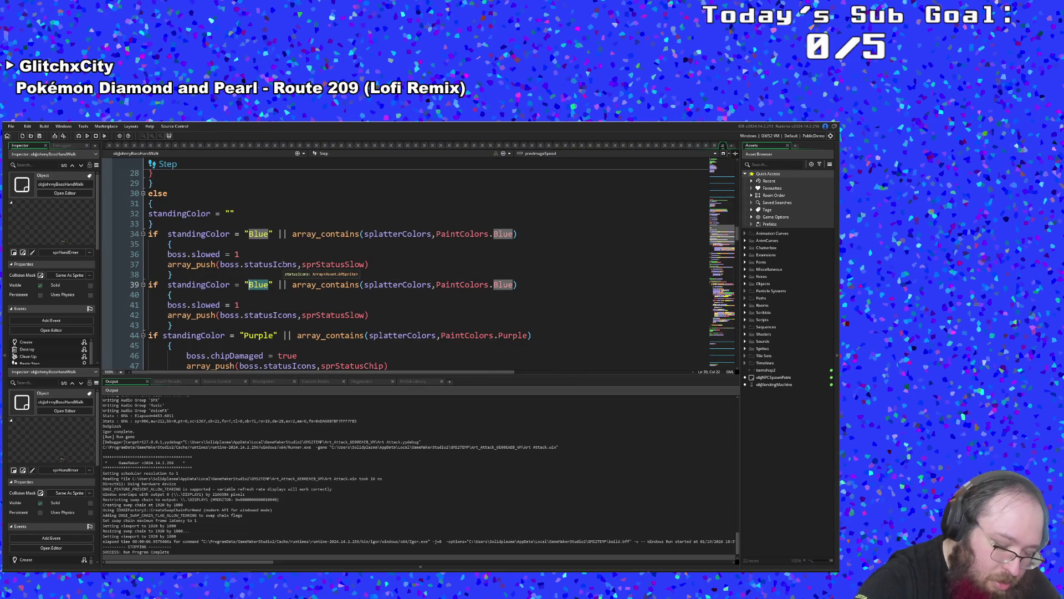
pyautogui.write('Pinl')
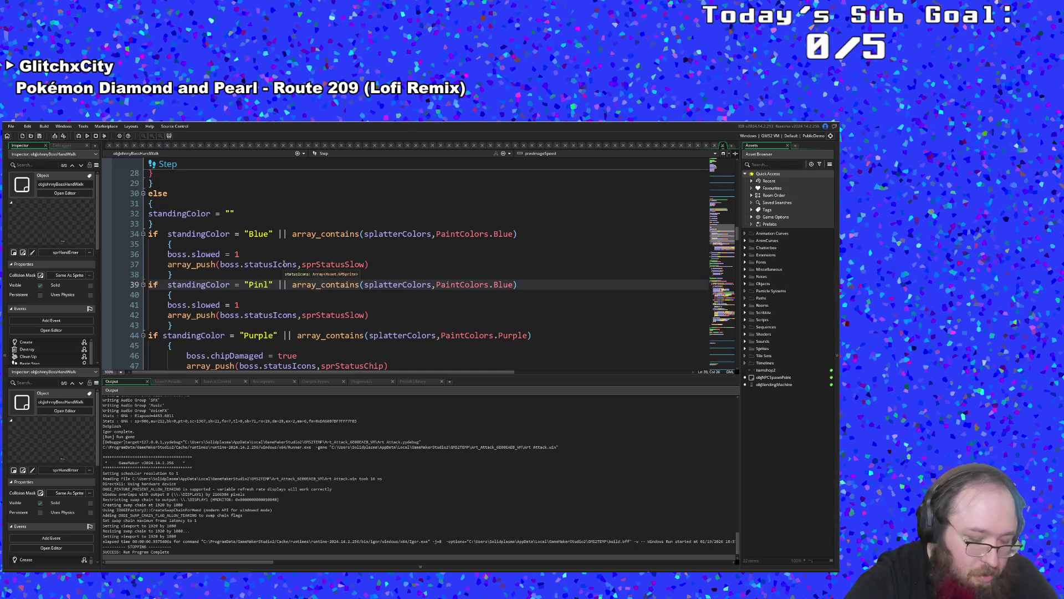
pyautogui.write('k')
pyautogui.press('Right')
pyautogui.press('Right')
pyautogui.press('Right')
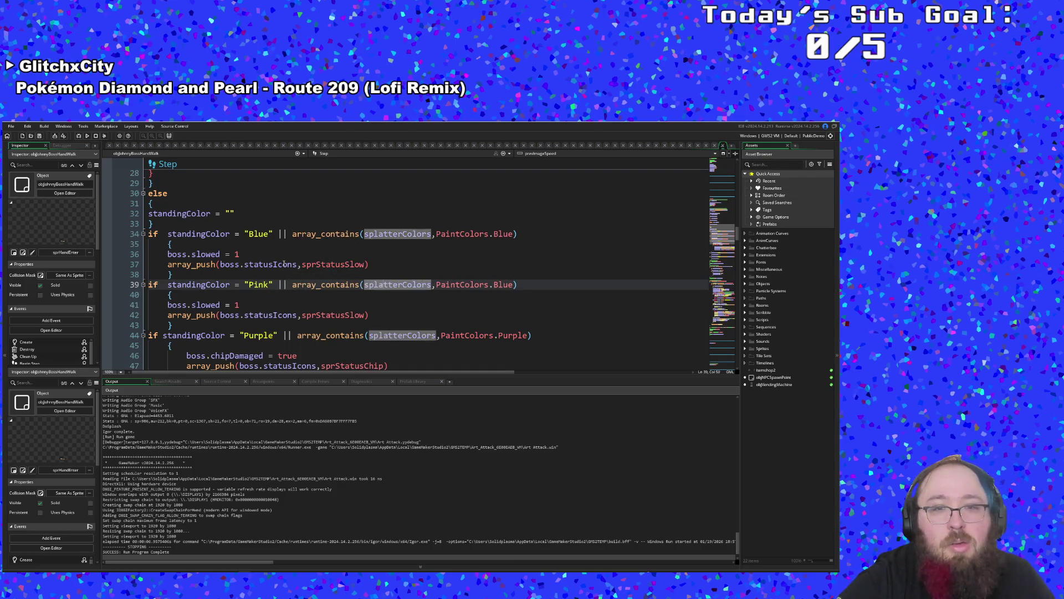
pyautogui.press('Right')
pyautogui.press('Right')
pyautogui.press('Right')
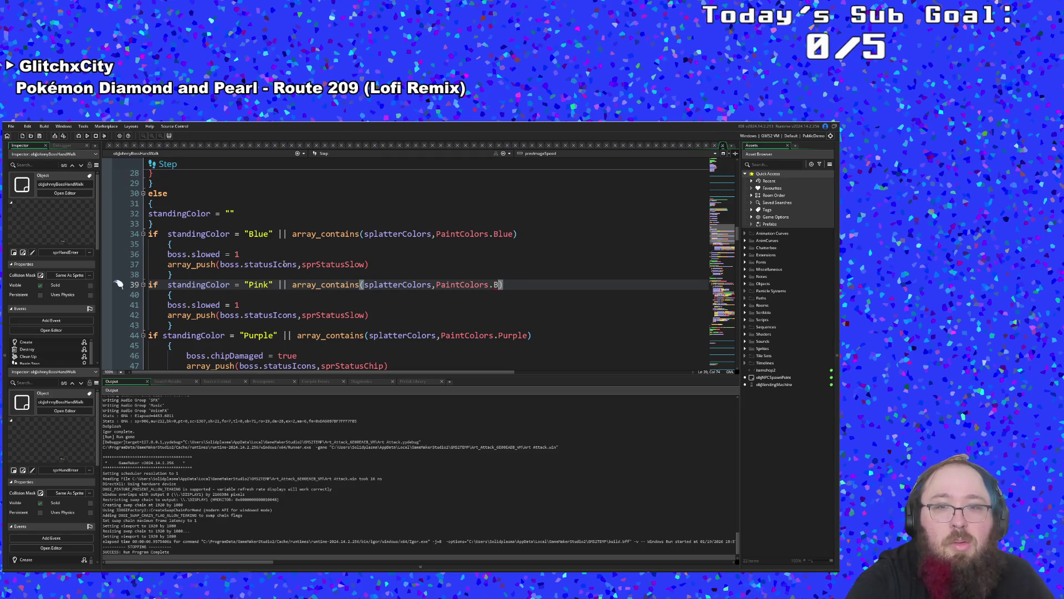
pyautogui.write('Pink')
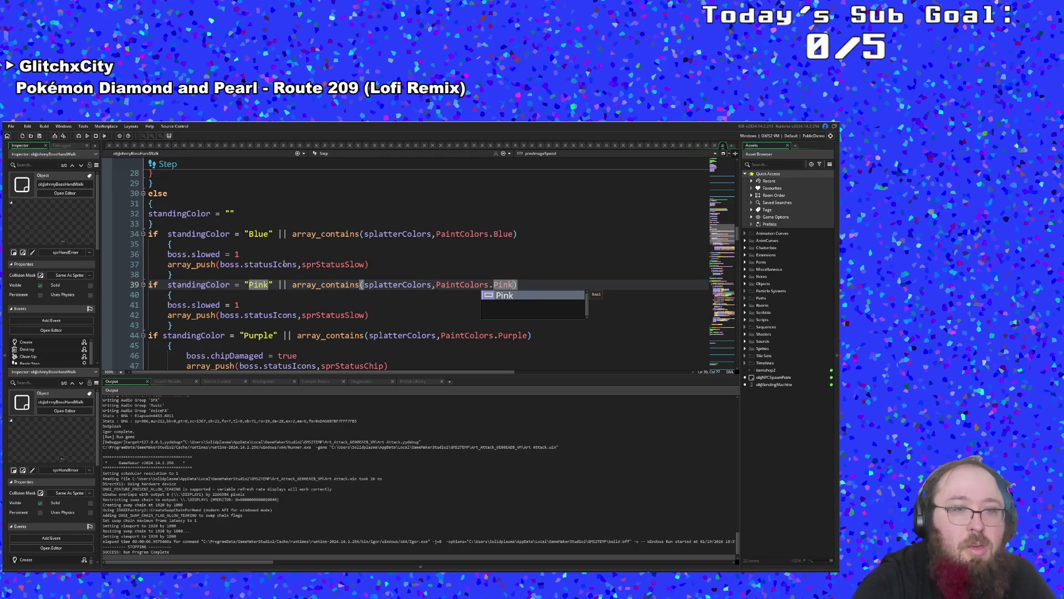
pyautogui.click(217, 305)
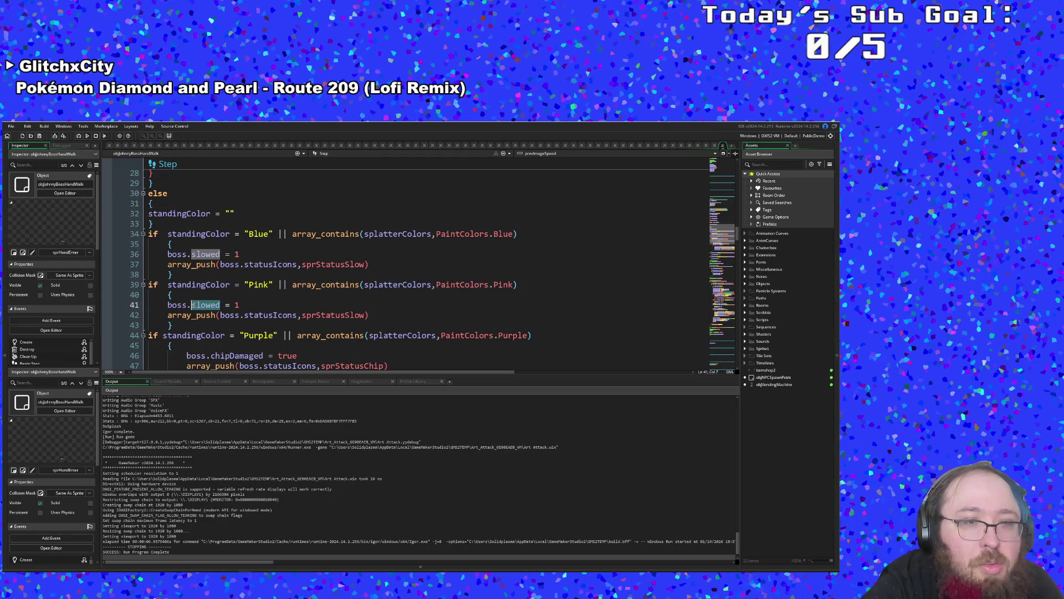
pyautogui.write('charmed')
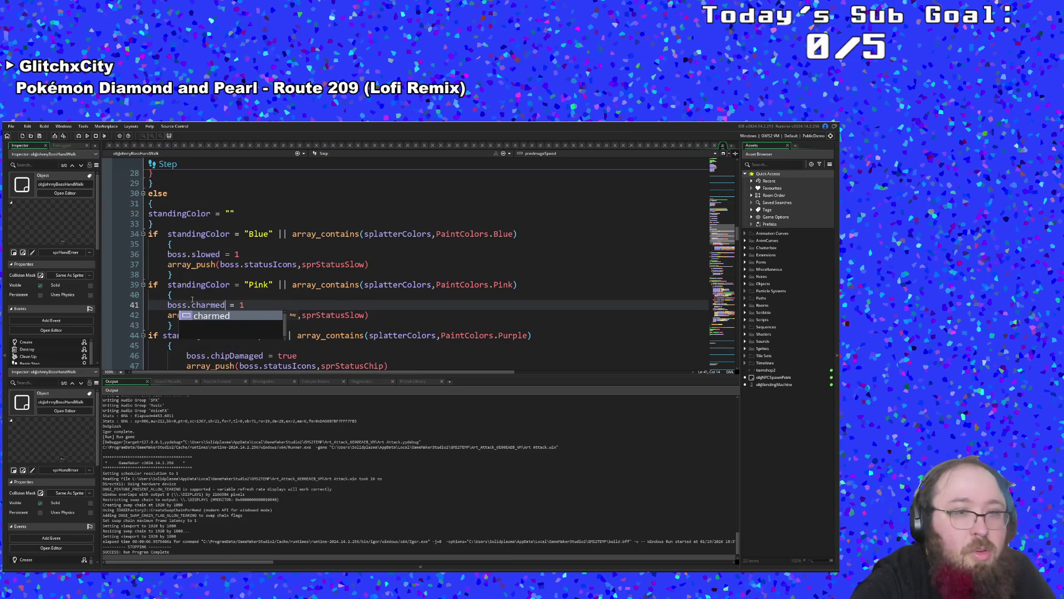
pyautogui.click(327, 307)
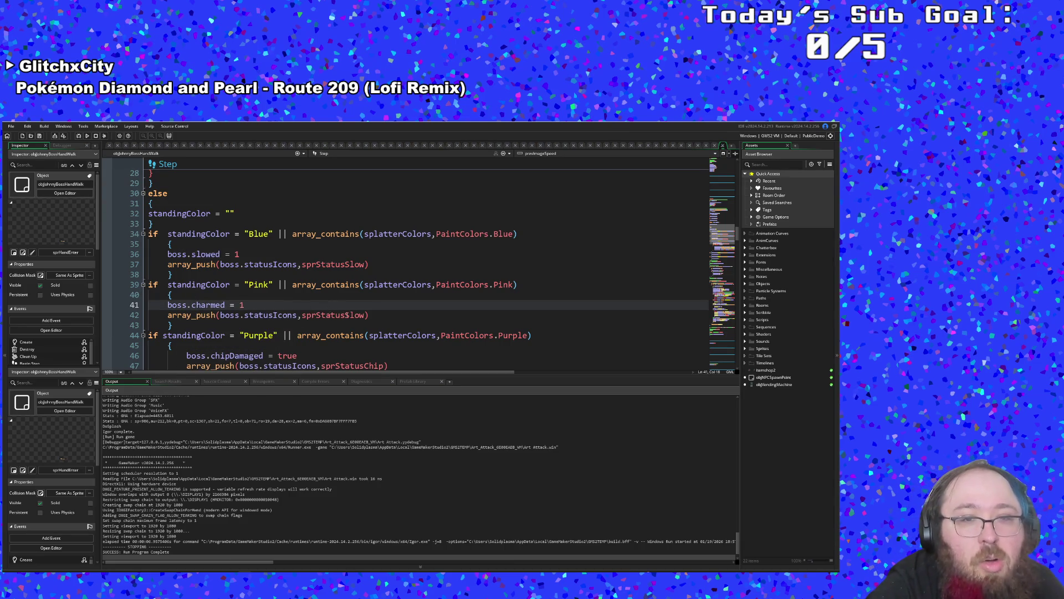
# - Switch line 42's sprite to sprStatusCharm and save the project
pyautogui.moveTo(365, 315); pyautogui.dragTo(359, 315)
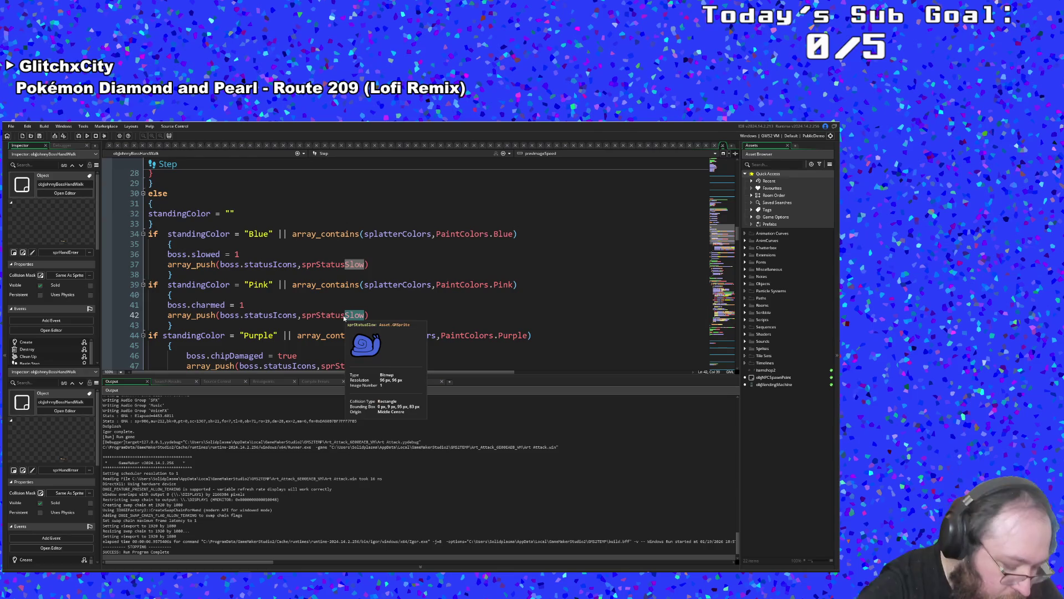
pyautogui.write('Charm')
pyautogui.click(335, 284)
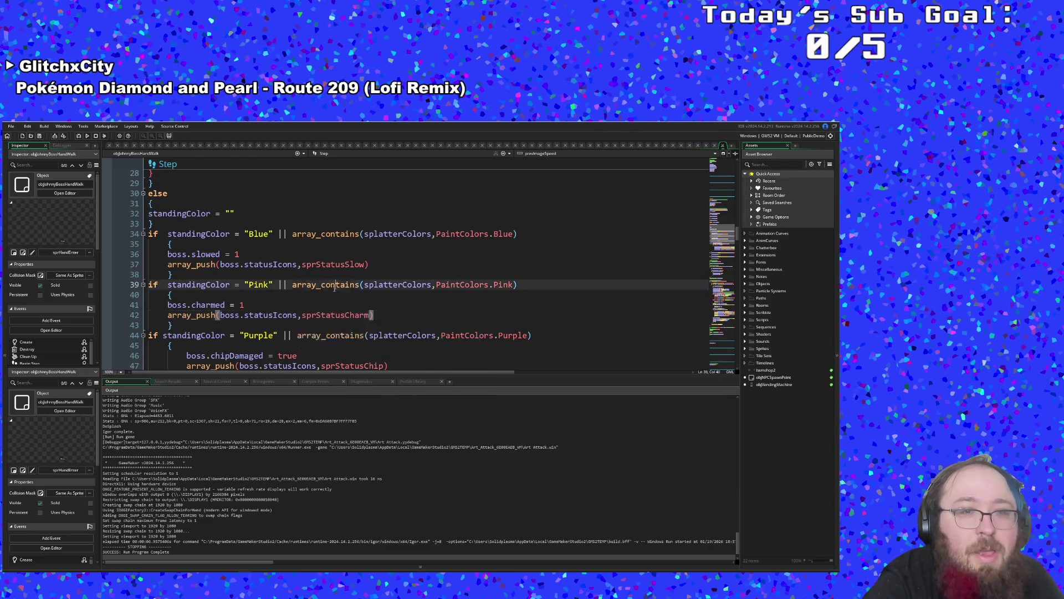
pyautogui.click(11, 127)
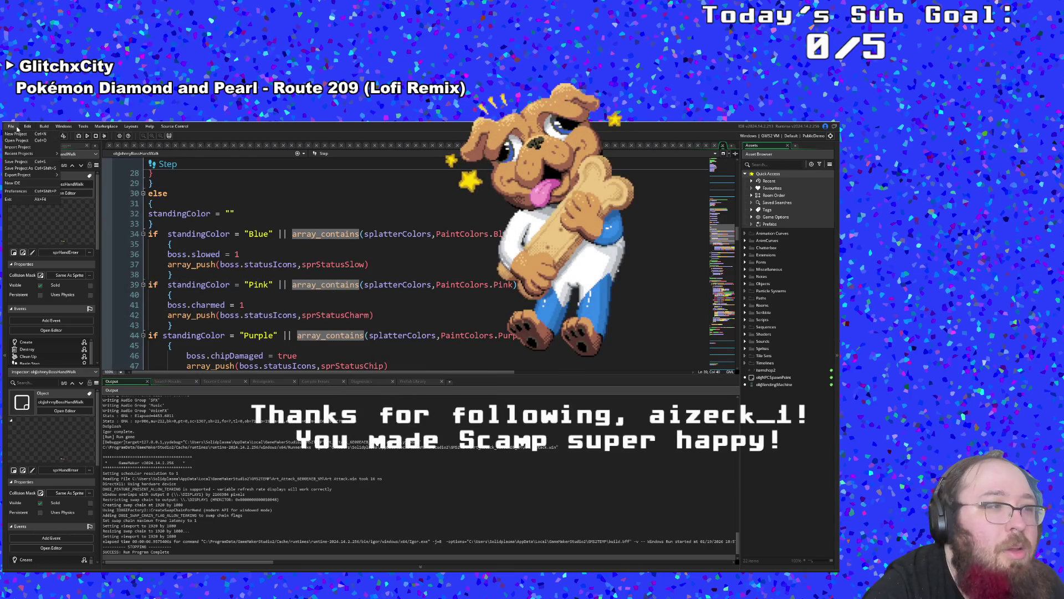
pyautogui.click(35, 161)
# - Run the game, pass the title screen and Hue's dialogue, and walk toward the purple rug
pyautogui.click(80, 138)
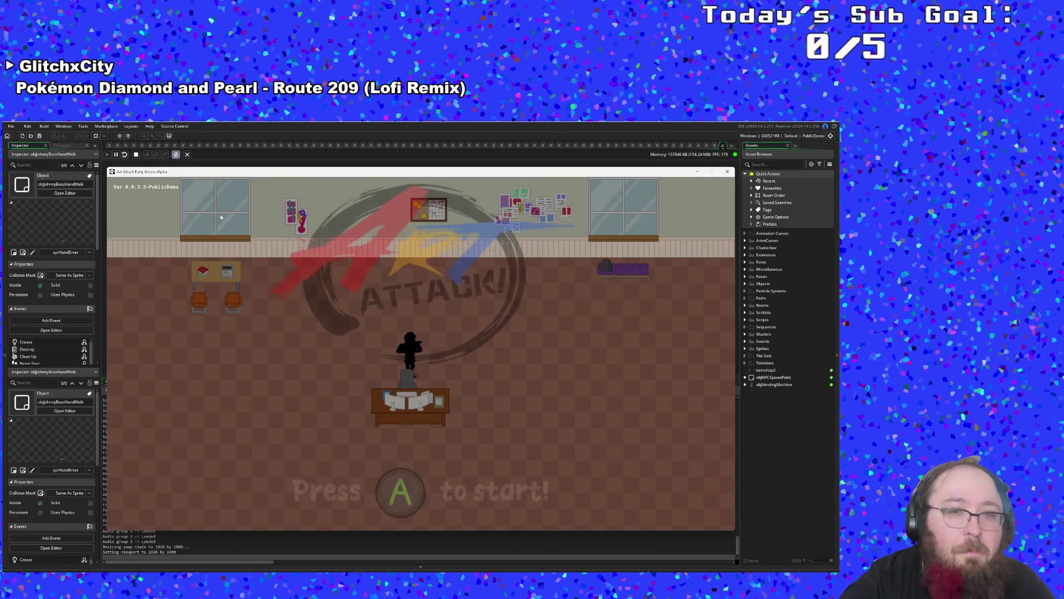
pyautogui.press('Return')
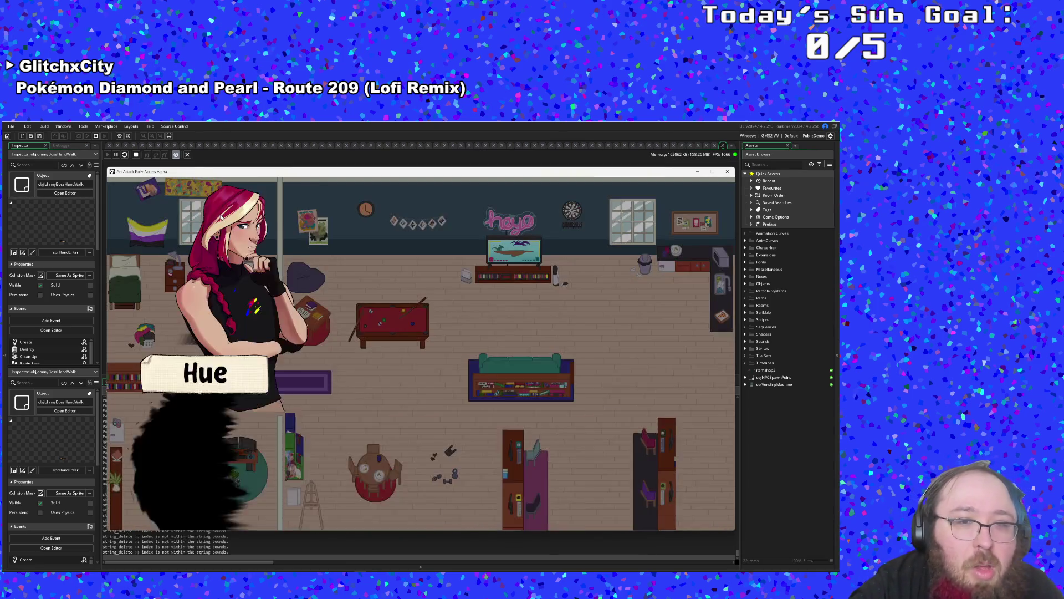
pyautogui.press('Return')
pyautogui.press('Return')
pyautogui.press('Down')
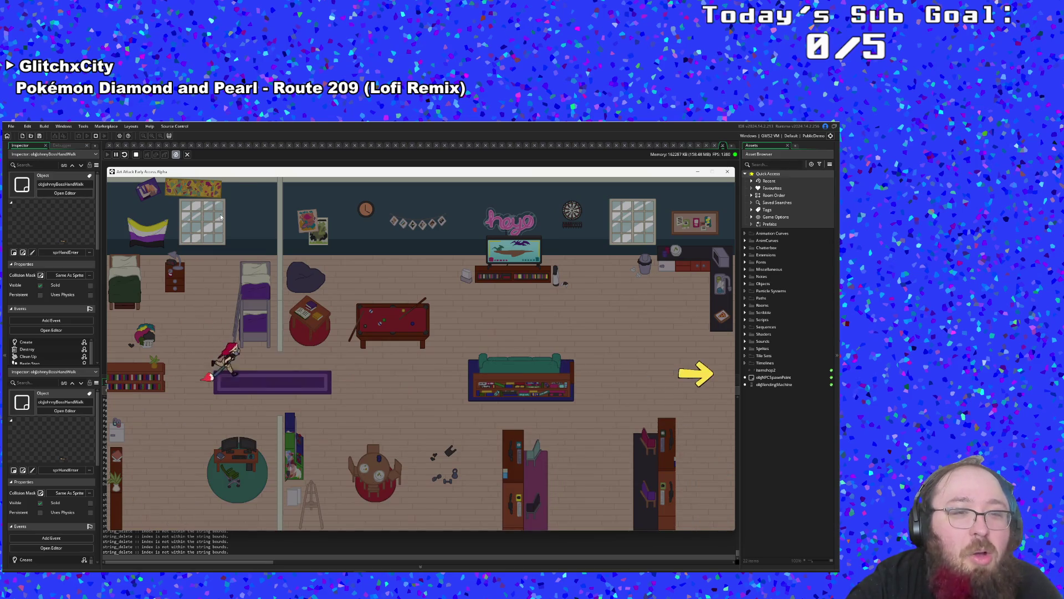
pyautogui.press('Right')
pyautogui.press('Up')
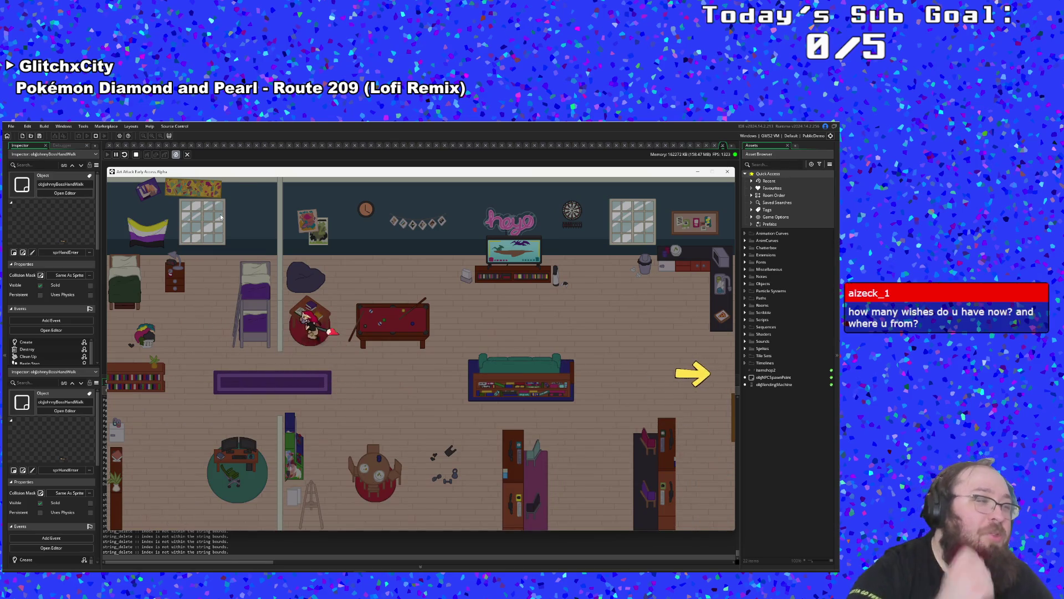
pyautogui.press('Left')
pyautogui.press('Down')
# - Move around the room, toggle the pause menu, and bring up the F1 debug overlay
pyautogui.press('Left')
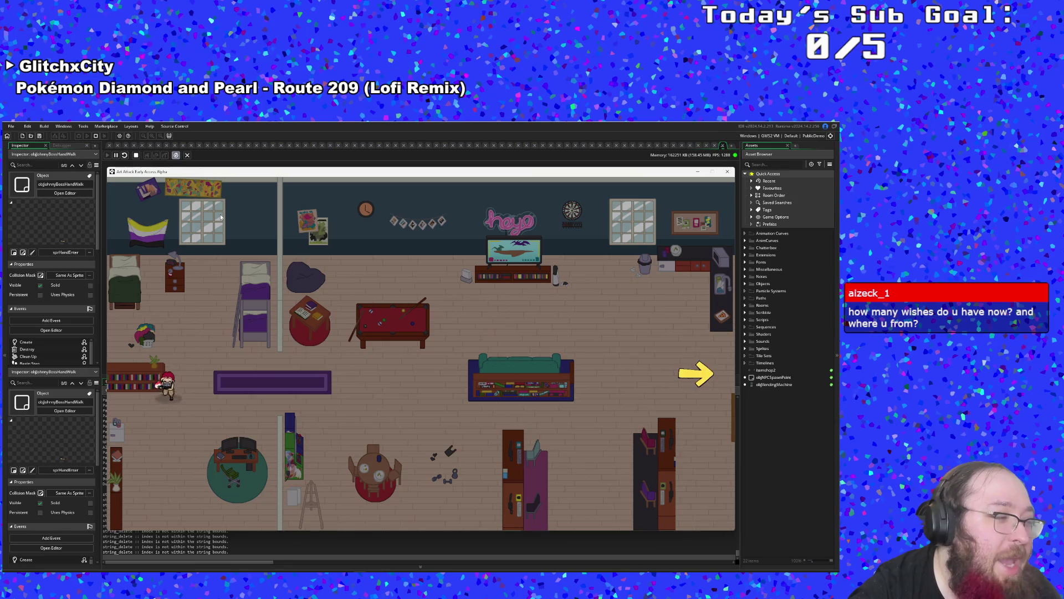
pyautogui.press('Right')
pyautogui.press('Up')
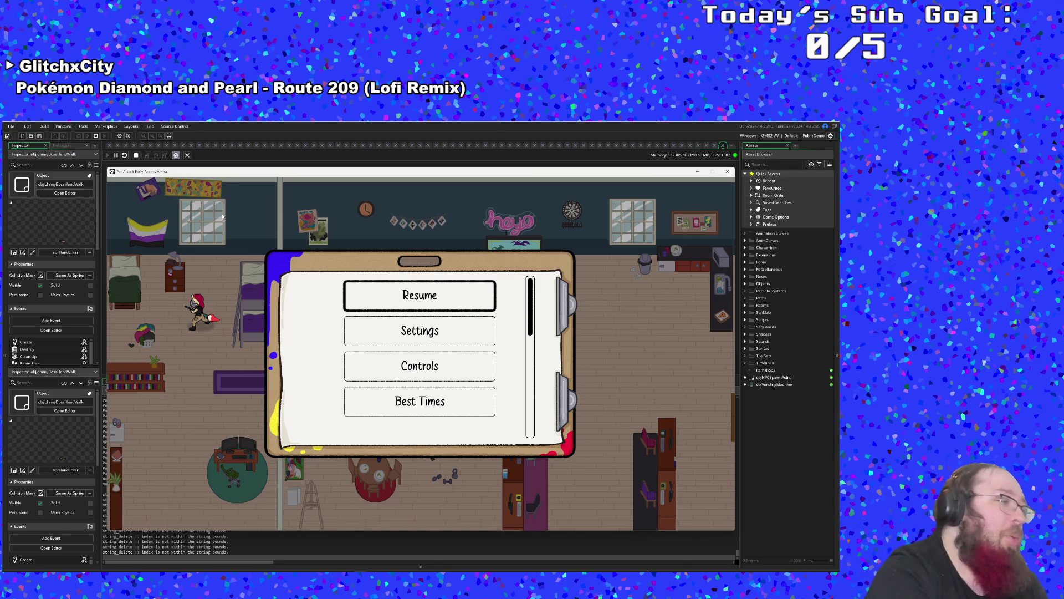
pyautogui.press('Escape')
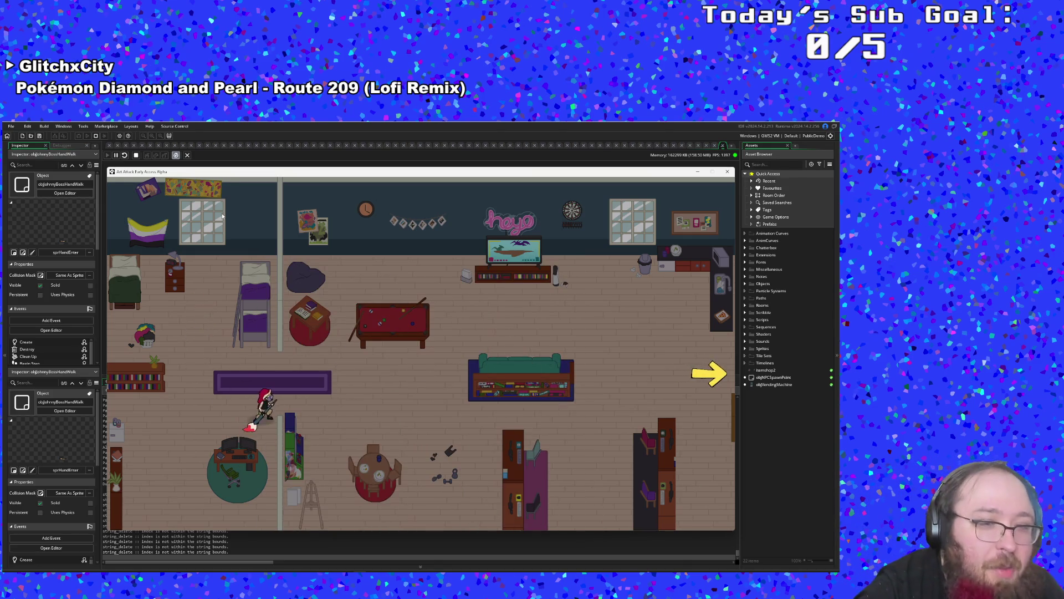
pyautogui.press('Escape')
pyautogui.press('Escape')
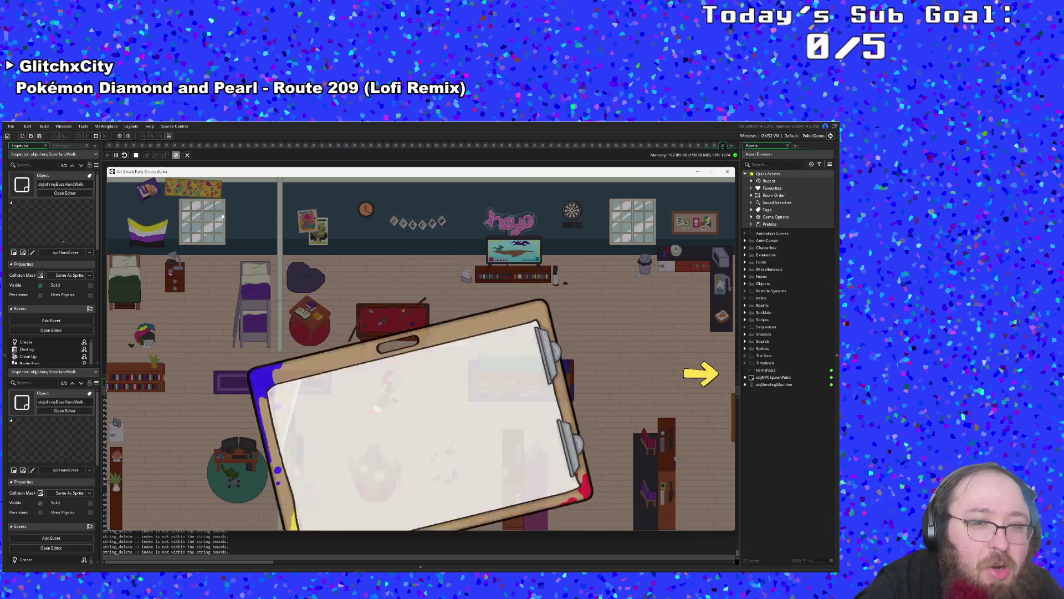
pyautogui.press('F1')
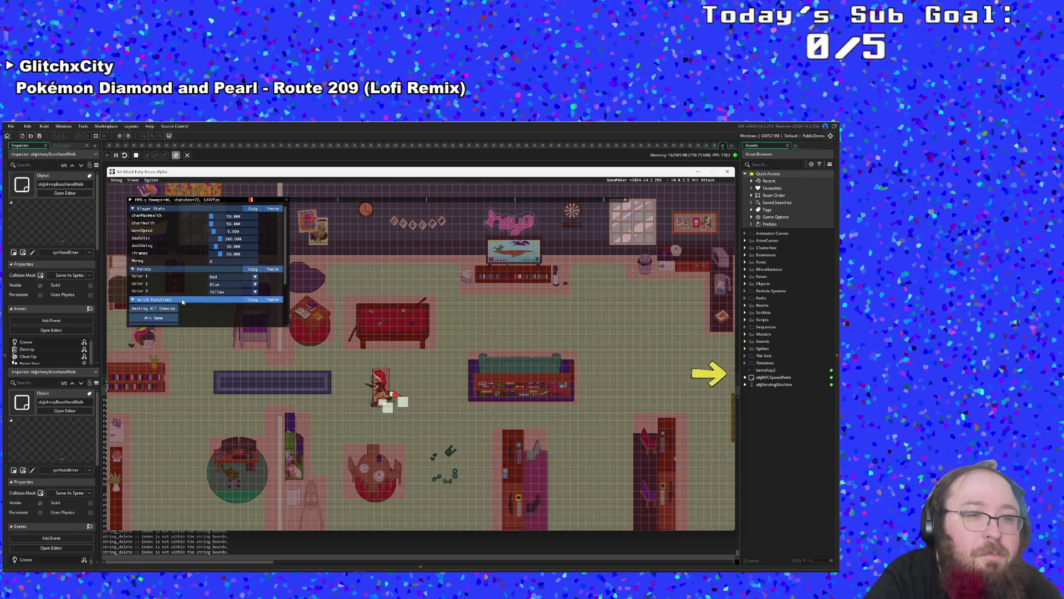
# - Warp to the boss room and walk the player up toward the boss
pyautogui.scroll(-3, 184, 297)
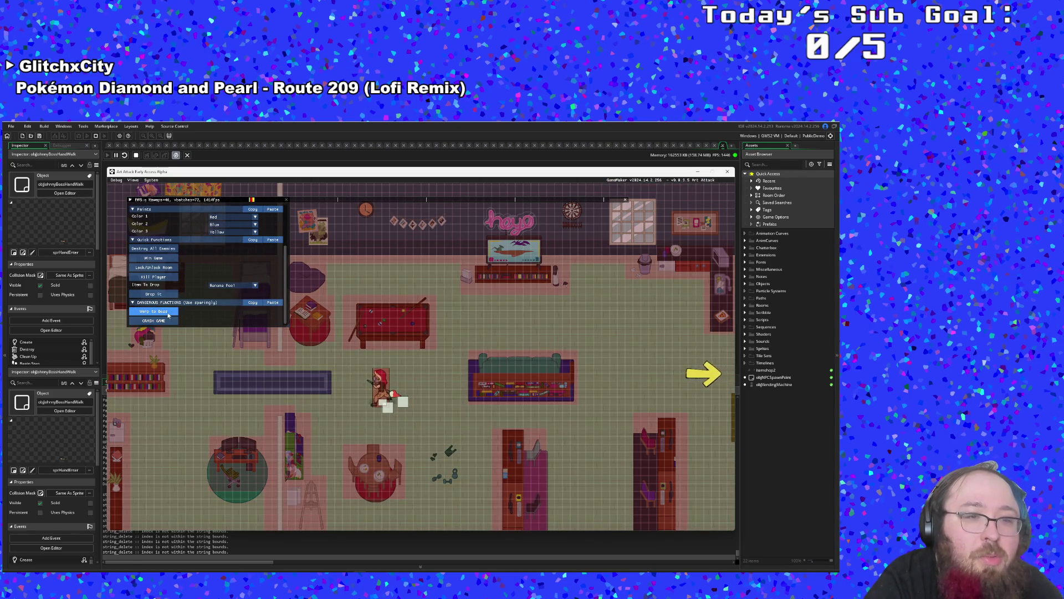
pyautogui.click(168, 313)
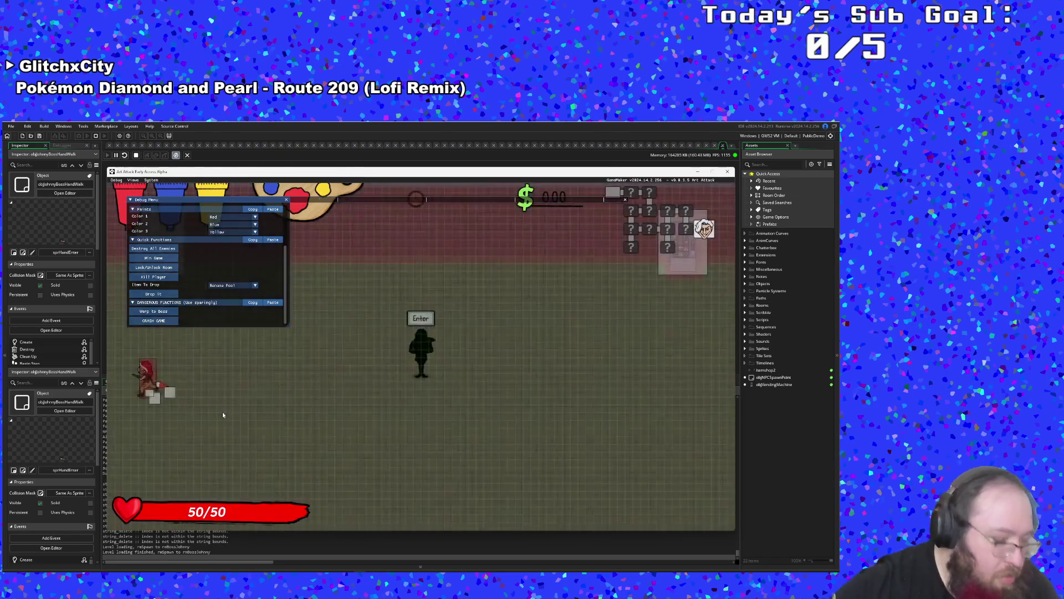
pyautogui.press('Down')
pyautogui.press('Right')
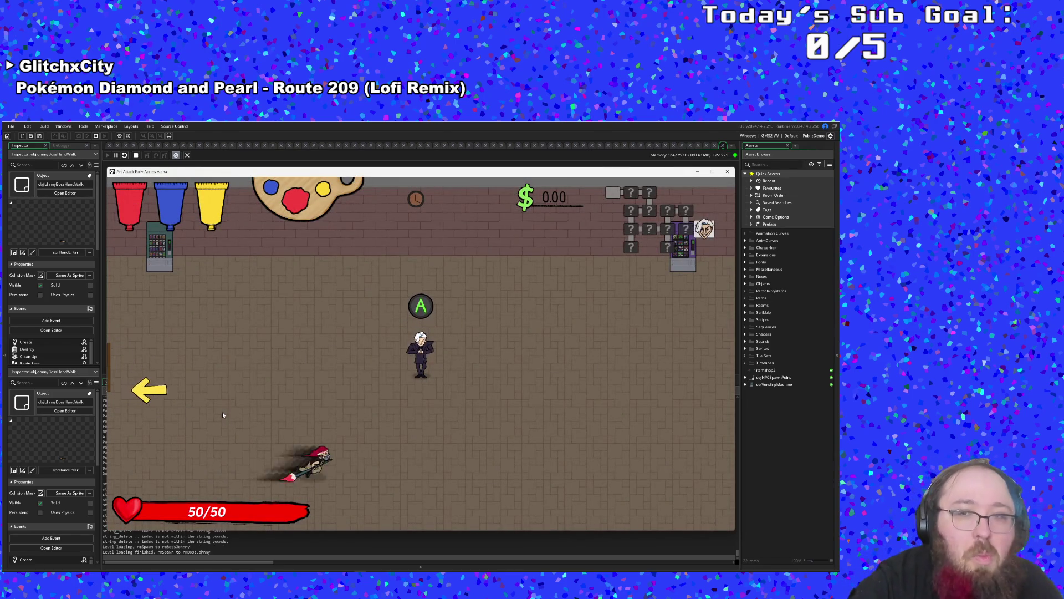
pyautogui.press('Up')
pyautogui.press('Right')
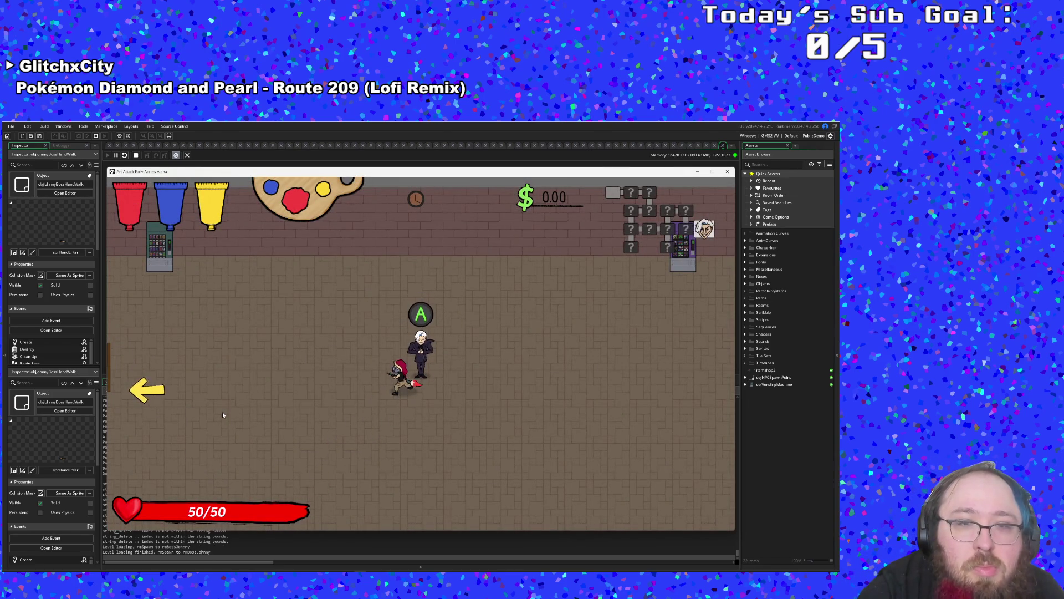
# - In the debug menu, set Color 1 to Pink and Color 3 to Purple
pyautogui.press('F1')
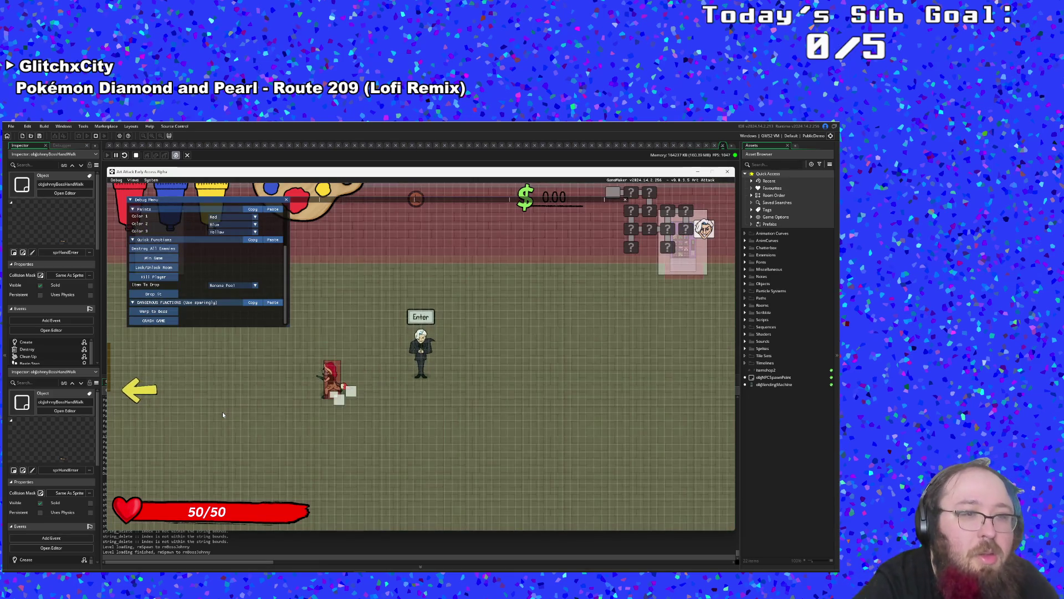
pyautogui.click(231, 217)
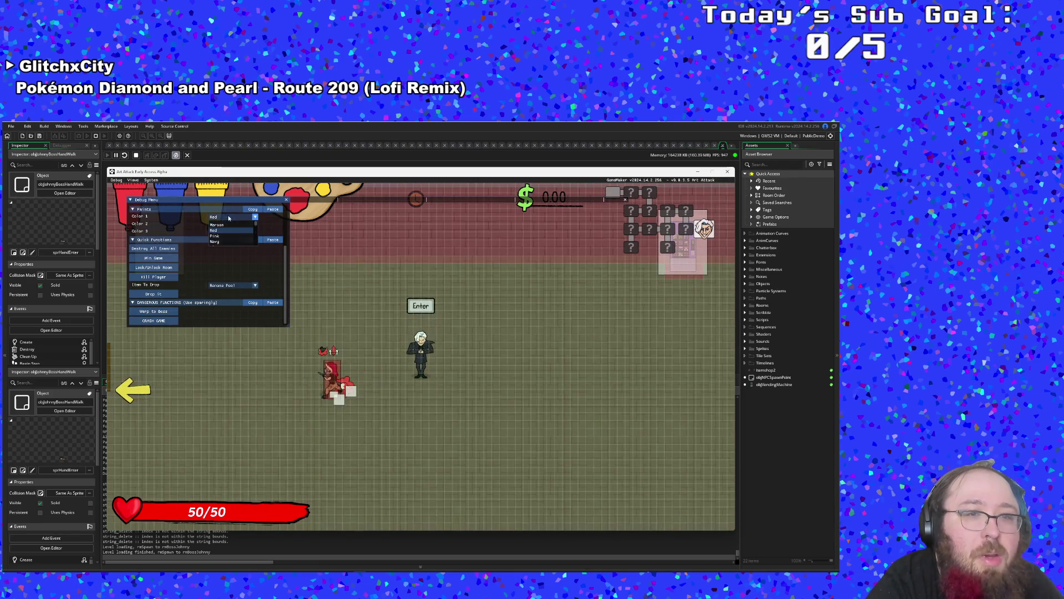
pyautogui.click(231, 262)
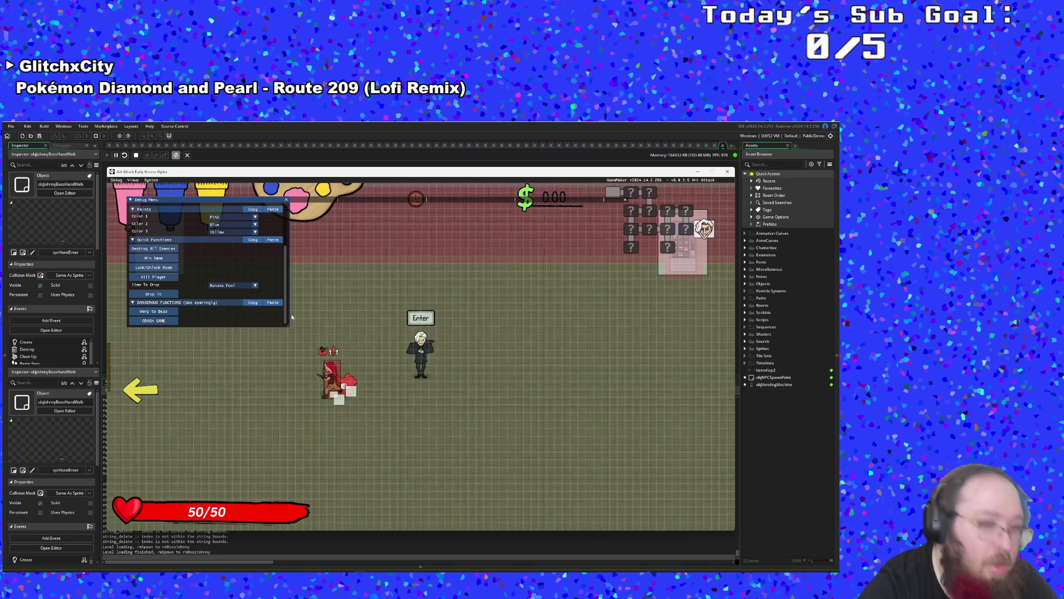
pyautogui.click(236, 232)
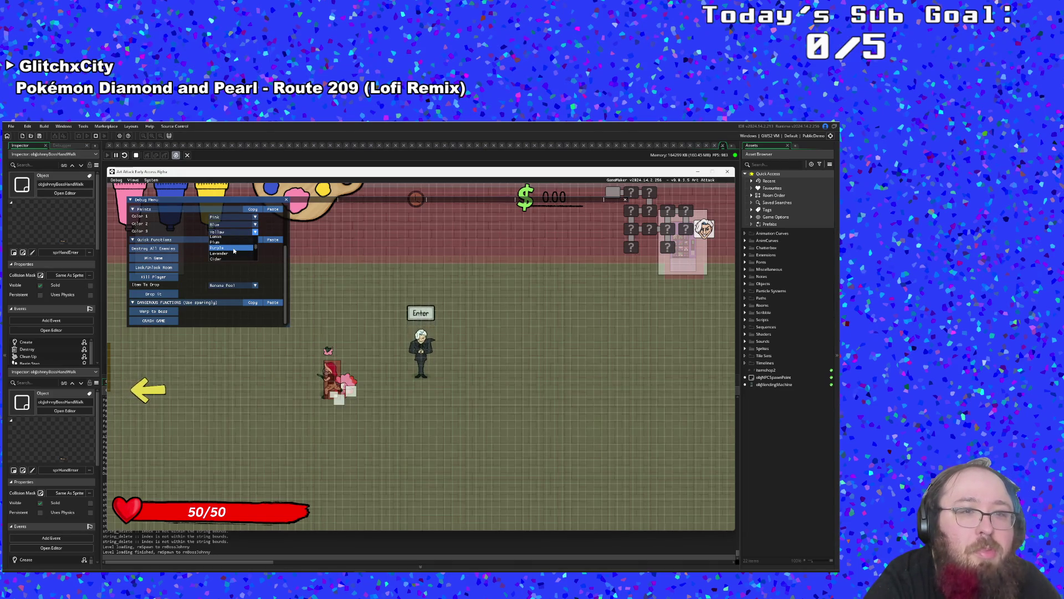
pyautogui.click(234, 251)
# - Resume play, walk to the boss and talk to it, skipping the pre-fight dialogue
pyautogui.press('F1')
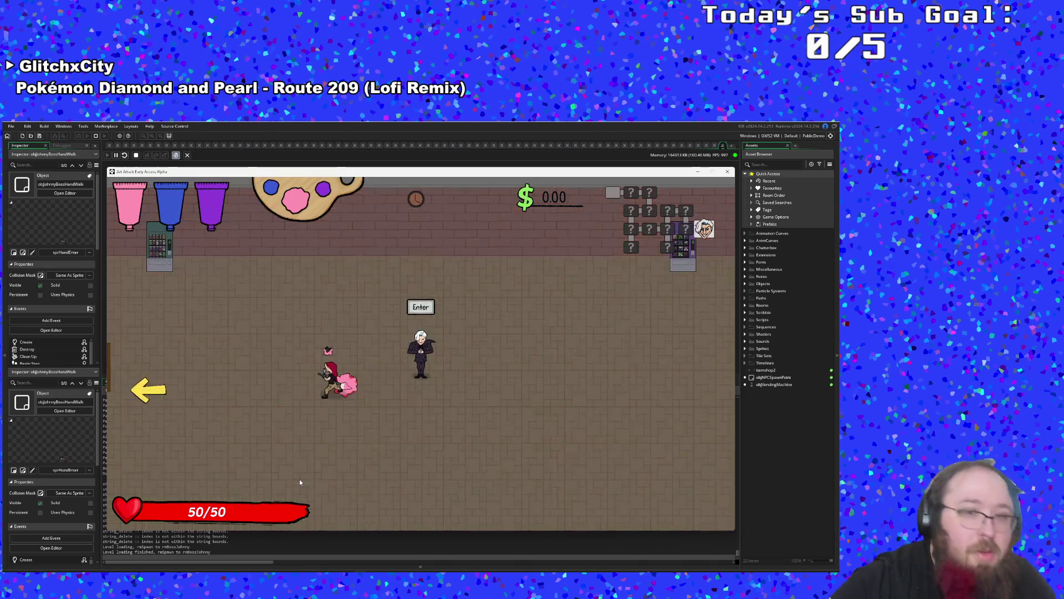
pyautogui.press('Right')
pyautogui.press('Return')
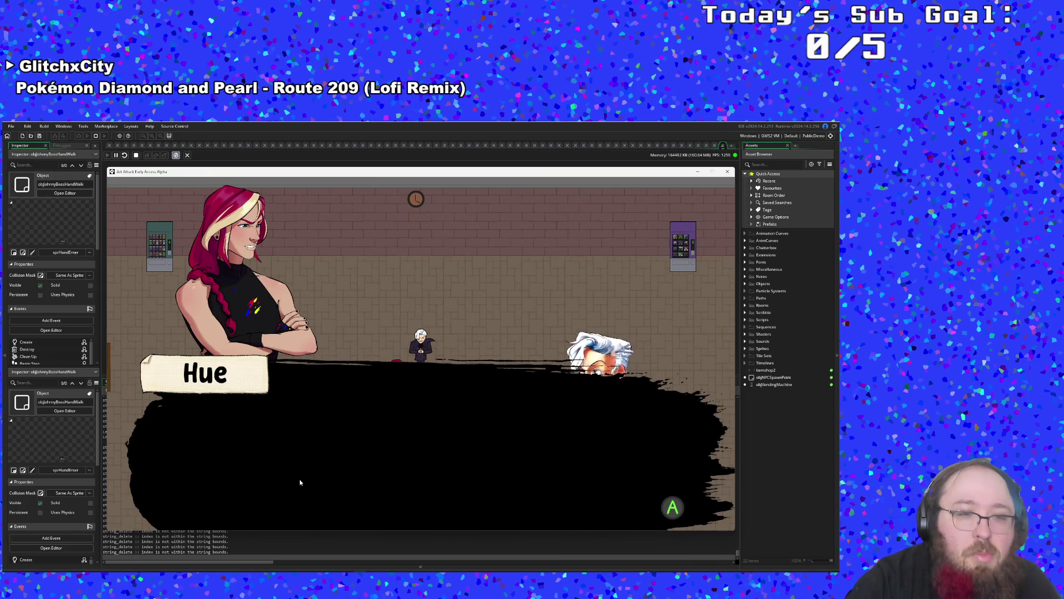
pyautogui.press('Return')
pyautogui.press('Return')
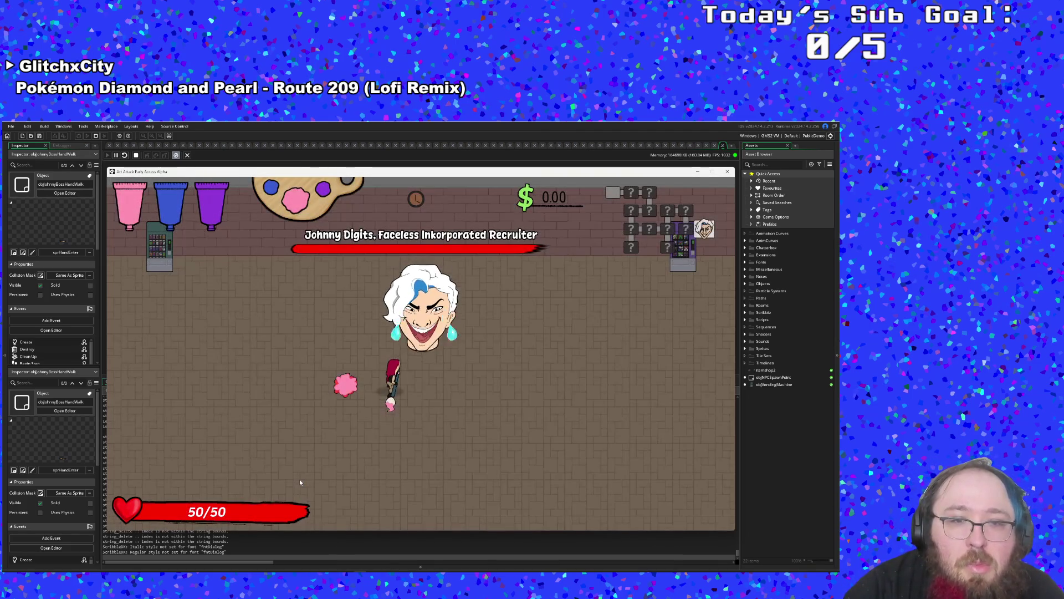
# - Dodge the boss hands while splashing pink paint under the boss to trigger charm, then pause
pyautogui.press('Left')
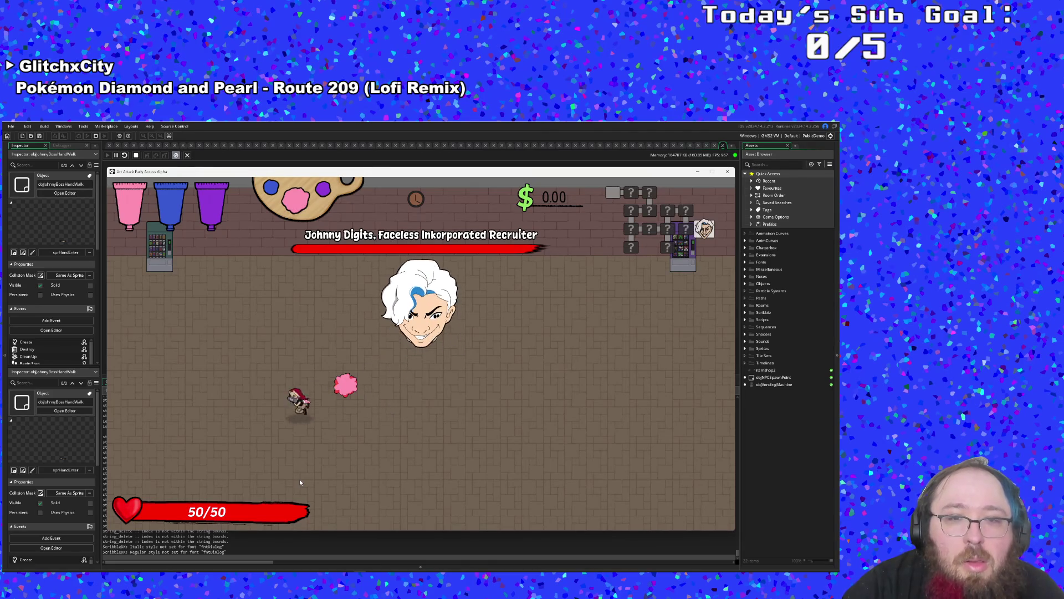
pyautogui.press('Right')
pyautogui.press('Up')
pyautogui.press('Left')
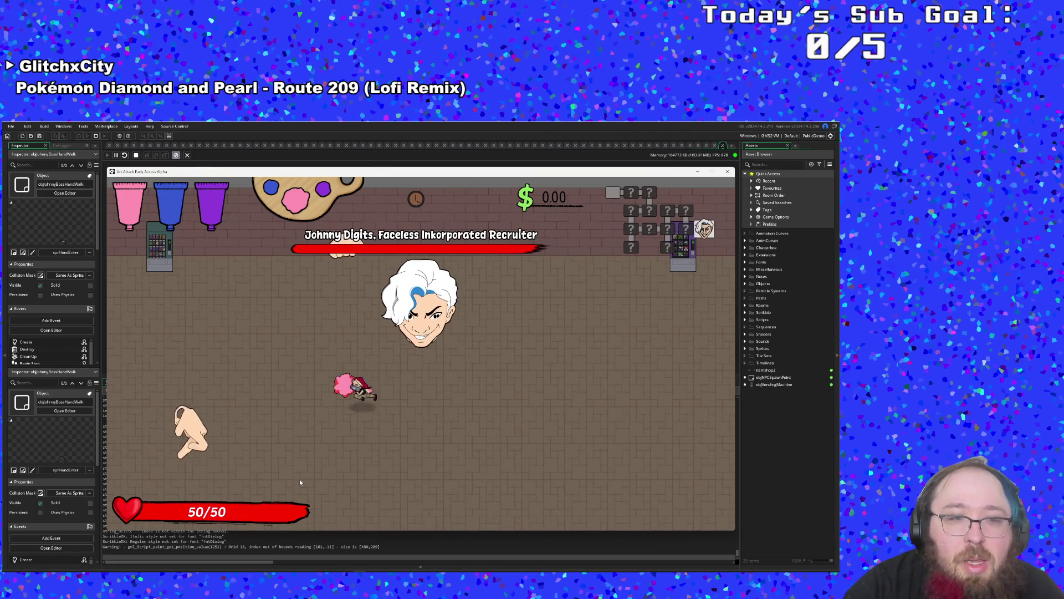
pyautogui.press('Up')
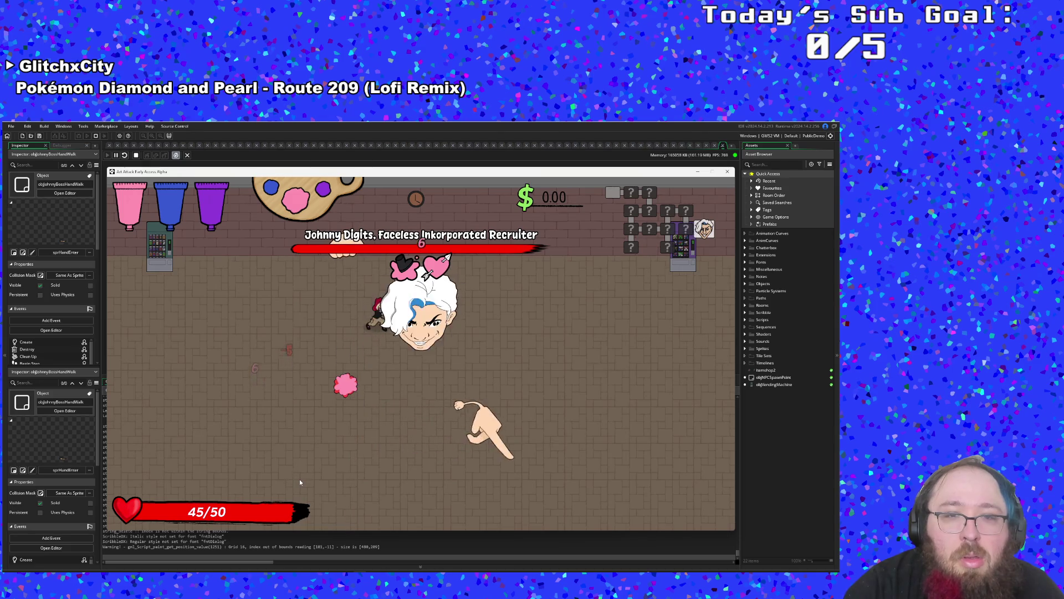
pyautogui.press('Right')
pyautogui.press('Down')
pyautogui.press('Left')
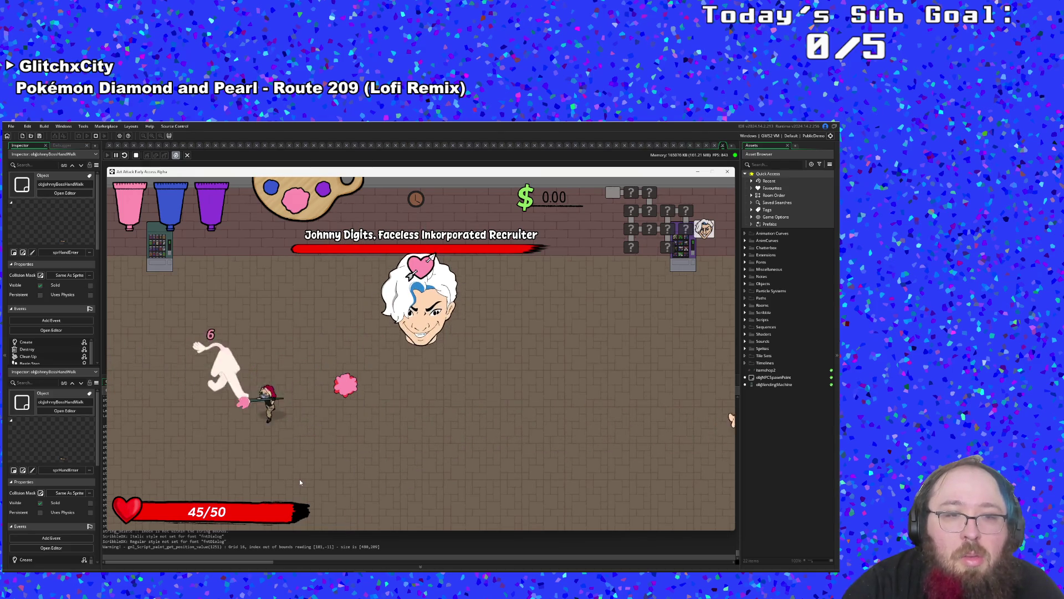
pyautogui.press('Down')
pyautogui.press('Left')
pyautogui.press('Up')
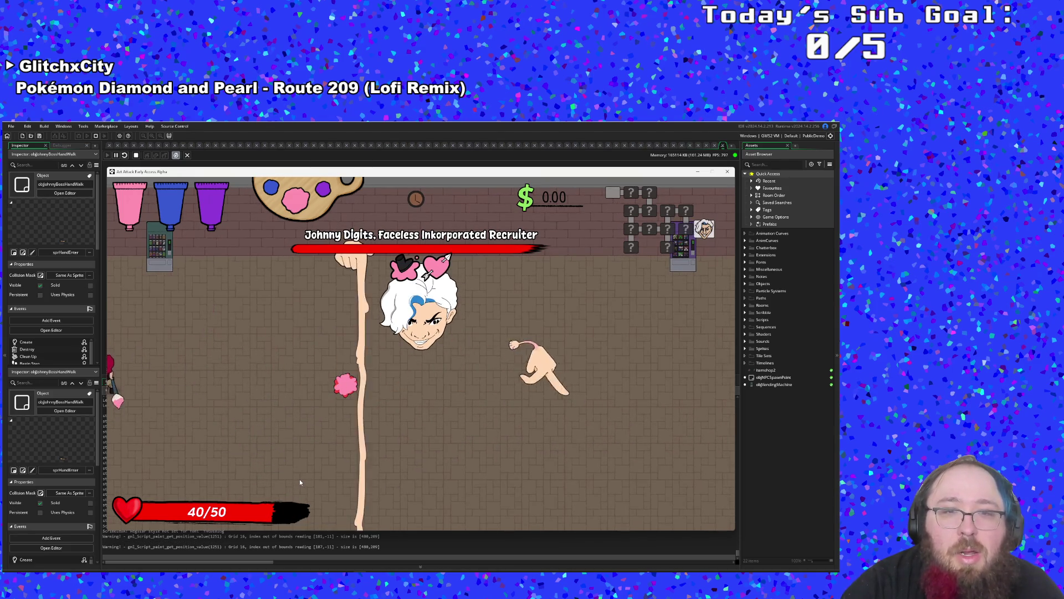
pyautogui.press('Right')
pyautogui.press('Right')
pyautogui.press('Down')
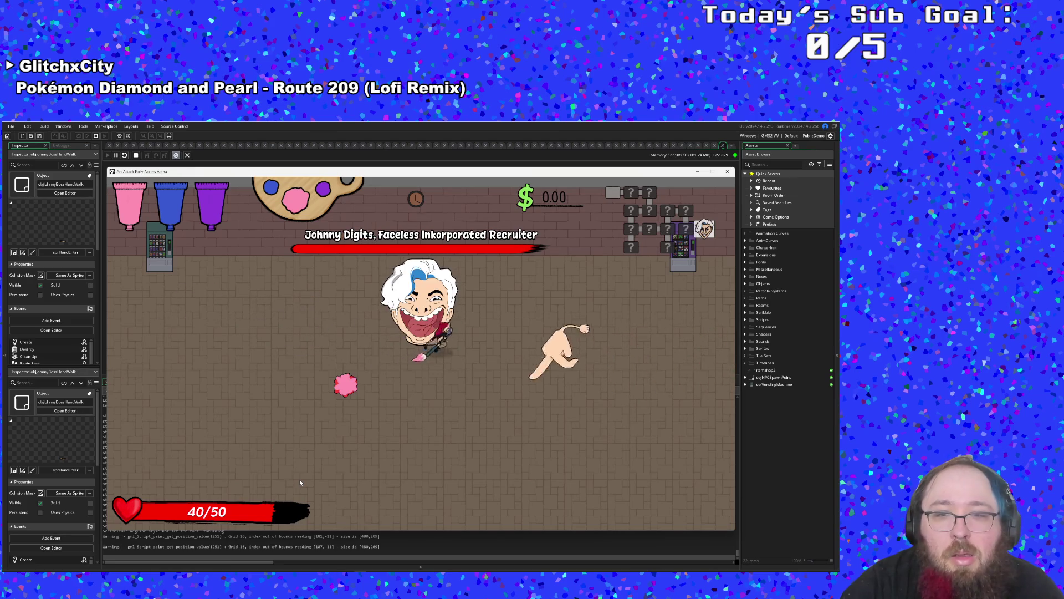
pyautogui.press('Left')
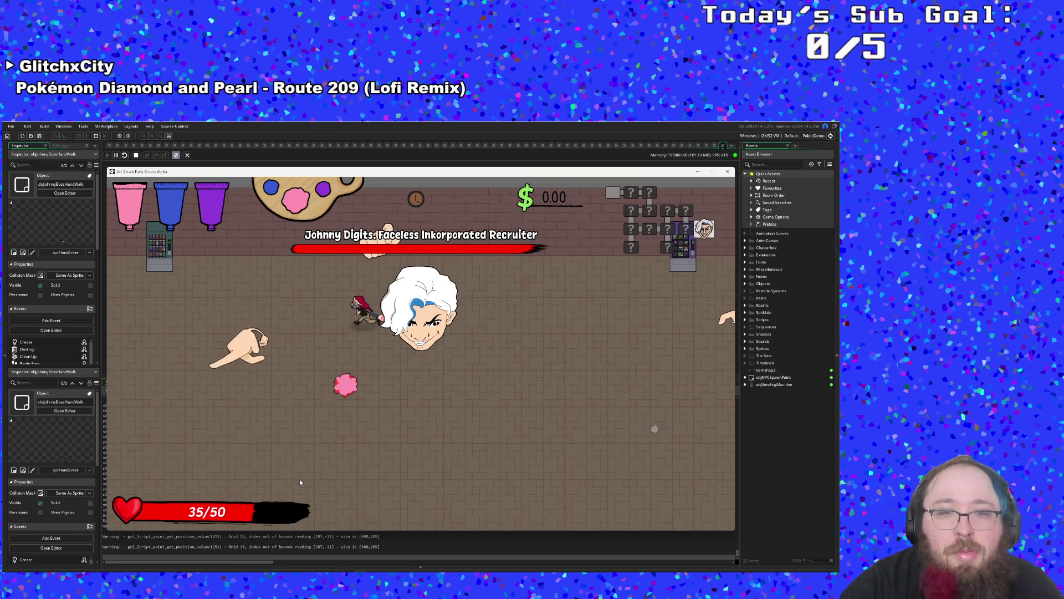
pyautogui.press('Down')
pyautogui.press('Up')
pyautogui.press('Right')
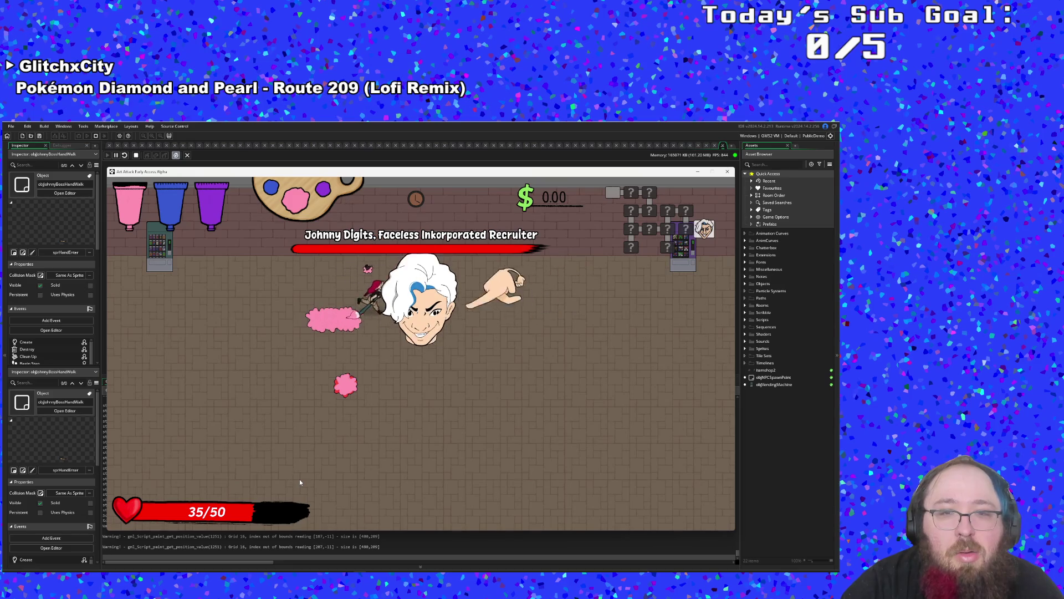
pyautogui.press('Left')
pyautogui.press('Down')
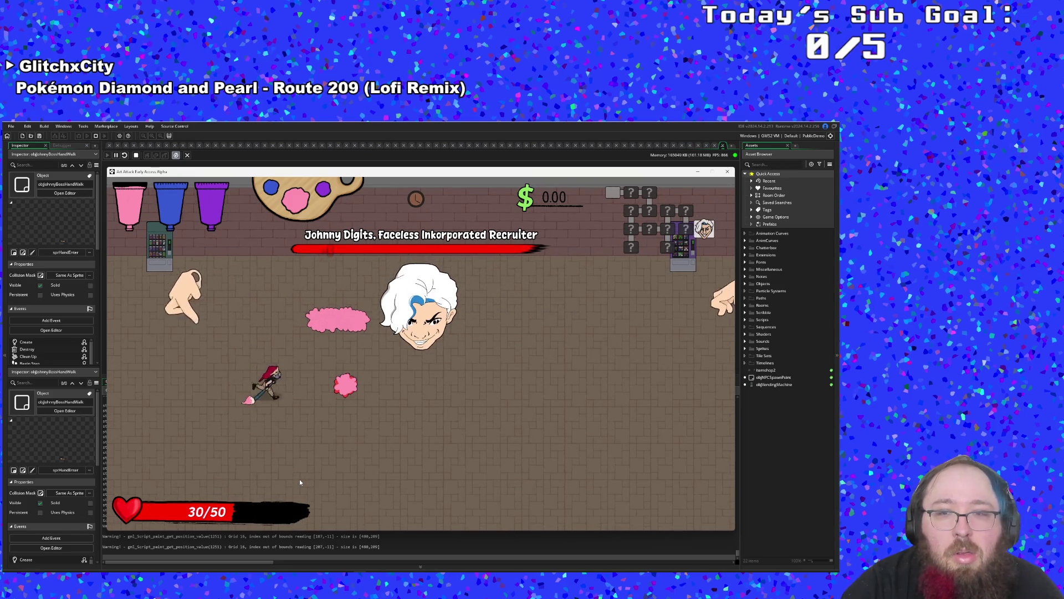
pyautogui.press('Right')
pyautogui.press('Up')
pyautogui.press('Right')
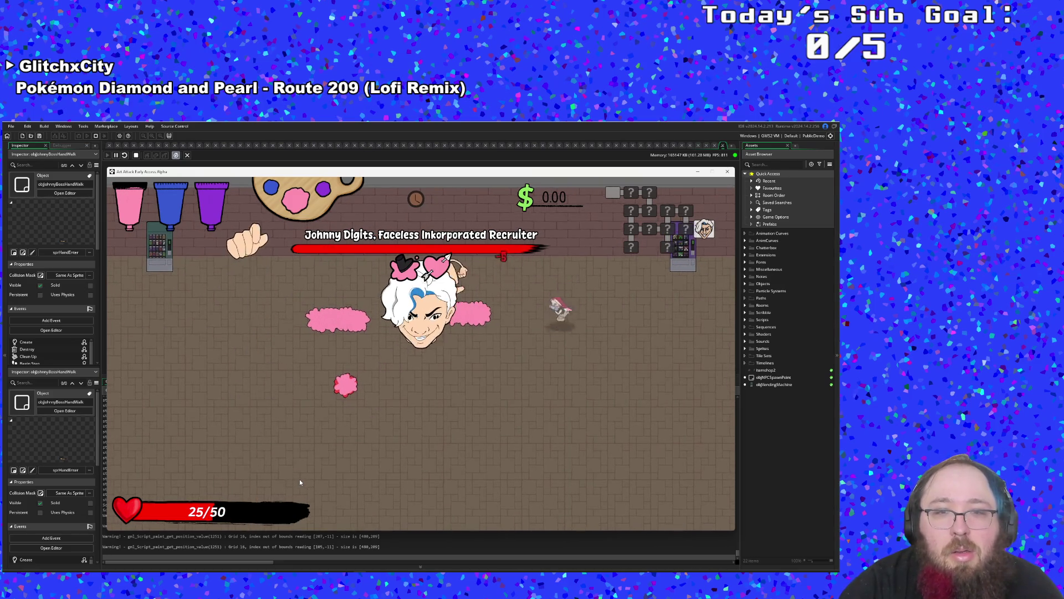
pyautogui.press('Left')
pyautogui.press('Left')
pyautogui.press('Down')
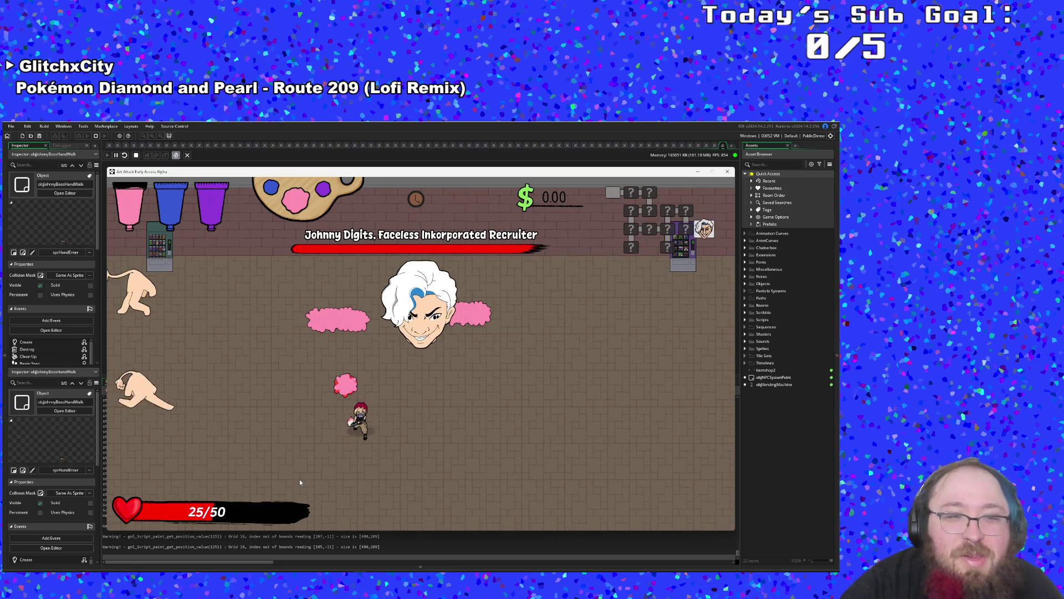
pyautogui.press('Up')
pyautogui.press('Left')
pyautogui.press('Down')
pyautogui.press('Right')
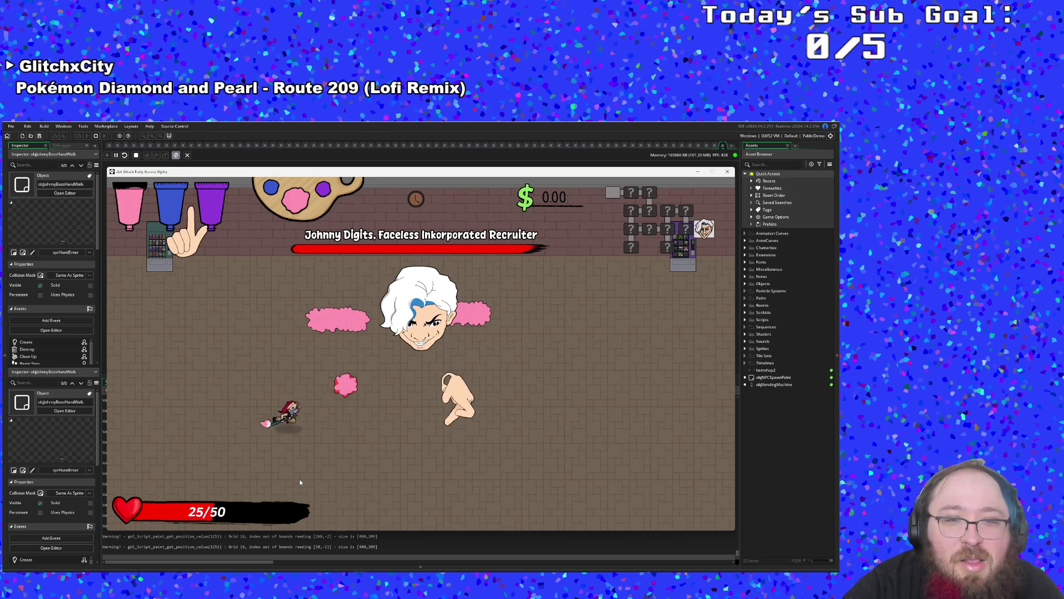
pyautogui.press('Right')
pyautogui.press('Up')
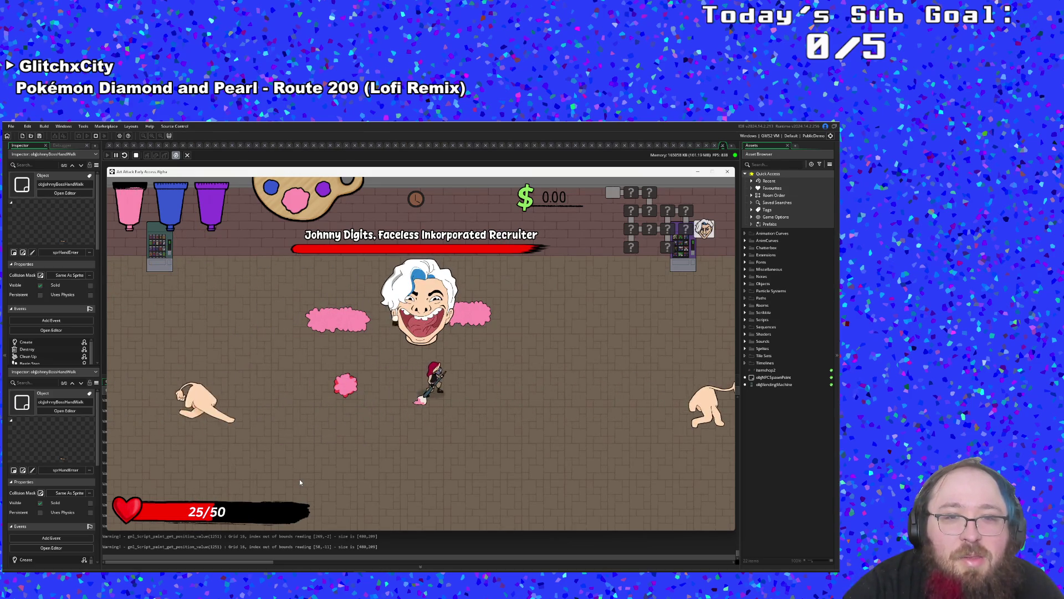
pyautogui.press('Right')
pyautogui.press('Up')
pyautogui.press('Left')
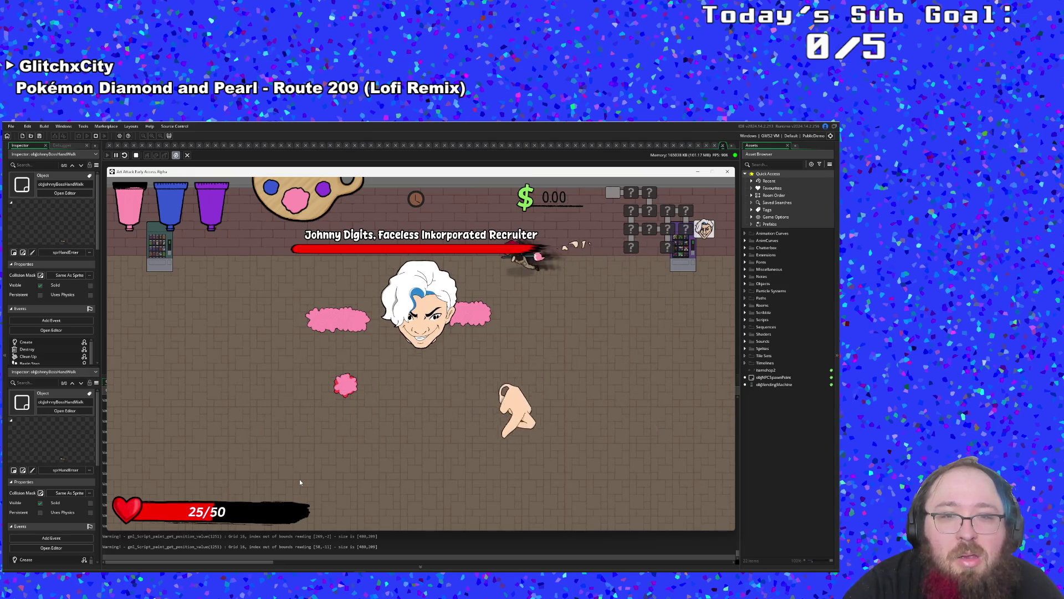
pyautogui.press('Down')
pyautogui.press('Left')
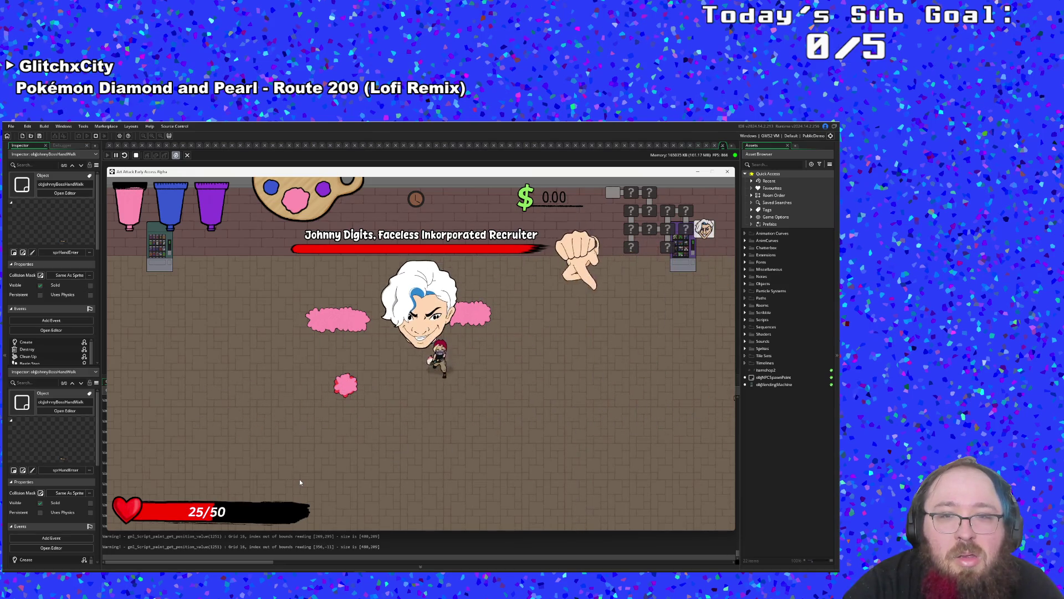
pyautogui.press('Down')
pyautogui.press('Left')
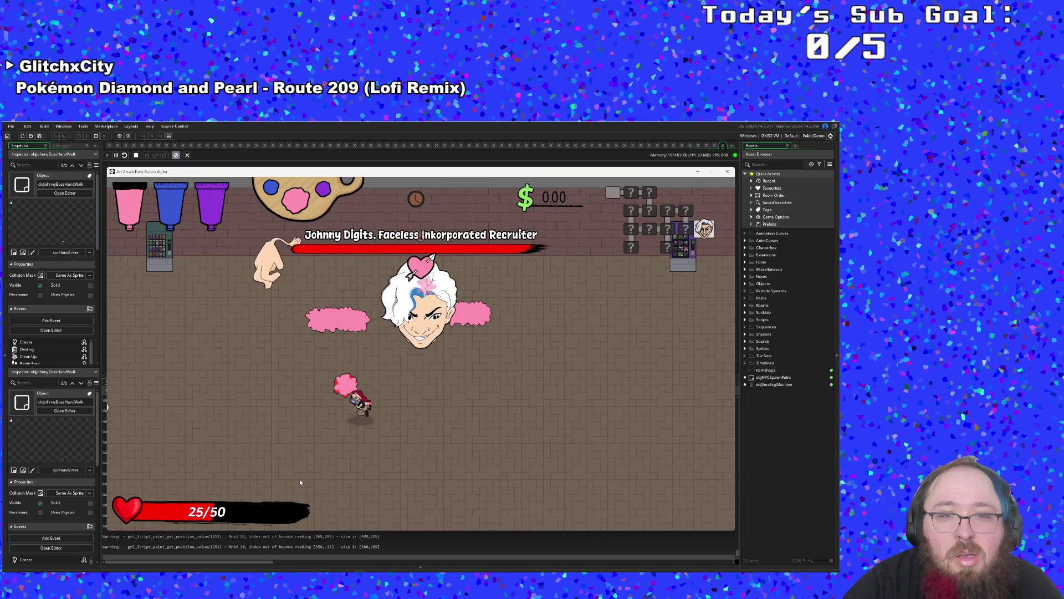
pyautogui.press('Up')
pyautogui.press('Right')
pyautogui.press('Up')
pyautogui.press('Left')
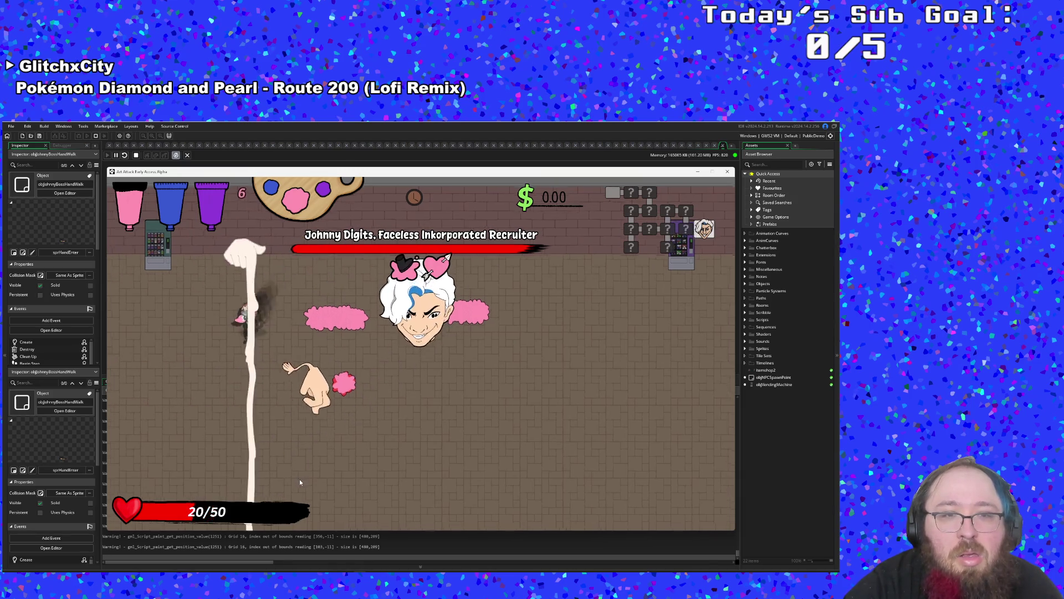
pyautogui.press('Down')
pyautogui.press('Right')
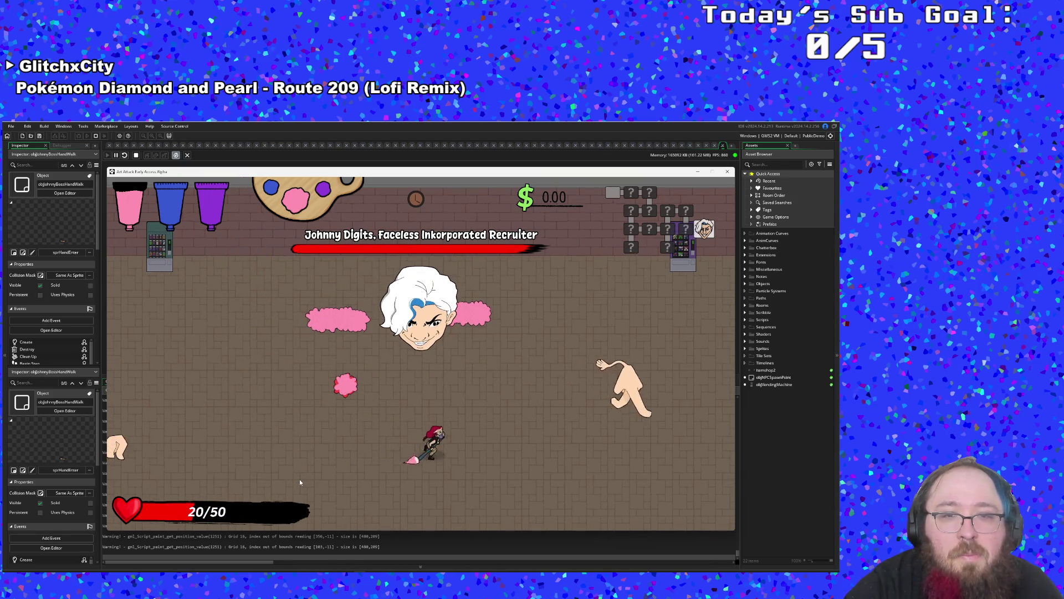
pyautogui.press('Down')
pyautogui.press('Left')
pyautogui.press('Up')
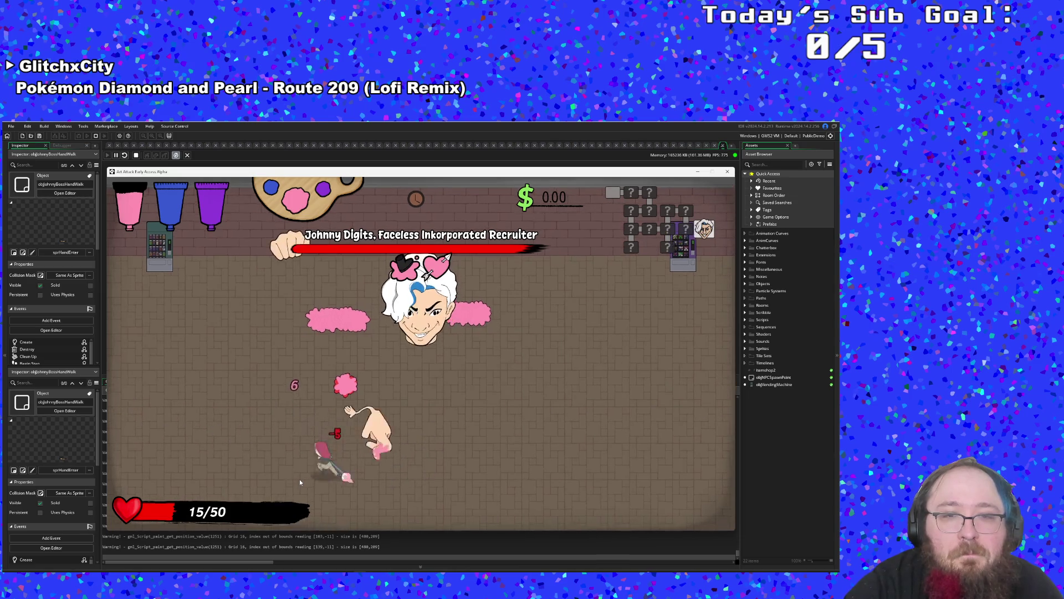
pyautogui.press('Right')
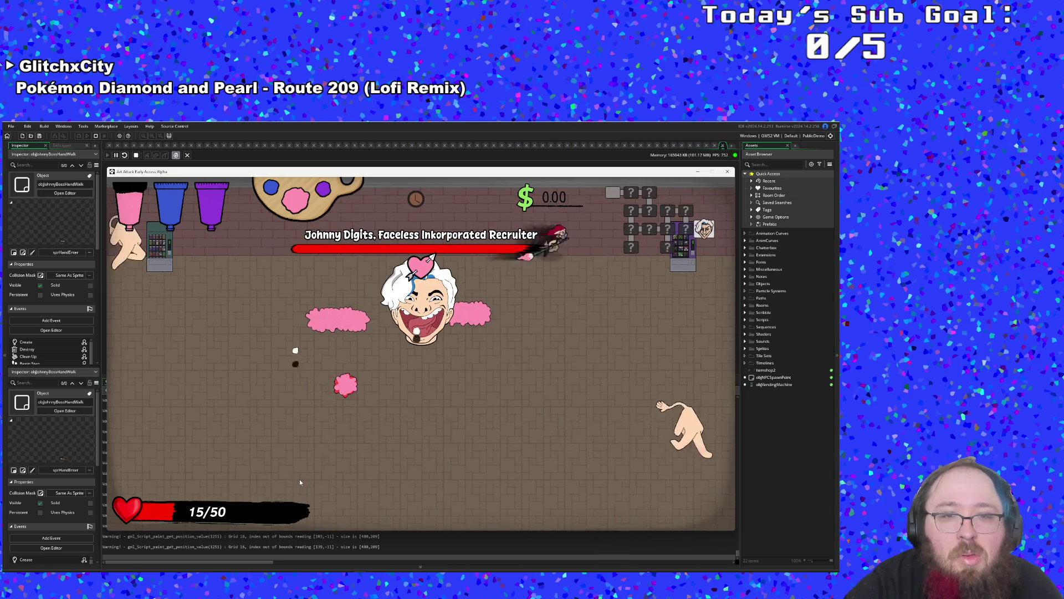
pyautogui.press('Left')
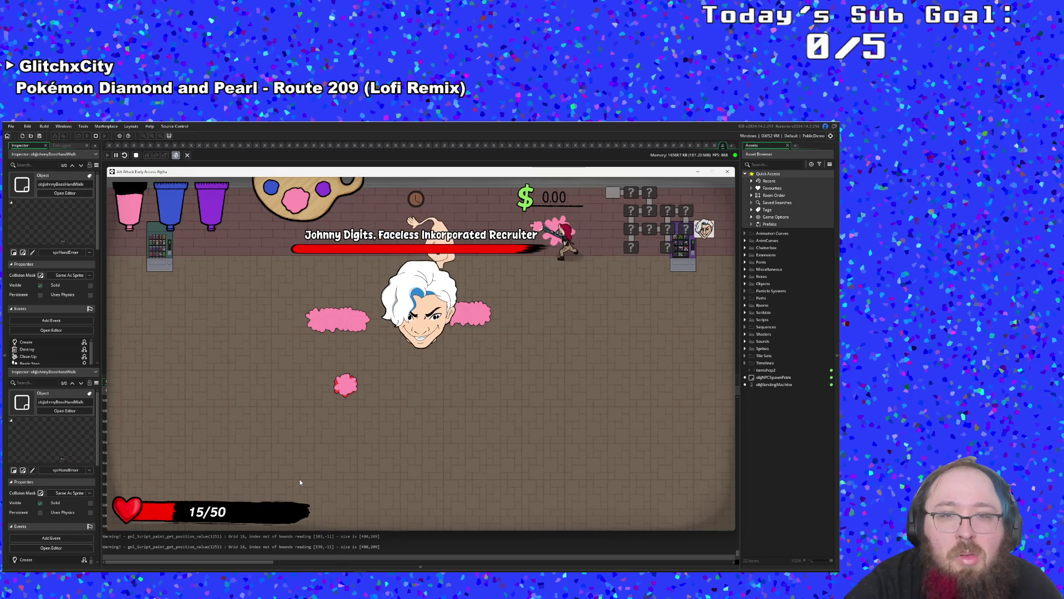
pyautogui.press('Down')
pyautogui.press('Down')
pyautogui.press('Right')
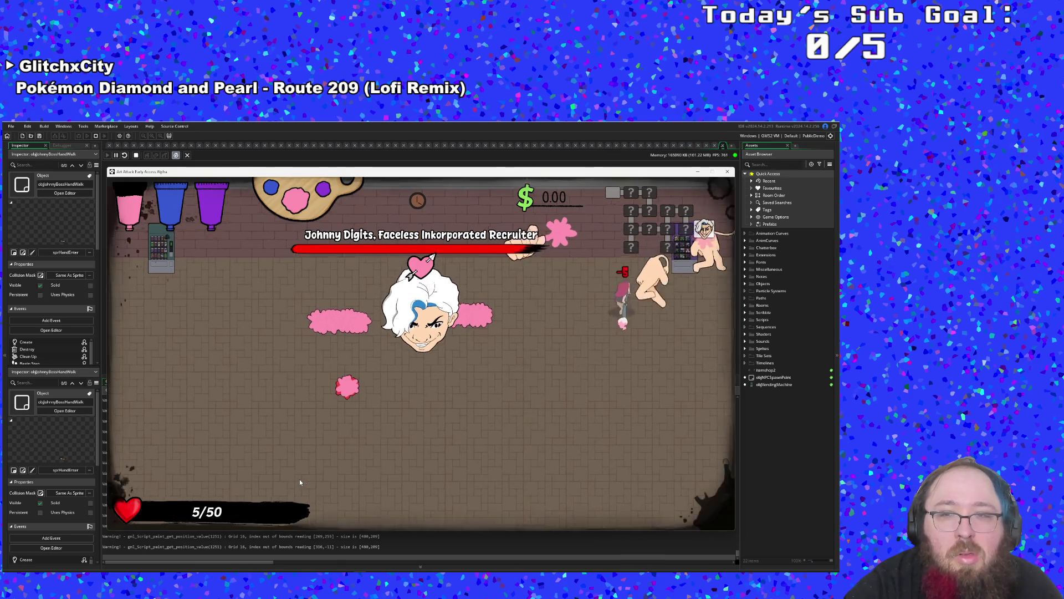
pyautogui.press('Up')
pyautogui.press('Down')
pyautogui.press('Left')
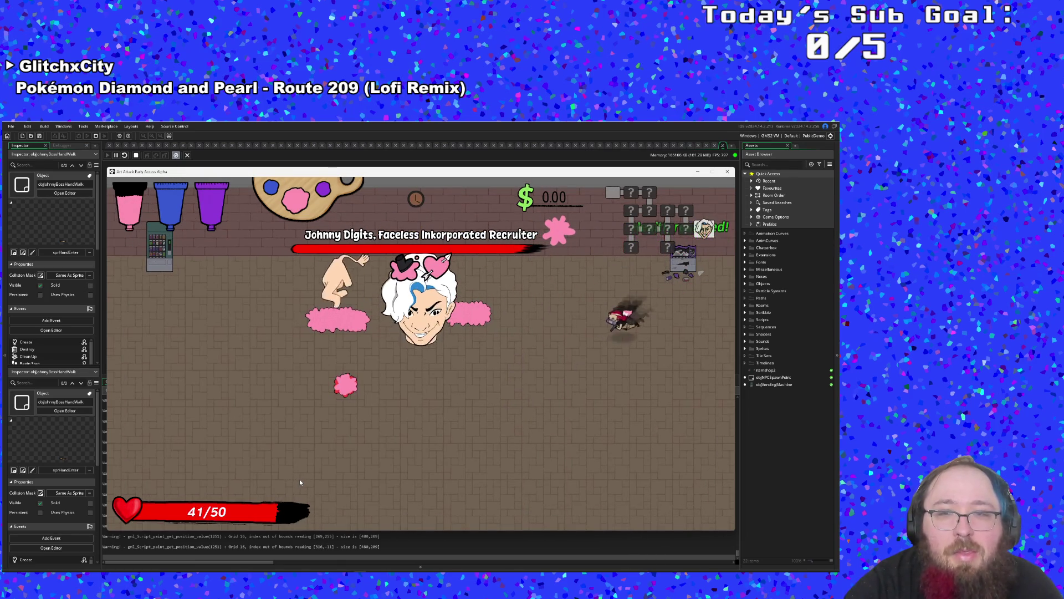
pyautogui.press('Left')
pyautogui.press('Up')
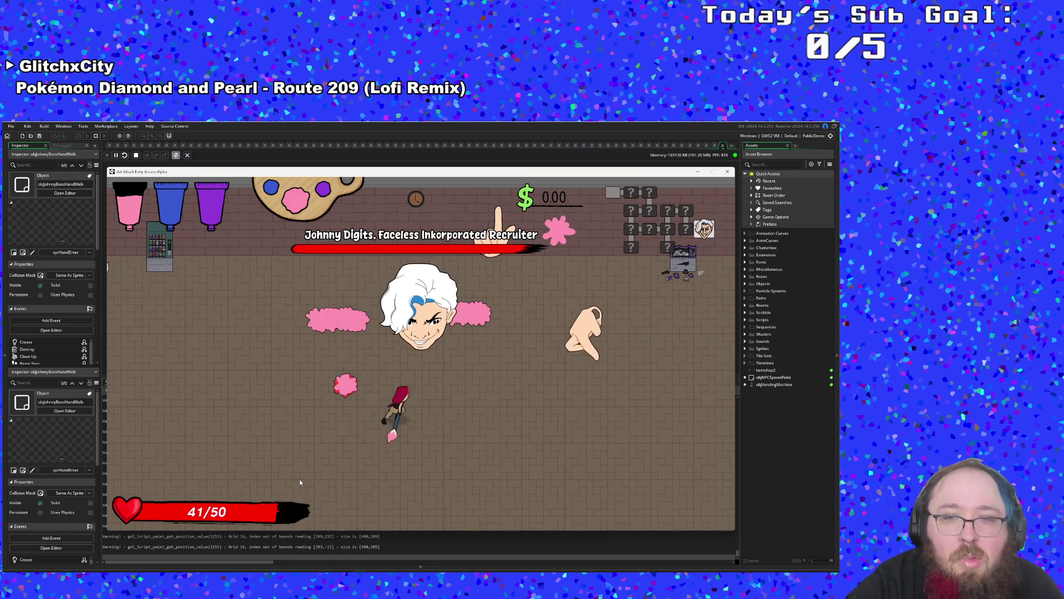
pyautogui.press('Down')
pyautogui.press('Left')
pyautogui.press('Left')
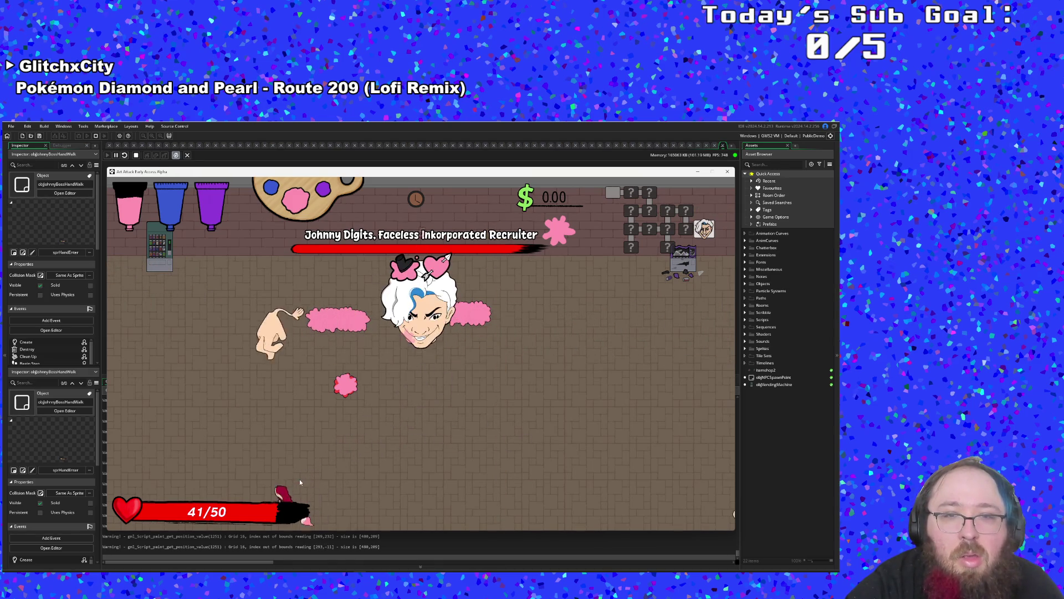
pyautogui.press('Up')
pyautogui.press('Down')
pyautogui.press('Right')
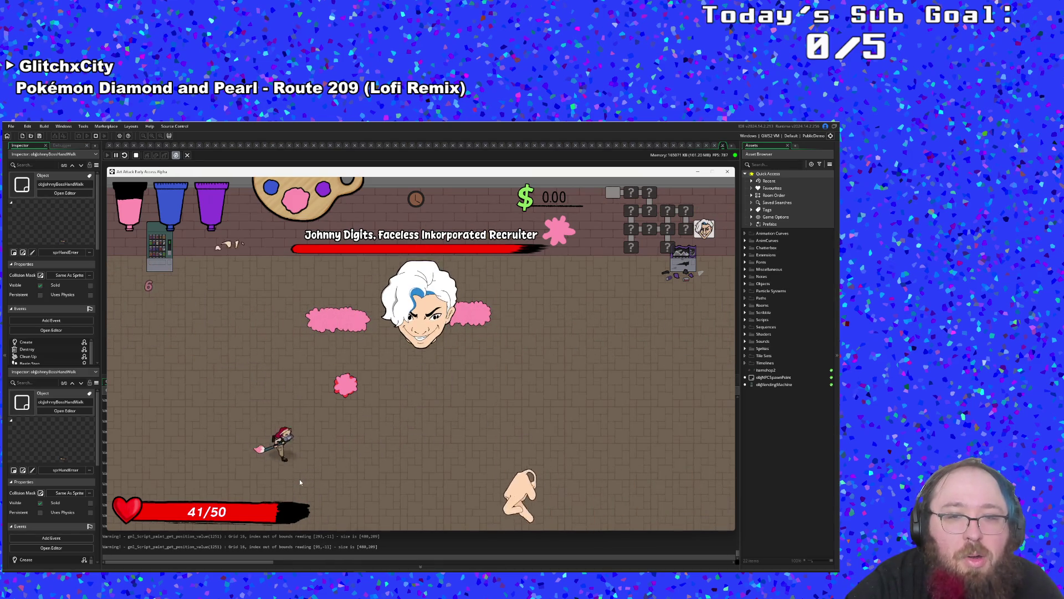
pyautogui.press('Up')
pyautogui.press('Up')
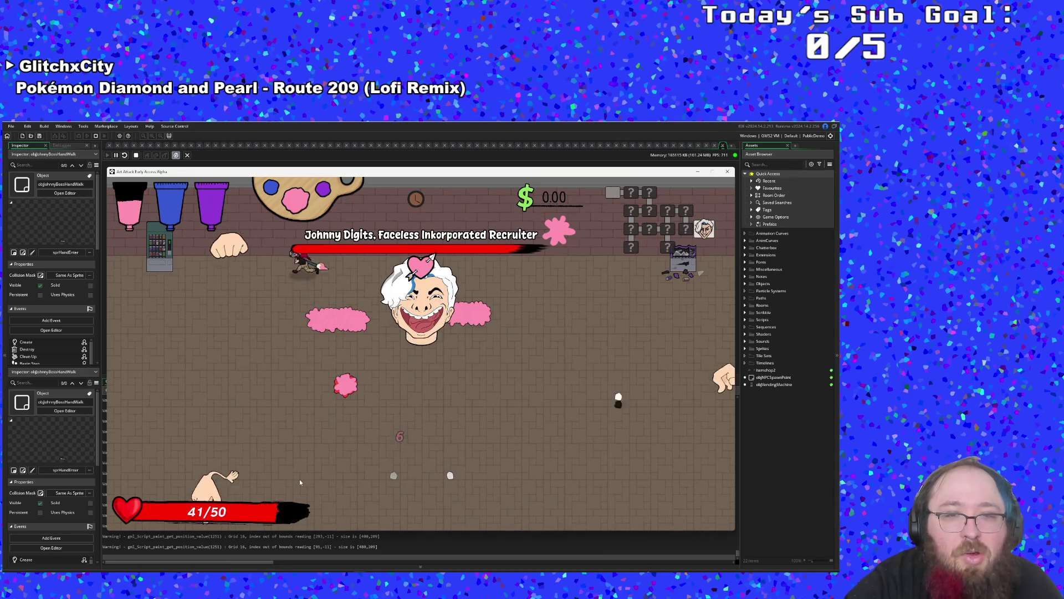
pyautogui.press('Left')
pyautogui.press('Down')
pyautogui.press('Right')
pyautogui.press('Right')
pyautogui.press('Up')
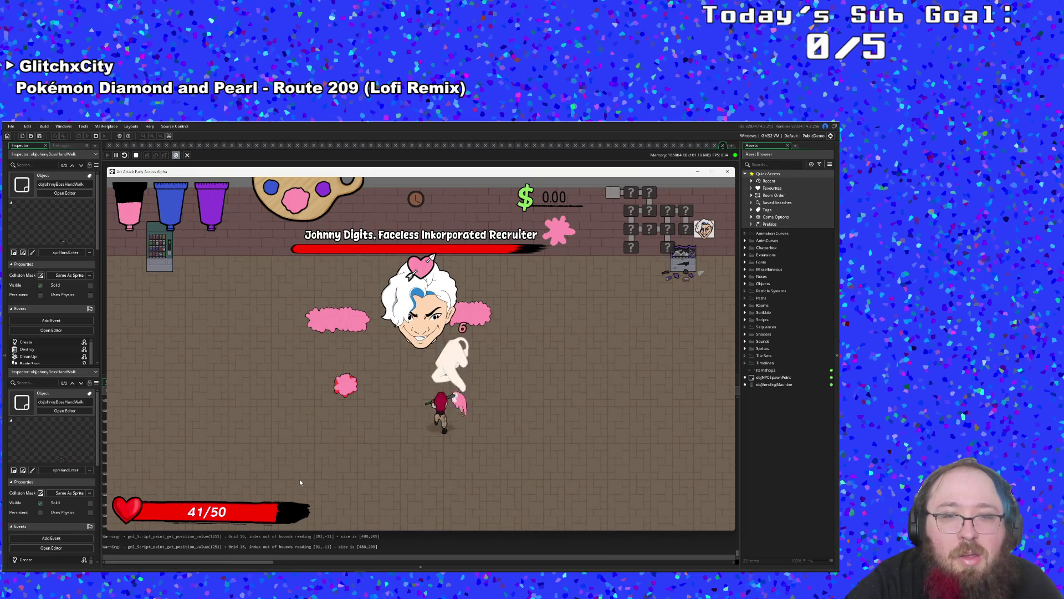
pyautogui.press('Left')
pyautogui.press('Down')
pyautogui.press('Up')
pyautogui.press('Left')
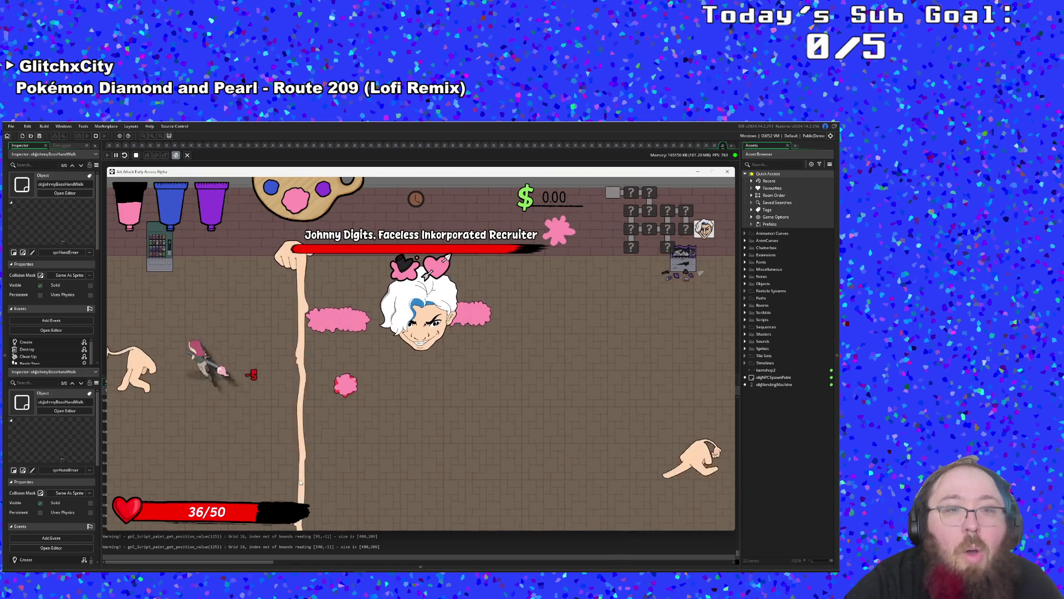
pyautogui.press('Escape')
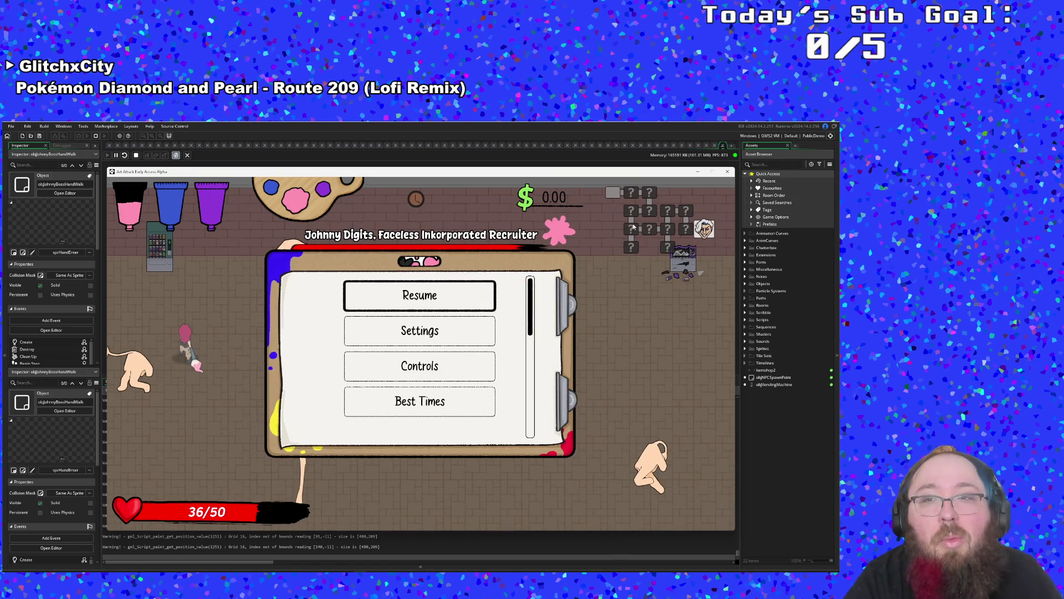
# - Close the running test game and return to the boss Step code near boss.charmed
pyautogui.click(728, 172)
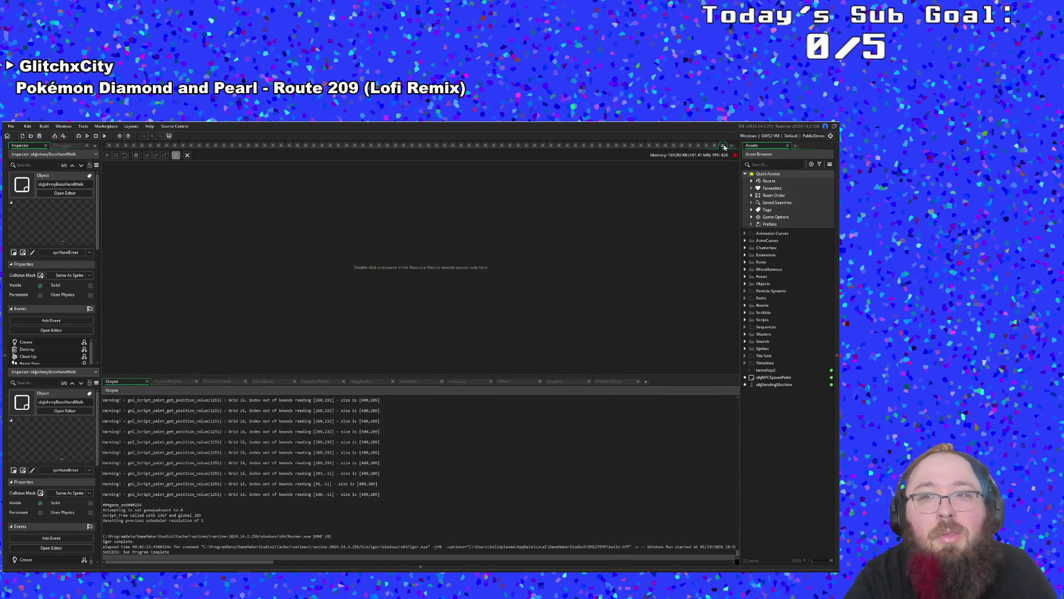
pyautogui.click(506, 315)
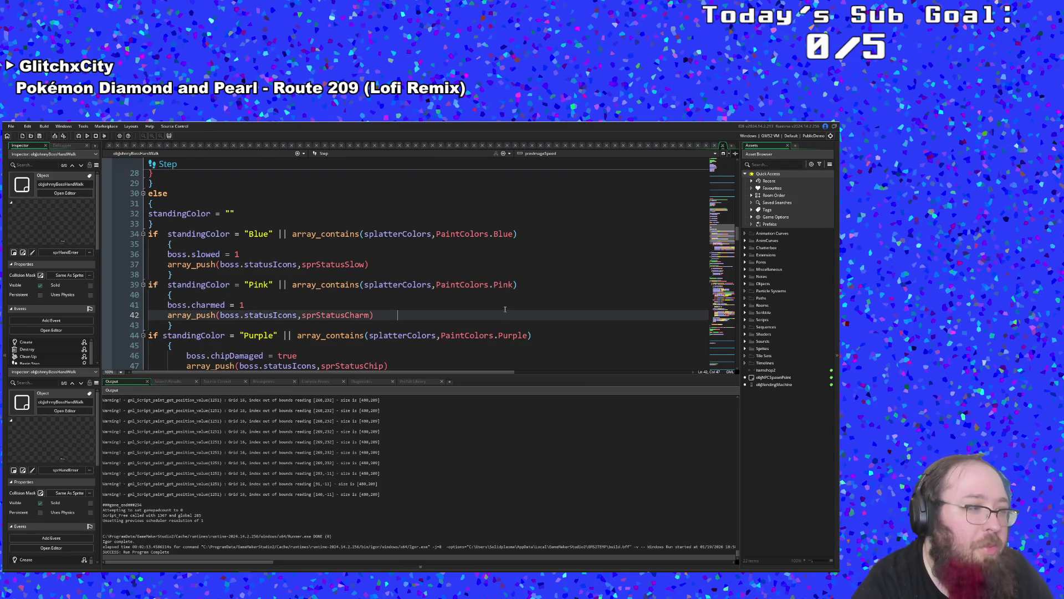
pyautogui.press('Up')
pyautogui.scroll(-2, 505, 308)
pyautogui.scroll(2, 505, 309)
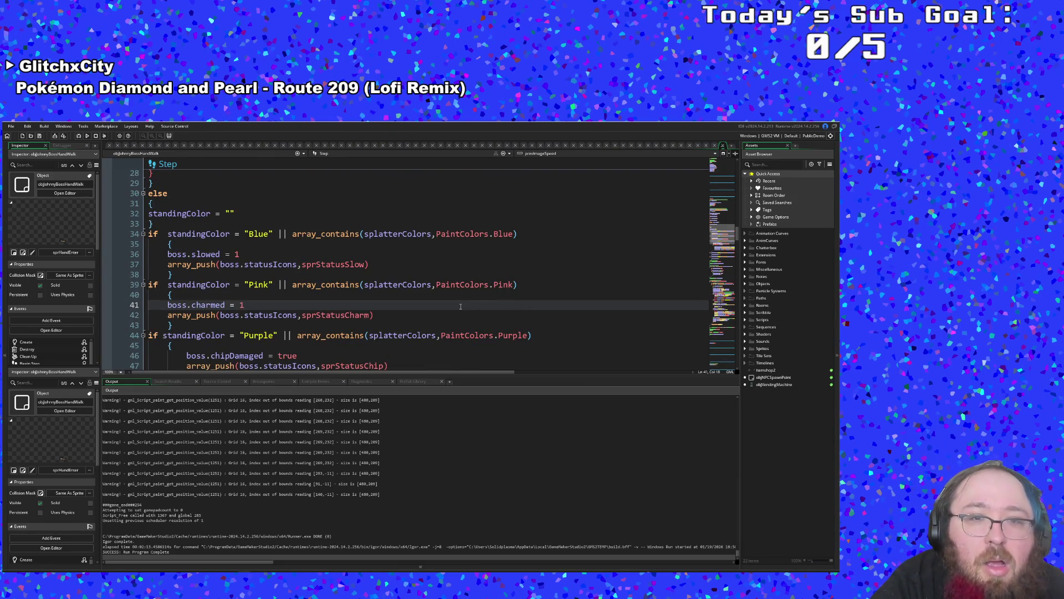
# - Review the Pink and Blue check blocks and every splatterColors use, ending at boss.slowed = 1
pyautogui.click(433, 290)
pyautogui.click(421, 284)
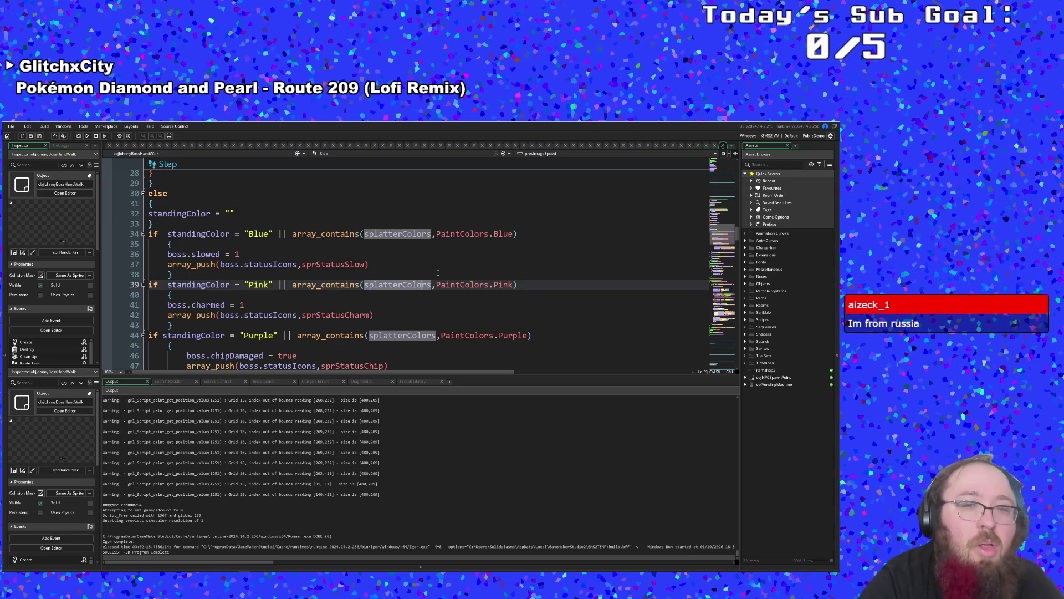
pyautogui.click(438, 273)
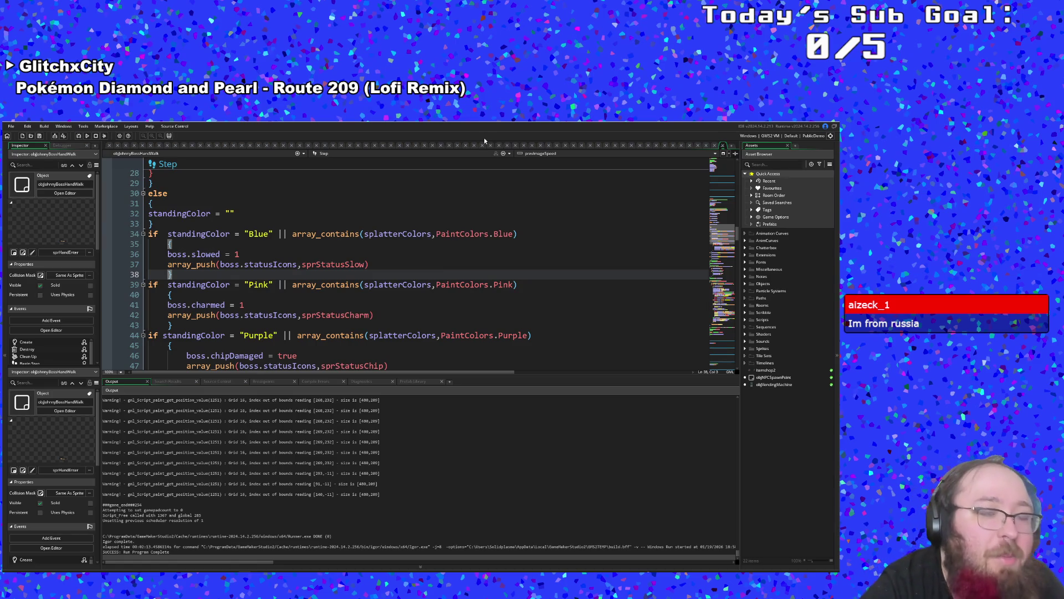
pyautogui.scroll(2, 499, 255)
pyautogui.scroll(-2, 499, 255)
pyautogui.click(520, 251)
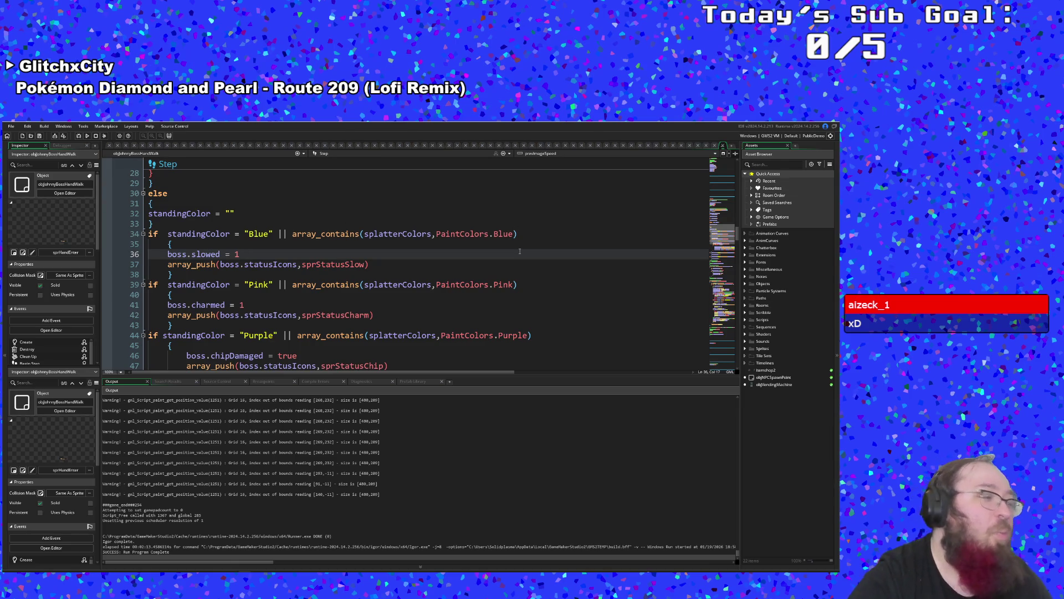
pyautogui.scroll(2, 519, 250)
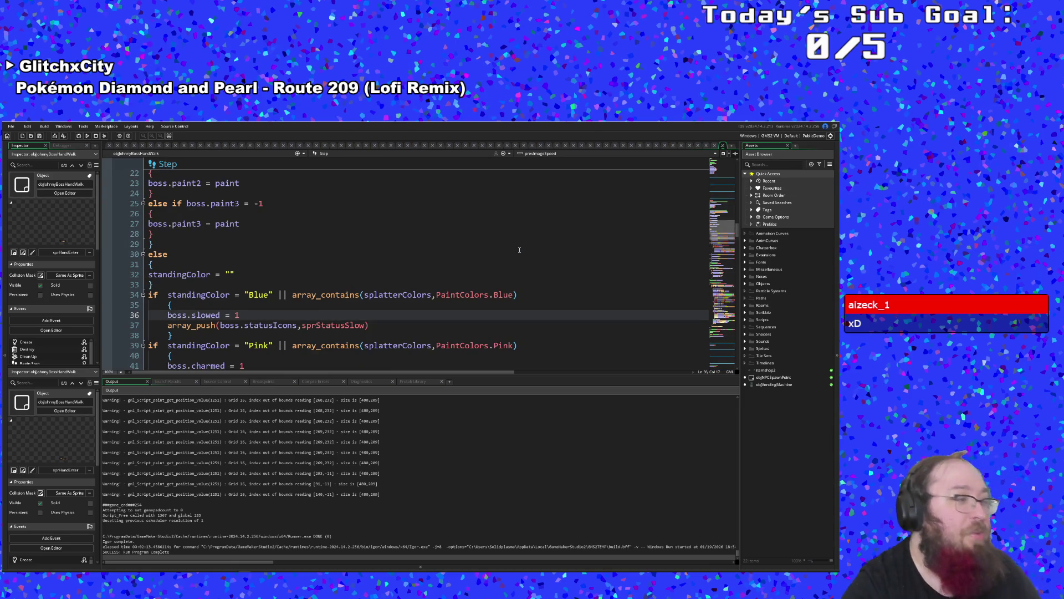
pyautogui.scroll(-2, 519, 250)
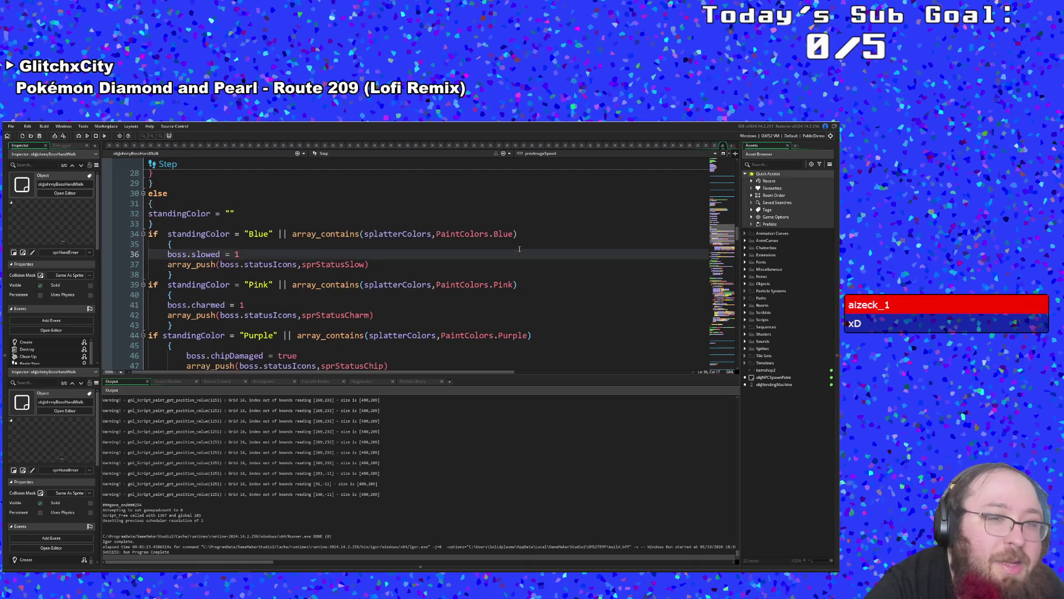
pyautogui.click(499, 281)
pyautogui.scroll(-4, 499, 281)
pyautogui.click(476, 284)
pyautogui.scroll(2, 475, 285)
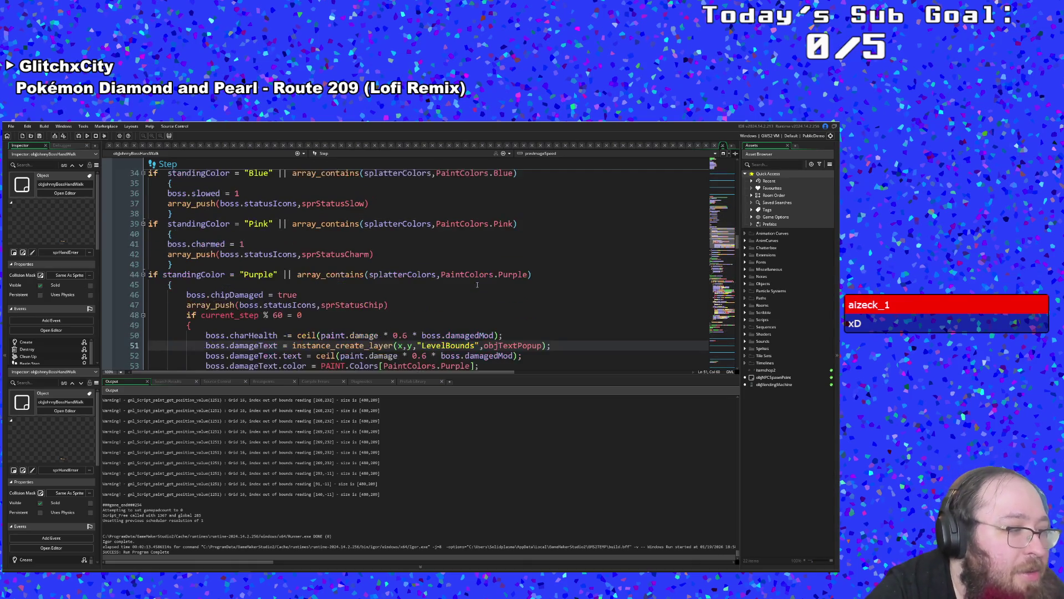
pyautogui.click(476, 284)
pyautogui.scroll(2, 475, 285)
pyautogui.click(475, 284)
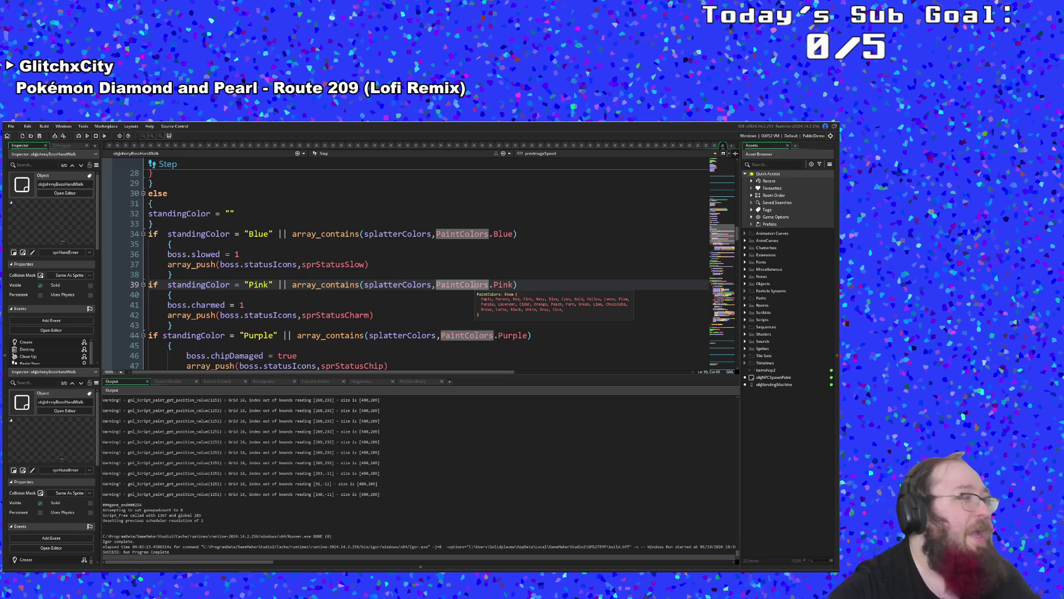
pyautogui.click(429, 305)
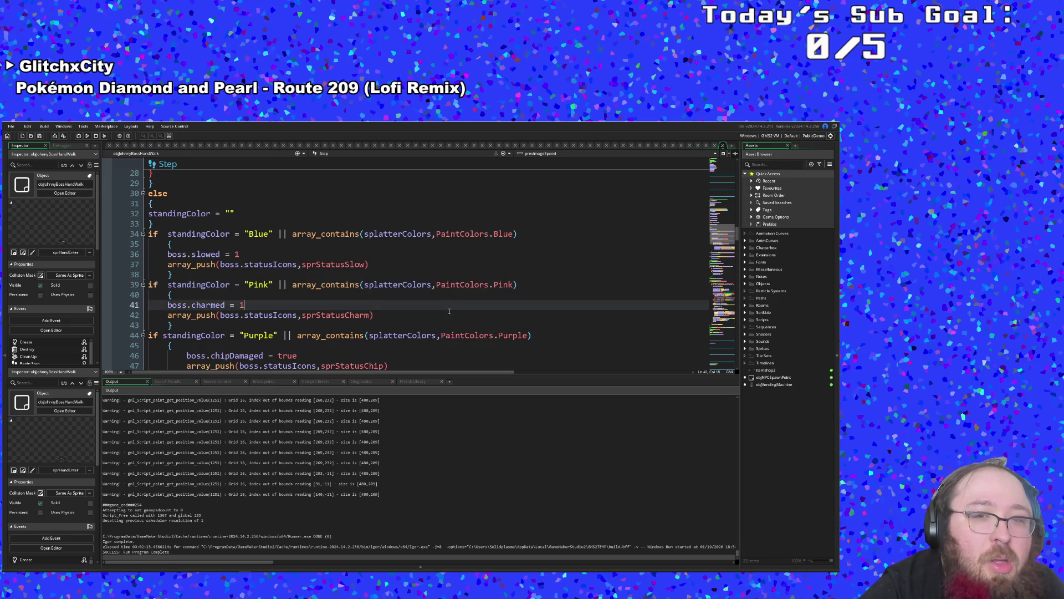
pyautogui.click(429, 318)
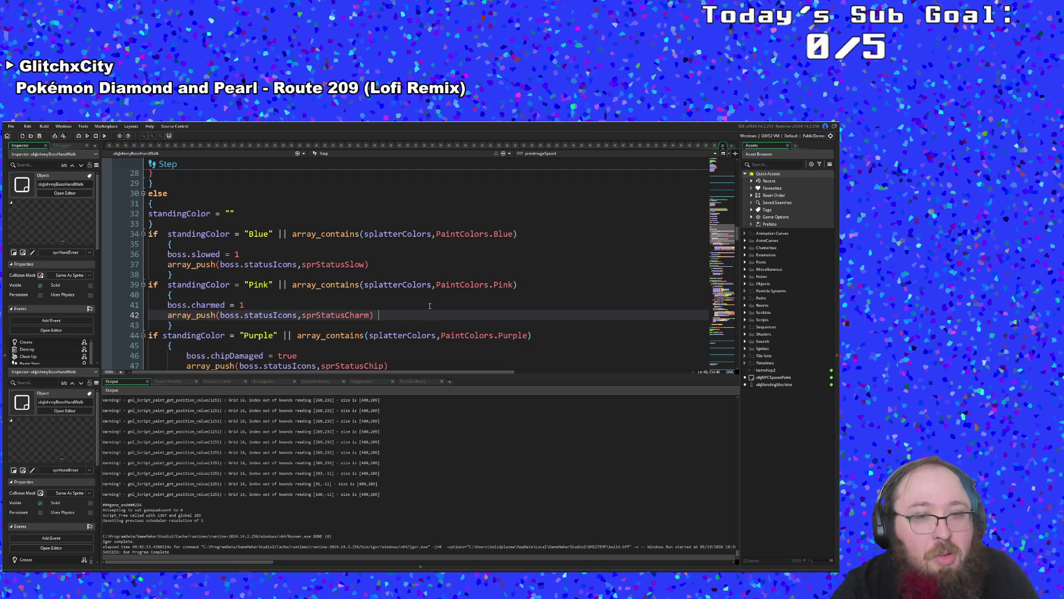
pyautogui.click(430, 306)
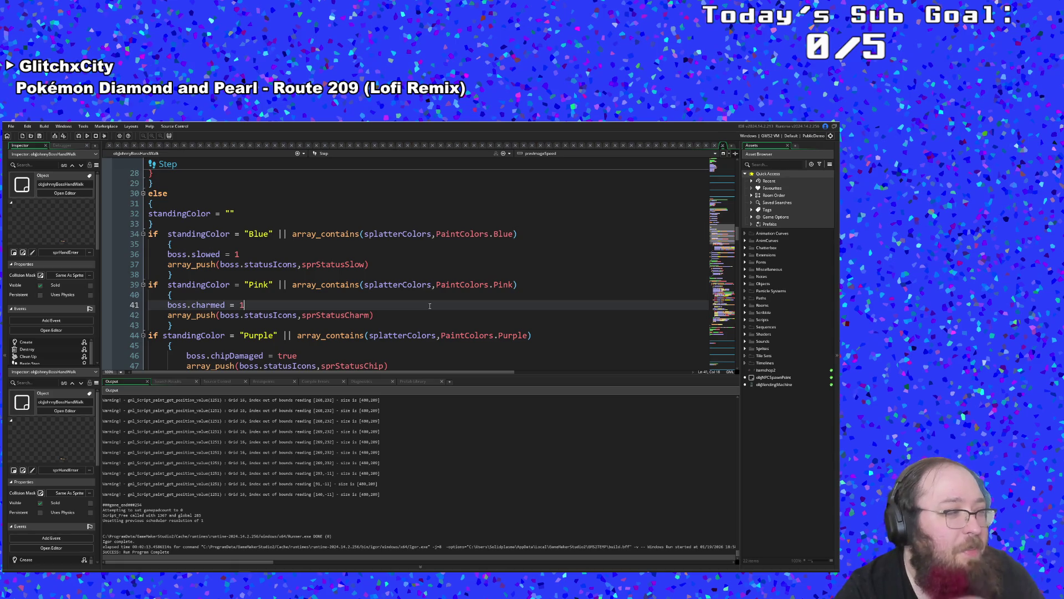
pyautogui.scroll(2, 430, 298)
pyautogui.scroll(-4, 430, 298)
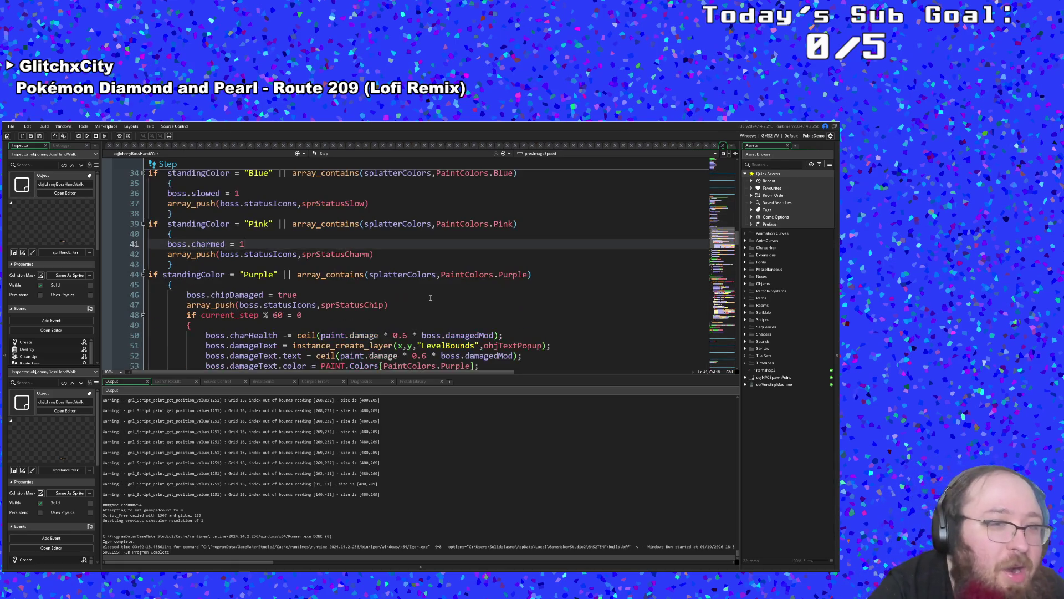
pyautogui.click(430, 298)
pyautogui.scroll(2, 431, 297)
pyautogui.click(430, 297)
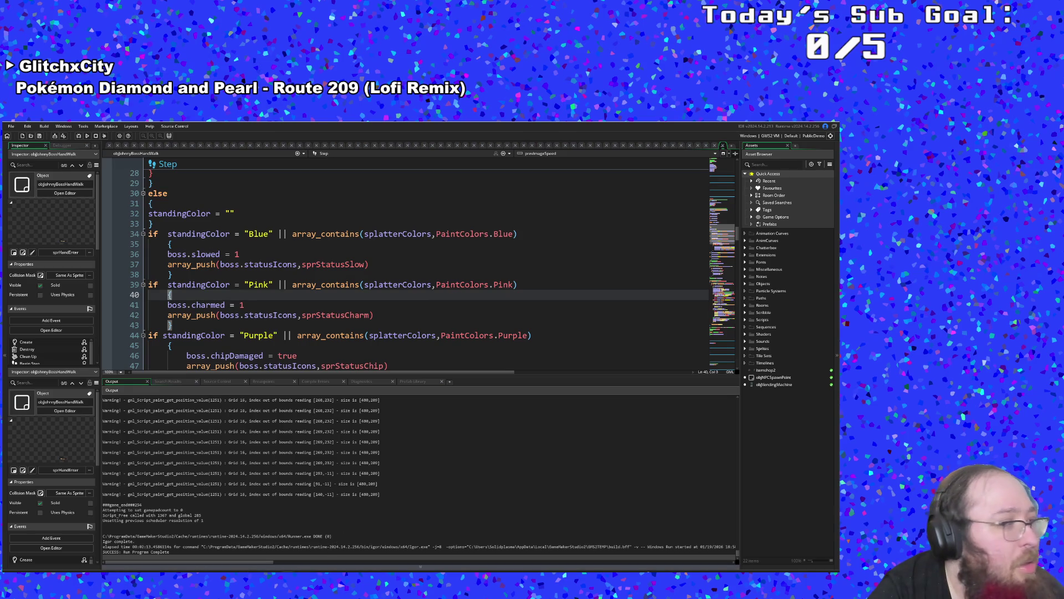
pyautogui.click(398, 305)
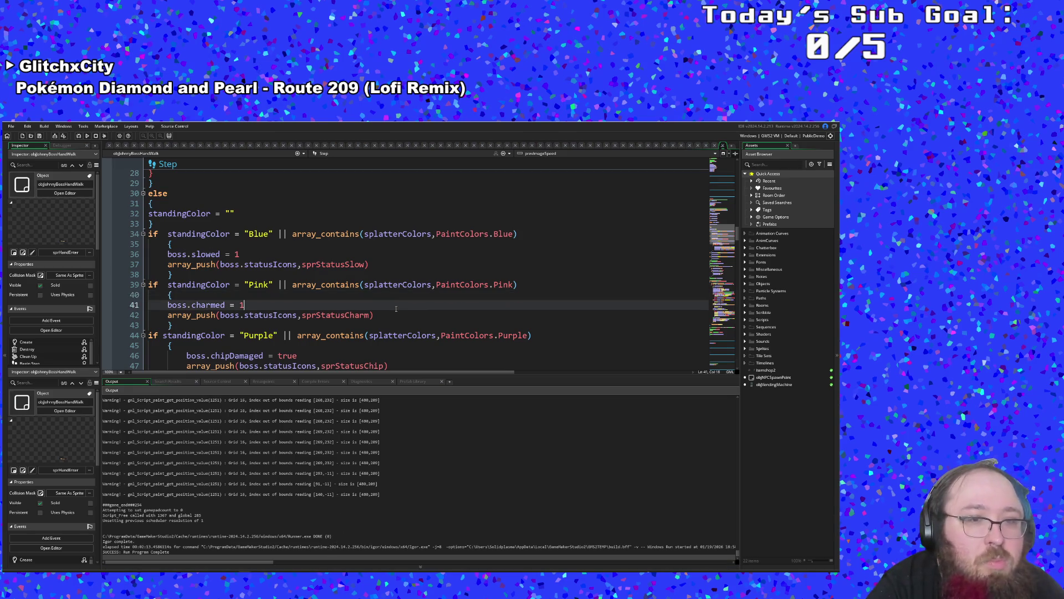
pyautogui.scroll(-2, 398, 304)
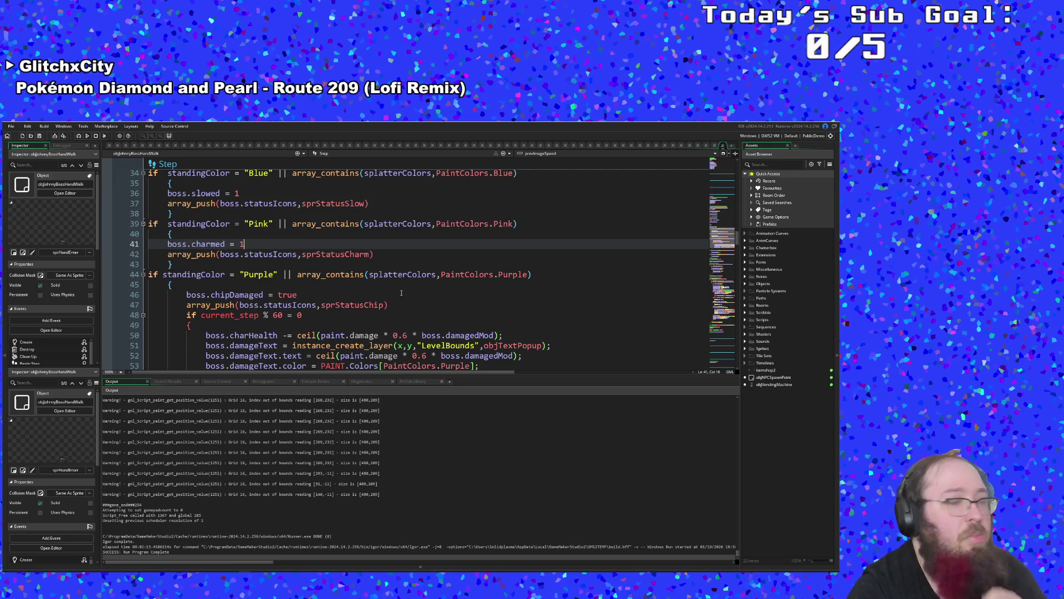
pyautogui.scroll(2, 401, 293)
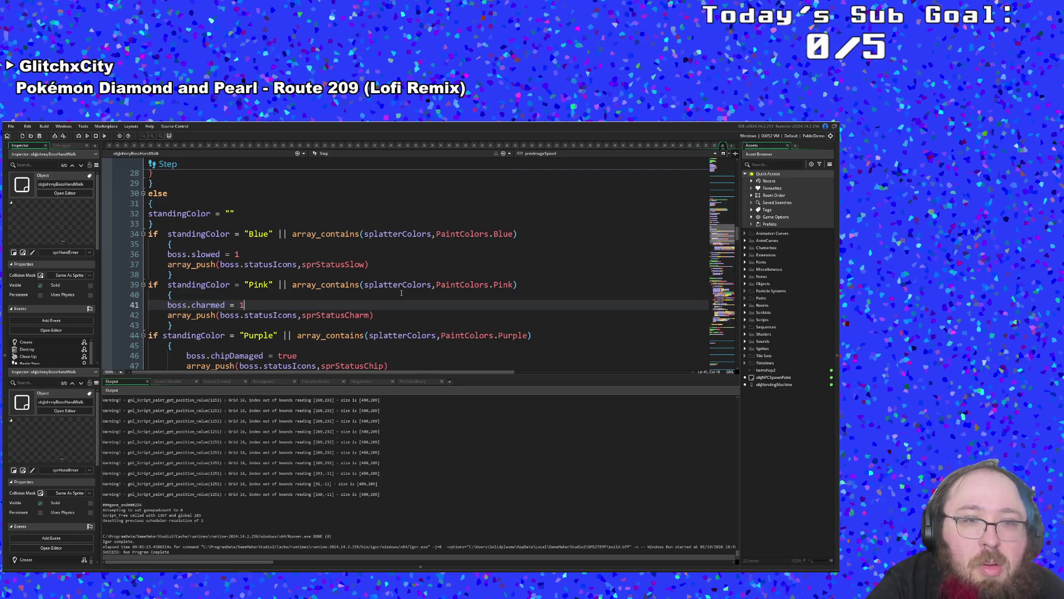
pyautogui.click(402, 293)
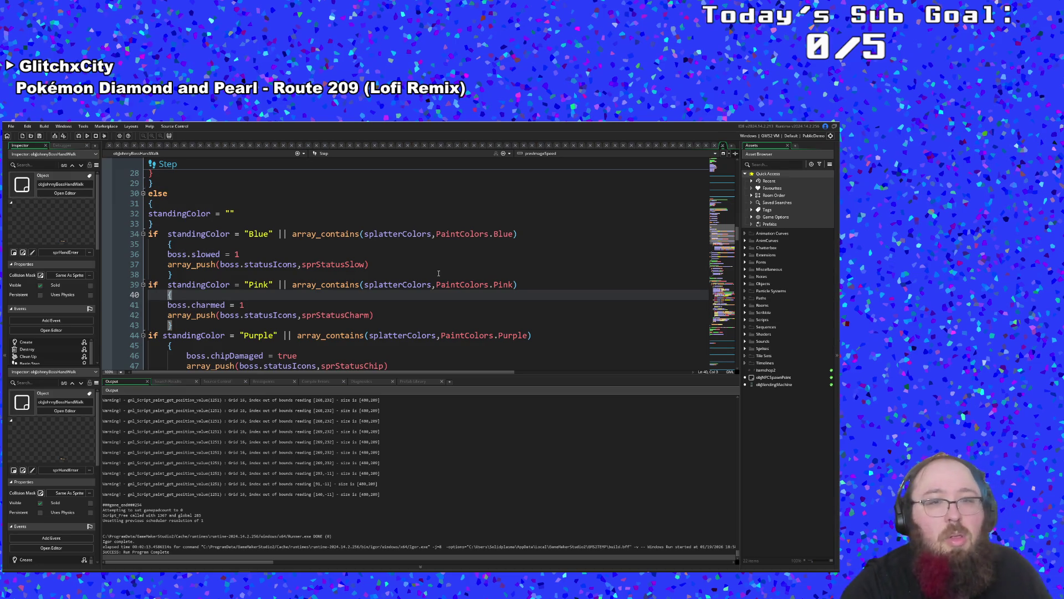
pyautogui.click(383, 285)
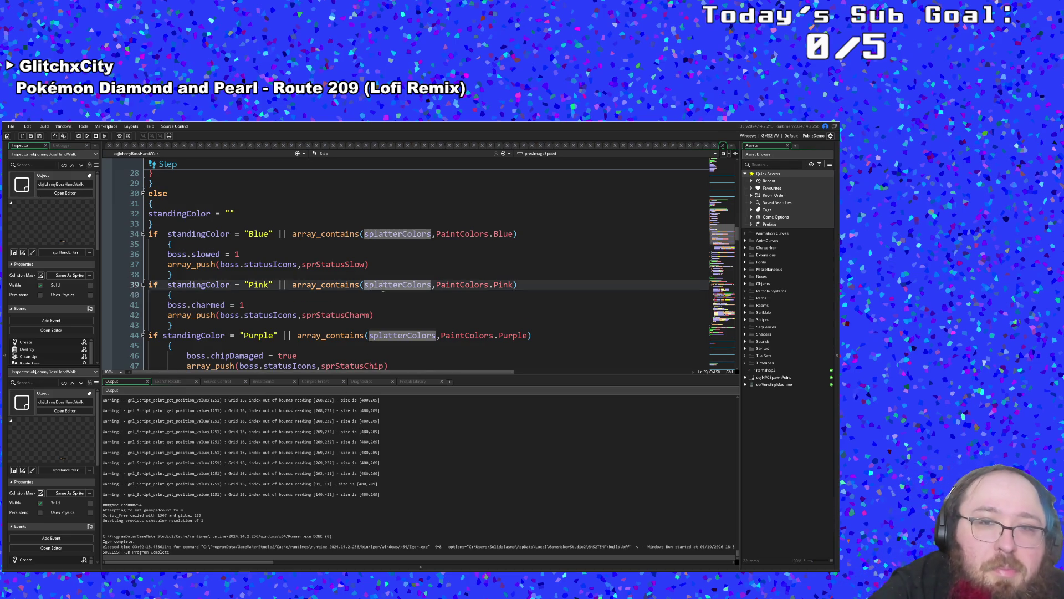
pyautogui.click(374, 259)
pyautogui.click(373, 264)
pyautogui.press('Down')
pyautogui.press('Down')
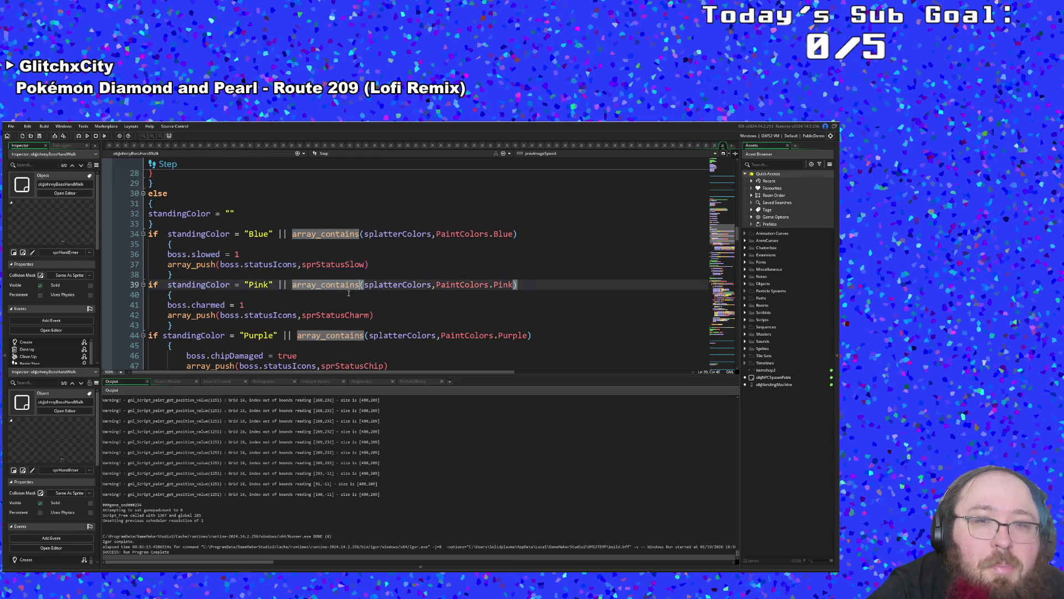
pyautogui.click(349, 293)
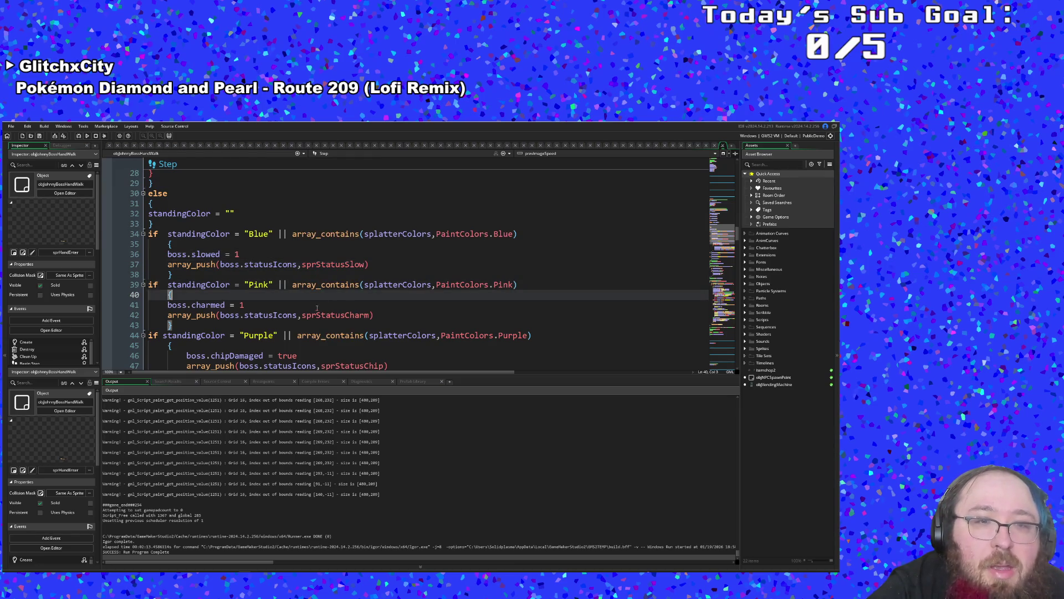
pyautogui.click(336, 285)
pyautogui.click(277, 302)
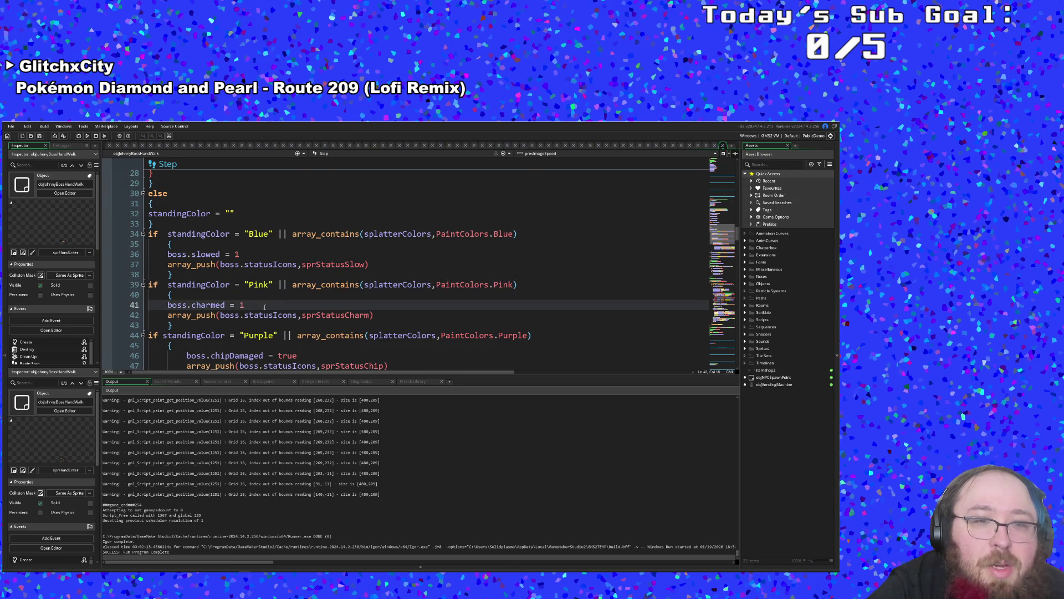
pyautogui.click(259, 315)
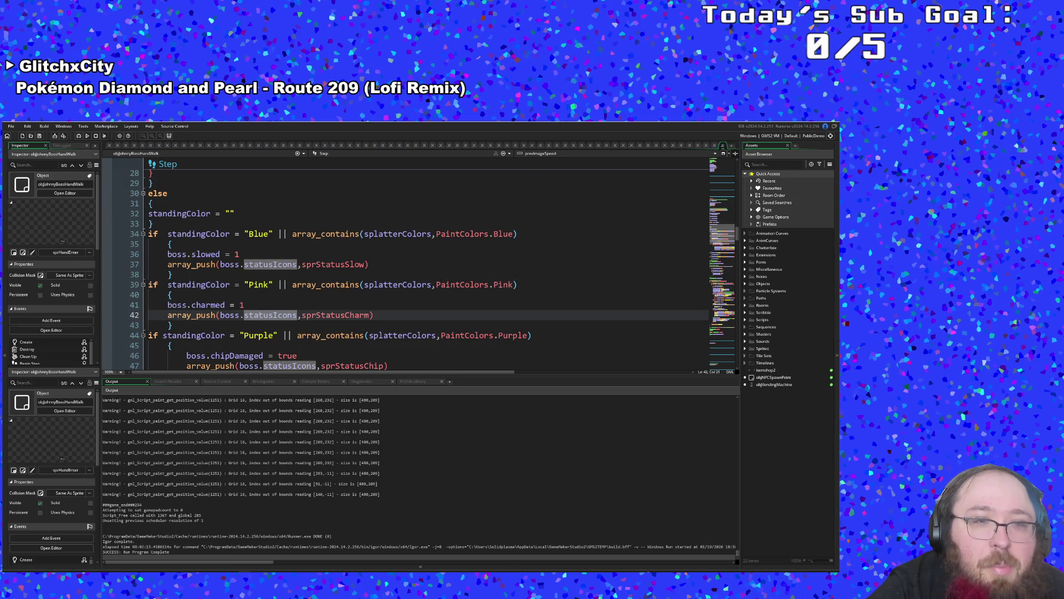
# - Add a breakpoint on the Pink status check at line 39 and launch the game for debugging
pyautogui.click(269, 307)
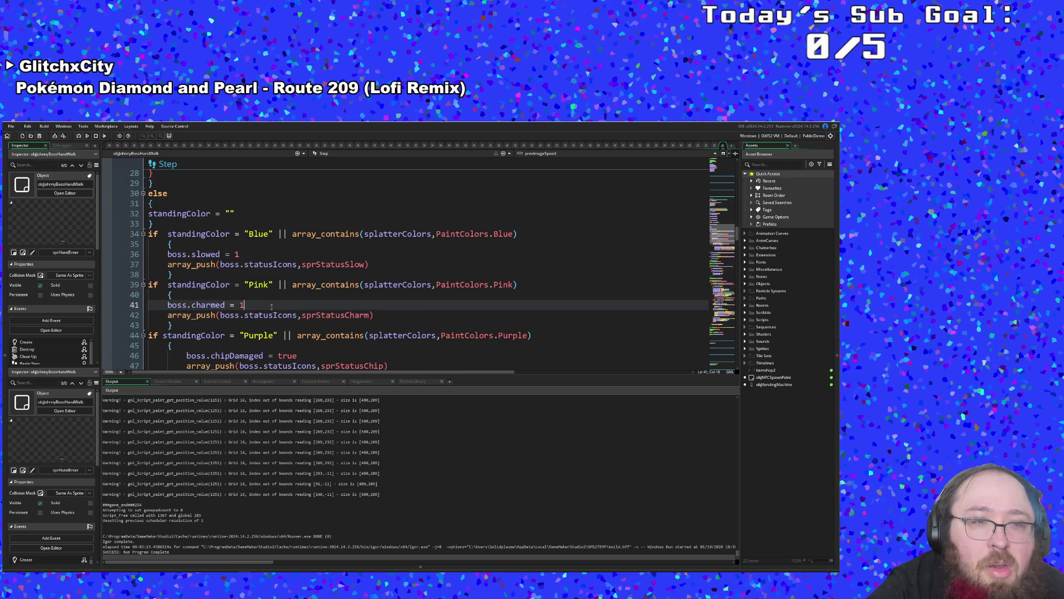
pyautogui.click(107, 284)
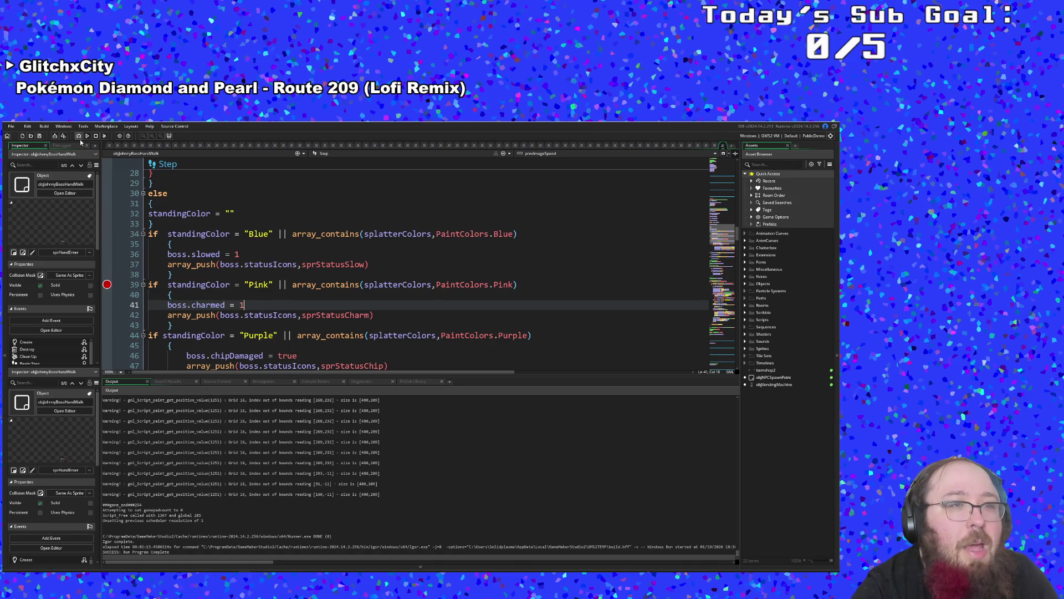
pyautogui.click(87, 135)
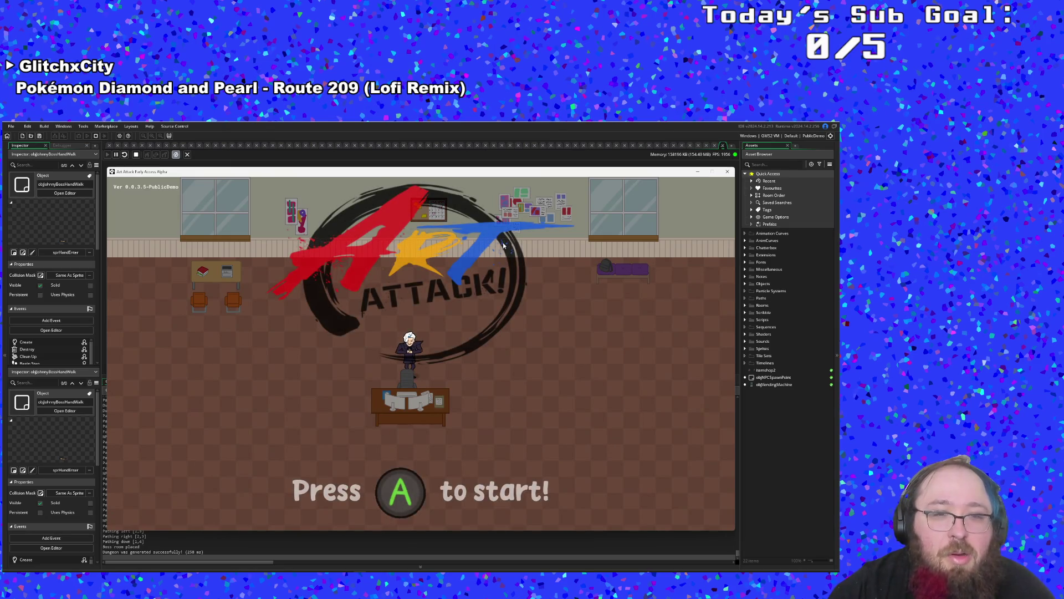
# - Start the game and set the three debug-menu paints to Pink, Blue and Purple
pyautogui.press('Return')
pyautogui.press('Return')
pyautogui.press('Return')
pyautogui.press('Return')
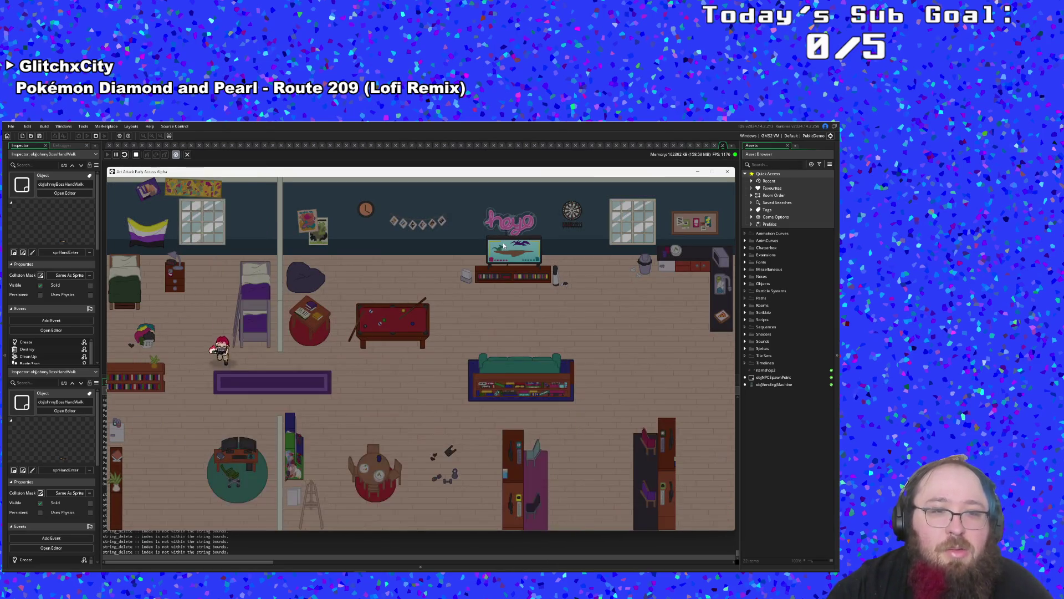
pyautogui.press('F1')
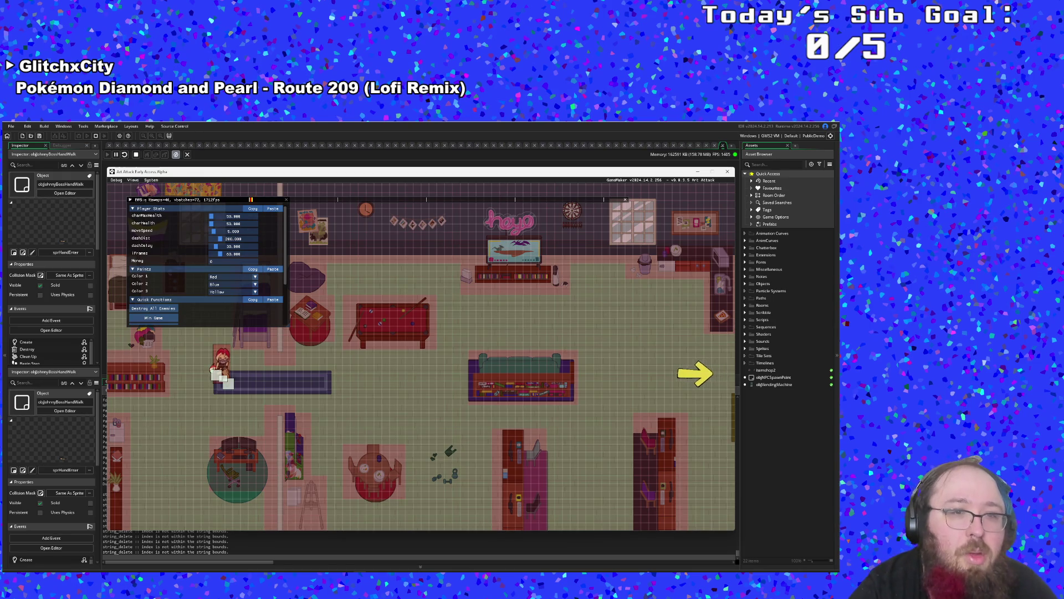
pyautogui.click(252, 277)
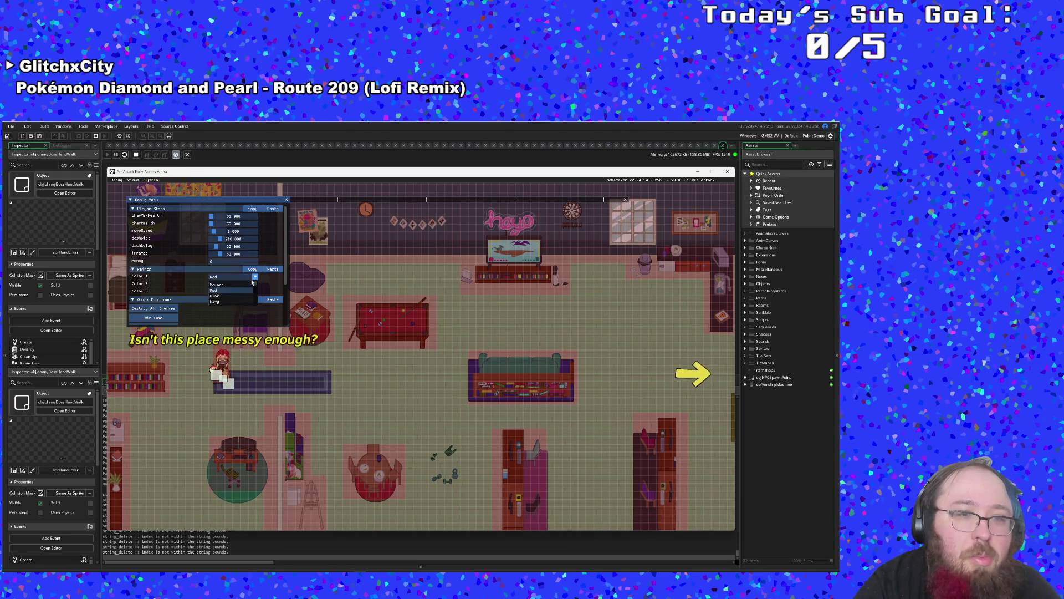
pyautogui.click(244, 296)
pyautogui.click(254, 283)
pyautogui.click(232, 300)
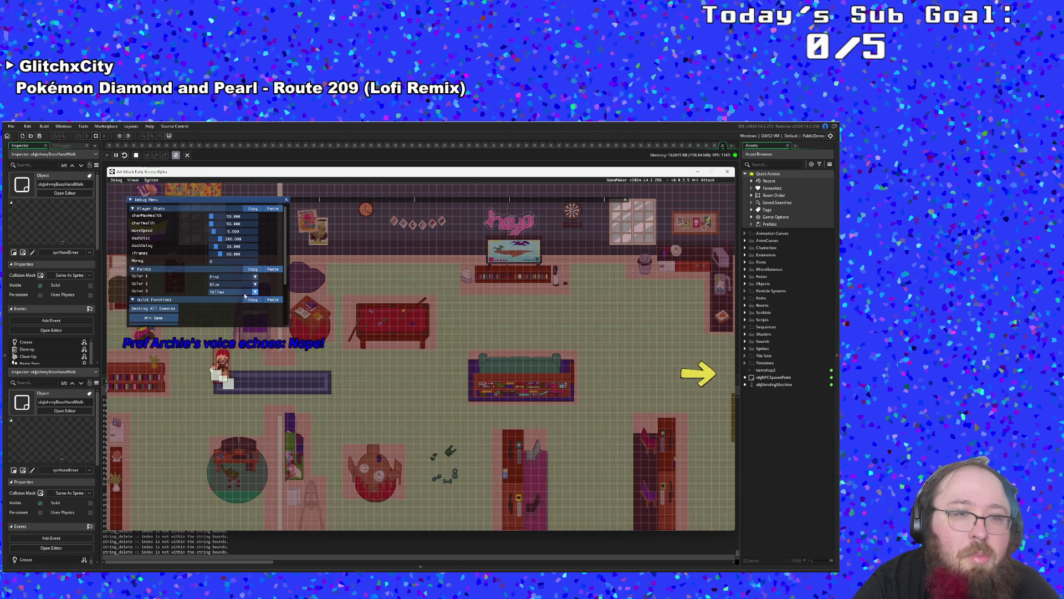
pyautogui.click(255, 292)
pyautogui.scroll(-1, 243, 313)
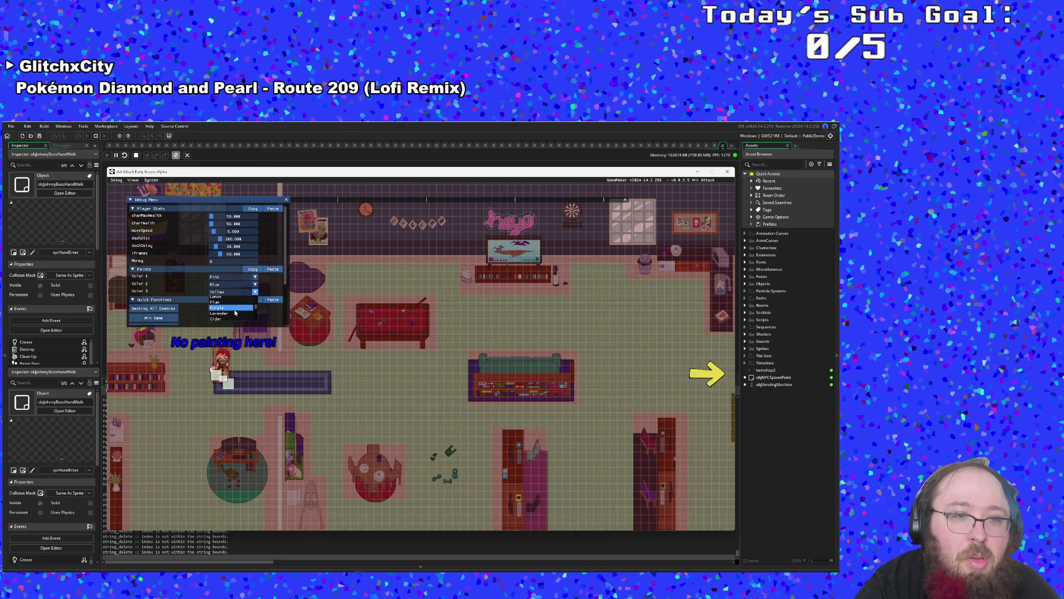
pyautogui.click(233, 314)
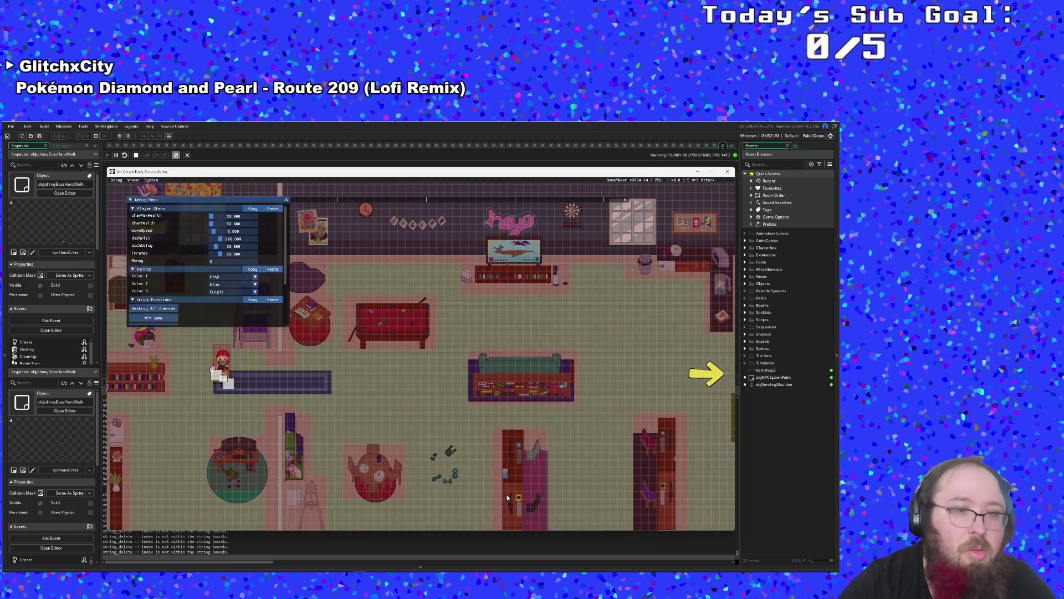
pyautogui.click(153, 318)
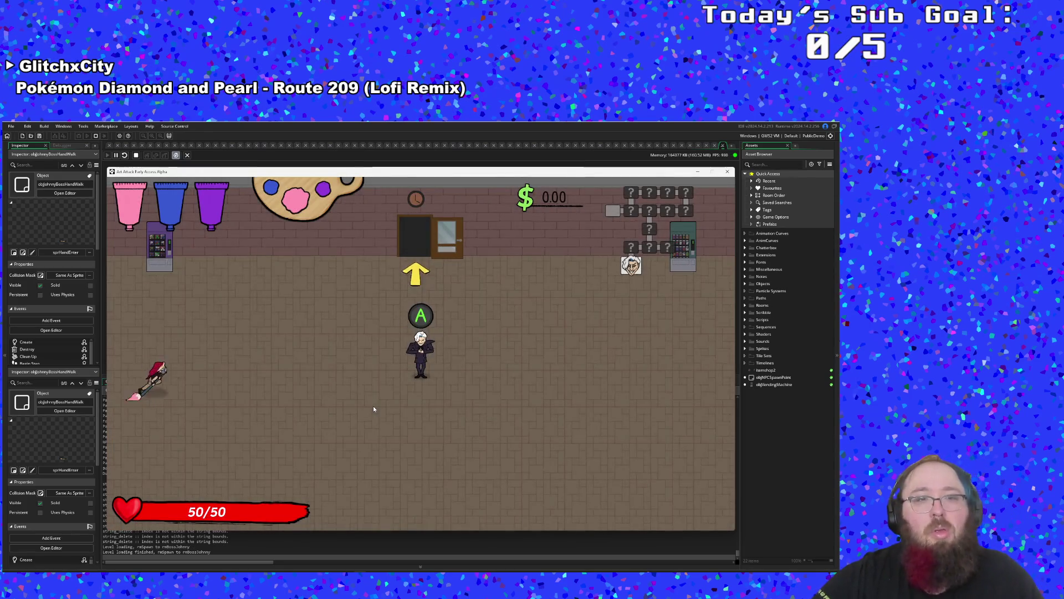
# - Set max and current health to 100000, then talk to the boss to start the fight
pyautogui.press('d')
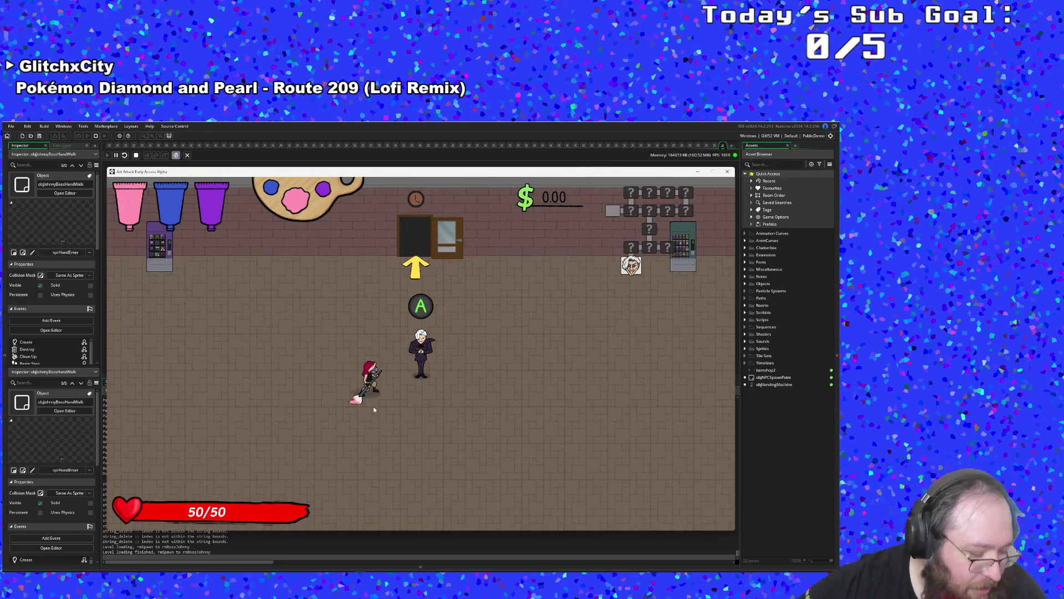
pyautogui.press('F1')
pyautogui.scroll(3, 239, 294)
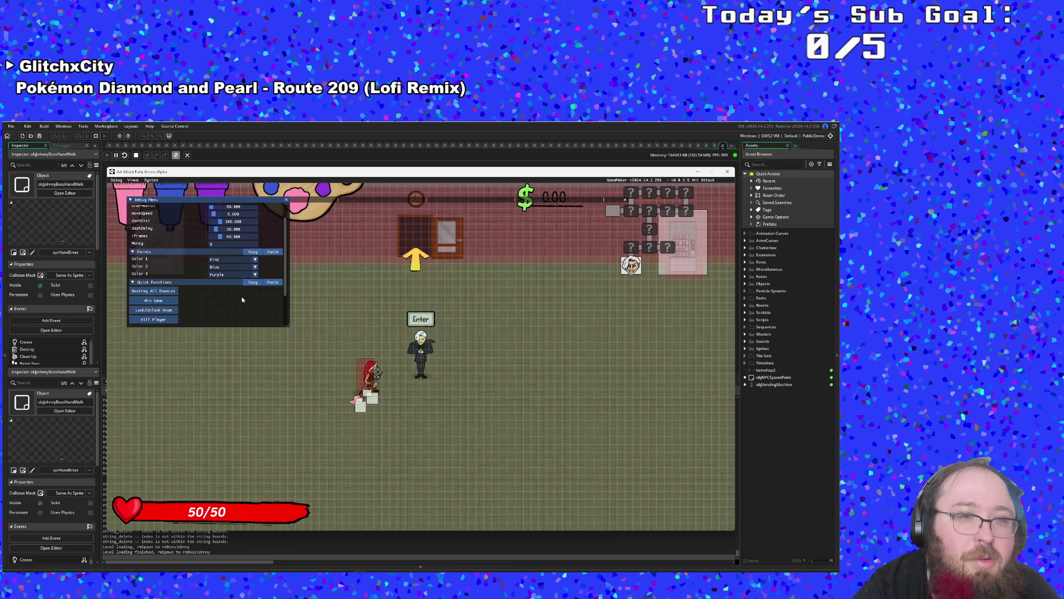
pyautogui.doubleClick(233, 216)
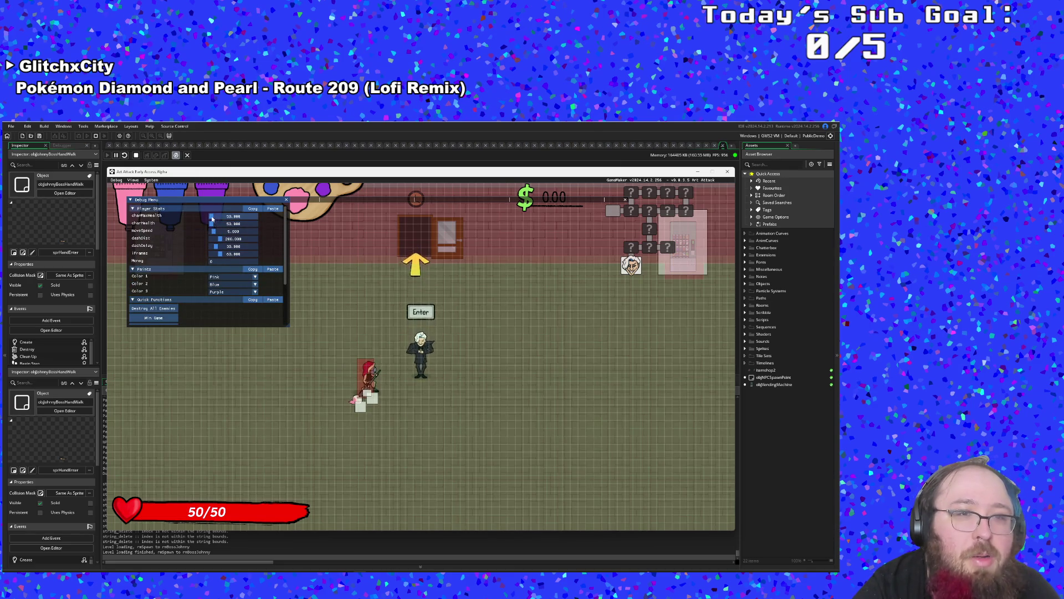
pyautogui.write('100000')
pyautogui.press('Tab')
pyautogui.write('100000')
pyautogui.press('Return')
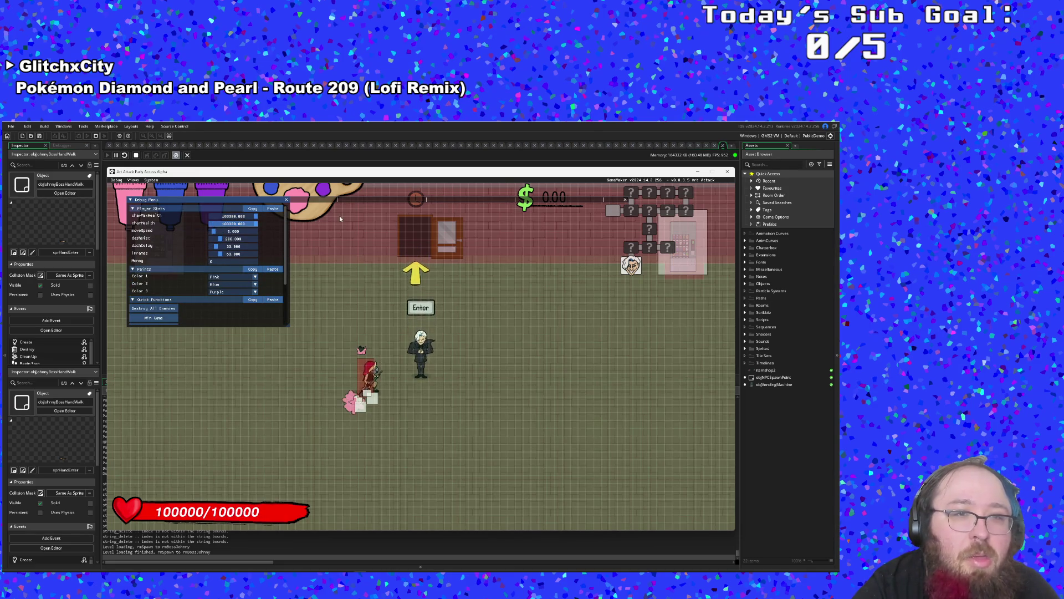
pyautogui.press('F1')
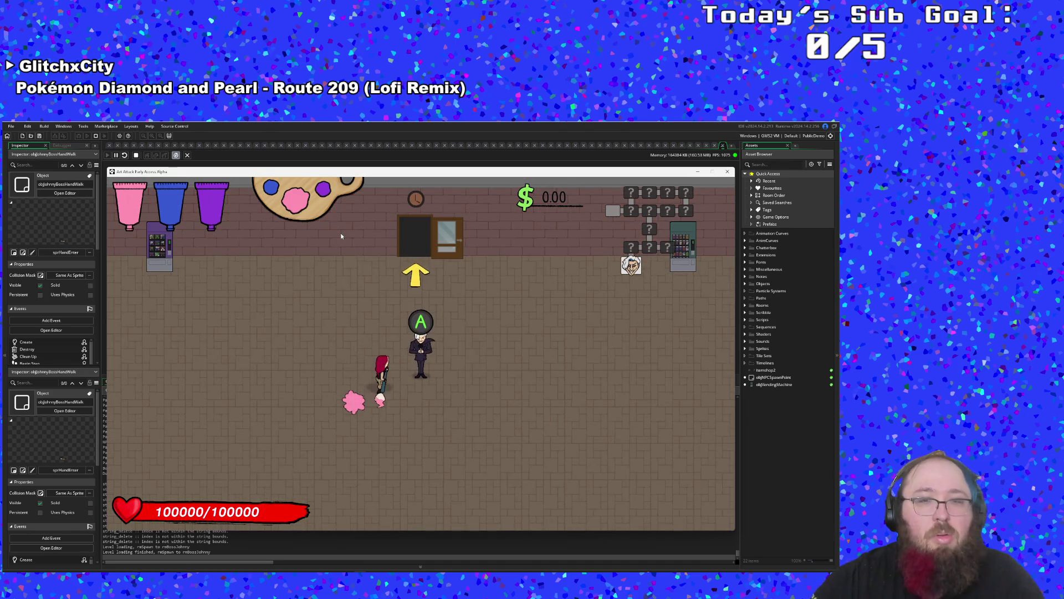
pyautogui.press('Return')
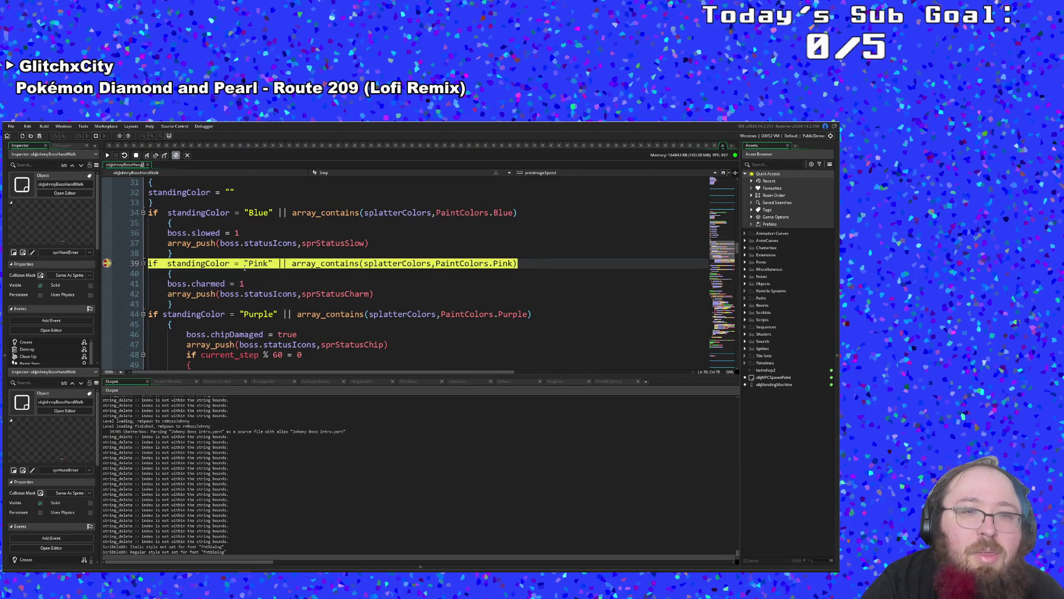
# - Step past the Pink check, breakpoint the boss.charmed line, and resume until the charm shot lands
pyautogui.click(146, 156)
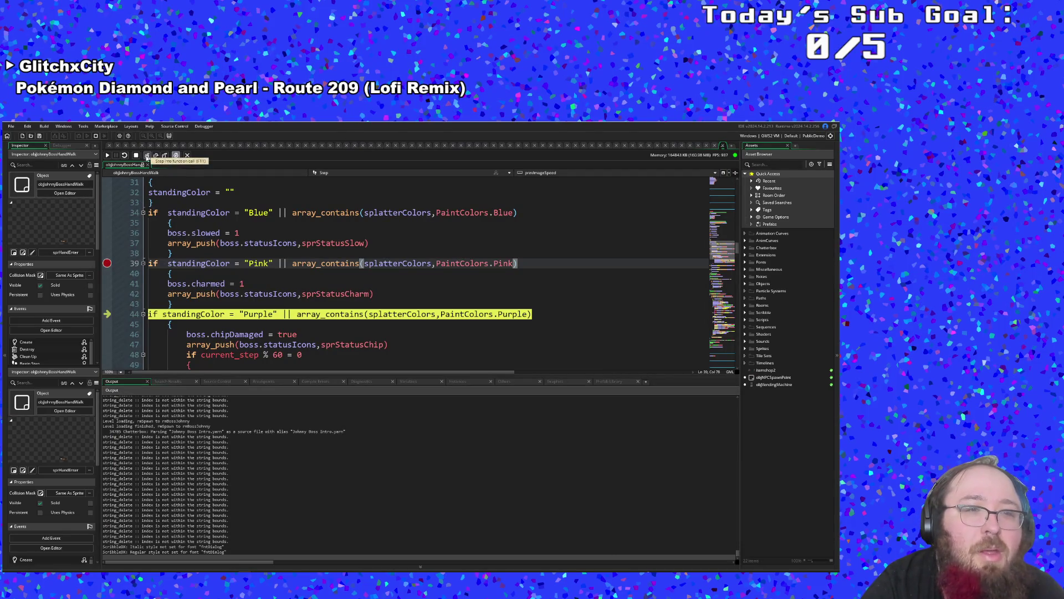
pyautogui.click(108, 284)
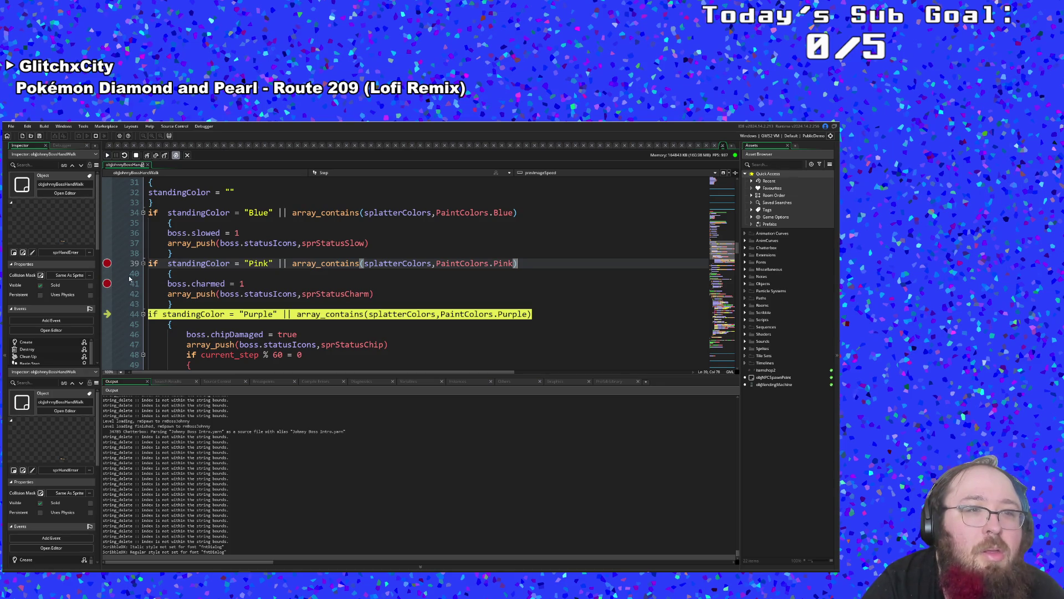
pyautogui.click(107, 155)
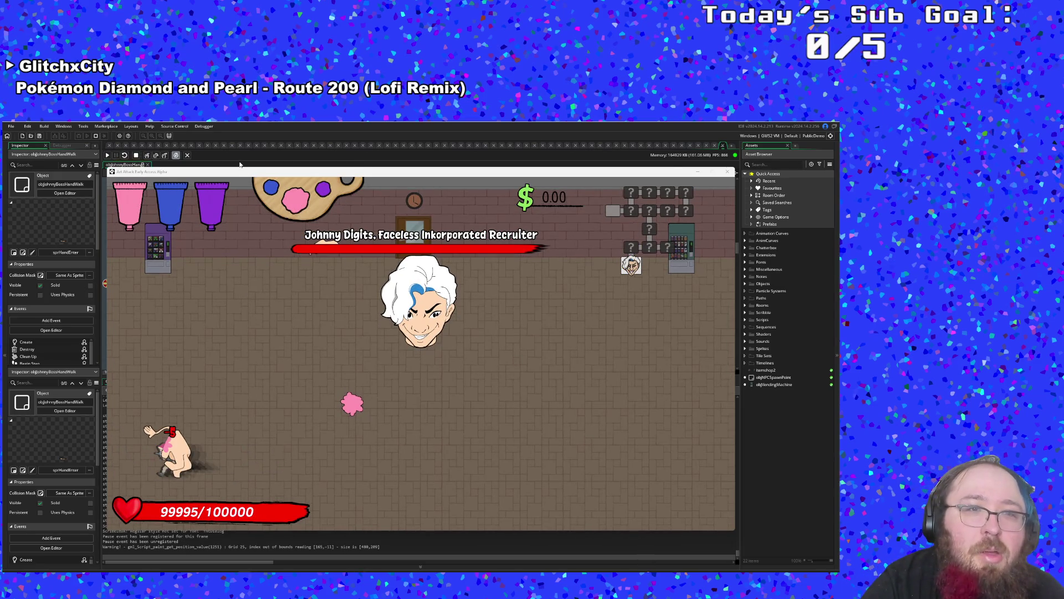
pyautogui.click(108, 156)
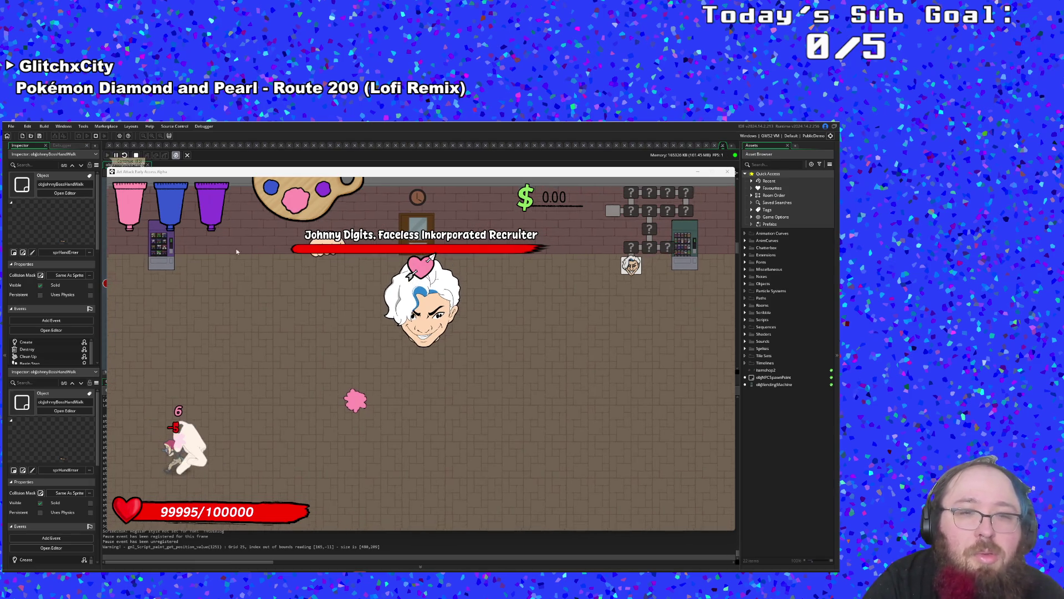
pyautogui.click(768, 476)
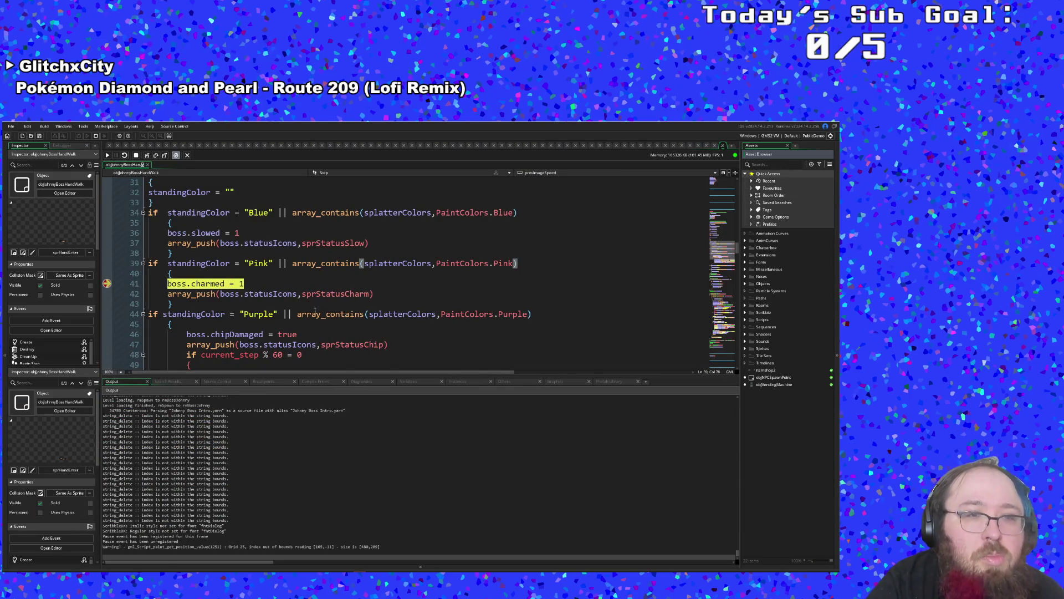
# - Step line by line through the remaining paint status checks, then continue to the charm line again
pyautogui.click(145, 156)
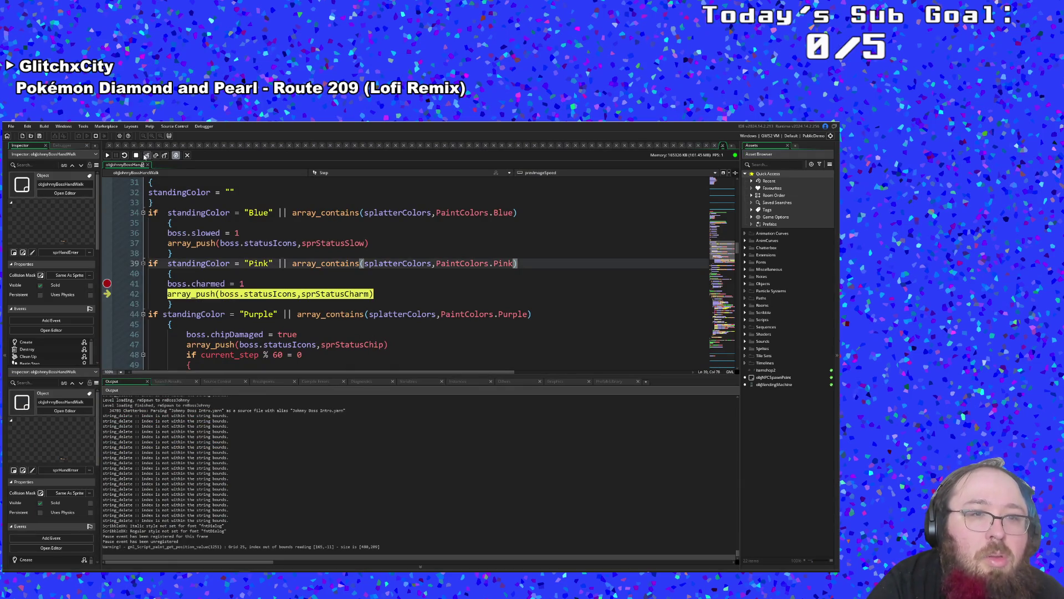
pyautogui.click(145, 156)
pyautogui.click(145, 155)
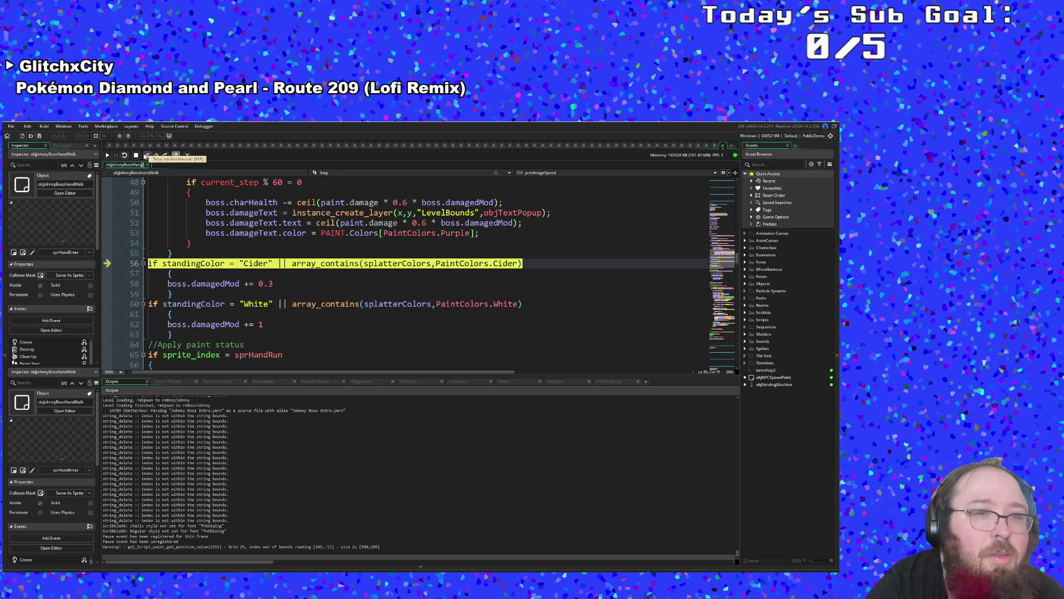
pyautogui.click(145, 155)
pyautogui.click(145, 155)
pyautogui.click(108, 156)
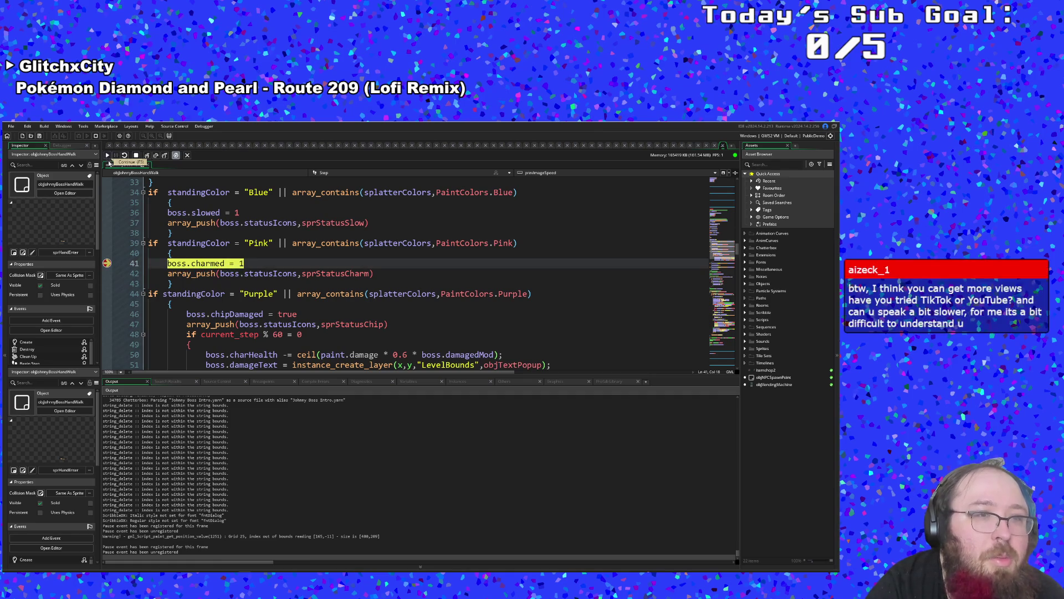
# - Inspect boss.charmed and the charm icon line, step once with F10, then stop debugging
pyautogui.moveTo(211, 264)
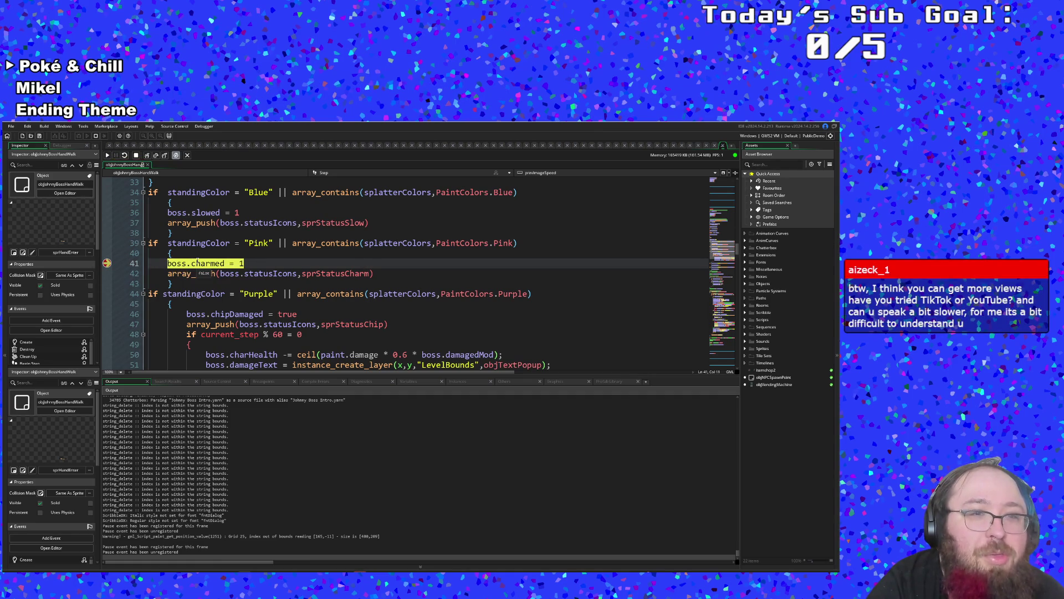
pyautogui.click(174, 264)
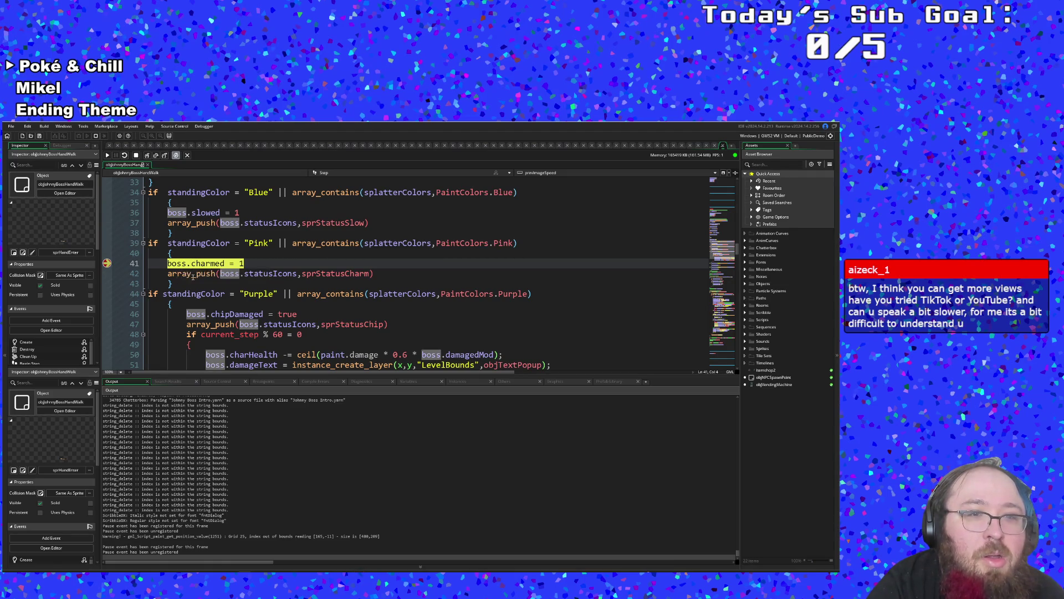
pyautogui.scroll(2, 193, 275)
pyautogui.scroll(-2, 193, 276)
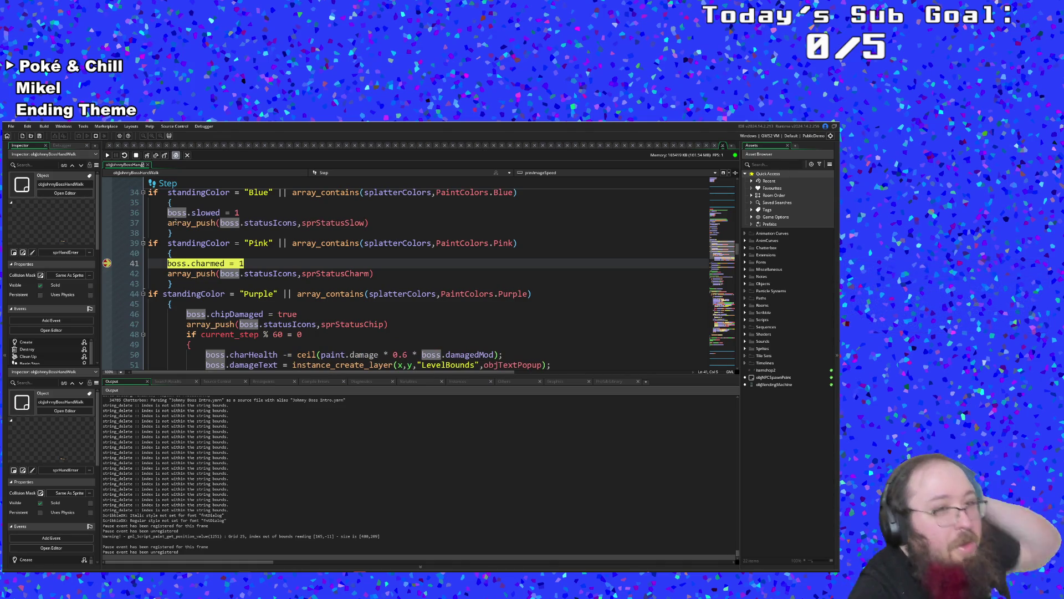
pyautogui.click(201, 255)
pyautogui.click(246, 265)
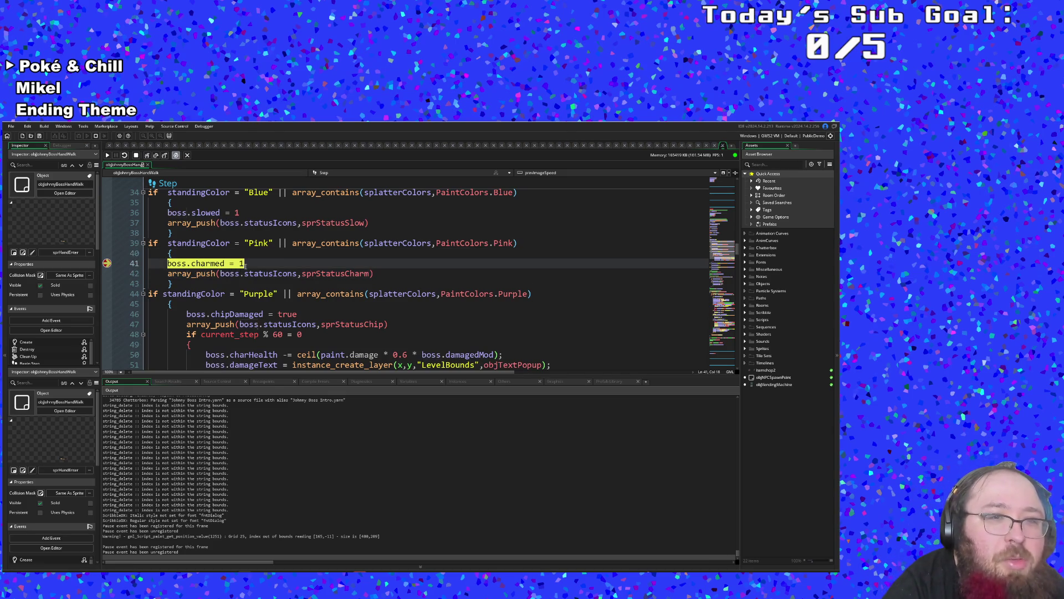
pyautogui.click(229, 273)
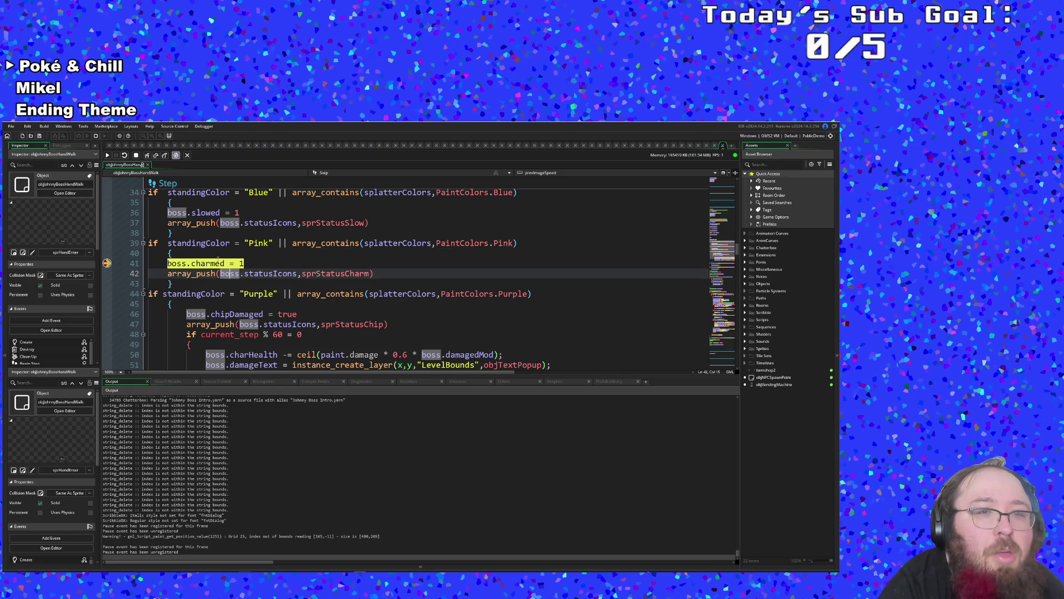
pyautogui.press('F10')
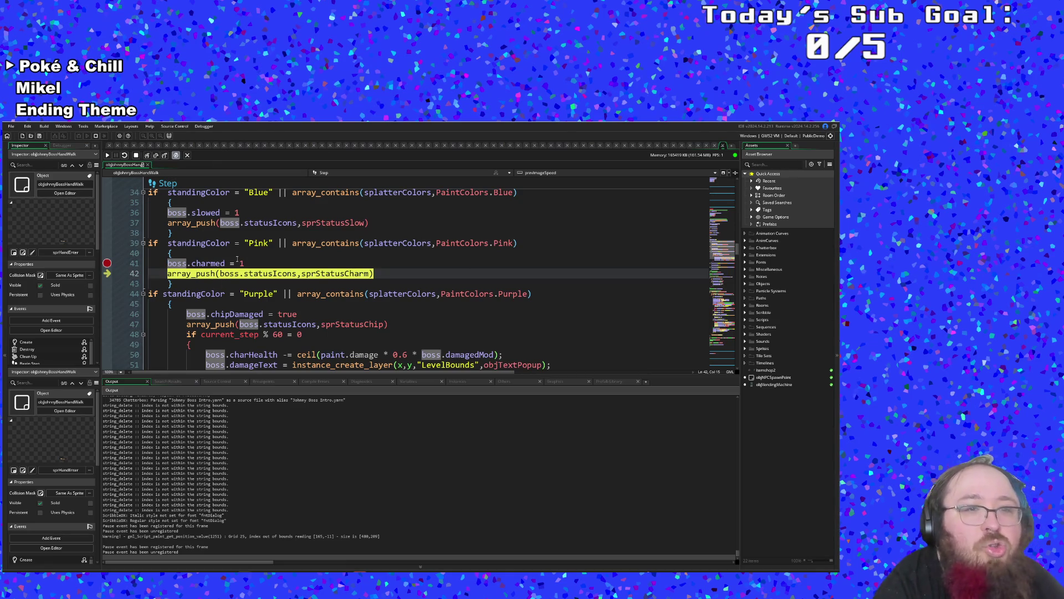
pyautogui.click(238, 256)
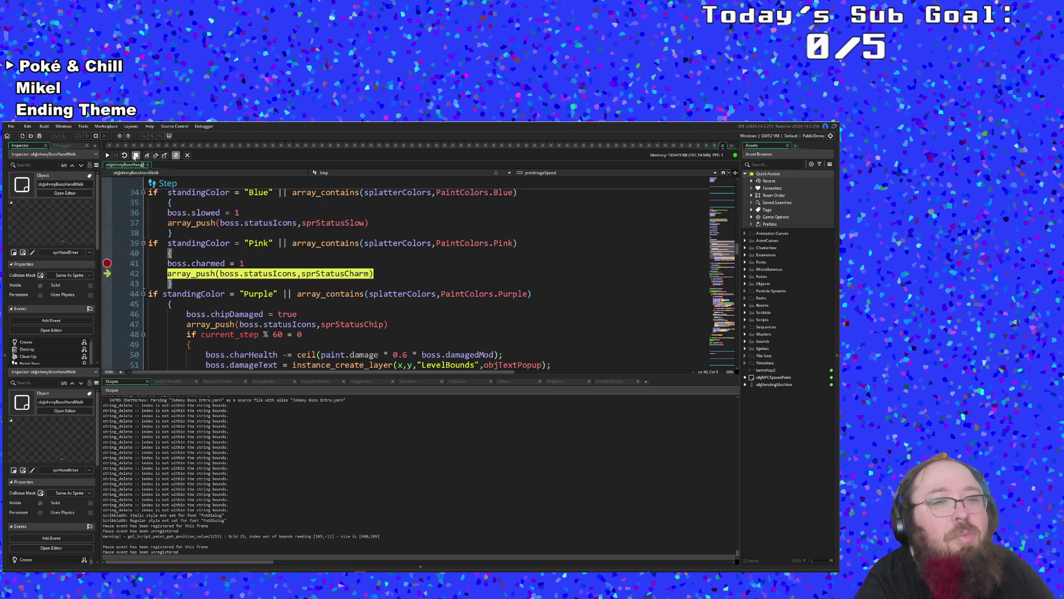
pyautogui.click(135, 155)
pyautogui.click(239, 263)
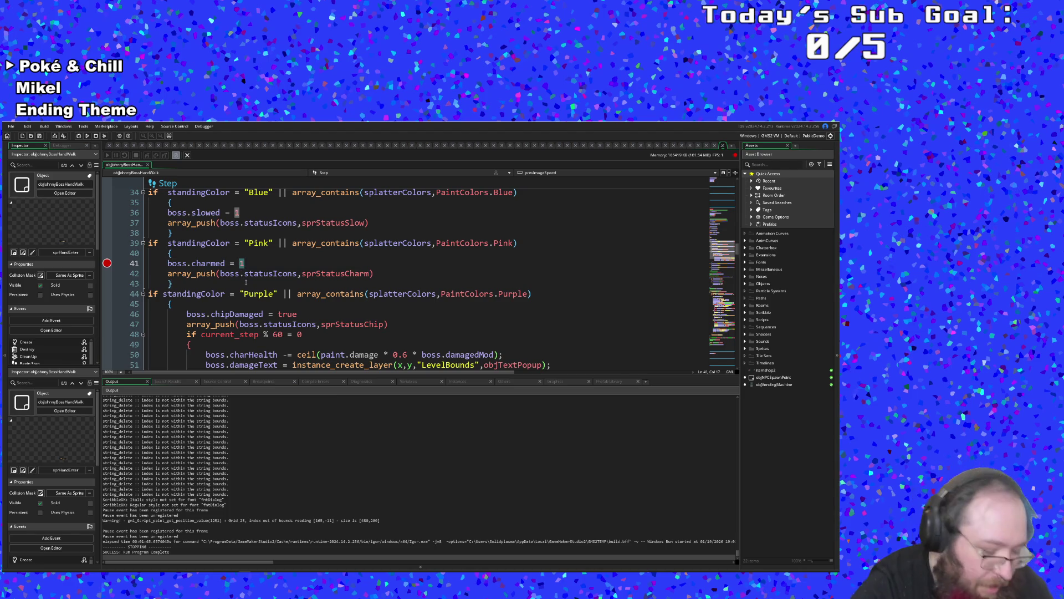
# - Replace 1 with true in the boss.charmed (line 41) and boss.slowed (line 36) assignments
pyautogui.write('true')
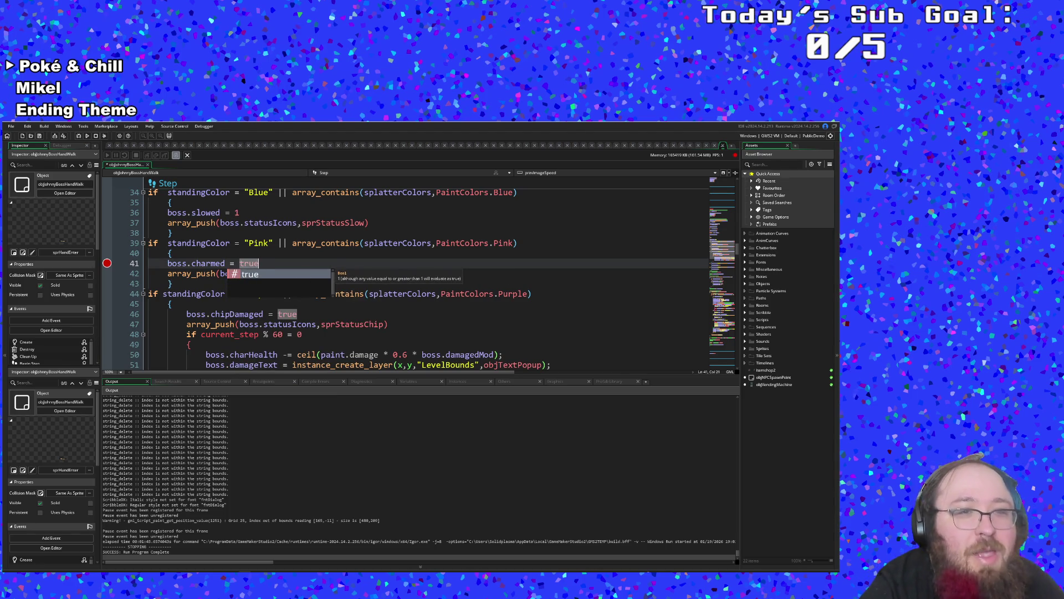
pyautogui.click(242, 213)
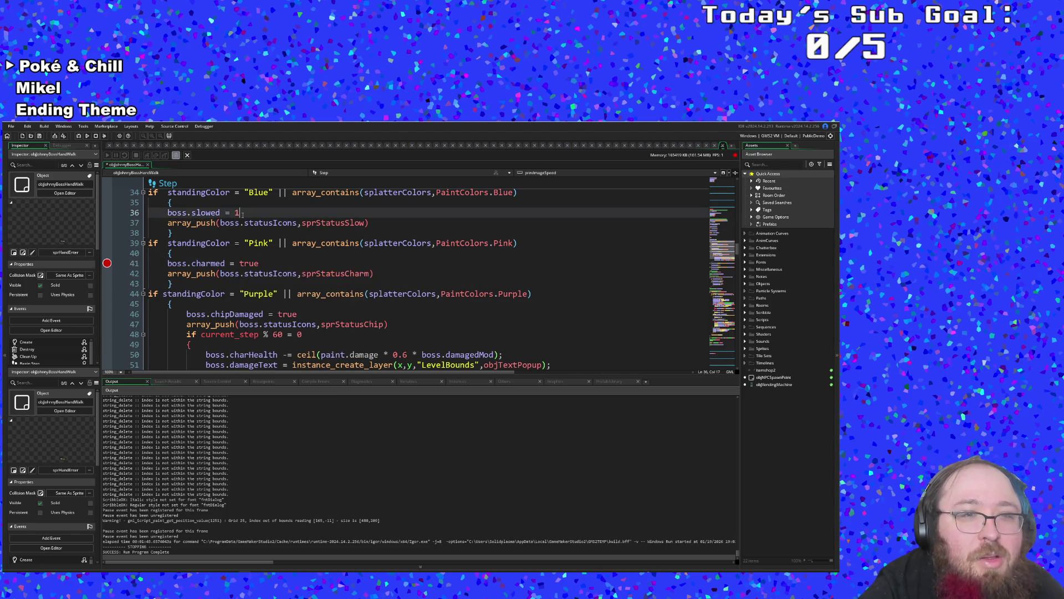
pyautogui.press('BackSpace')
pyautogui.write('true')
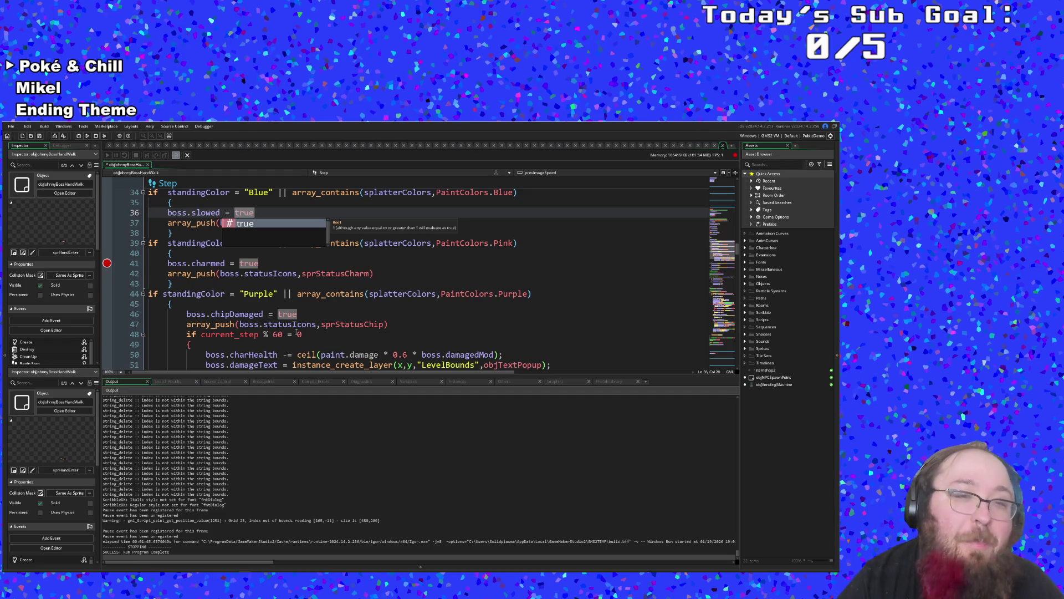
pyautogui.click(300, 341)
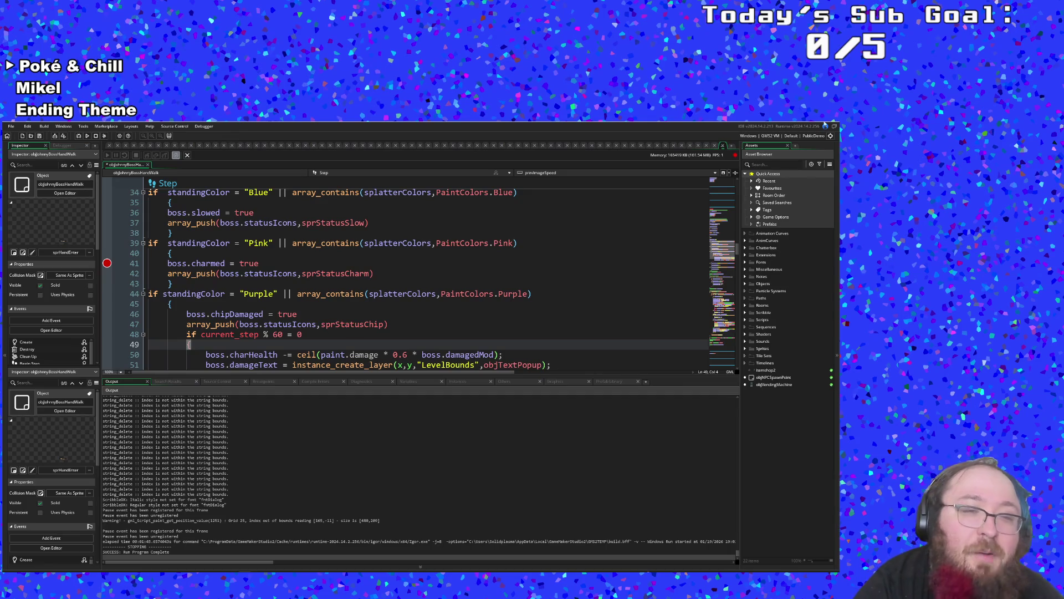
pyautogui.scroll(2, 354, 314)
pyautogui.click(354, 314)
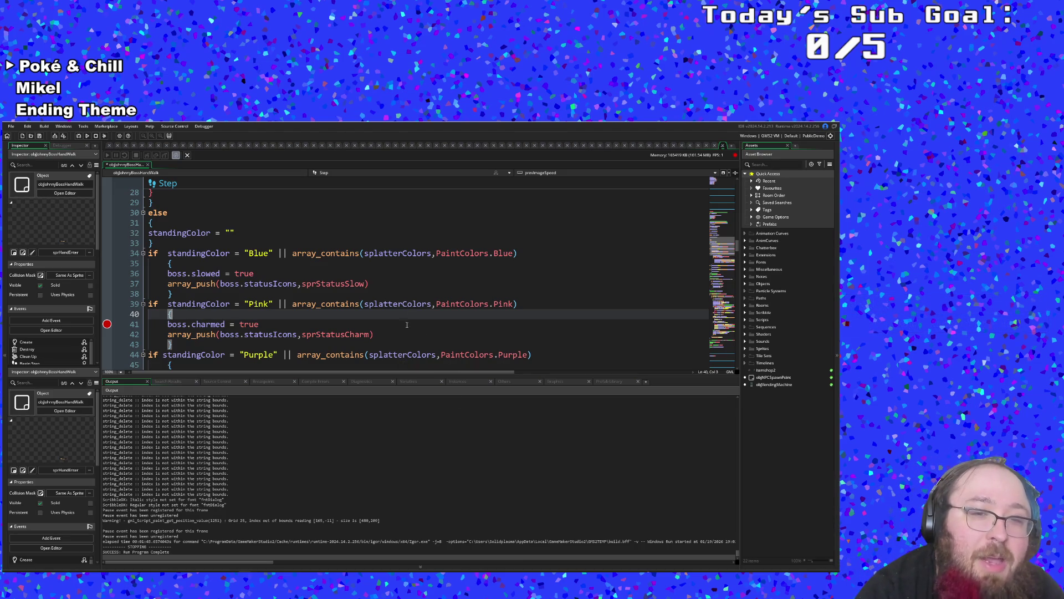
pyautogui.click(389, 345)
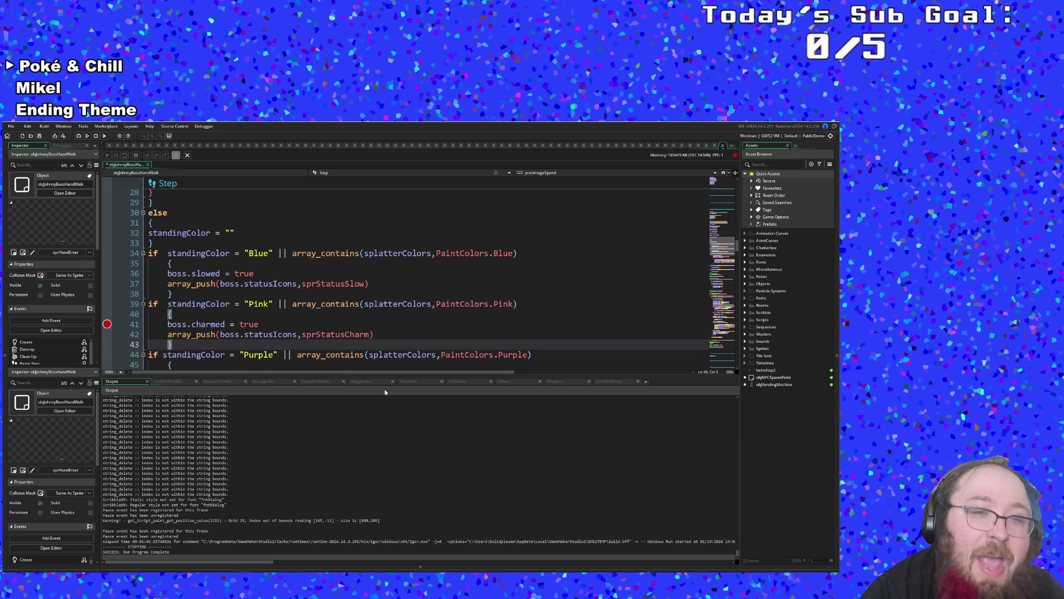
pyautogui.scroll(3, 355, 277)
pyautogui.scroll(-5, 355, 310)
pyautogui.click(356, 324)
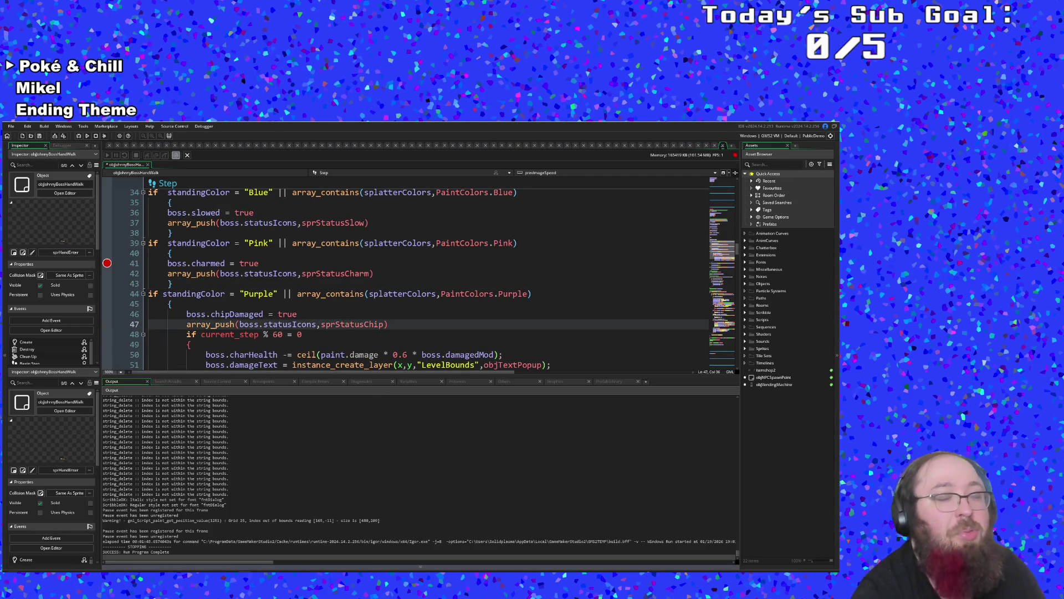
pyautogui.scroll(2, 193, 273)
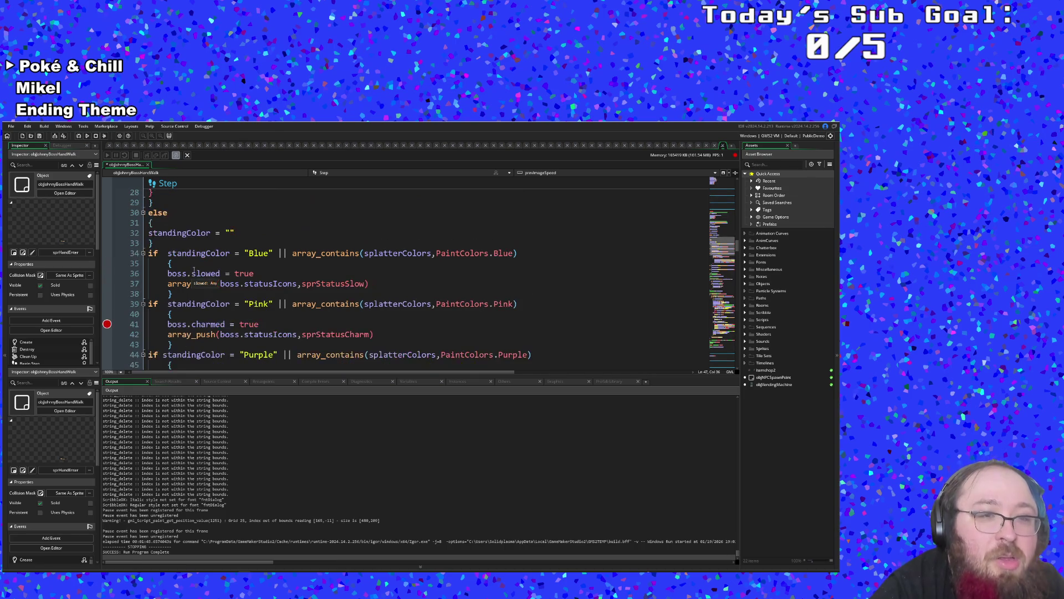
pyautogui.click(194, 273)
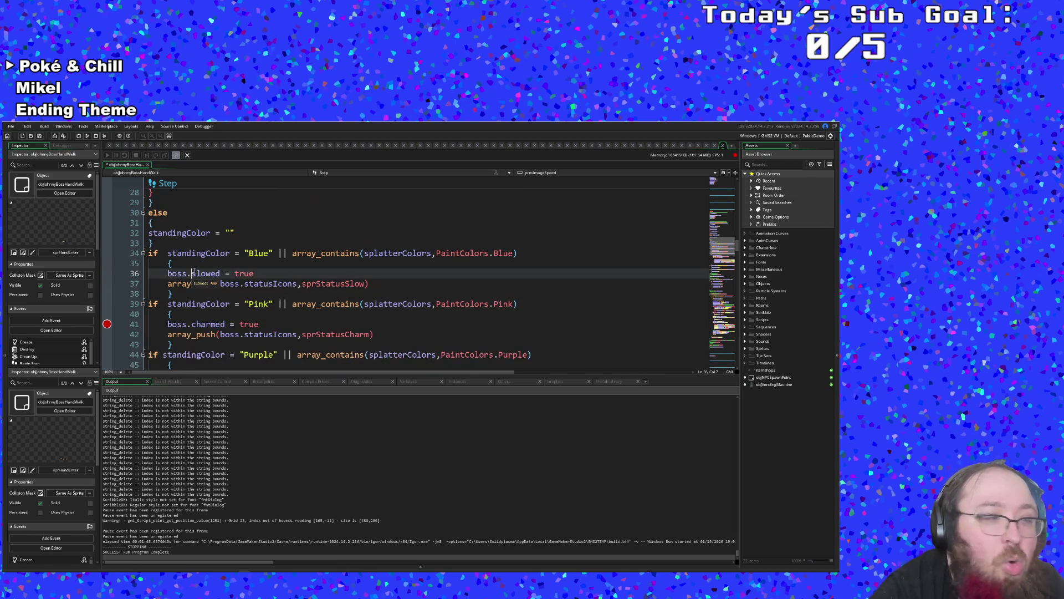
pyautogui.scroll(-2, 234, 248)
pyautogui.click(235, 242)
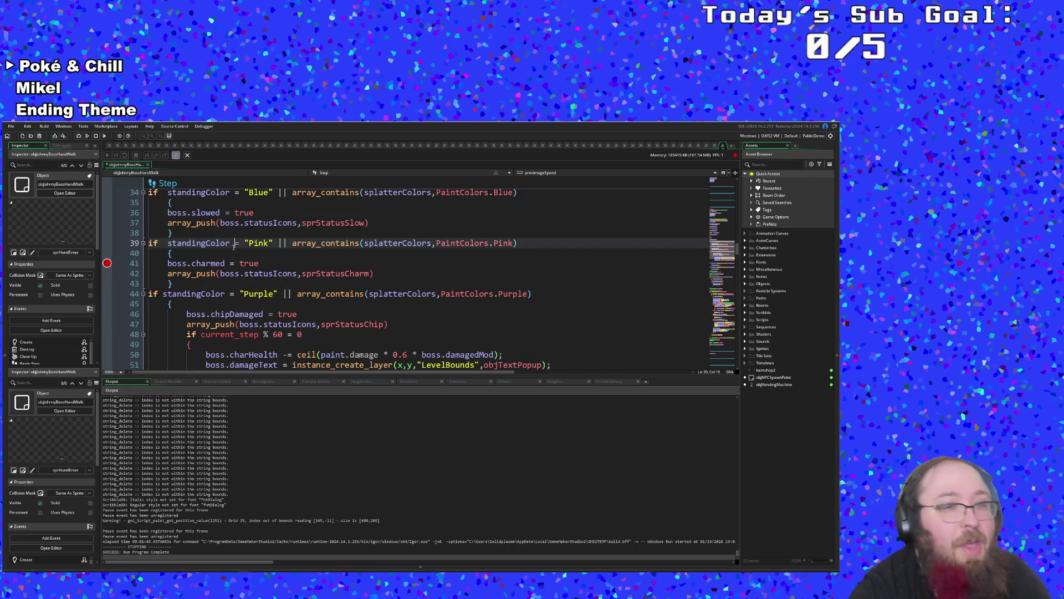
pyautogui.scroll(2, 236, 242)
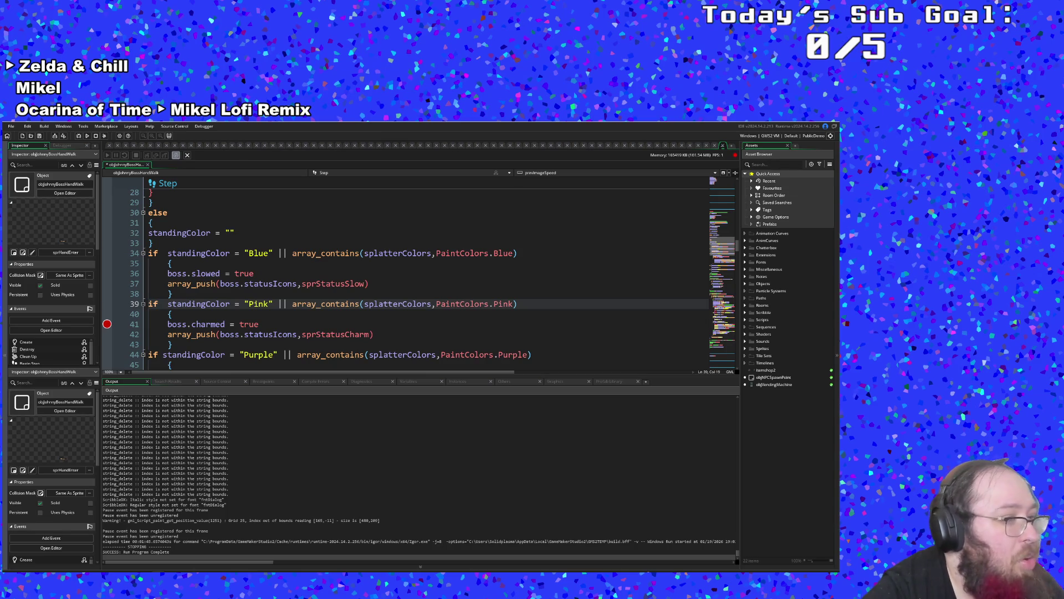
pyautogui.click(326, 342)
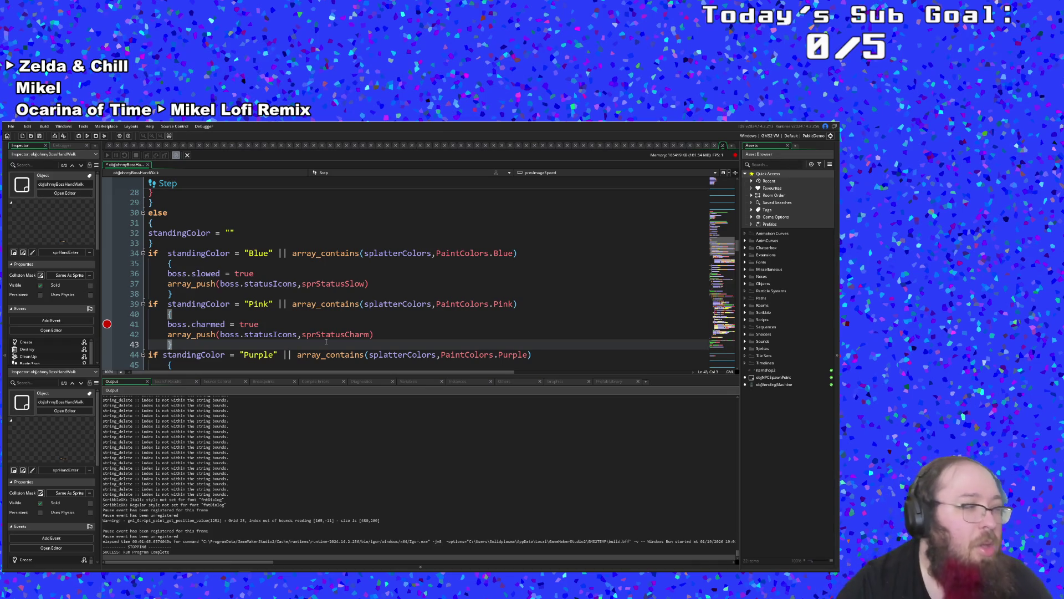
pyautogui.click(324, 323)
pyautogui.scroll(-2, 325, 321)
pyautogui.scroll(2, 324, 322)
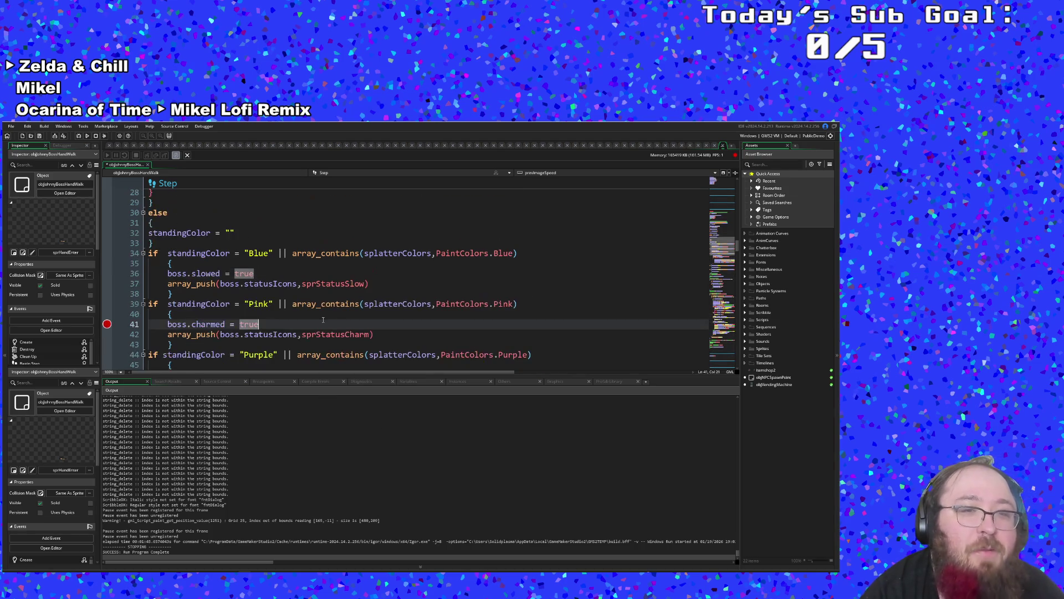
pyautogui.click(324, 318)
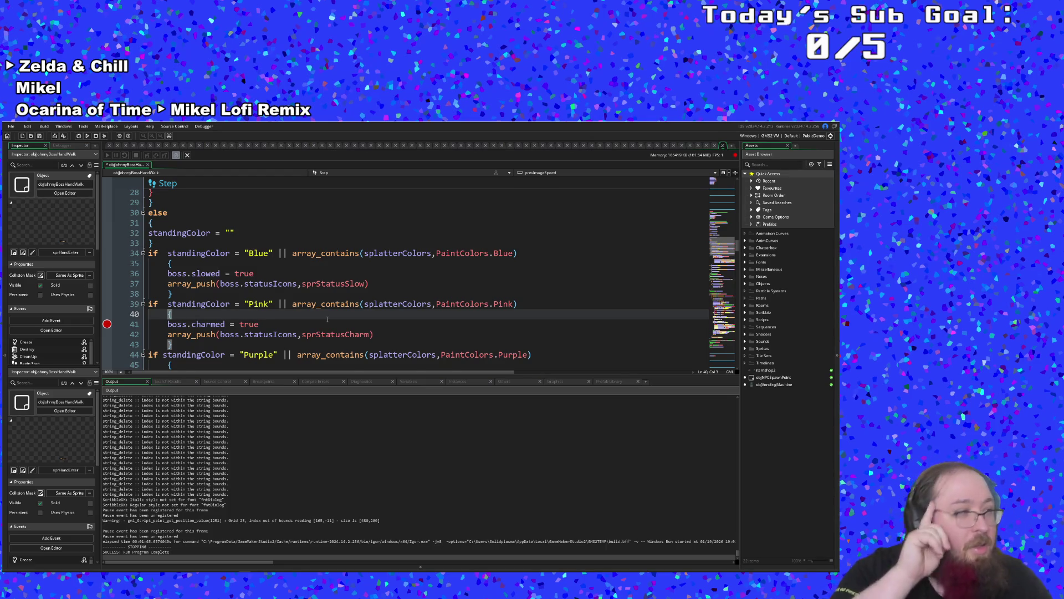
pyautogui.scroll(-2, 328, 319)
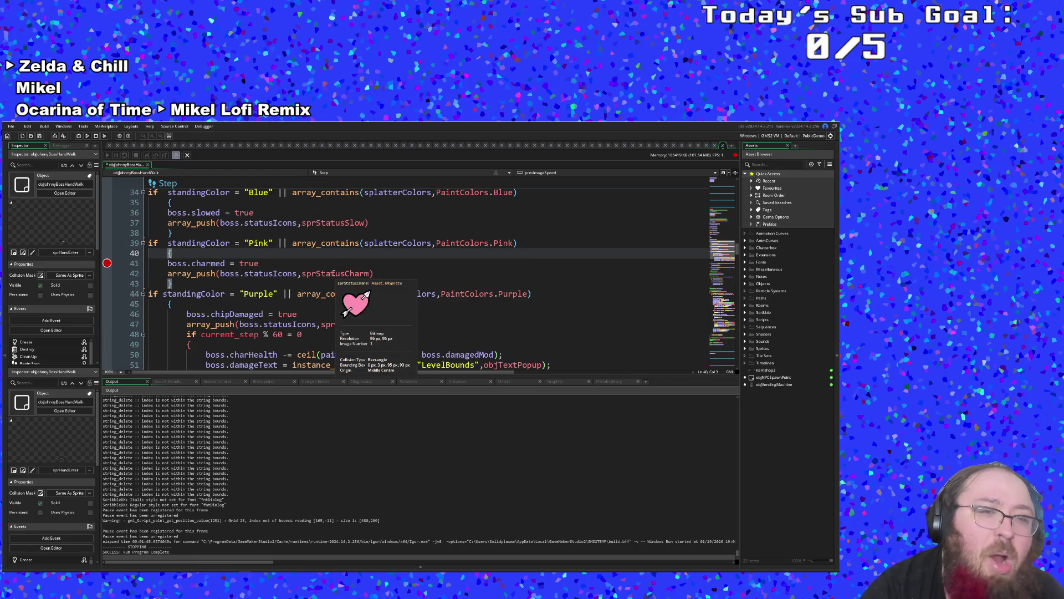
pyautogui.scroll(2, 334, 272)
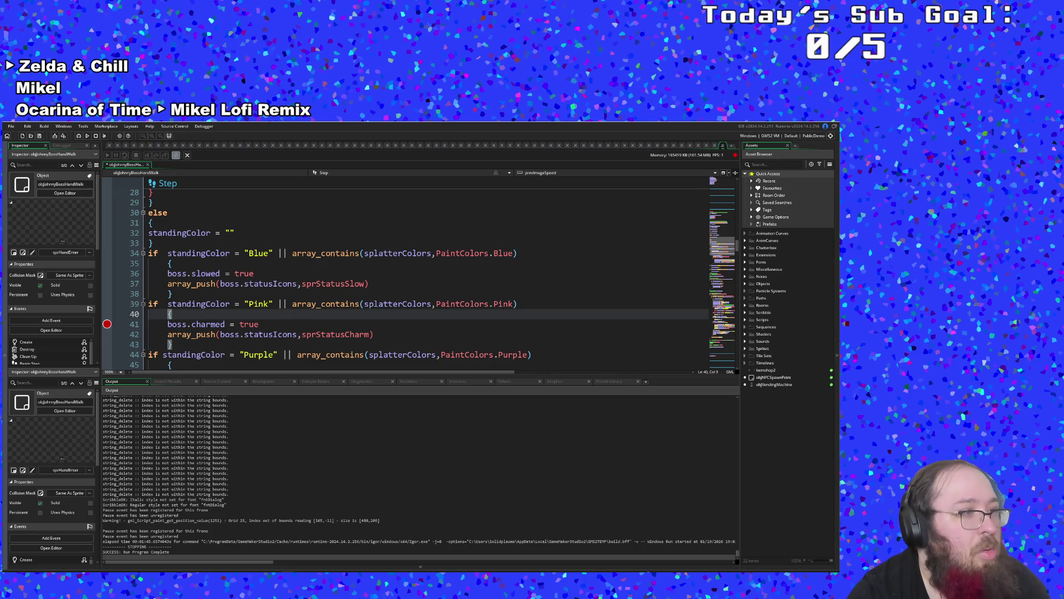
pyautogui.moveTo(227, 305)
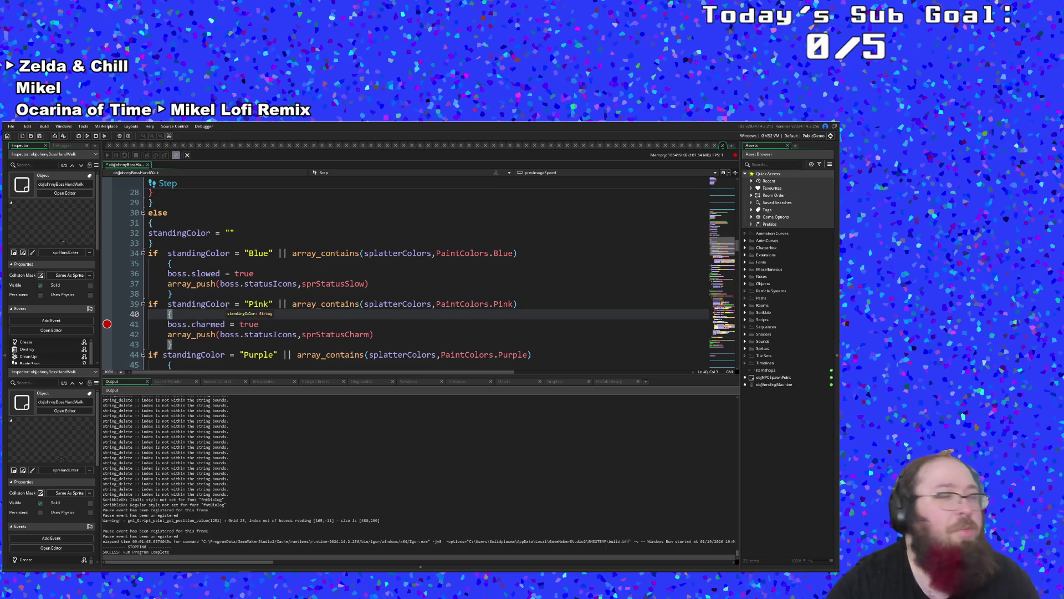
pyautogui.click(274, 283)
pyautogui.scroll(-4, 288, 272)
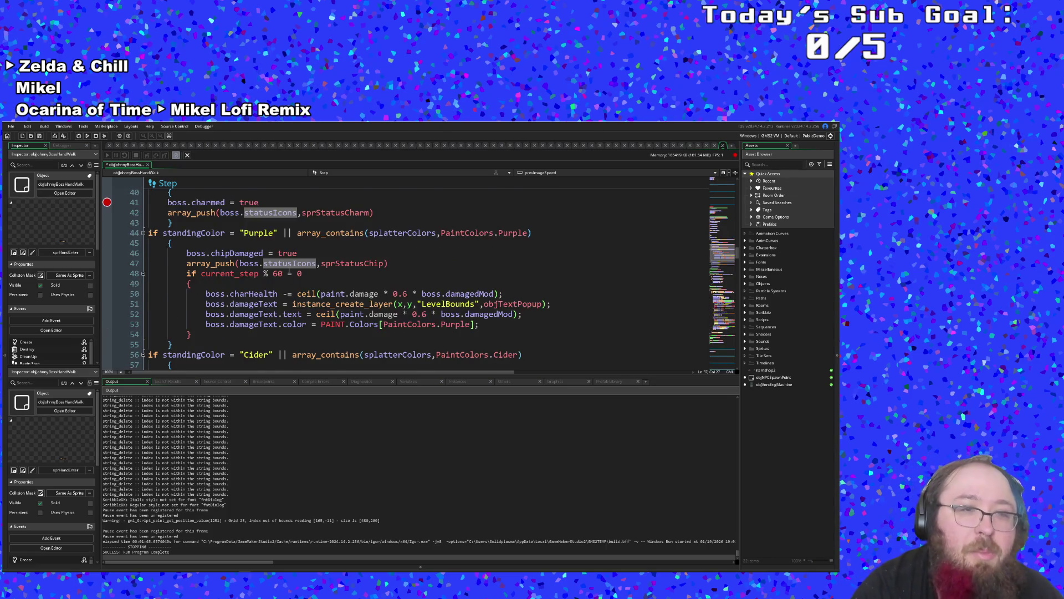
pyautogui.scroll(2, 288, 269)
pyautogui.scroll(2, 289, 268)
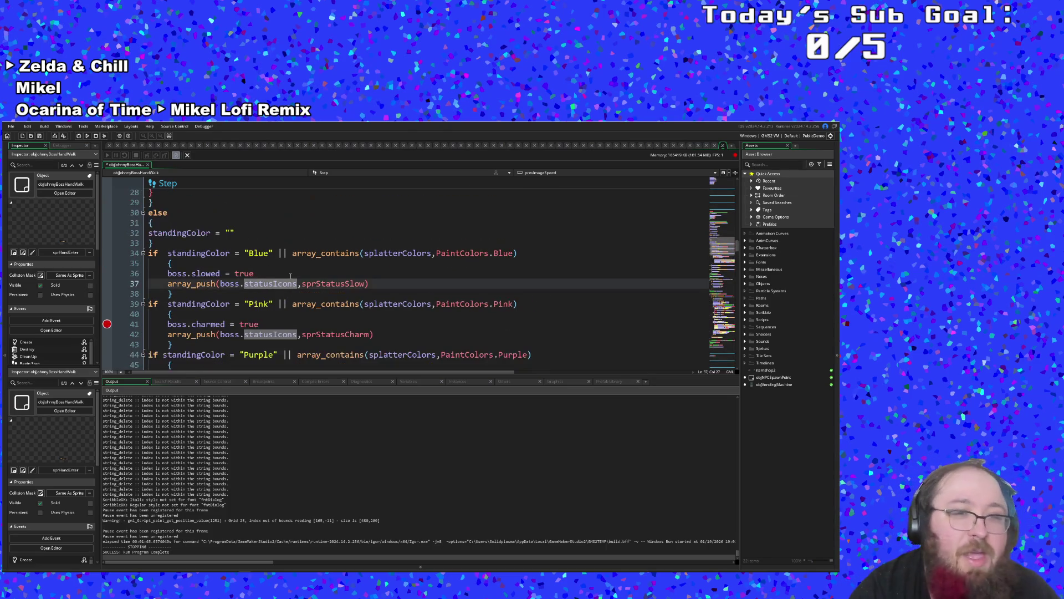
pyautogui.scroll(-8, 292, 279)
pyautogui.scroll(2, 292, 279)
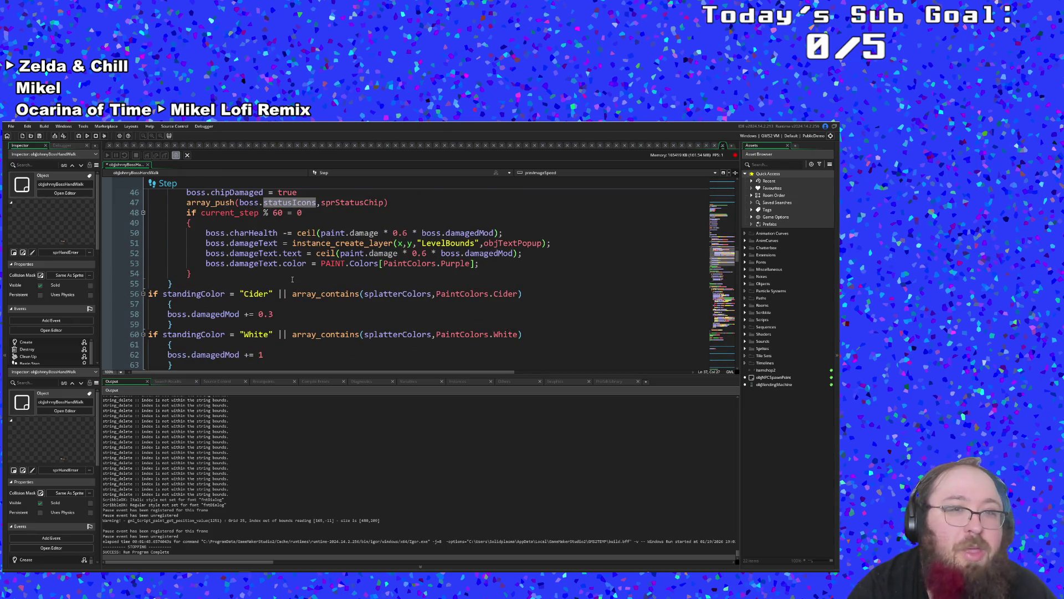
pyautogui.scroll(4, 292, 279)
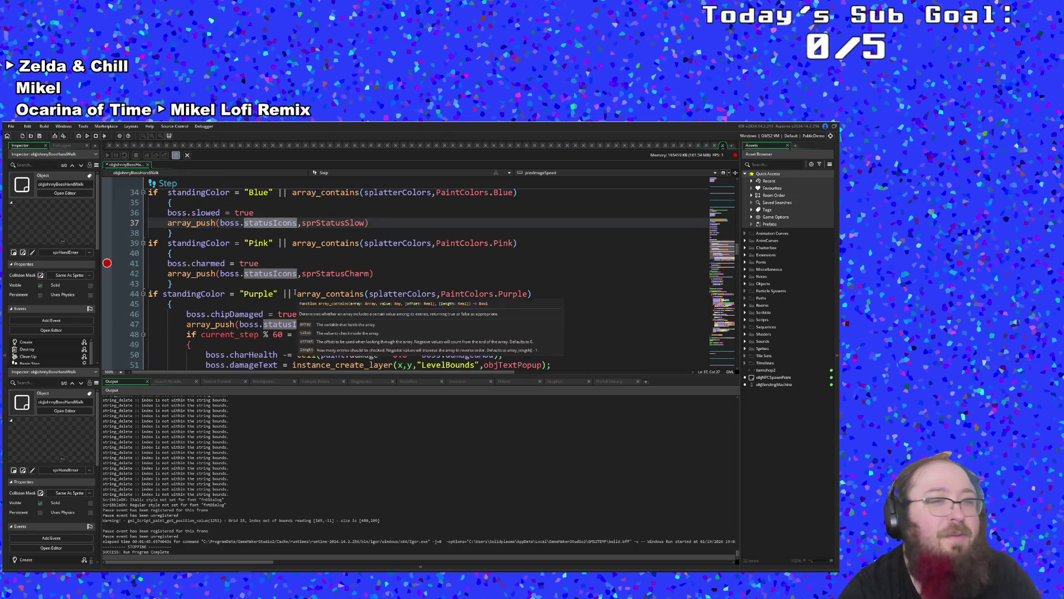
pyautogui.scroll(2, 294, 293)
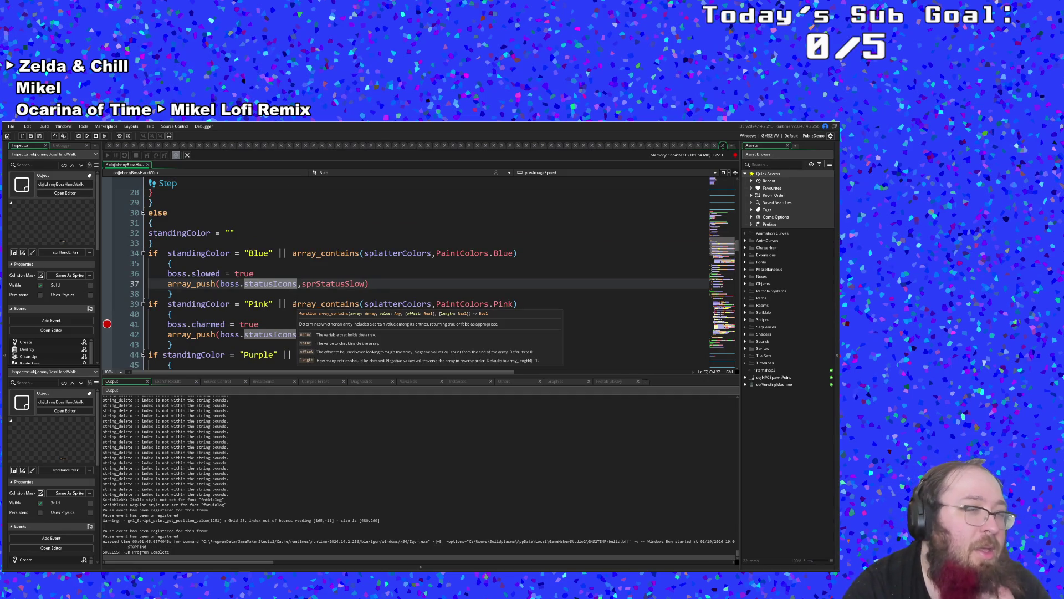
pyautogui.scroll(-6, 294, 302)
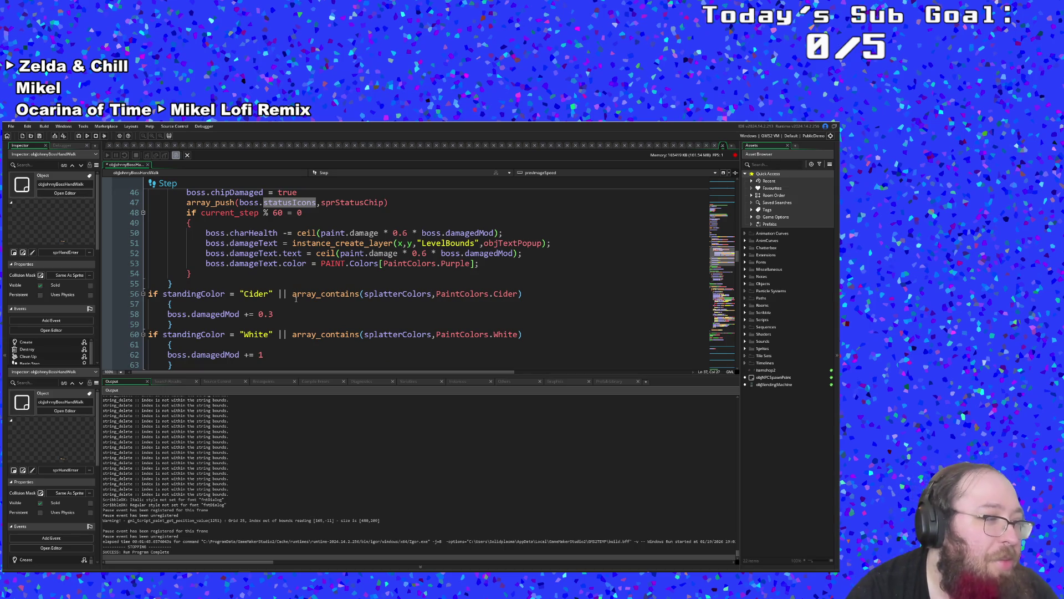
pyautogui.scroll(10, 296, 299)
pyautogui.scroll(4, 296, 300)
pyautogui.scroll(-14, 296, 300)
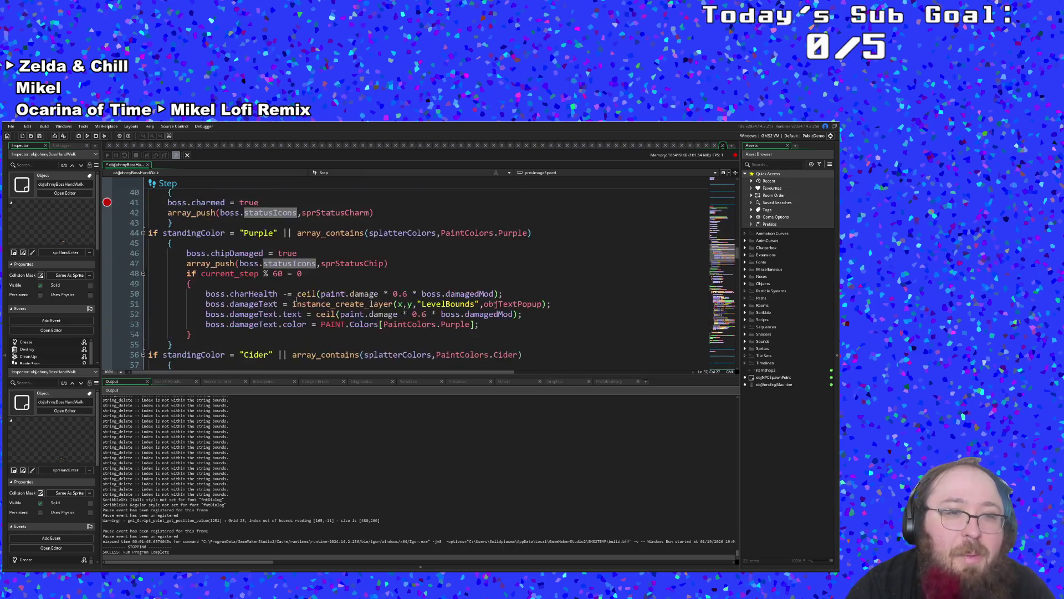
pyautogui.click(296, 302)
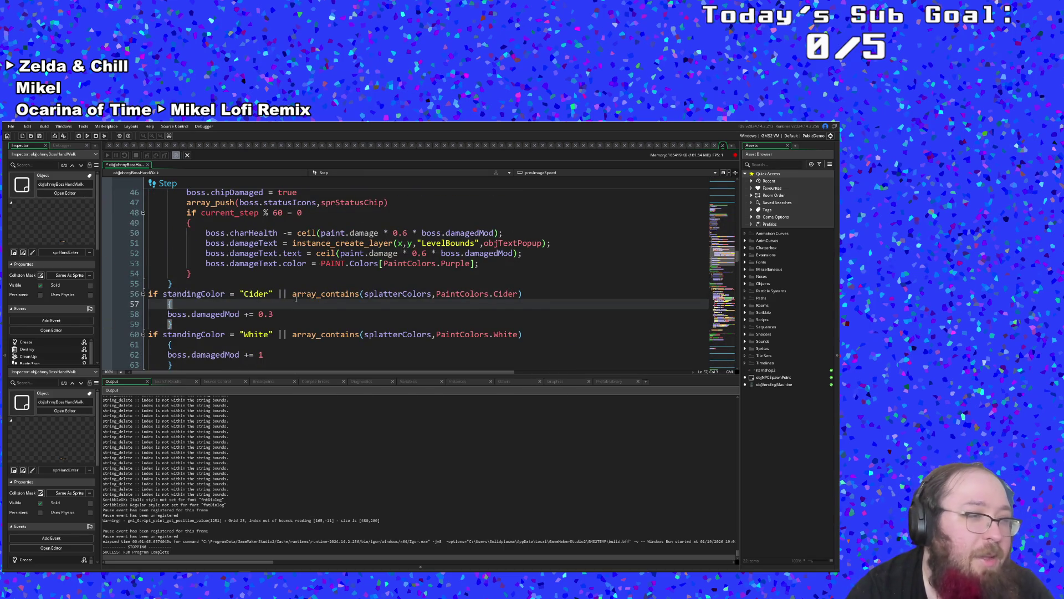
# - Review the damage popup call, Cider modifier and Pink charm block in the hand's Step code
pyautogui.scroll(2, 296, 299)
pyautogui.click(296, 302)
pyautogui.scroll(3, 296, 299)
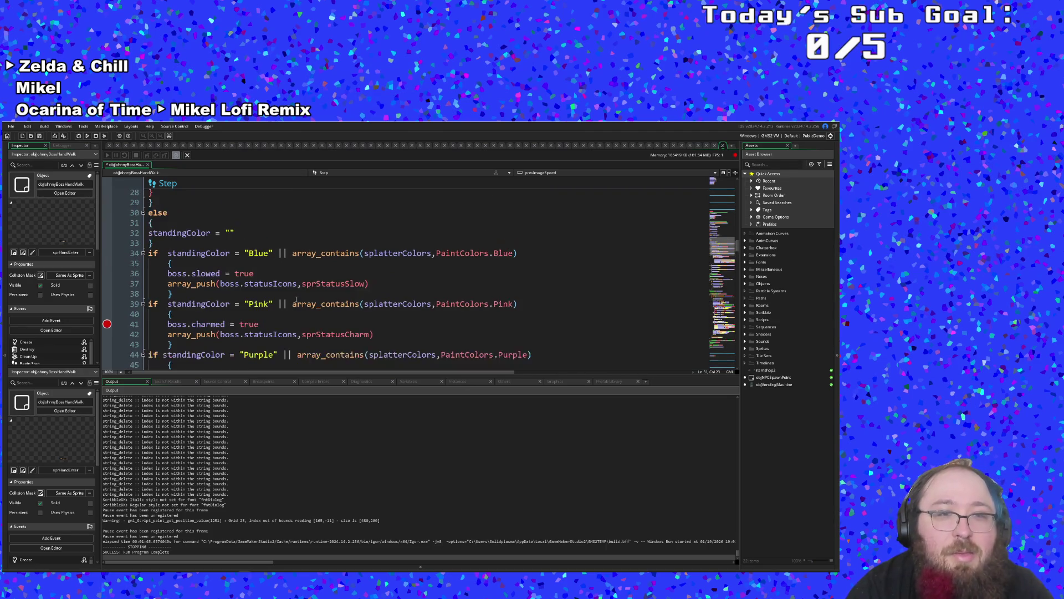
pyautogui.scroll(-1, 295, 298)
pyautogui.scroll(-4, 295, 298)
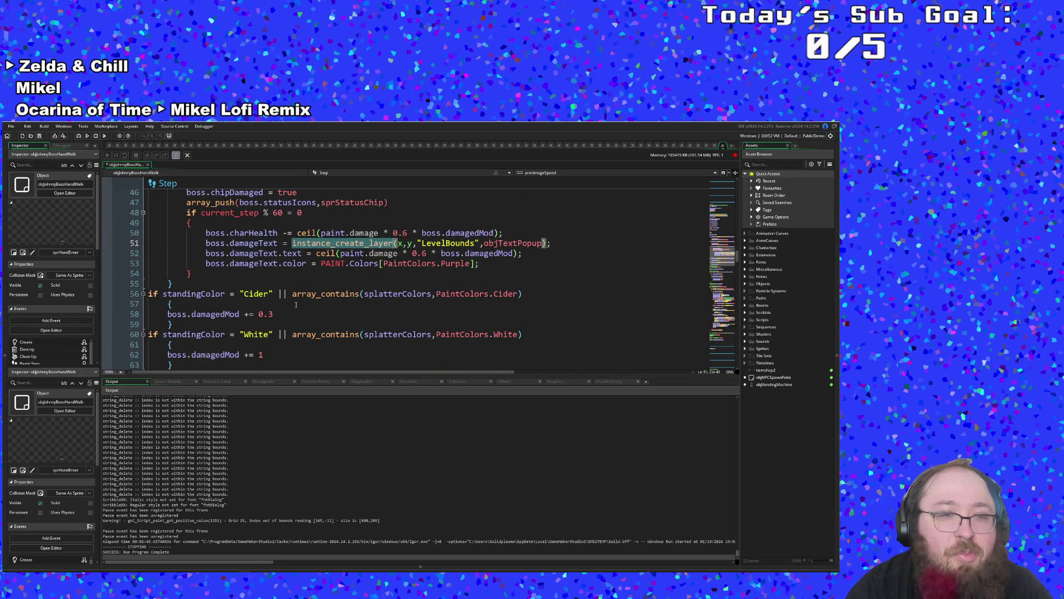
pyautogui.click(284, 304)
pyautogui.click(284, 314)
pyautogui.click(284, 324)
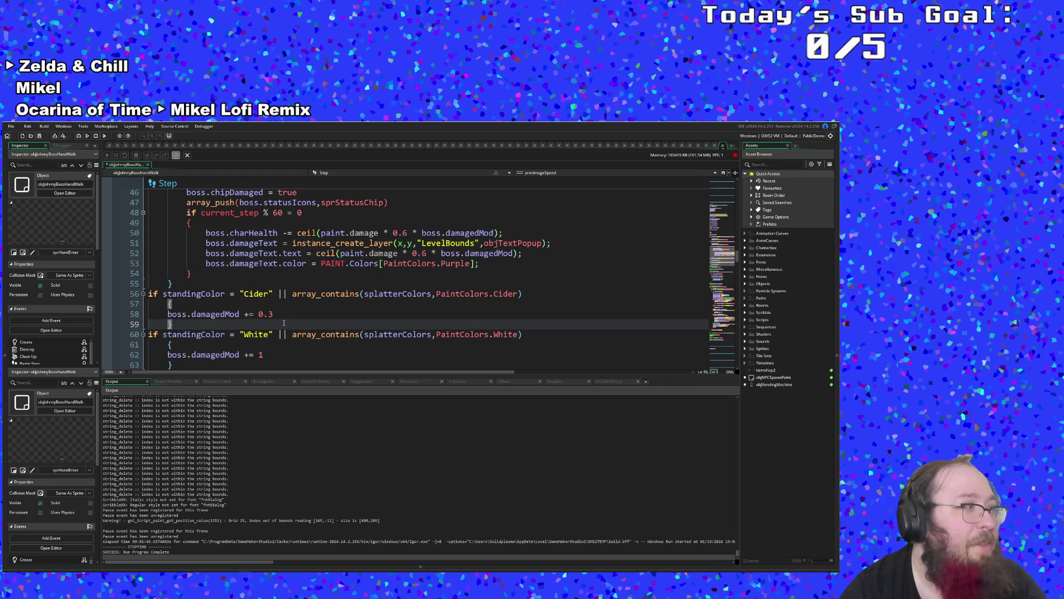
pyautogui.scroll(4, 284, 323)
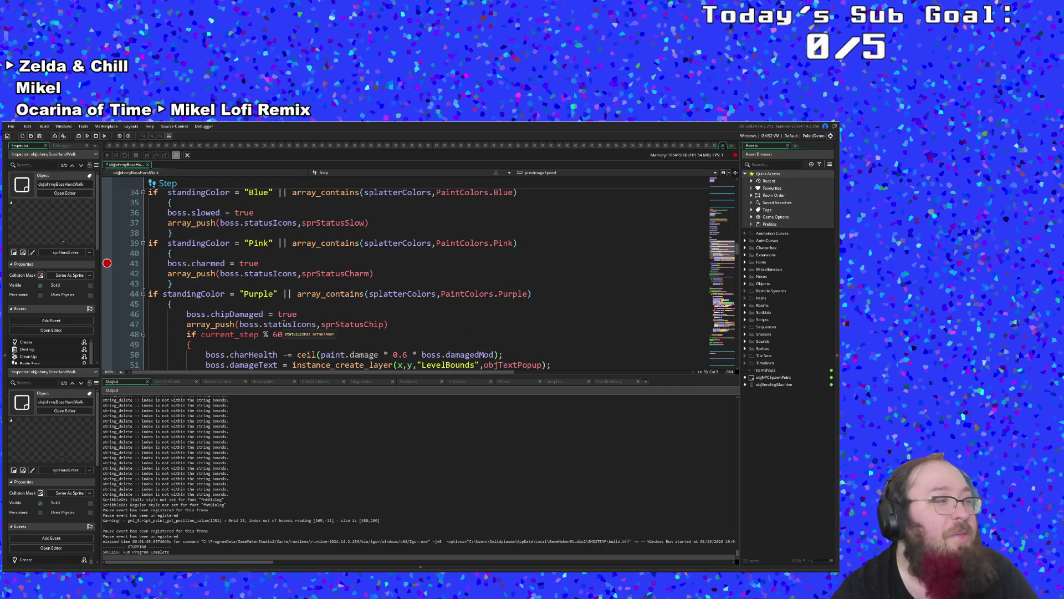
pyautogui.scroll(2, 284, 324)
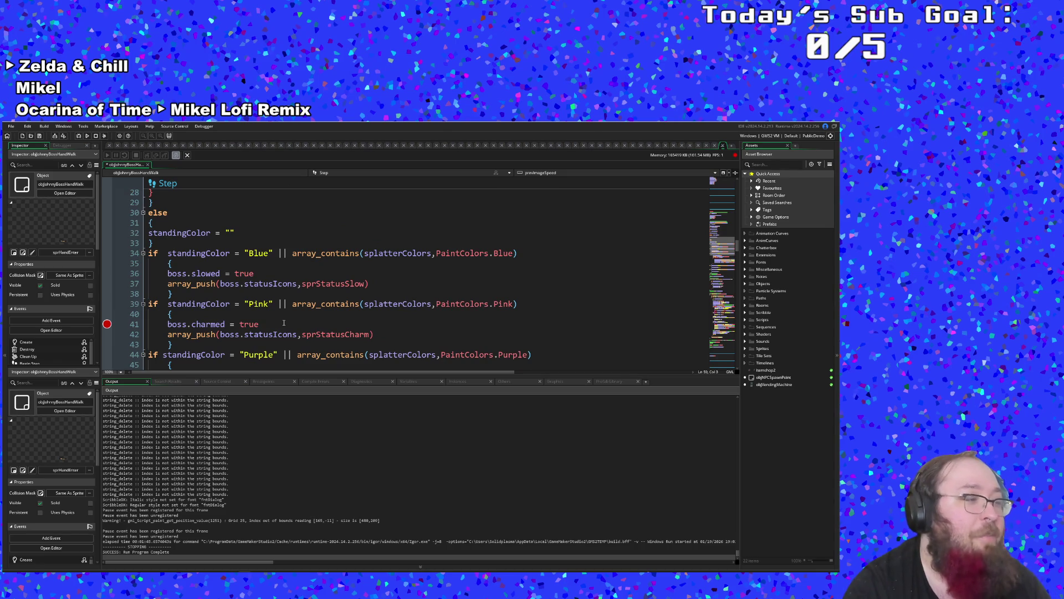
pyautogui.scroll(-4, 284, 324)
pyautogui.click(284, 324)
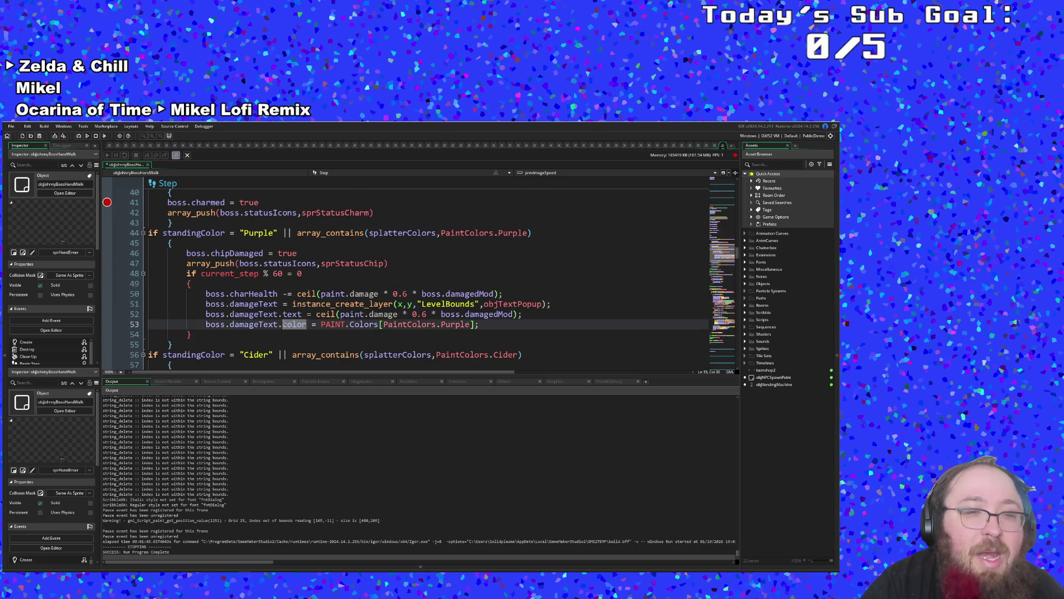
pyautogui.scroll(4, 284, 324)
pyautogui.scroll(-3, 284, 325)
pyautogui.scroll(2, 284, 324)
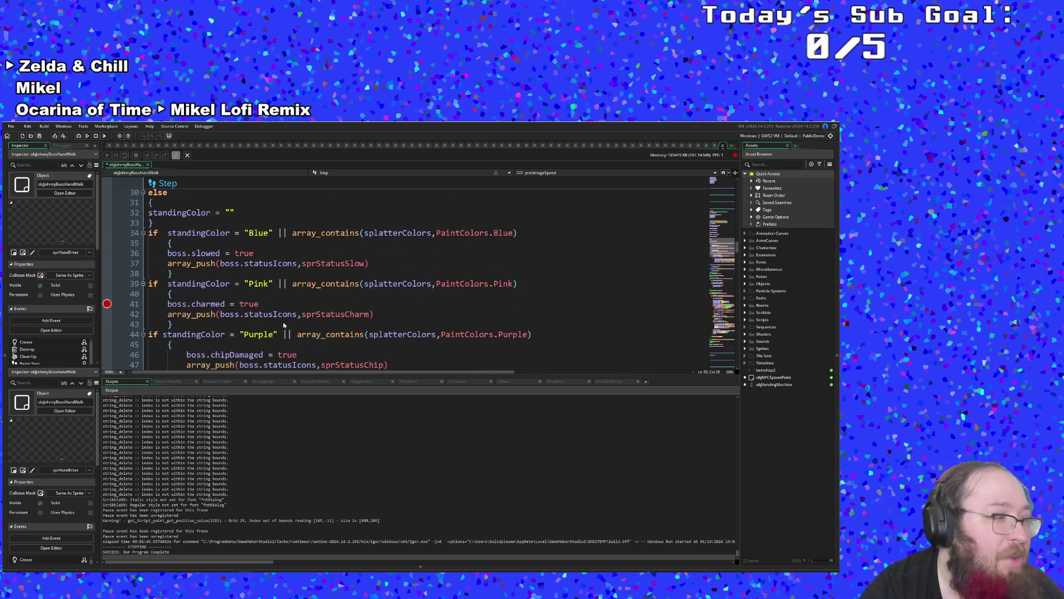
pyautogui.click(284, 324)
pyautogui.scroll(-6, 284, 324)
pyautogui.scroll(2, 284, 326)
pyautogui.scroll(-2, 284, 325)
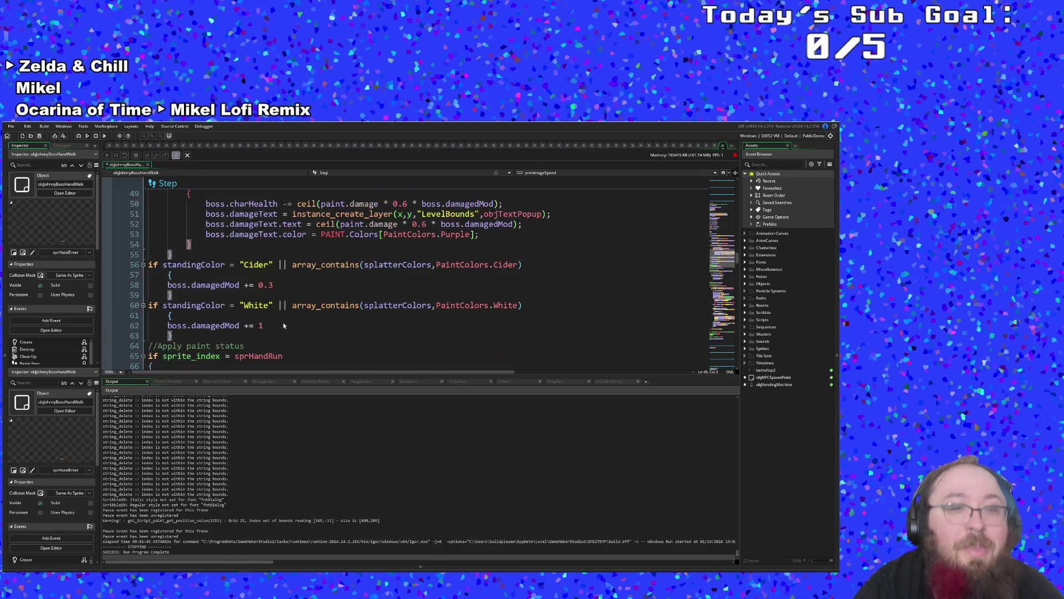
pyautogui.scroll(2, 284, 325)
pyautogui.scroll(-2, 284, 325)
pyautogui.scroll(-2, 284, 325)
pyautogui.click(284, 325)
pyautogui.doubleClick(279, 315)
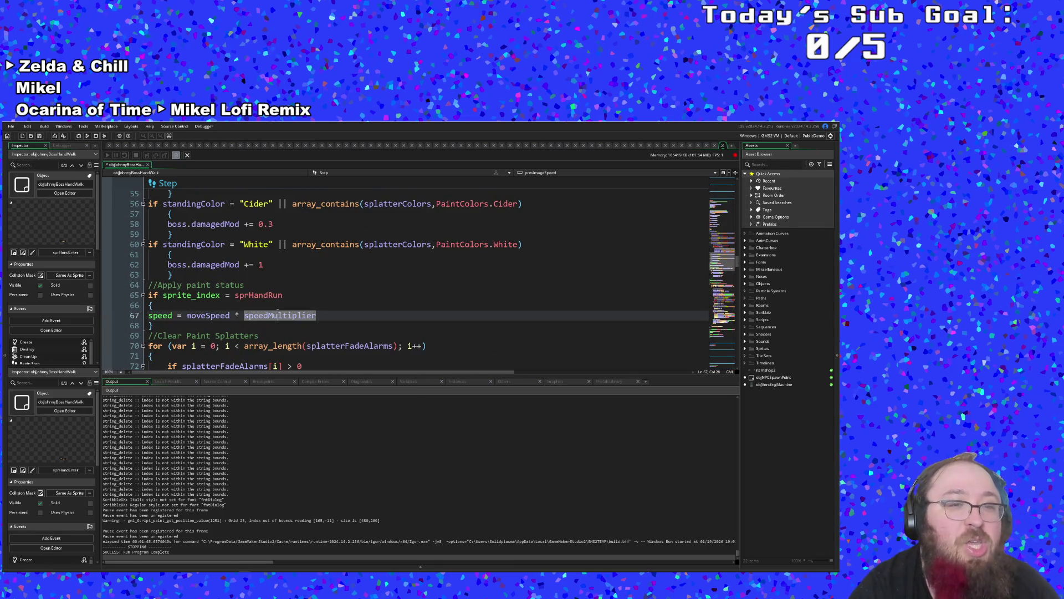
# - Inspect the Blue slowed block and the boss health reduction line
pyautogui.moveTo(286, 296)
pyautogui.scroll(4, 288, 297)
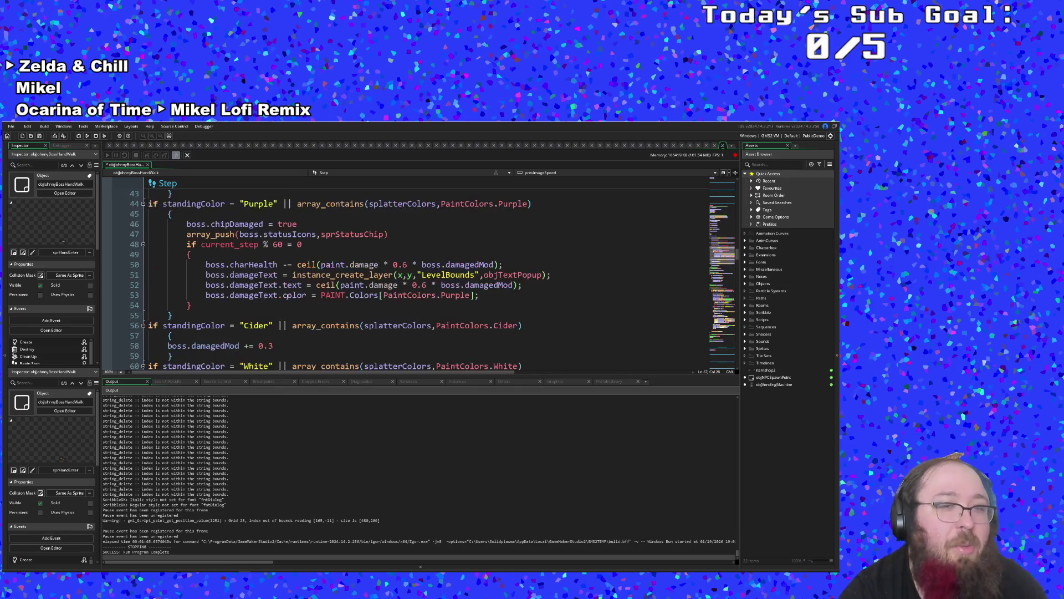
pyautogui.click(284, 295)
pyautogui.scroll(6, 286, 296)
pyautogui.click(287, 297)
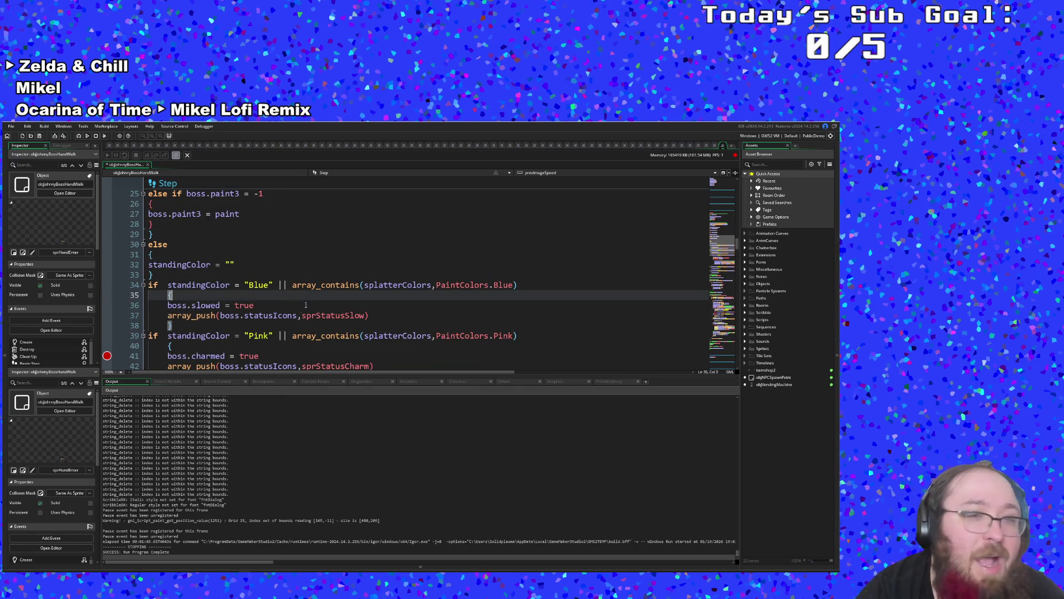
pyautogui.scroll(-6, 305, 305)
pyautogui.scroll(-2, 308, 296)
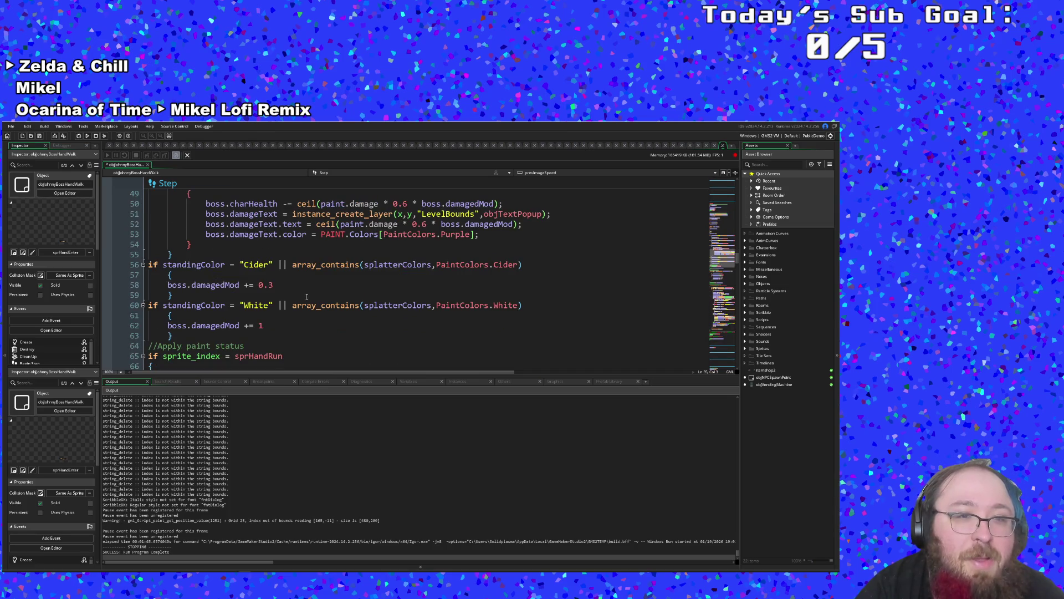
pyautogui.click(282, 325)
pyautogui.scroll(4, 281, 325)
pyautogui.click(282, 326)
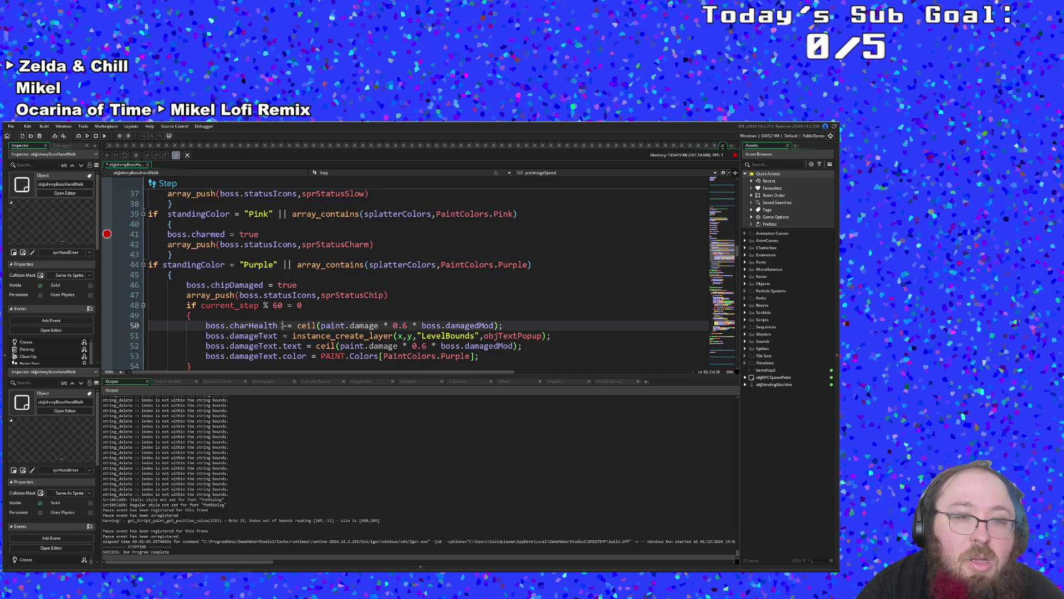
pyautogui.scroll(-4, 281, 325)
pyautogui.scroll(8, 282, 326)
pyautogui.click(282, 325)
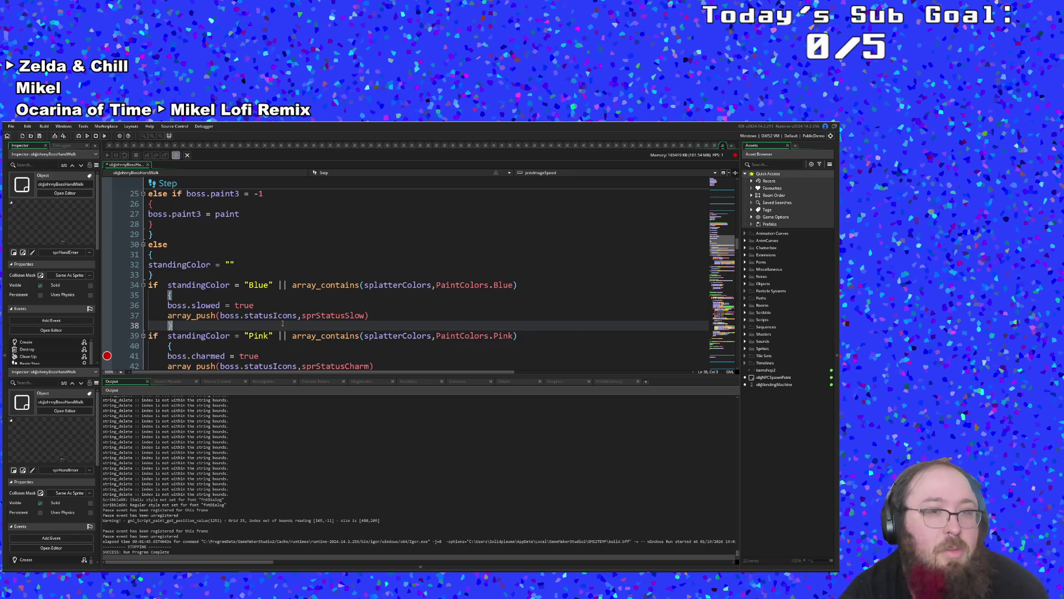
pyautogui.scroll(-2, 282, 326)
pyautogui.click(284, 315)
pyautogui.scroll(-4, 276, 322)
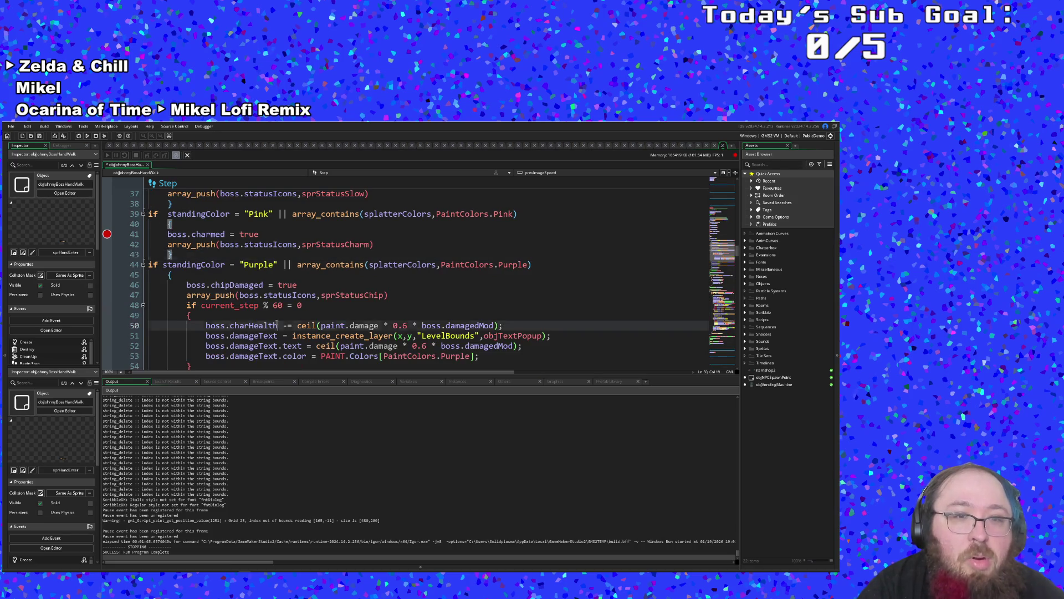
pyautogui.click(275, 323)
pyautogui.scroll(4, 275, 324)
pyautogui.scroll(2, 277, 324)
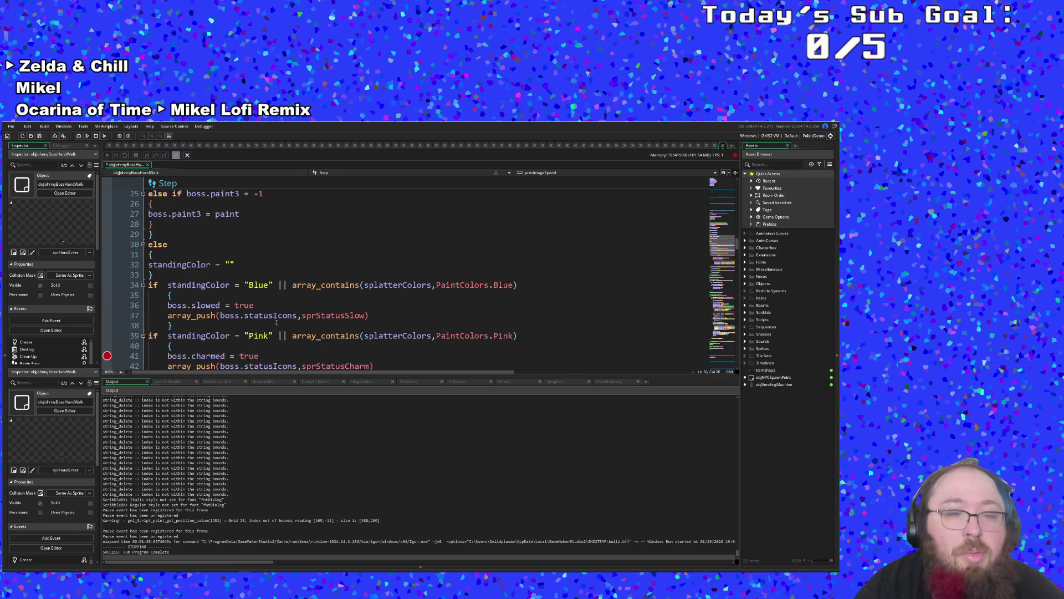
pyautogui.scroll(-4, 276, 324)
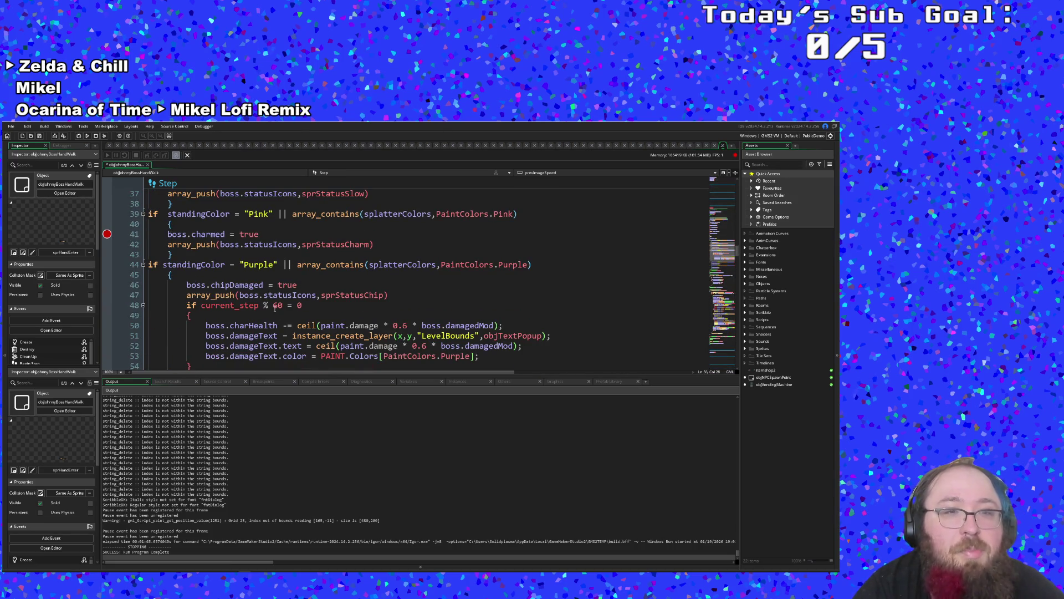
# - Highlight the boss and true uses around chipDamaged, then stop the debug session
pyautogui.click(226, 294)
pyautogui.doubleClick(207, 285)
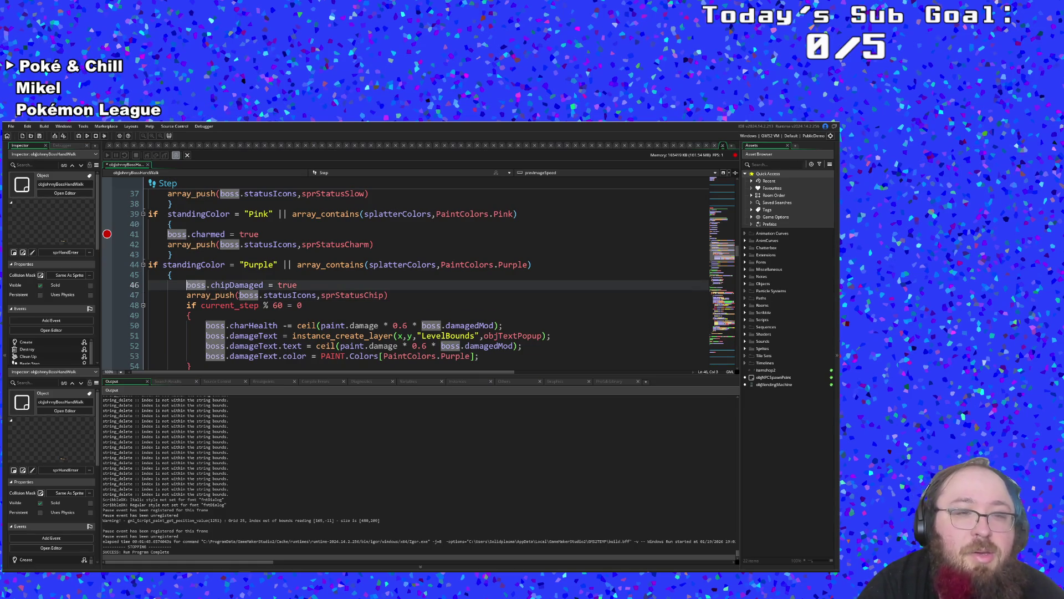
pyautogui.scroll(-4, 249, 297)
pyautogui.scroll(4, 249, 297)
pyautogui.scroll(2, 245, 296)
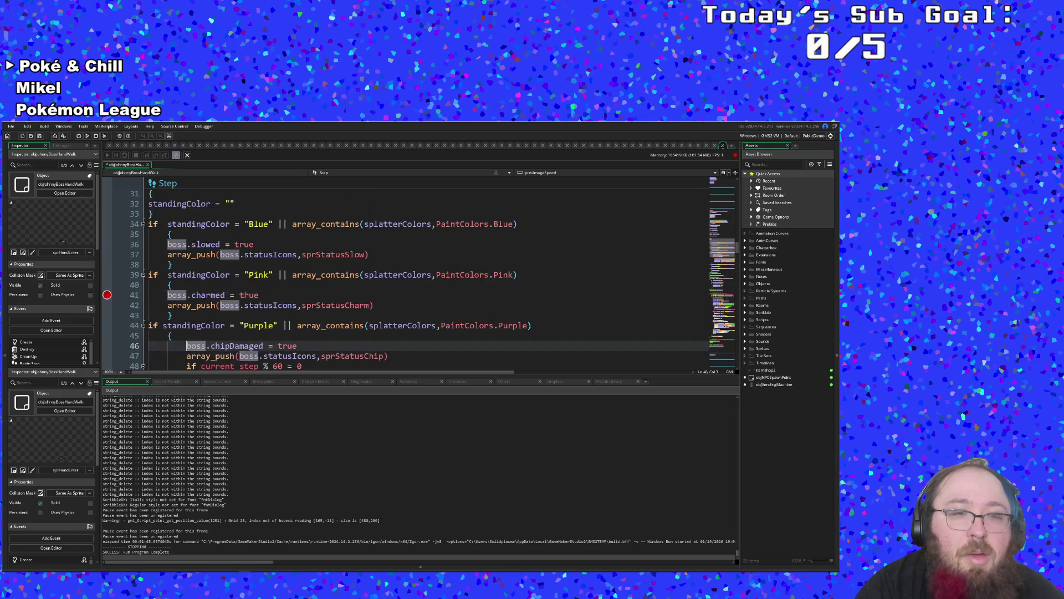
pyautogui.scroll(-2, 246, 296)
pyautogui.click(242, 295)
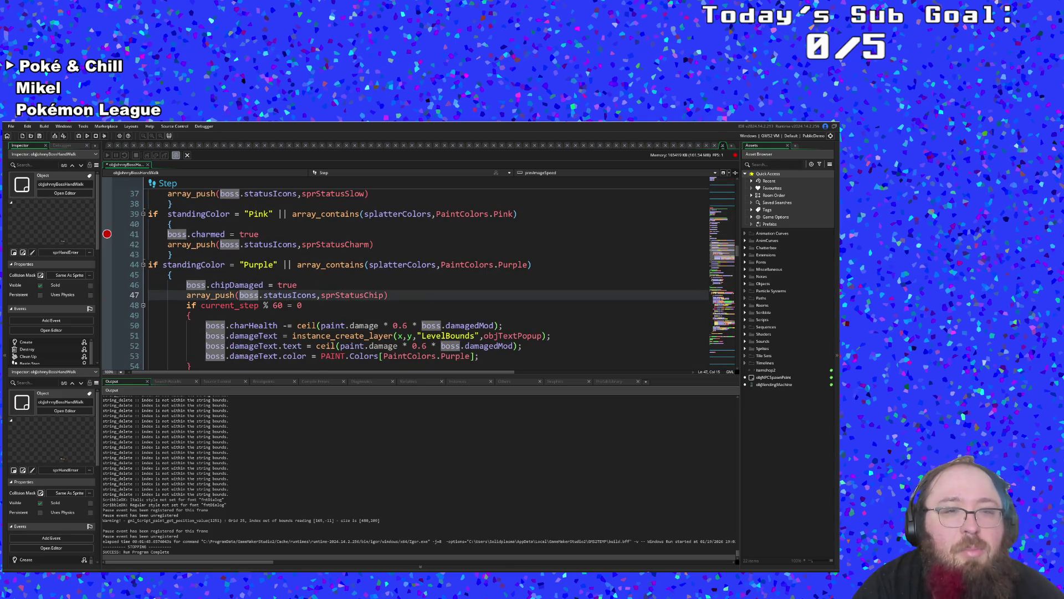
pyautogui.click(244, 285)
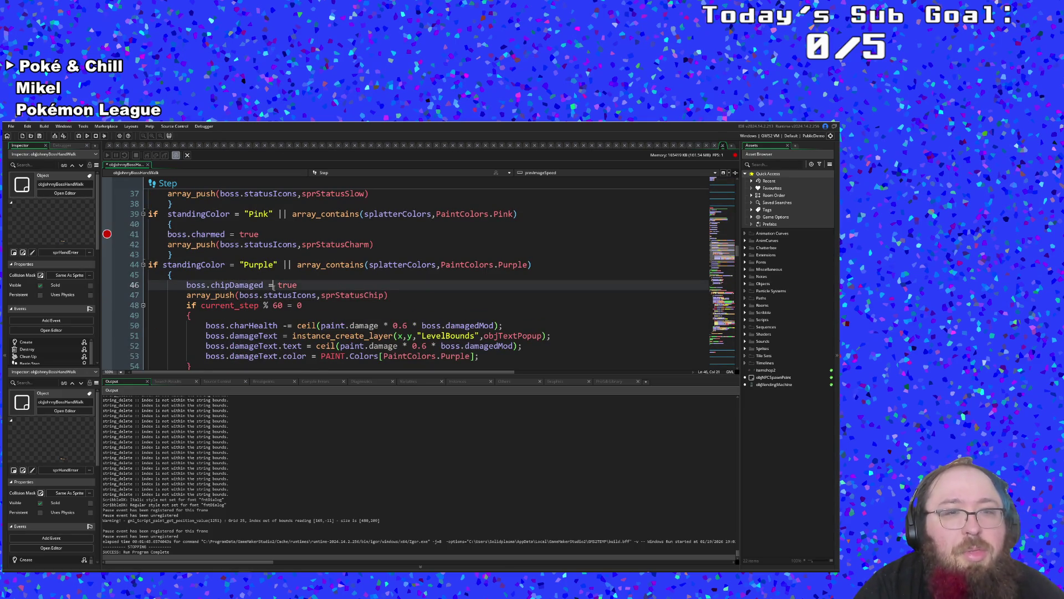
pyautogui.scroll(2, 272, 285)
pyautogui.scroll(-4, 274, 286)
pyautogui.scroll(4, 274, 288)
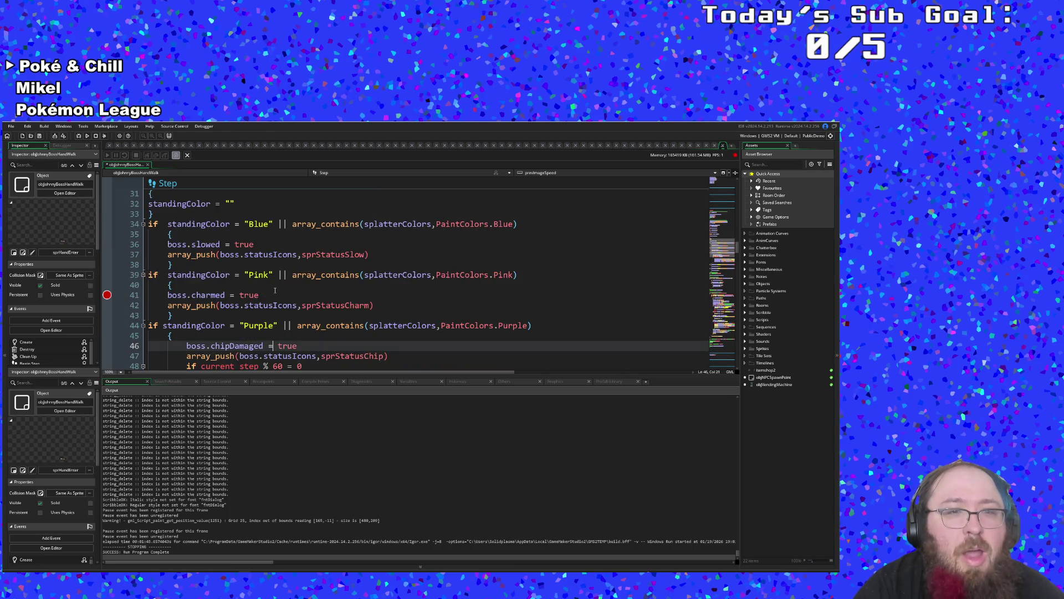
pyautogui.click(275, 290)
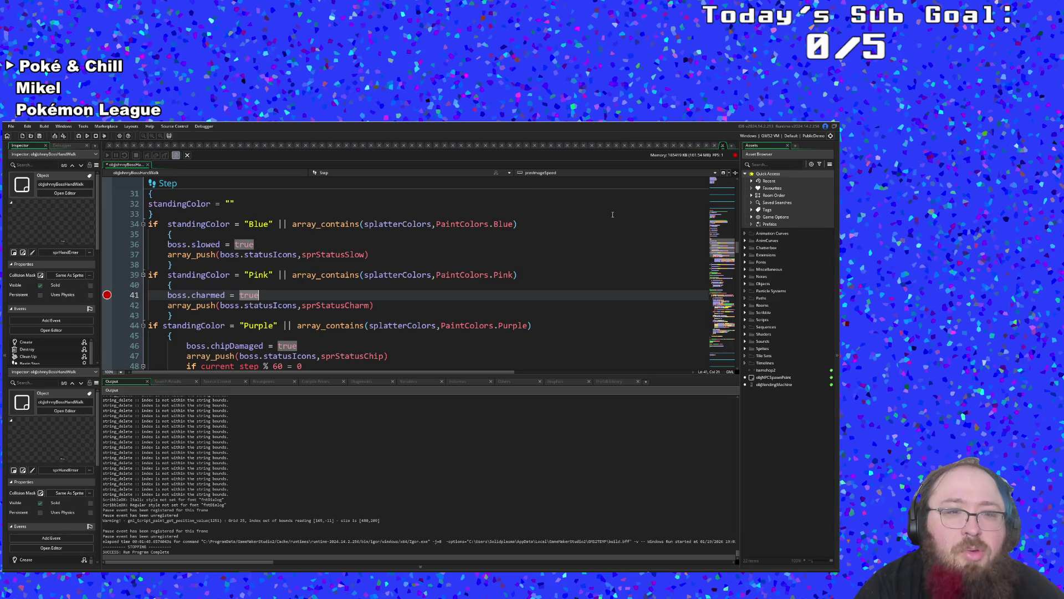
pyautogui.click(723, 146)
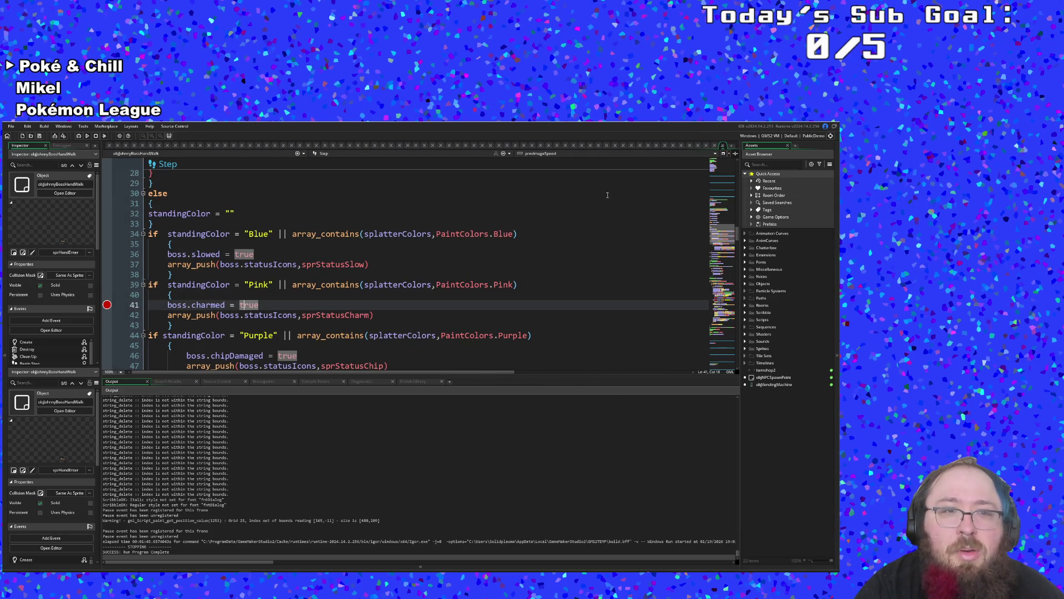
# - Close the boss hand-walk and hand-laser code tabs
pyautogui.click(715, 147)
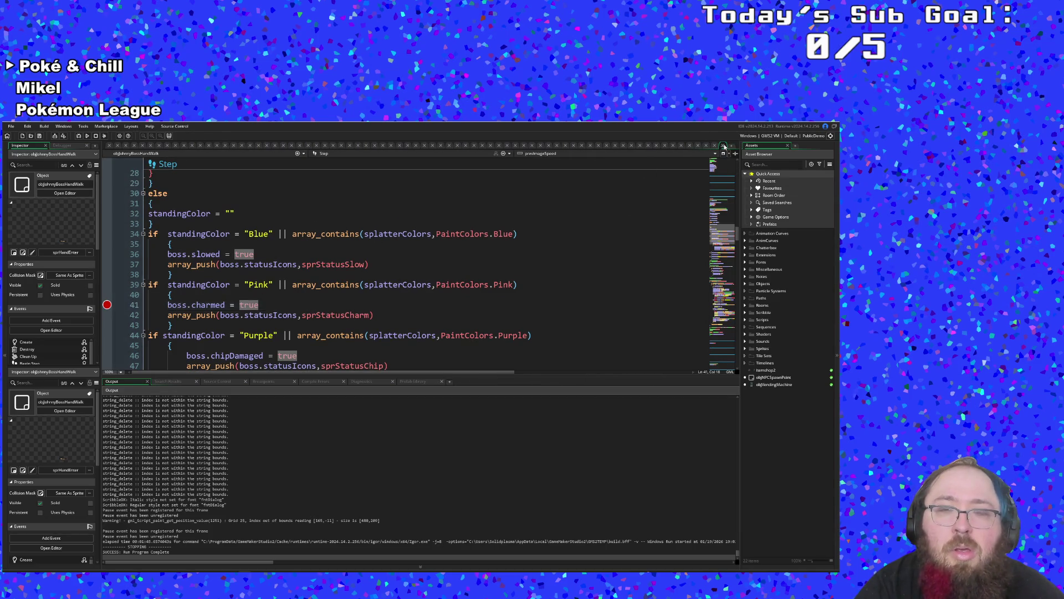
pyautogui.scroll(-4, 501, 253)
pyautogui.scroll(2, 525, 236)
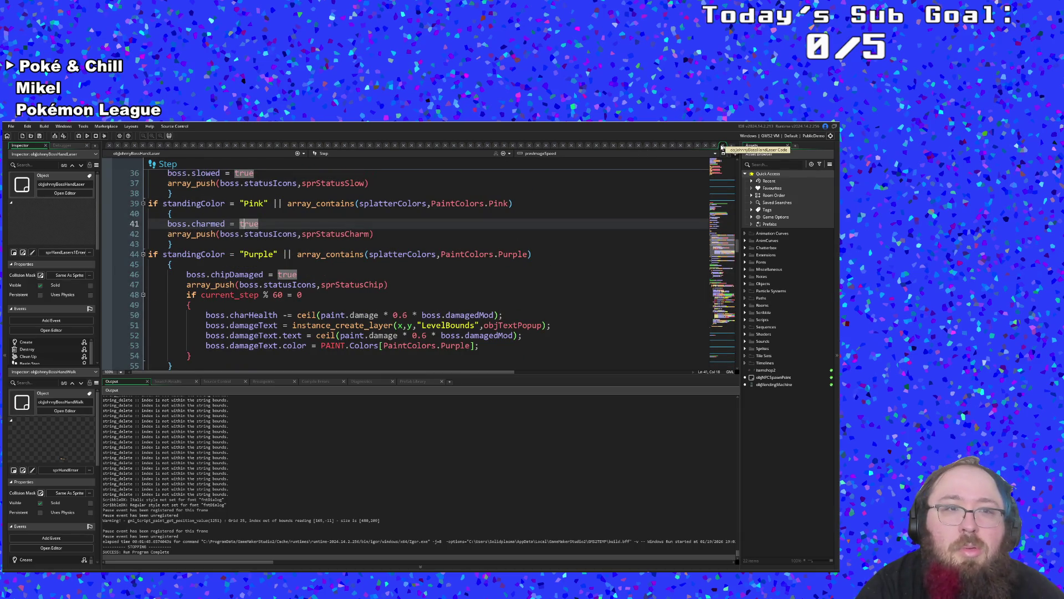
pyautogui.click(723, 147)
pyautogui.click(543, 211)
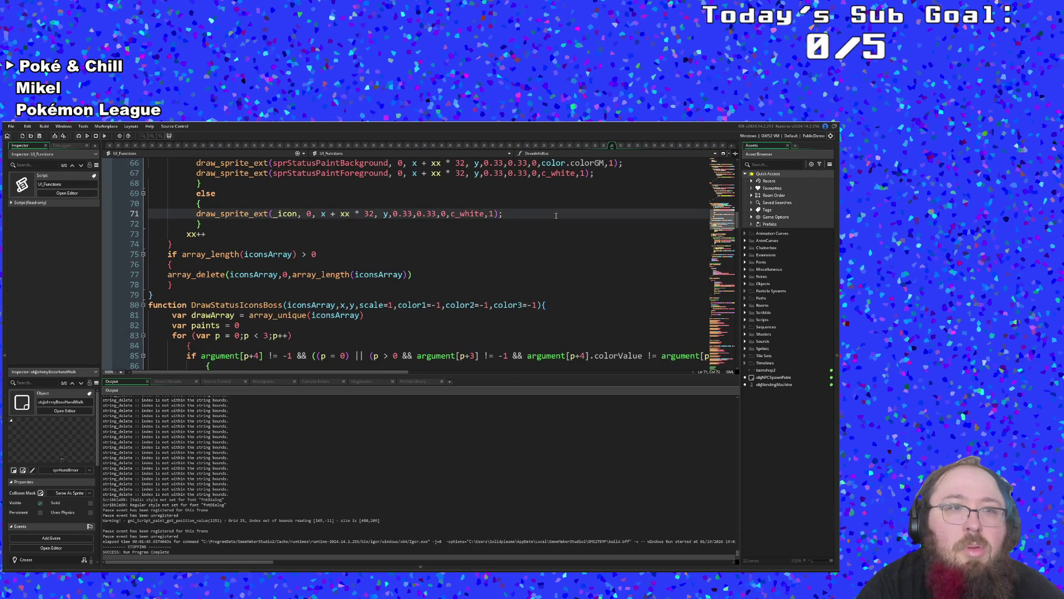
# - Open objJohnnyBossController's code by searching 'objjohn' with Ctrl+T
pyautogui.hotkey('ctrl', 't')
pyautogui.write('obj')
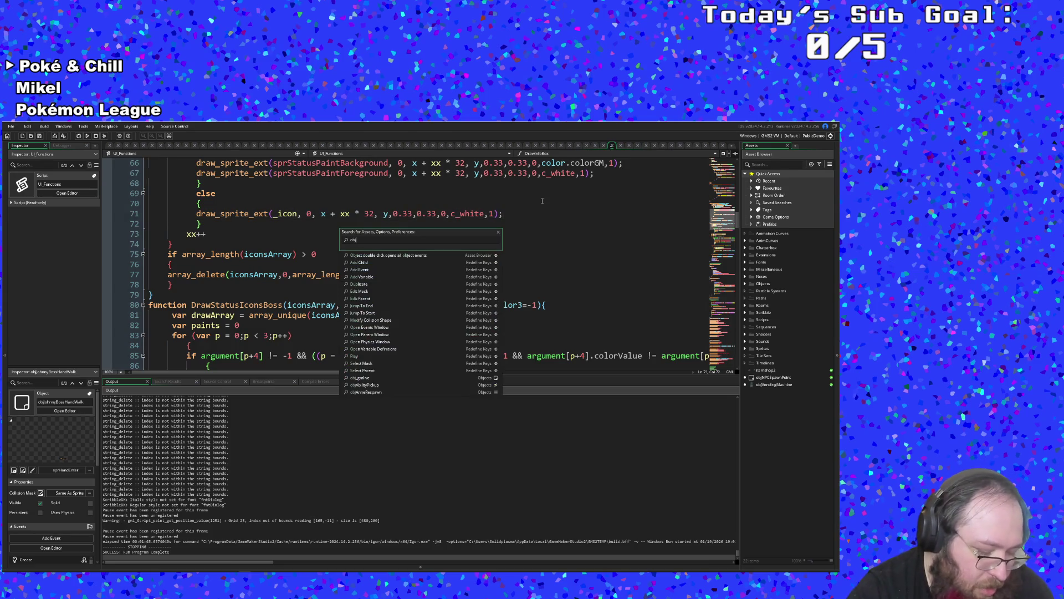
pyautogui.write('john')
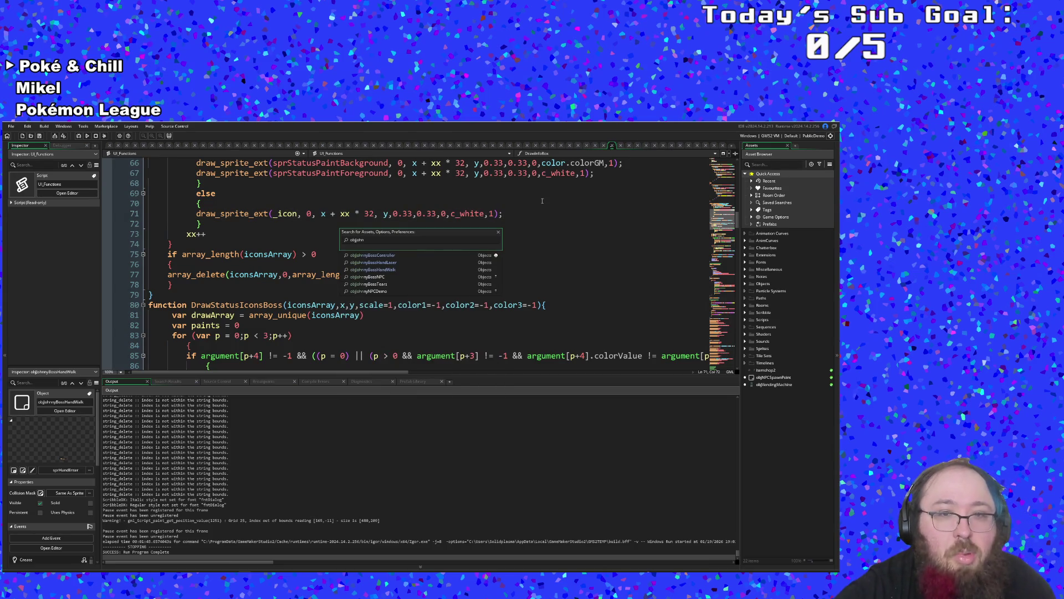
pyautogui.press('Return')
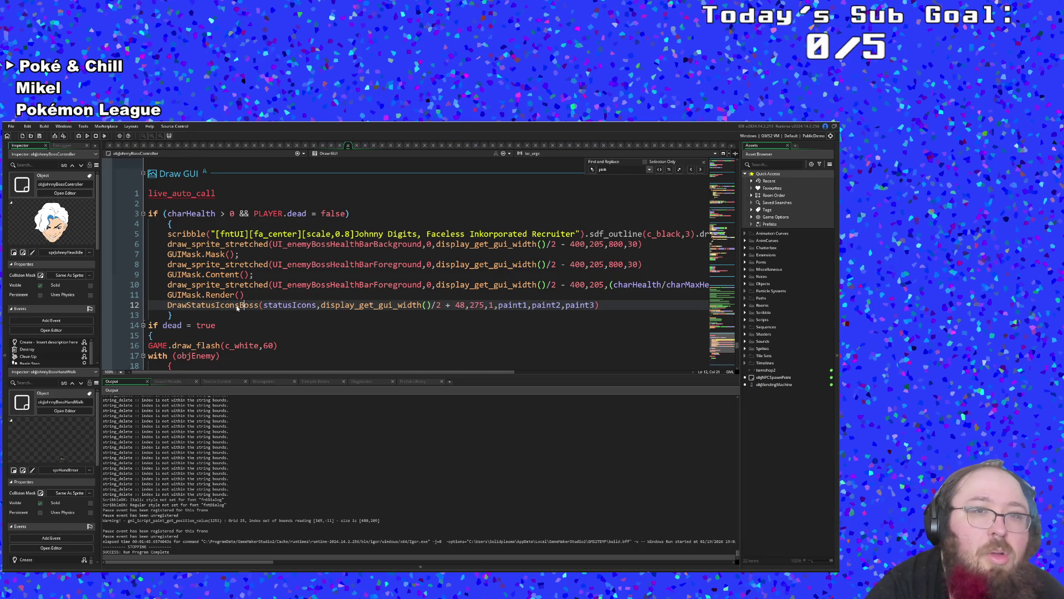
# - Scroll to the controller's Step event where Purple paint sets chipDamaged and pushes sprStatusChip
pyautogui.scroll(5, 241, 302)
pyautogui.scroll(15, 241, 303)
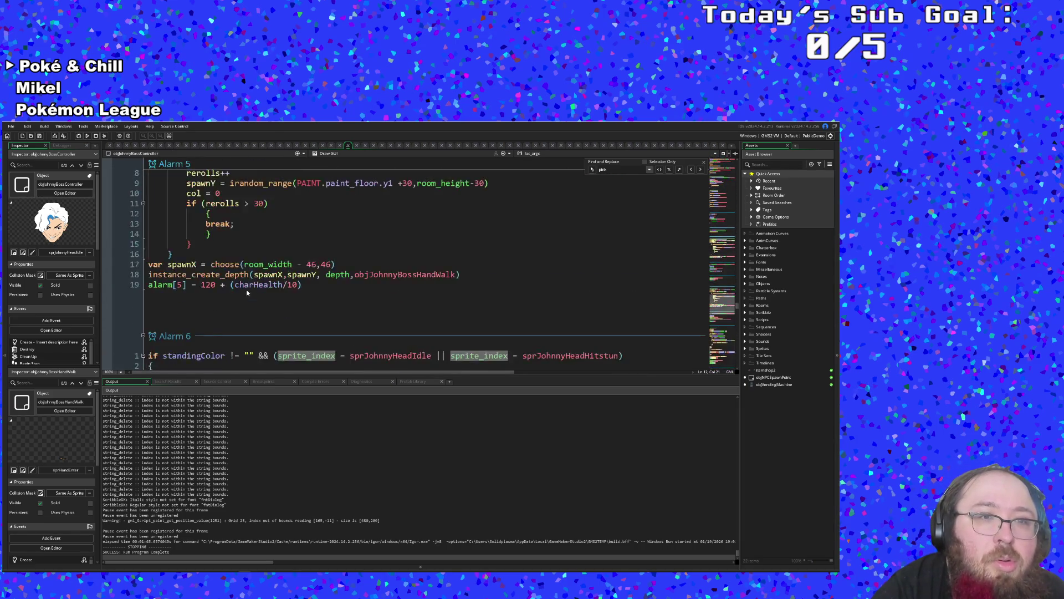
pyautogui.scroll(-4, 248, 287)
pyautogui.scroll(12, 277, 290)
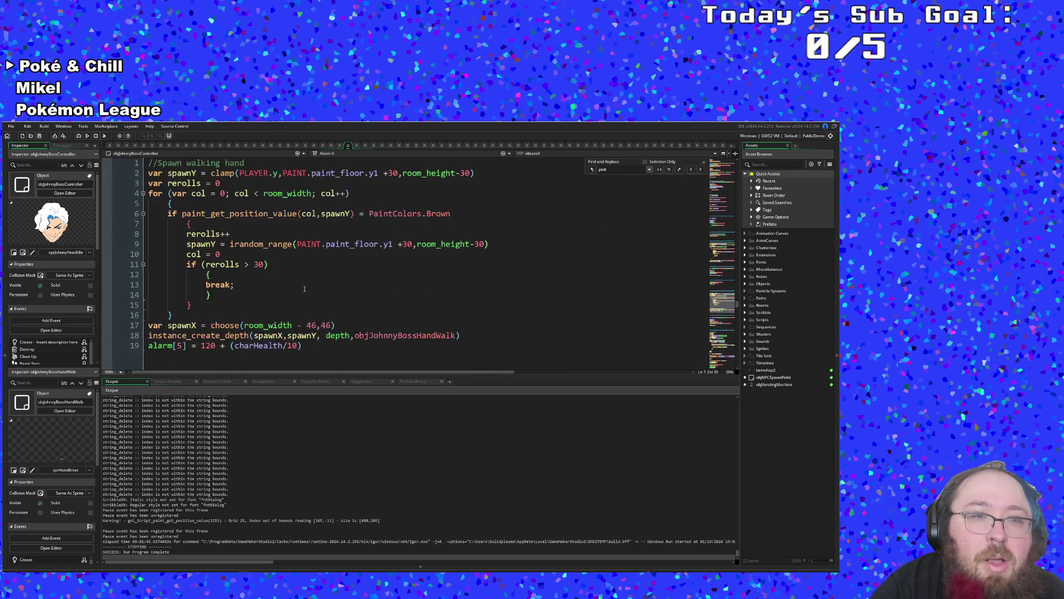
pyautogui.scroll(15, 304, 291)
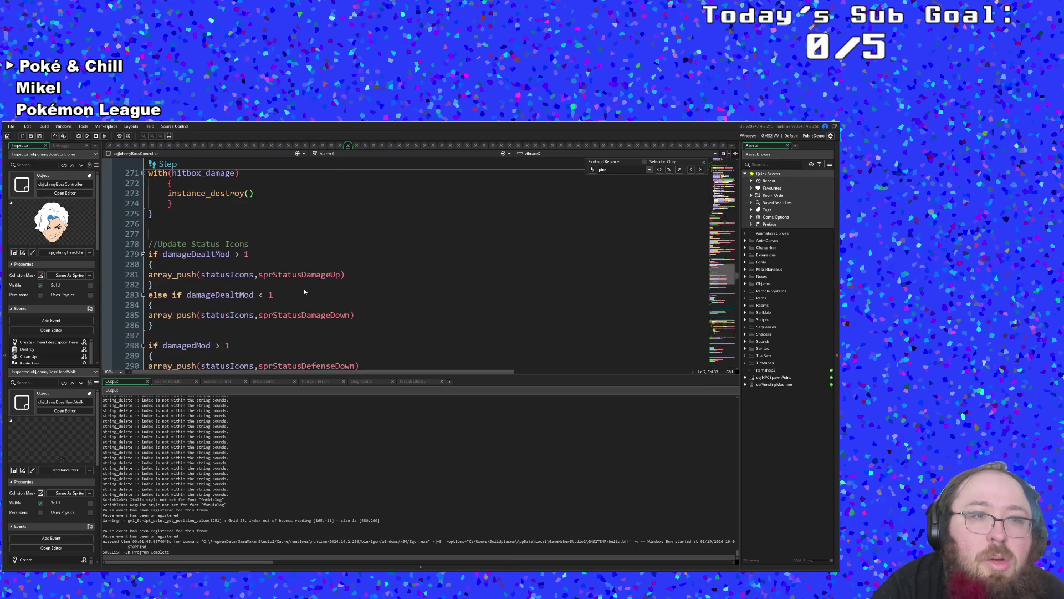
pyautogui.scroll(20, 304, 292)
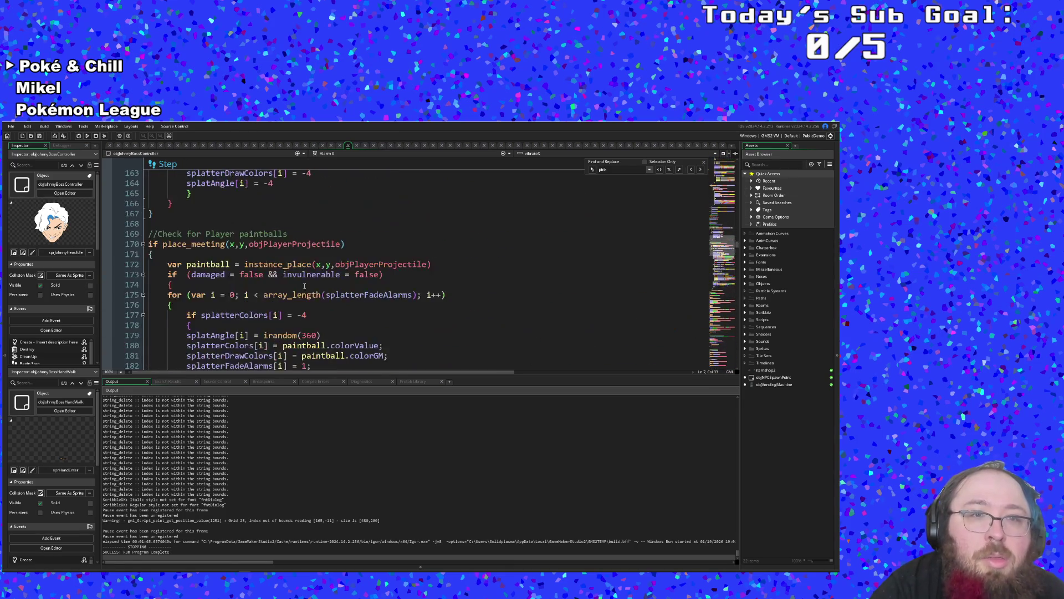
pyautogui.scroll(-5, 304, 286)
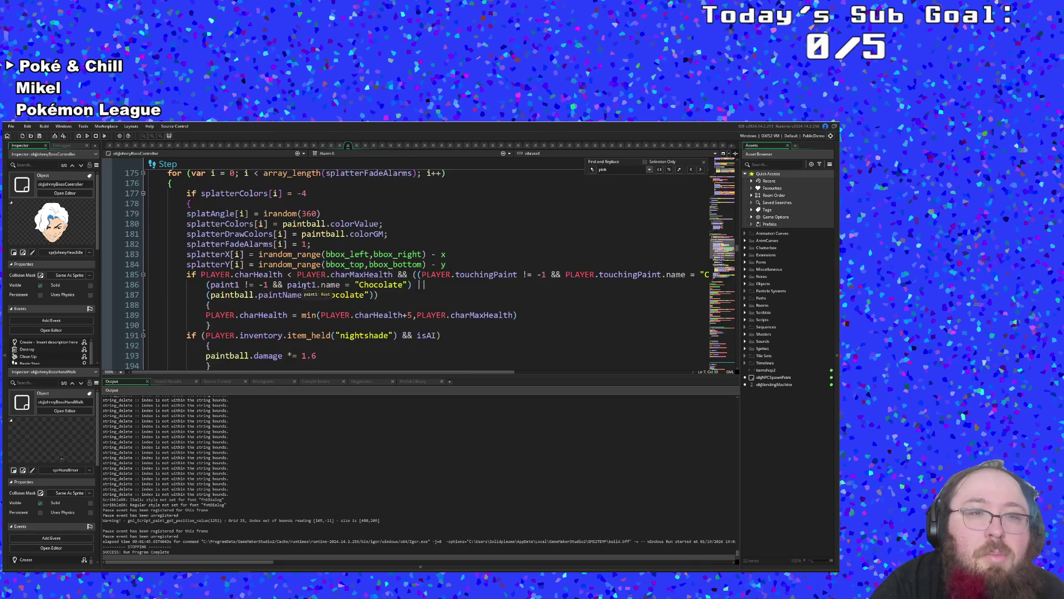
pyautogui.scroll(11, 305, 286)
pyautogui.click(304, 285)
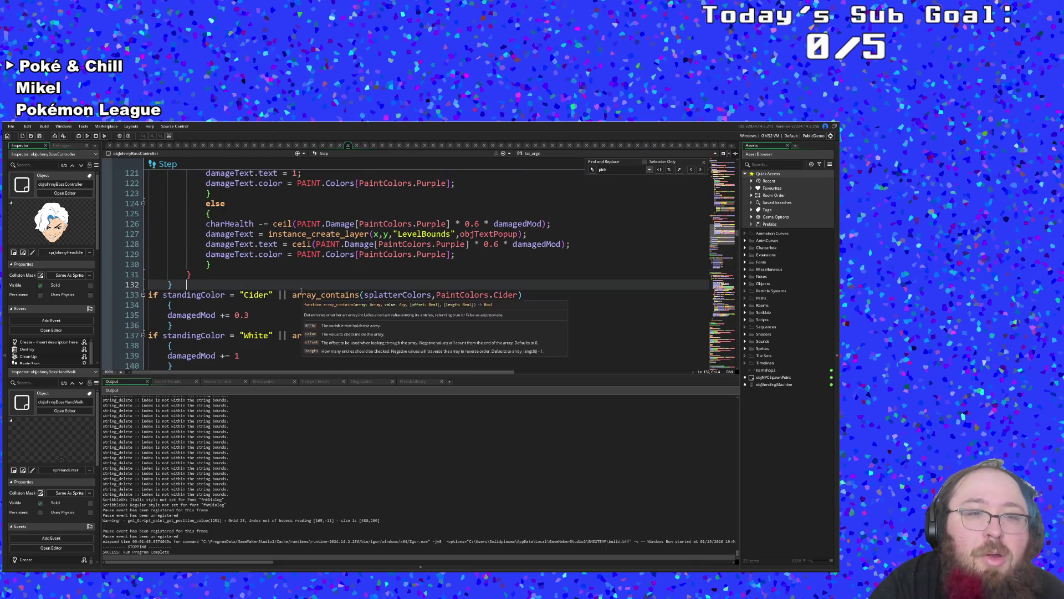
pyautogui.scroll(-2, 304, 286)
pyautogui.scroll(6, 304, 286)
# - Read the Pink charm and friendlyFire lines, then place the caret in line 57's slowed condition
pyautogui.scroll(2, 300, 287)
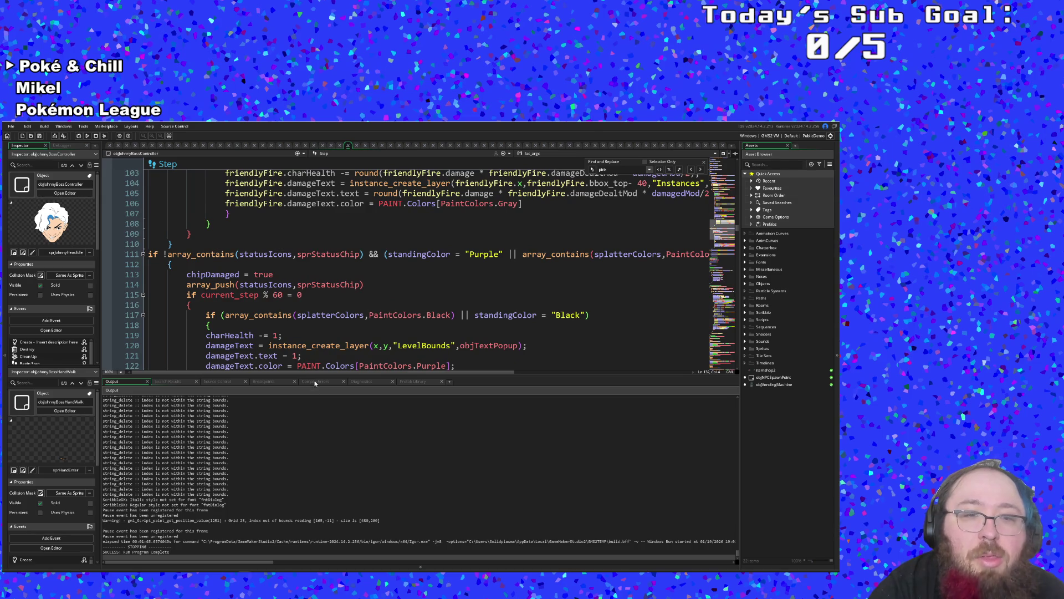
pyautogui.moveTo(308, 370)
pyautogui.mouseDown()
pyautogui.moveTo(404, 377)
pyautogui.moveTo(305, 355)
pyautogui.mouseUp()
pyautogui.scroll(16, 302, 338)
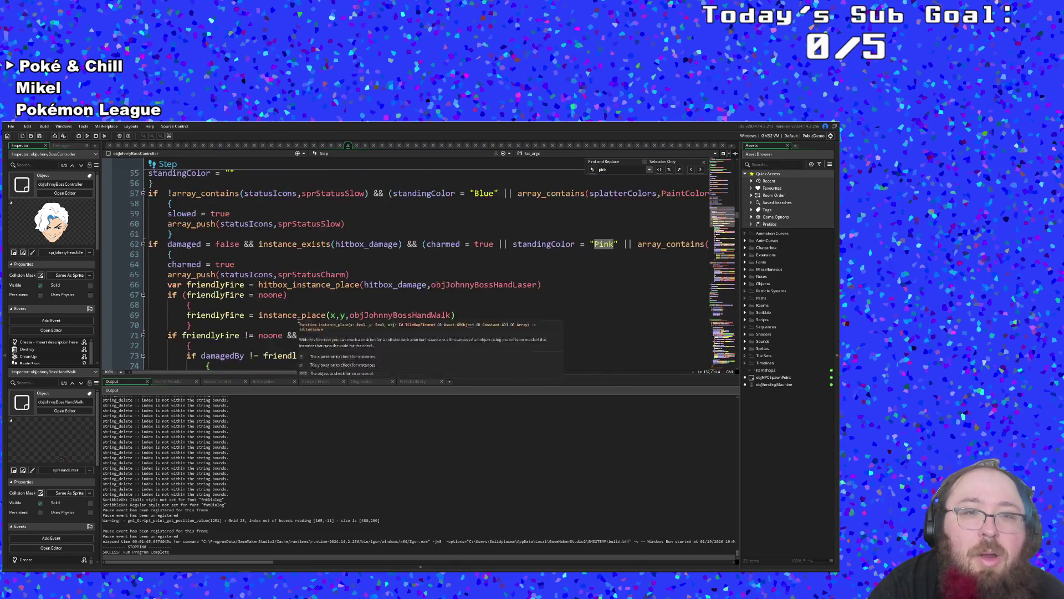
pyautogui.scroll(2, 299, 321)
pyautogui.click(288, 325)
pyautogui.click(287, 346)
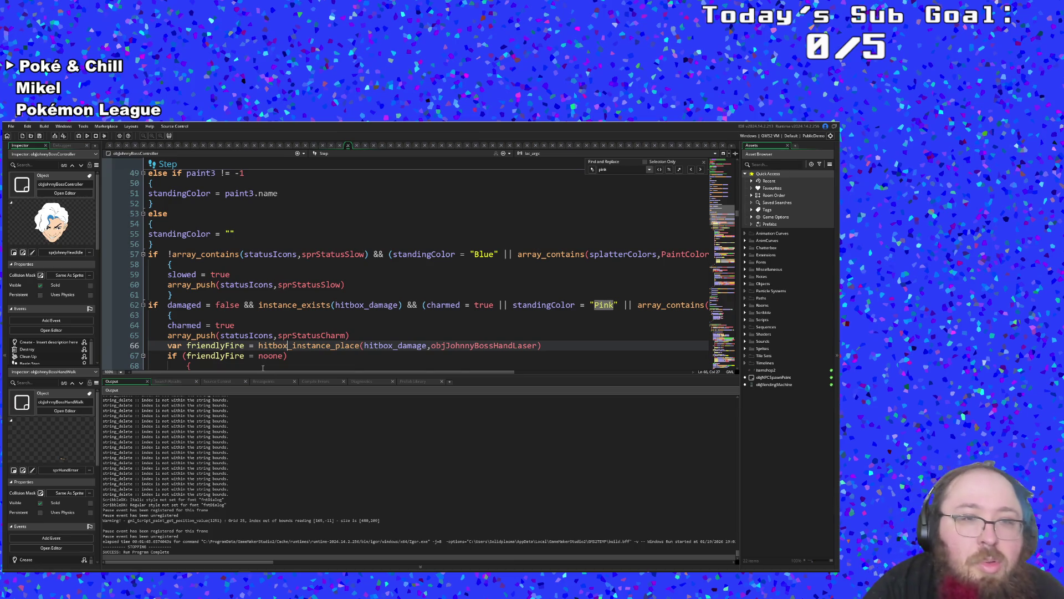
pyautogui.moveTo(275, 371)
pyautogui.mouseDown()
pyautogui.moveTo(344, 372)
pyautogui.moveTo(187, 378)
pyautogui.mouseUp()
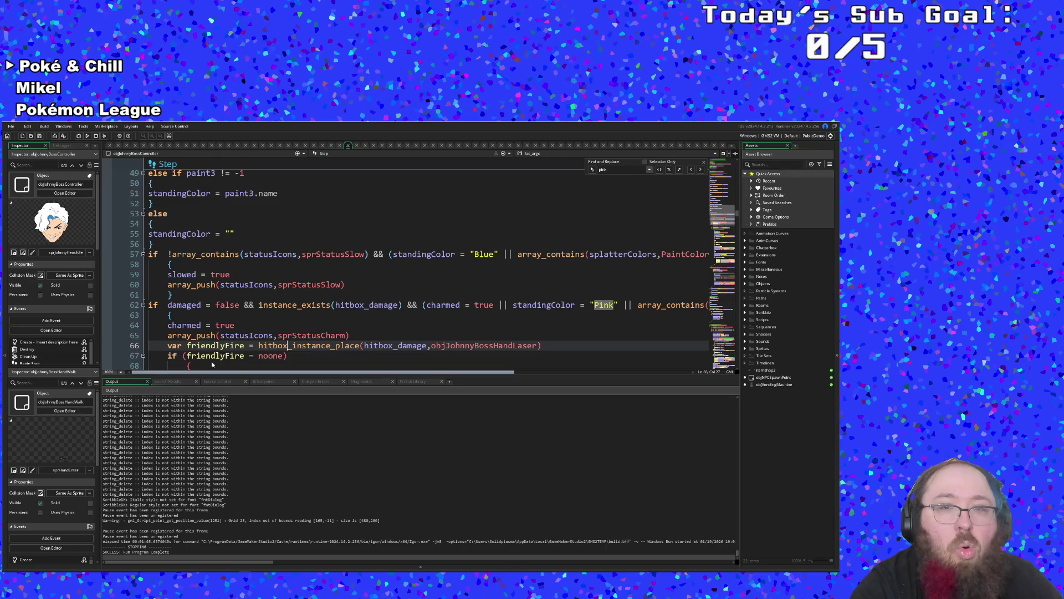
pyautogui.moveTo(282, 371)
pyautogui.mouseDown()
pyautogui.moveTo(322, 373)
pyautogui.moveTo(269, 380)
pyautogui.moveTo(440, 391)
pyautogui.moveTo(367, 371)
pyautogui.moveTo(267, 372)
pyautogui.mouseUp()
pyautogui.click(280, 254)
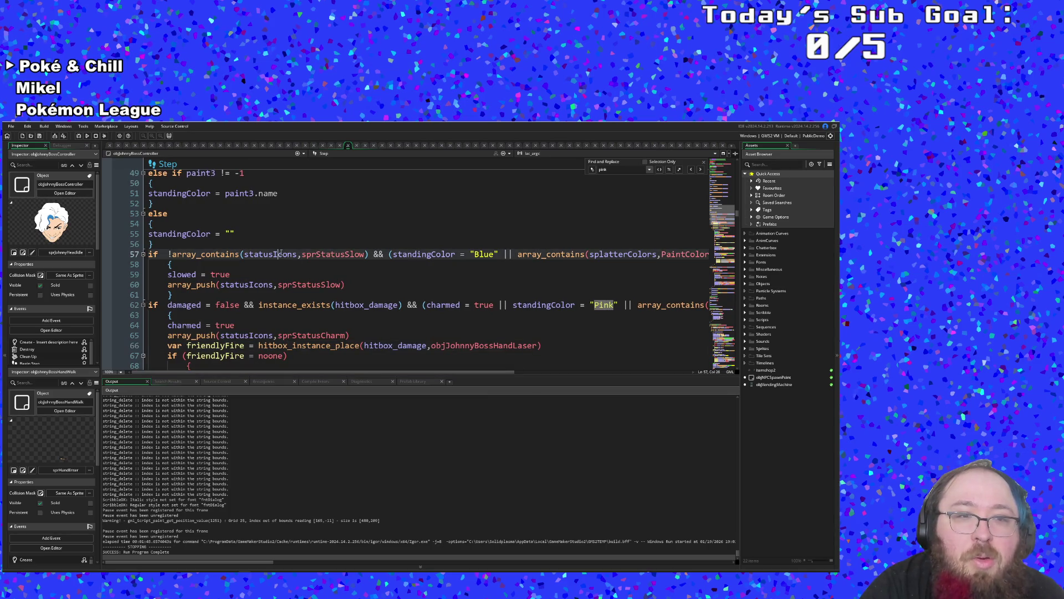
pyautogui.click(383, 254)
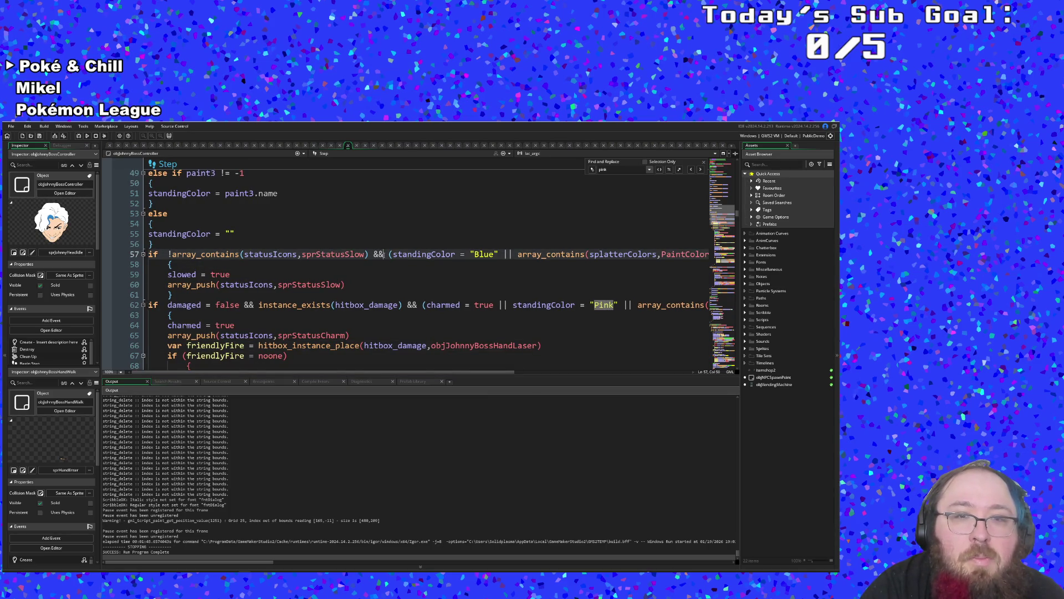
pyautogui.click(368, 254)
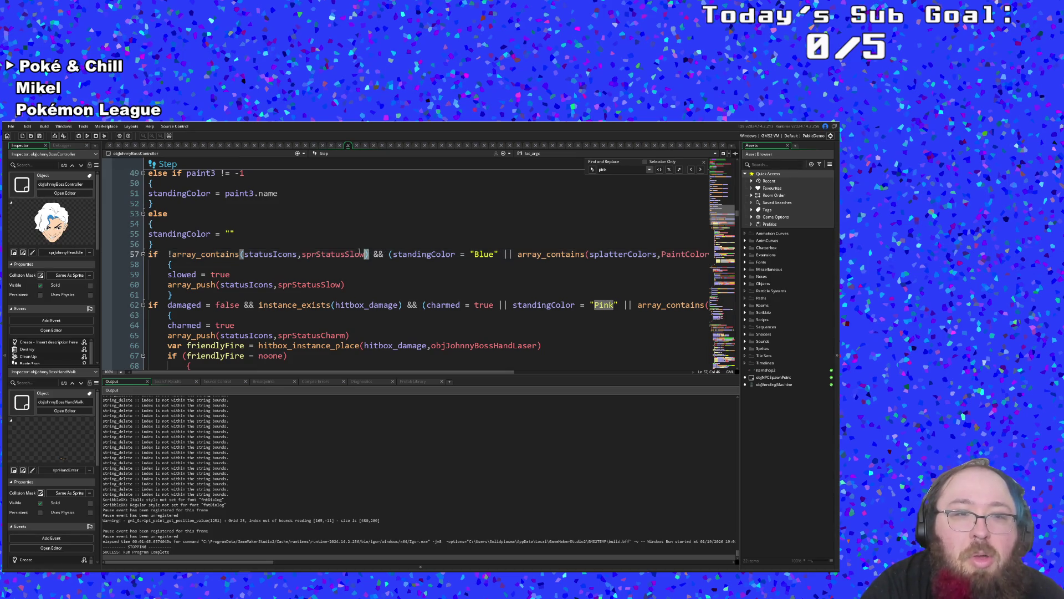
# - Replace the sprStatusSlow icon check on line 57 with 'slowed = false'
pyautogui.moveTo(368, 254)
pyautogui.mouseDown()
pyautogui.moveTo(149, 254)
pyautogui.moveTo(168, 254)
pyautogui.mouseUp()
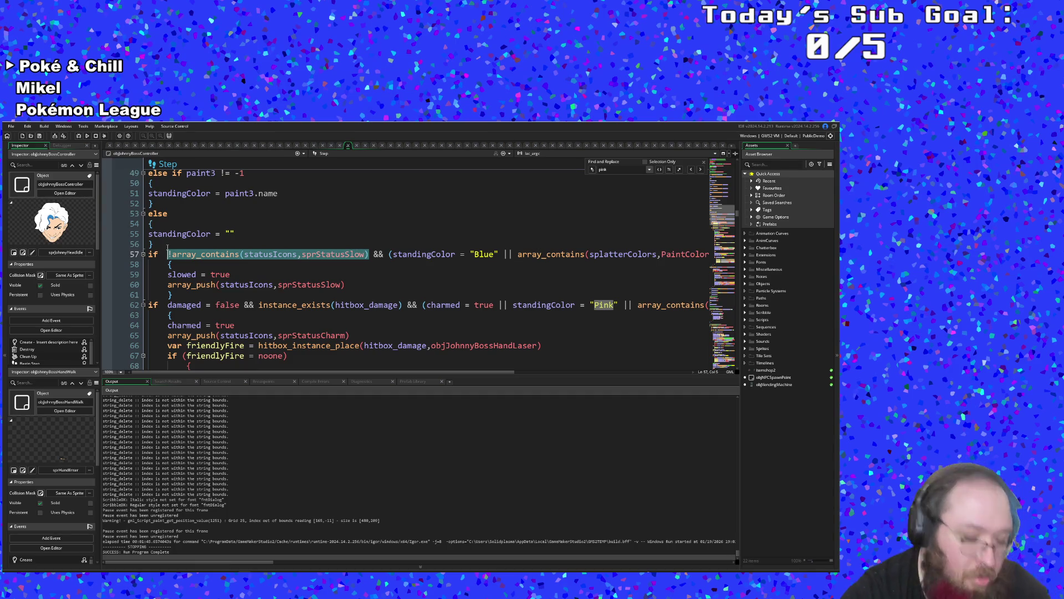
pyautogui.write('slowed = false')
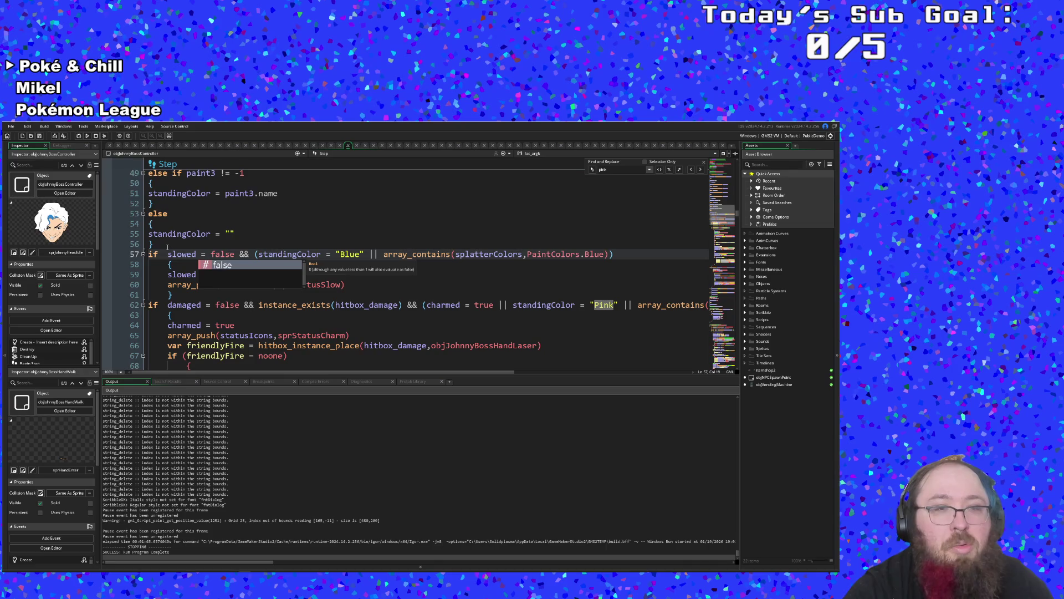
pyautogui.click(384, 253)
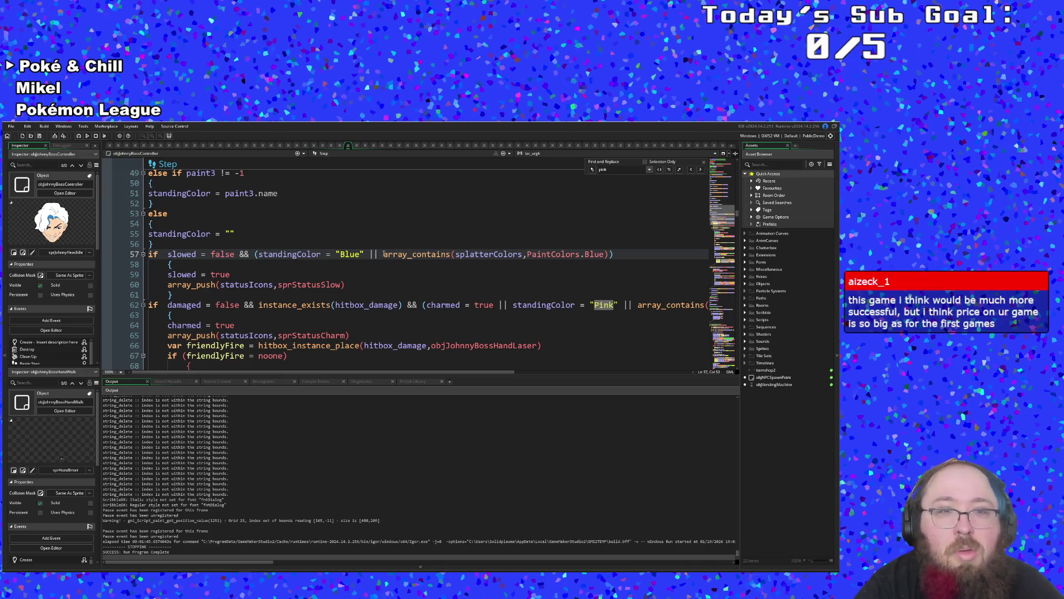
pyautogui.press('Left')
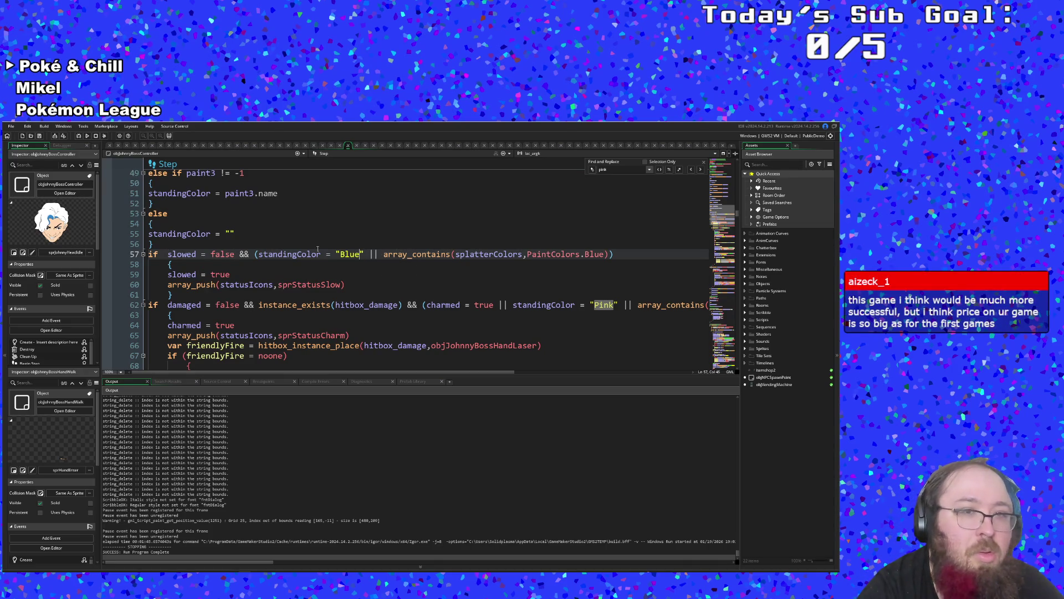
pyautogui.click(270, 248)
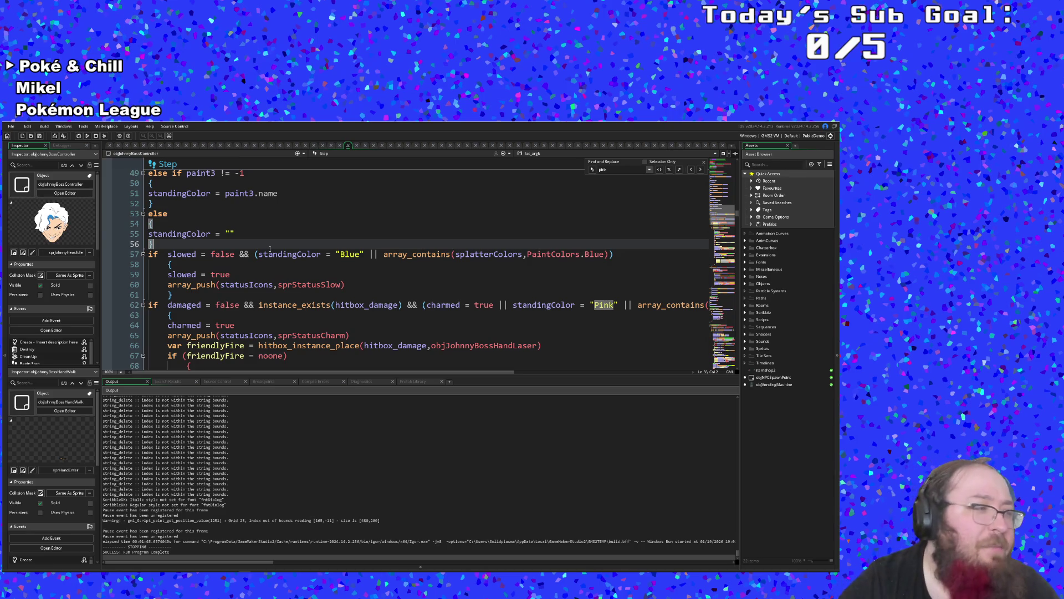
pyautogui.click(263, 256)
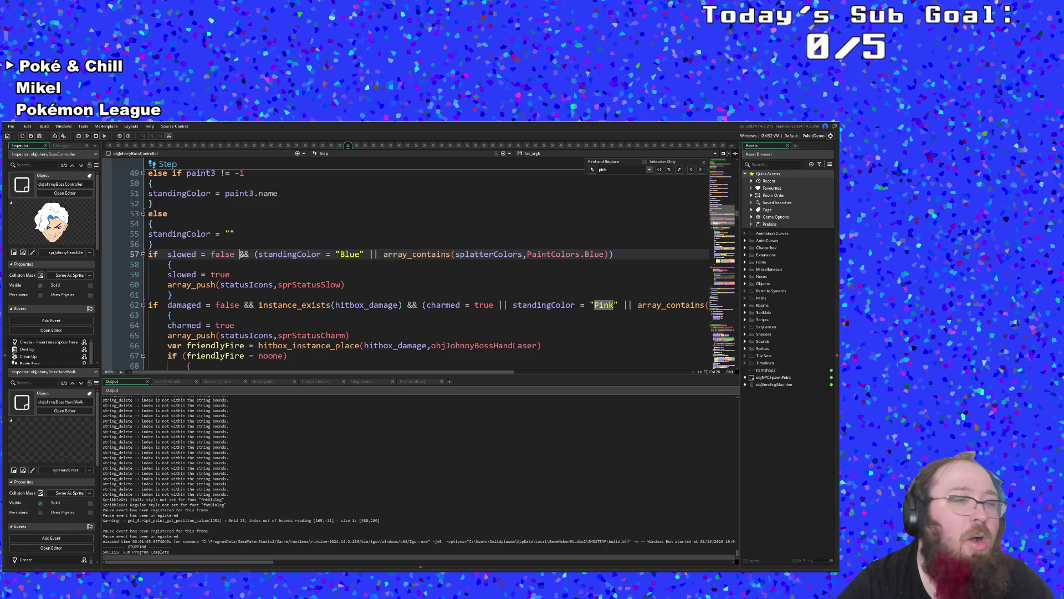
pyautogui.hotkey('shift', 'Right')
pyautogui.hotkey('shift', 'Right')
pyautogui.click(240, 255)
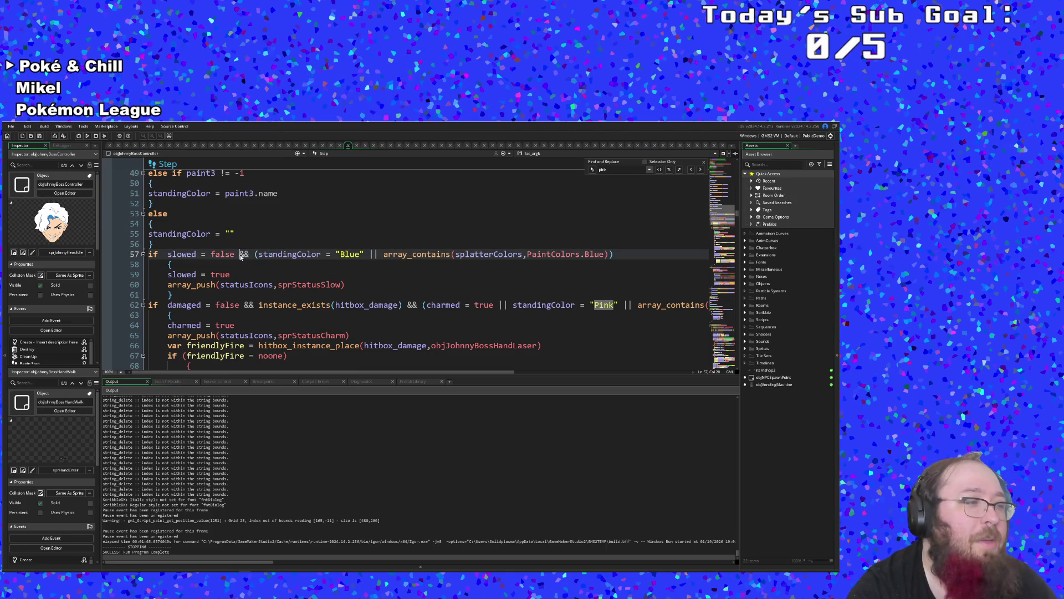
pyautogui.doubleClick(241, 255)
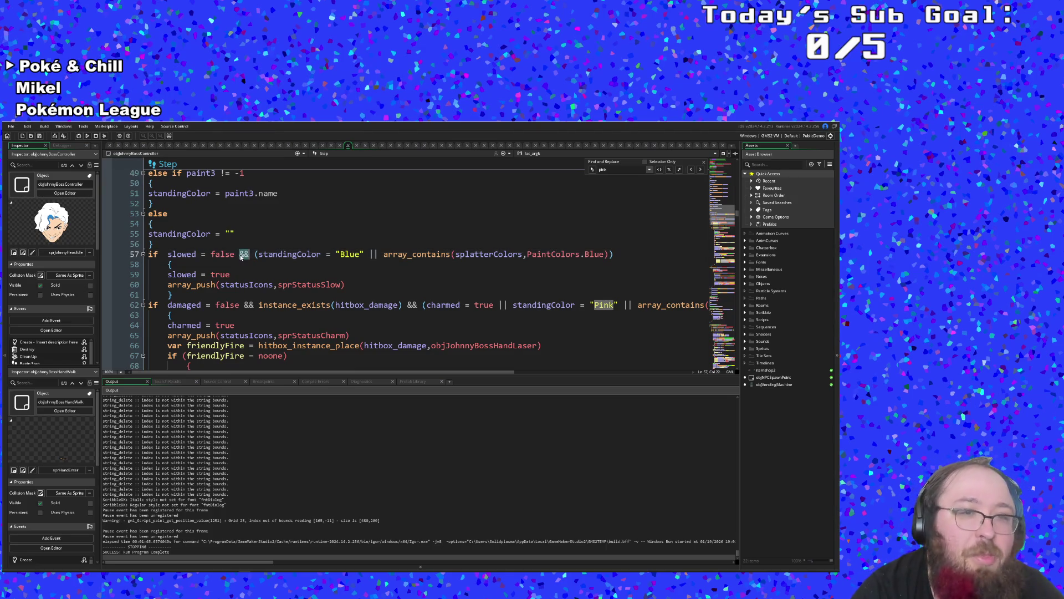
pyautogui.click(241, 255)
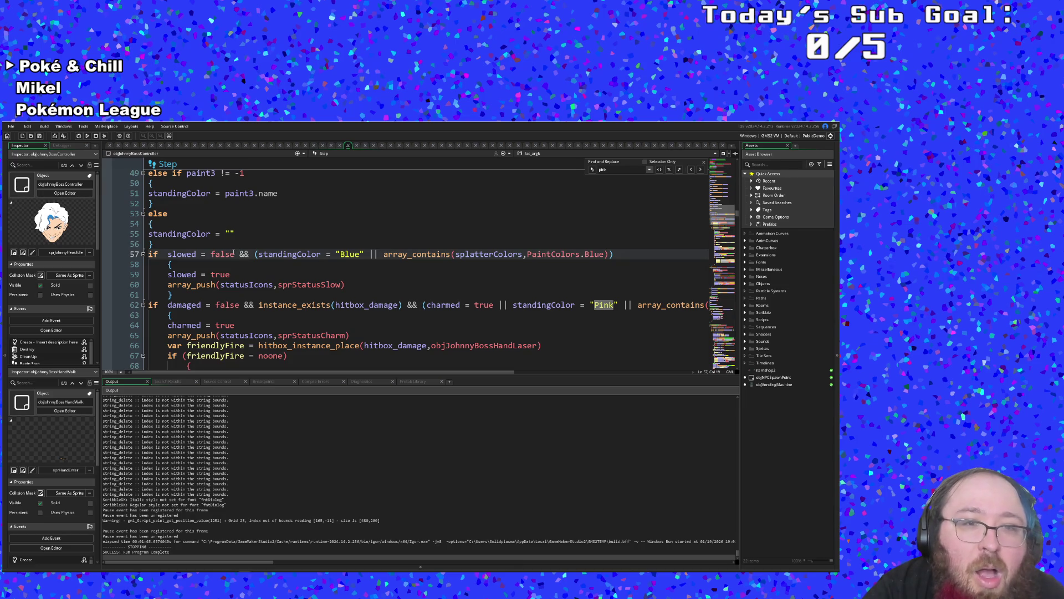
pyautogui.click(255, 254)
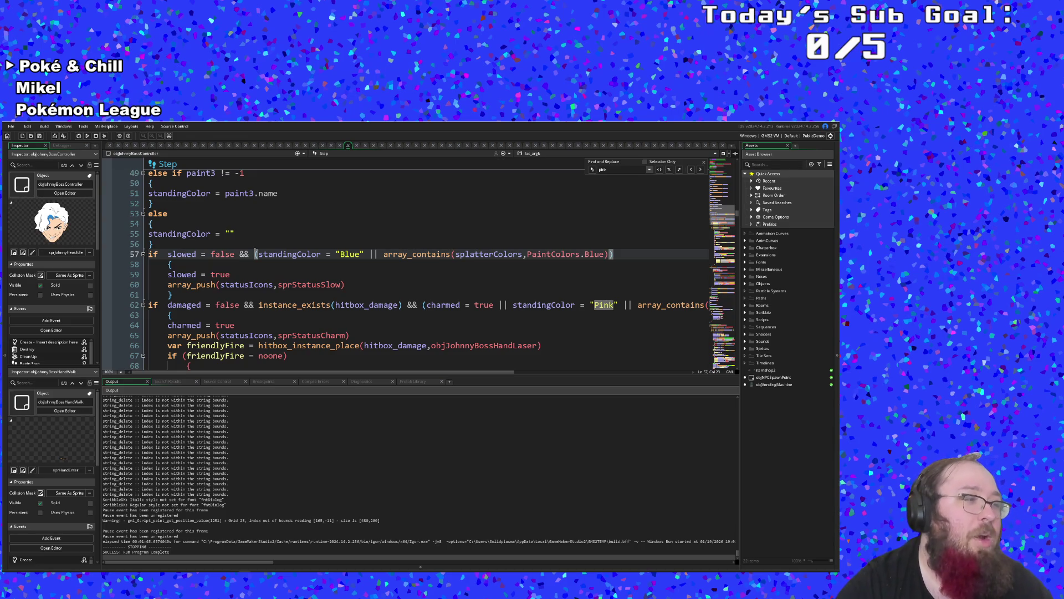
# - Check the slowed = true assignment and lines 60–62, then move to the charm block
pyautogui.click(239, 272)
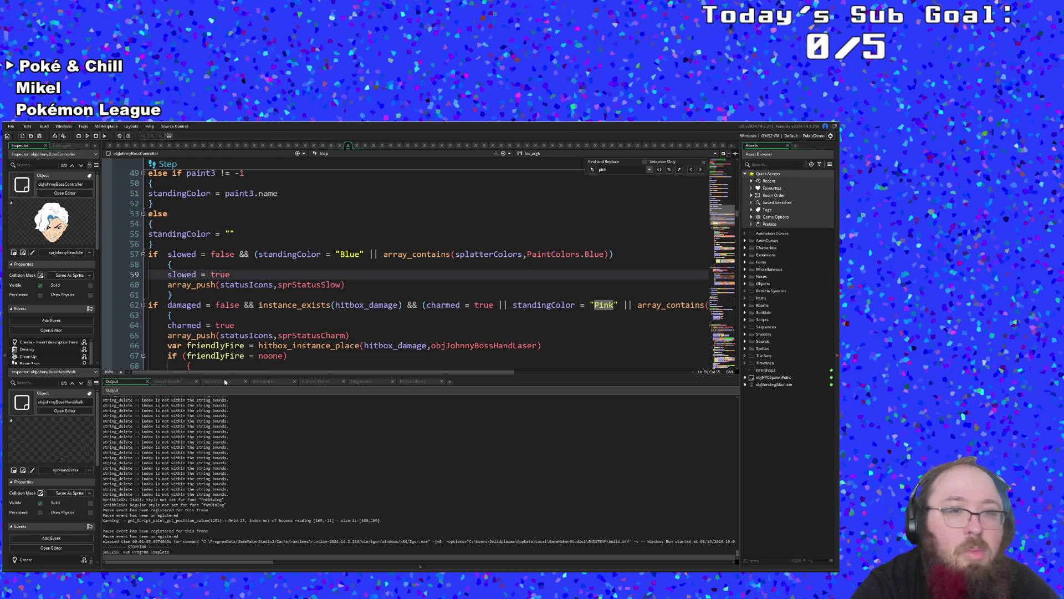
pyautogui.click(228, 305)
pyautogui.press('Up')
pyautogui.press('Up')
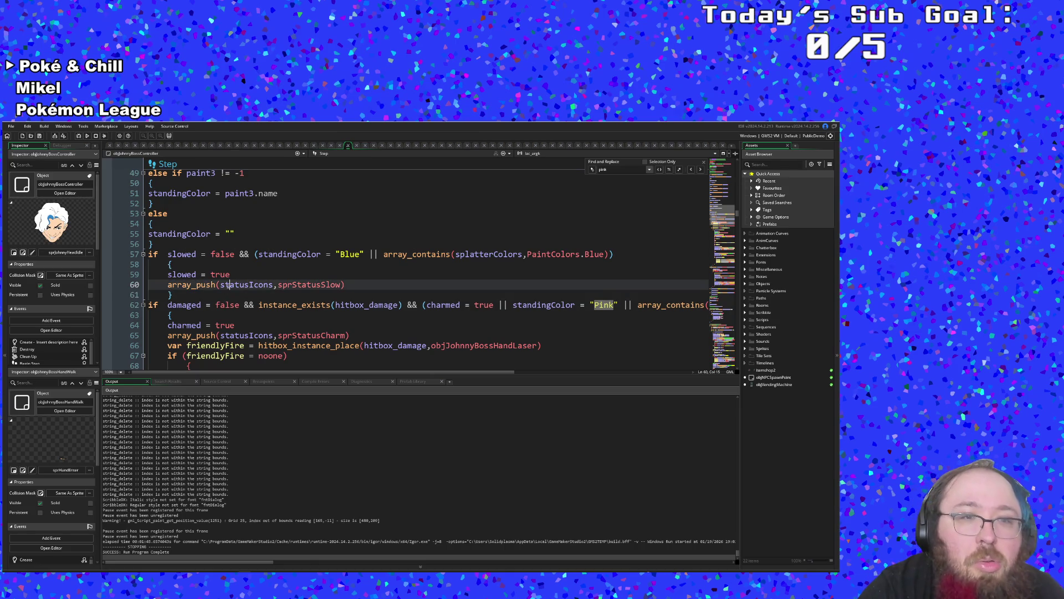
pyautogui.click(232, 298)
pyautogui.click(240, 306)
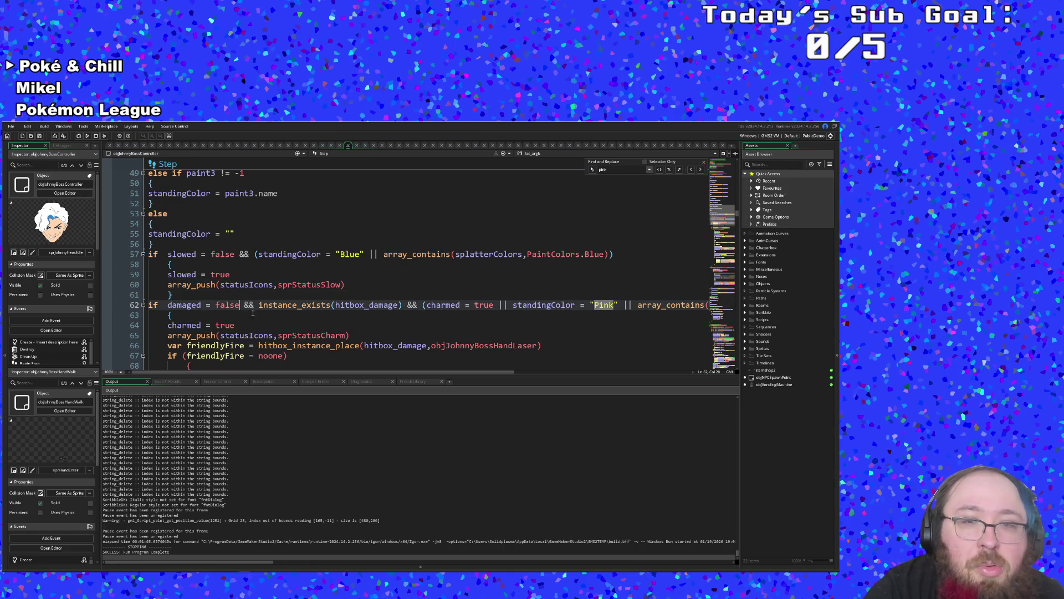
pyautogui.click(254, 255)
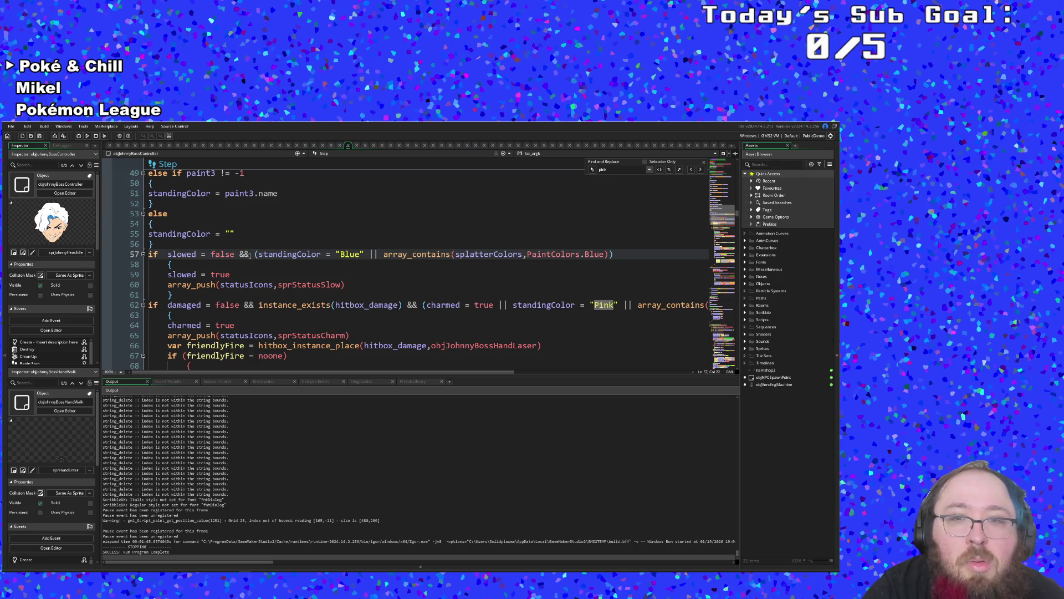
pyautogui.click(242, 275)
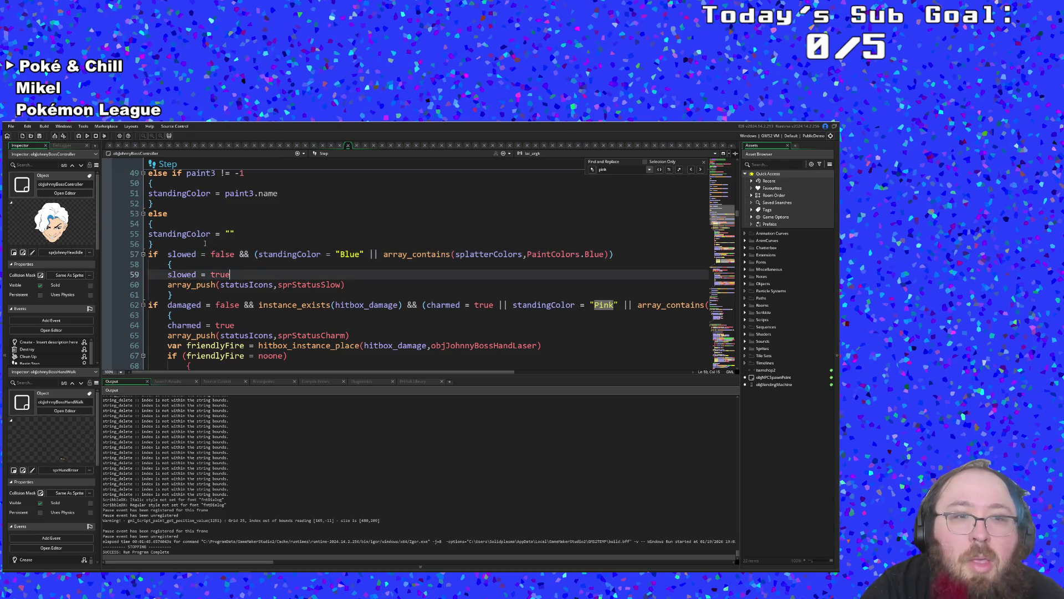
pyautogui.scroll(-2, 238, 267)
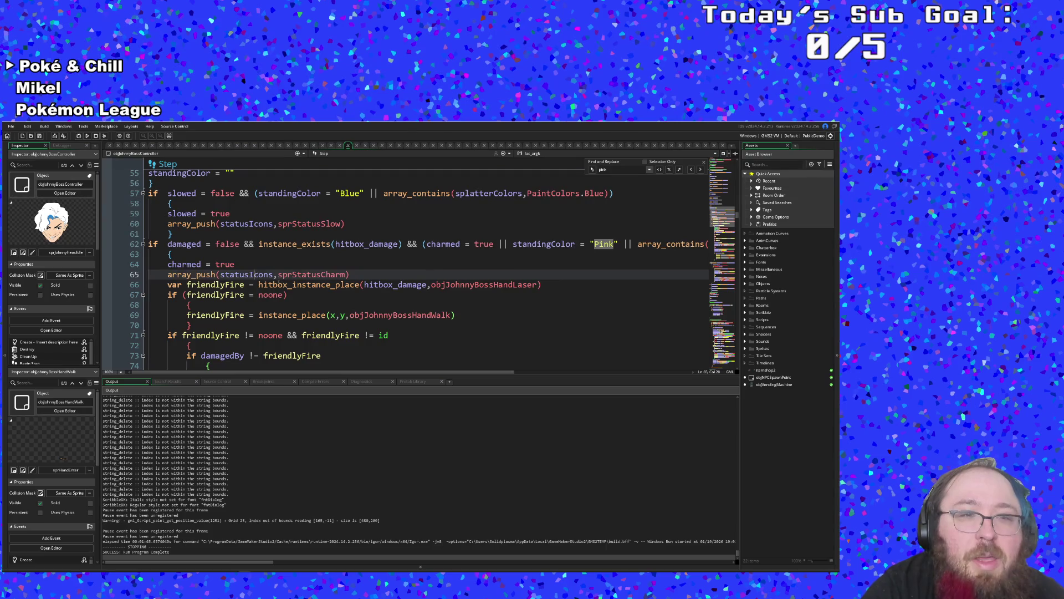
pyautogui.click(286, 284)
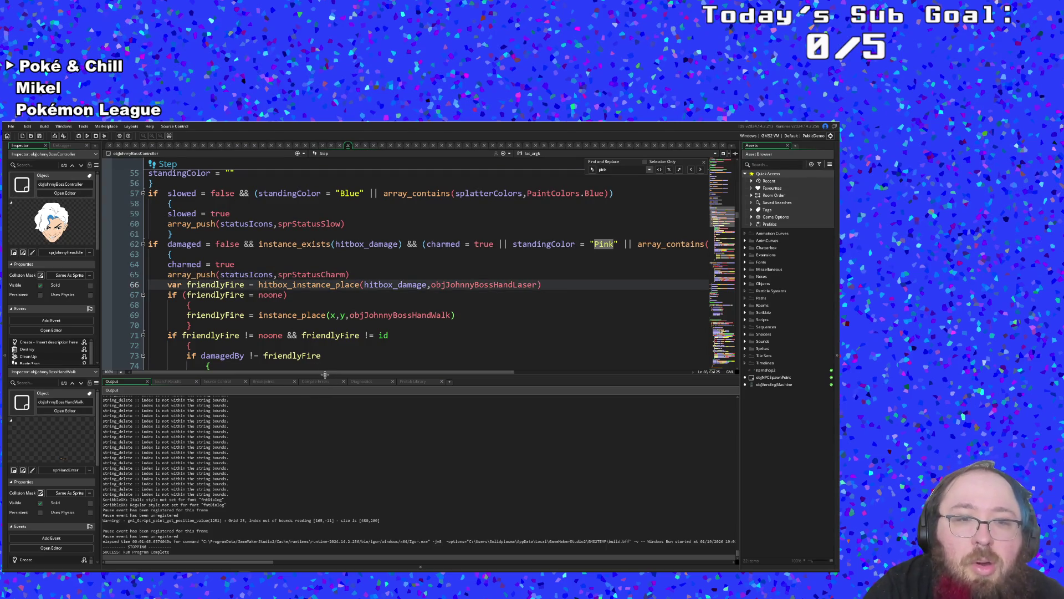
pyautogui.moveTo(322, 373); pyautogui.dragTo(388, 393)
pyautogui.hscroll(-5, 481, 411)
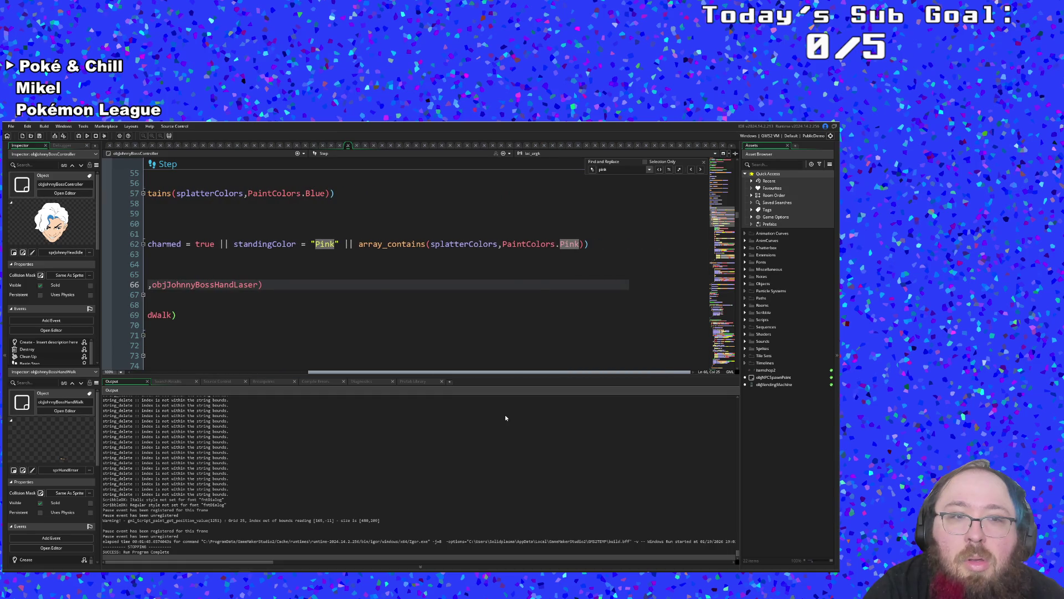
pyautogui.scroll(-8, 274, 277)
# - Search the whole project for 'charmed = 1' to confirm nothing still uses it
pyautogui.click(274, 325)
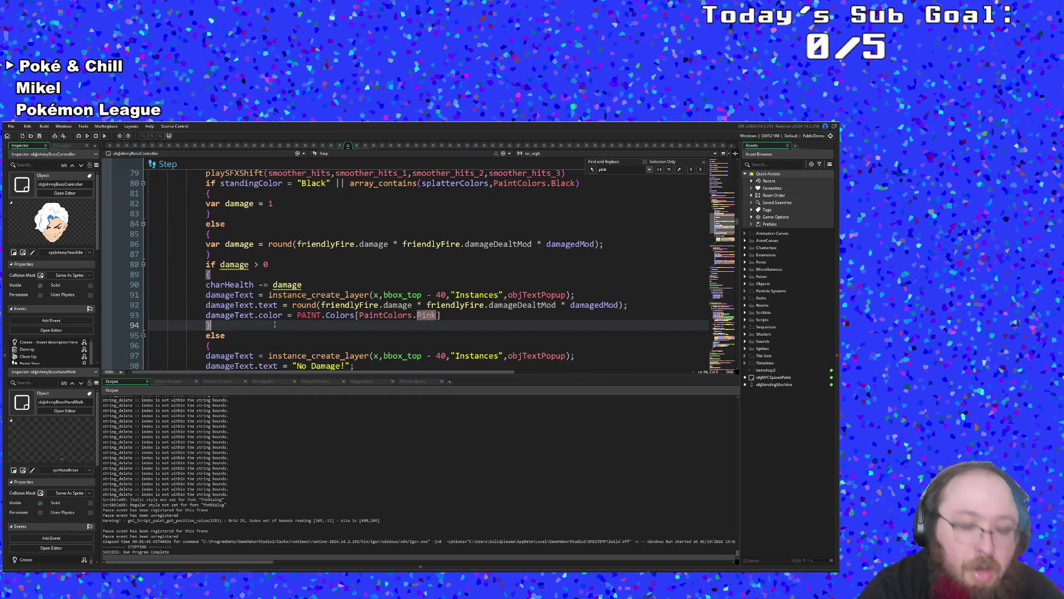
pyautogui.hotkey('ctrl', 'shift', 'f')
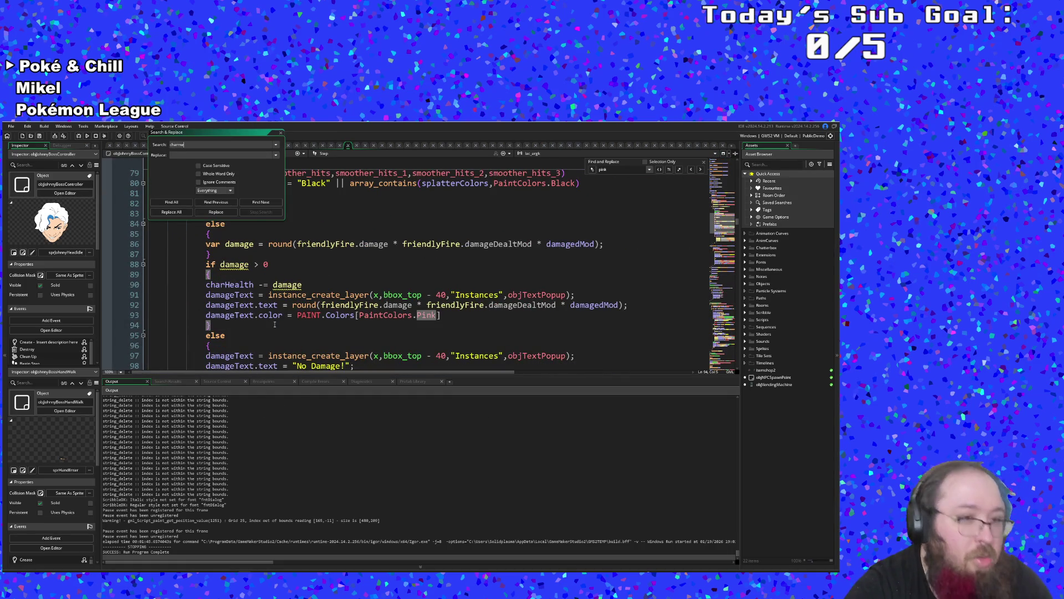
pyautogui.write('1')
pyautogui.press('Return')
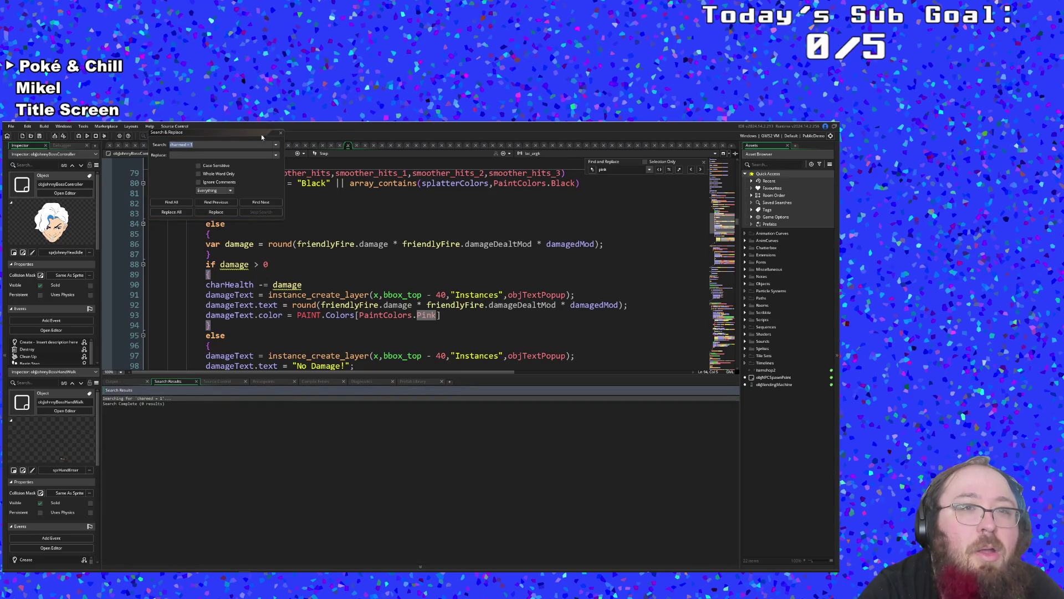
pyautogui.click(280, 134)
pyautogui.click(211, 253)
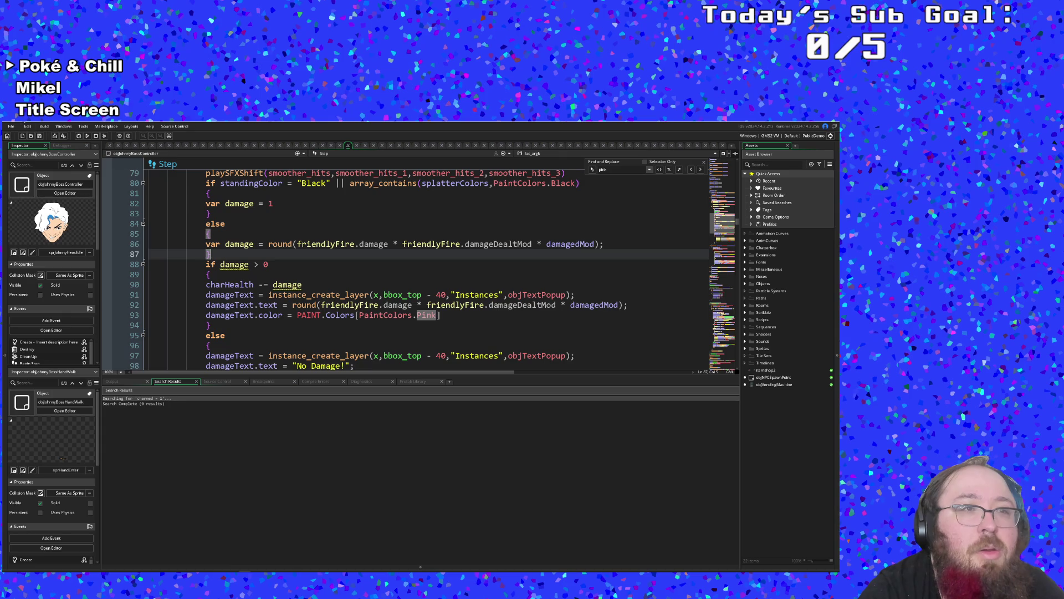
# - Build and run the game
pyautogui.click(10, 129)
pyautogui.click(86, 145)
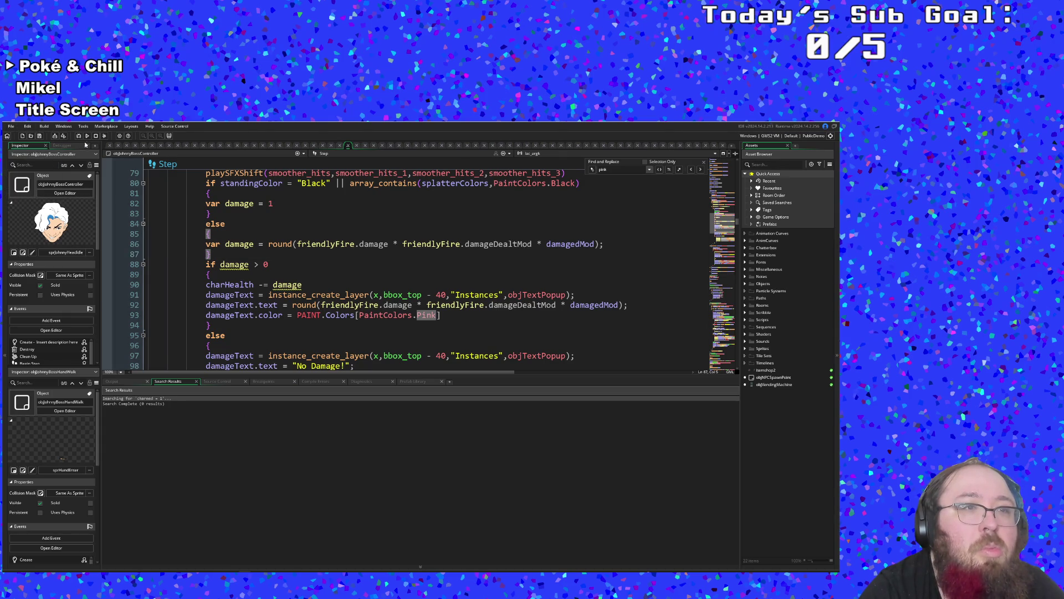
pyautogui.click(79, 138)
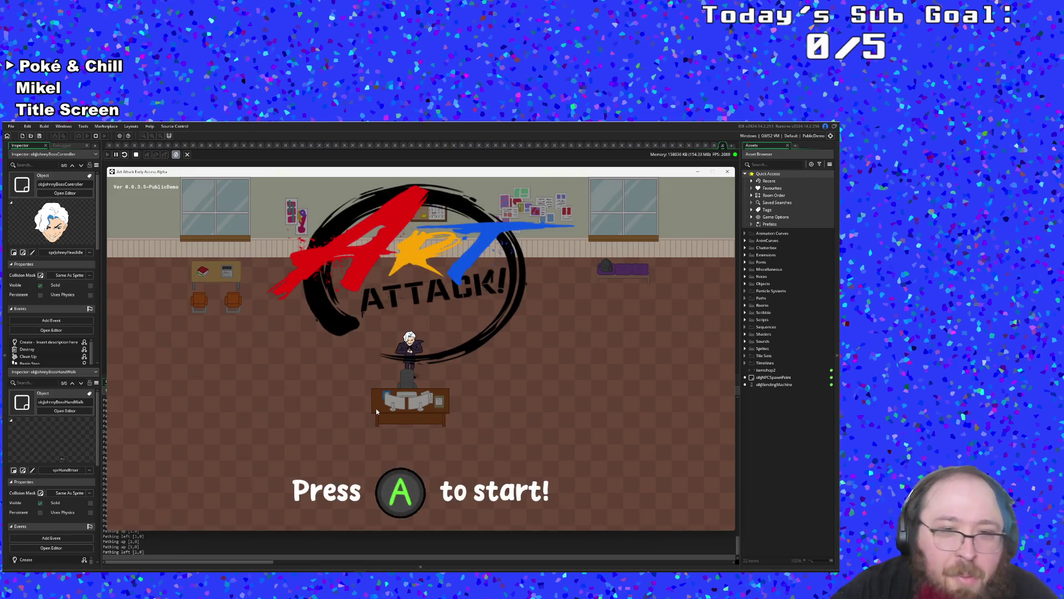
# - Start the game from the title screen, skip Hue's dialogue and walk right
pyautogui.press('Return')
pyautogui.press('Return')
pyautogui.press('Return')
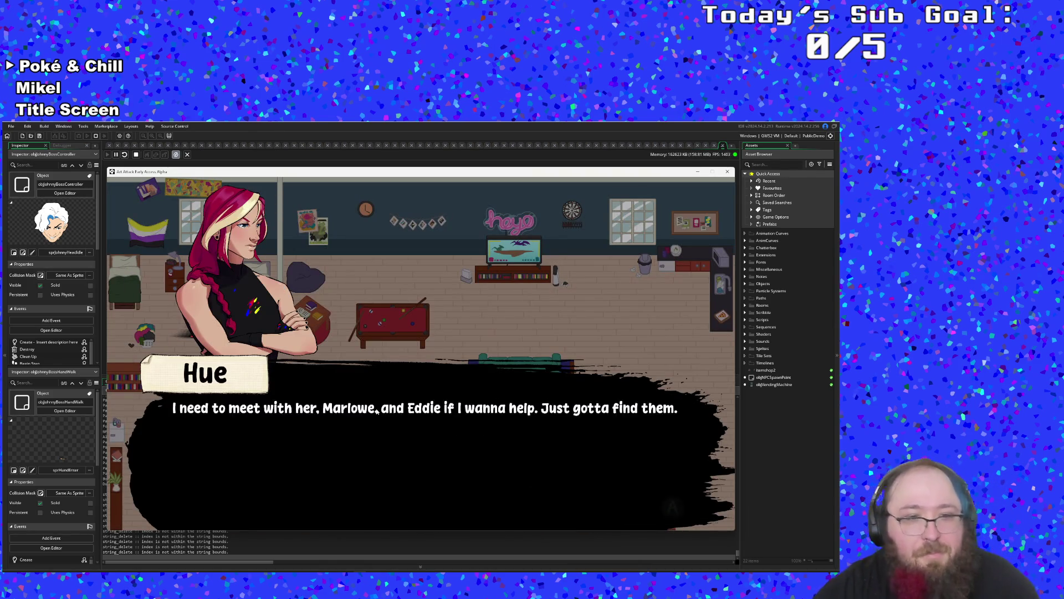
pyautogui.press('Return')
pyautogui.press('Right')
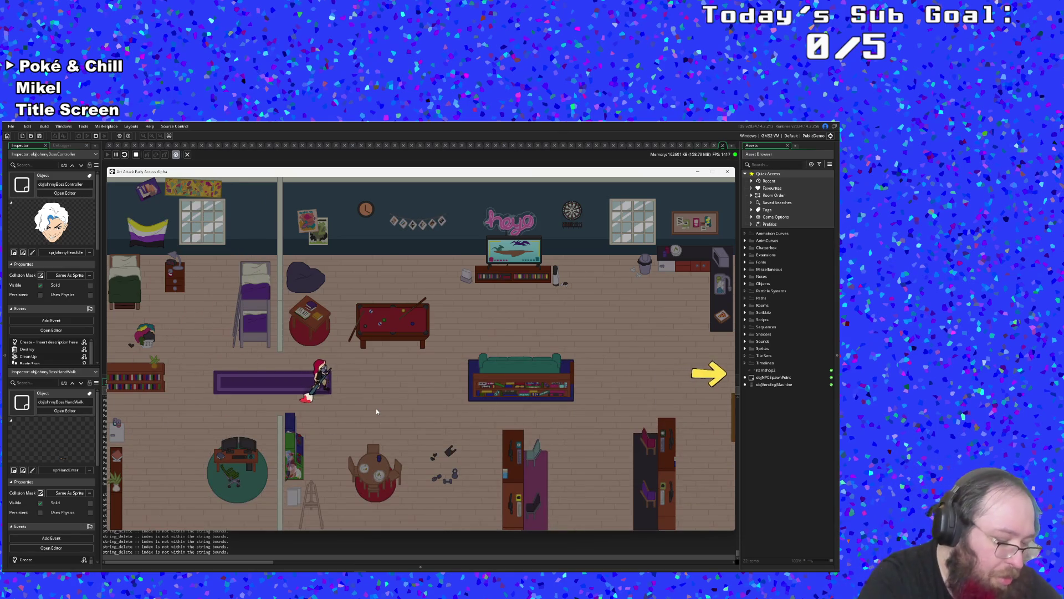
# - In the F1 debug menu set Color 1 to Pink and Color 3 to Purple, then warp to the boss
pyautogui.press('F1')
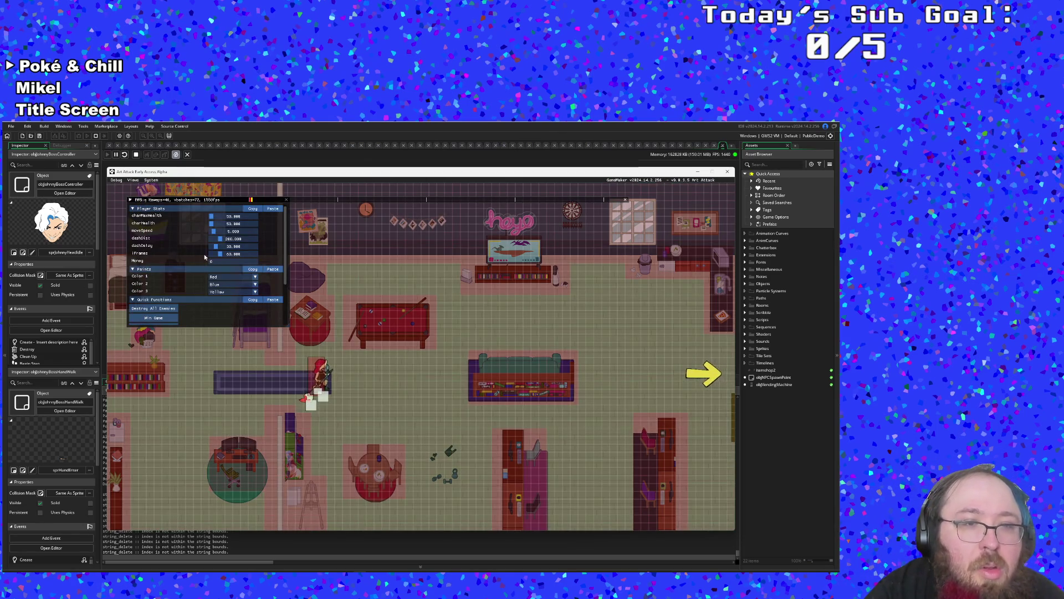
pyautogui.click(214, 277)
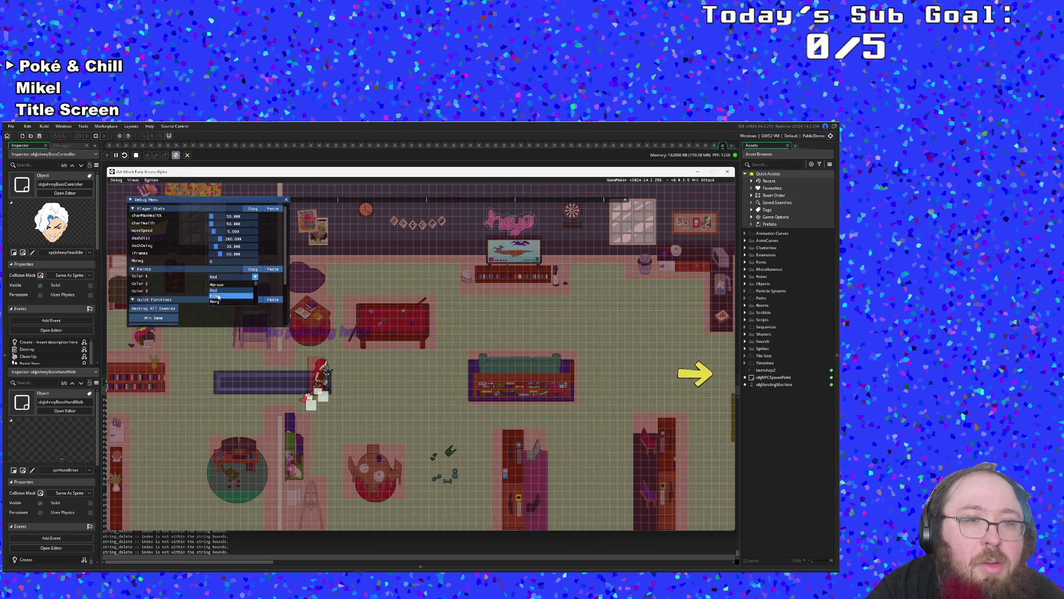
pyautogui.click(219, 297)
pyautogui.scroll(-3, 222, 271)
pyautogui.click(223, 250)
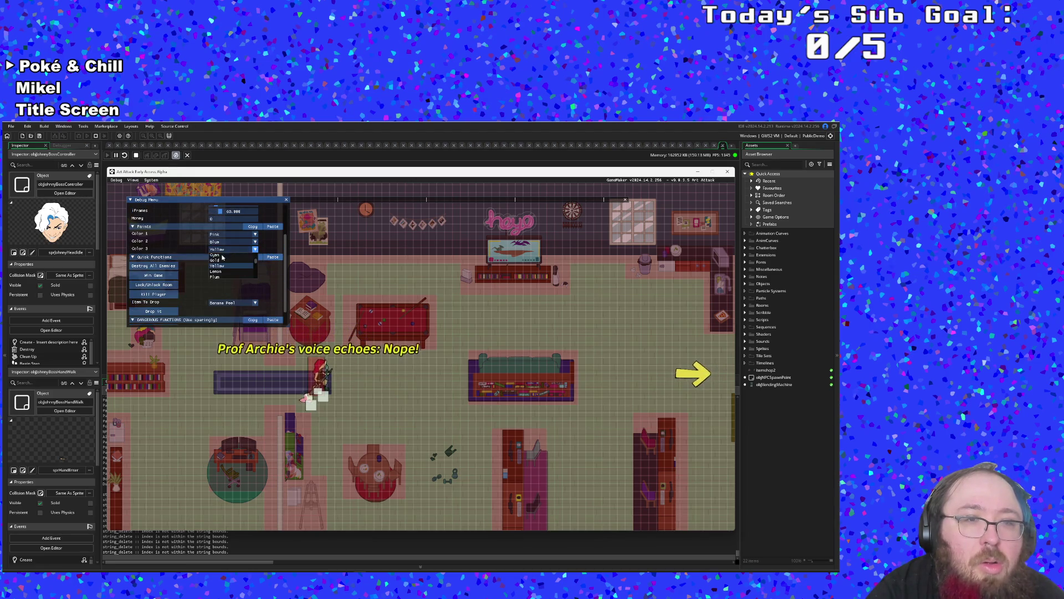
pyautogui.click(246, 274)
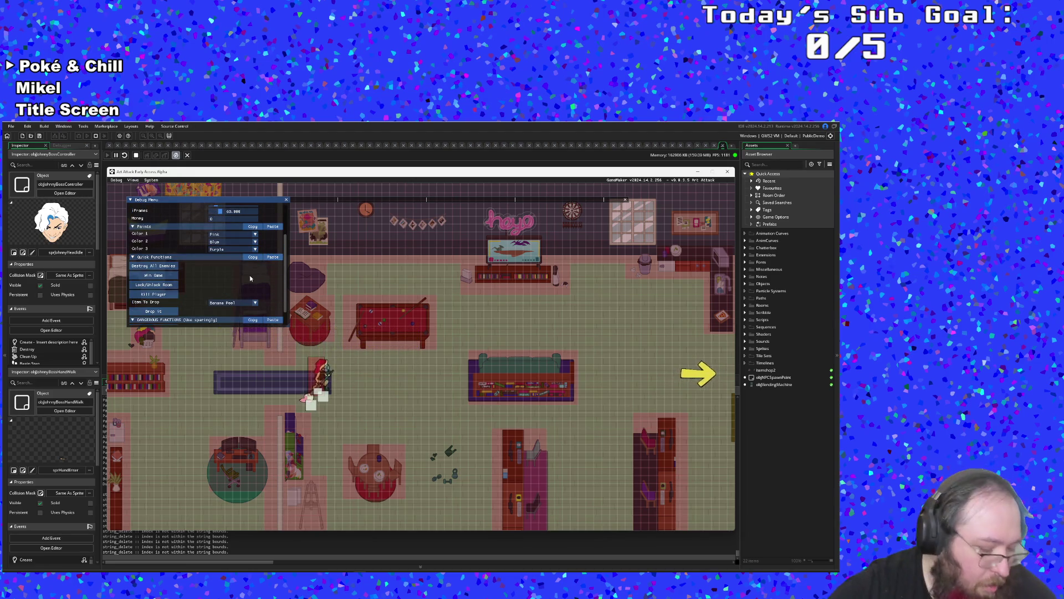
pyautogui.scroll(-1, 219, 273)
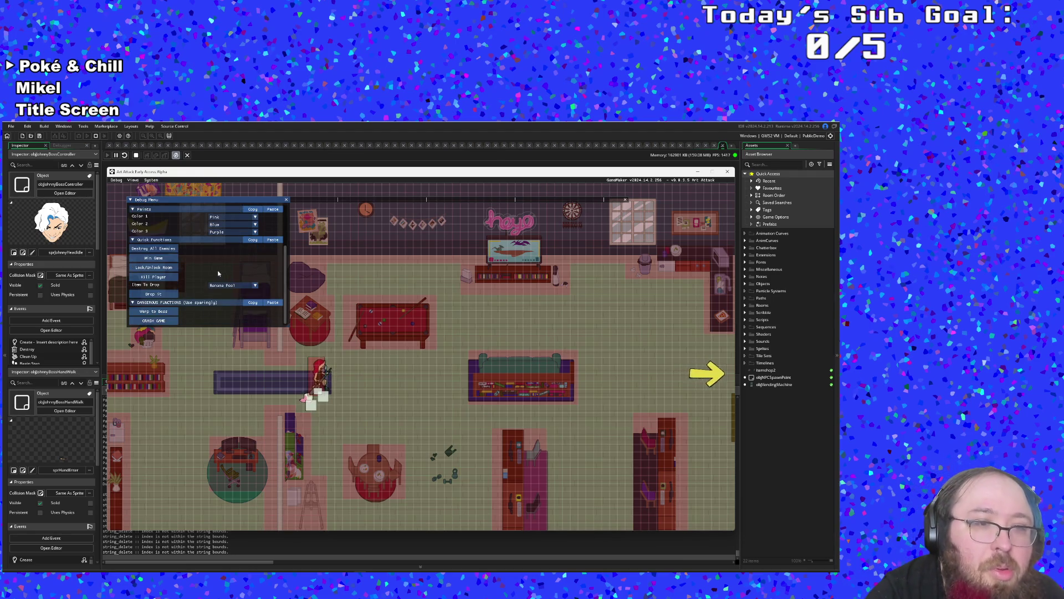
pyautogui.click(174, 314)
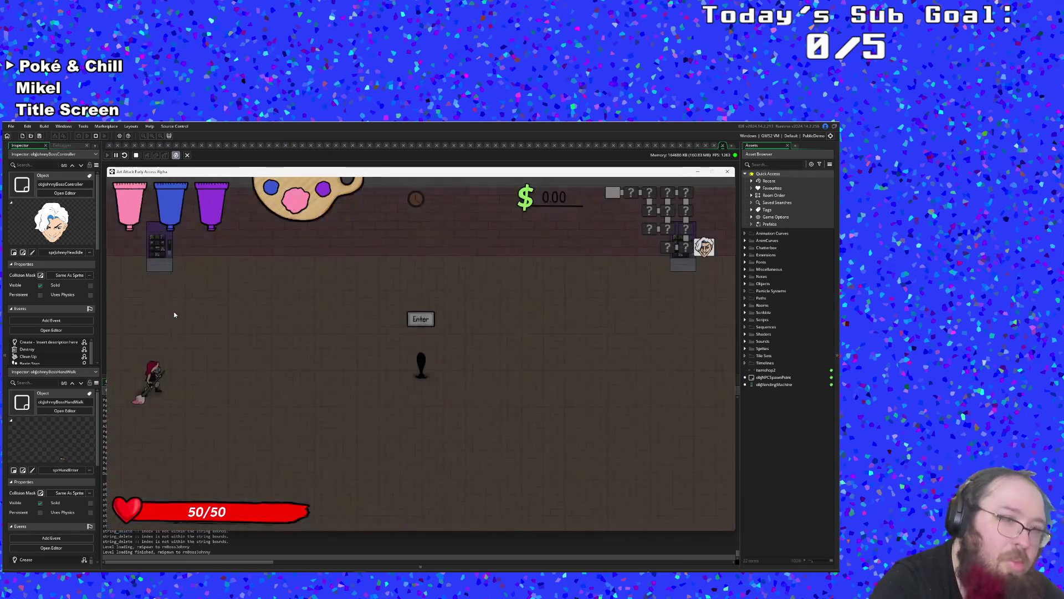
# - Start the boss fight and attack the boss on pink paint until the breakpoint hits
pyautogui.press('Right')
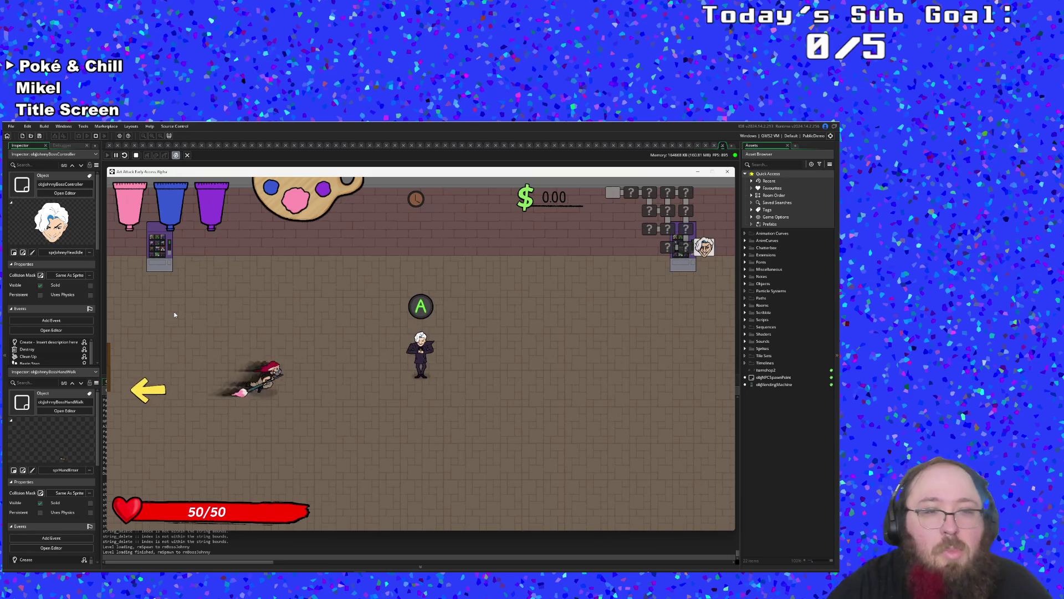
pyautogui.press('Return')
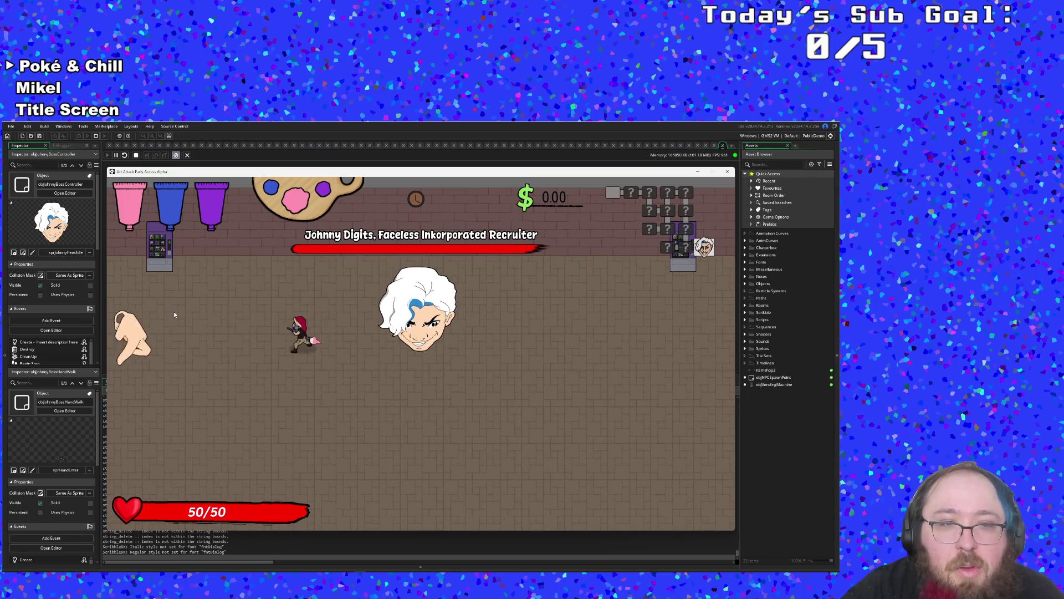
pyautogui.press('Left')
pyautogui.press('Right')
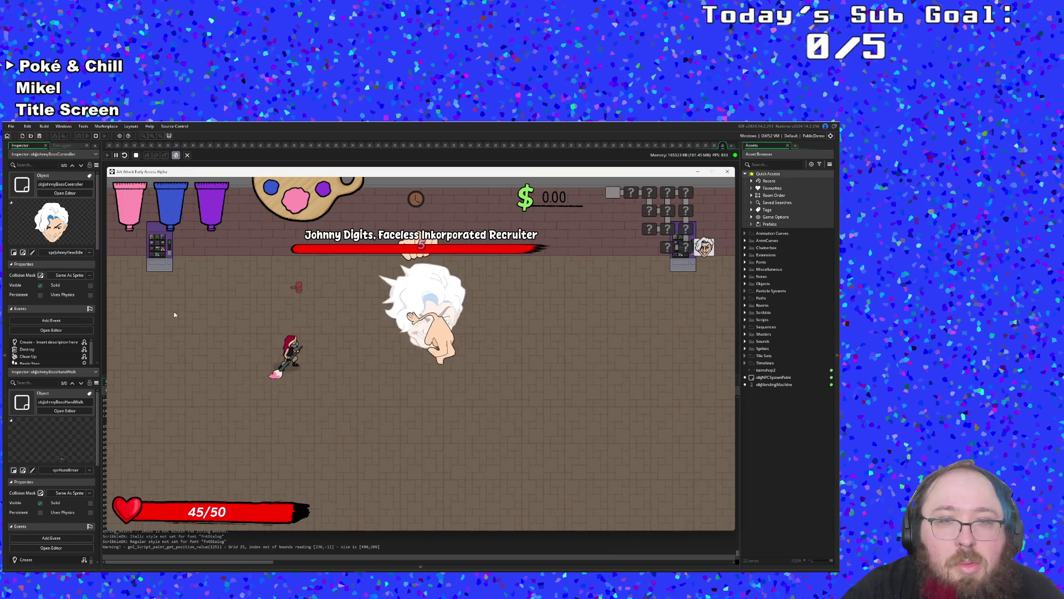
pyautogui.press('Right')
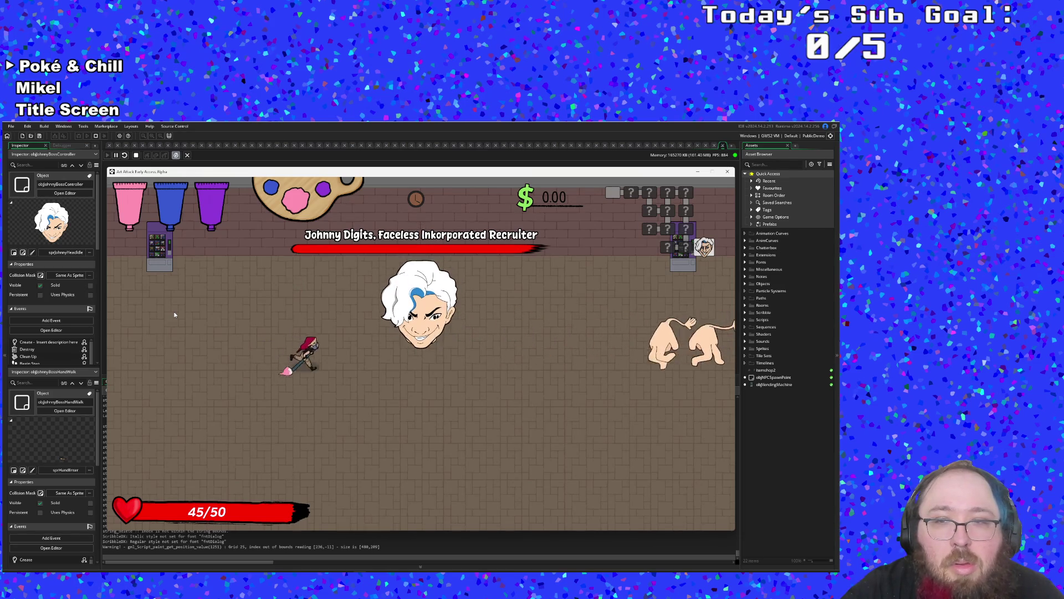
pyautogui.press('Right')
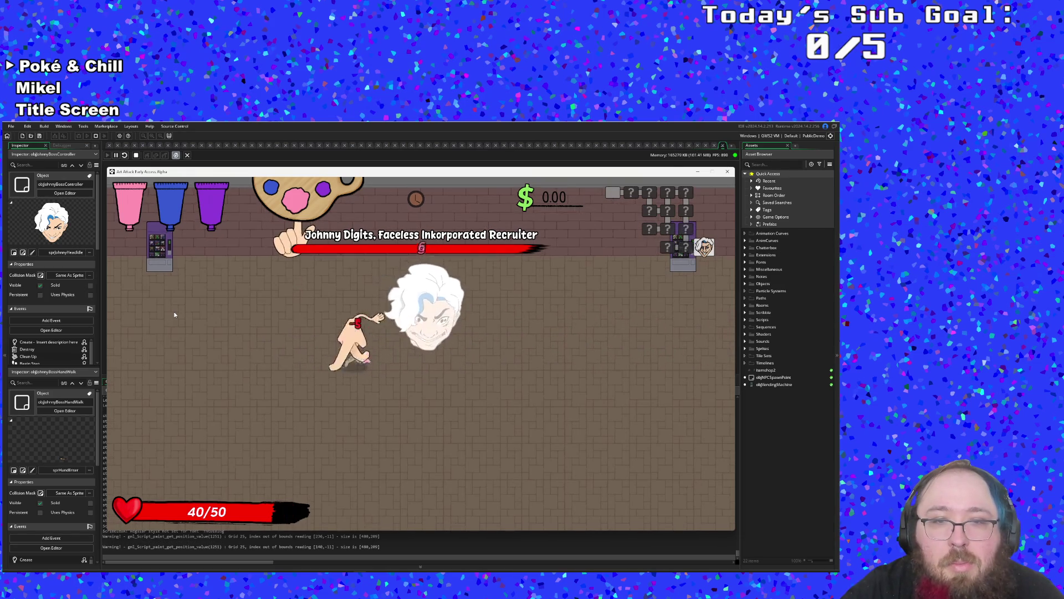
pyautogui.press('Right')
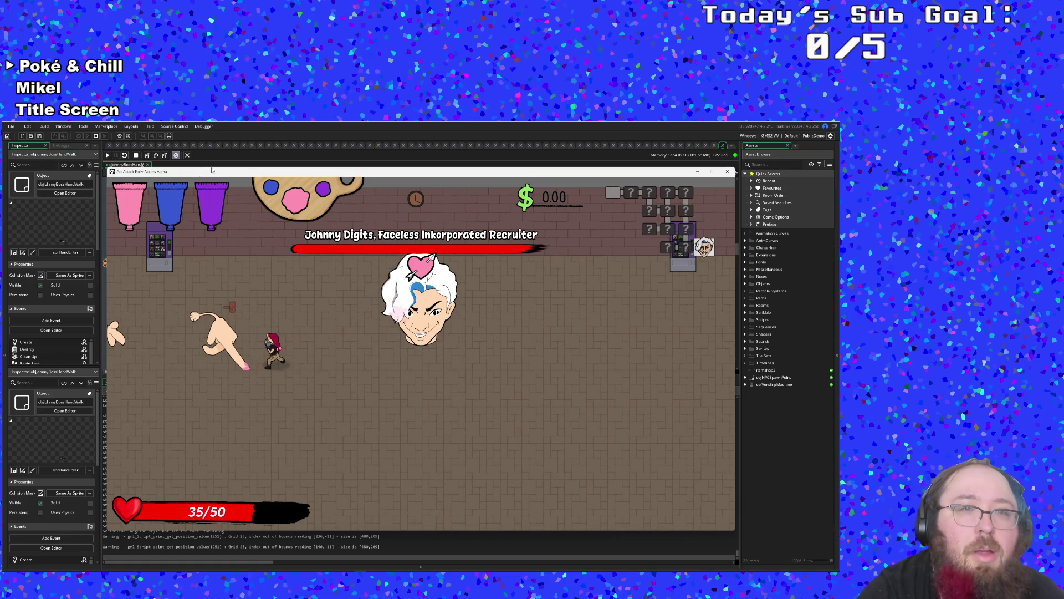
# - Remove the breakpoint on line 41's boss.charmed = true and resume the game
pyautogui.click(233, 127)
pyautogui.click(108, 263)
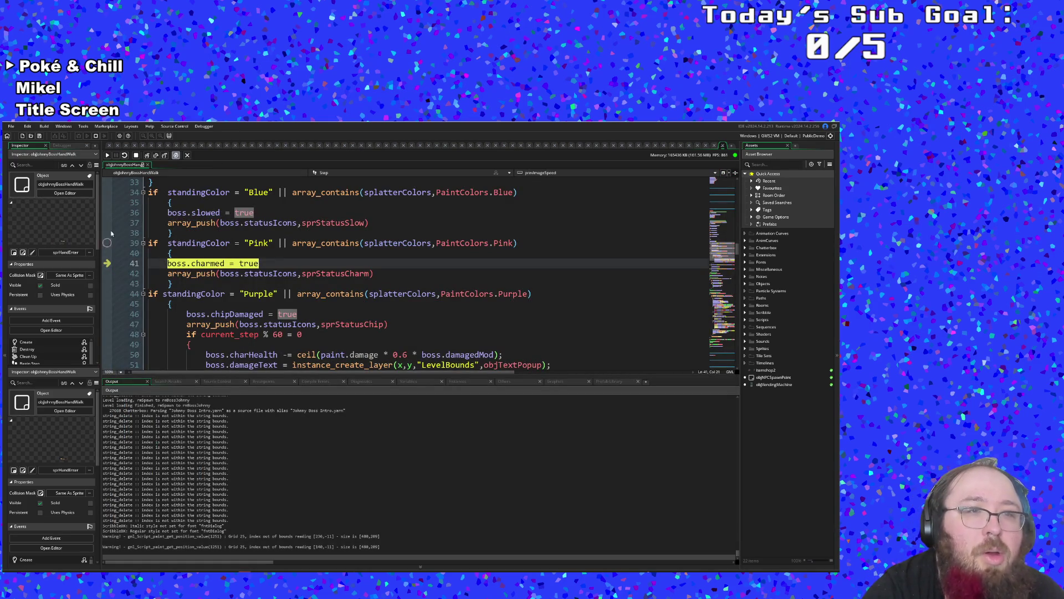
pyautogui.click(107, 155)
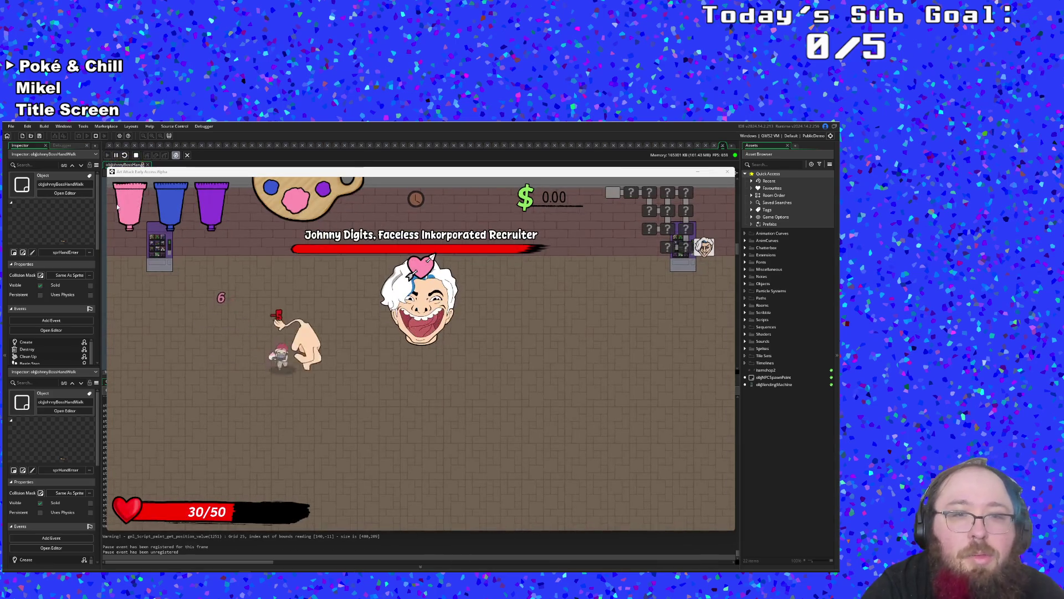
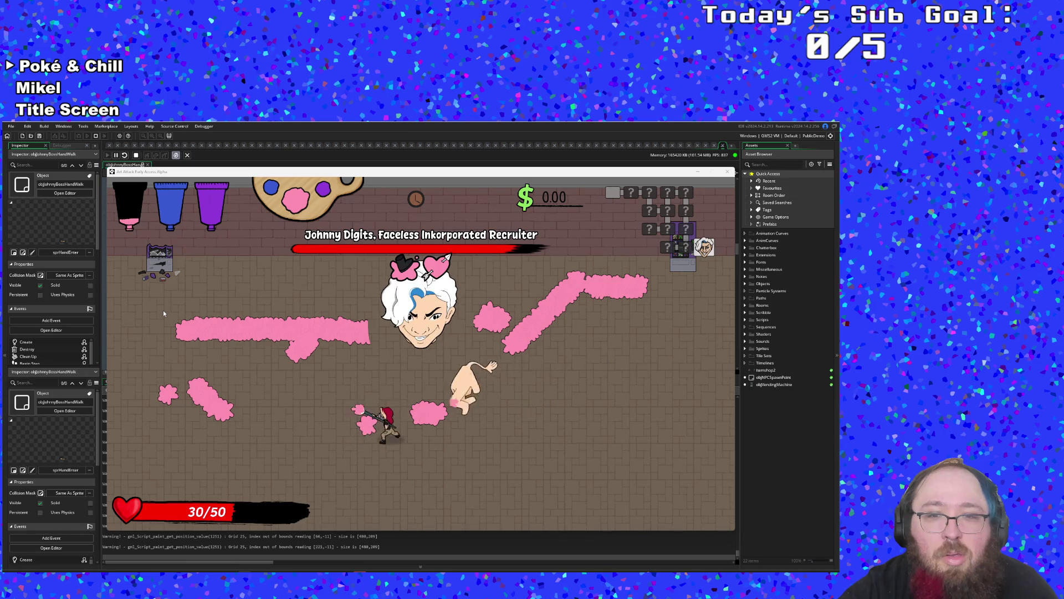
# - Pause the running boss fight and minimize the game back to the hand's paint code
pyautogui.press('Escape')
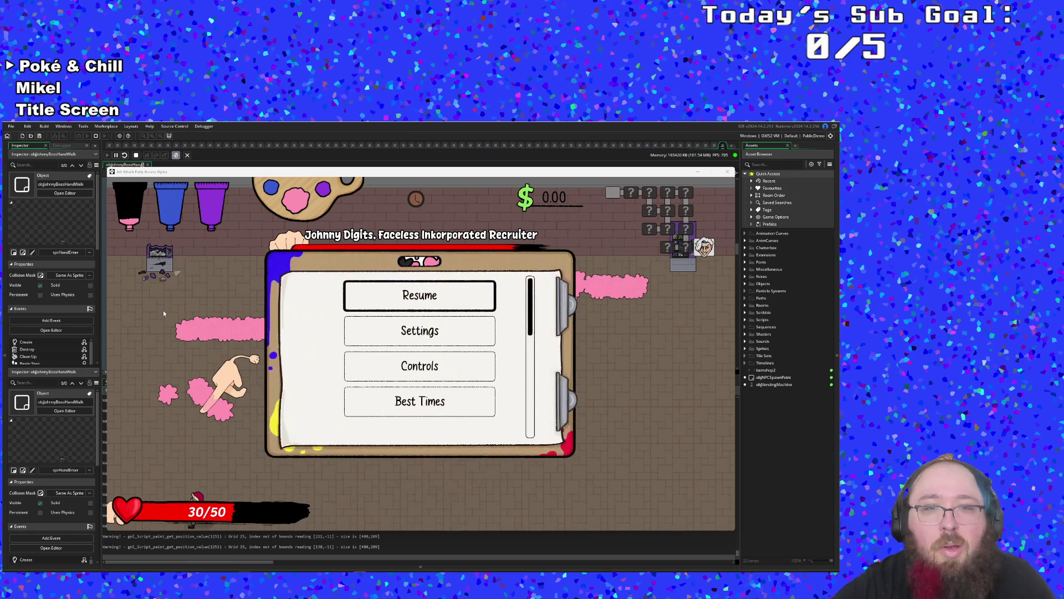
pyautogui.click(788, 470)
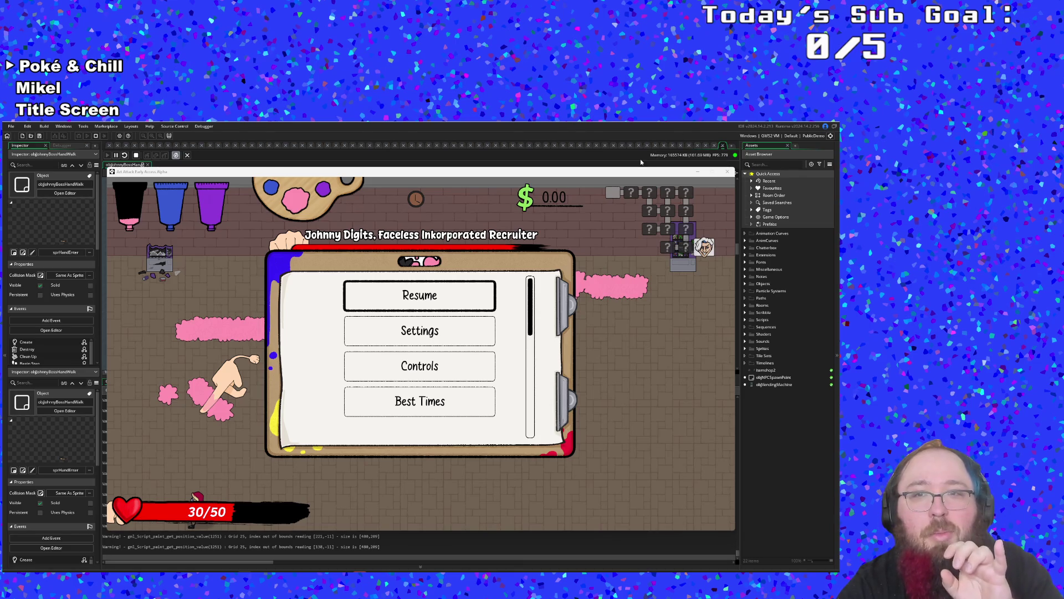
pyautogui.click(695, 171)
# - Review the hand's paint code: the Pink branch braces and the blue-paint boss.slowed assignment
pyautogui.click(461, 274)
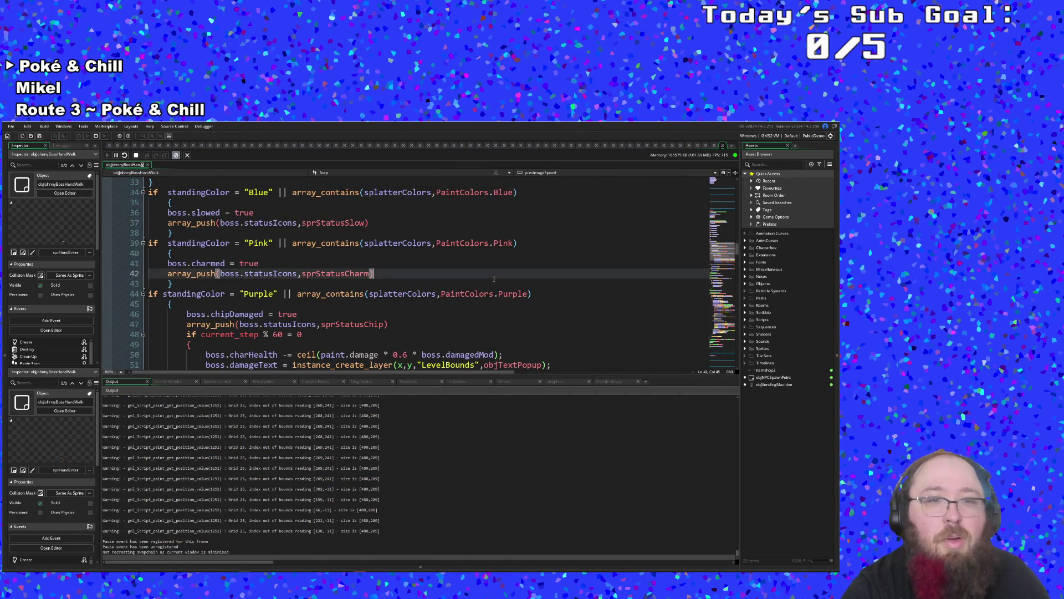
pyautogui.scroll(-2, 460, 286)
pyautogui.scroll(4, 461, 285)
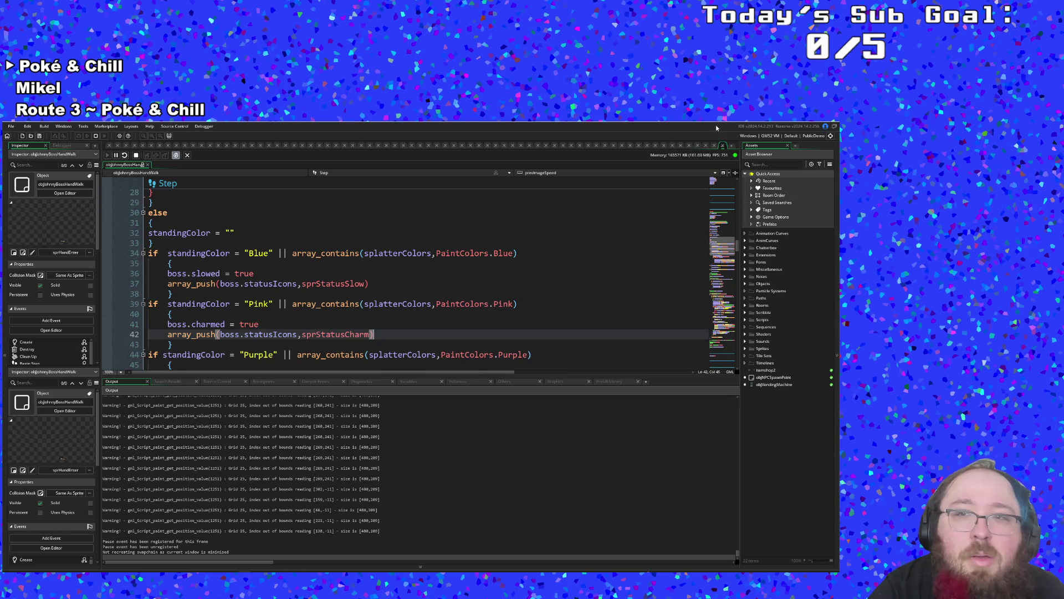
pyautogui.click(397, 315)
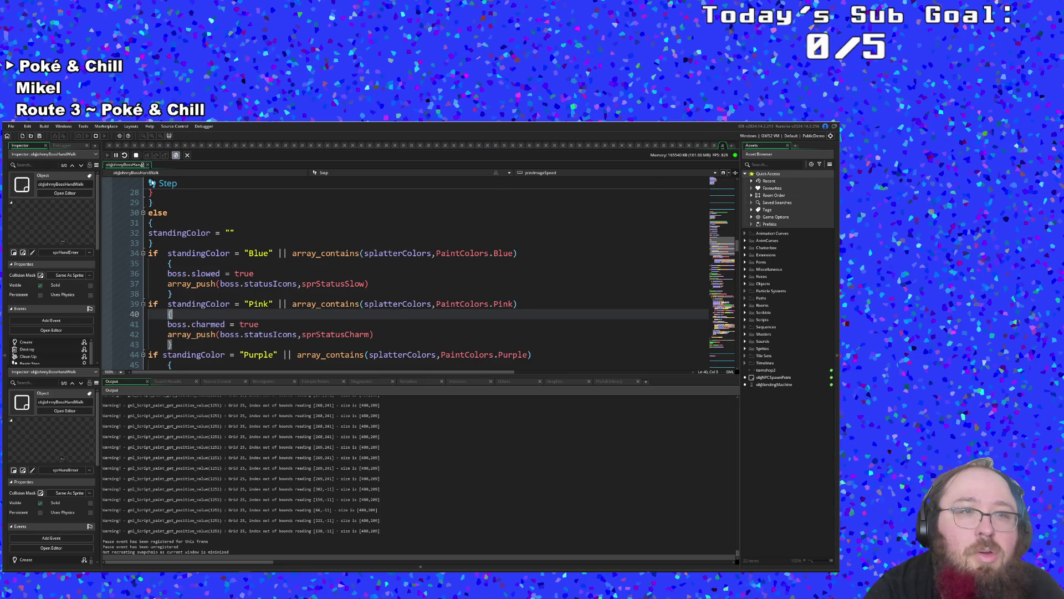
pyautogui.click(228, 274)
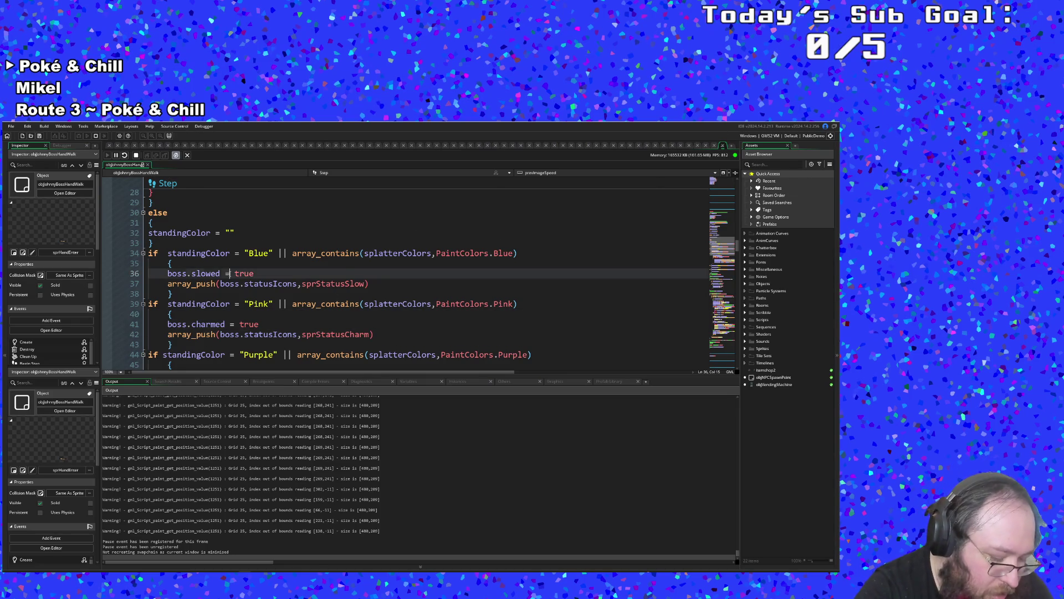
# - Open objJohnnyBossController's Step event and review the laser and walking-hand friendly-fire checks on lines 66–70
pyautogui.hotkey('ctrl', 't')
pyautogui.write('obj')
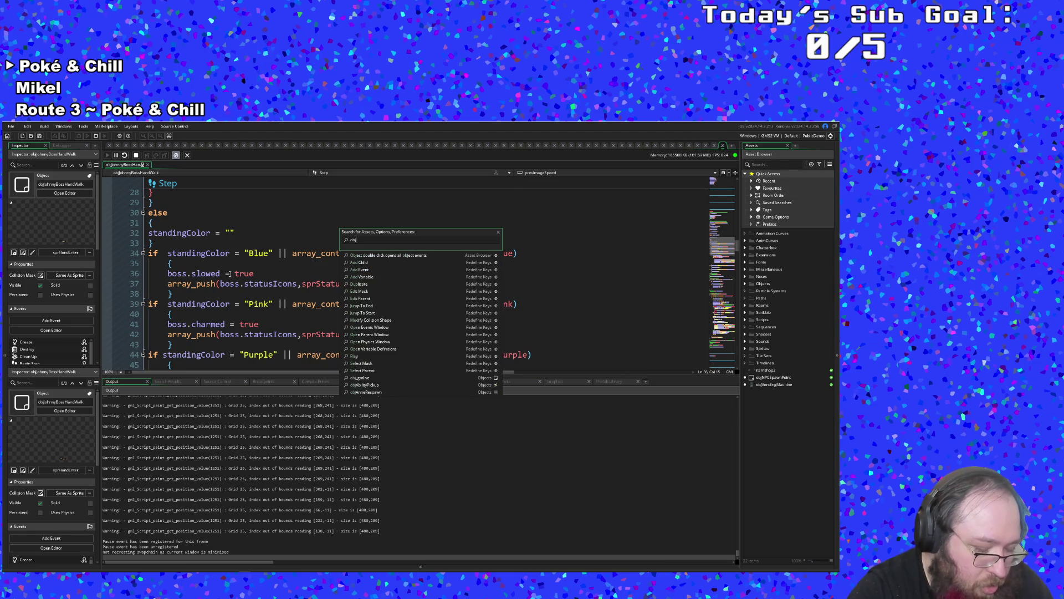
pyautogui.write('john')
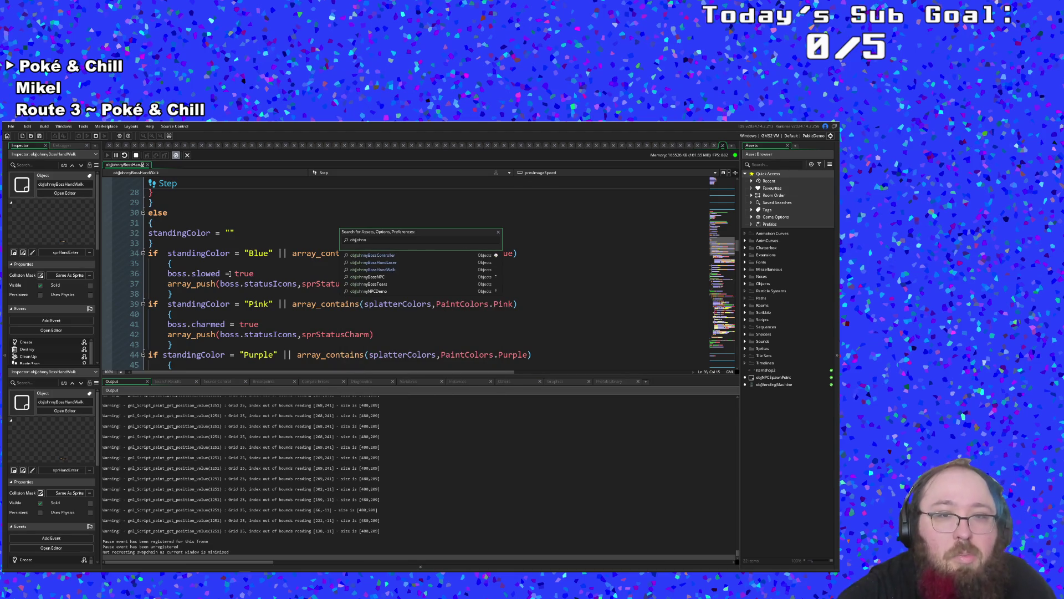
pyautogui.press('Return')
pyautogui.scroll(4, 213, 244)
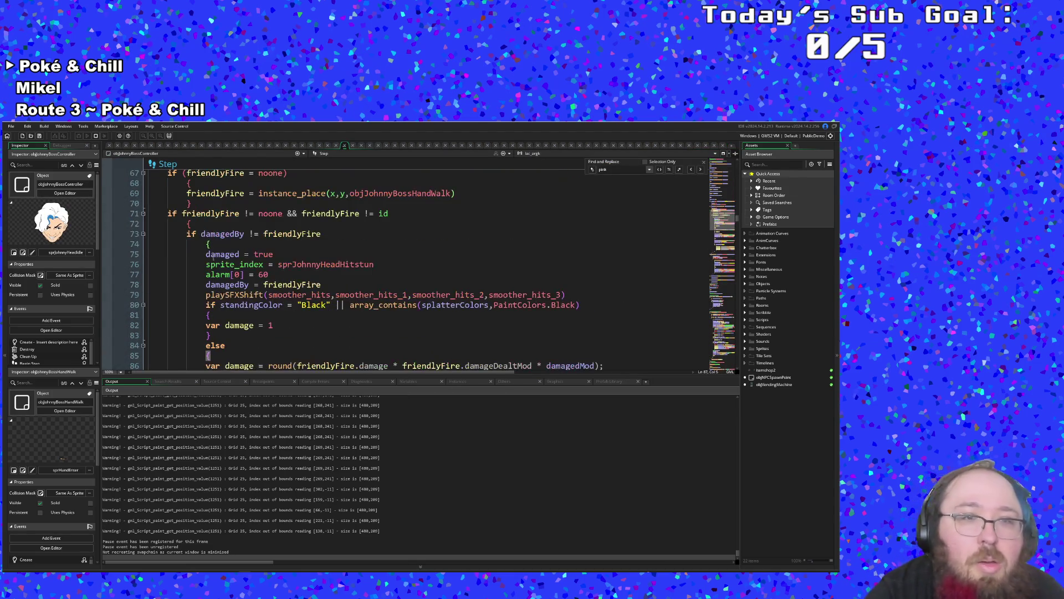
pyautogui.scroll(2, 206, 256)
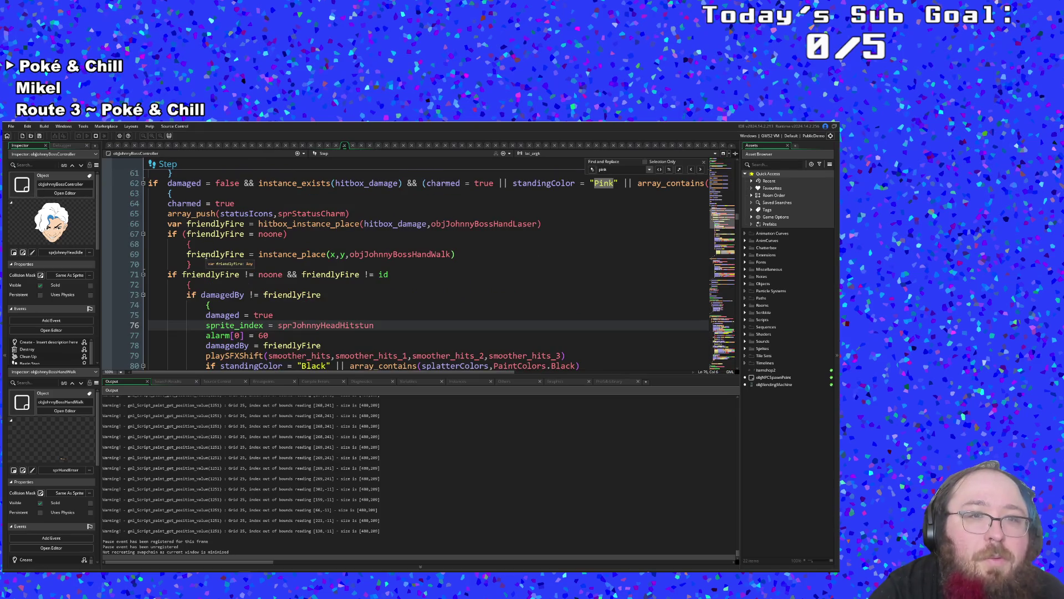
pyautogui.click(166, 225)
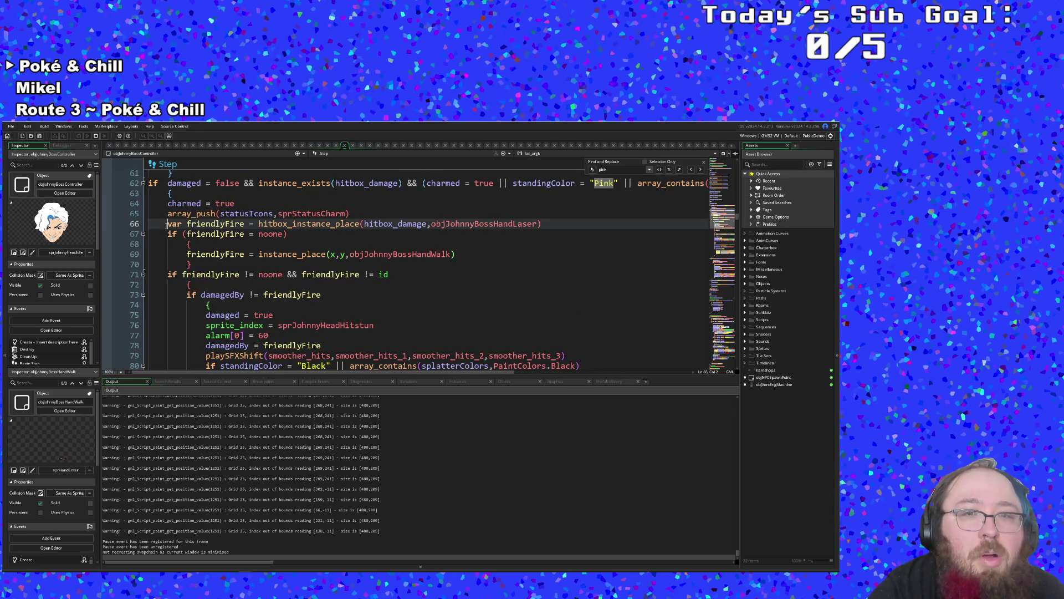
pyautogui.click(198, 244)
pyautogui.click(201, 254)
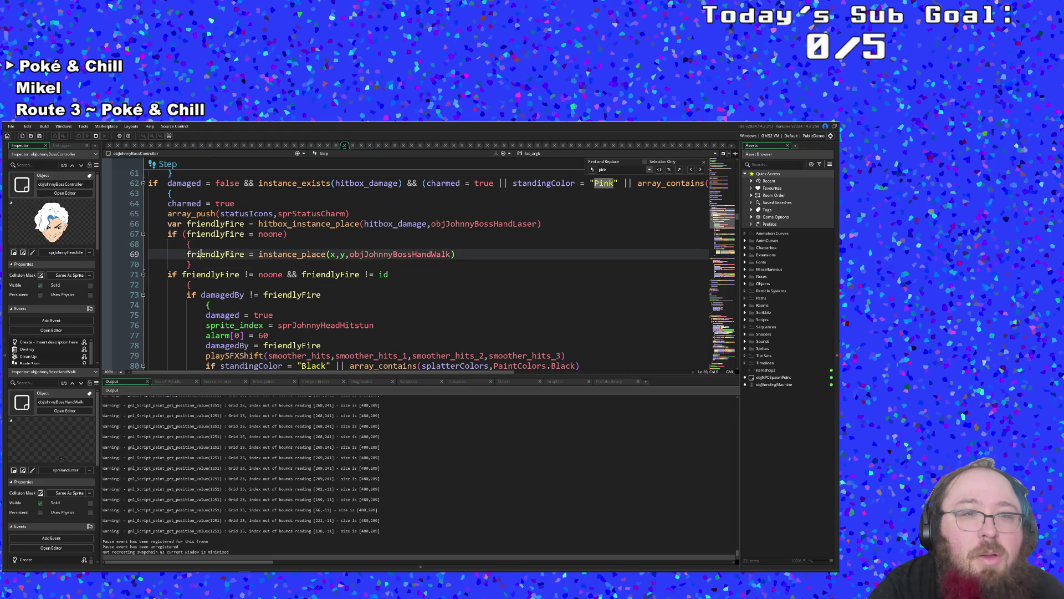
pyautogui.click(193, 244)
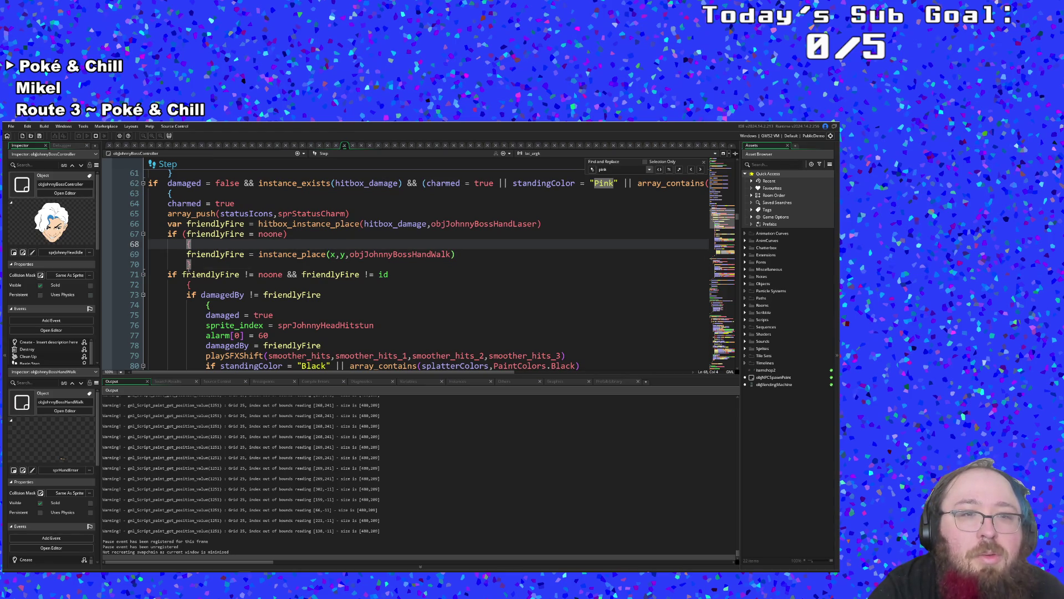
pyautogui.click(240, 264)
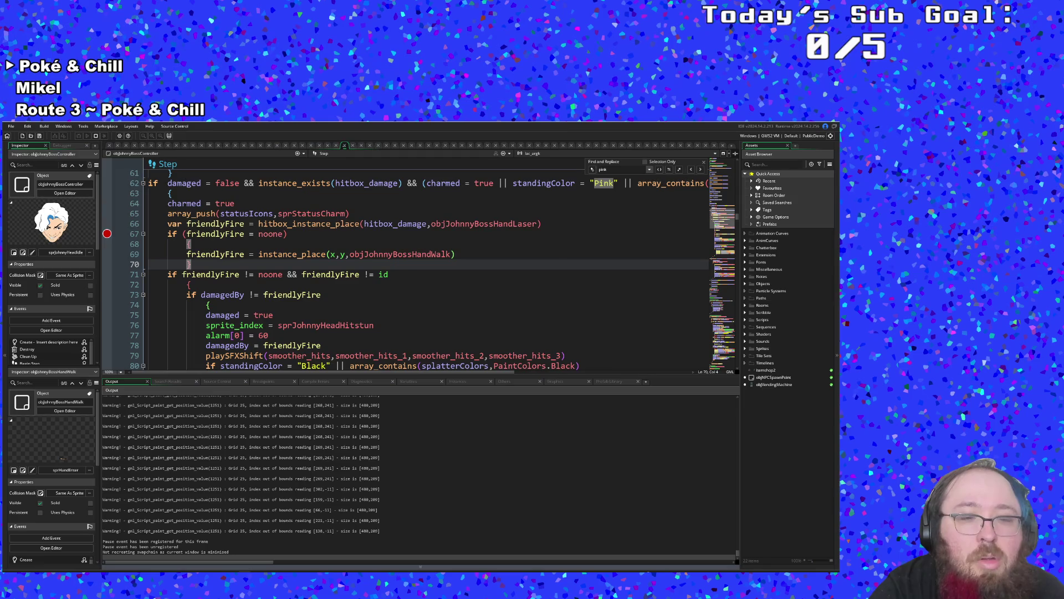
# - Playtest the fight, moving around the arena to grab the paint bottle and dodge the boss hands
pyautogui.click(361, 554)
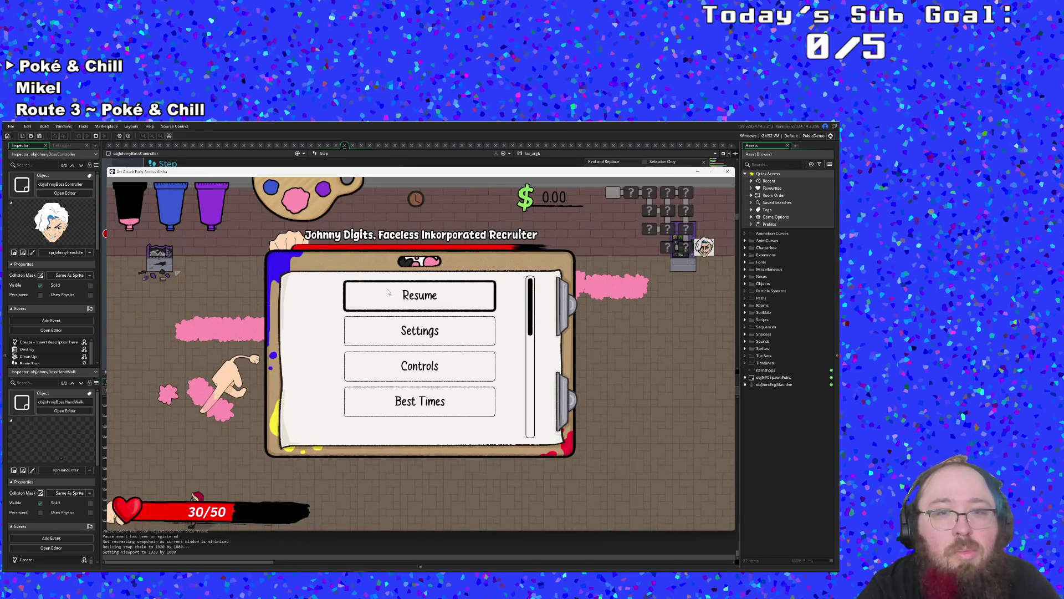
pyautogui.press('d')
pyautogui.press('w')
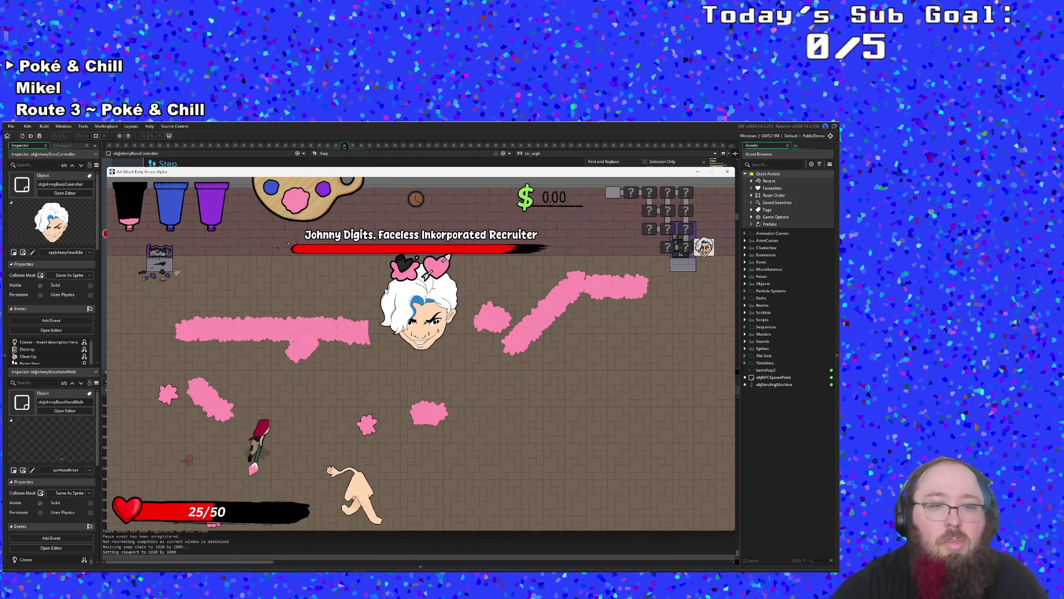
pyautogui.press('d')
pyautogui.press('w')
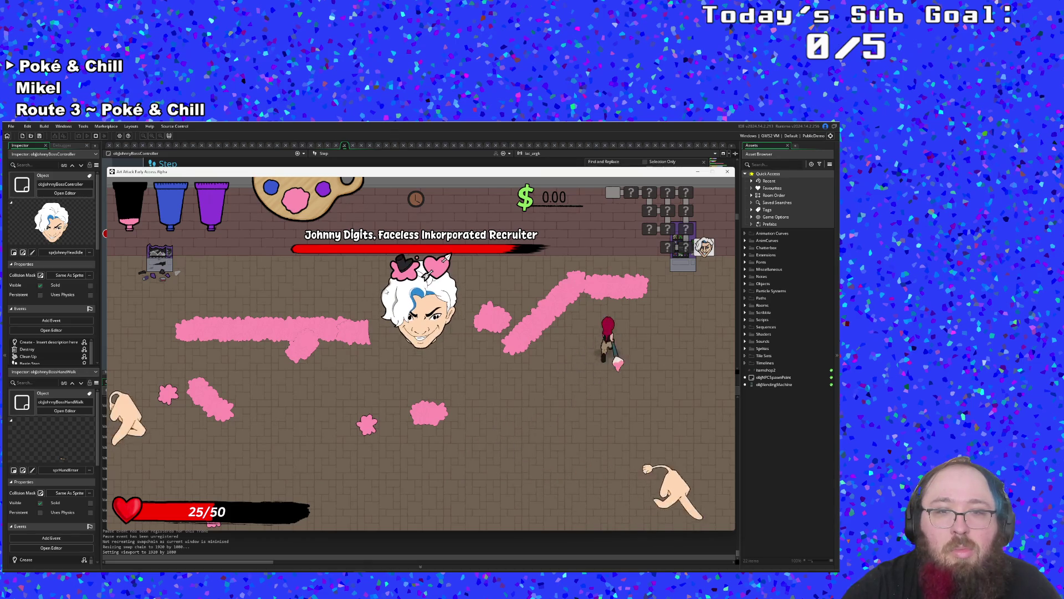
pyautogui.press('a')
pyautogui.press('a')
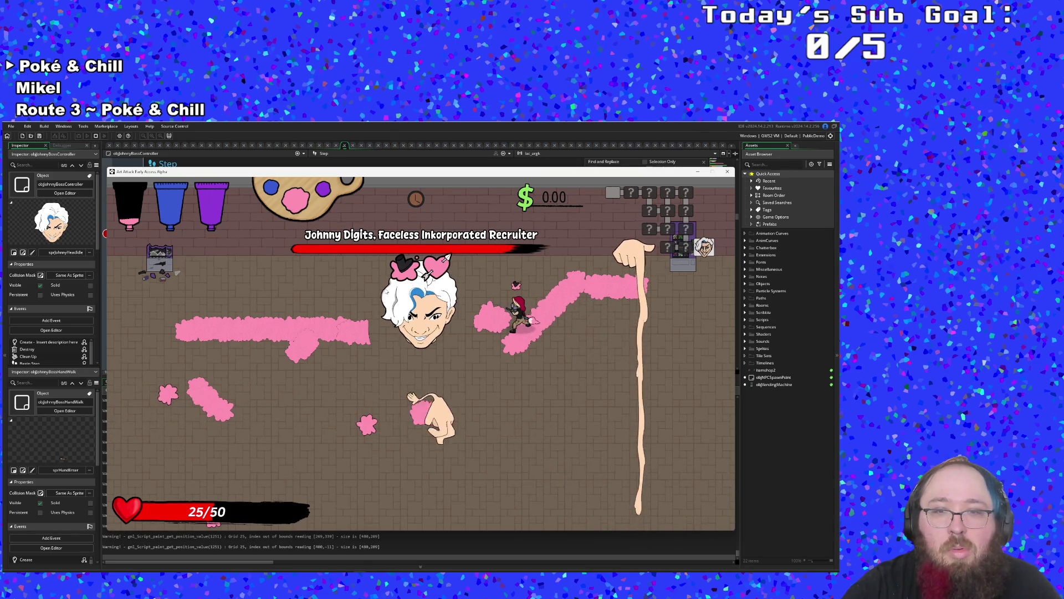
pyautogui.press('a')
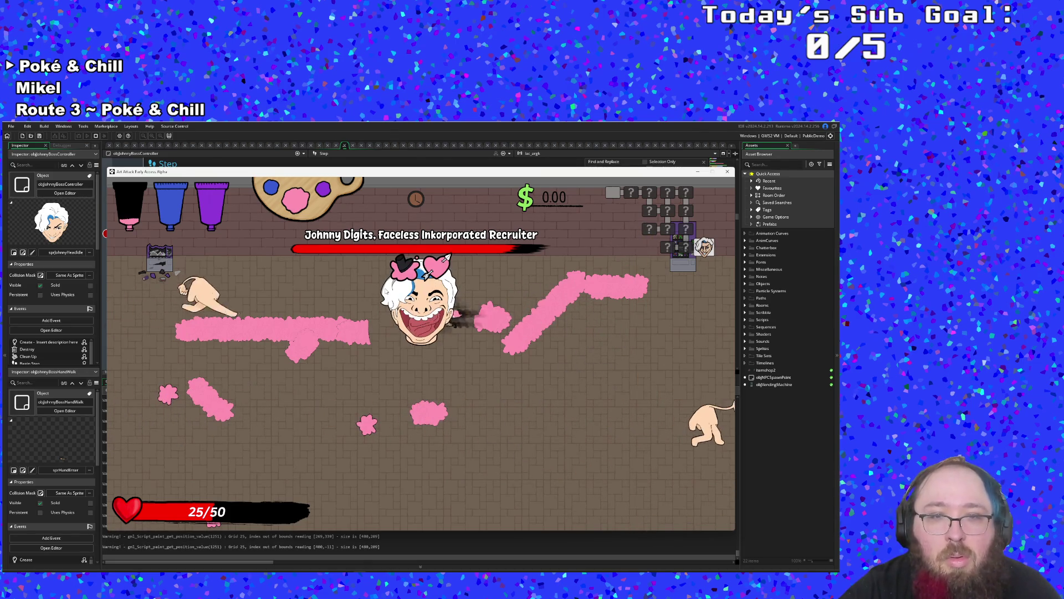
pyautogui.press('a')
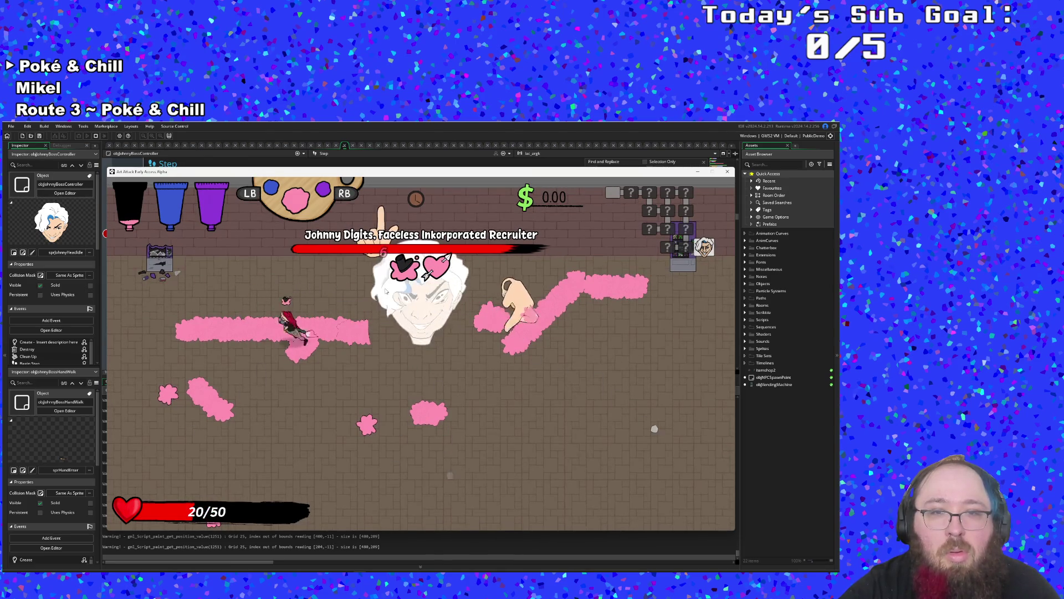
pyautogui.press('s')
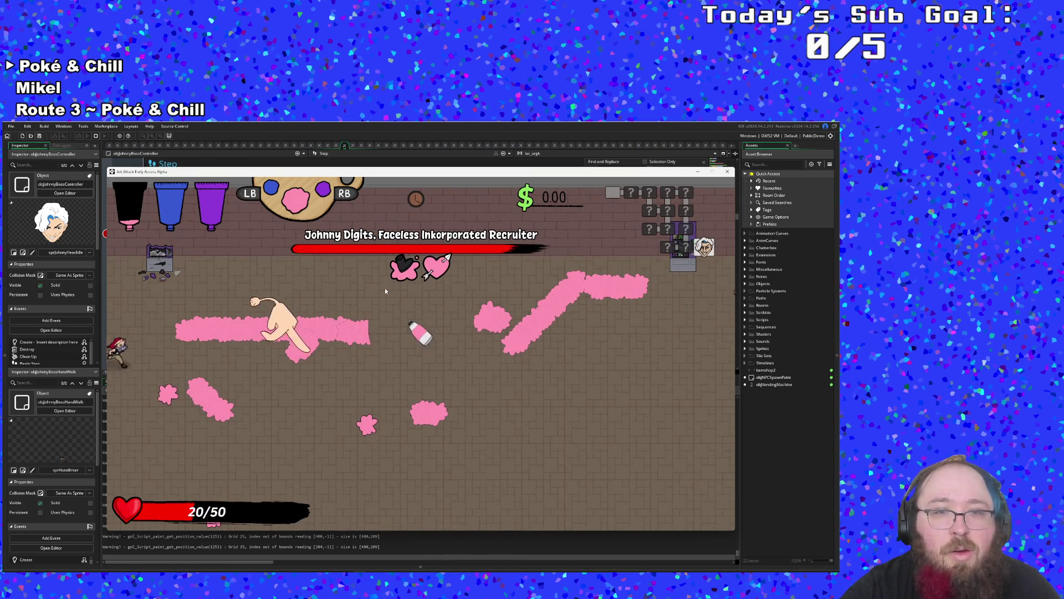
pyautogui.press('d')
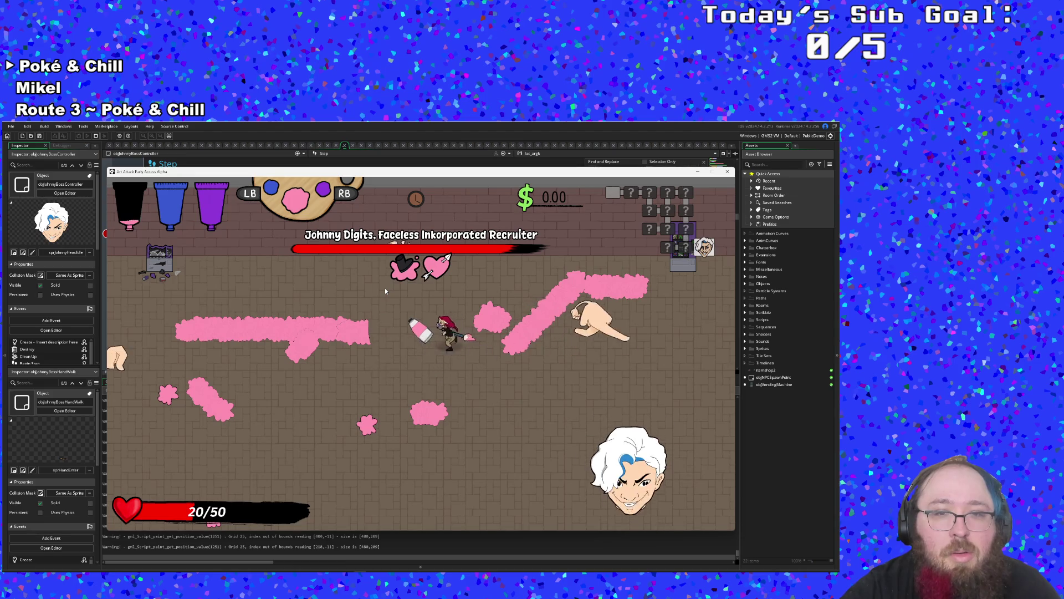
pyautogui.press('s')
pyautogui.press('a')
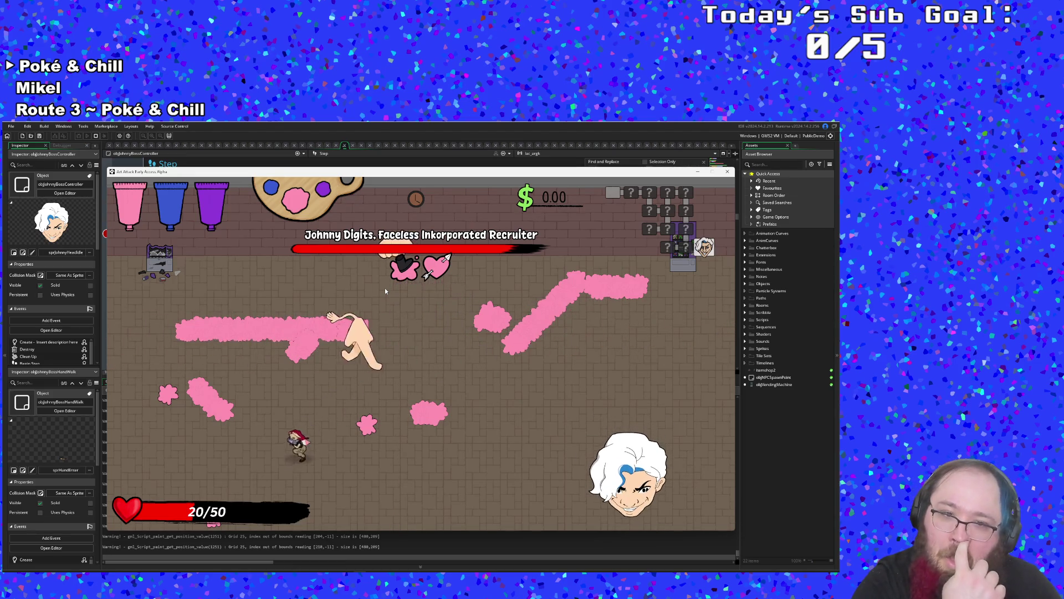
pyautogui.press('w')
pyautogui.press('a')
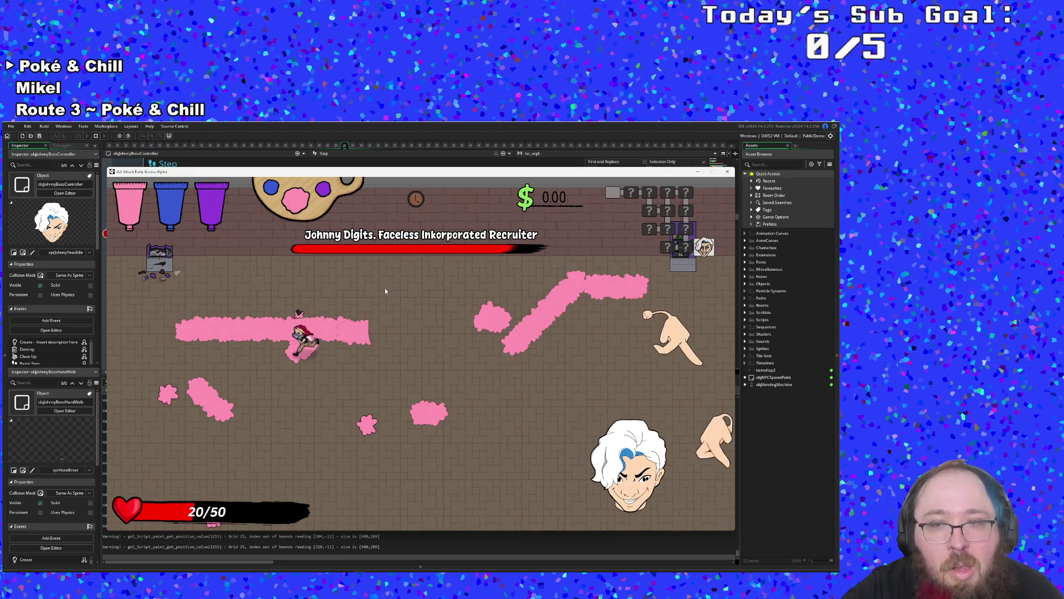
pyautogui.press('s')
pyautogui.press('d')
pyautogui.press('a')
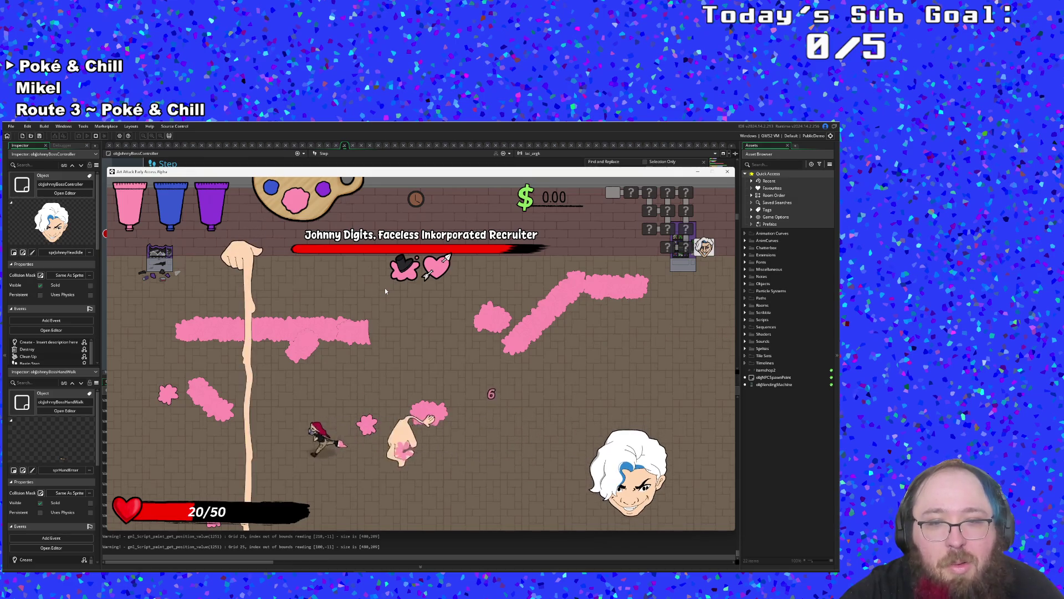
pyautogui.press('w')
pyautogui.press('w')
pyautogui.press('d')
# - In the F1 debug menu, raise the player's charMaxHealth to 100000, then resume and pause again
pyautogui.press('Escape')
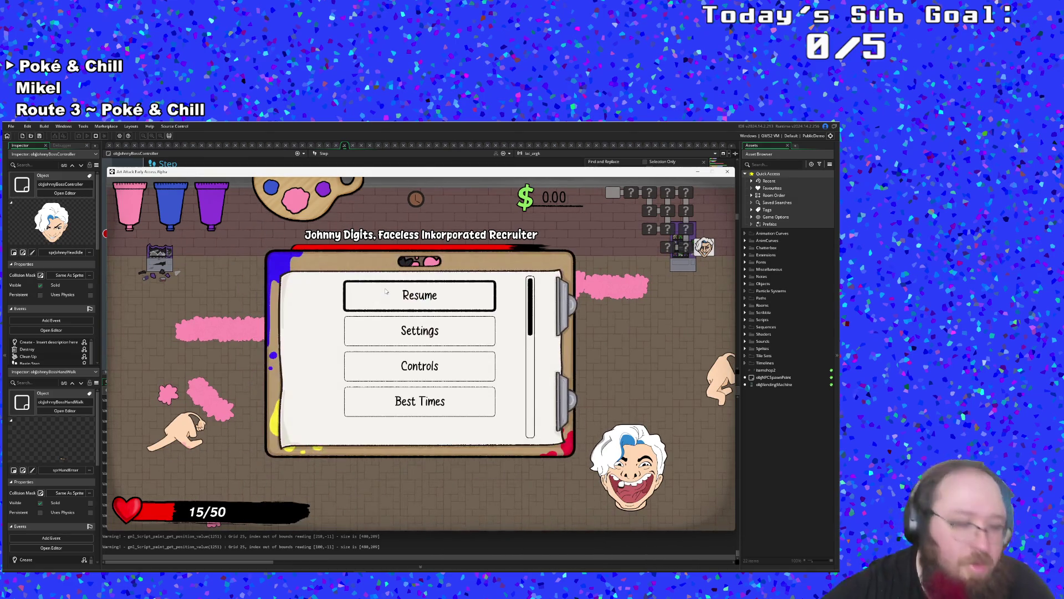
pyautogui.press('F1')
pyautogui.press('s')
pyautogui.press('s')
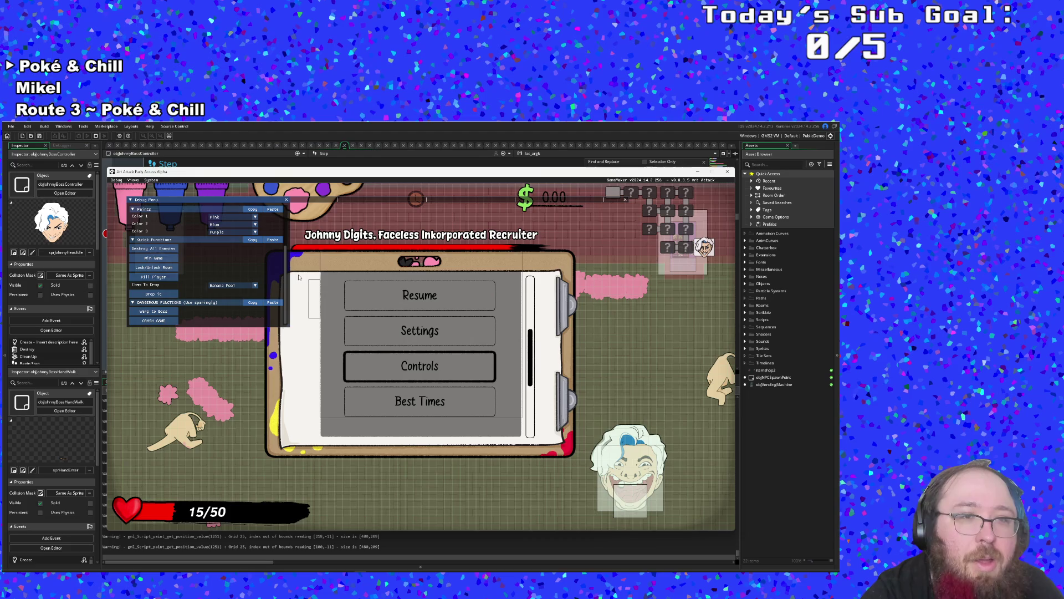
pyautogui.scroll(3, 232, 265)
pyautogui.press('w')
pyautogui.press('w')
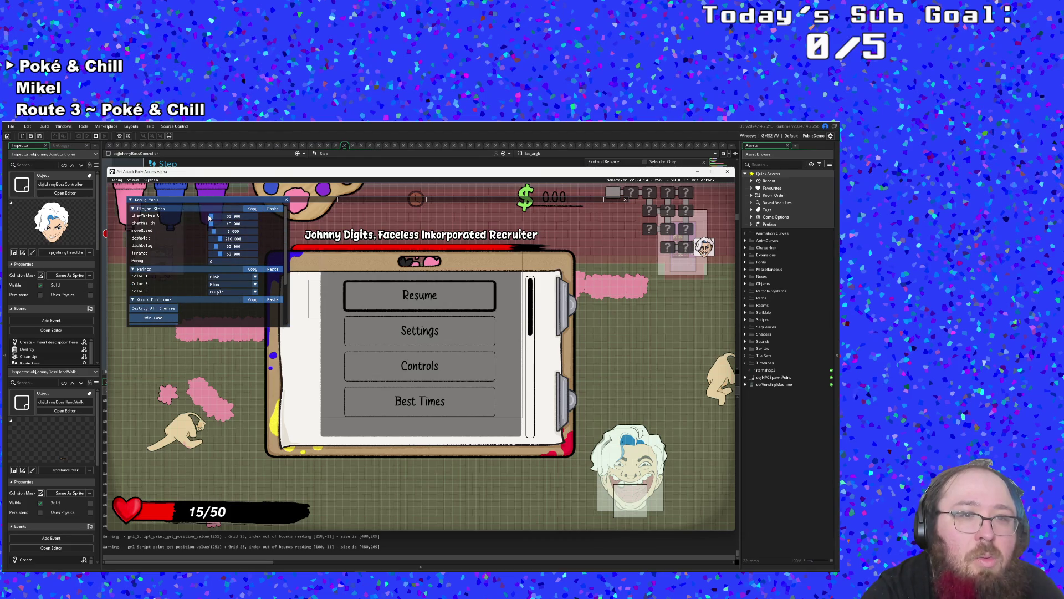
pyautogui.moveTo(210, 218); pyautogui.dragTo(256, 223)
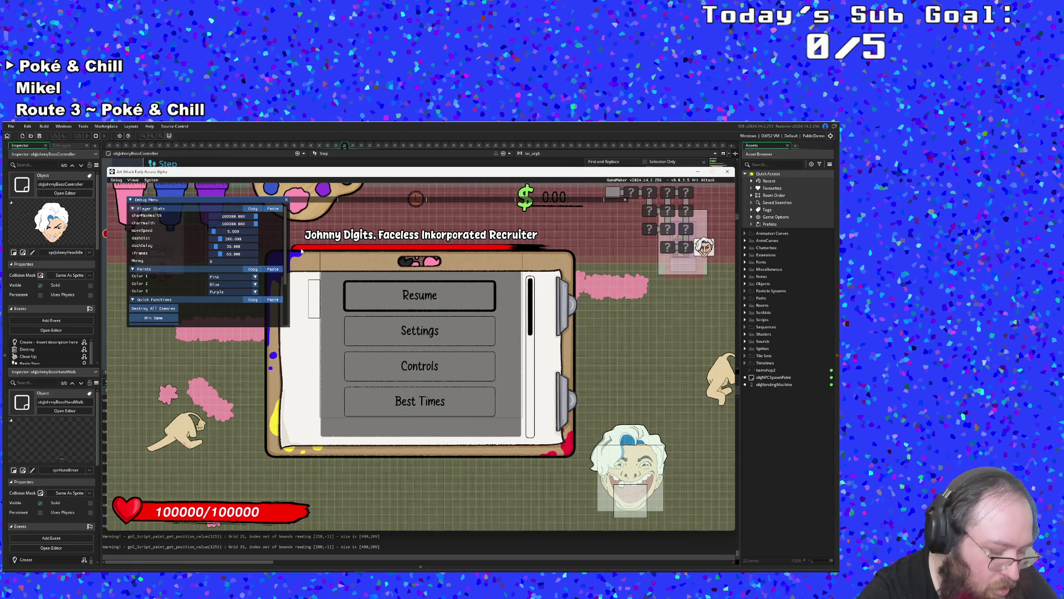
pyautogui.press('F1')
pyautogui.press('Return')
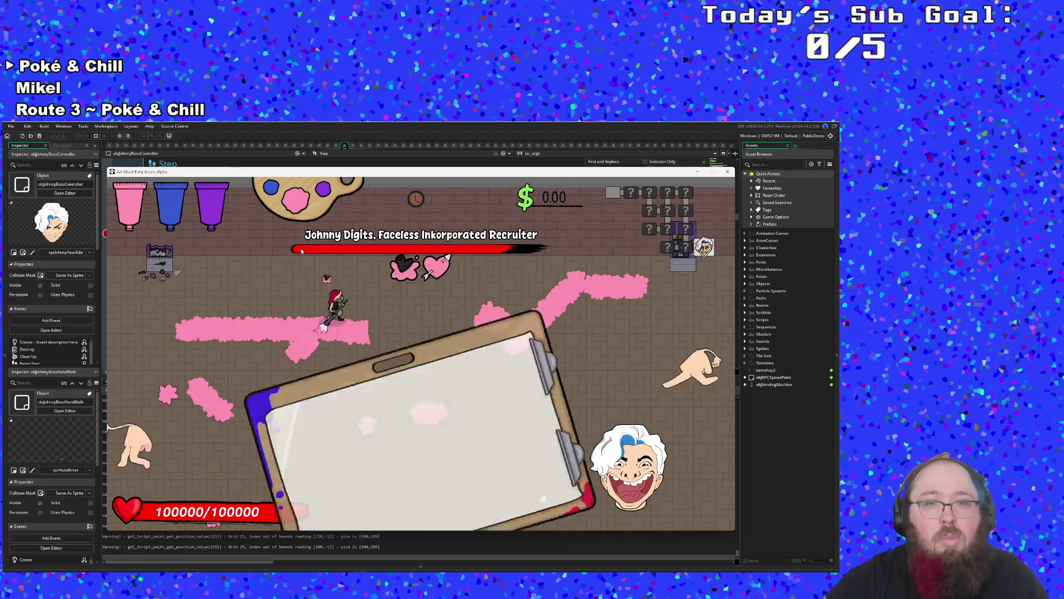
pyautogui.press('Escape')
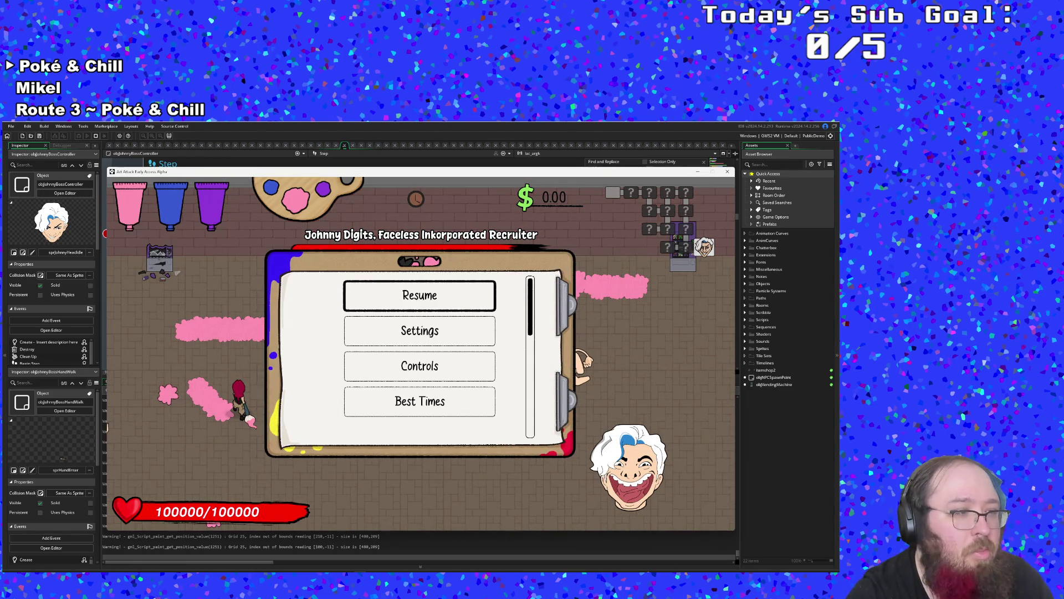
# - Back in the boss controller's Step code, add a breakpoint on the charmed friendly-fire damage check
pyautogui.click(209, 126)
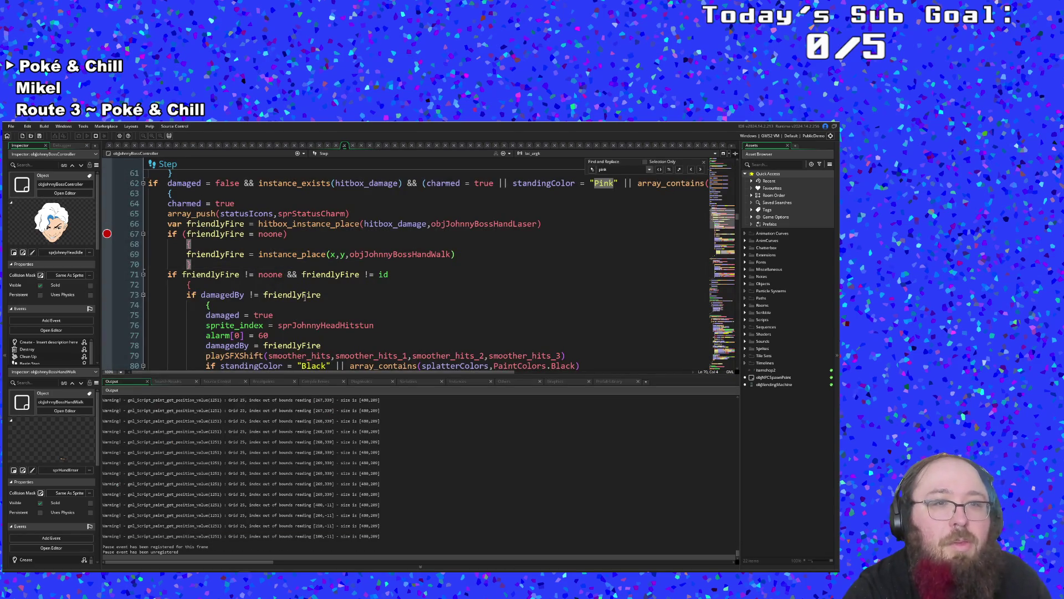
pyautogui.scroll(4, 304, 298)
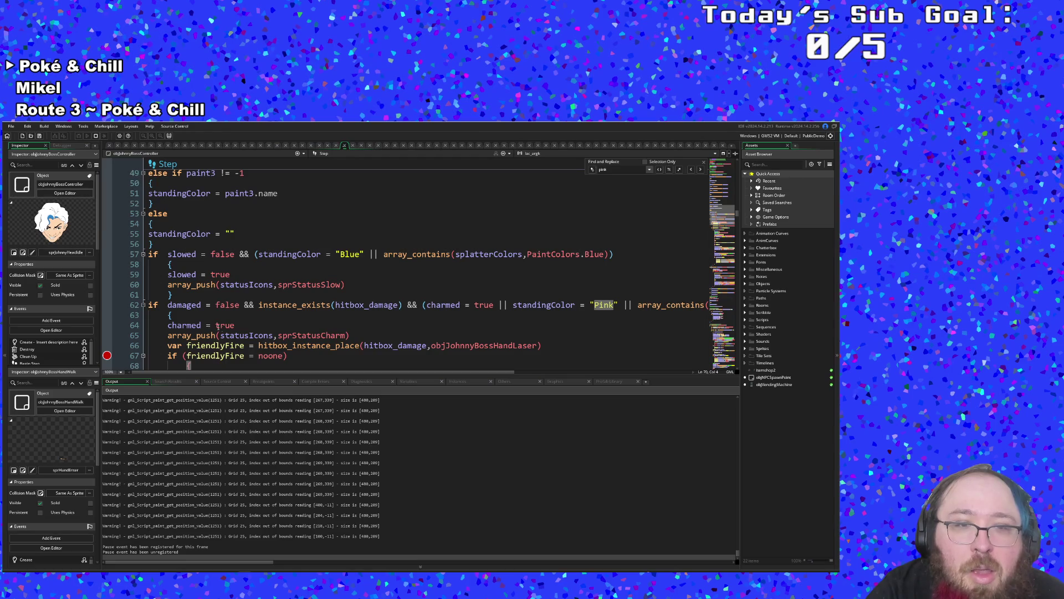
pyautogui.moveTo(249, 372)
pyautogui.mouseDown()
pyautogui.moveTo(397, 381)
pyautogui.moveTo(238, 388)
pyautogui.mouseUp()
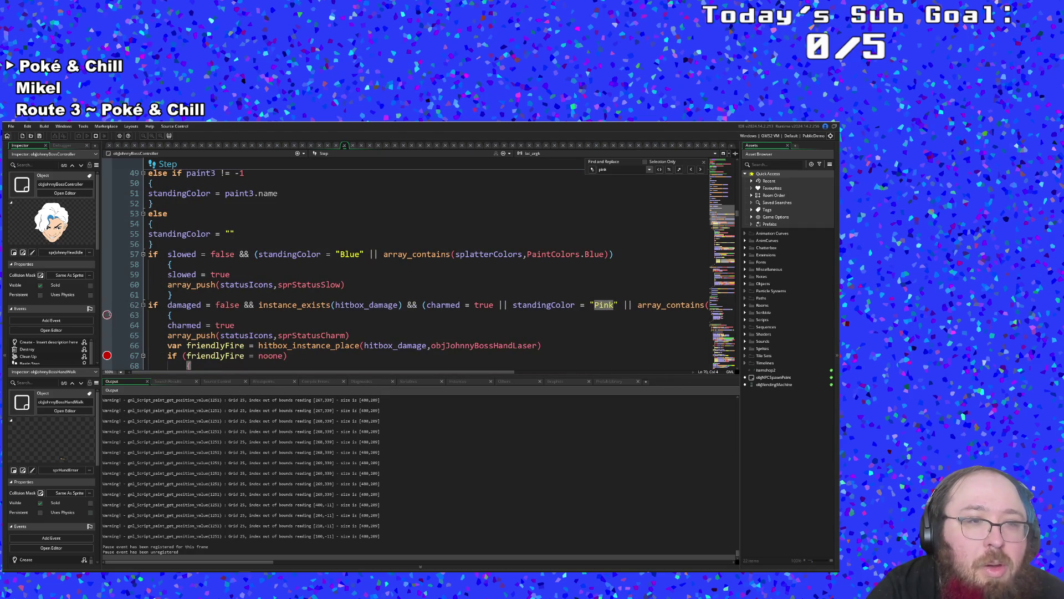
pyautogui.click(107, 315)
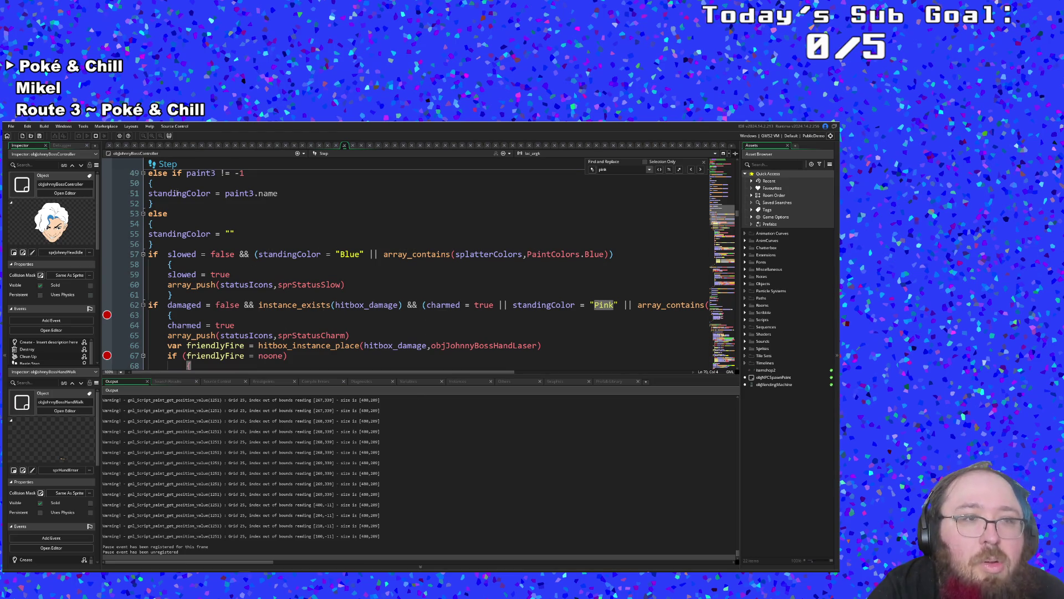
# - Run the debug build, resume, and walk the player through the pink paint splatters before pausing
pyautogui.hotkey('alt', 'Tab')
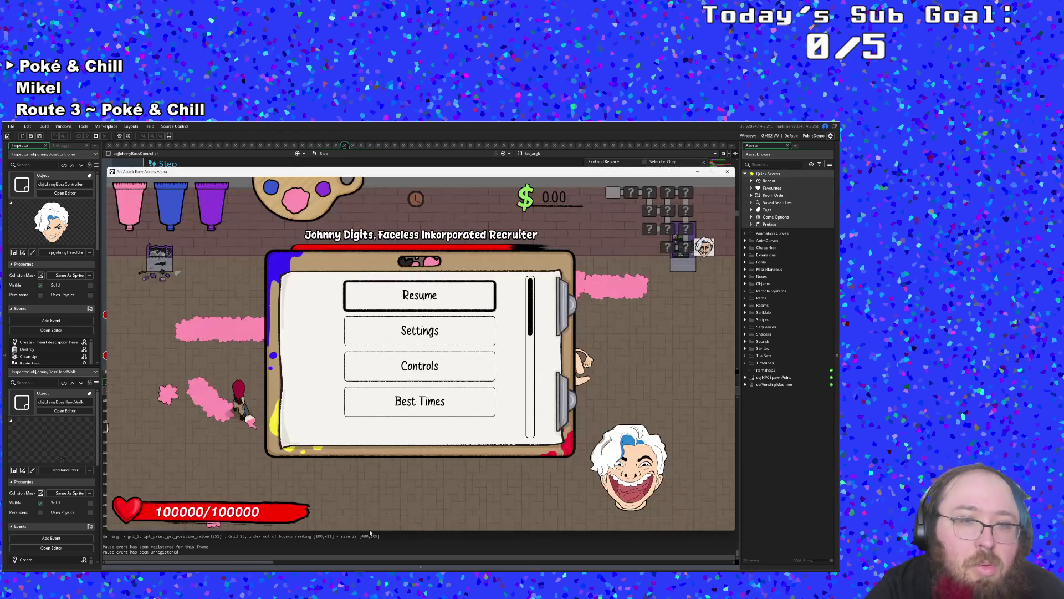
pyautogui.click(401, 285)
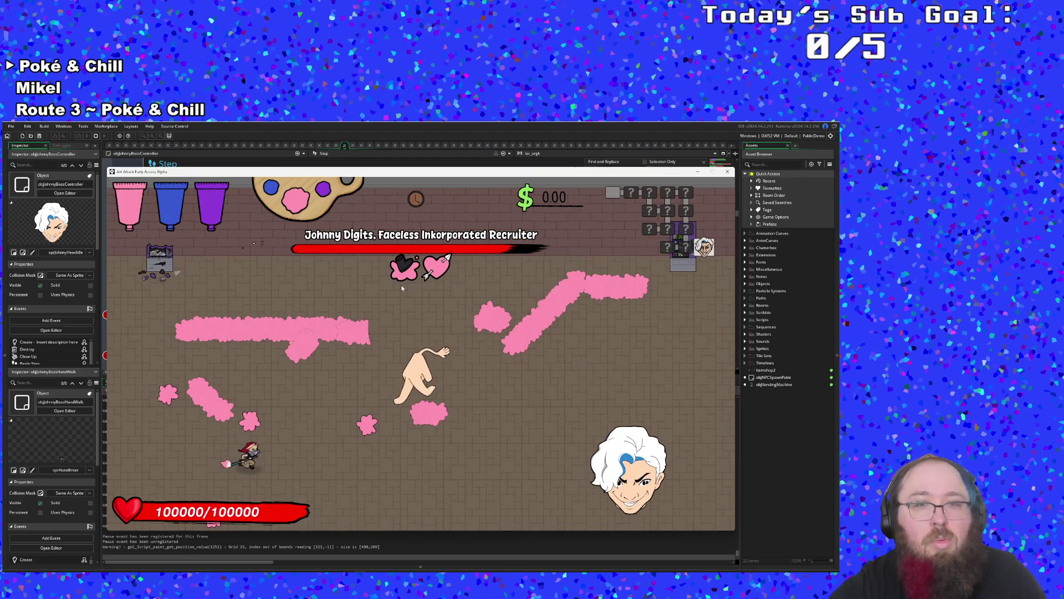
pyautogui.press('d')
pyautogui.press('s')
pyautogui.press('d')
pyautogui.press('w')
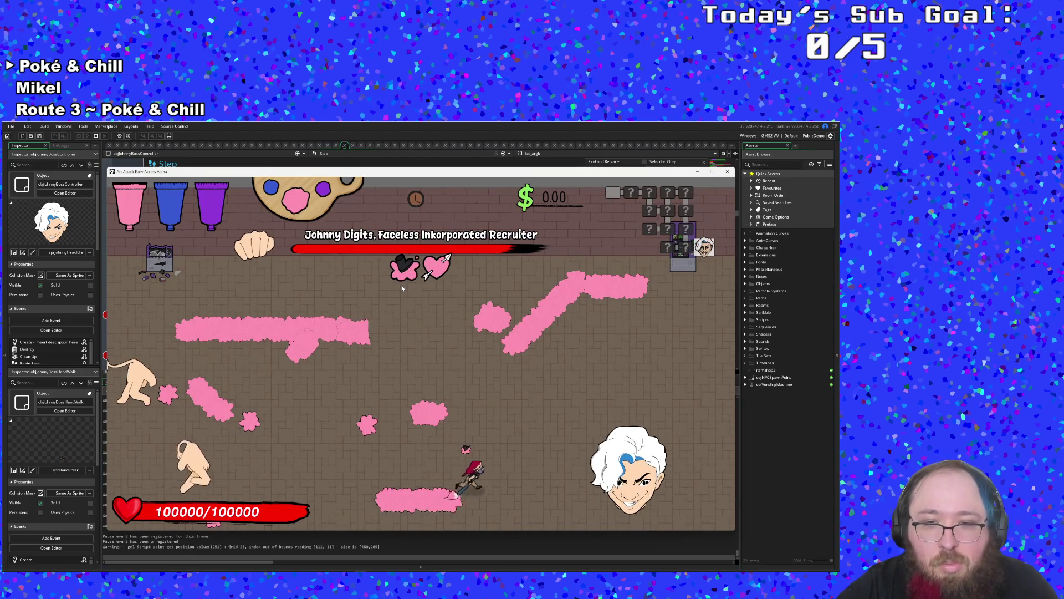
pyautogui.press('a')
pyautogui.press('w')
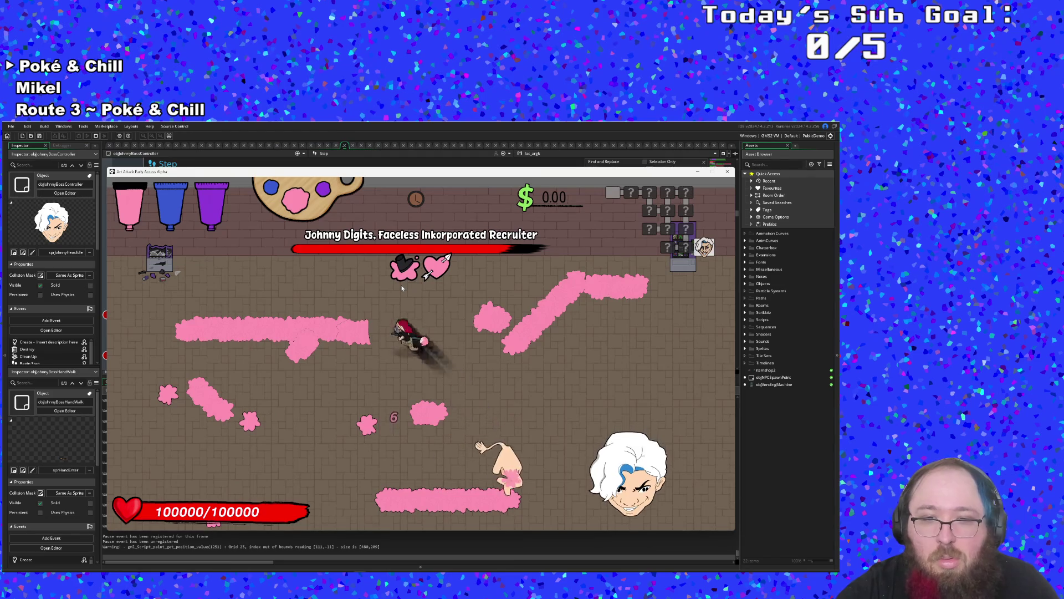
pyautogui.press('s')
pyautogui.press('a')
pyautogui.press('w')
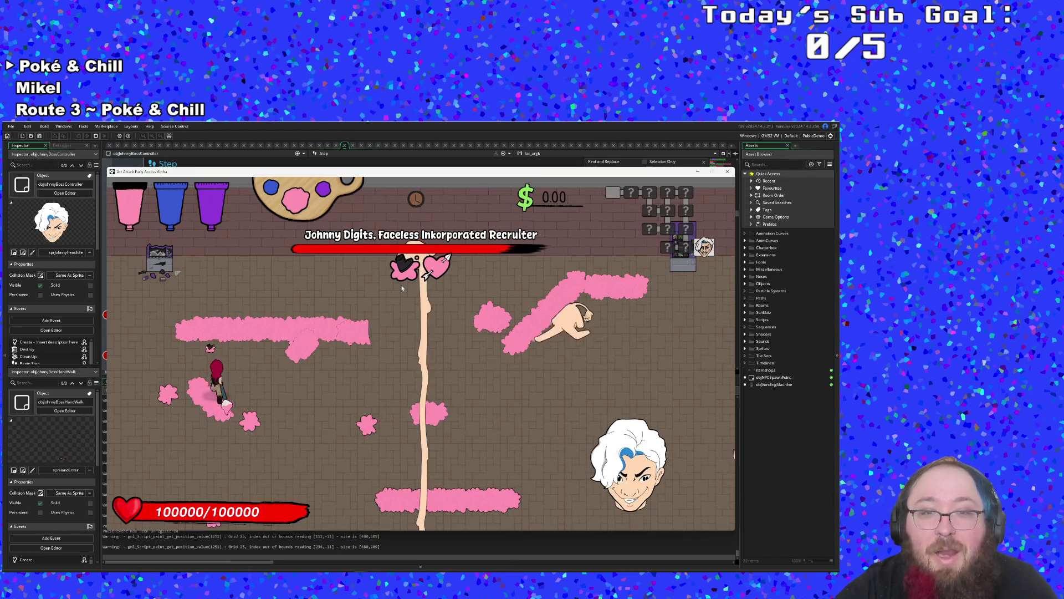
pyautogui.press('s')
pyautogui.press('d')
pyautogui.press('Escape')
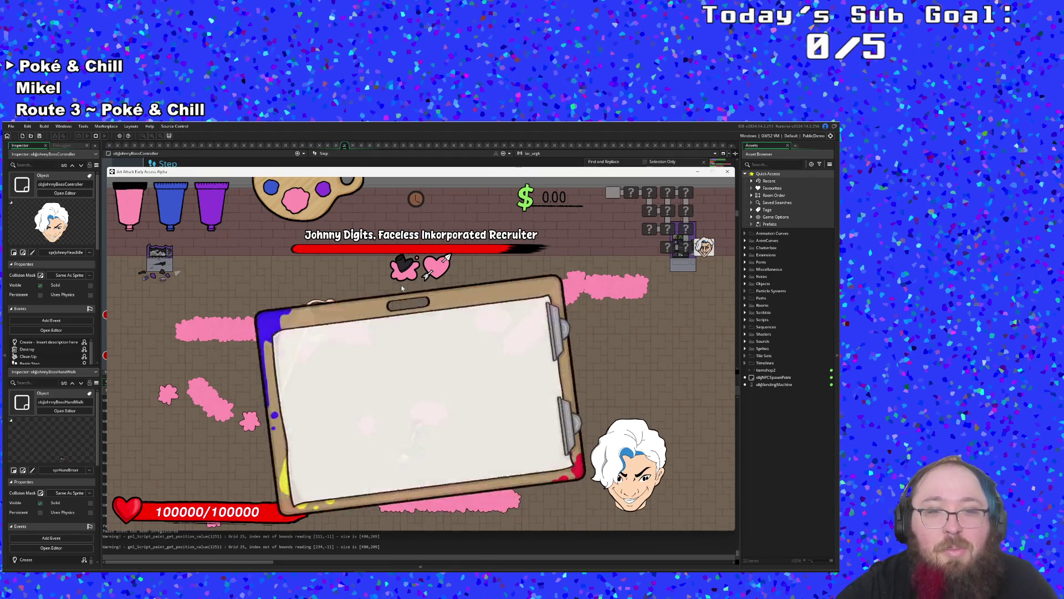
# - Recheck the controller's friendly-fire condition on line 67 and hitbox damage check on line 62
pyautogui.click(763, 489)
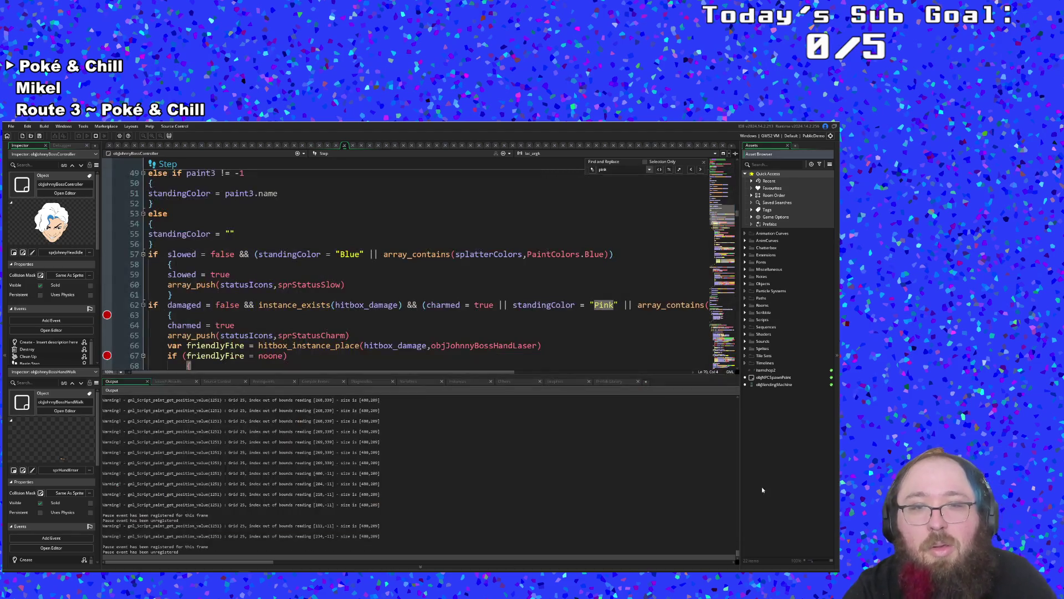
pyautogui.click(586, 356)
pyautogui.scroll(2, 586, 348)
pyautogui.scroll(-4, 586, 348)
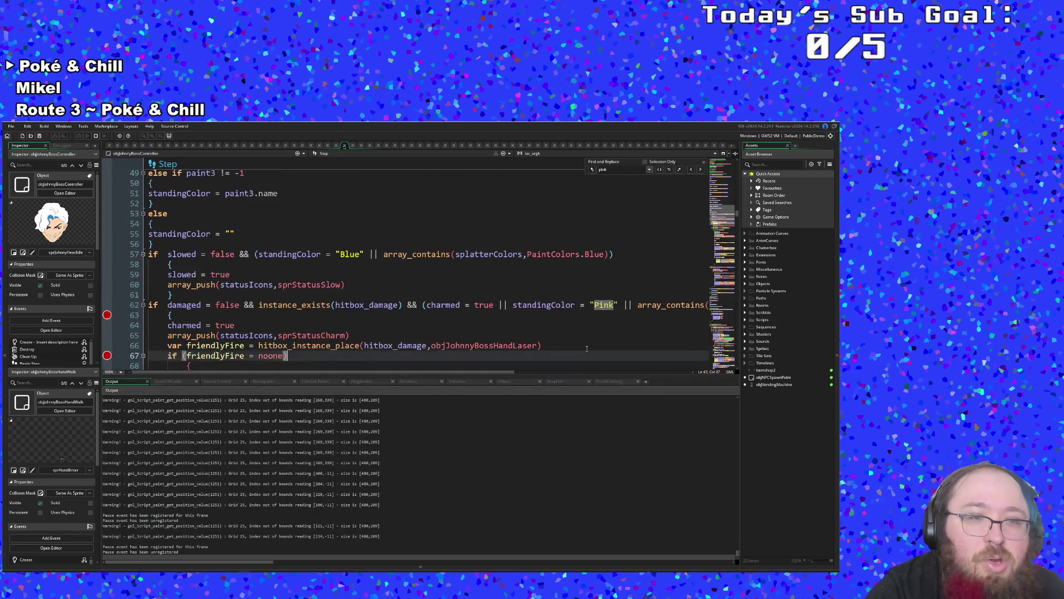
pyautogui.scroll(2, 499, 344)
pyautogui.click(343, 305)
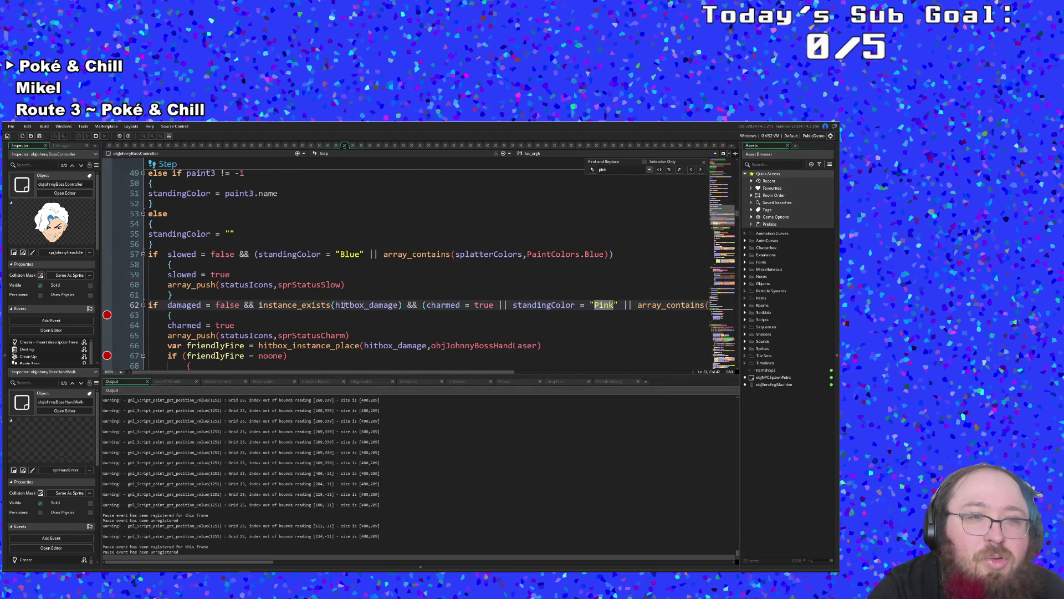
# - Search 'objjohn', open objJohnnyBossHandLaser's code, then return to the boss controller's Step code
pyautogui.click(521, 208)
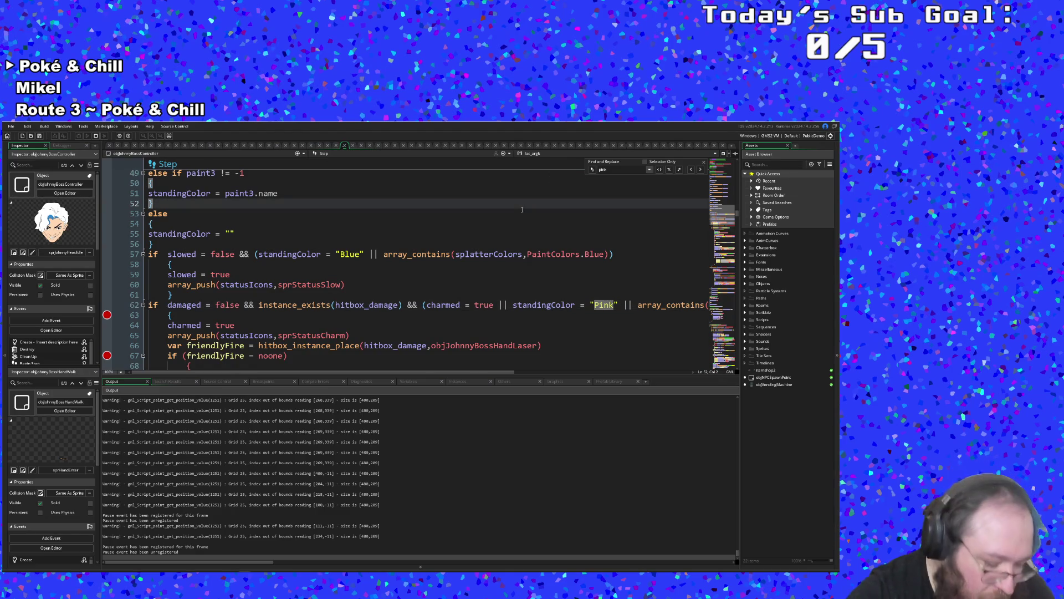
pyautogui.hotkey('ctrl', 't')
pyautogui.write('objjo')
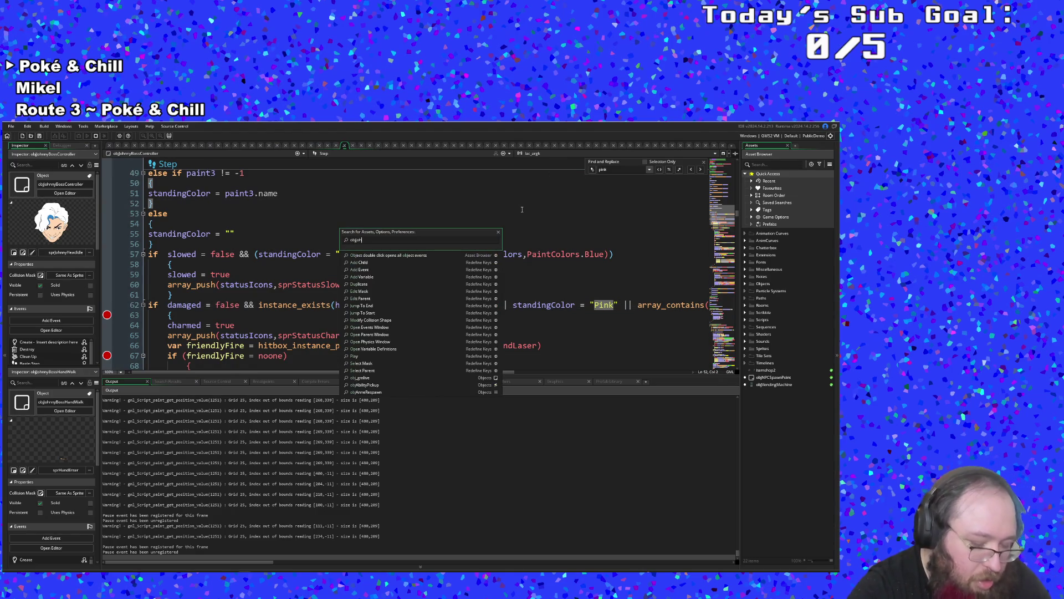
pyautogui.write('hn')
pyautogui.press('Down')
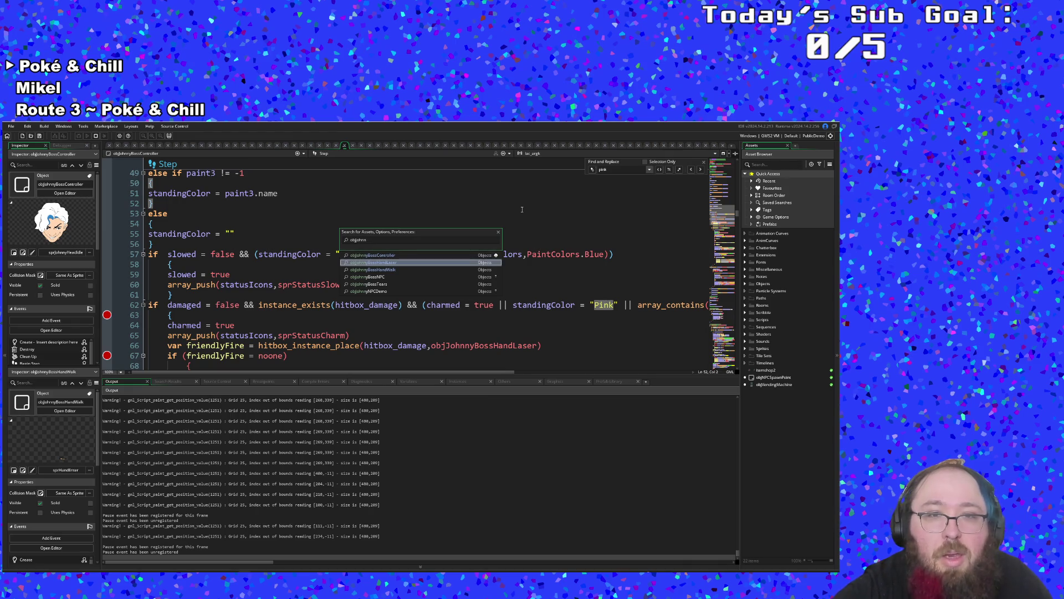
pyautogui.press('Return')
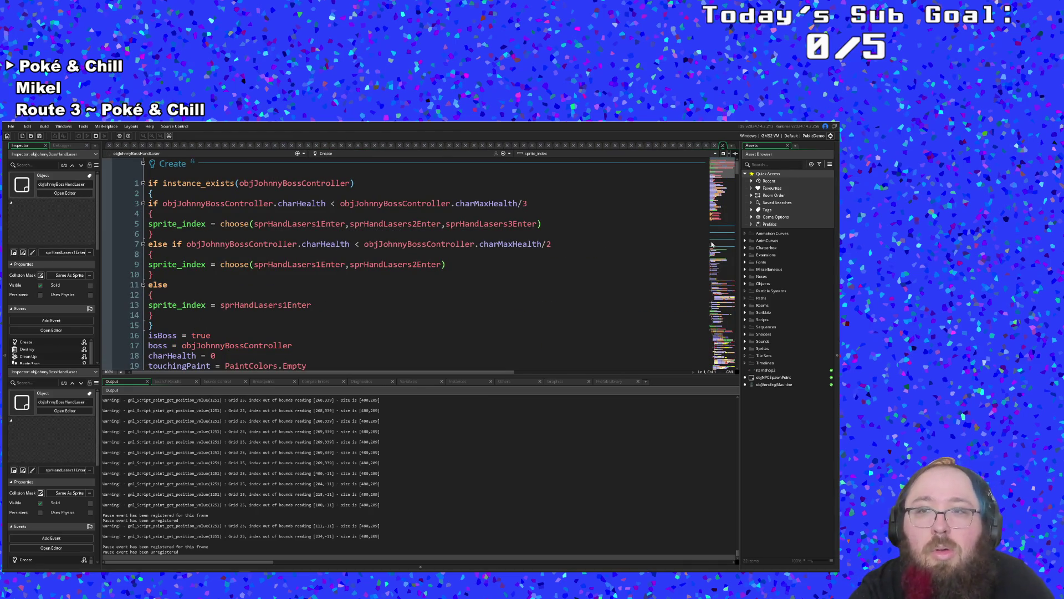
pyautogui.click(343, 145)
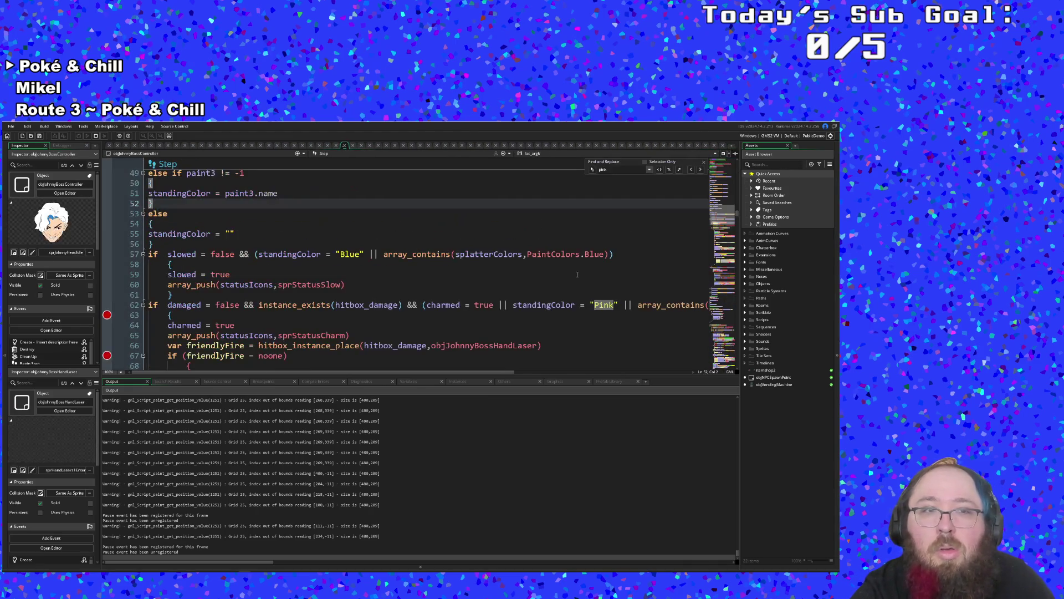
pyautogui.click(564, 287)
# - Search 'JohnnyBossHand', open objJohnnyBossHandWalk, and scroll its Step event to the Pink paint check
pyautogui.hotkey('ctrl', 't')
pyautogui.write('obj')
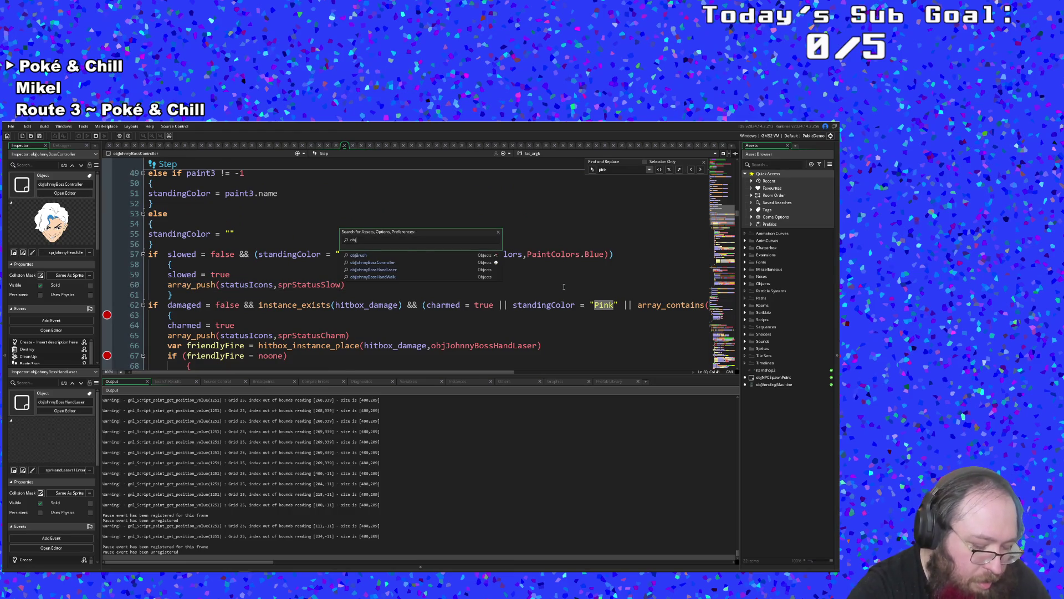
pyautogui.write('JohnnyBossHand')
pyautogui.press('Down')
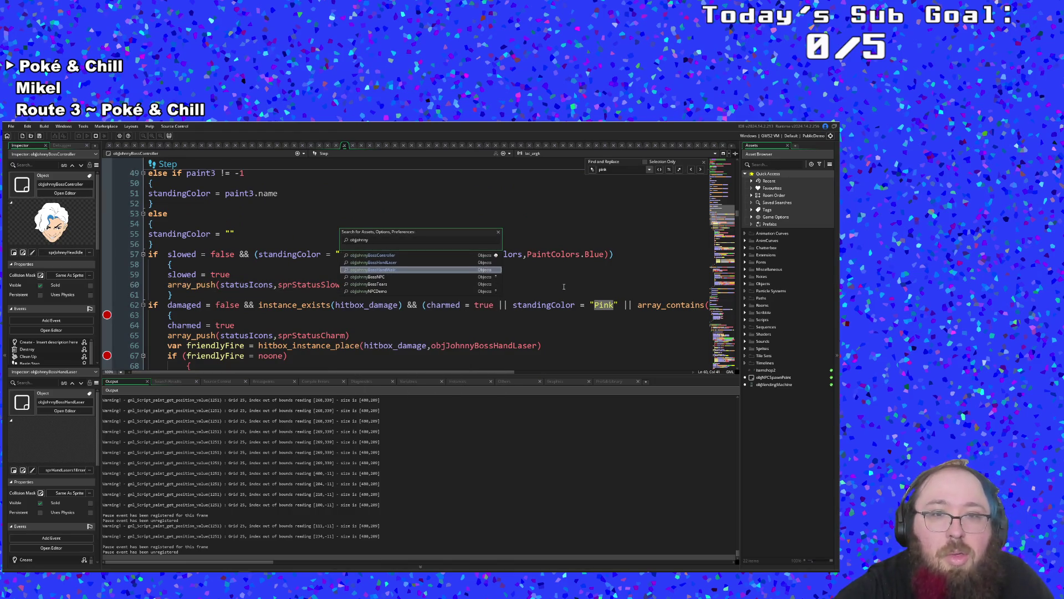
pyautogui.press('Down')
pyautogui.press('Down')
pyautogui.press('Return')
pyautogui.scroll(-15, 565, 283)
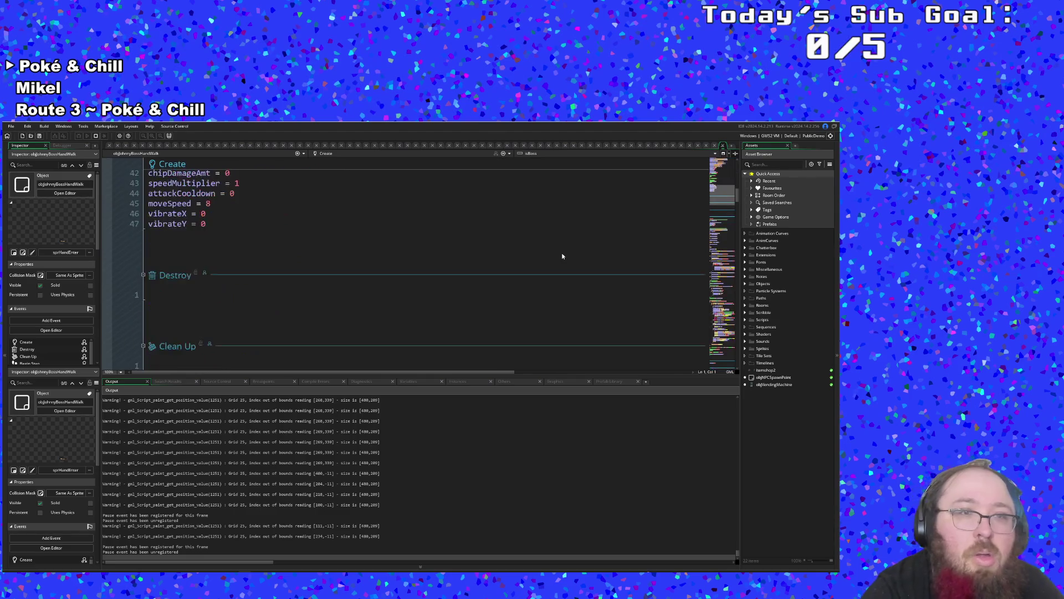
pyautogui.scroll(-18, 562, 256)
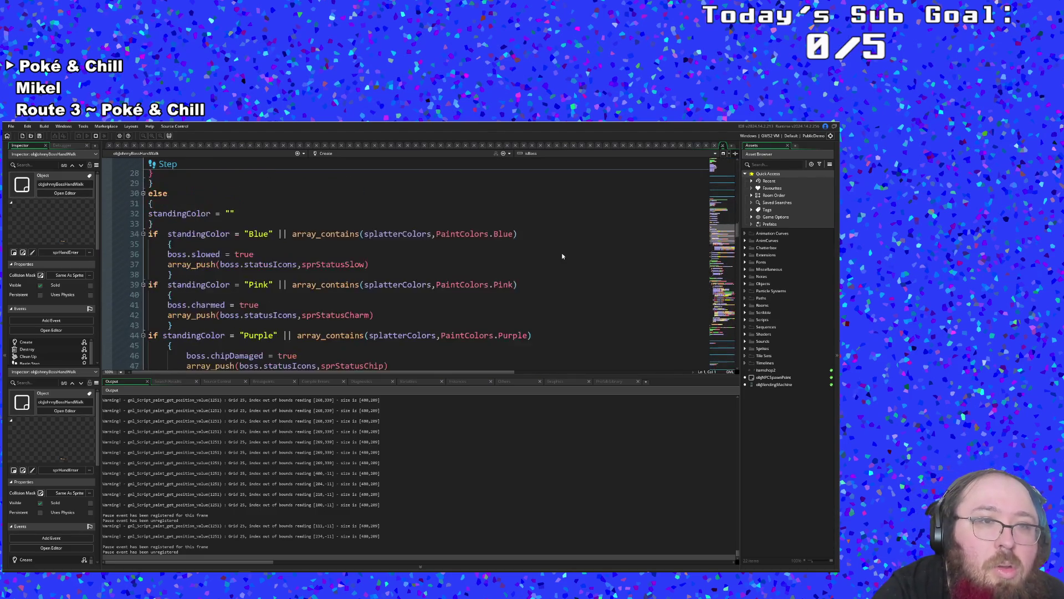
pyautogui.scroll(8, 562, 256)
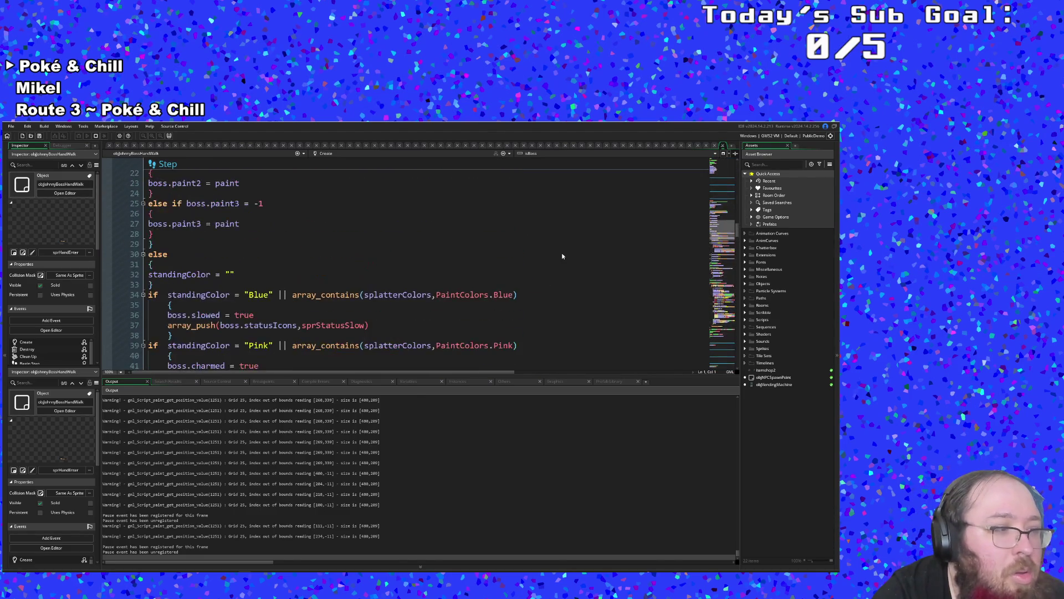
pyautogui.scroll(-2, 562, 256)
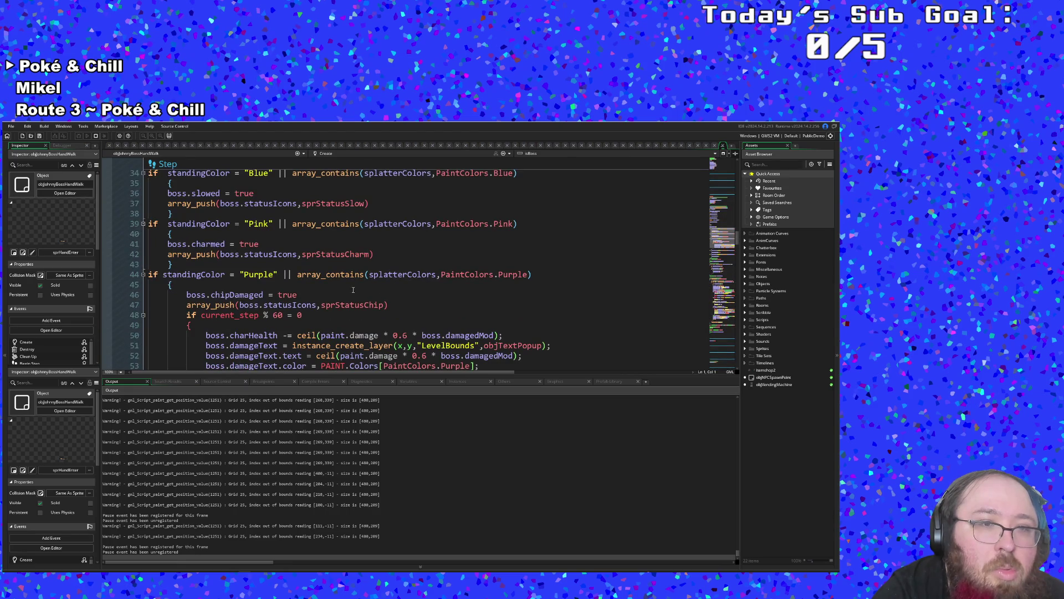
# - Set a breakpoint on line 41's boss.charmed = true and review the Pink block's icon line and braces
pyautogui.click(107, 243)
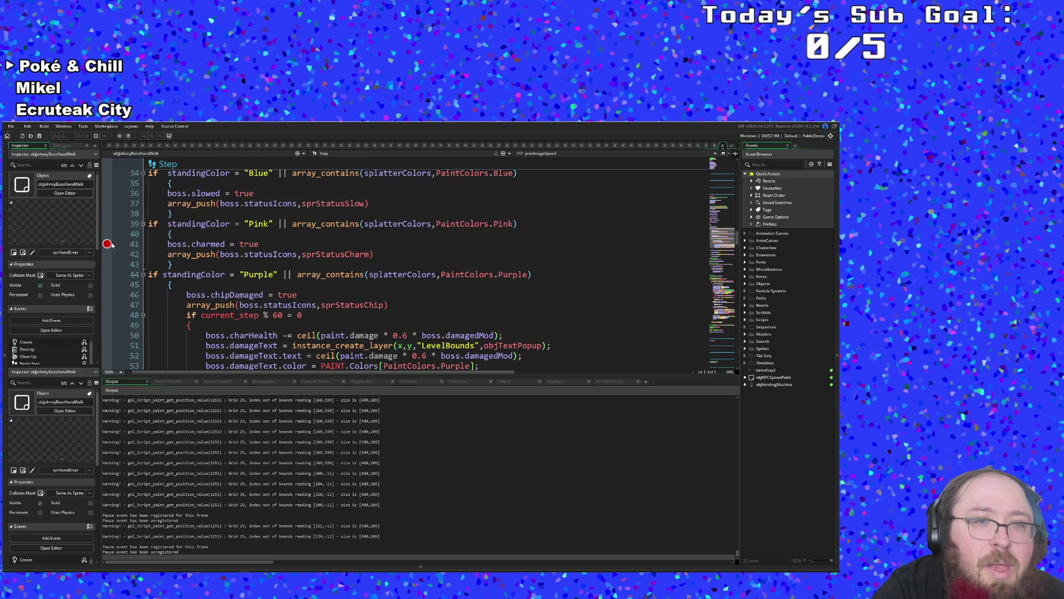
pyautogui.click(219, 256)
pyautogui.click(197, 232)
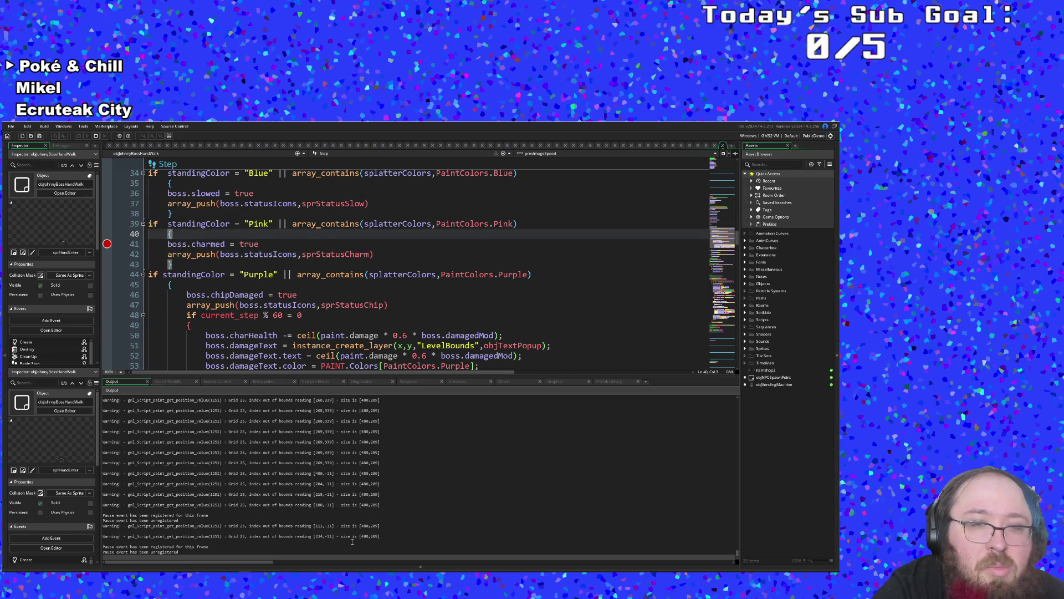
pyautogui.click(274, 262)
# - Run the debug build, resume, and step through the hand code from the line 41 breakpoint past the Purple check
pyautogui.hotkey('alt', 'Tab')
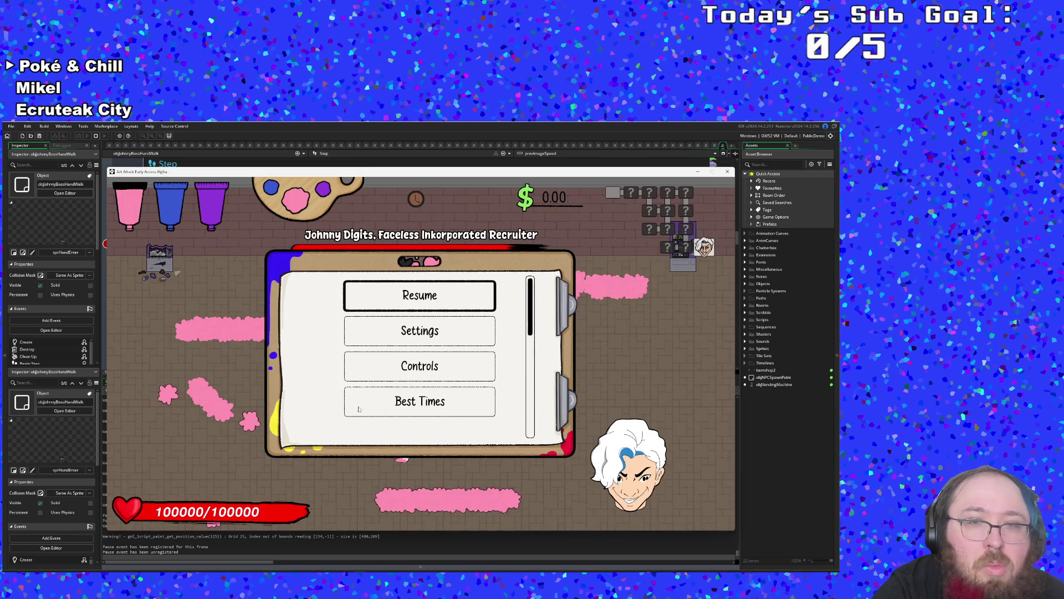
pyautogui.click(394, 289)
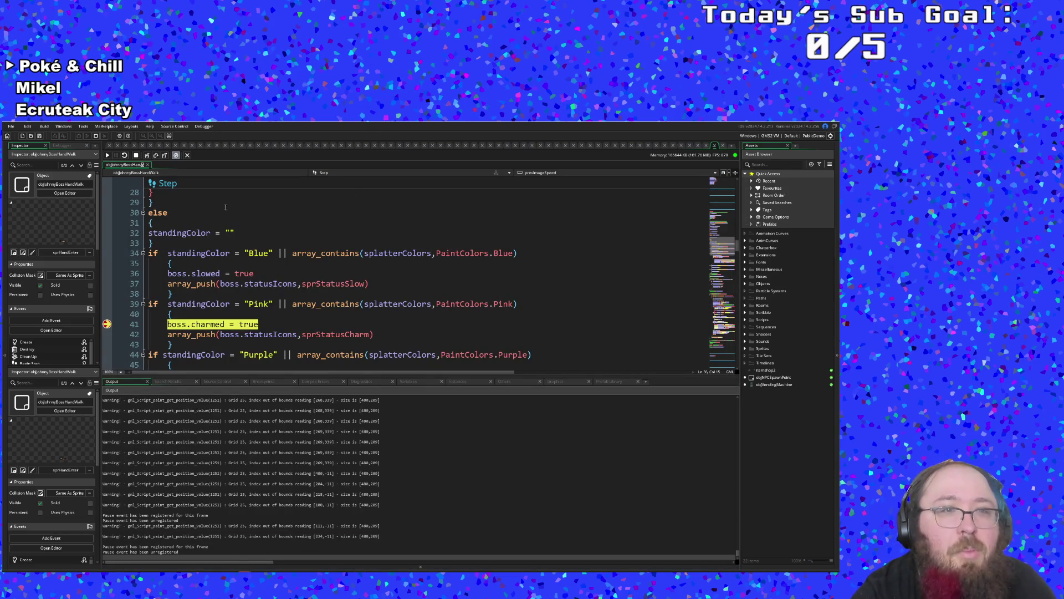
pyautogui.click(149, 156)
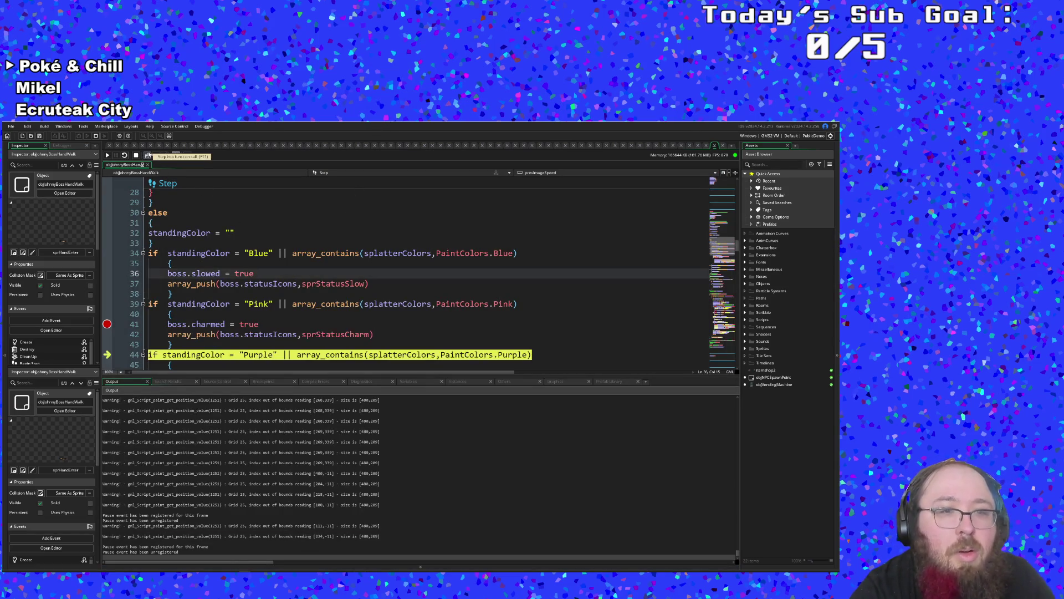
pyautogui.click(149, 155)
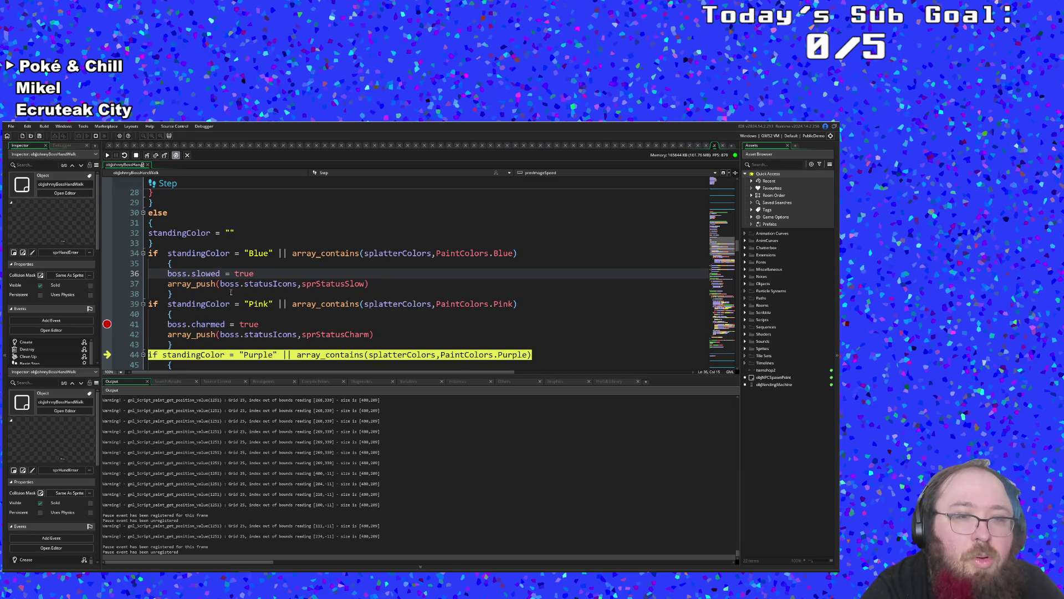
pyautogui.scroll(-4, 185, 198)
pyautogui.click(147, 155)
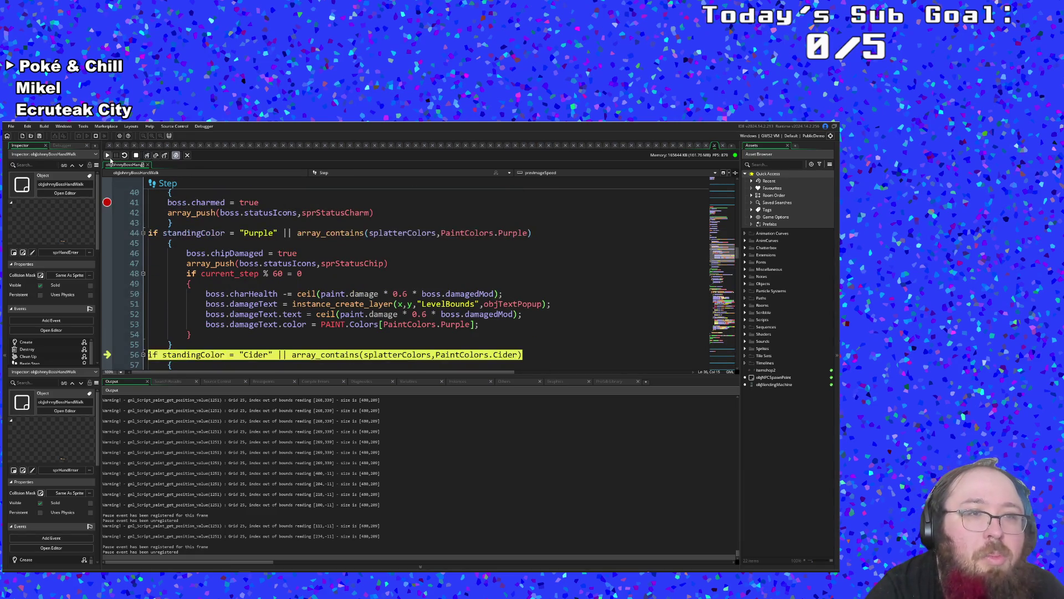
# - Continue the game past the breakpoints, move its window down, and stop the debug run
pyautogui.click(107, 156)
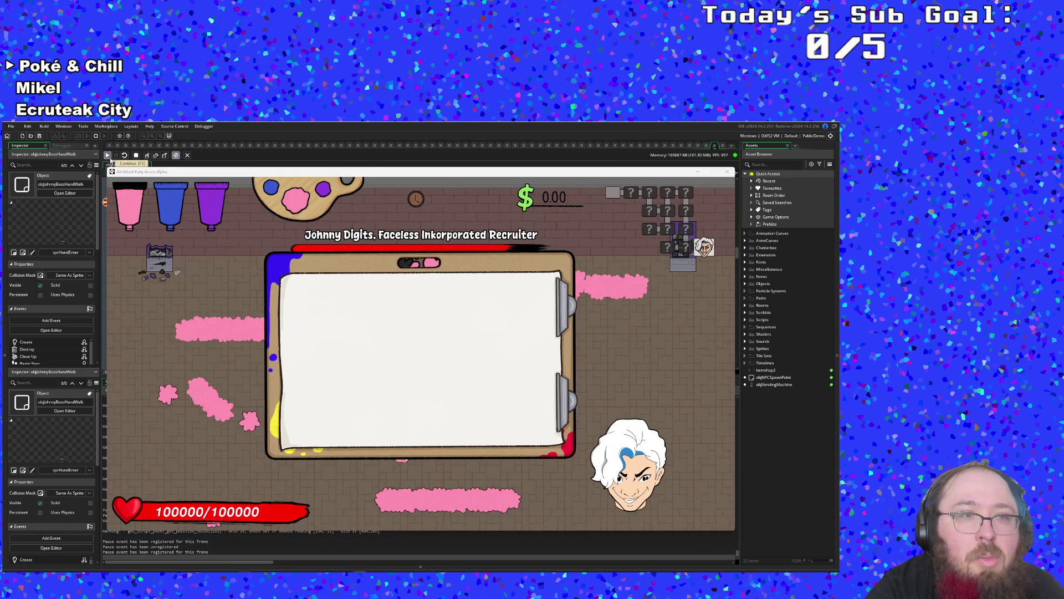
pyautogui.click(110, 158)
pyautogui.click(111, 160)
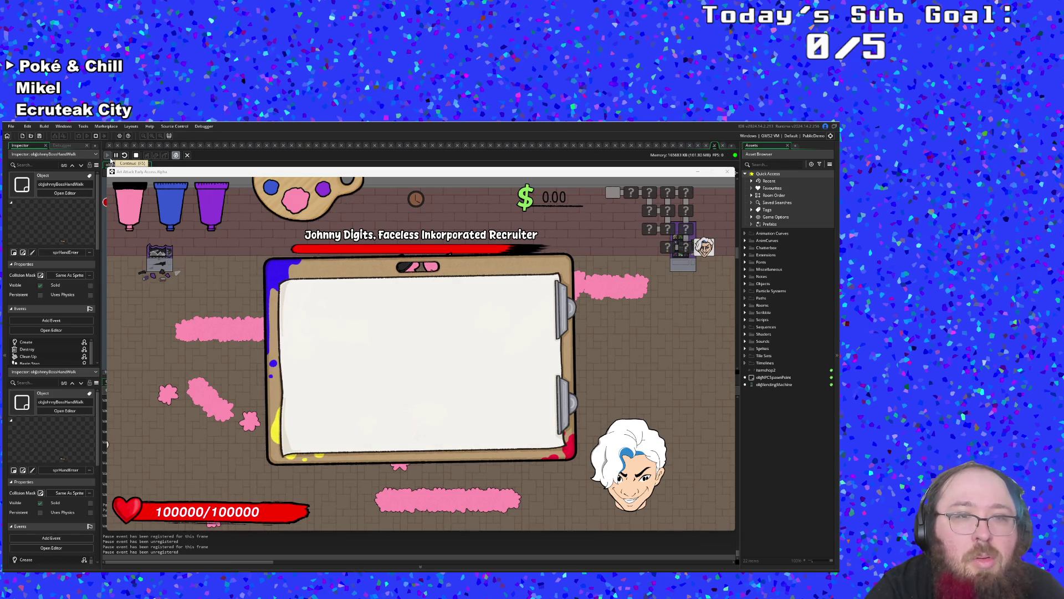
pyautogui.moveTo(211, 174)
pyautogui.mouseDown()
pyautogui.moveTo(214, 304)
pyautogui.moveTo(215, 278)
pyautogui.mouseUp()
pyautogui.click(96, 137)
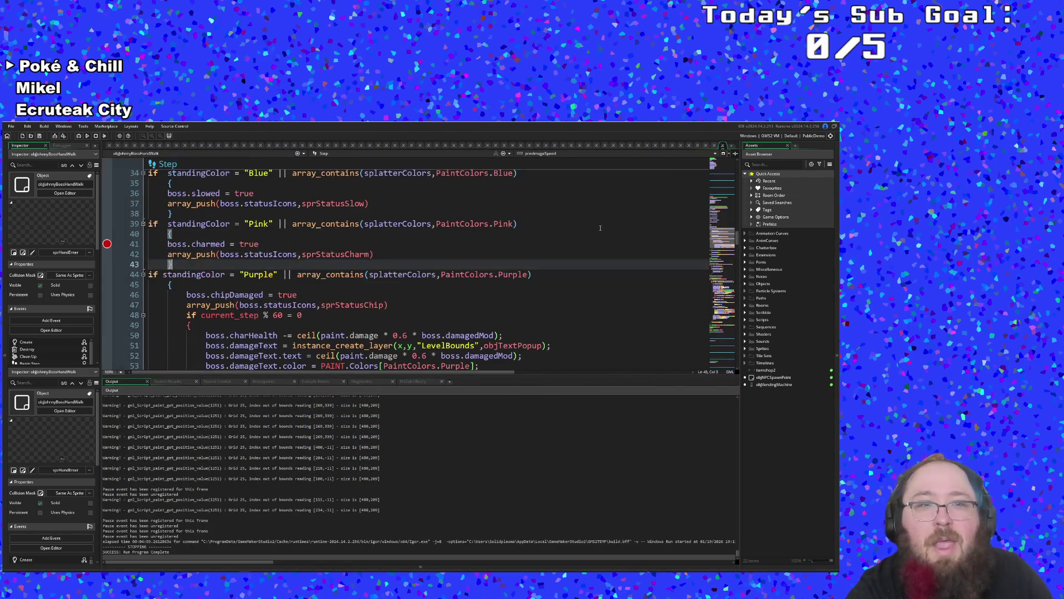
# - Close objJohnnyBossHandWalk, browse the controller's Draw events, and jump to DrawStatusIconsBoss's definition
pyautogui.scroll(-8, 575, 262)
pyautogui.scroll(-20, 575, 261)
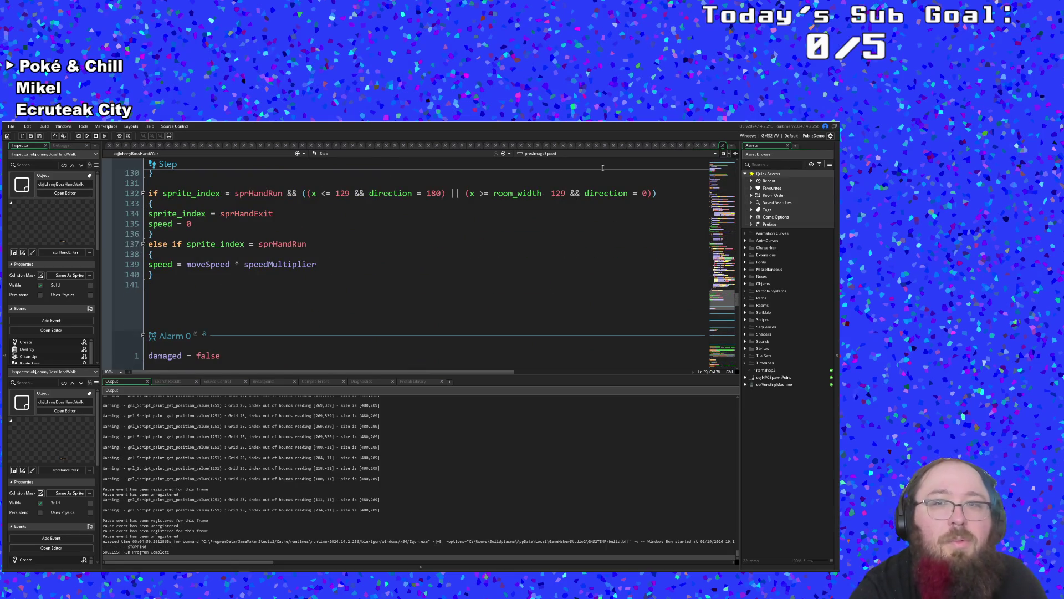
pyautogui.click(722, 145)
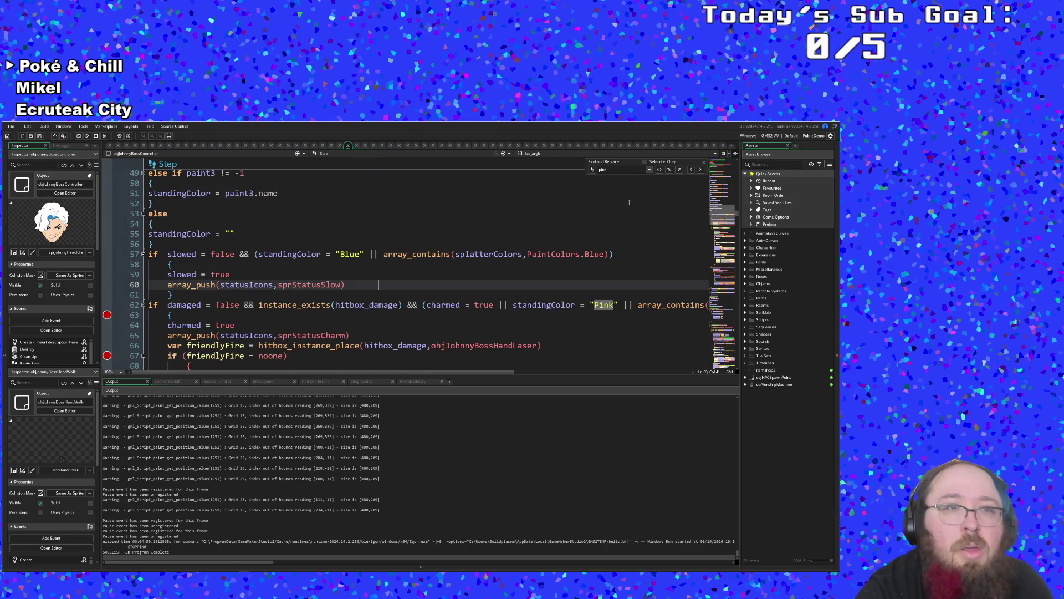
pyautogui.scroll(-10, 527, 263)
pyautogui.scroll(2, 508, 239)
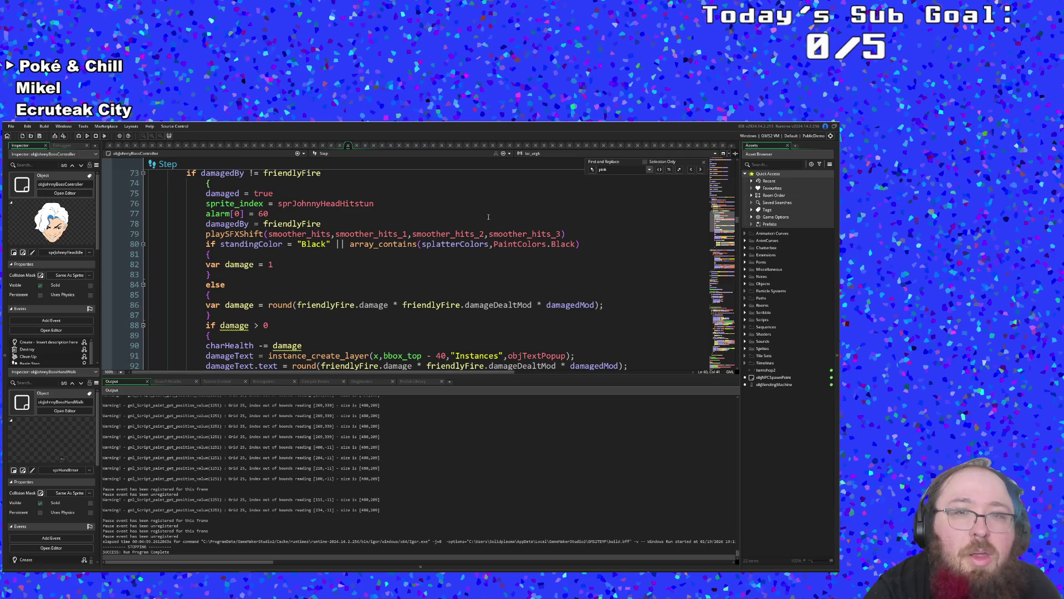
pyautogui.click(461, 157)
pyautogui.click(416, 193)
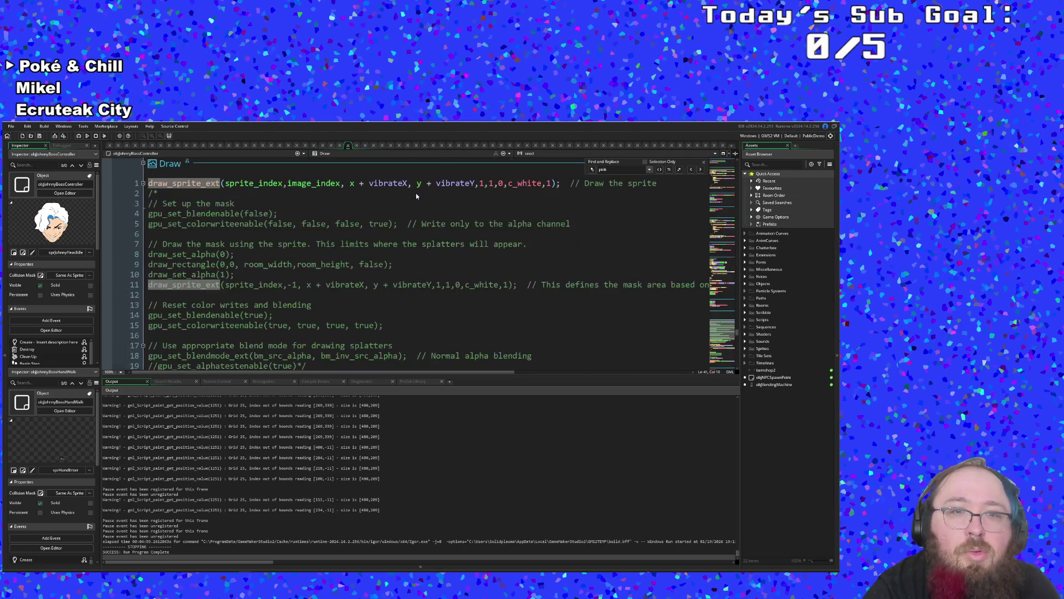
pyautogui.scroll(-15, 382, 222)
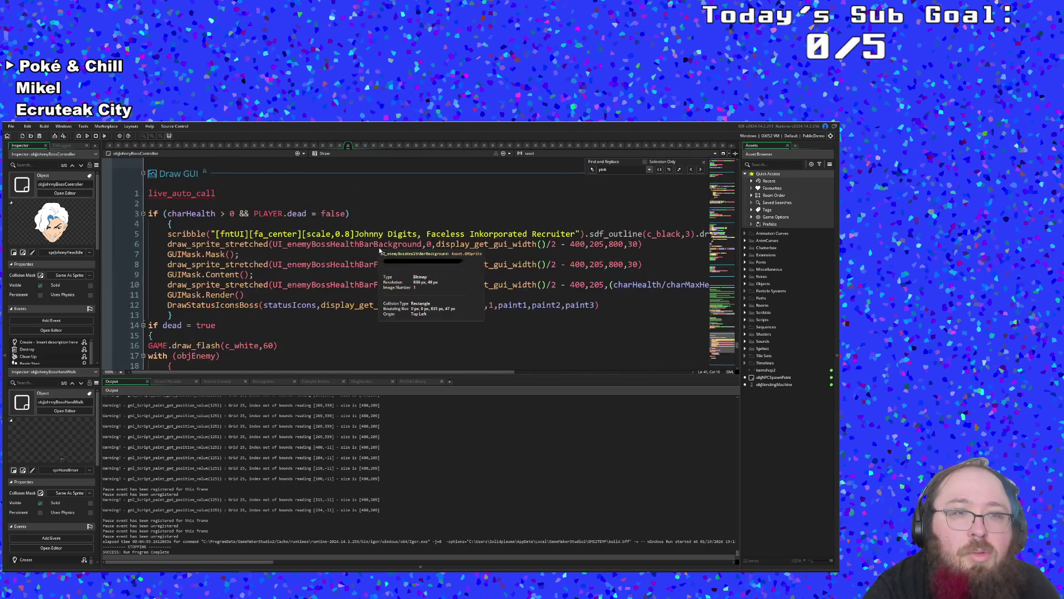
pyautogui.scroll(4, 377, 248)
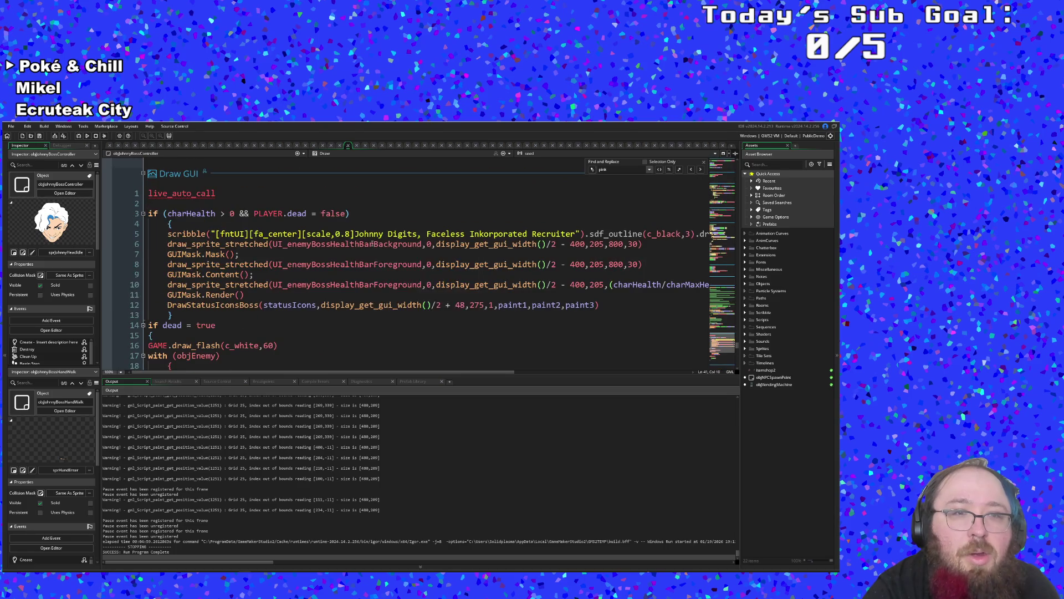
pyautogui.middleClick(203, 304)
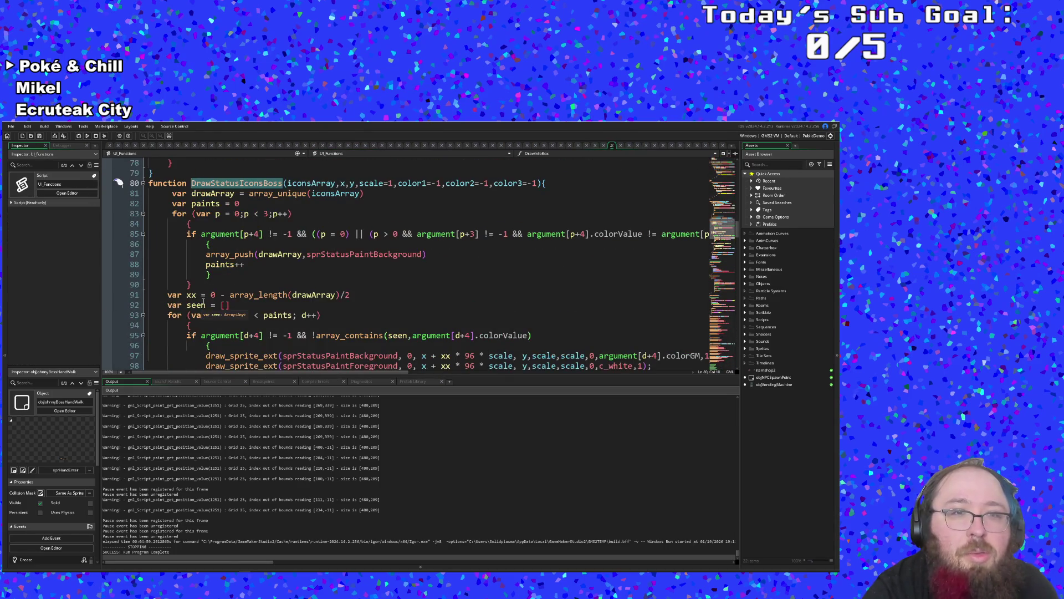
# - Cut the charmed, slowed and chipDamaged false resets from DrawStatusIconsBoss, then close UI_Functions
pyautogui.scroll(-10, 203, 300)
pyautogui.moveTo(258, 265)
pyautogui.mouseDown()
pyautogui.moveTo(148, 255)
pyautogui.moveTo(147, 244)
pyautogui.mouseUp()
pyautogui.hotkey('ctrl', 'c')
pyautogui.rightClick(171, 255)
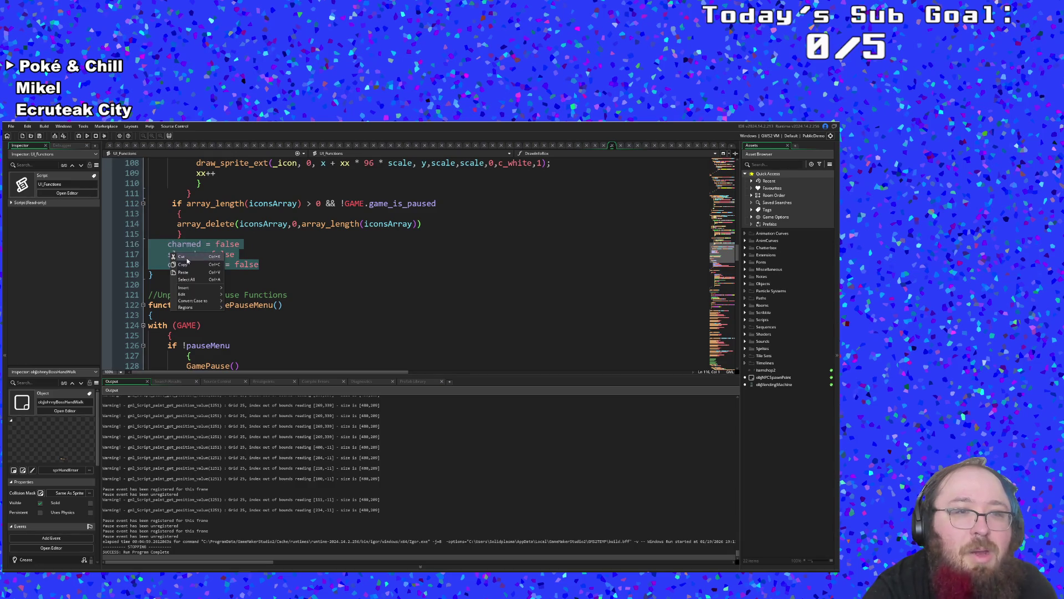
pyautogui.click(188, 257)
pyautogui.press('BackSpace')
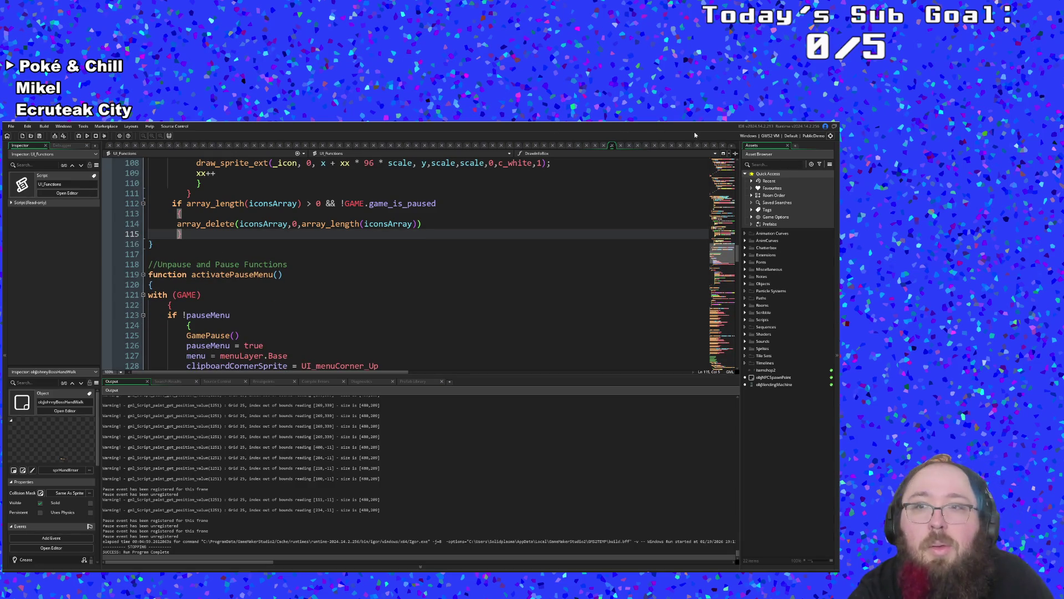
pyautogui.click(612, 145)
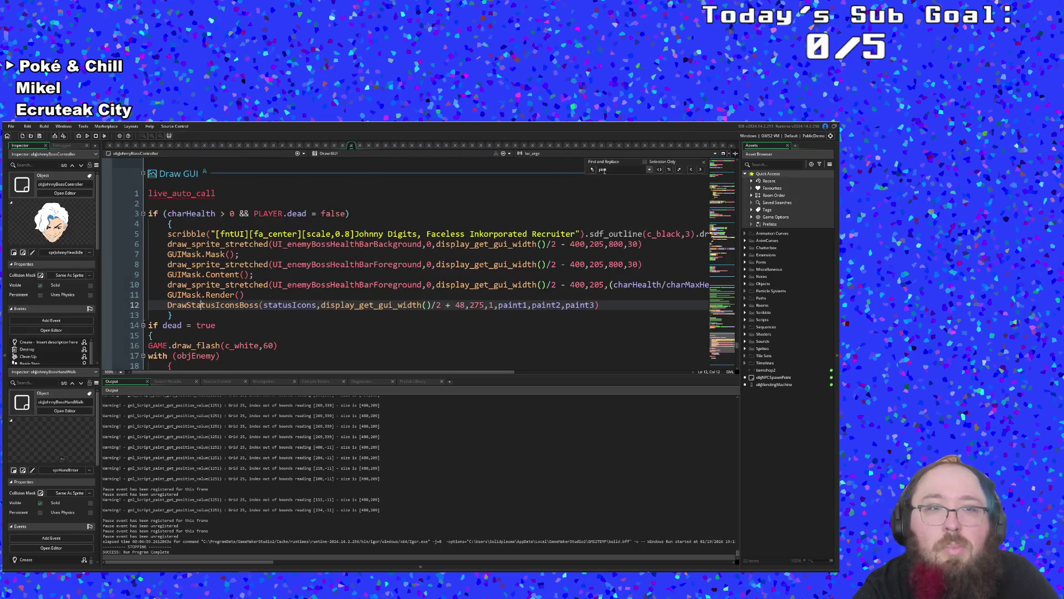
pyautogui.scroll(2, 557, 203)
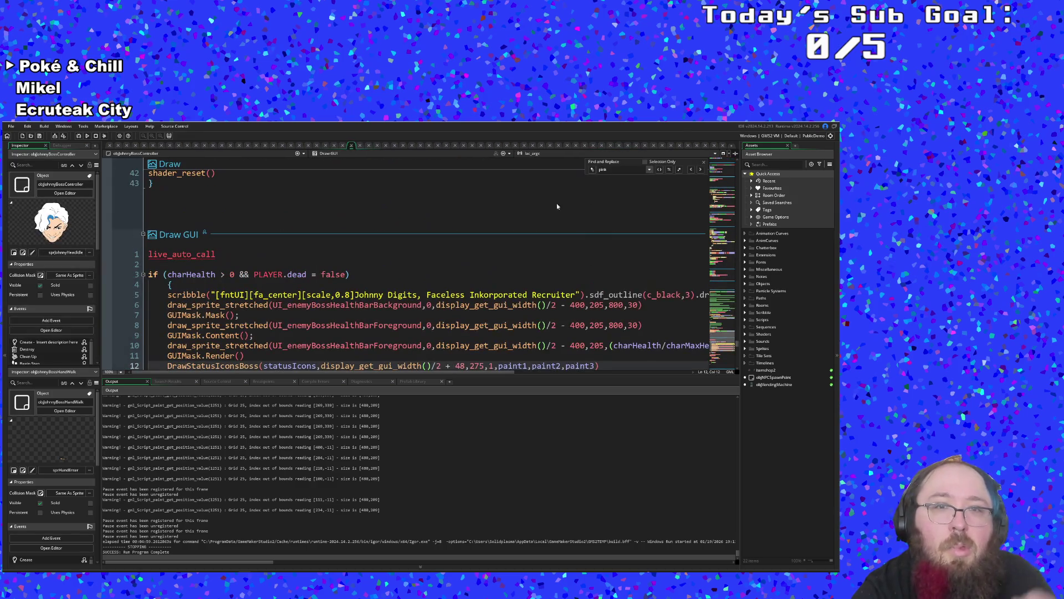
# - Switch to the boss controller's Begin Step event and review its death-block braces
pyautogui.click(405, 154)
pyautogui.scroll(4, 403, 186)
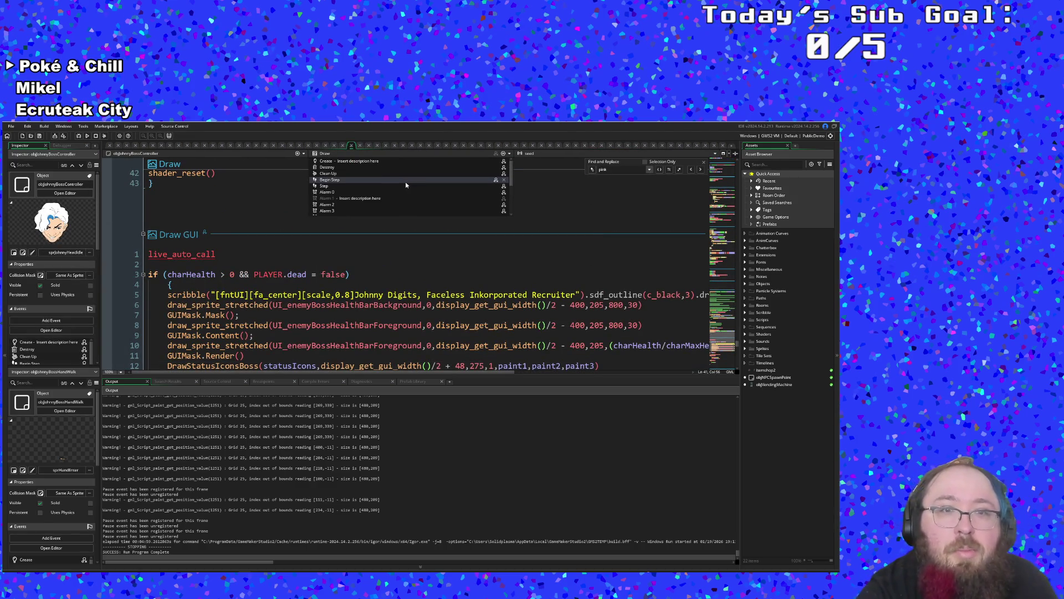
pyautogui.click(367, 180)
pyautogui.scroll(2, 362, 225)
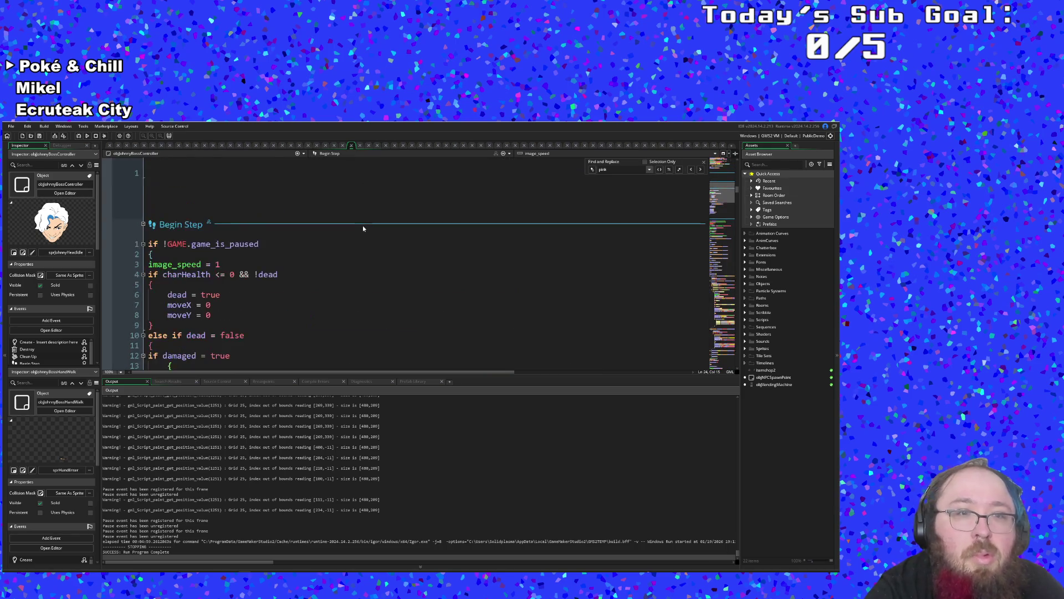
pyautogui.scroll(-2, 362, 225)
pyautogui.click(211, 213)
pyautogui.click(194, 225)
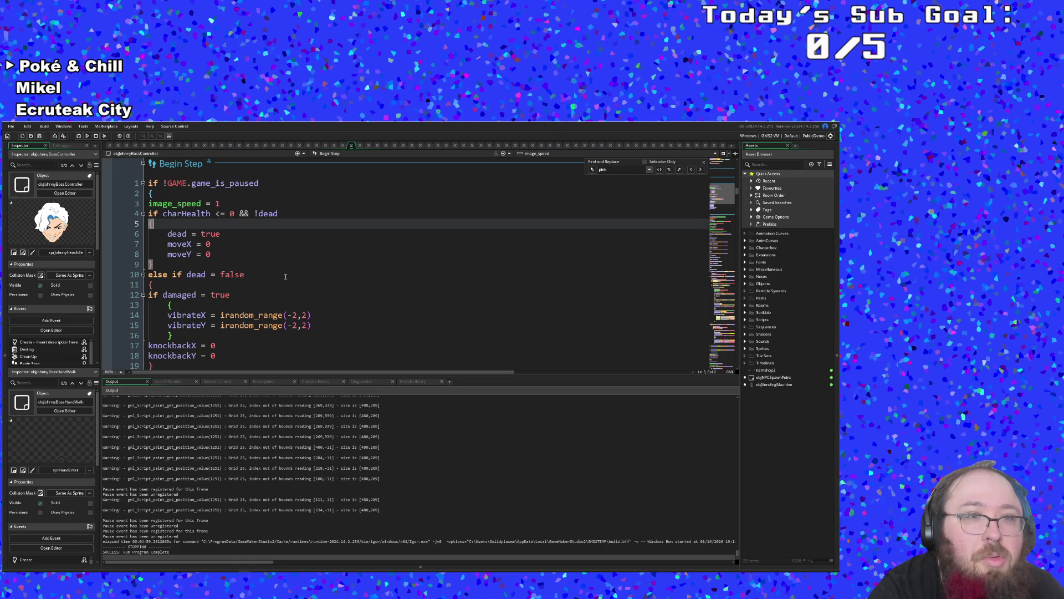
pyautogui.scroll(-2, 286, 276)
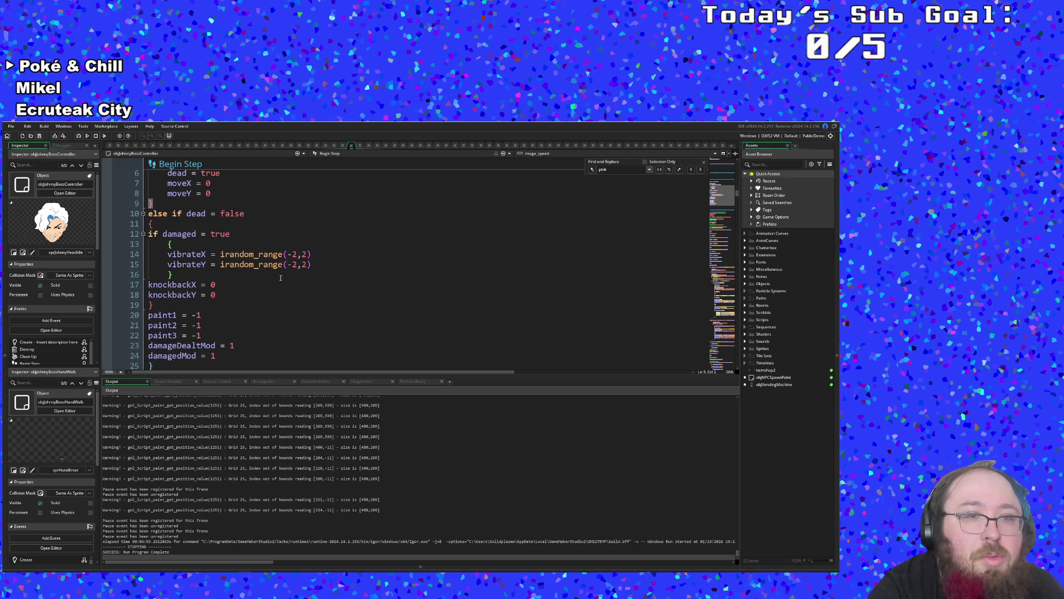
pyautogui.scroll(2, 224, 292)
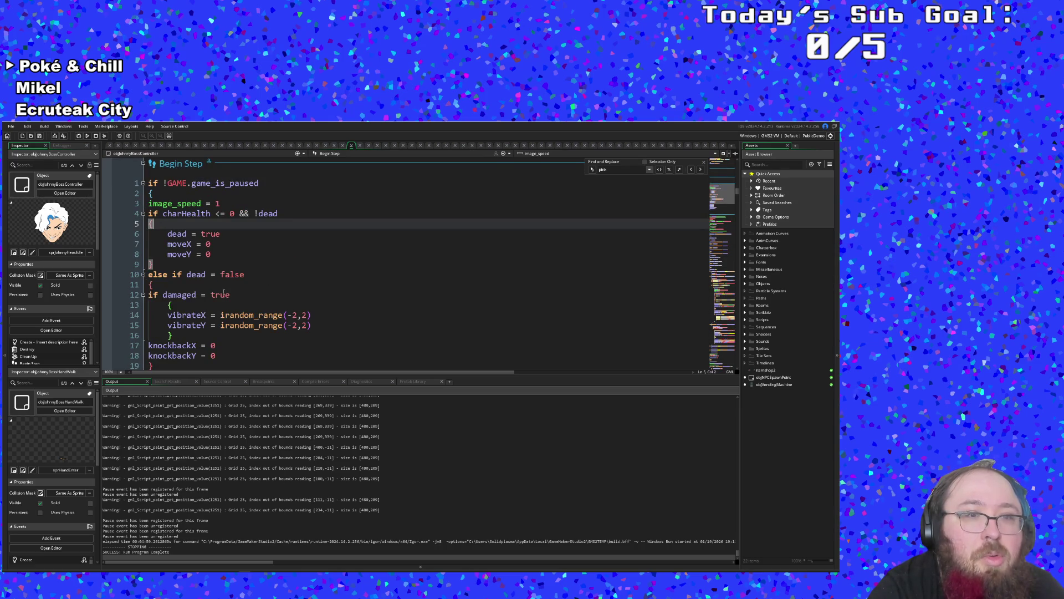
pyautogui.scroll(-2, 223, 292)
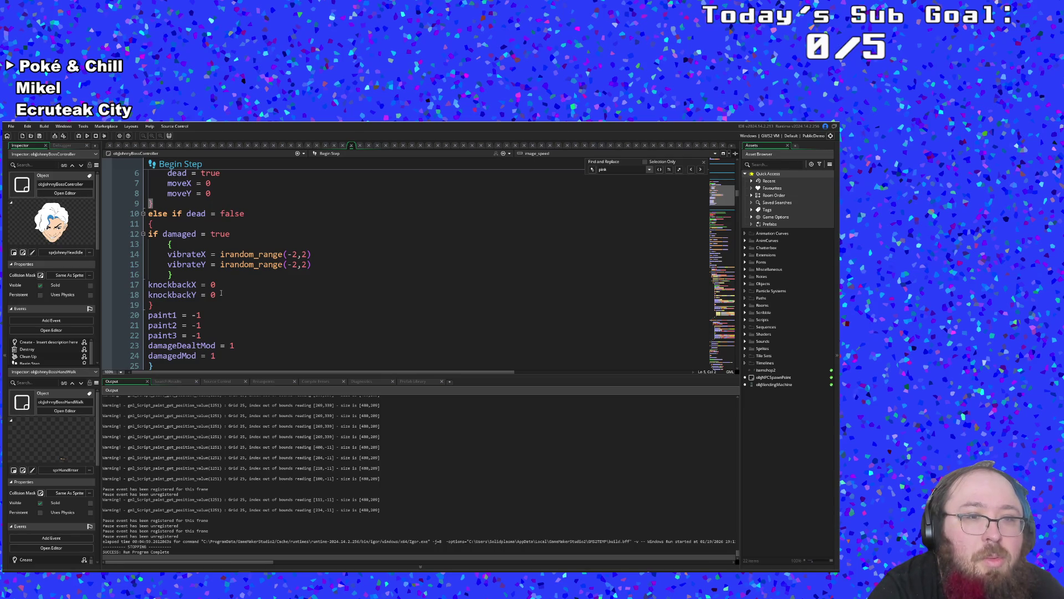
pyautogui.scroll(-7, 220, 295)
pyautogui.scroll(5, 220, 295)
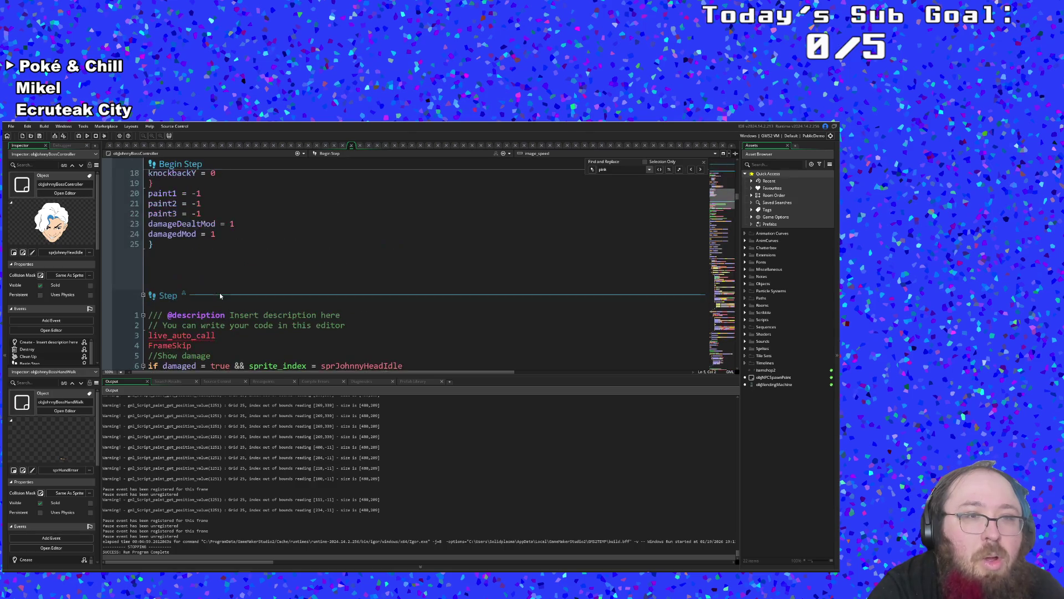
# - Paste unindented charmed, slowed and chipDamaged false resets after damagedMod = 1
pyautogui.click(219, 294)
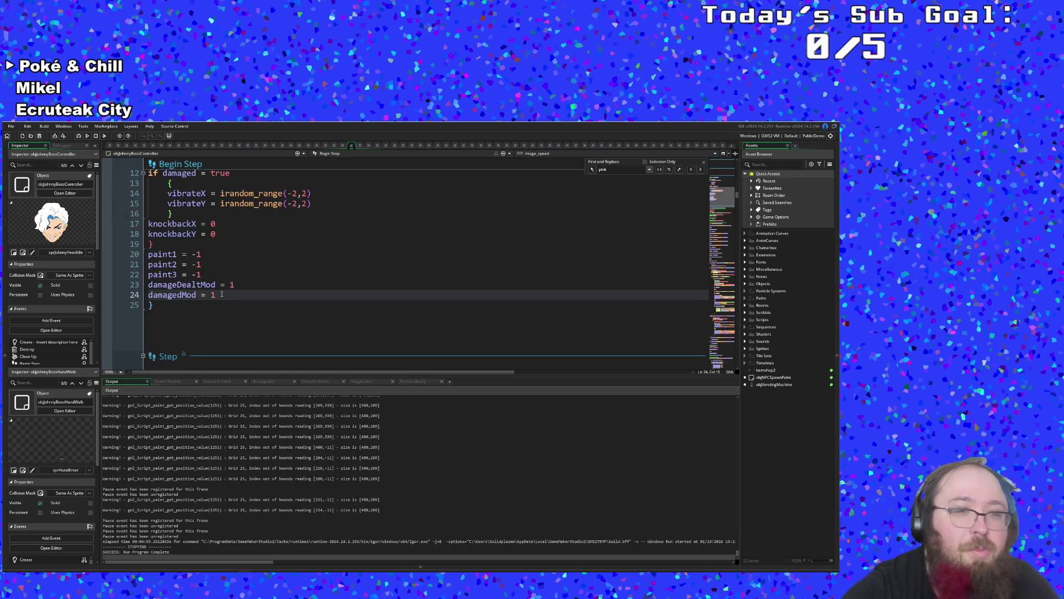
pyautogui.press('Return')
pyautogui.hotkey('ctrl', 'v')
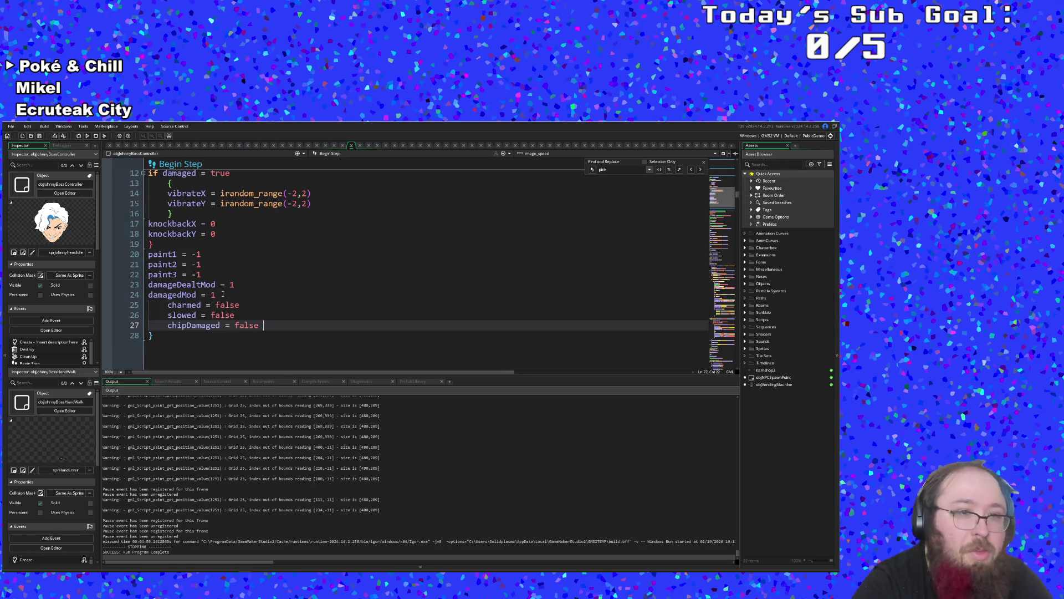
pyautogui.press('Up')
pyautogui.press('Up')
pyautogui.press('Home')
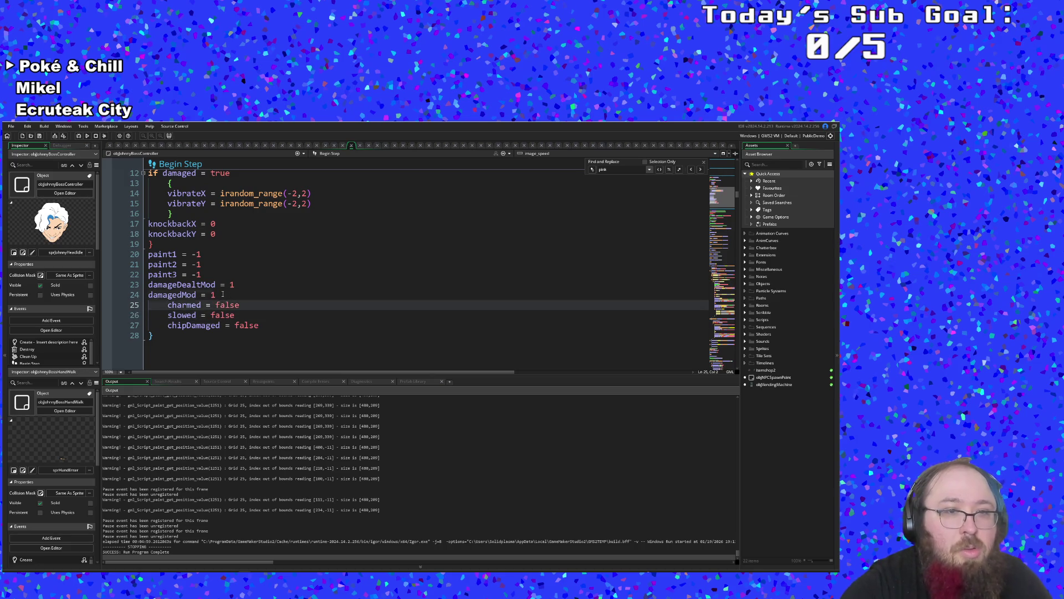
pyautogui.press('BackSpace')
pyautogui.press('Return')
pyautogui.press('BackSpace')
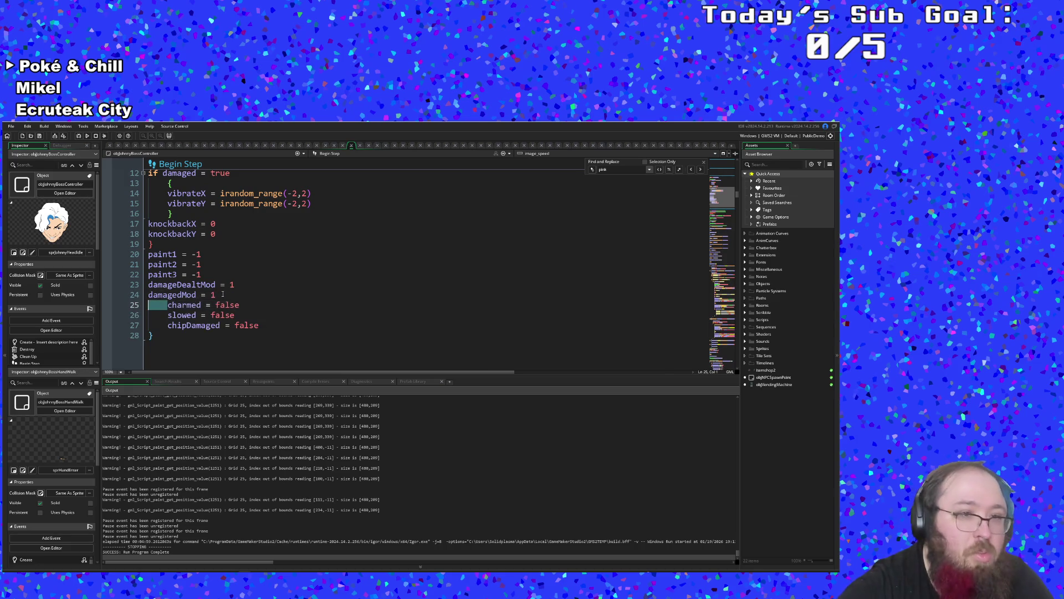
pyautogui.press('Down')
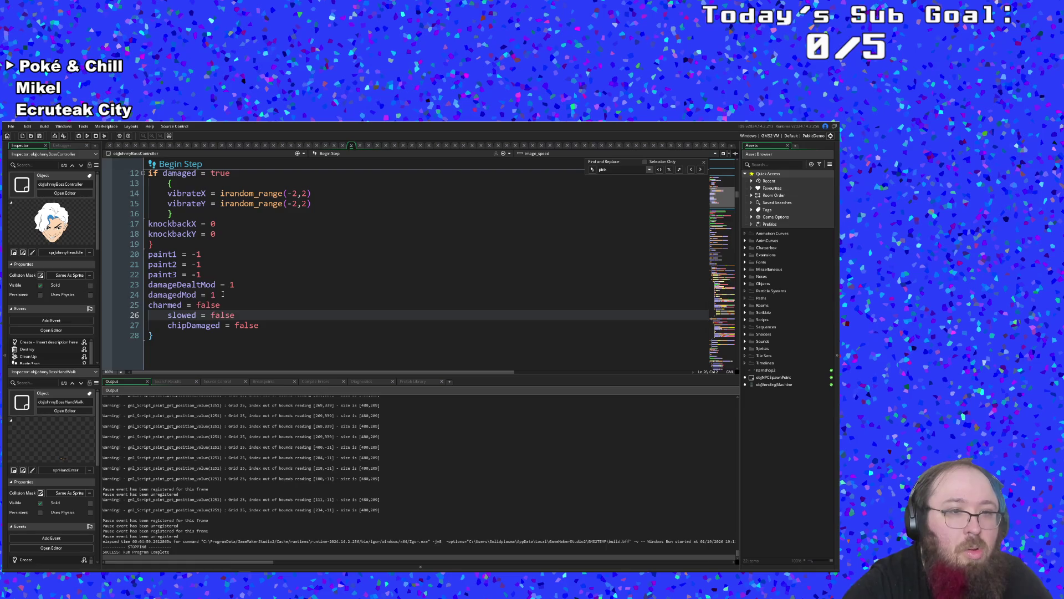
pyautogui.press('BackSpace')
pyautogui.press('Return')
pyautogui.press('BackSpace')
pyautogui.press('Down')
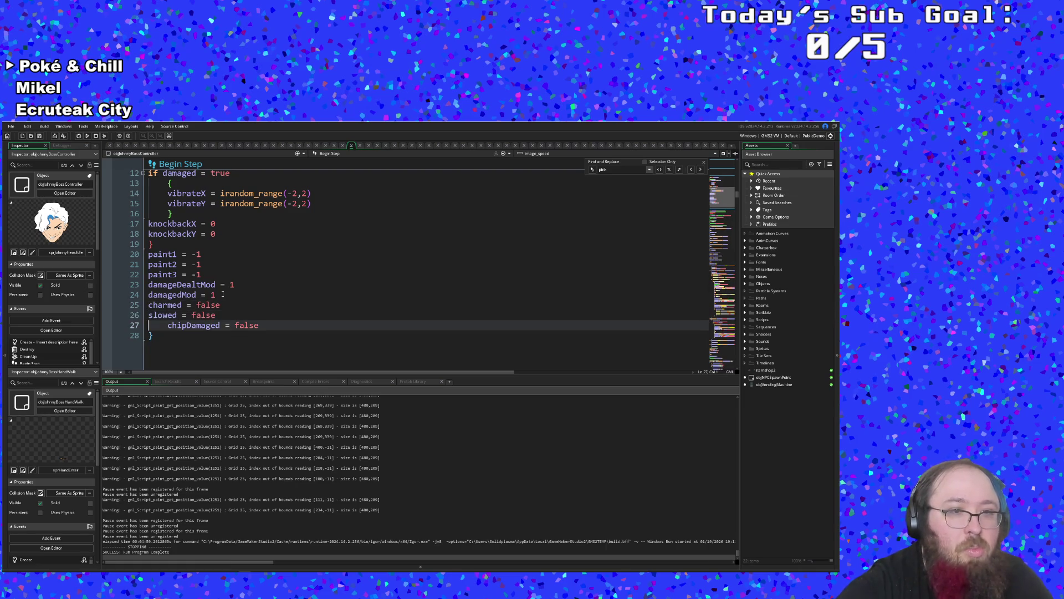
pyautogui.press('BackSpace')
pyautogui.press('Return')
pyautogui.press('BackSpace')
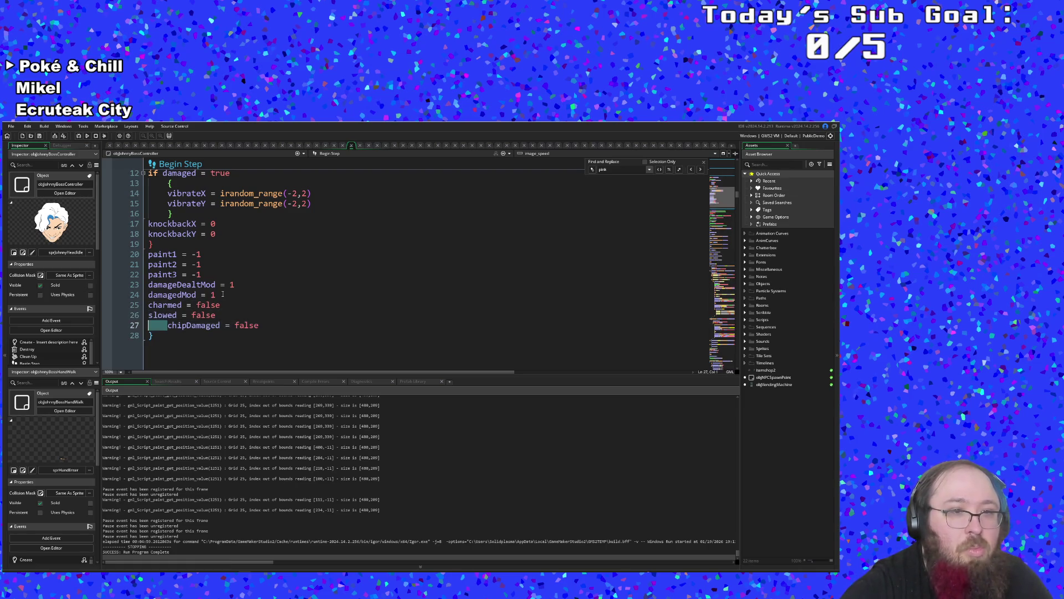
pyautogui.click(223, 294)
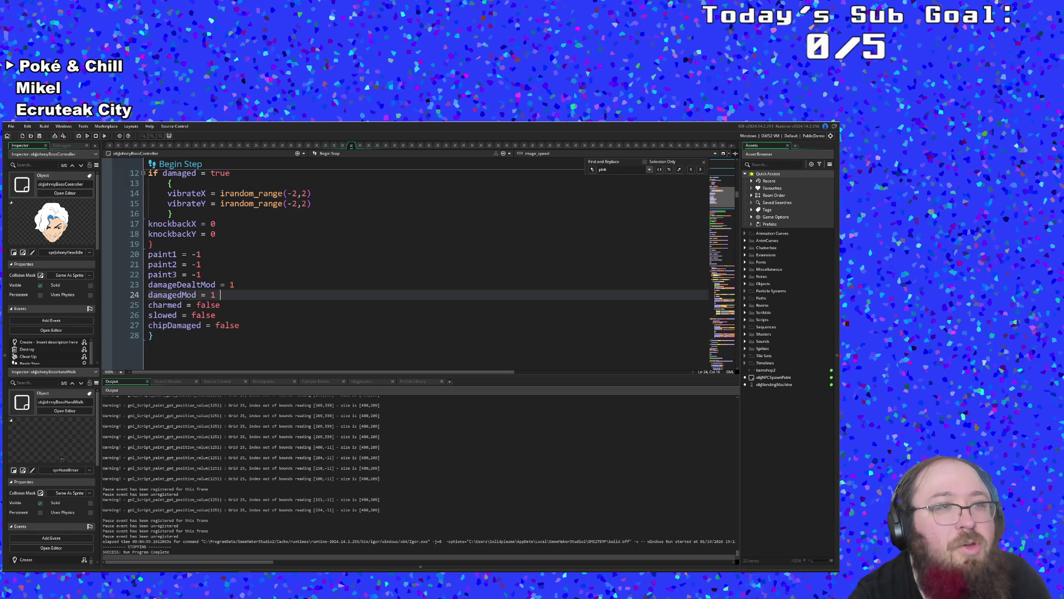
# - Save the project and build and run the game with F5
pyautogui.click(15, 127)
pyautogui.click(25, 164)
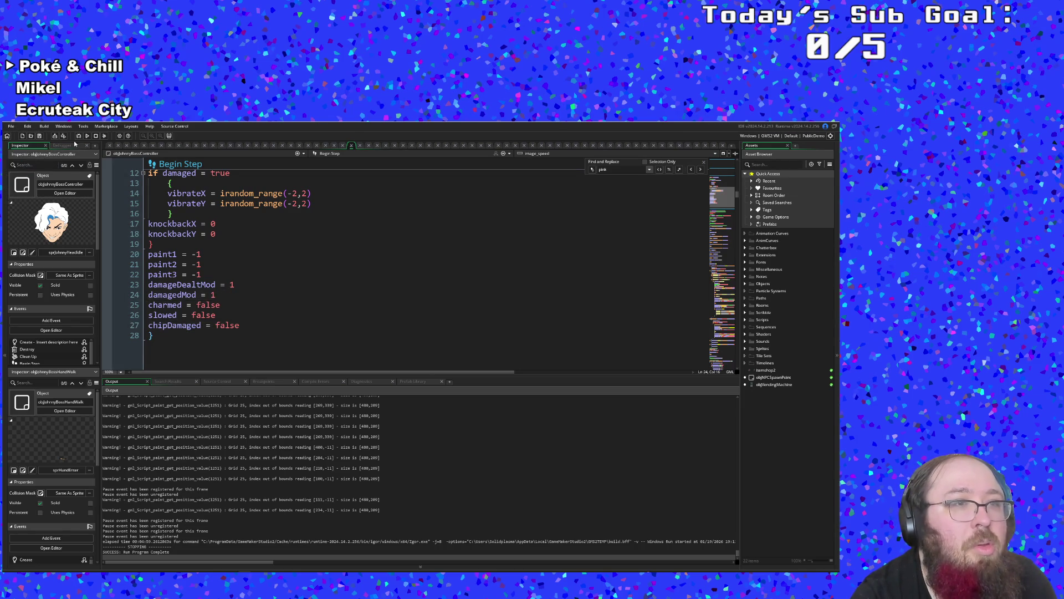
pyautogui.press('F5')
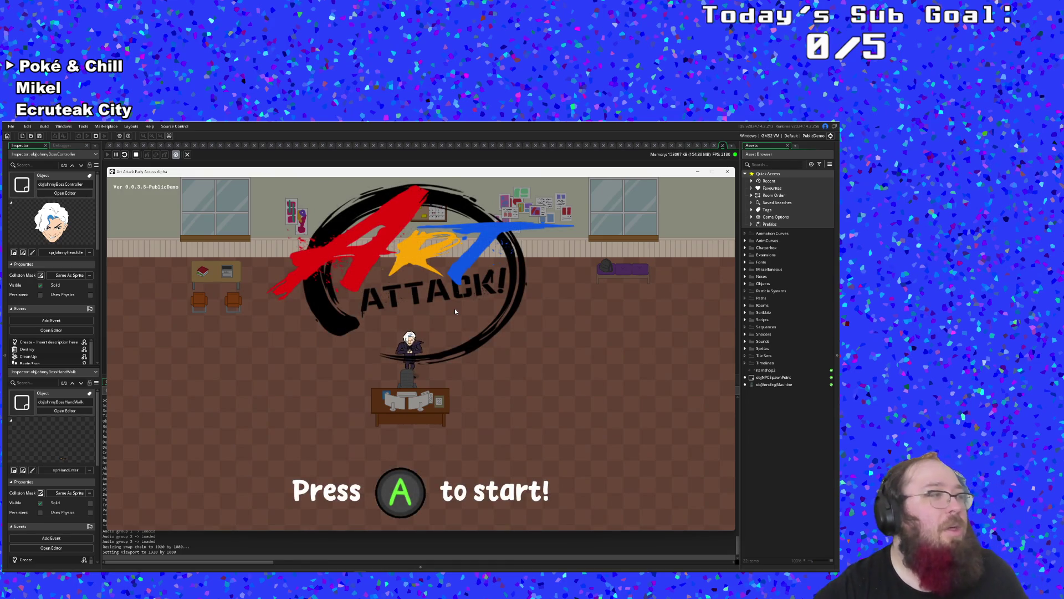
# - Start the game and set debug paint Color 1 to Pink and Color 3 to Purple
pyautogui.press('Return')
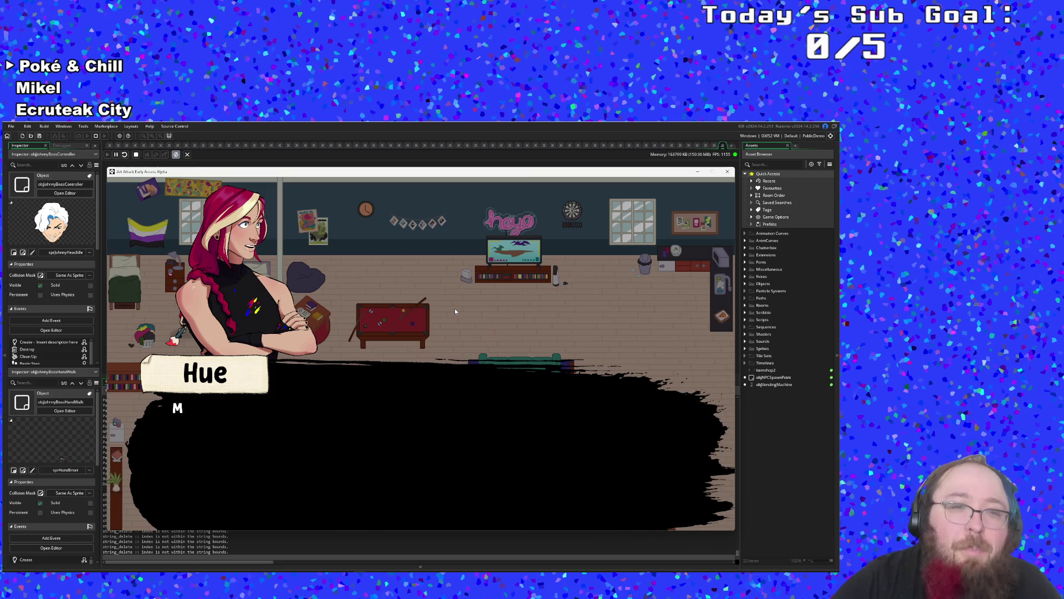
pyautogui.press('Return')
pyautogui.press('Return')
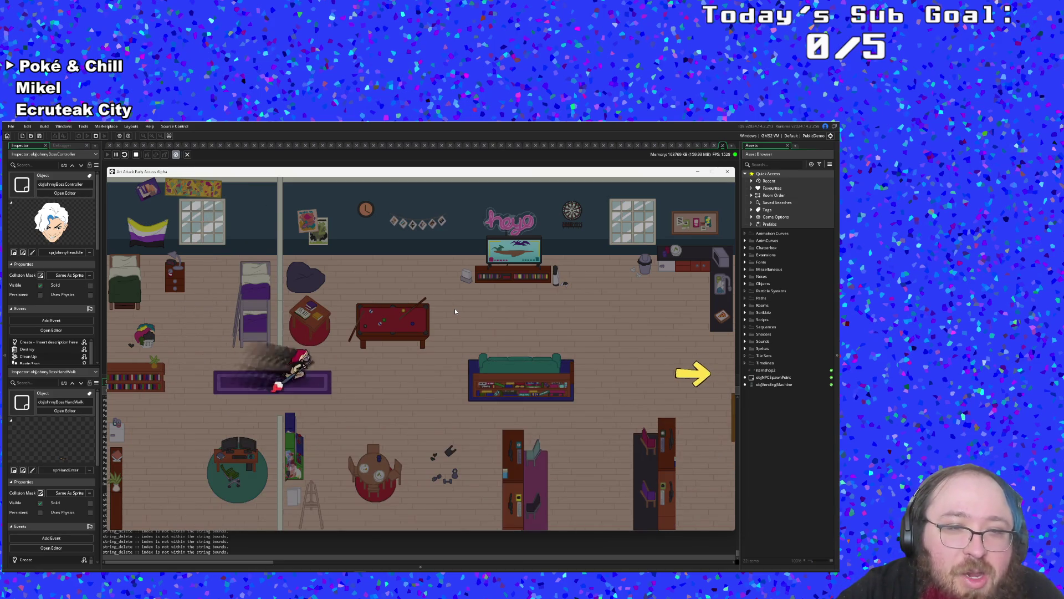
pyautogui.press('F1')
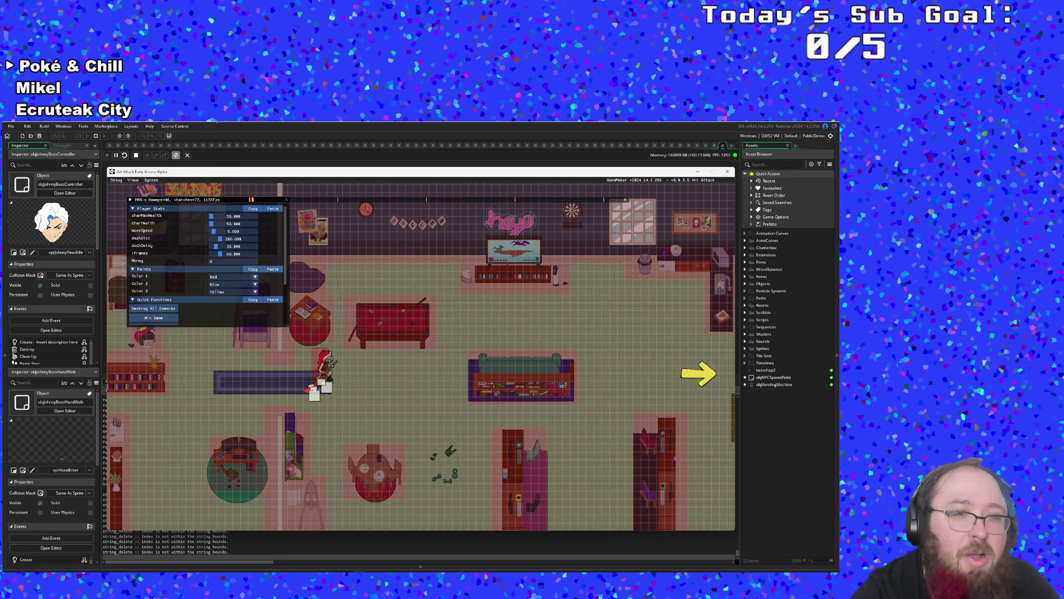
pyautogui.click(219, 277)
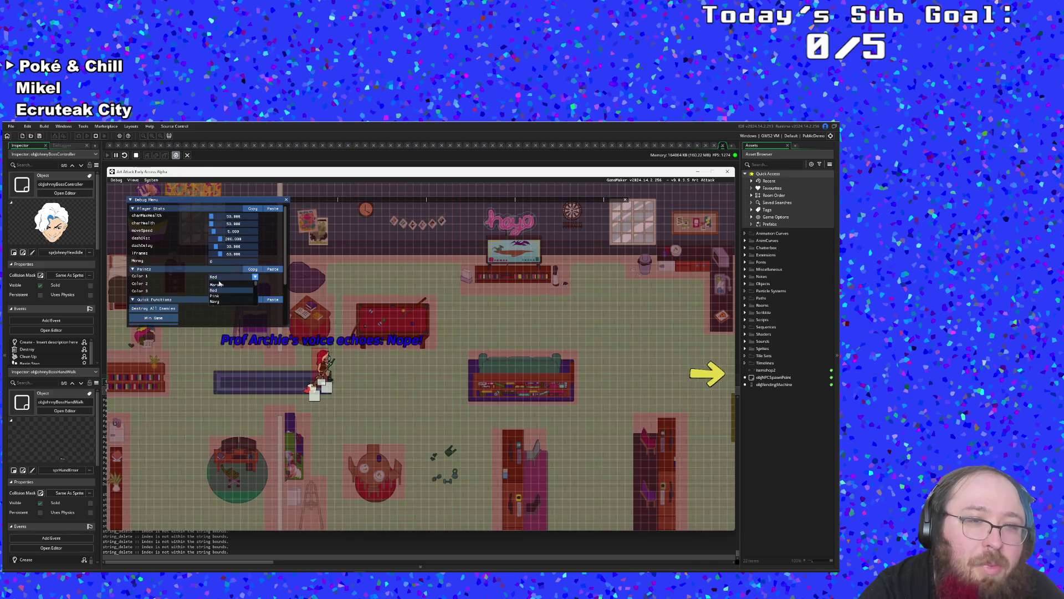
pyautogui.click(221, 298)
pyautogui.click(221, 292)
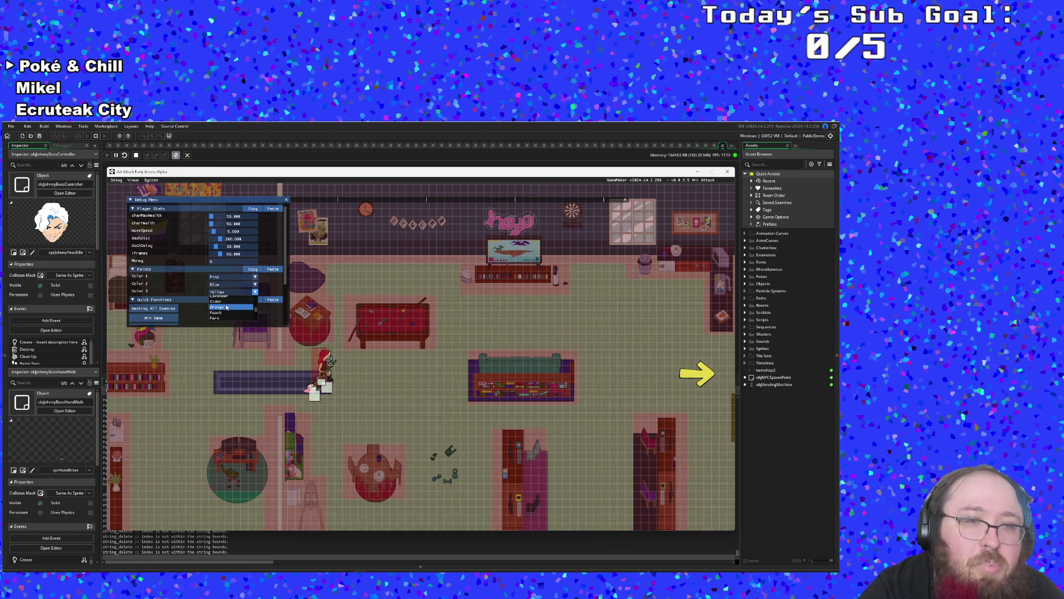
pyautogui.scroll(-3, 227, 308)
pyautogui.scroll(2, 226, 305)
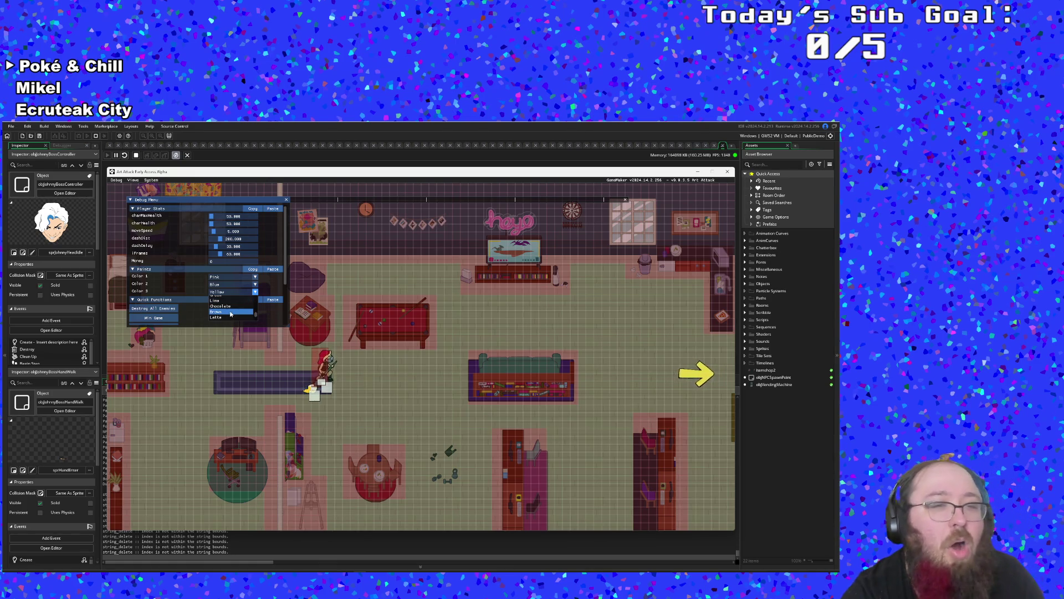
pyautogui.scroll(2, 231, 315)
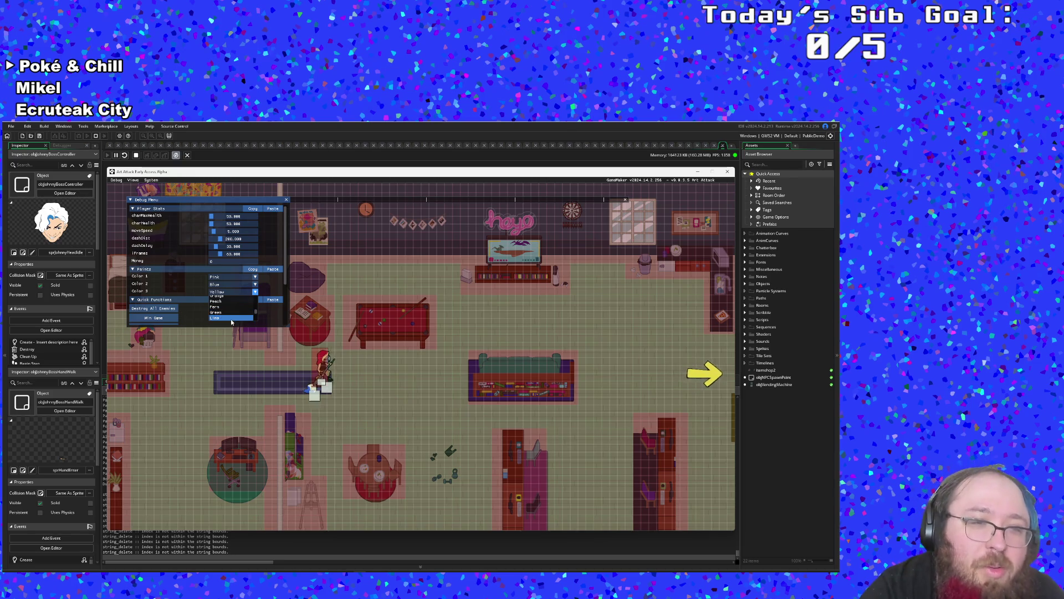
pyautogui.scroll(3, 232, 318)
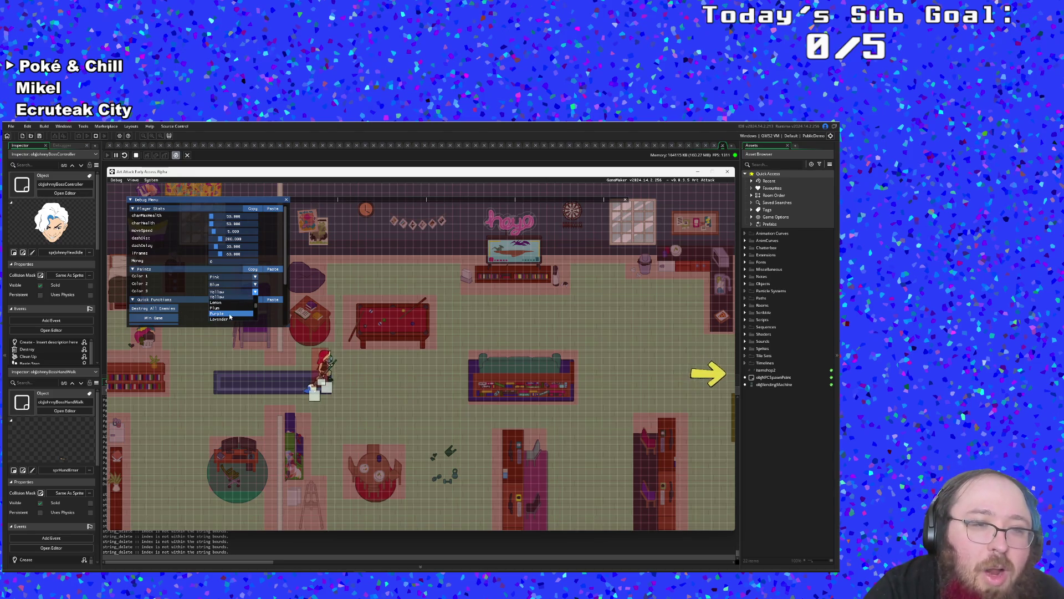
pyautogui.click(230, 315)
# - Reopen the debug menu and use Warp to Boss to reach the boss room
pyautogui.press('F1')
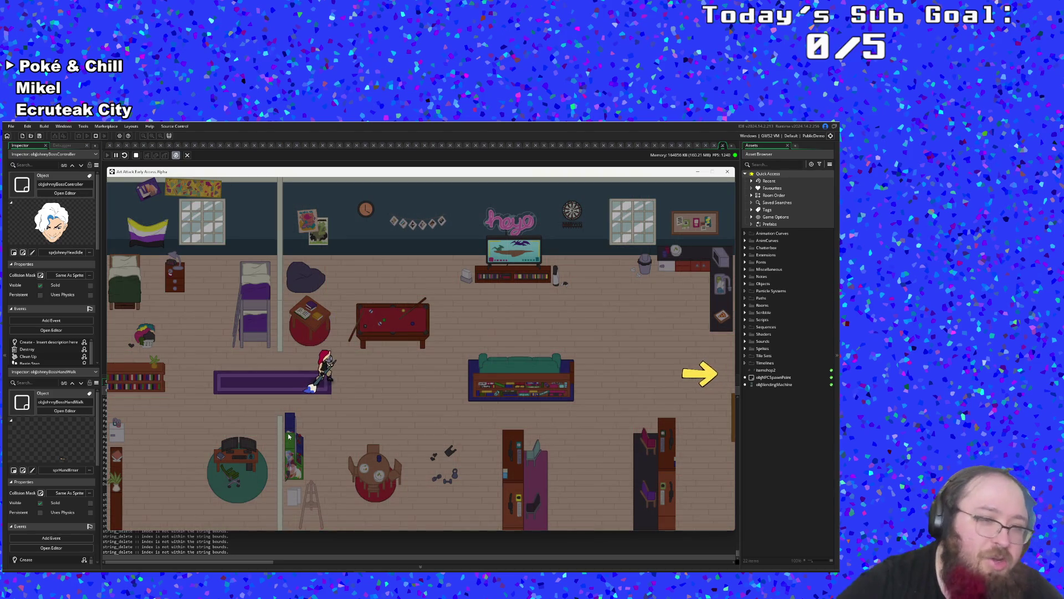
pyautogui.press('F1')
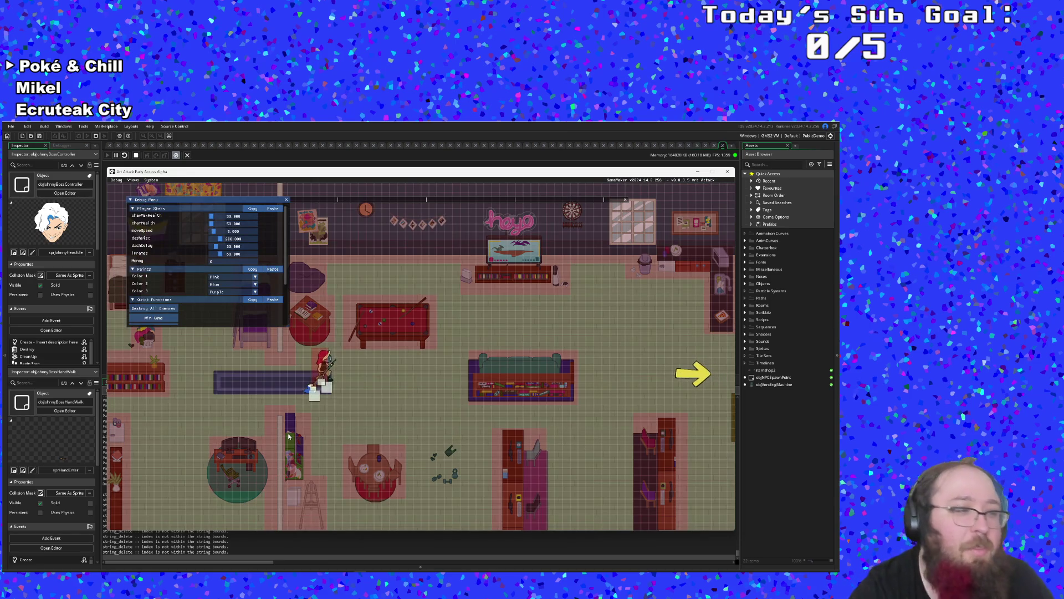
pyautogui.scroll(-3, 215, 319)
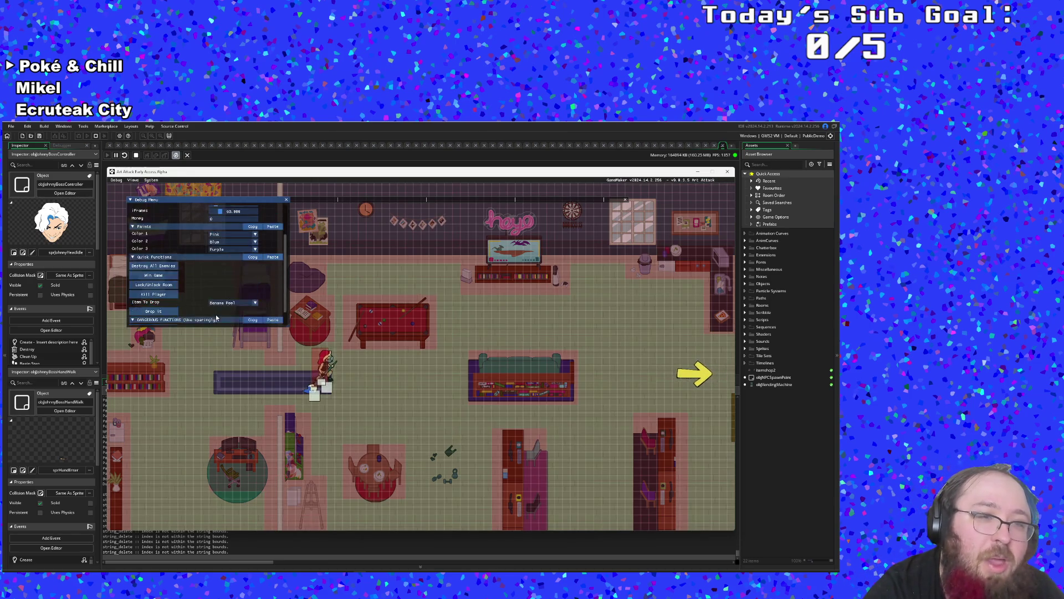
pyautogui.click(174, 313)
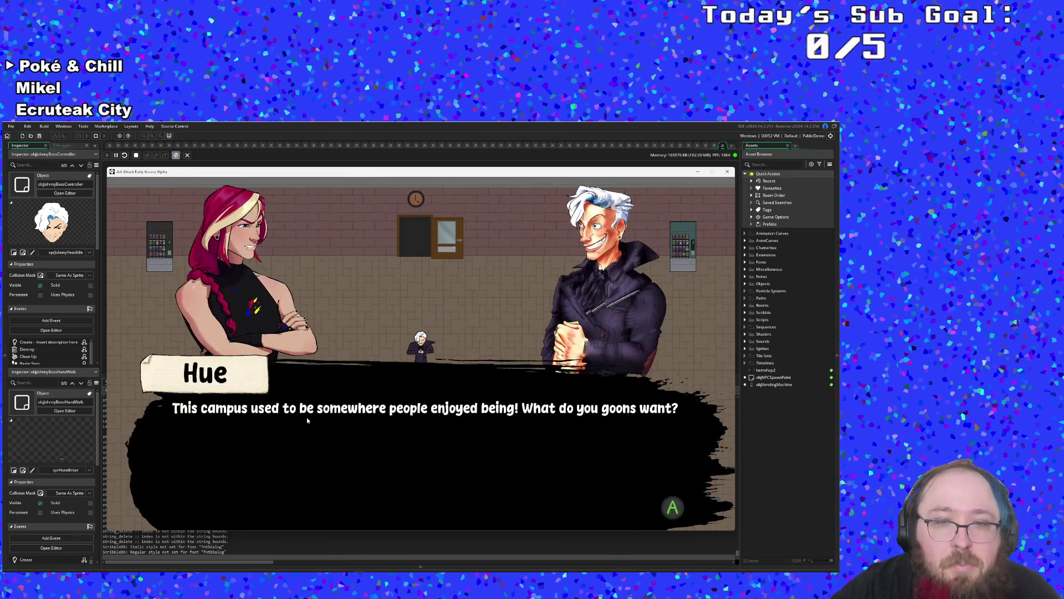
# - Skip the boss intro dialogue and walk the player left toward Johnny Digits
pyautogui.press('Return')
pyautogui.press('Return')
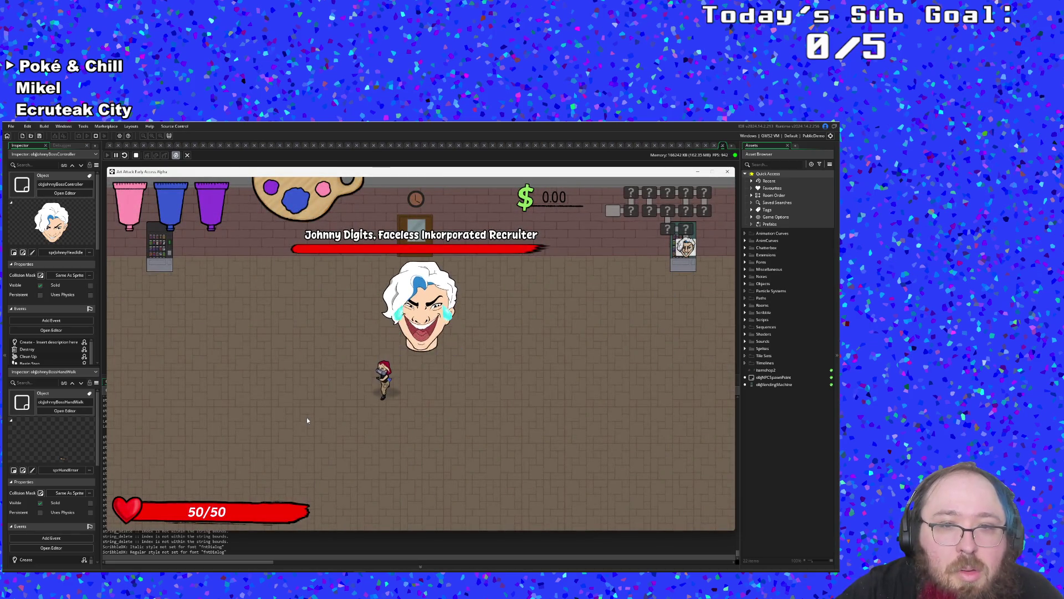
pyautogui.hotkey('w', 'a')
pyautogui.press('a')
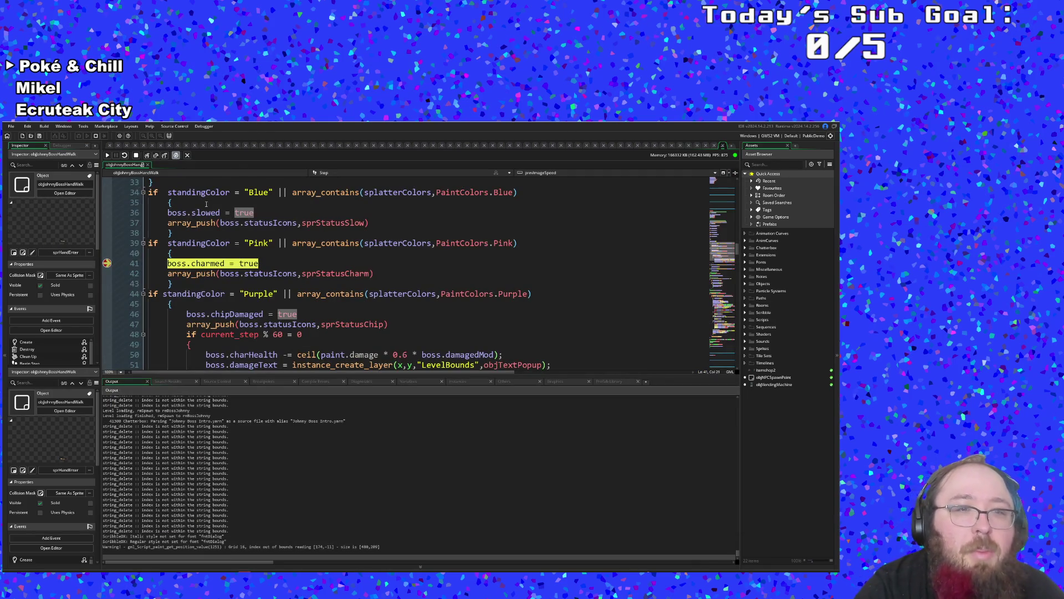
# - Remove the line 41 charm breakpoint, resume the game, and minimize it back to the code
pyautogui.click(107, 264)
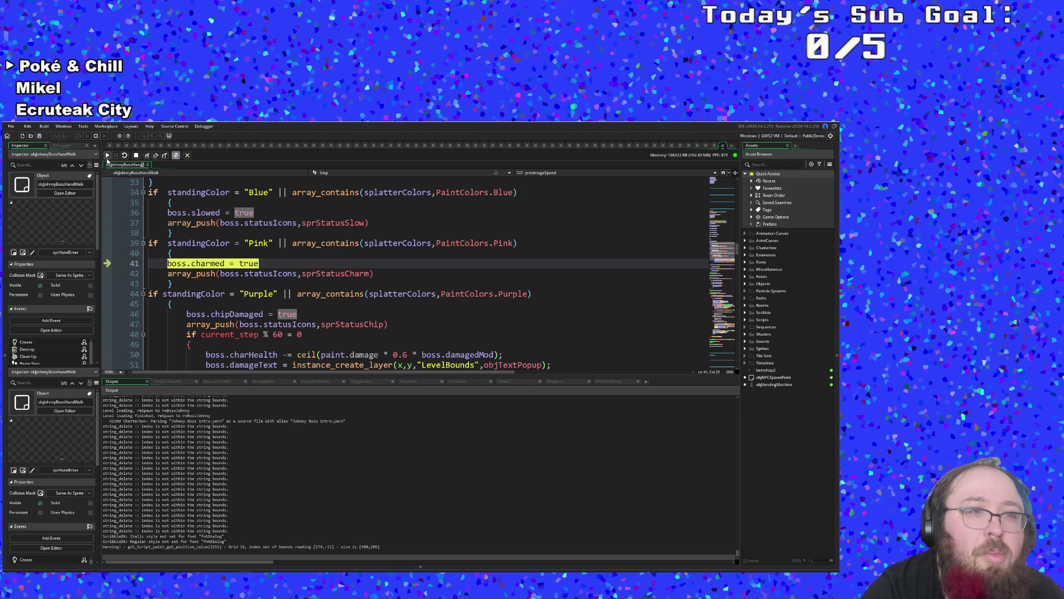
pyautogui.click(108, 157)
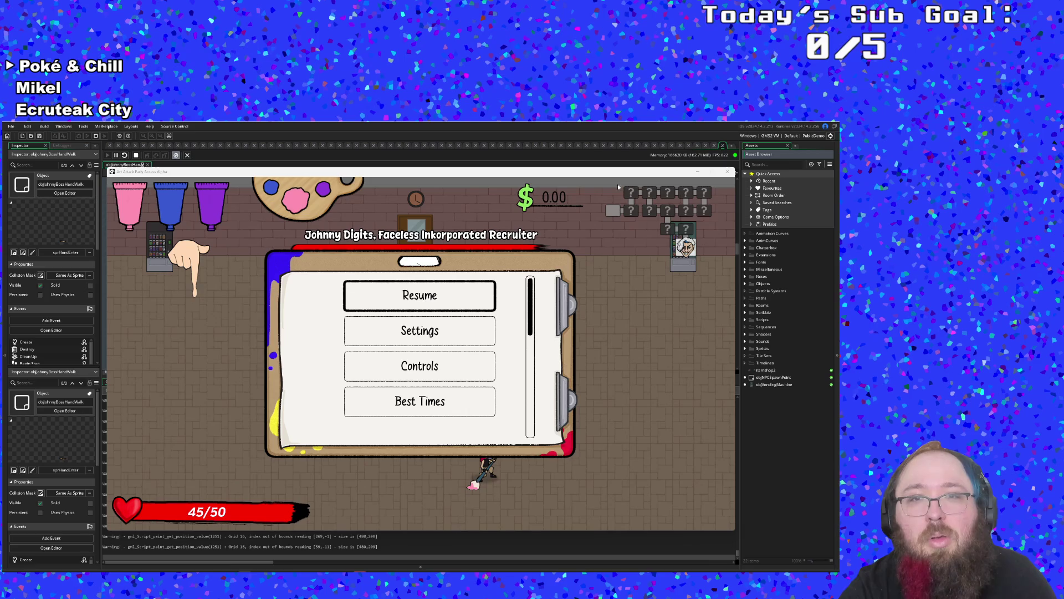
pyautogui.click(695, 172)
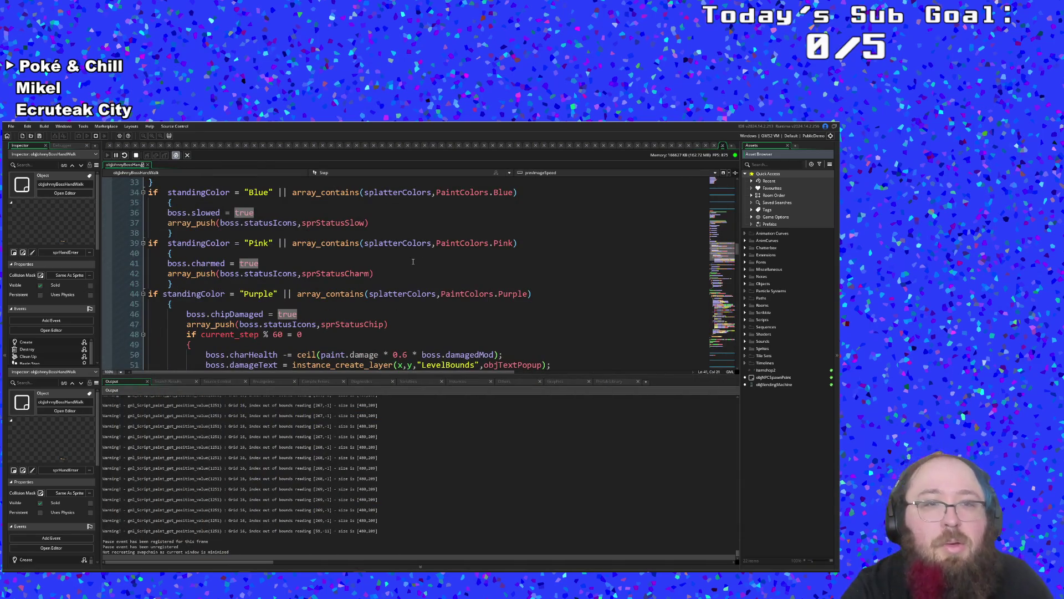
pyautogui.scroll(-6, 407, 286)
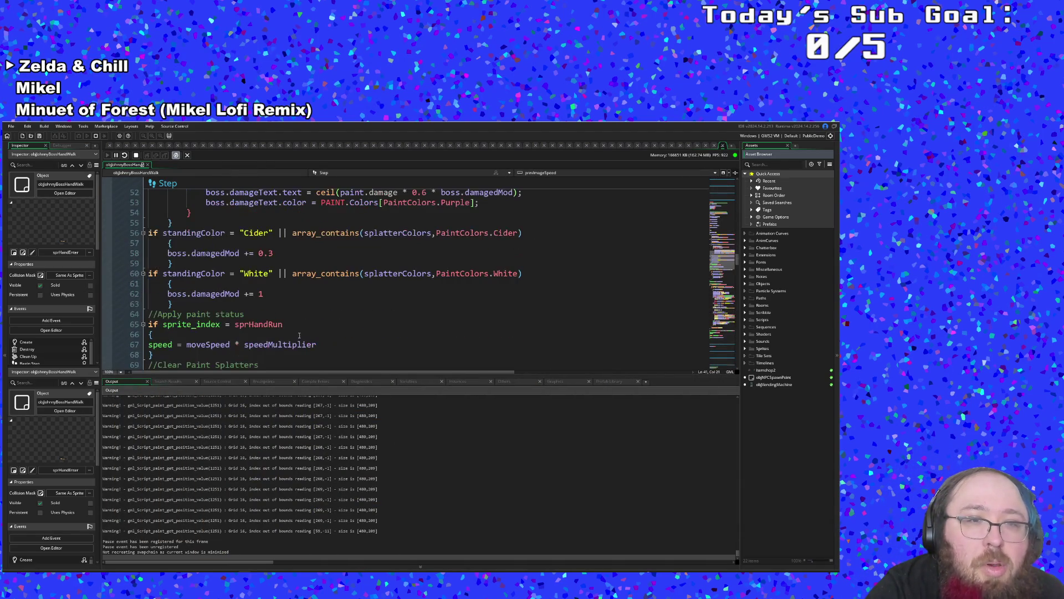
pyautogui.scroll(-10, 213, 291)
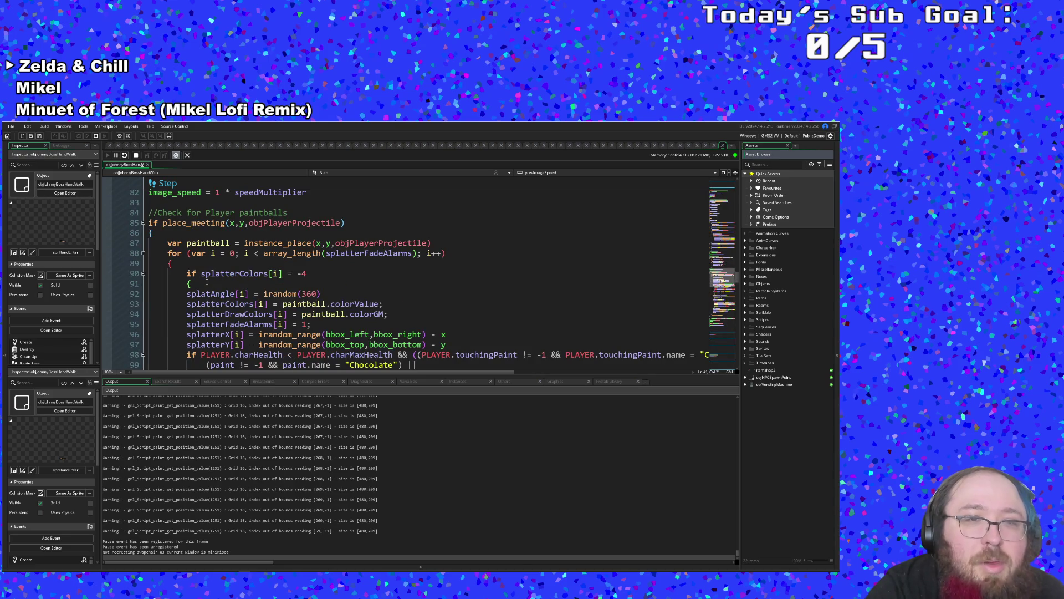
pyautogui.scroll(14, 207, 282)
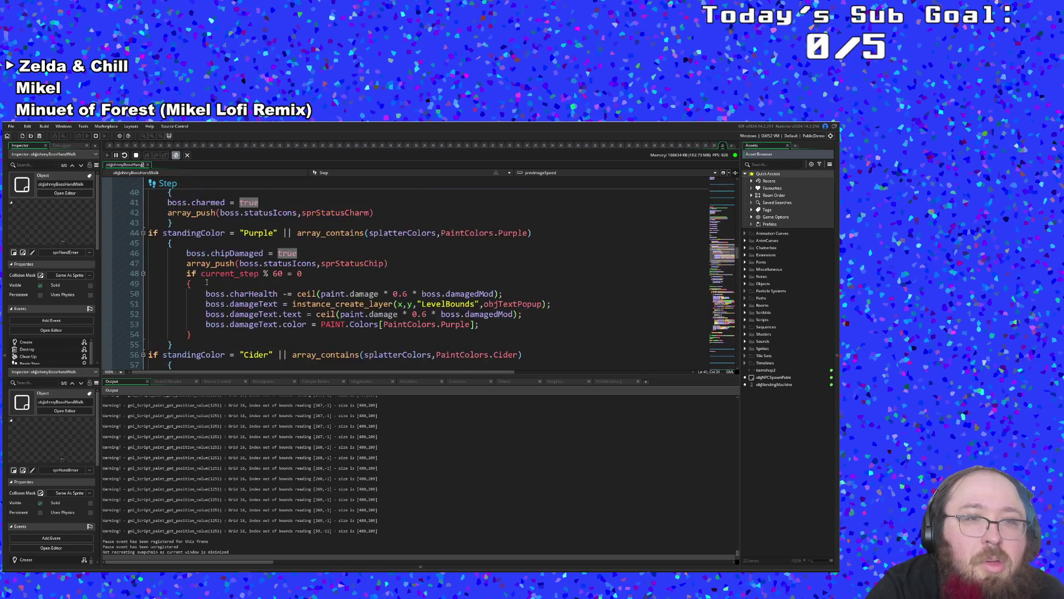
pyautogui.scroll(10, 207, 282)
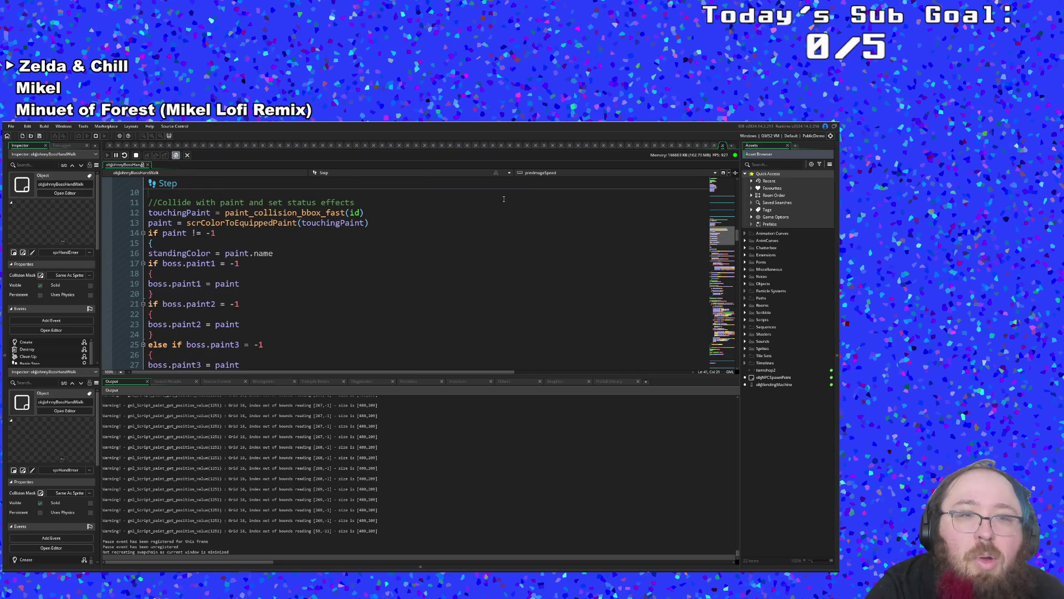
pyautogui.scroll(-18, 504, 199)
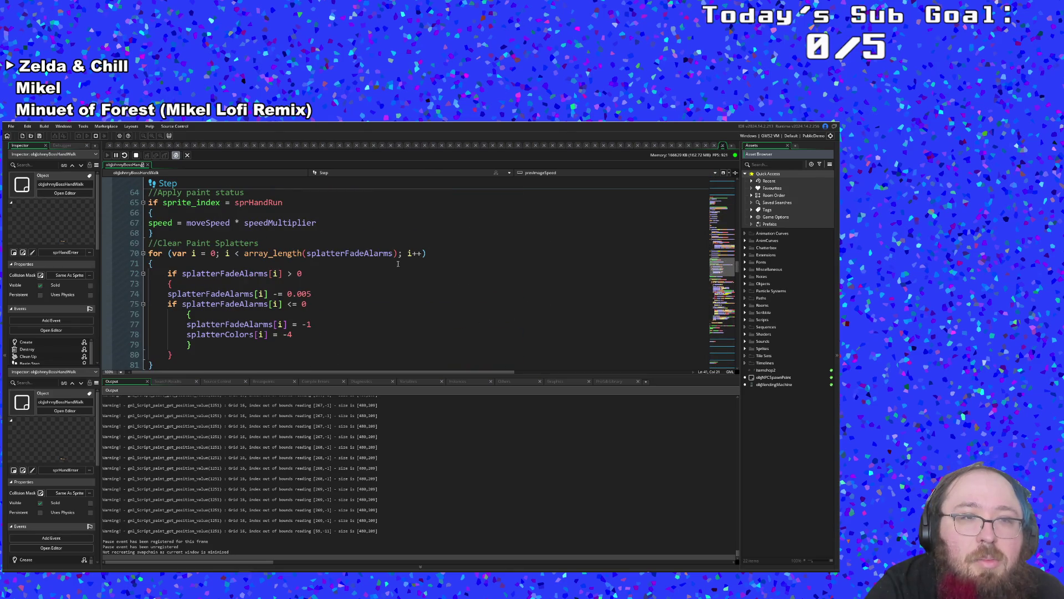
pyautogui.scroll(-8, 397, 264)
pyautogui.scroll(6, 388, 264)
pyautogui.click(384, 264)
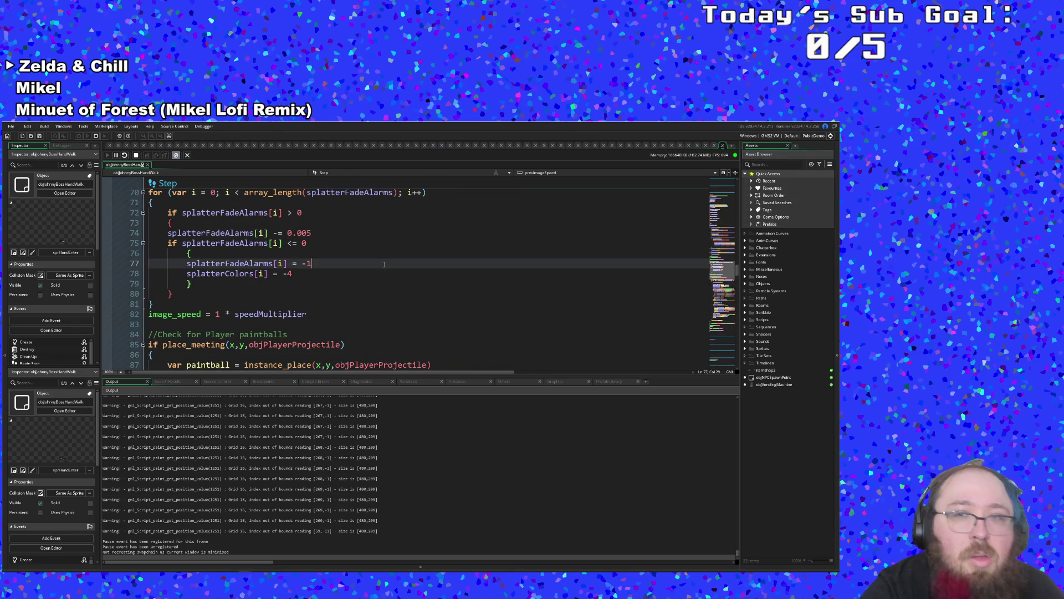
# - Find objJohnnyBossController via Ctrl+T search and scroll to its charmed/friendlyFire Step code
pyautogui.hotkey('ctrl', 't')
pyautogui.write('objJ')
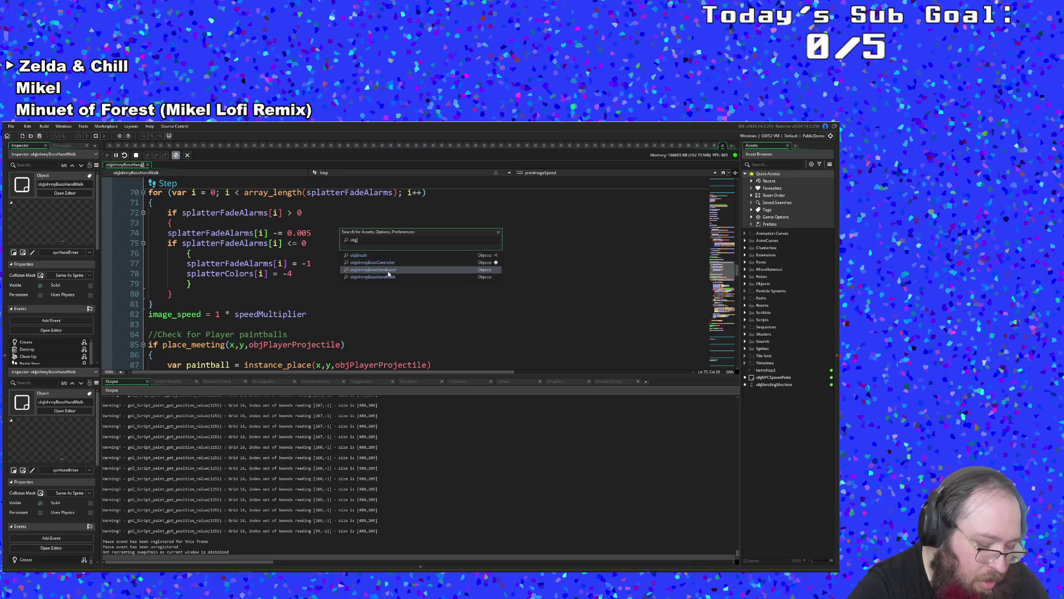
pyautogui.write('er')
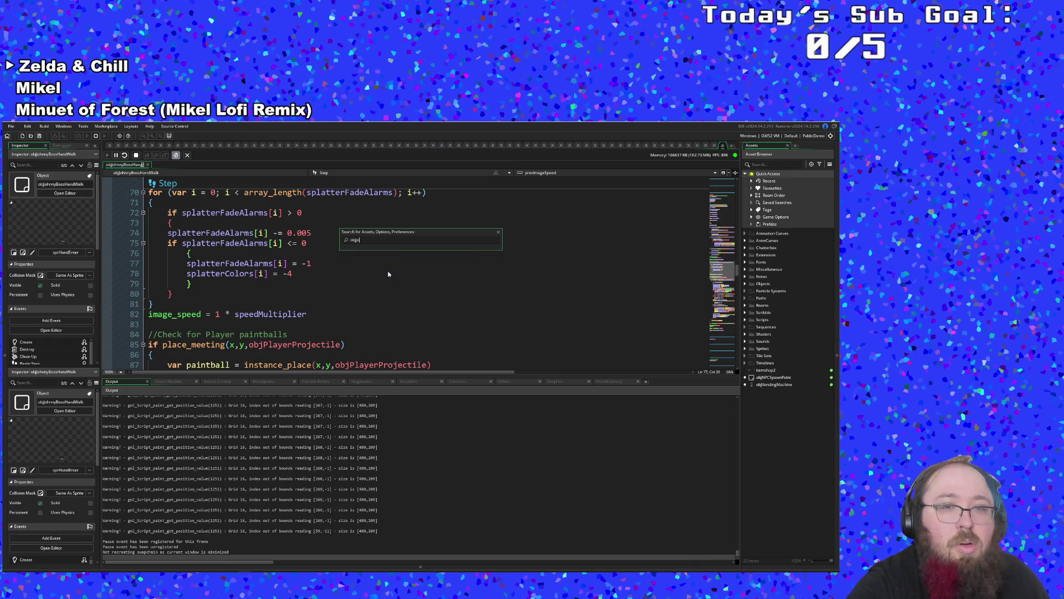
pyautogui.write('h')
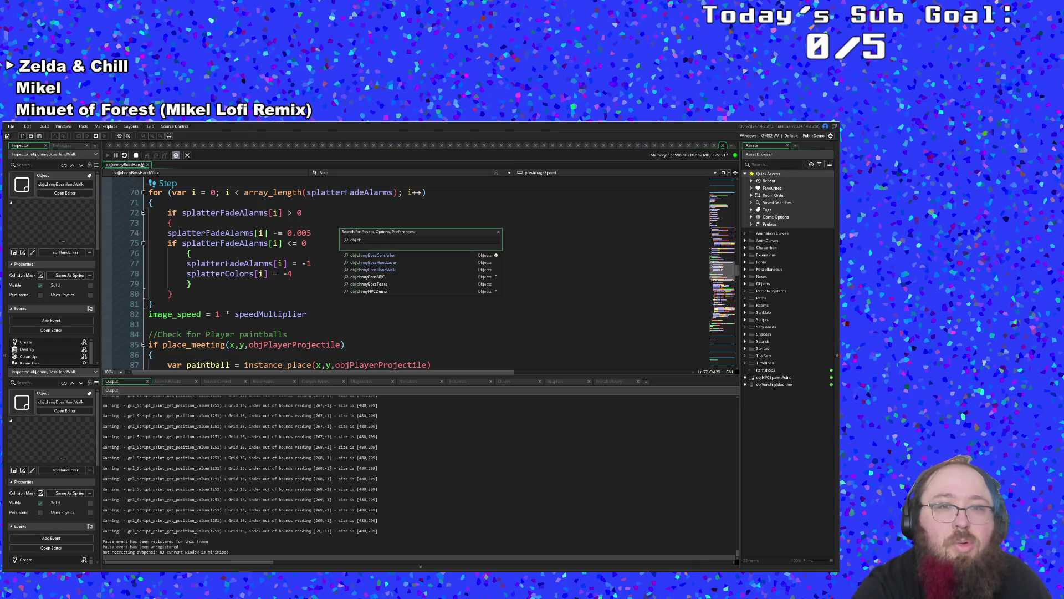
pyautogui.click(410, 255)
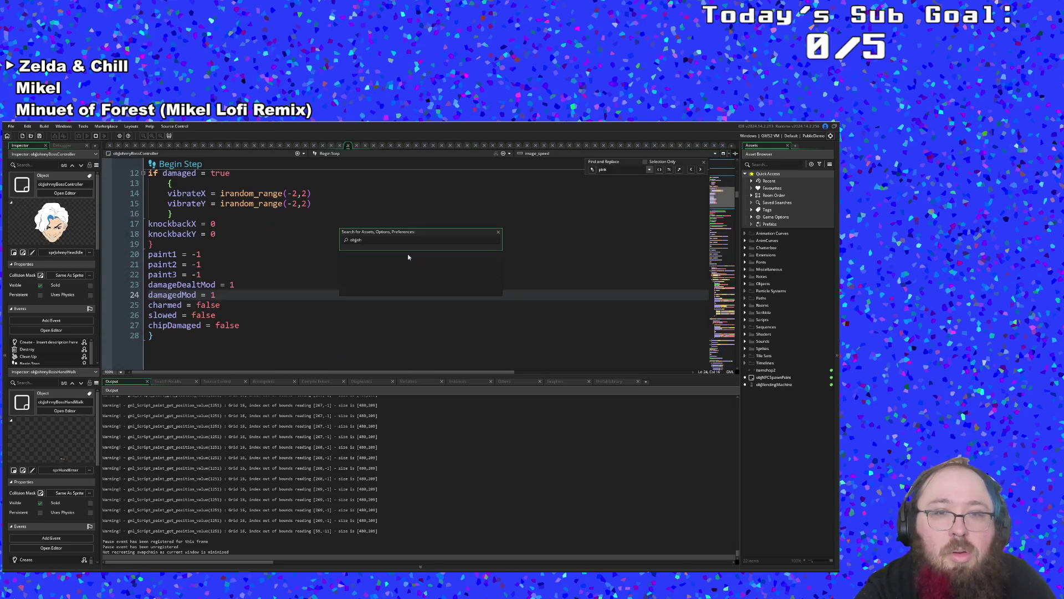
pyautogui.scroll(-15, 418, 288)
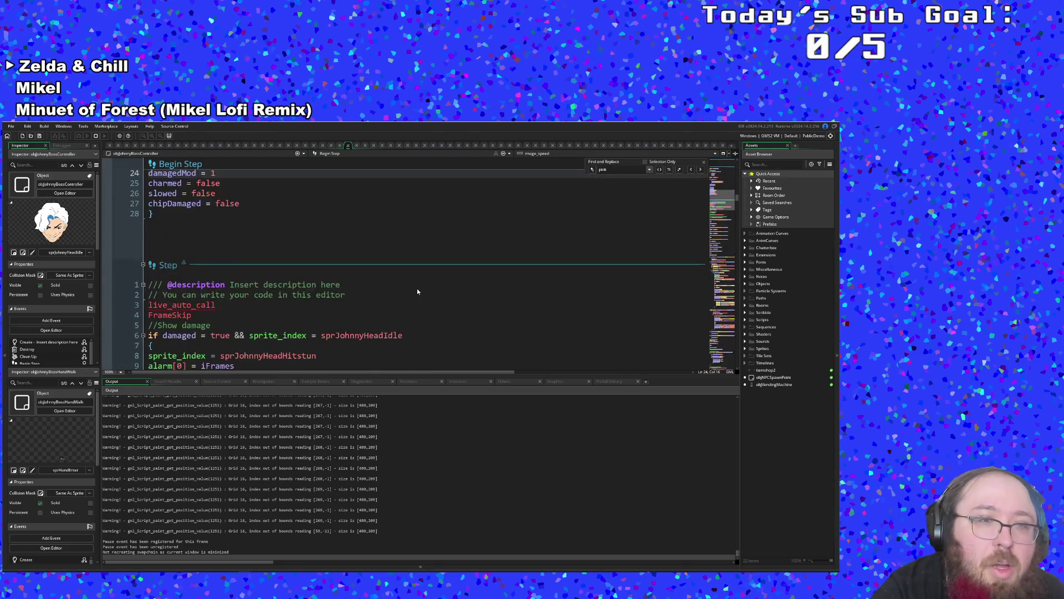
pyautogui.scroll(-4, 417, 291)
pyautogui.scroll(18, 418, 291)
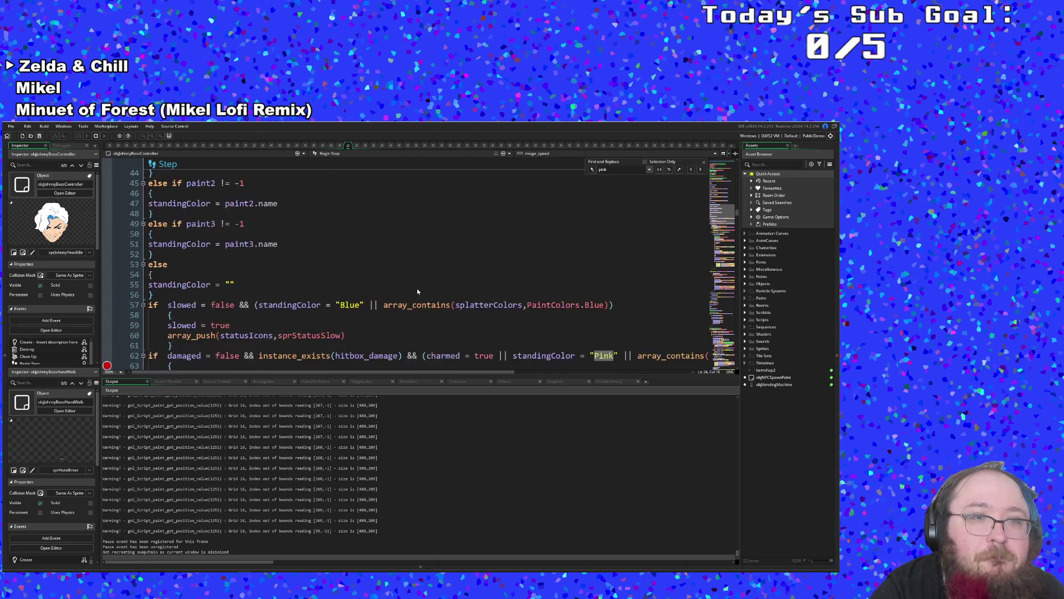
pyautogui.scroll(2, 417, 291)
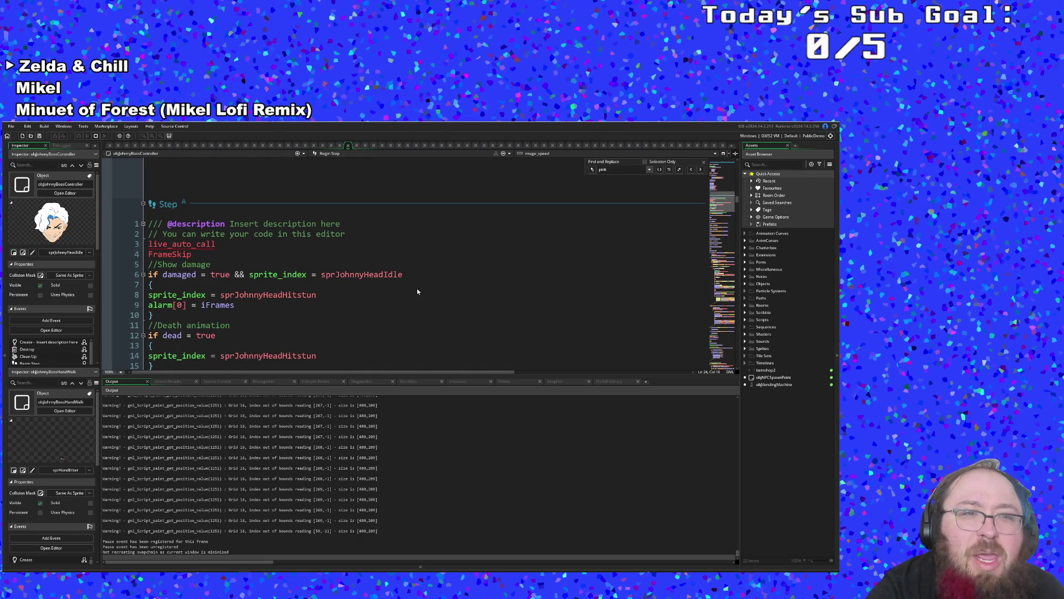
pyautogui.scroll(-15, 418, 291)
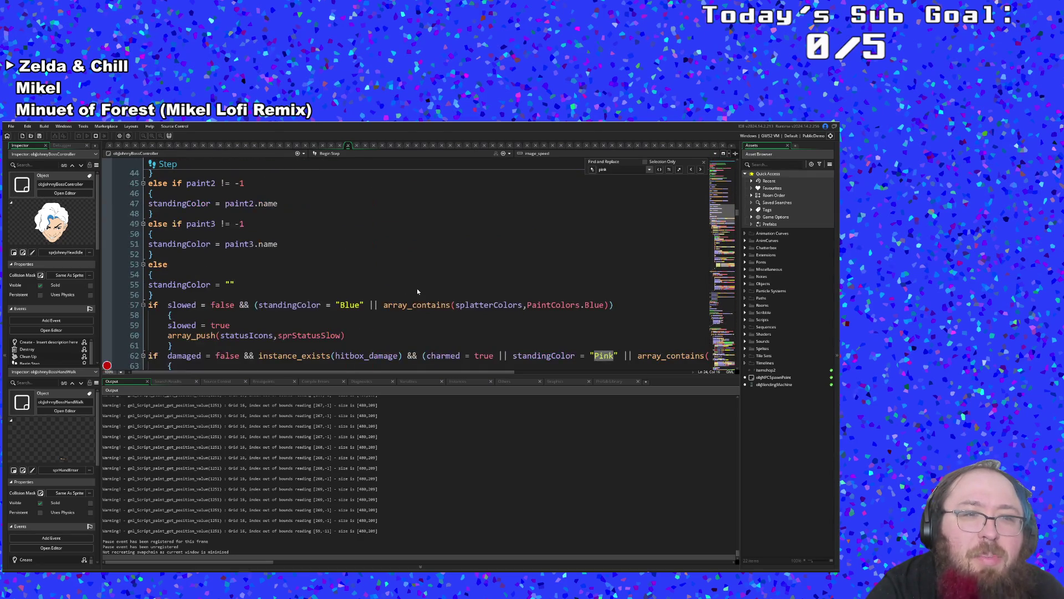
pyautogui.scroll(-6, 417, 291)
pyautogui.scroll(4, 417, 291)
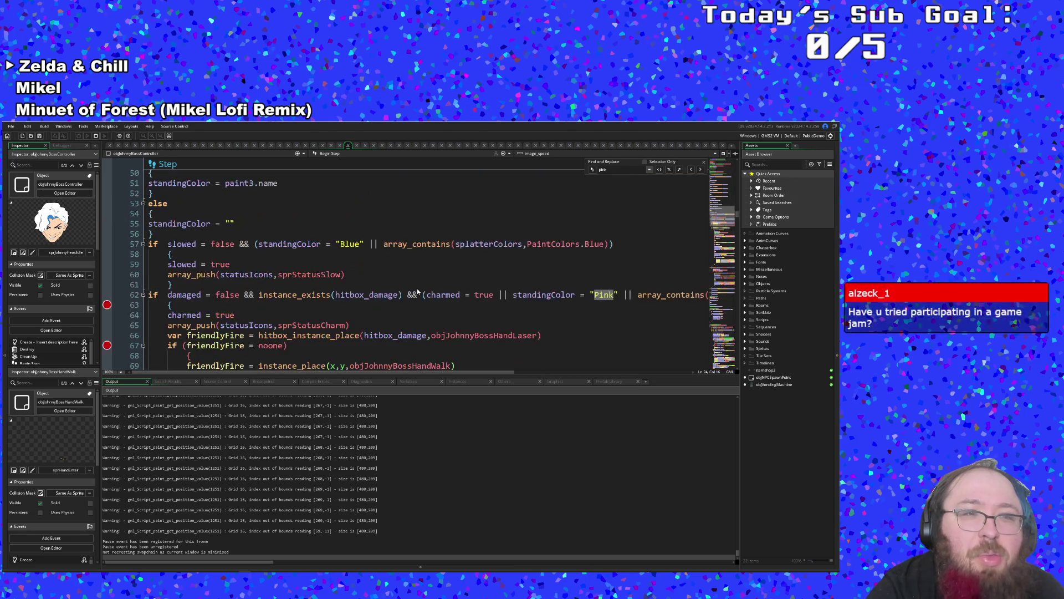